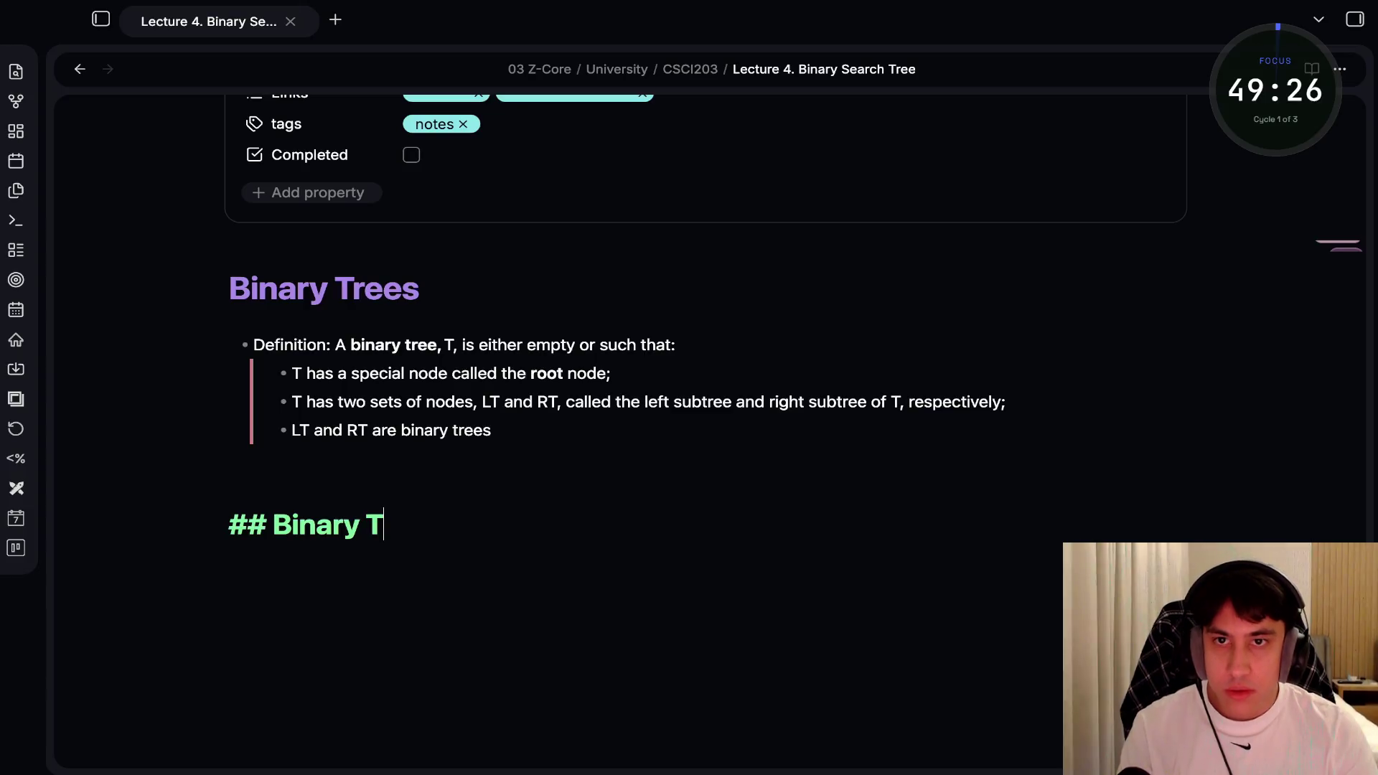
# Type the heading 'Binary Trees With Two Nodes' below the definition list
pyautogui.write('rees With T')
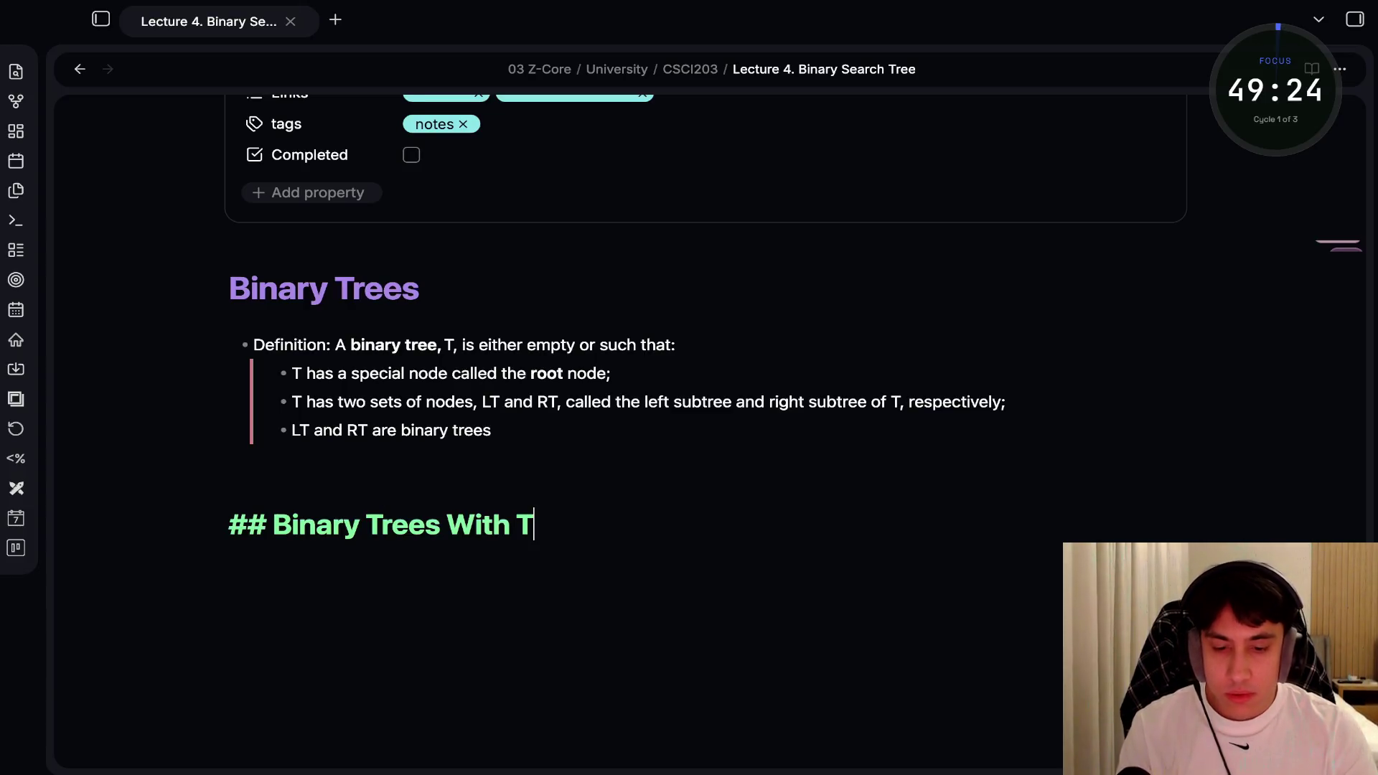
pyautogui.write('w')
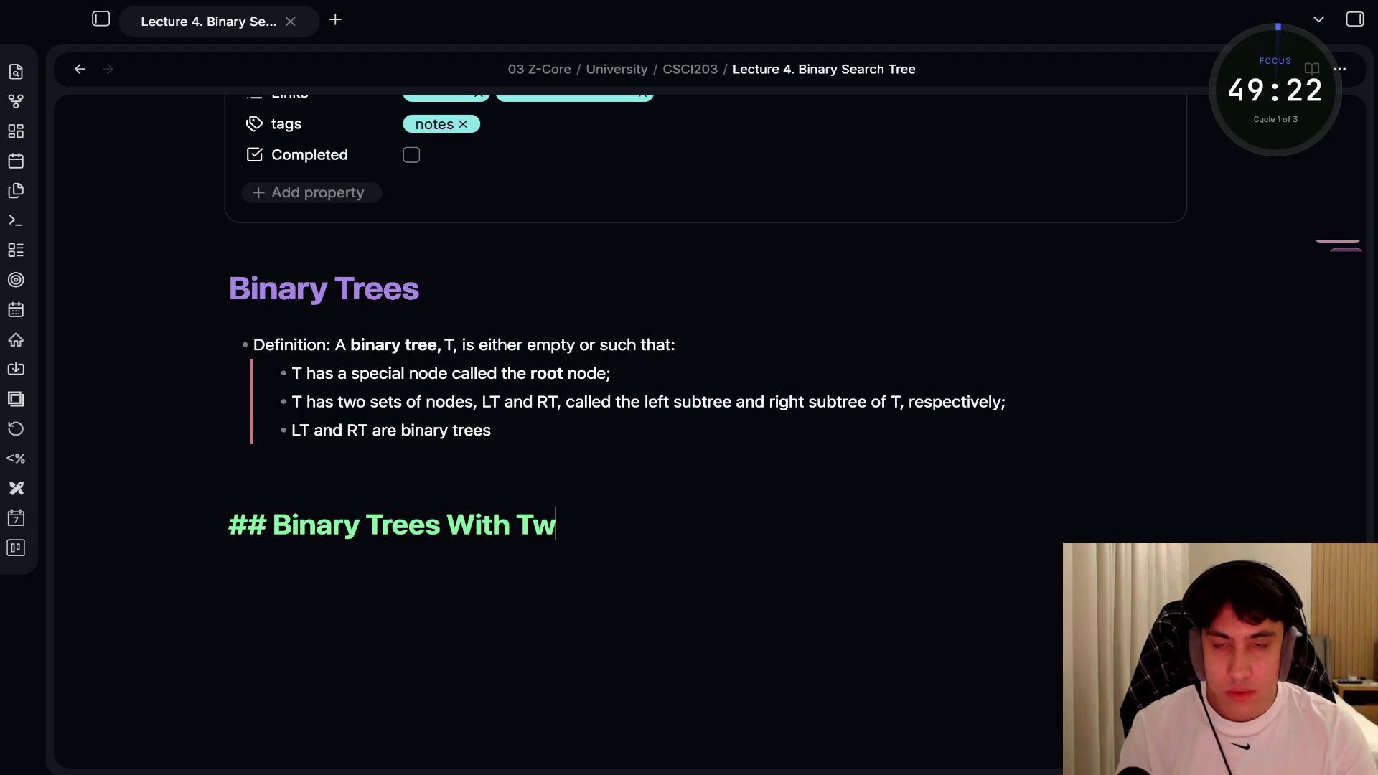
pyautogui.write('o Nodes')
pyautogui.press('Return')
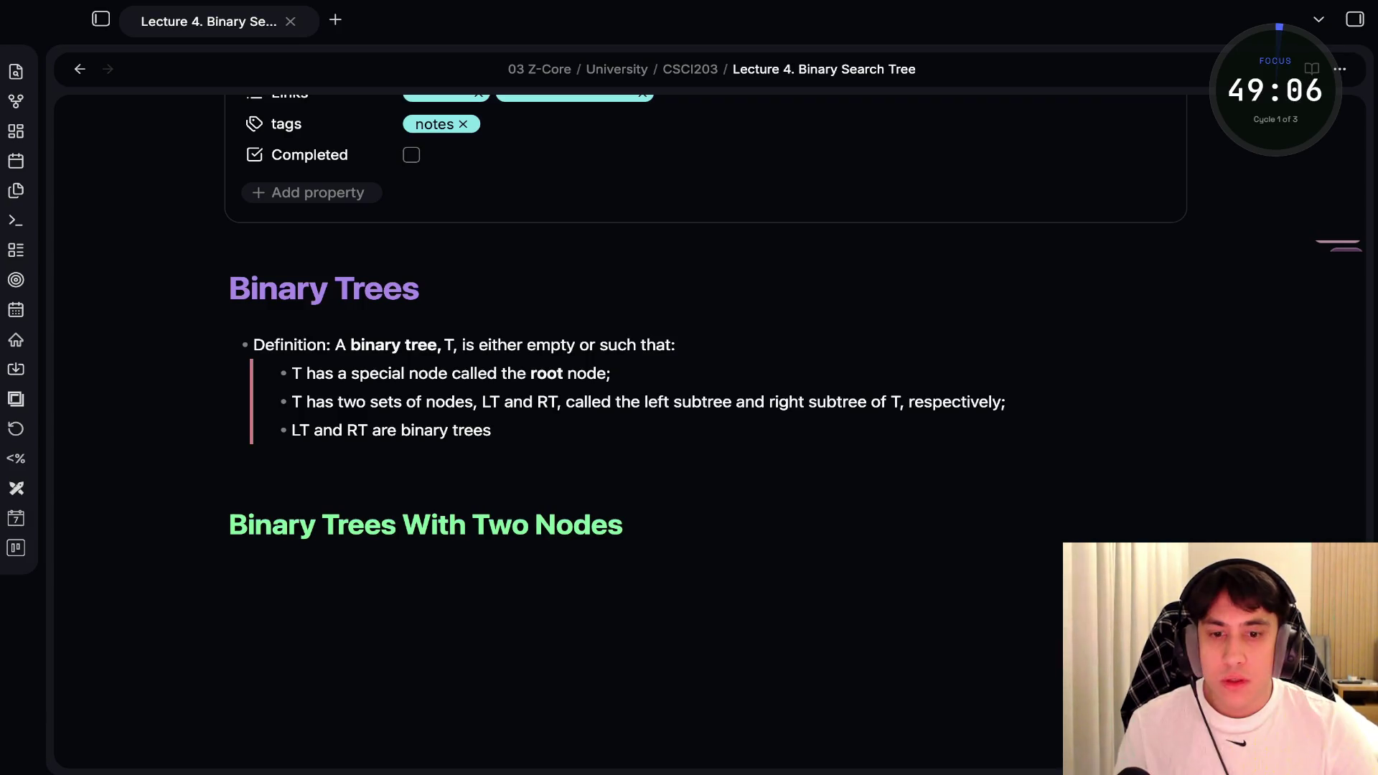
pyautogui.scroll(-3, 688, 359)
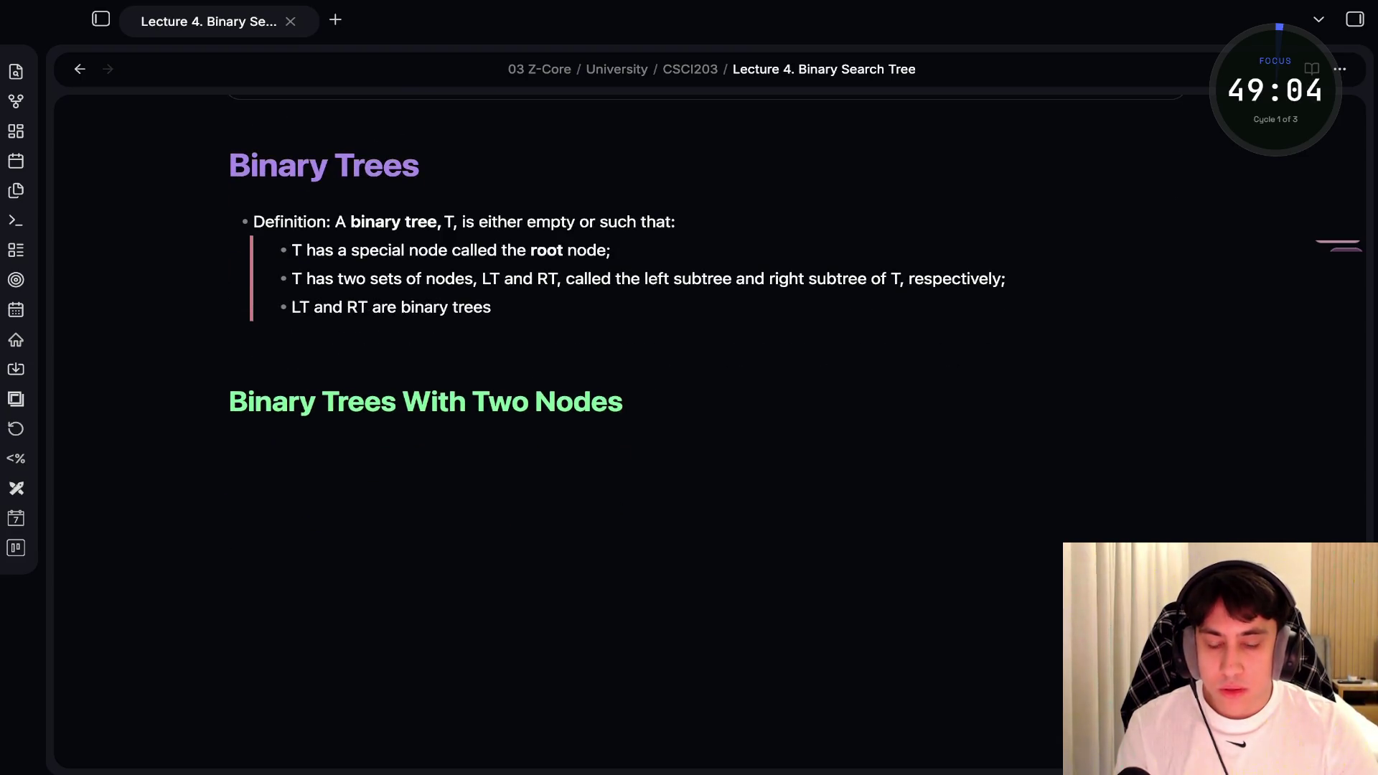
# Paste the A–B tree diagram under the Two Nodes heading and check its placement
pyautogui.hotkey('ctrl', 'v')
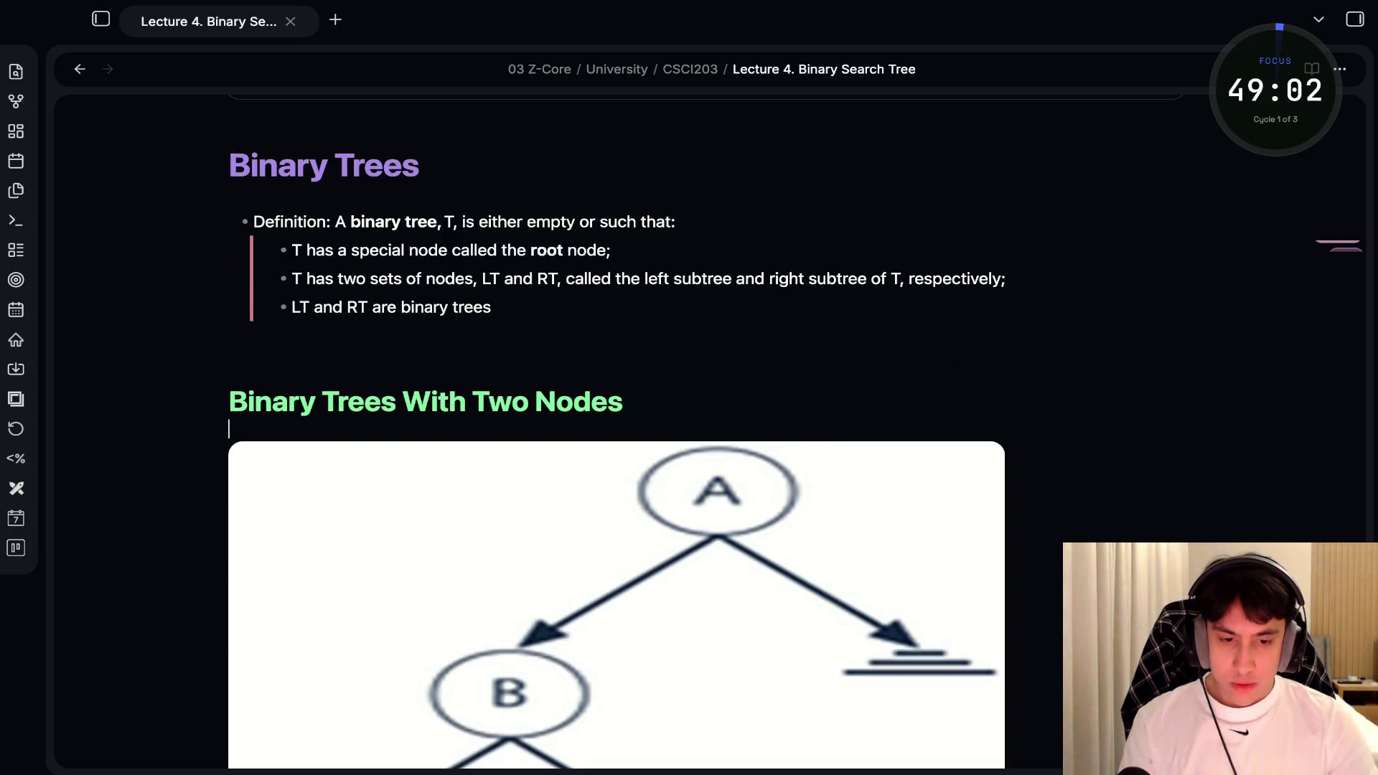
pyautogui.scroll(-3, 617, 488)
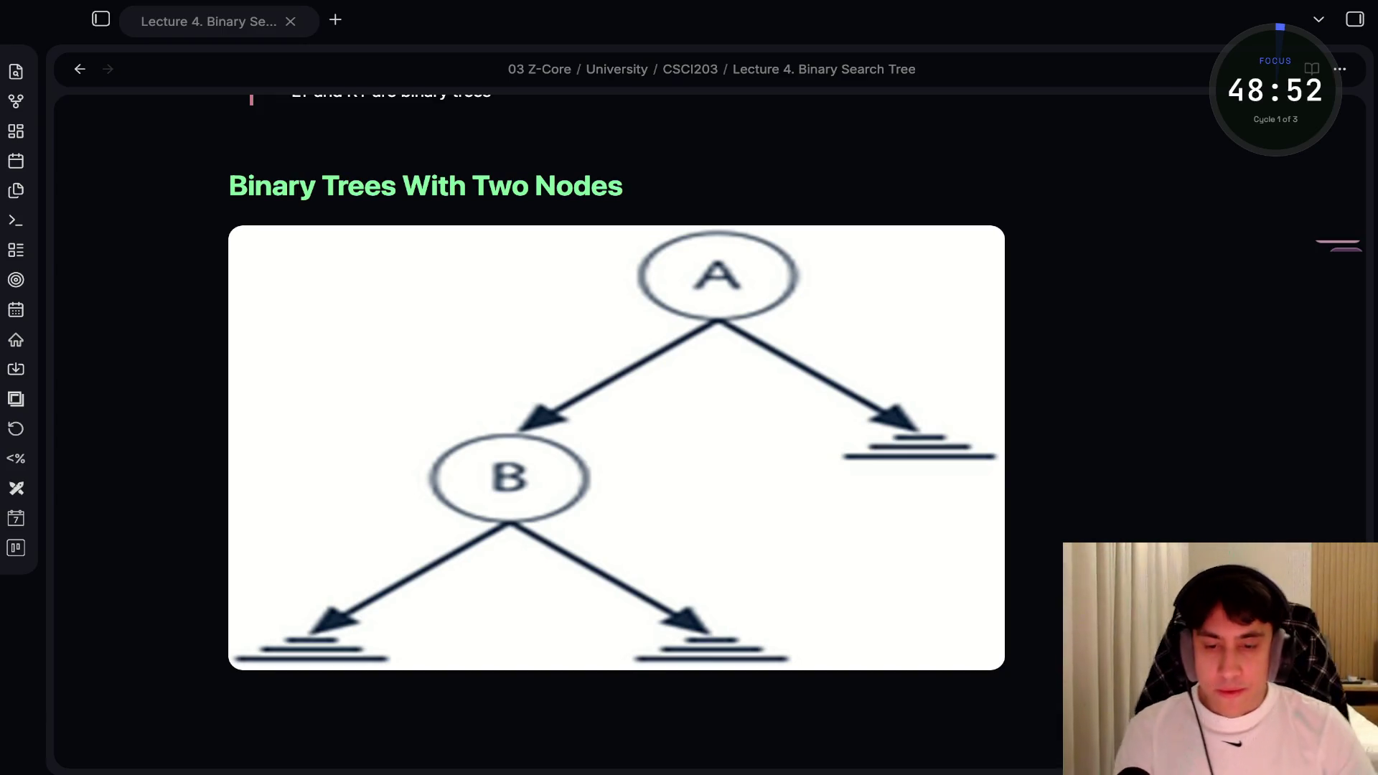
pyautogui.scroll(-5, 617, 387)
pyautogui.scroll(5, 617, 388)
pyautogui.scroll(5, 617, 387)
pyautogui.press('Up')
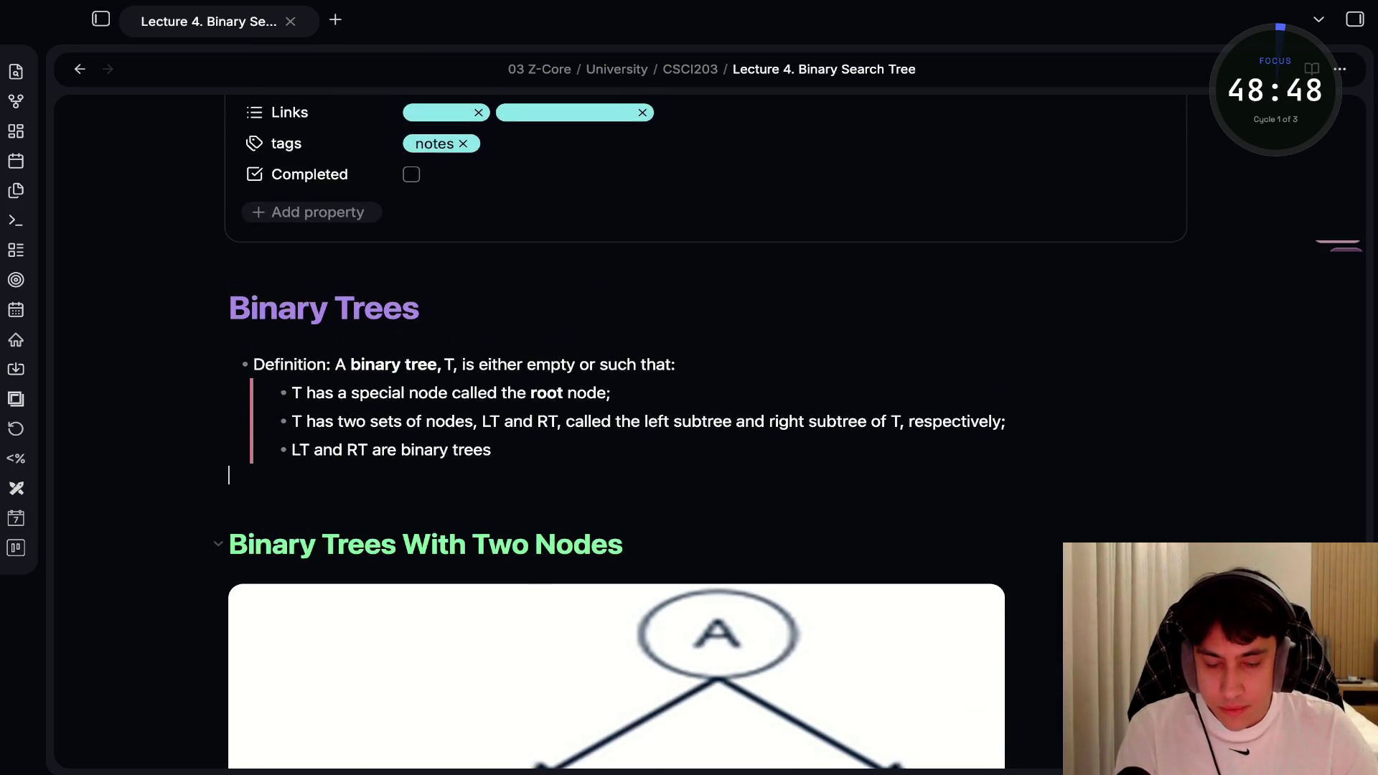
pyautogui.press('Down')
pyautogui.press('Down')
pyautogui.press('Down')
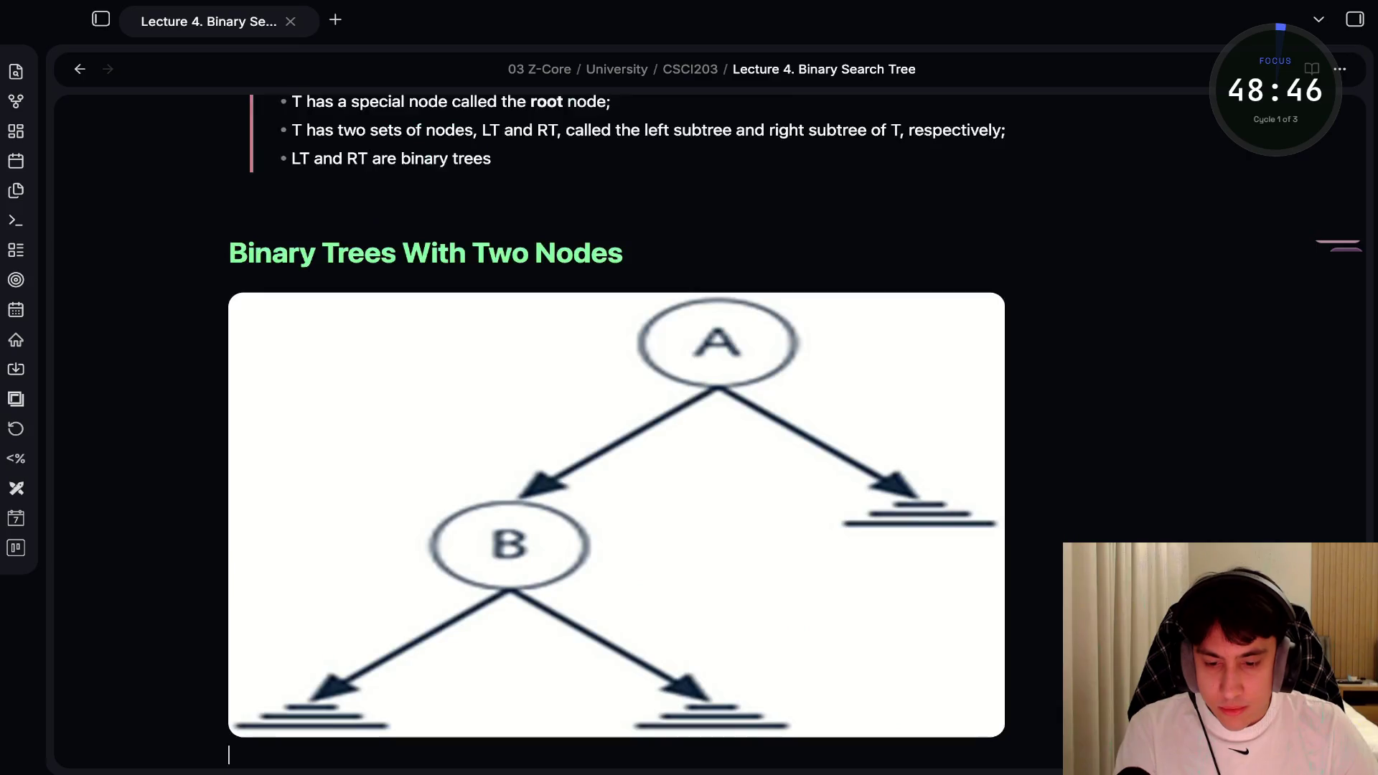
# Add '## Binary Search Tree Algorithms' and the sentence on recursively processing just one subtree, ending 'e.g.,'
pyautogui.write('## ')
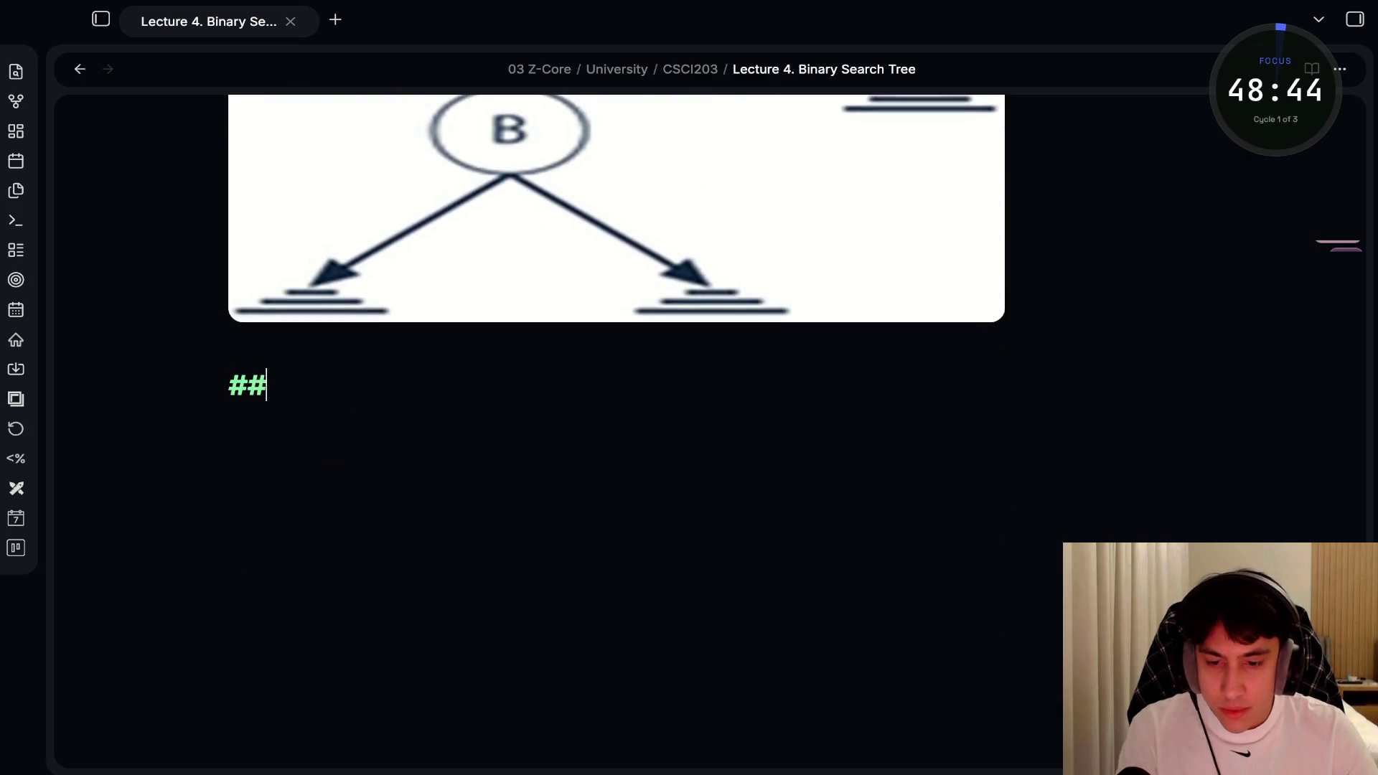
pyautogui.write('Binary')
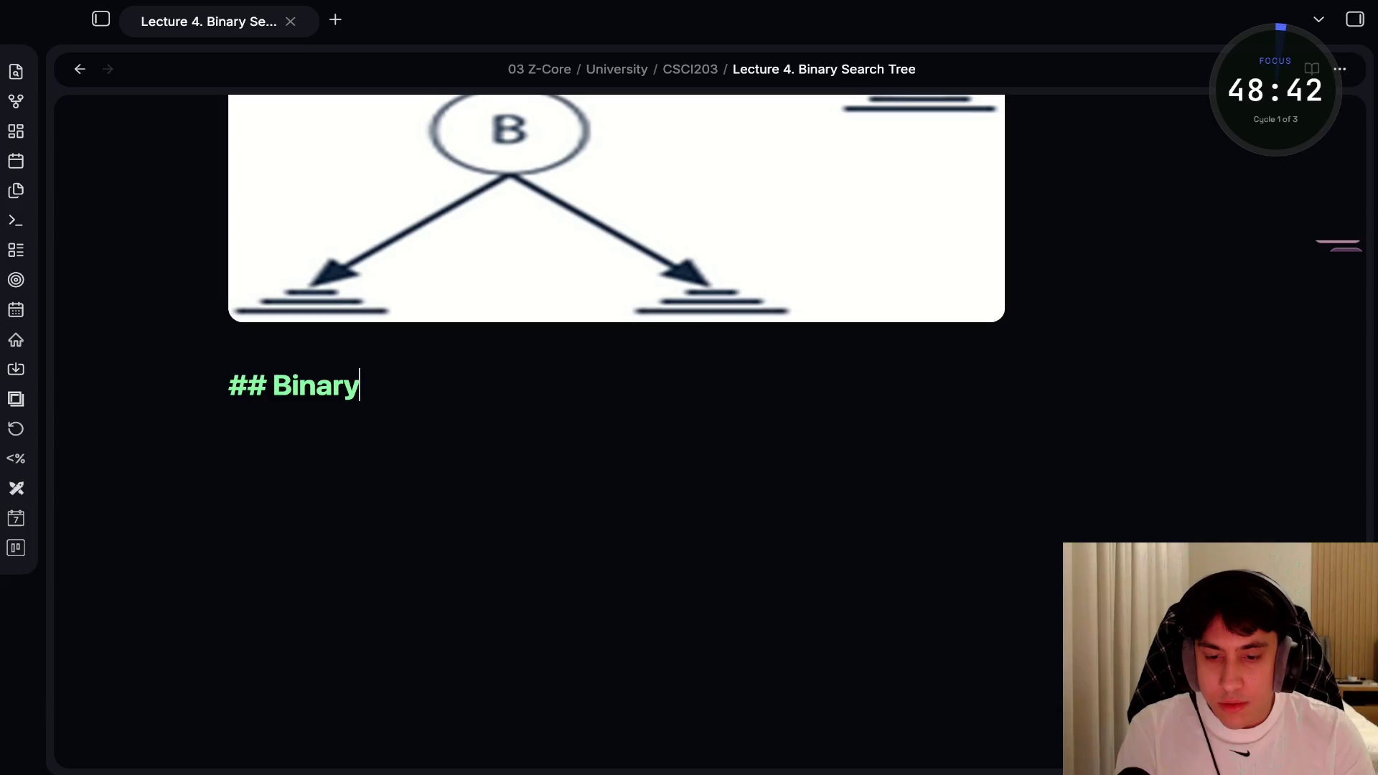
pyautogui.write(' Search ')
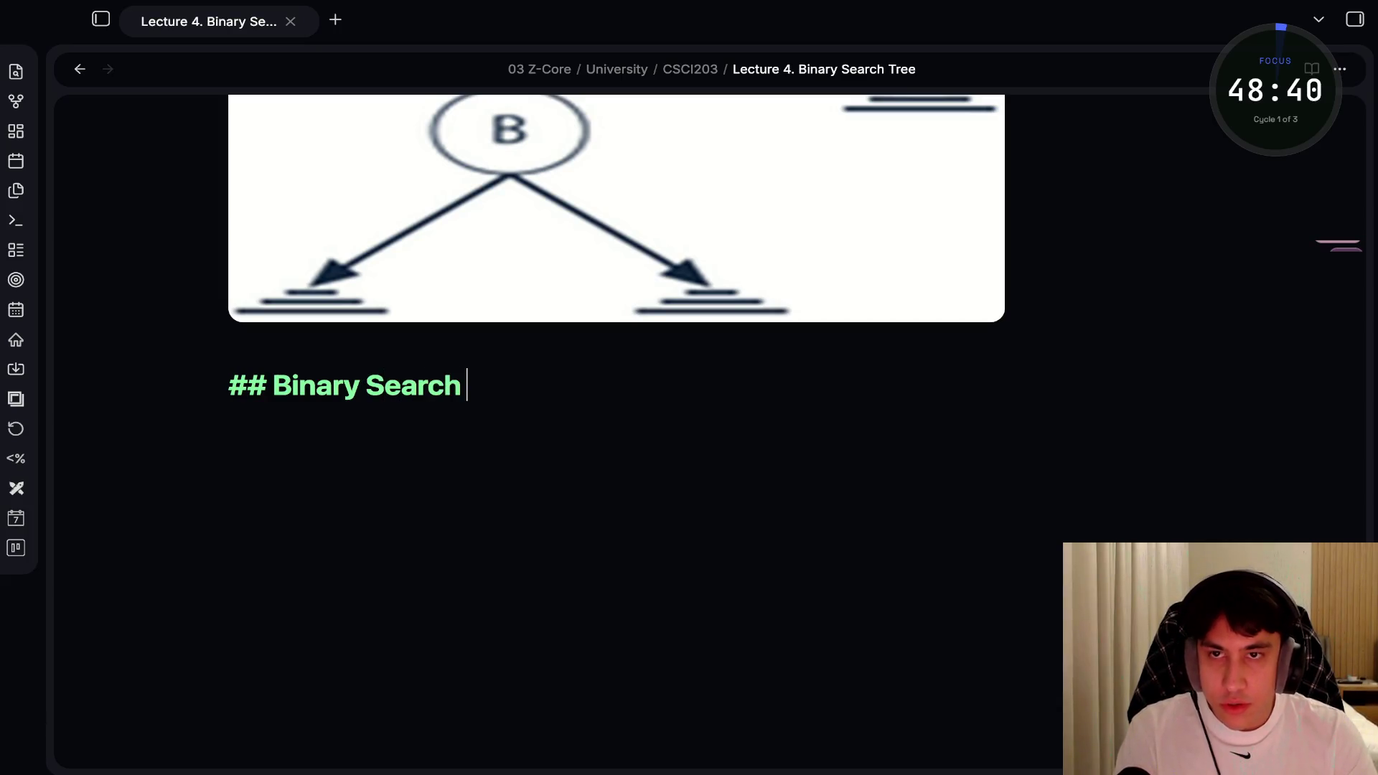
pyautogui.write('Tree Algorithms')
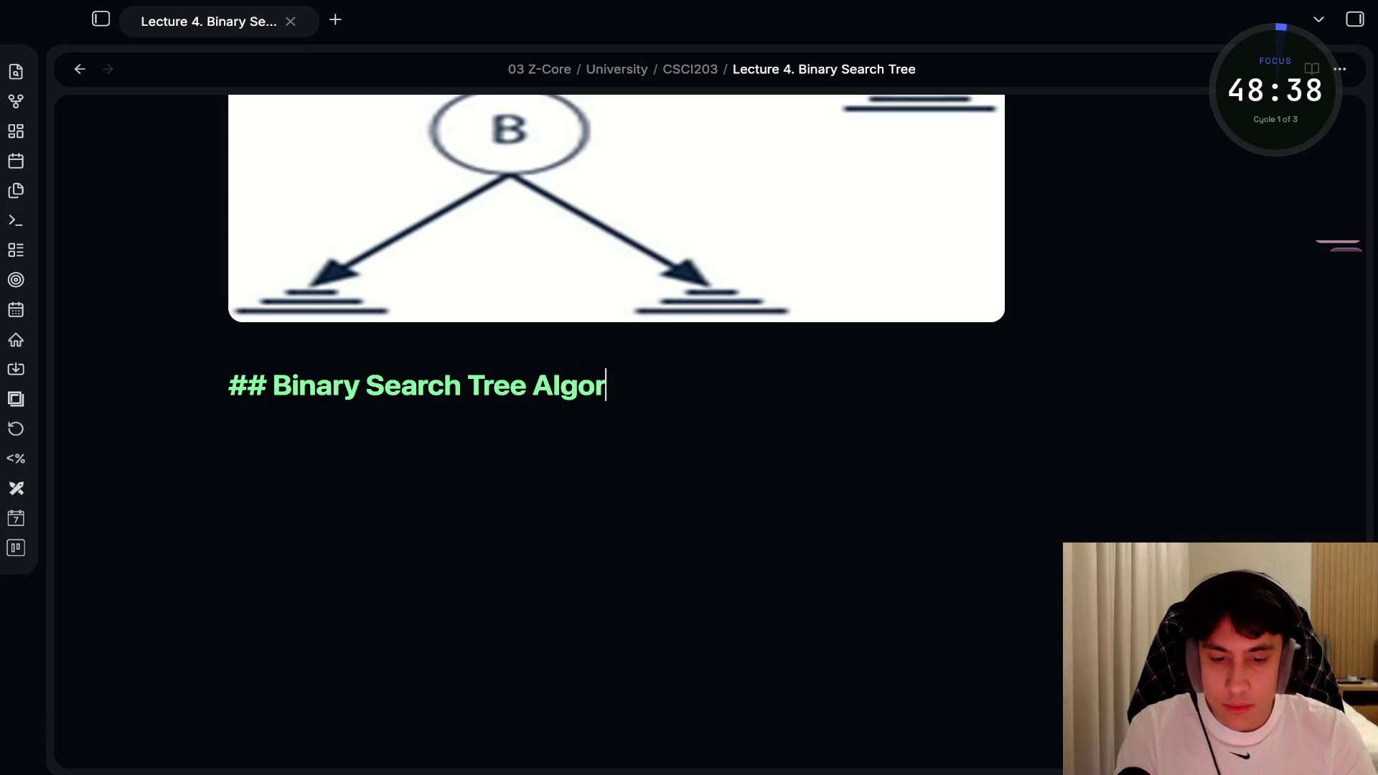
pyautogui.press('Return')
pyautogui.write('Several algorithms o')
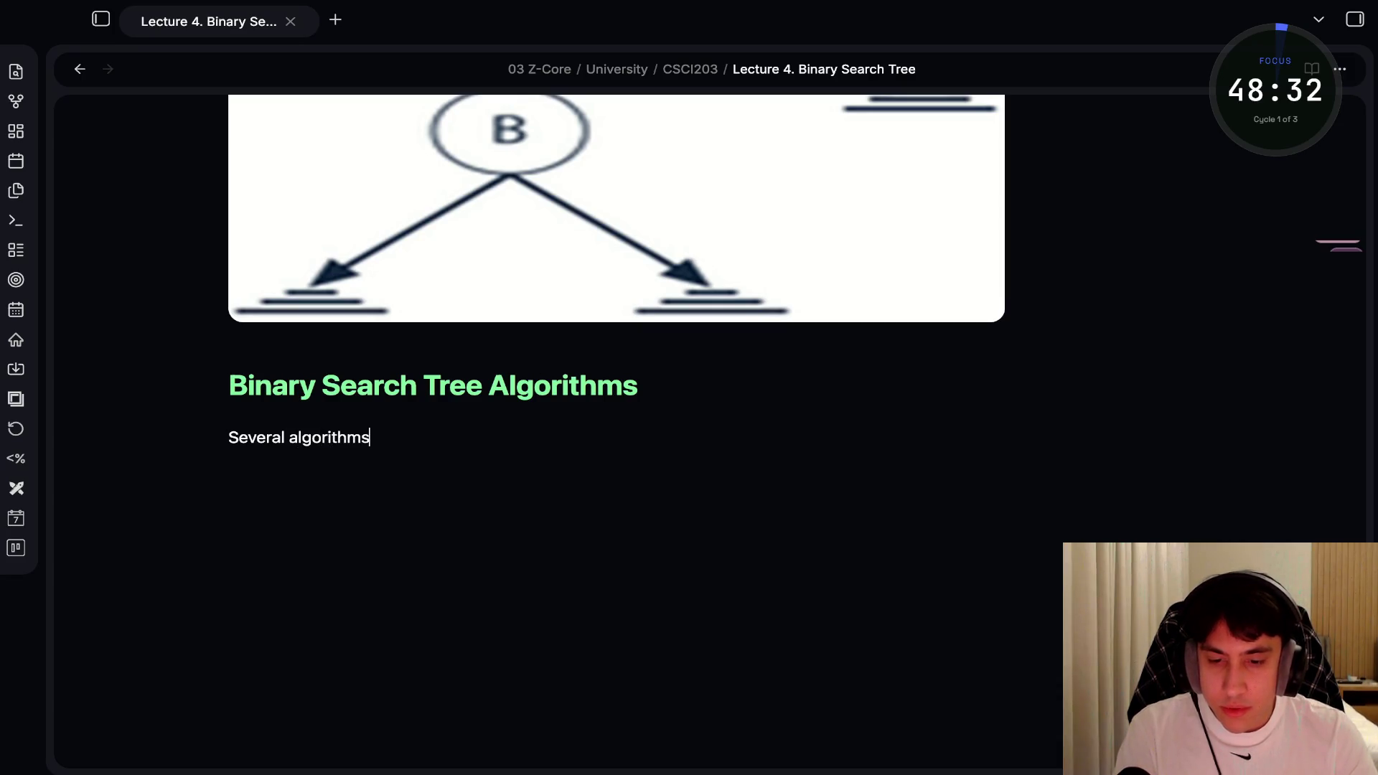
pyautogui.write('n BST')
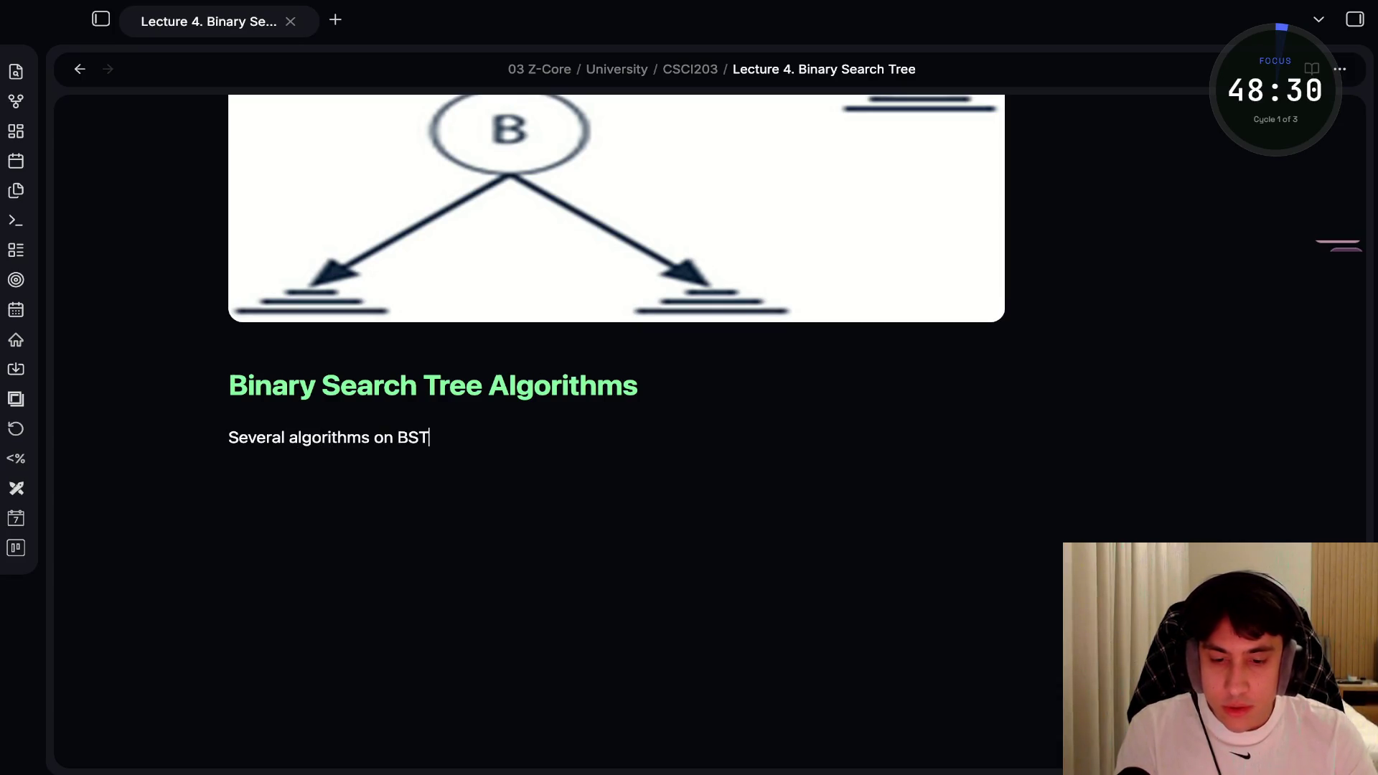
pyautogui.write(' reu')
pyautogui.press('BackSpace')
pyautogui.write('quires recursive pro')
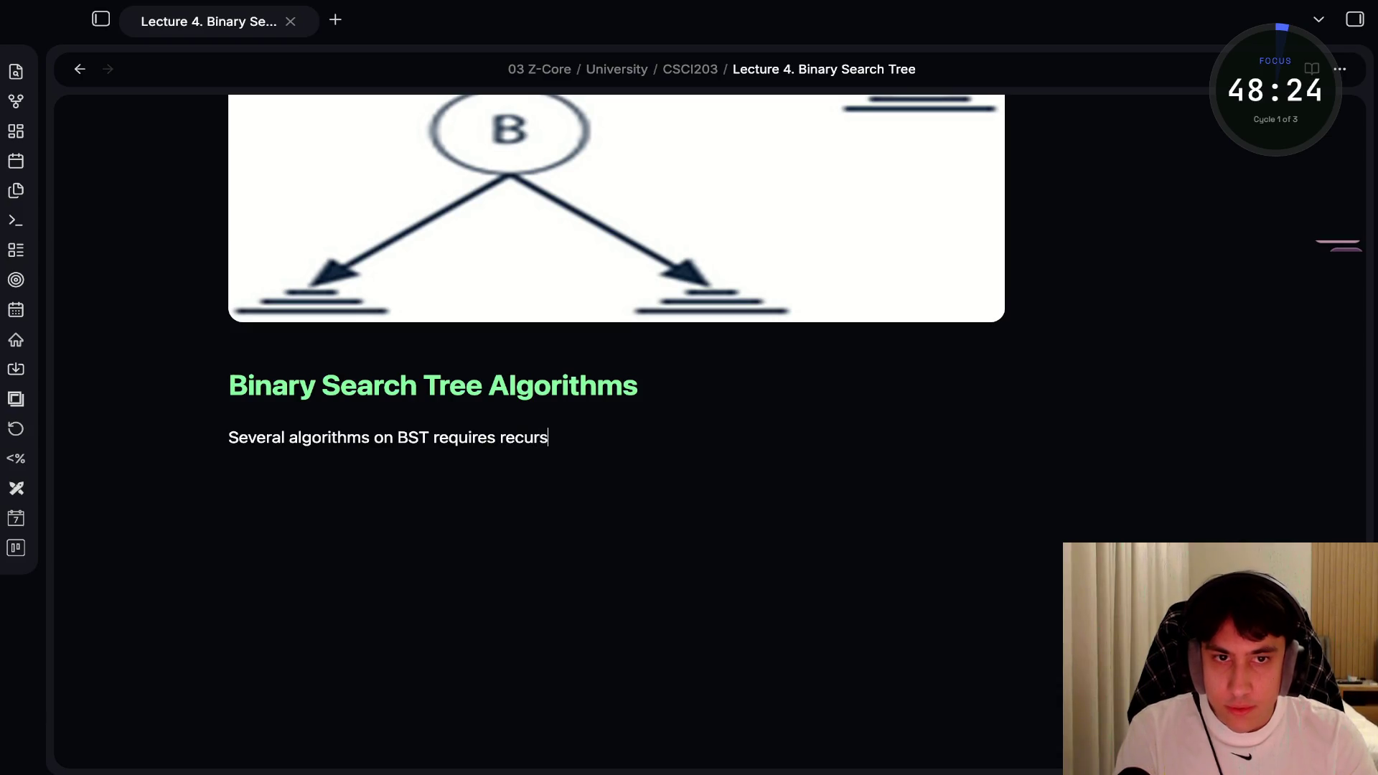
pyautogui.write('cessin')
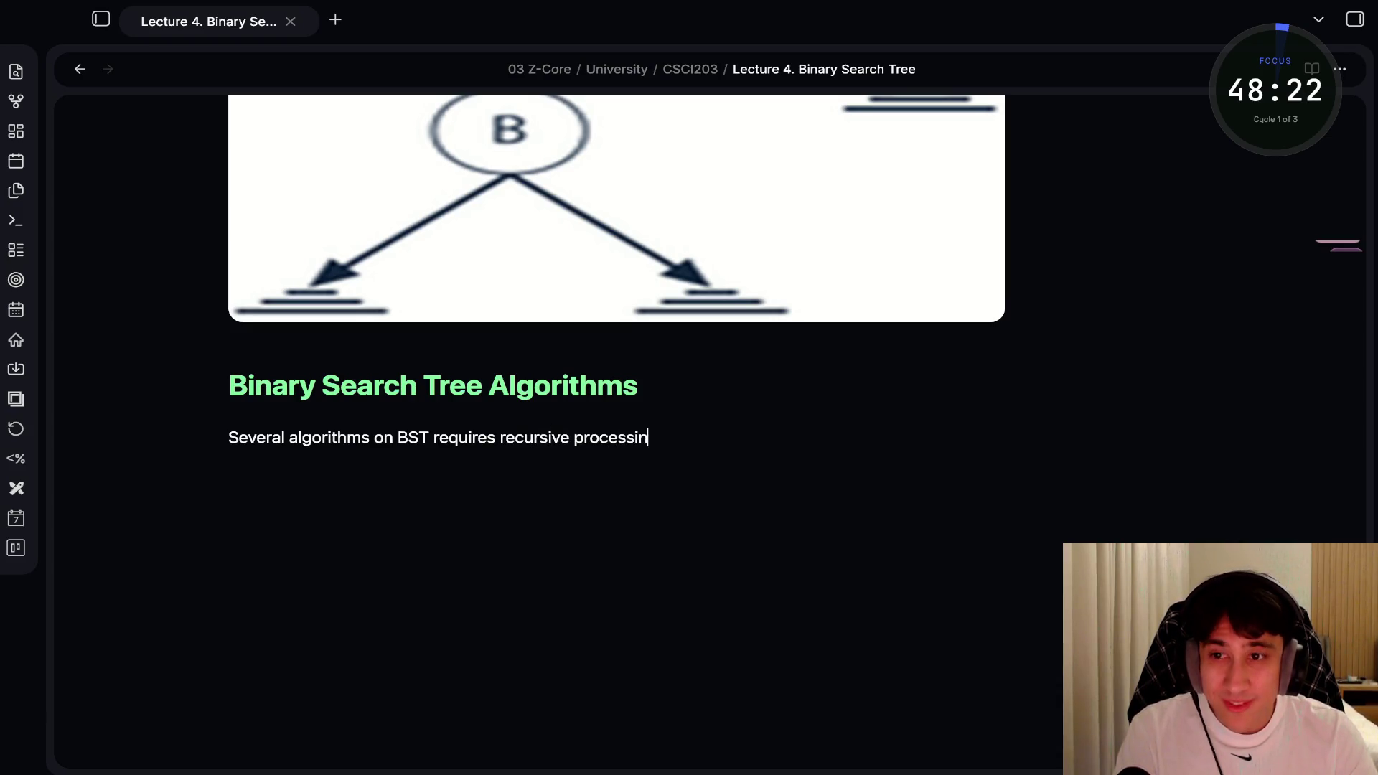
pyautogui.write('g of jsut o')
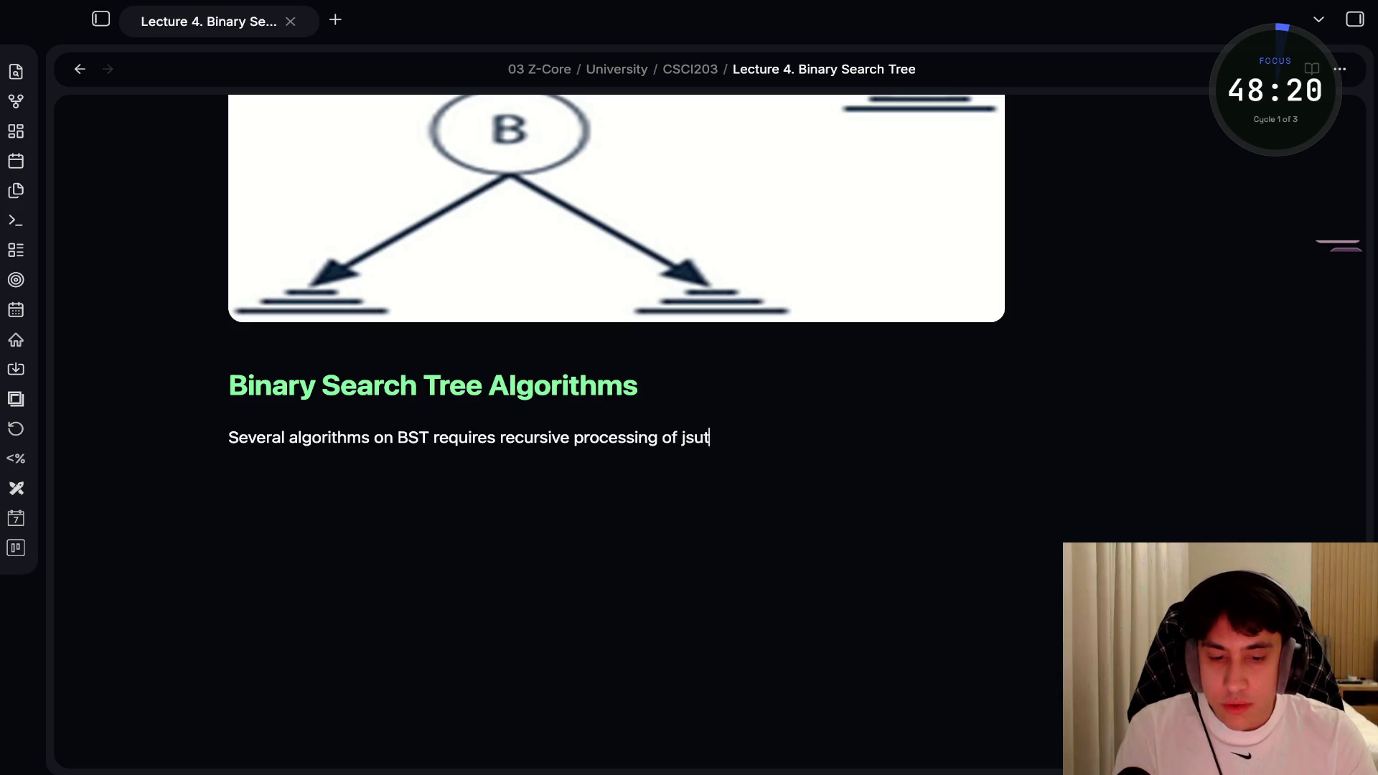
pyautogui.press('BackSpace')
pyautogui.press('BackSpace')
pyautogui.press('BackSpace')
pyautogui.write('ust on')
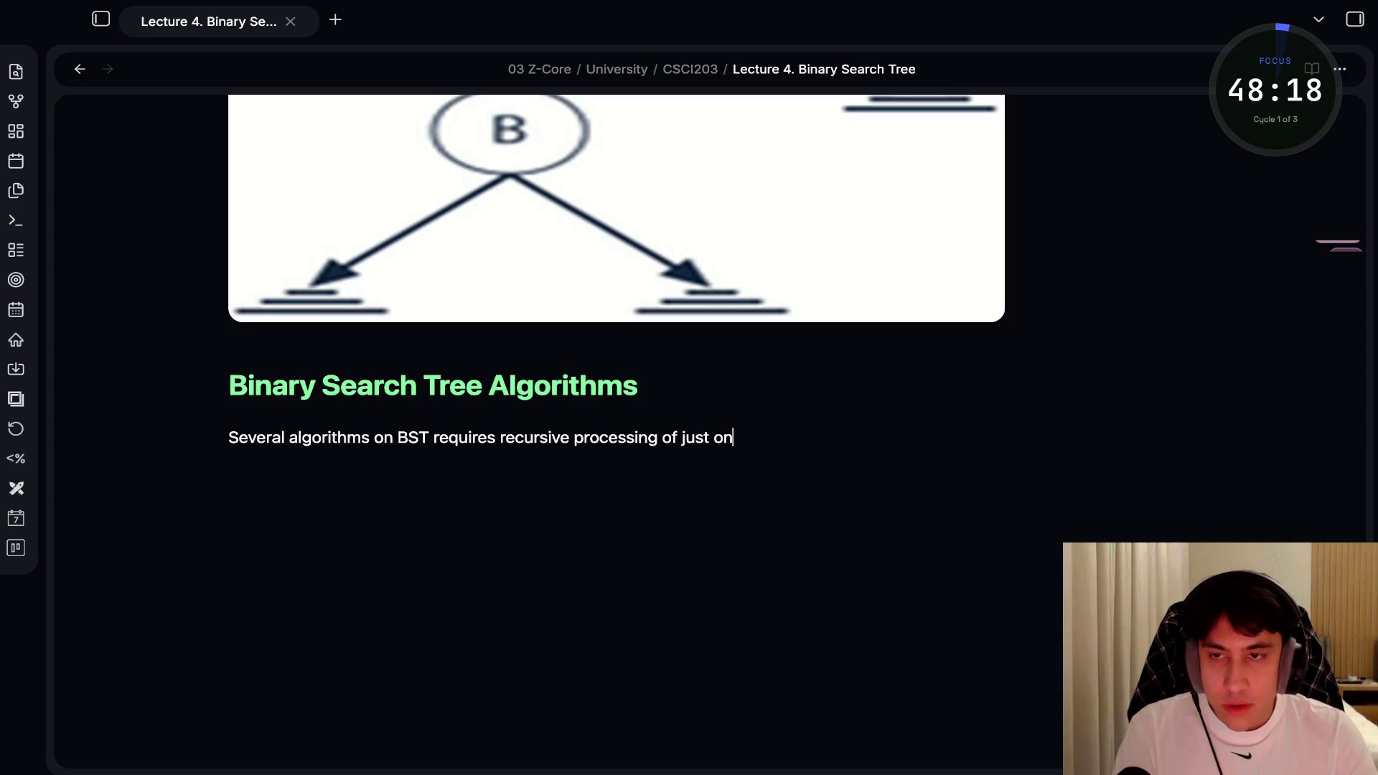
pyautogui.write('e of its')
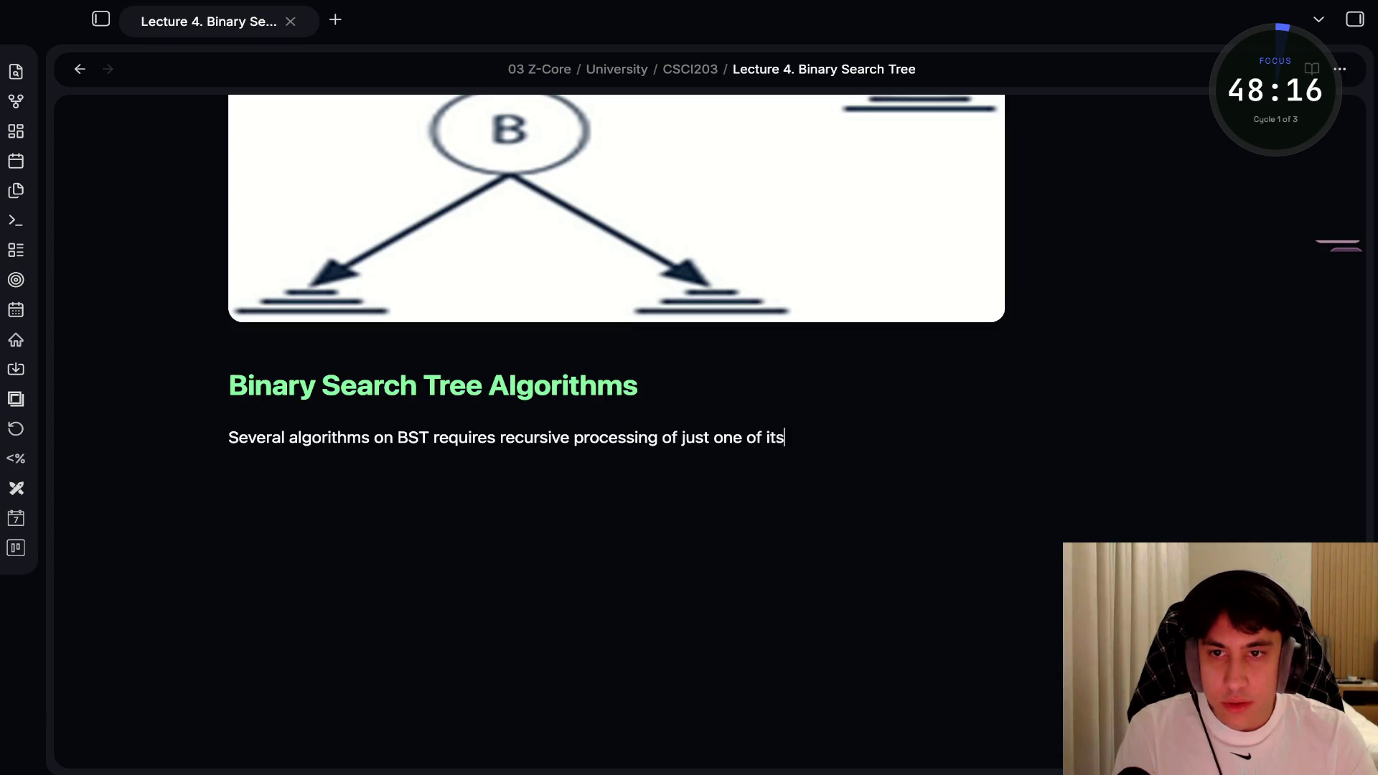
pyautogui.write(' subtree')
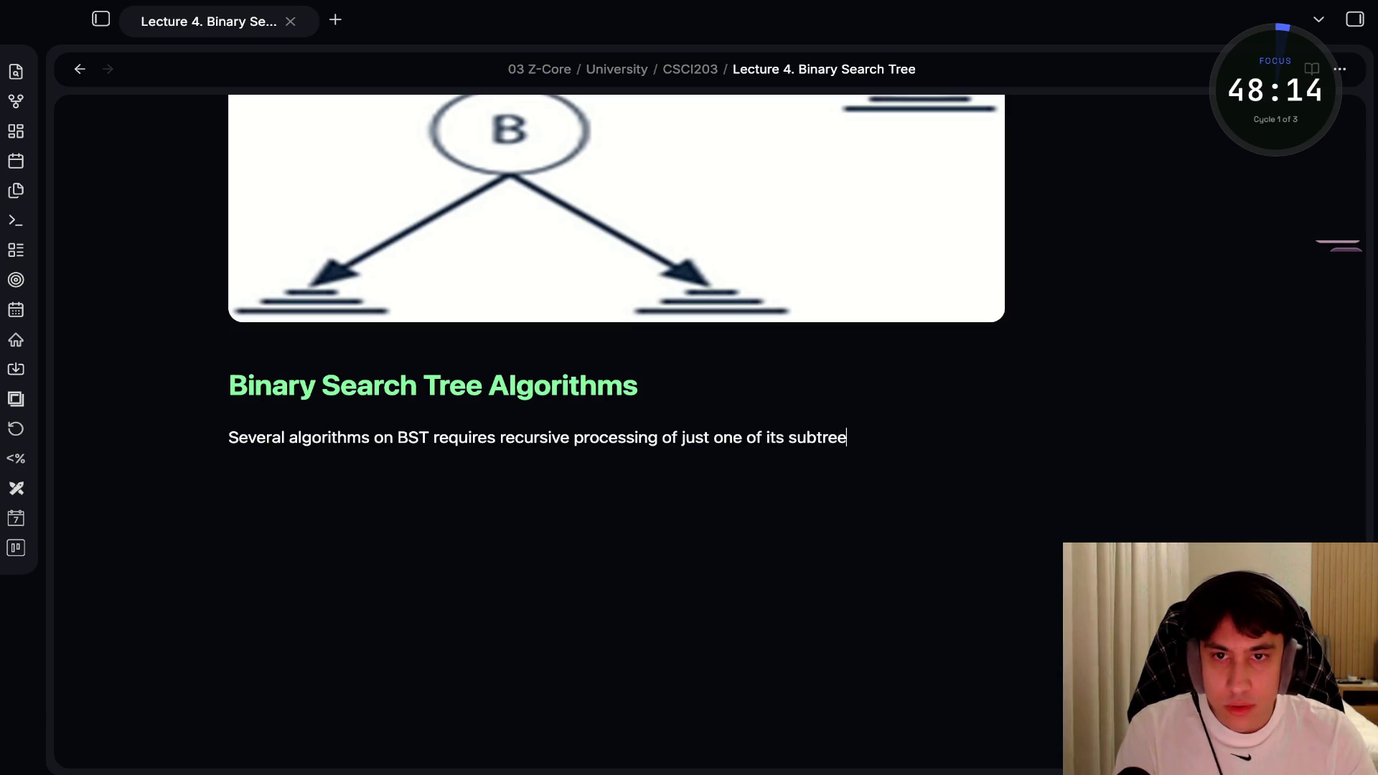
pyautogui.write('s, eg,')
pyautogui.press('BackSpace')
pyautogui.press('BackSpace')
pyautogui.write('.g')
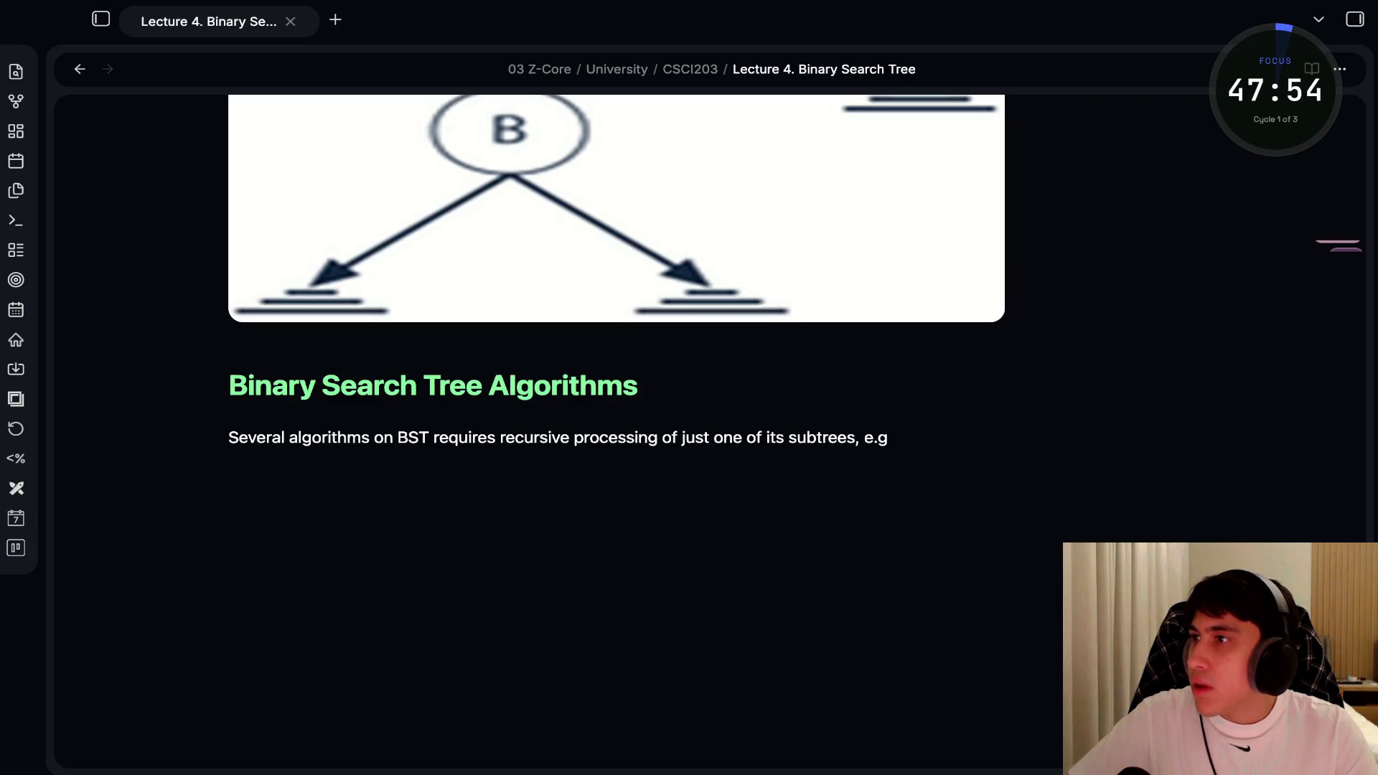
pyautogui.write('.,')
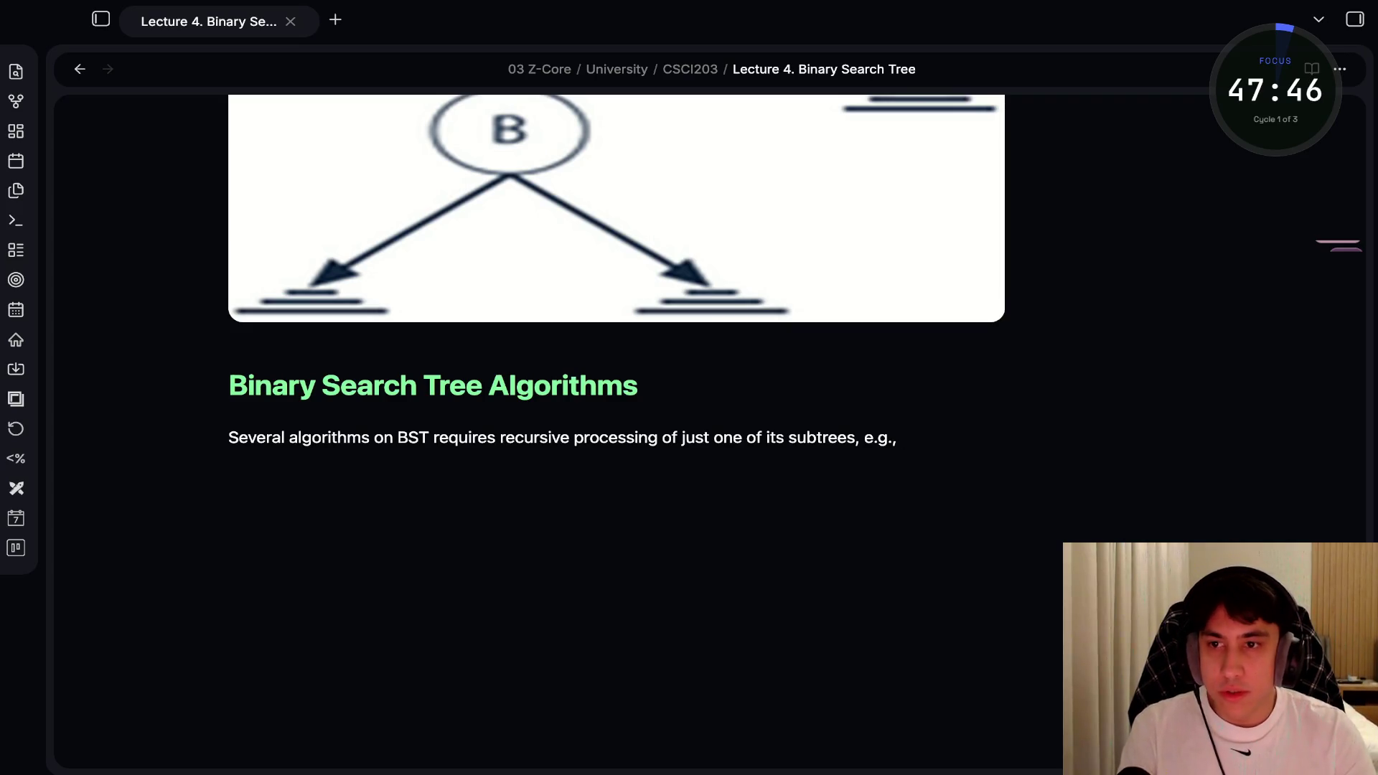
pyautogui.press('Return')
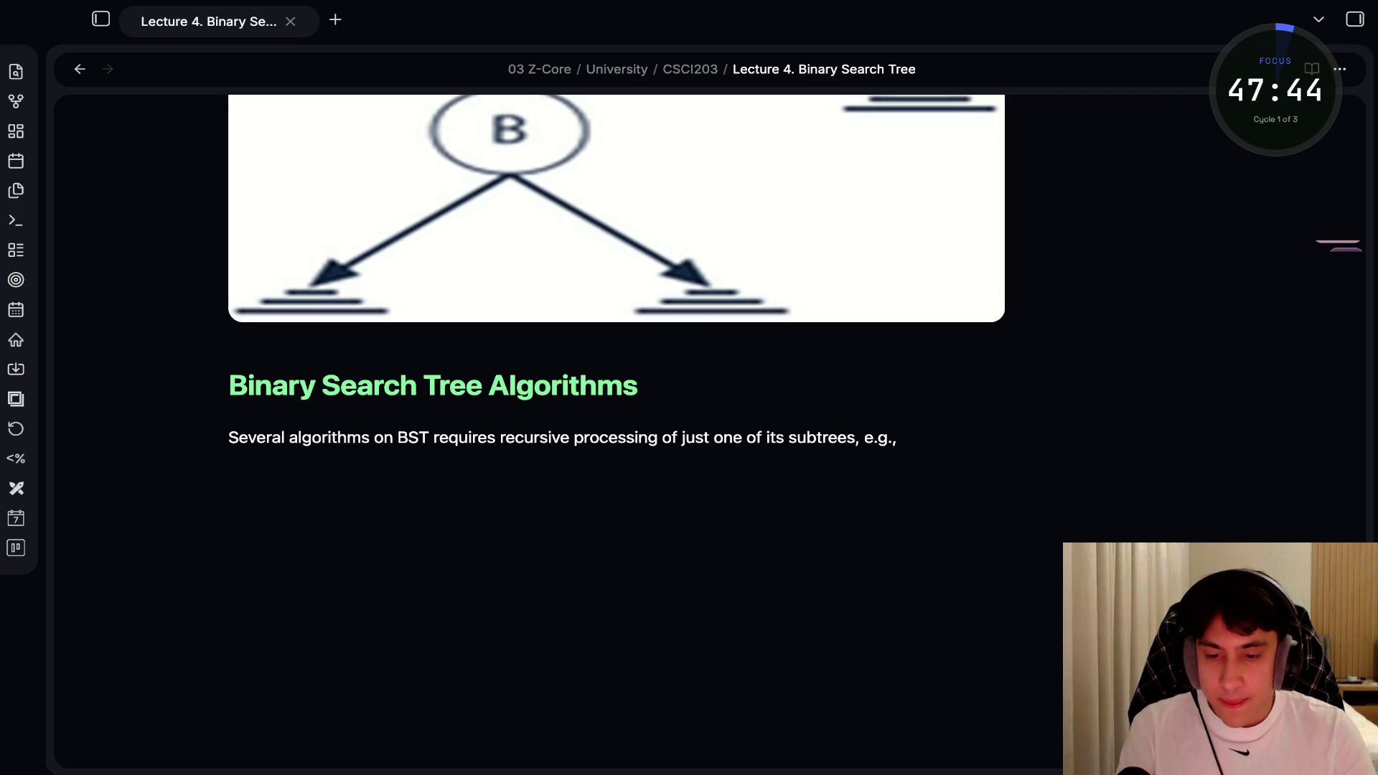
pyautogui.write('-')
# List bullets: Searching, Insertion of a new key, Finding the smallest (or the largest) key
pyautogui.press('Return')
pyautogui.press('BackSpace')
pyautogui.press('BackSpace')
pyautogui.write('- Searchi')
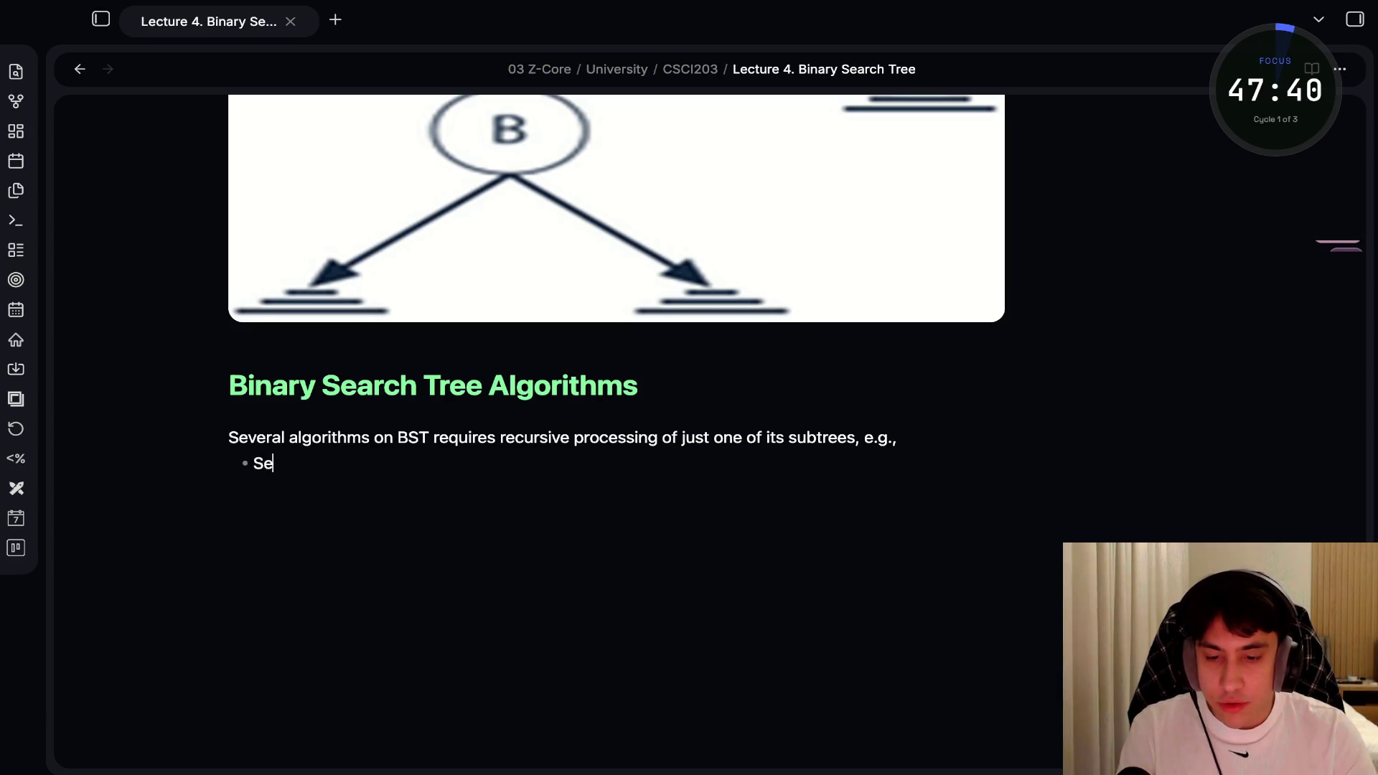
pyautogui.write('ng')
pyautogui.press('Return')
pyautogui.write('Ins')
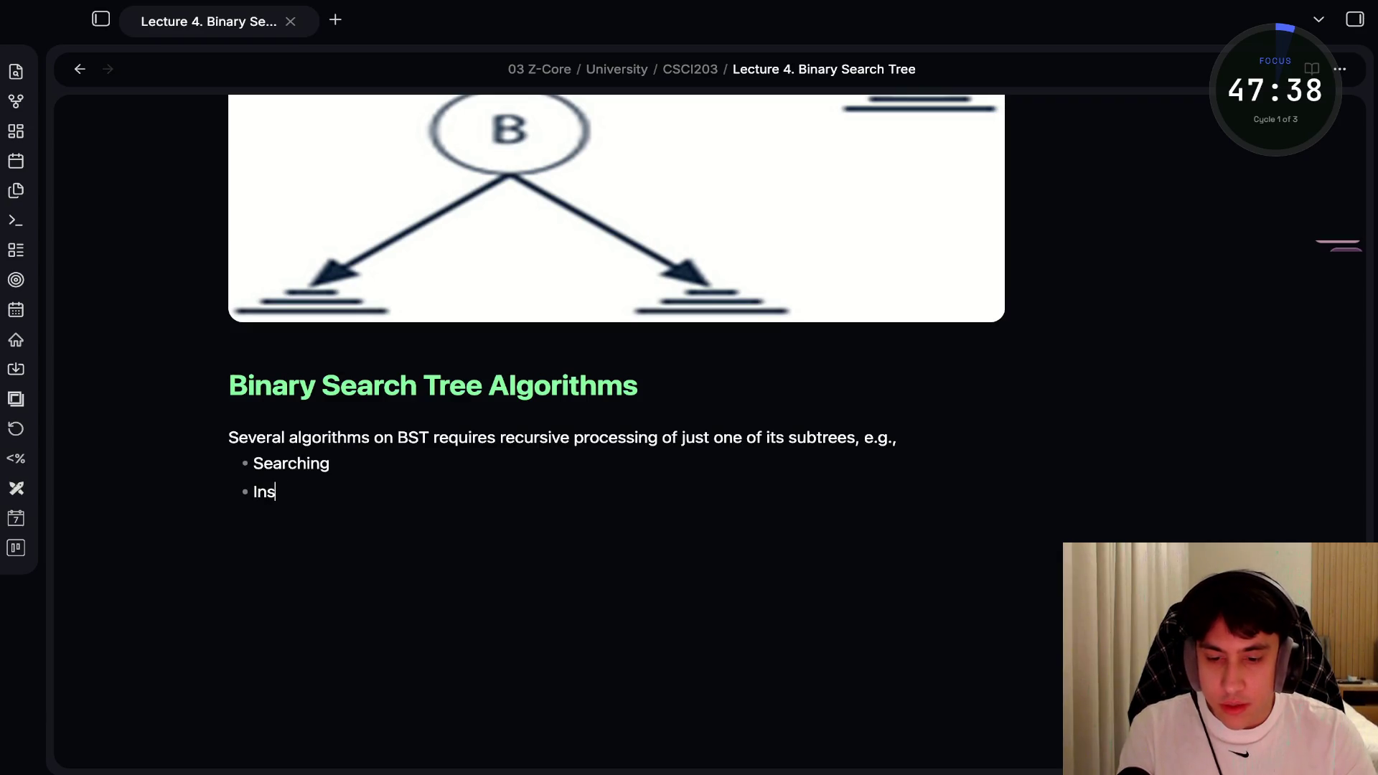
pyautogui.write('ertion of a ')
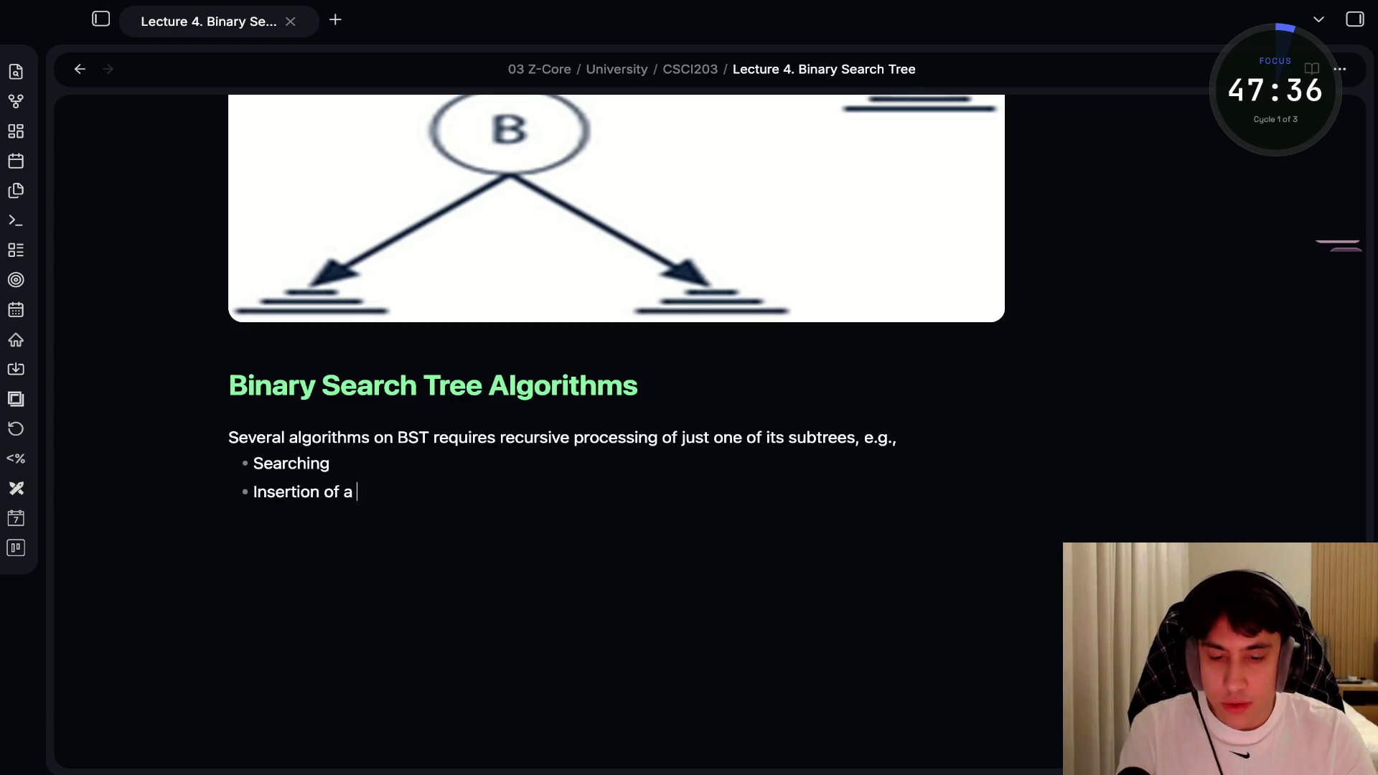
pyautogui.write('new key Finding')
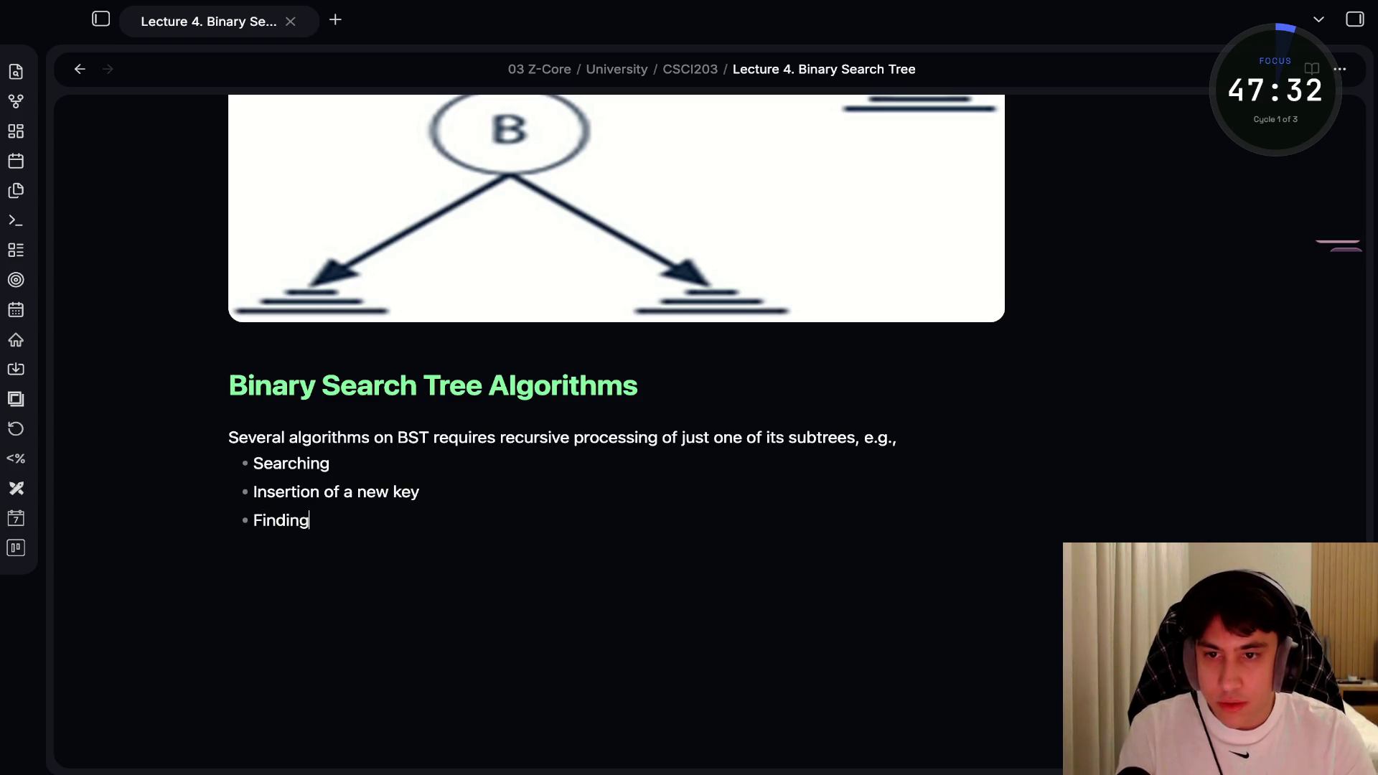
pyautogui.write(' the small')
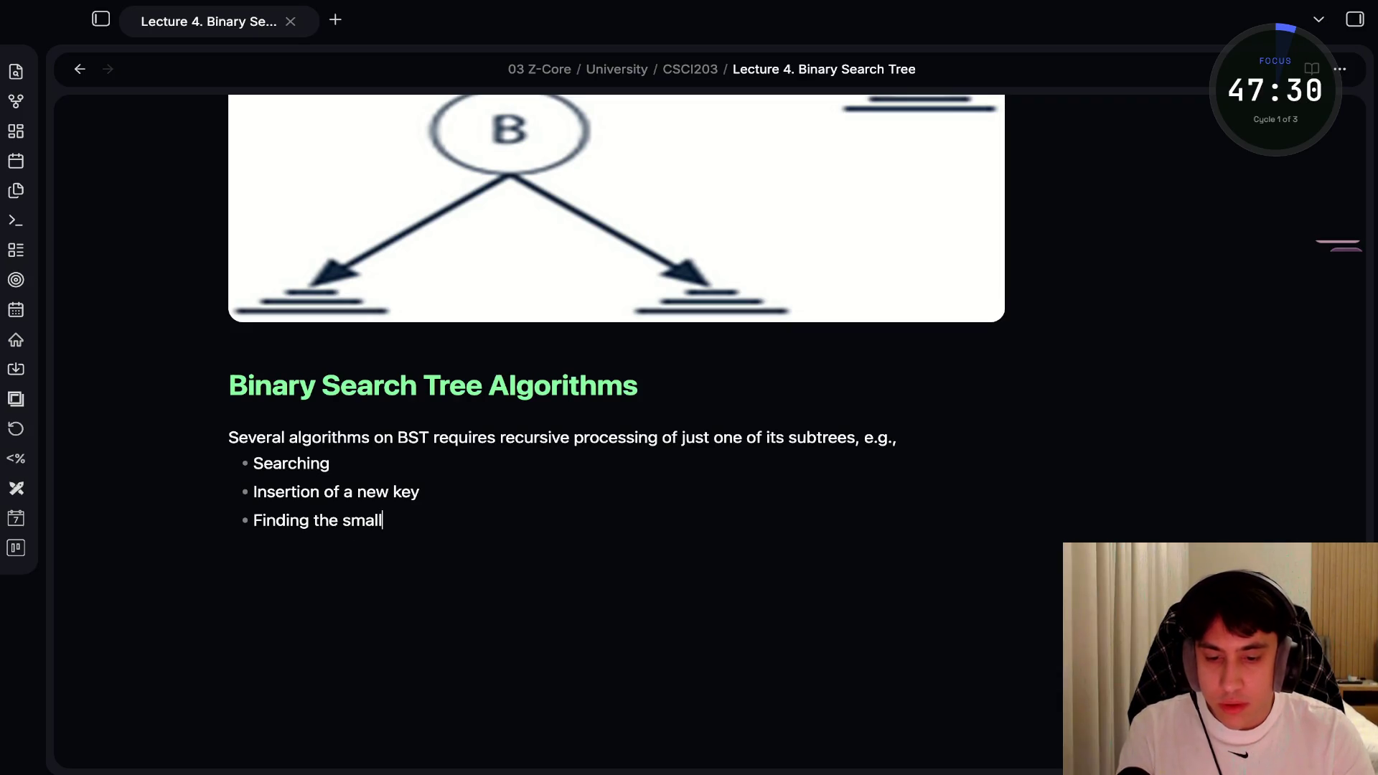
pyautogui.write('est (or the l')
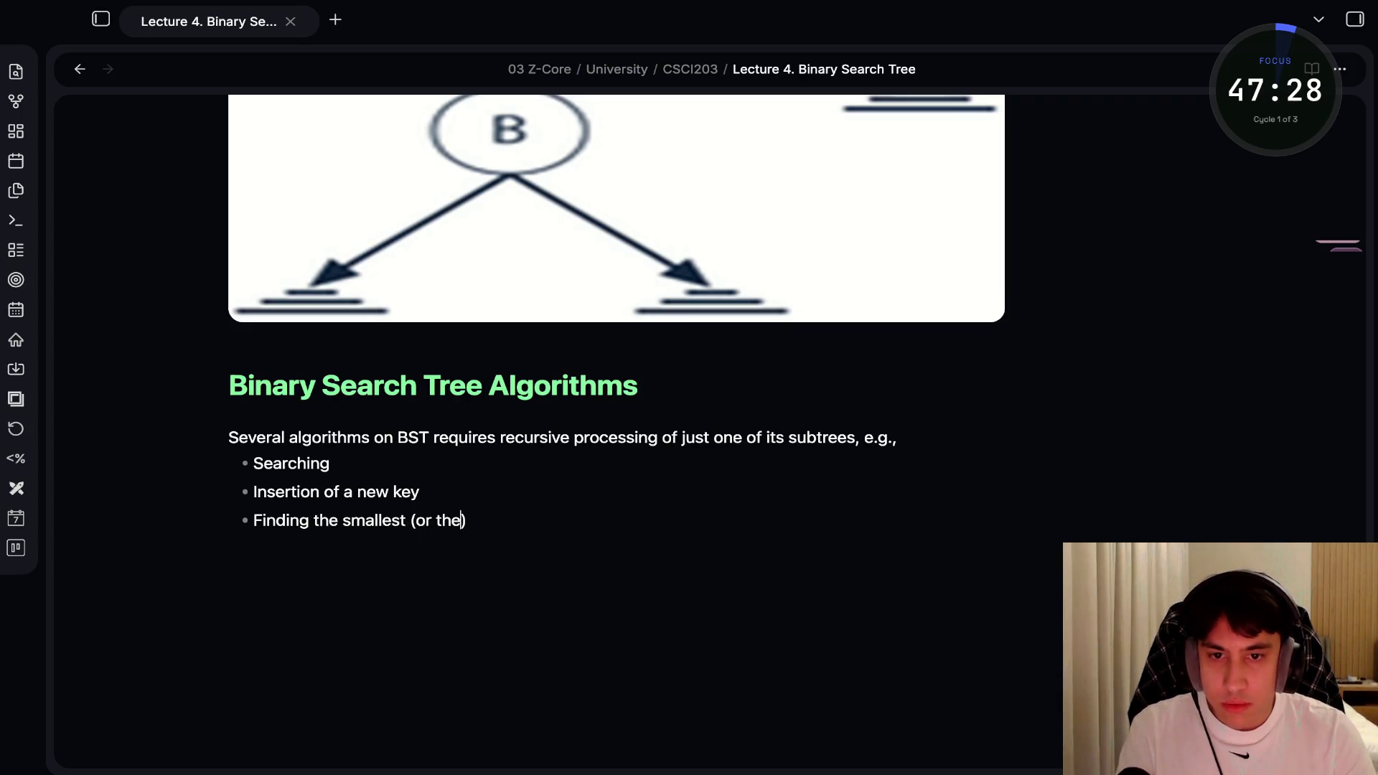
pyautogui.write('argest')
pyautogui.press('BackSpace')
pyautogui.write(')')
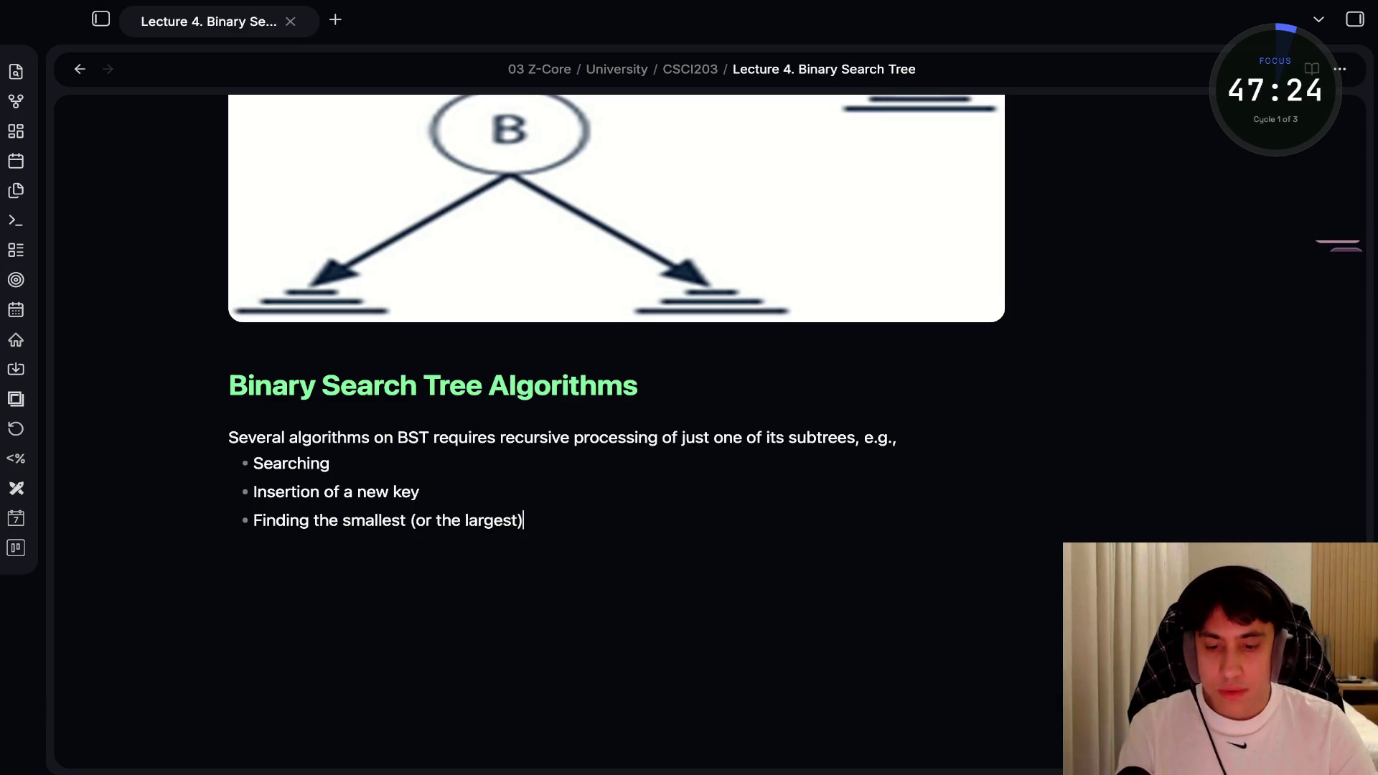
pyautogui.write(' key')
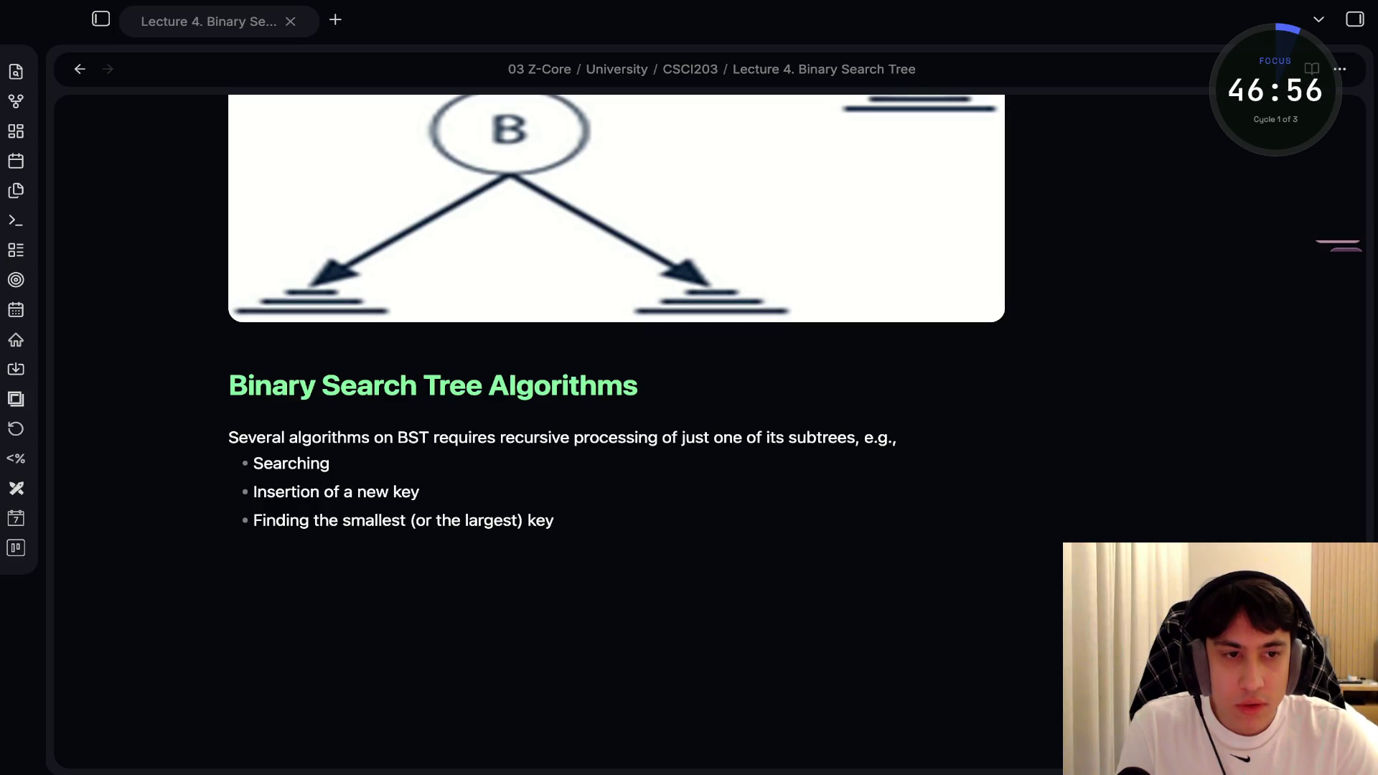
pyautogui.click(554, 520)
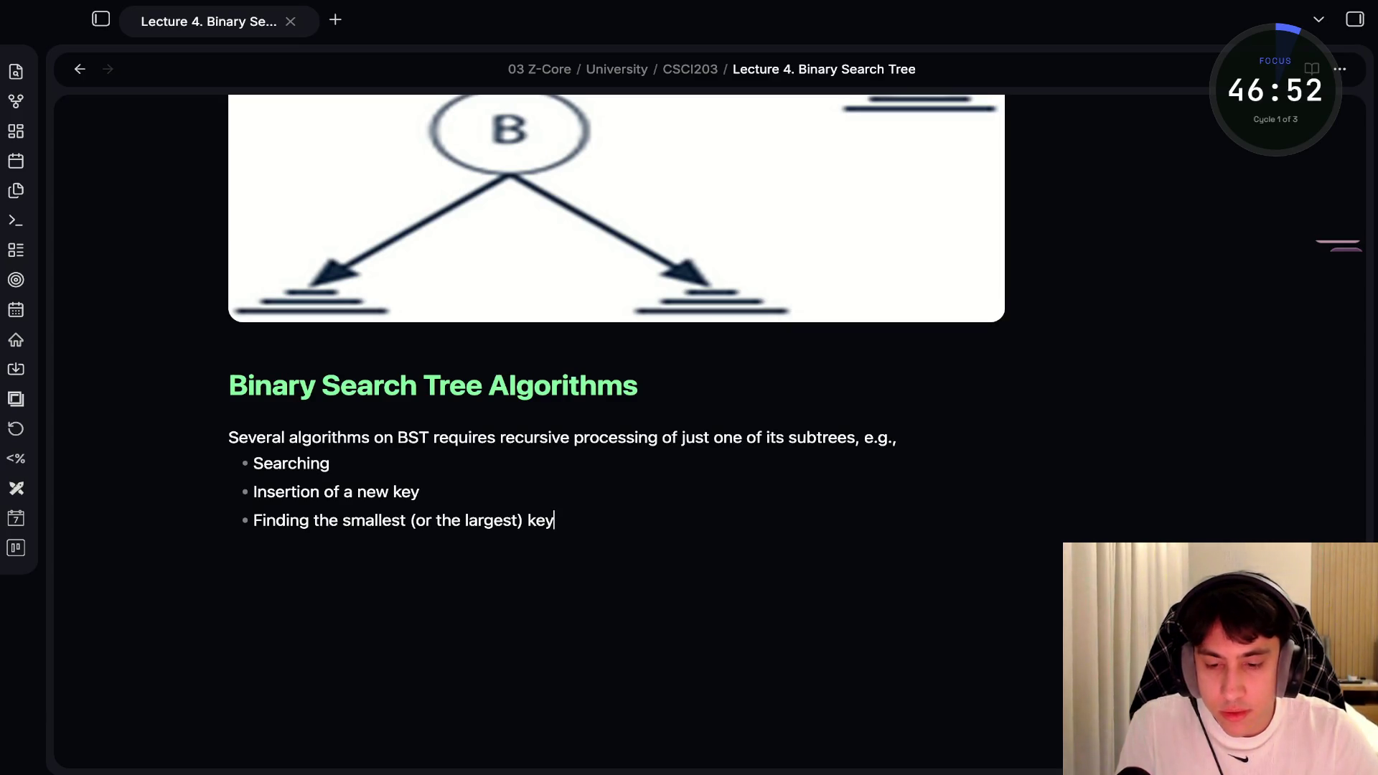
# Paste the k-rooted diagram with <k and >k subtrees below the bullets and begin a Searching heading
pyautogui.press('Return')
pyautogui.press('Return')
pyautogui.hotkey('ctrl', 'v')
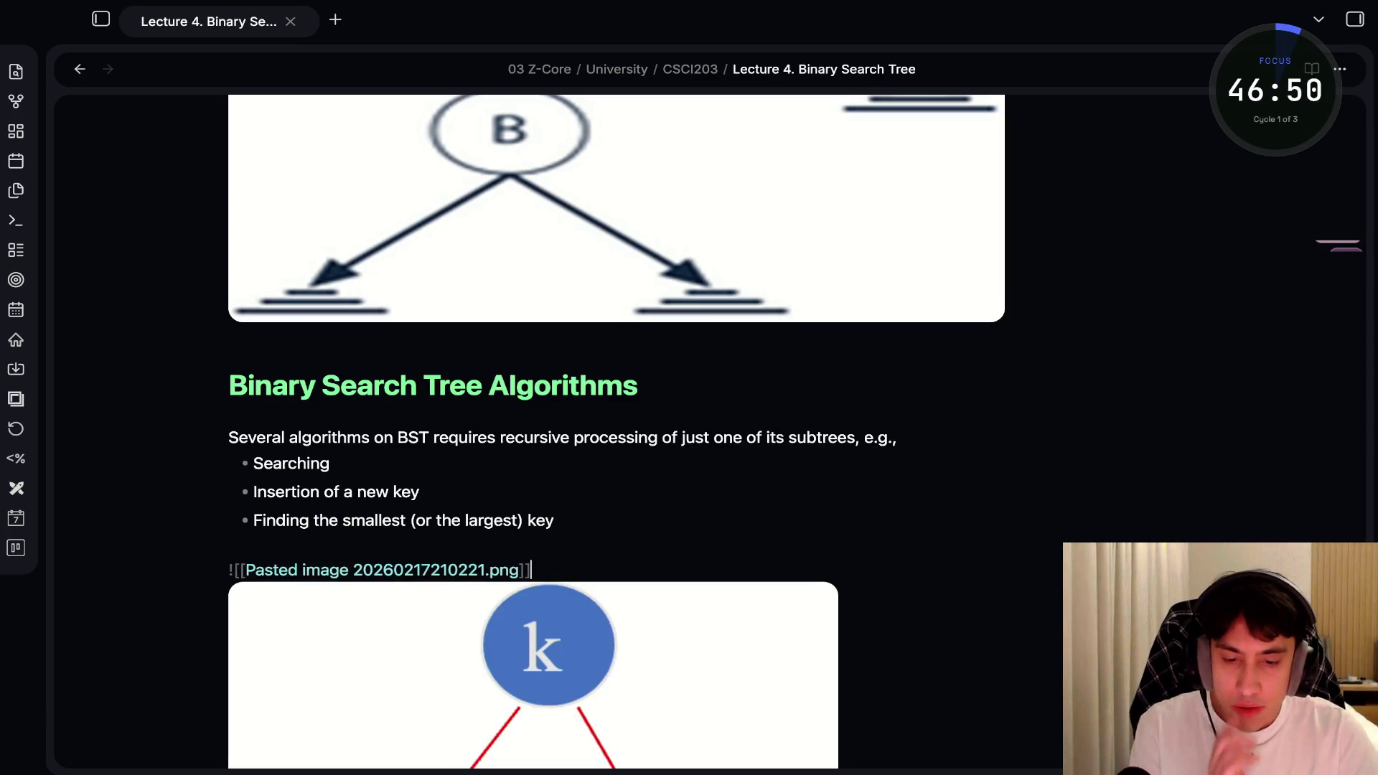
pyautogui.press('Return')
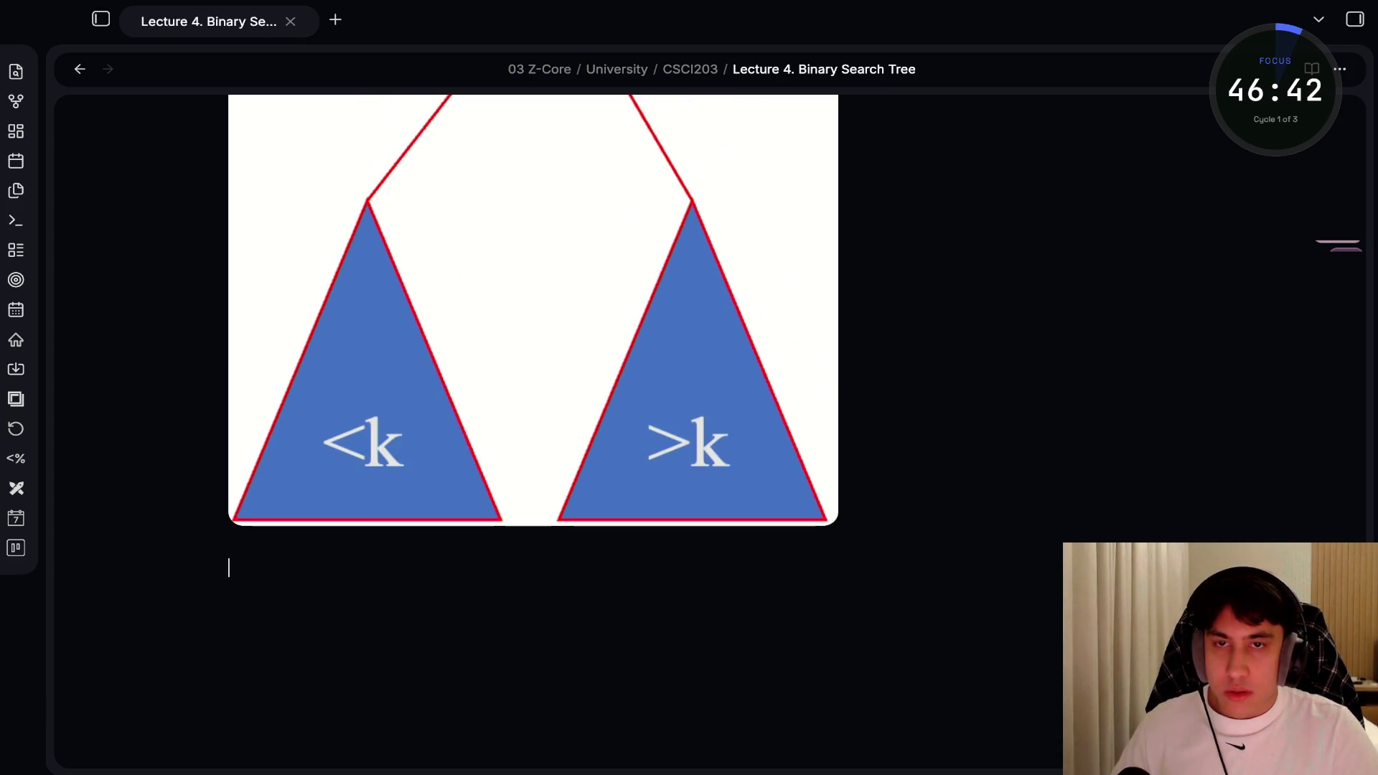
pyautogui.scroll(10, 546, 430)
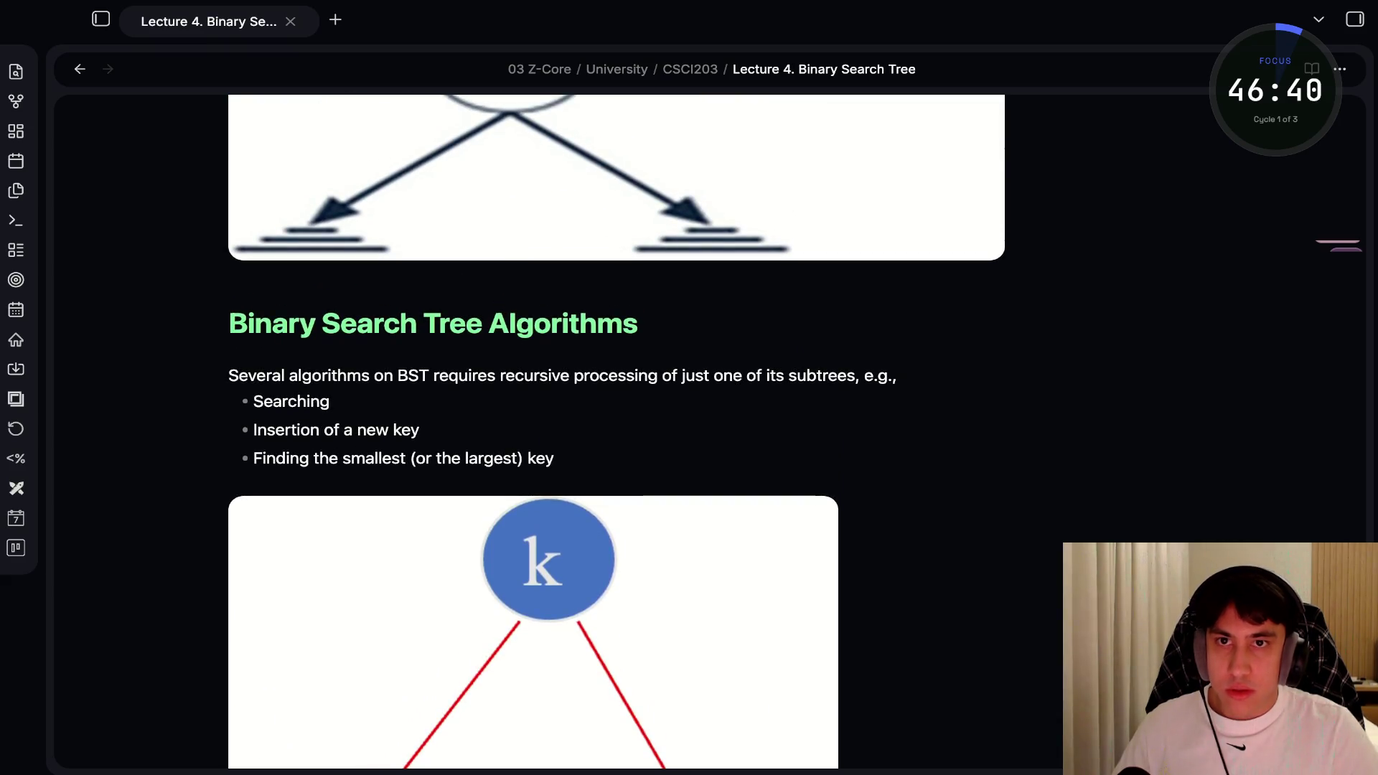
pyautogui.scroll(-3, 545, 430)
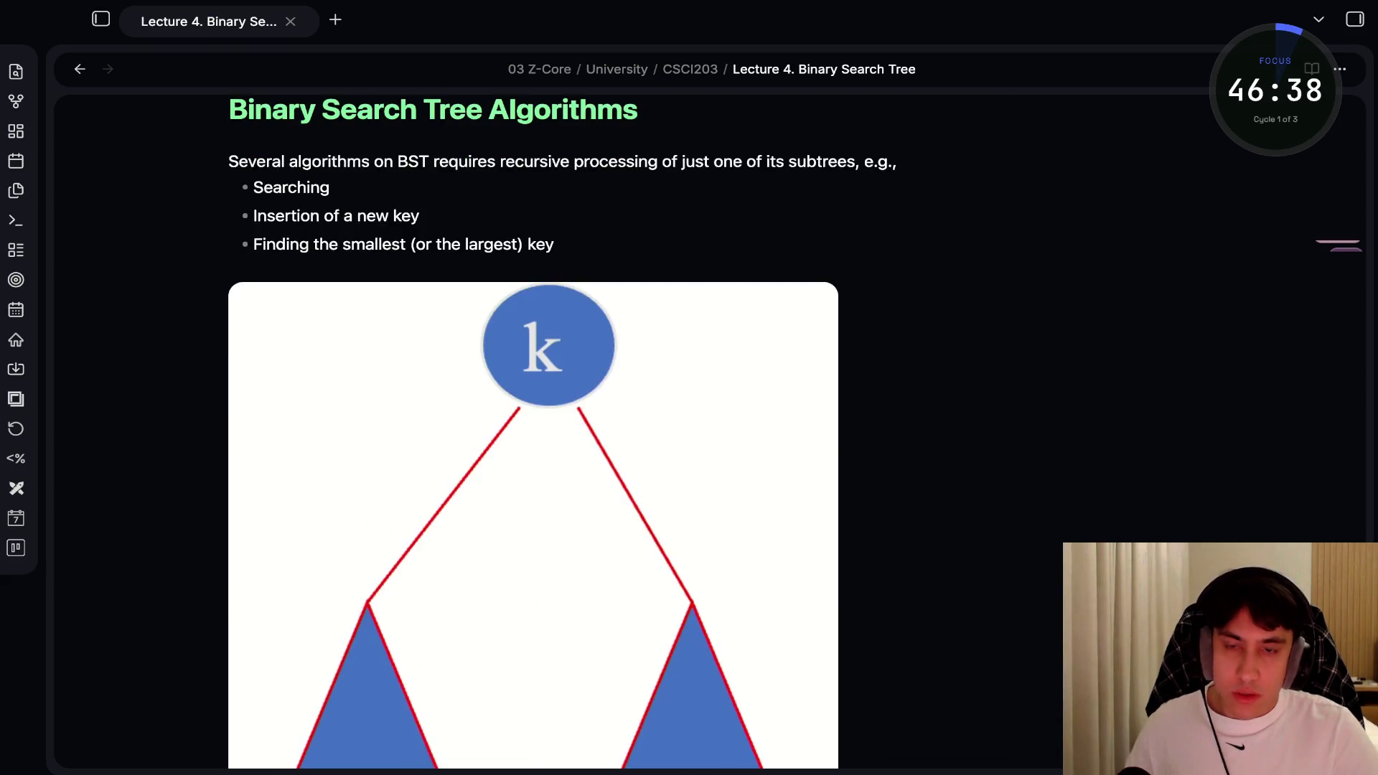
pyautogui.write('### Sear')
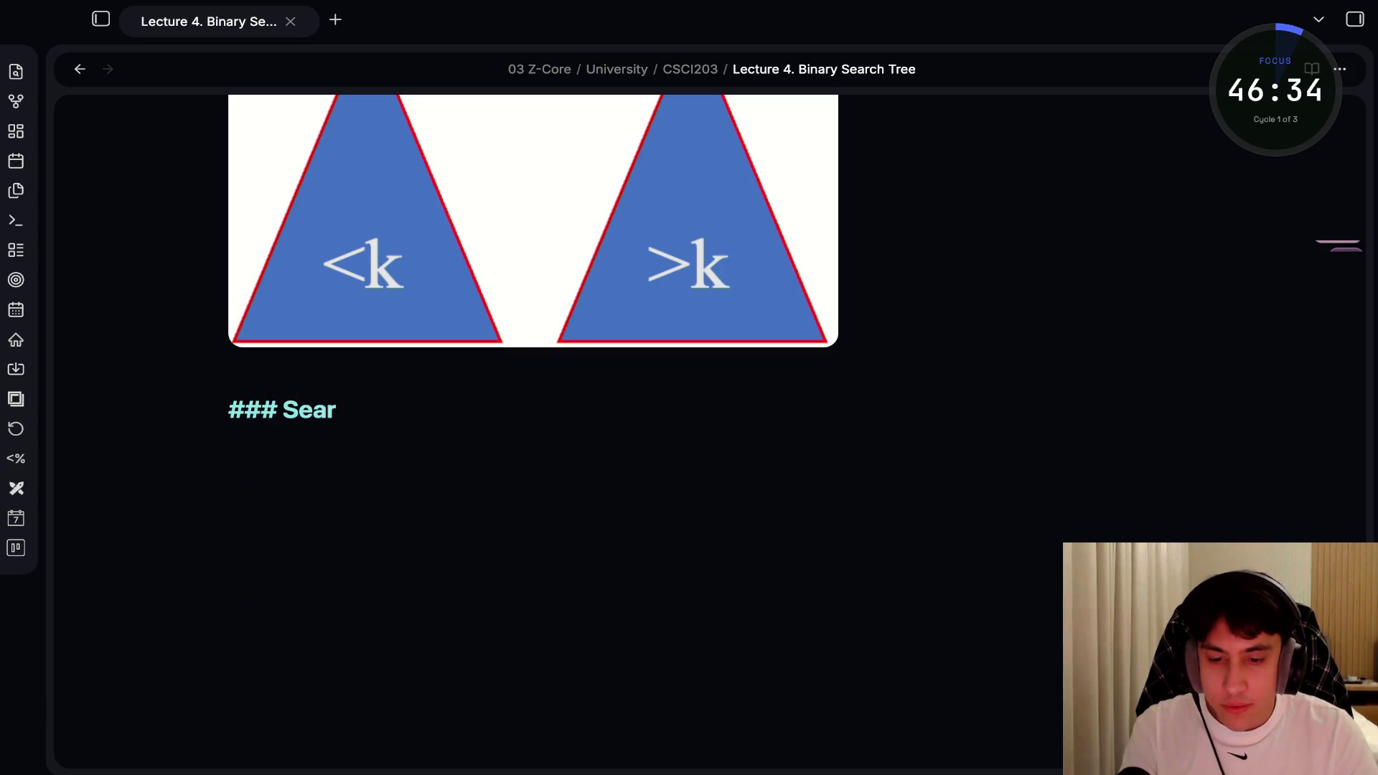
pyautogui.write('ching in Binary Sea')
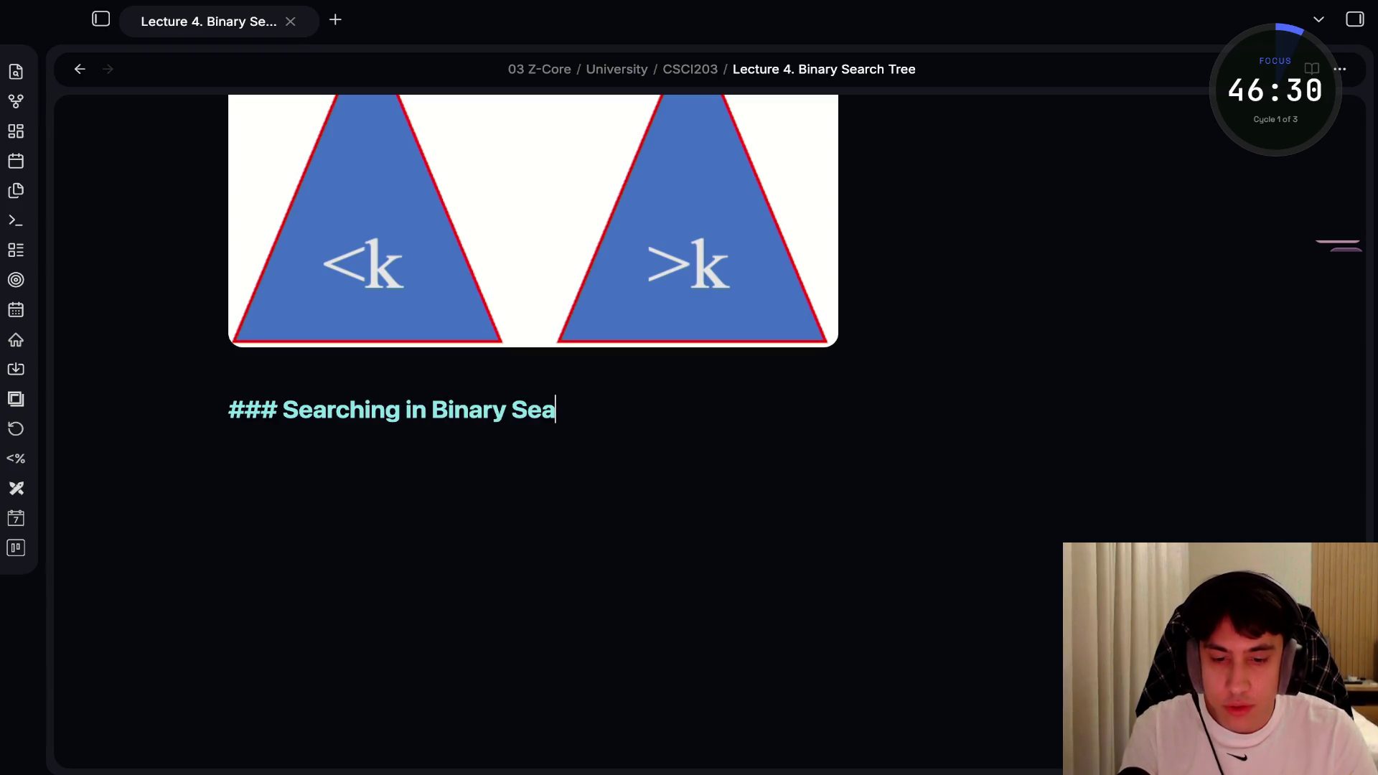
pyautogui.write('ar')
# Complete '### Searching in Binary Search Tree' and add the '#### Algorithms BST (x, v)' subheading
pyautogui.press('BackSpace')
pyautogui.press('BackSpace')
pyautogui.write('rch Tree')
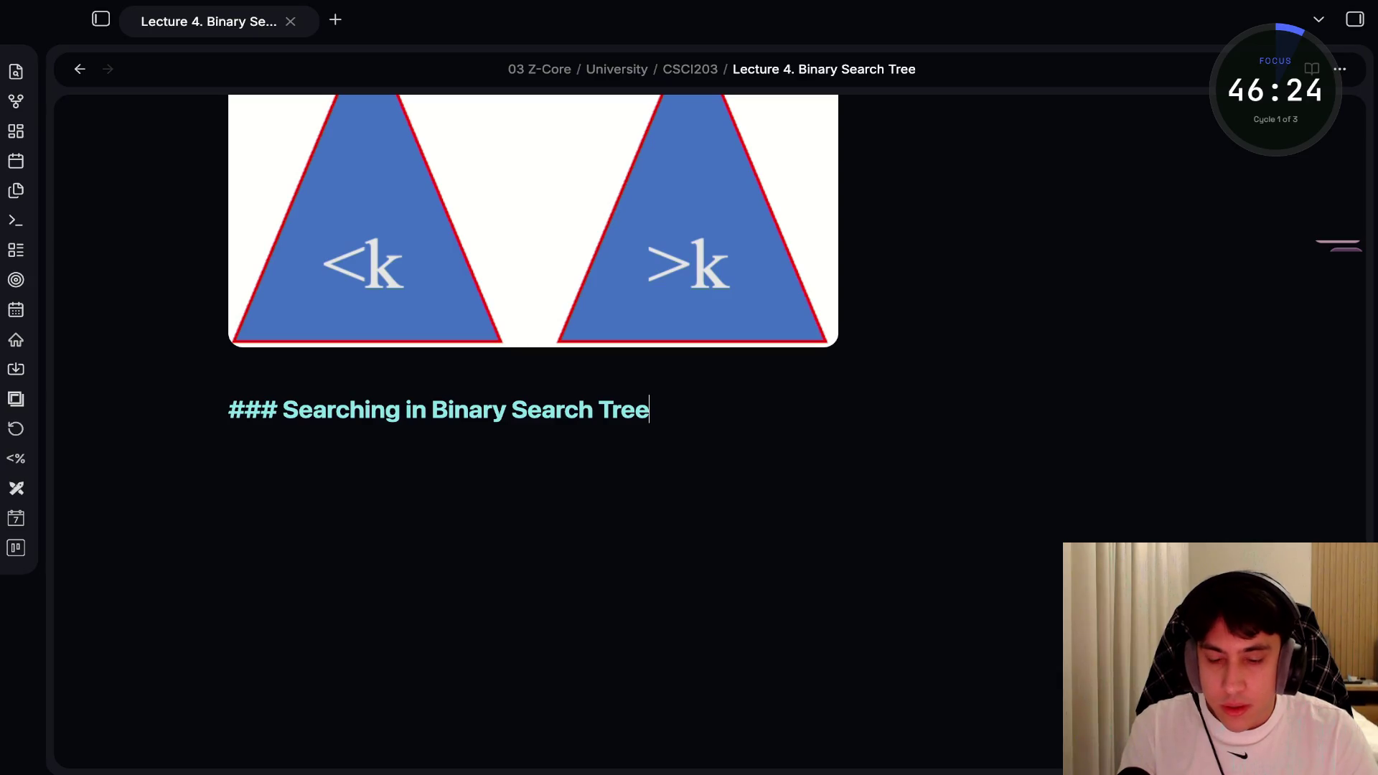
pyautogui.press('Return')
pyautogui.write('Algorithms')
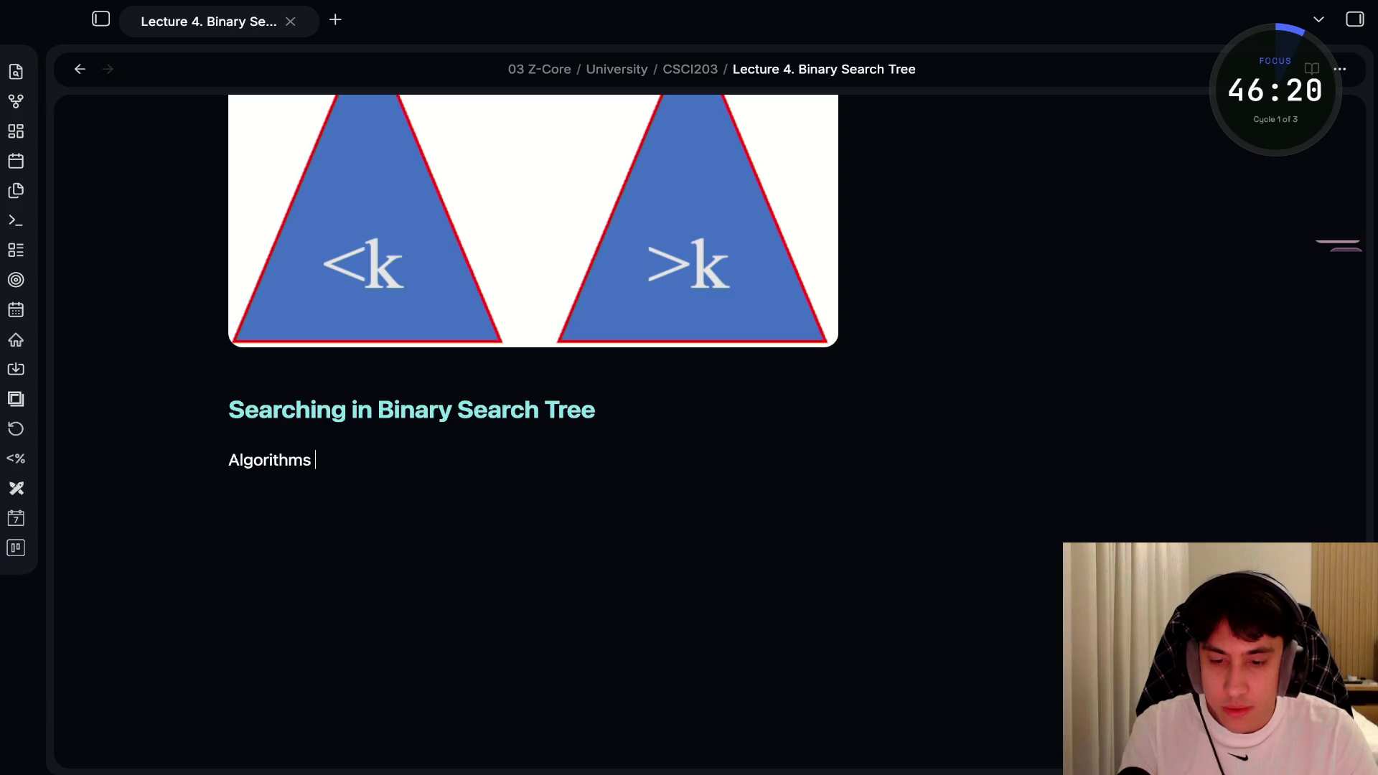
pyautogui.press('super+BackSpace')
pyautogui.write('#')
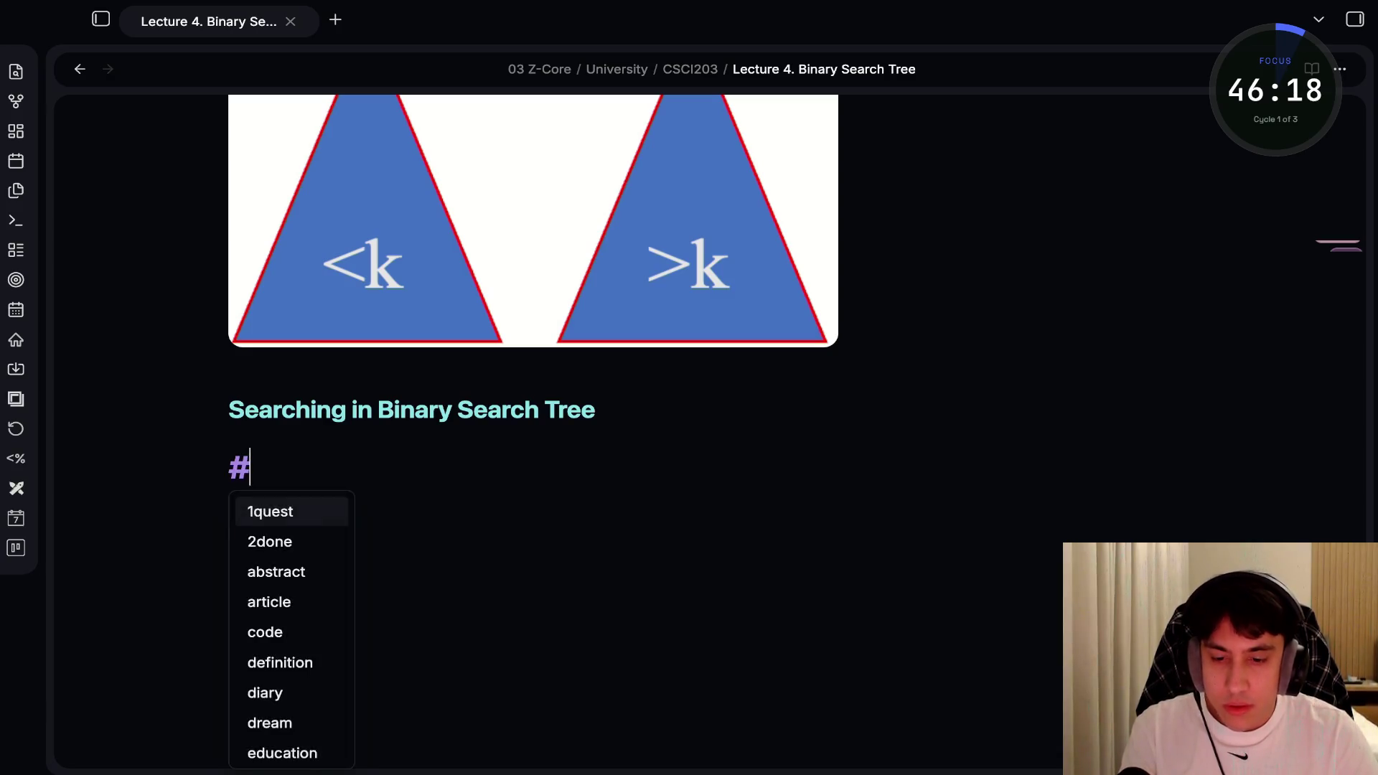
pyautogui.write('###')
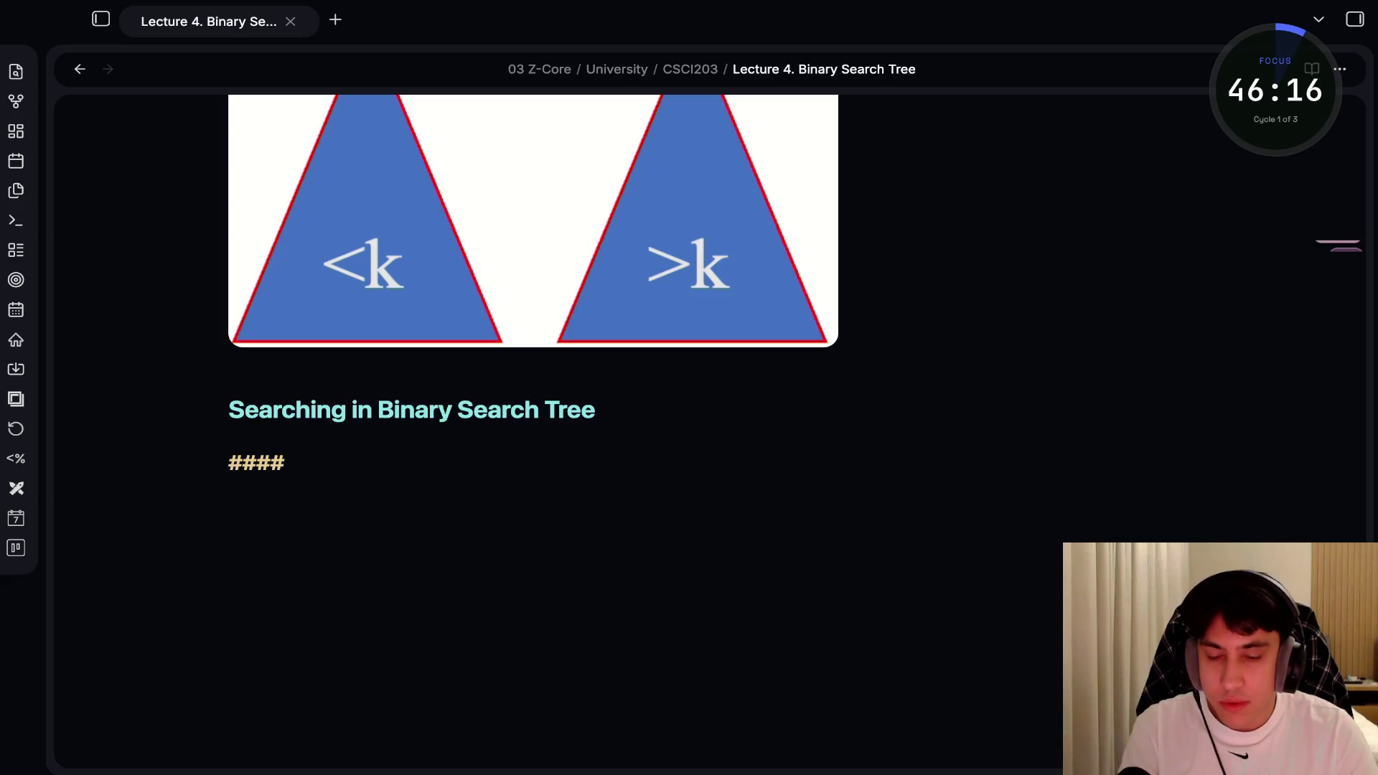
pyautogui.write(' Algorithms BST (x, v')
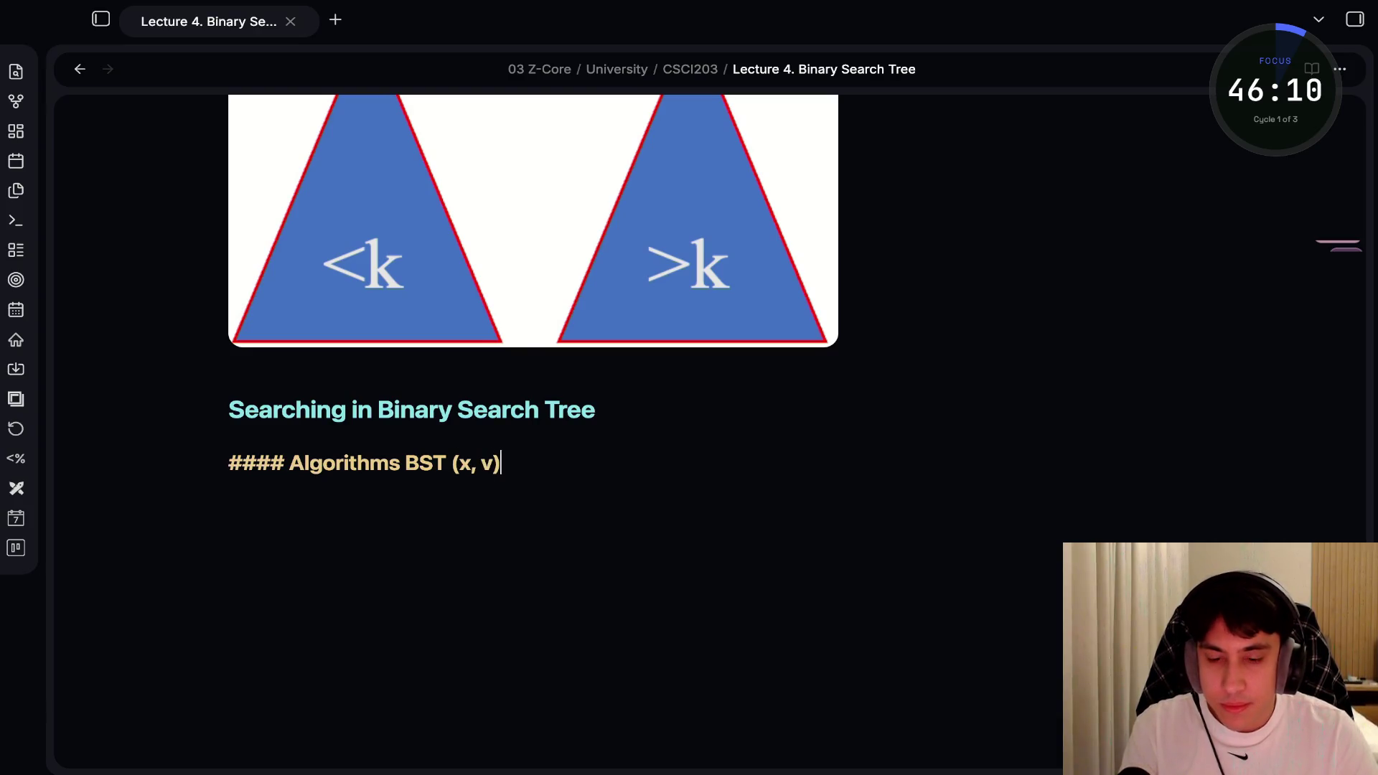
pyautogui.press('Return')
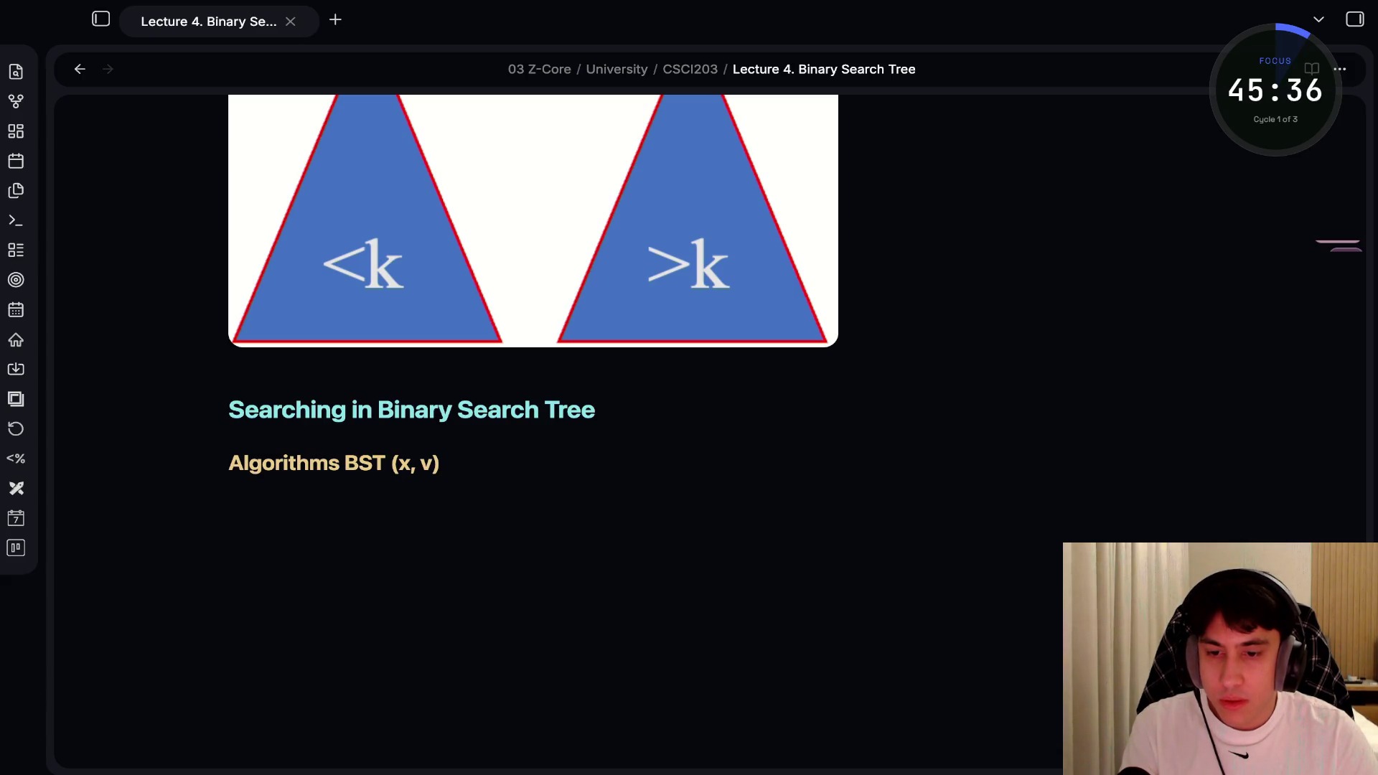
pyautogui.press('super+Tab')
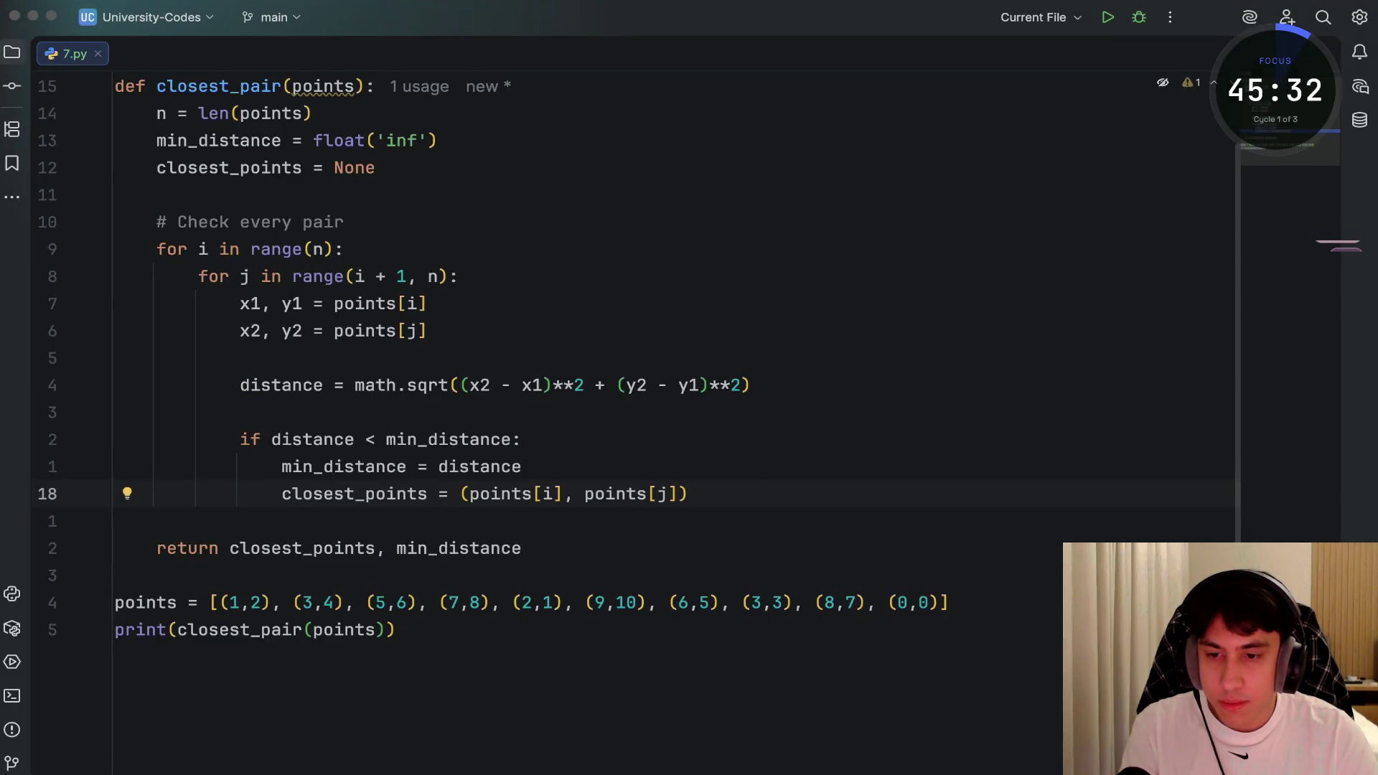
# Show the University-Codes project tree in PyCharm, briefly expanding the CSIT121 folder
pyautogui.click(12, 51)
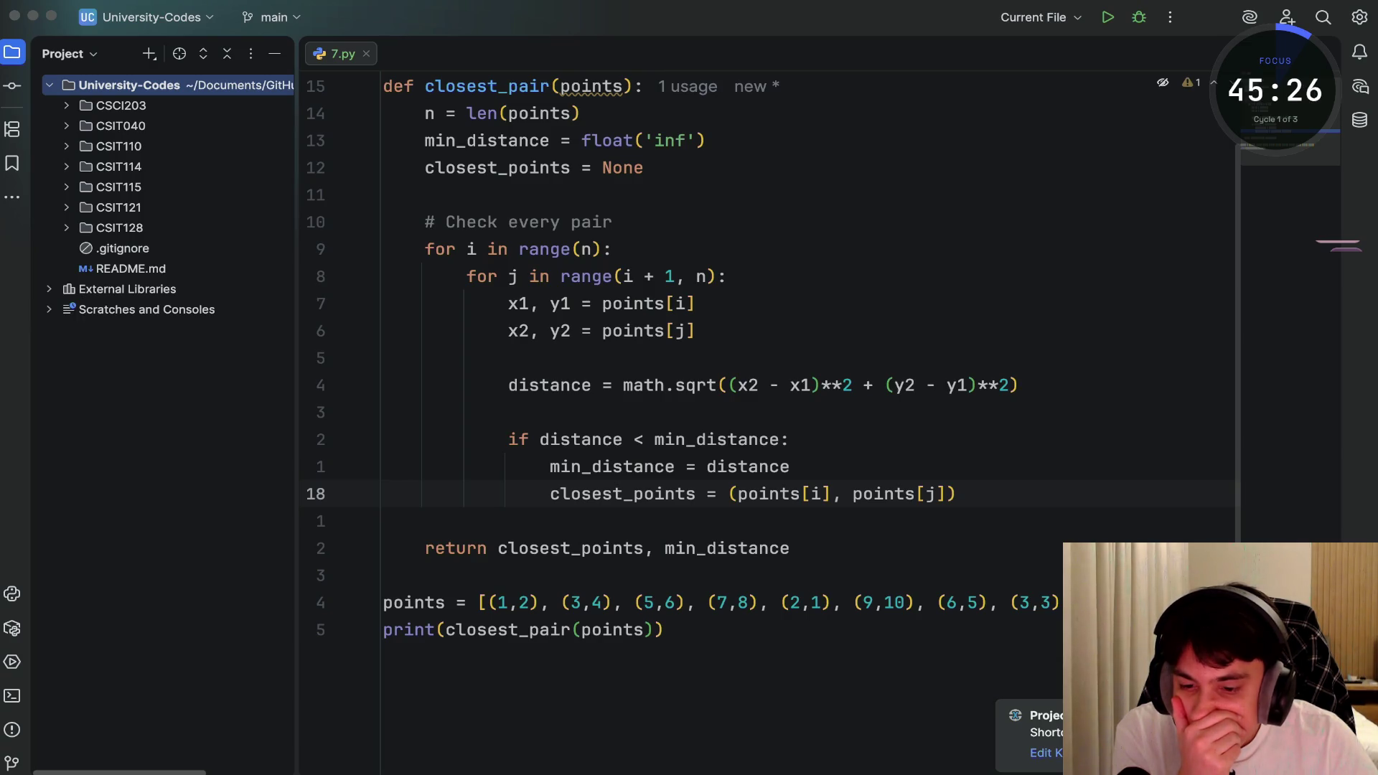
pyautogui.click(66, 207)
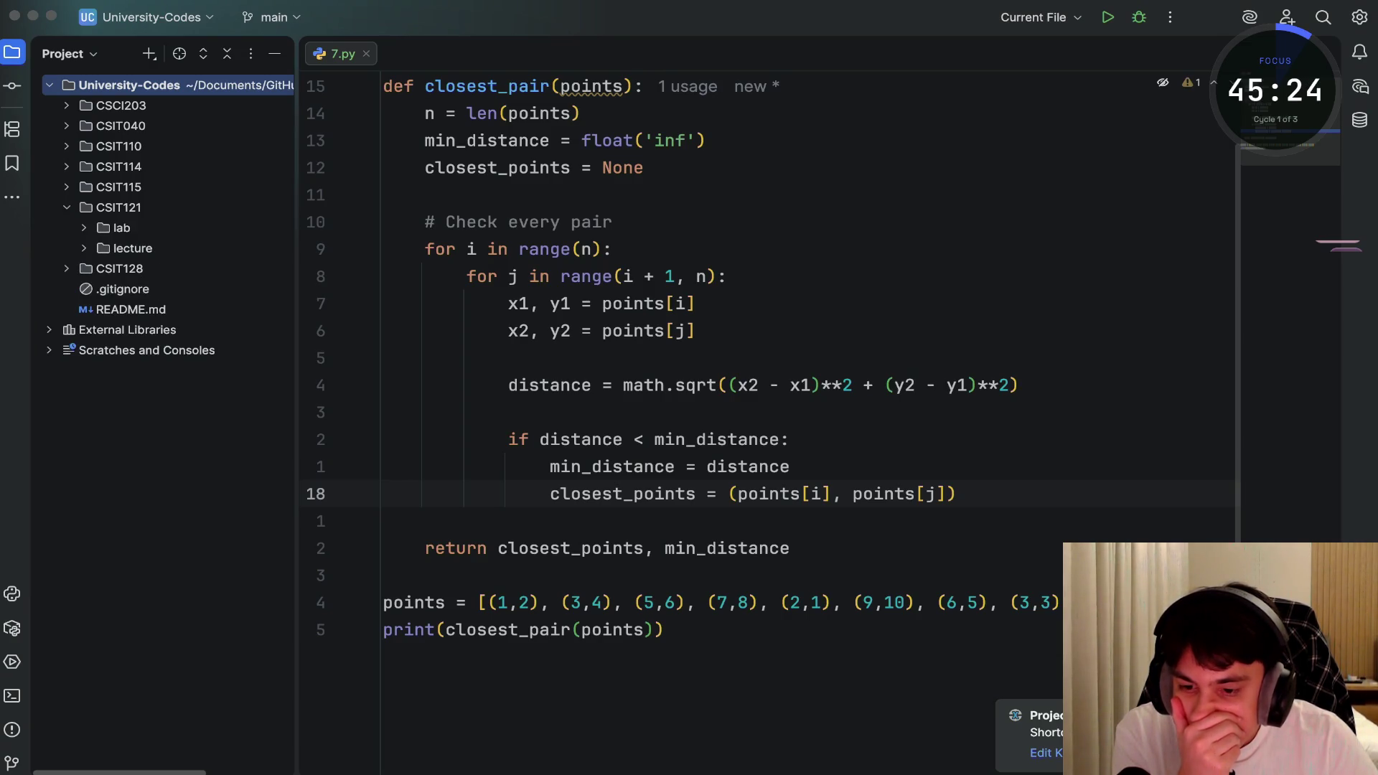
pyautogui.click(67, 207)
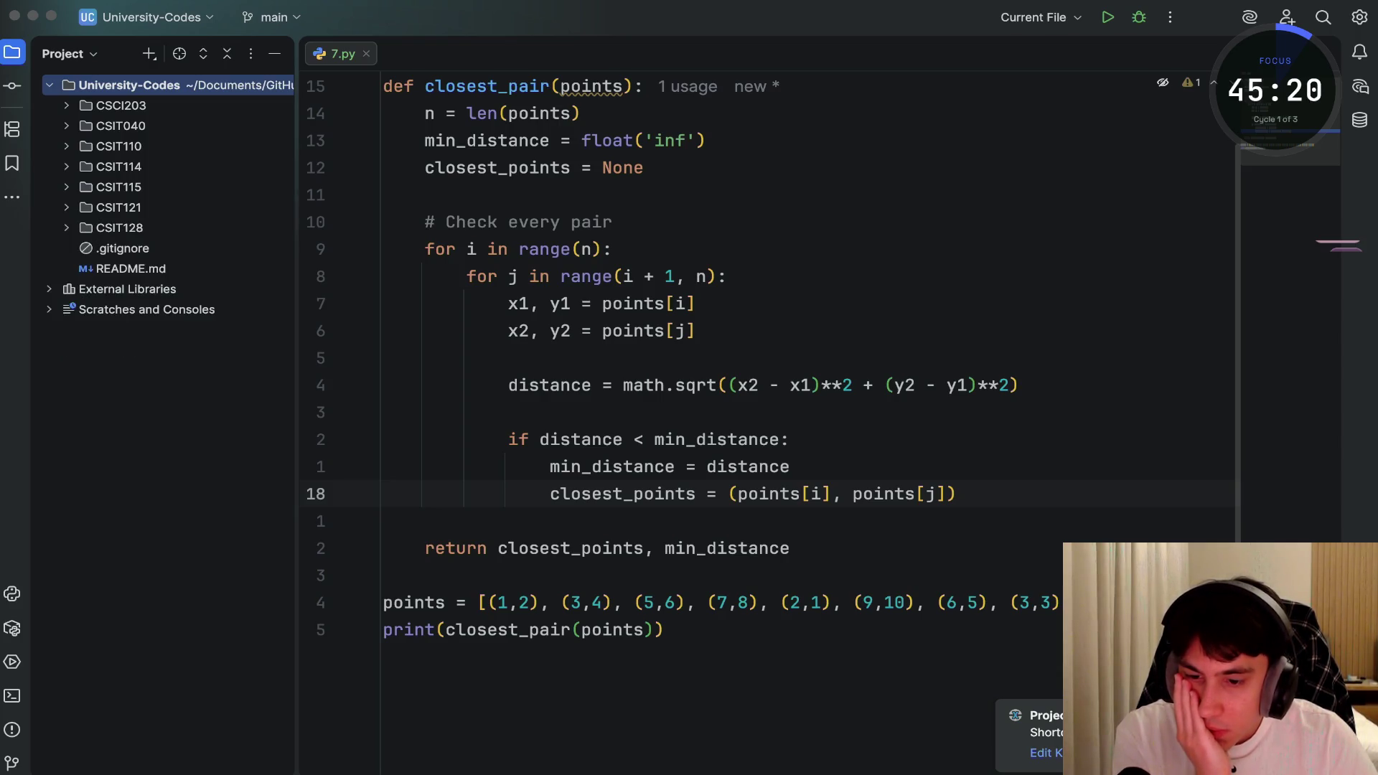
# Commit the six changed files as 'Added CSCI203 6' and push, leaving pickled_list.txt unversioned
pyautogui.press('super+k')
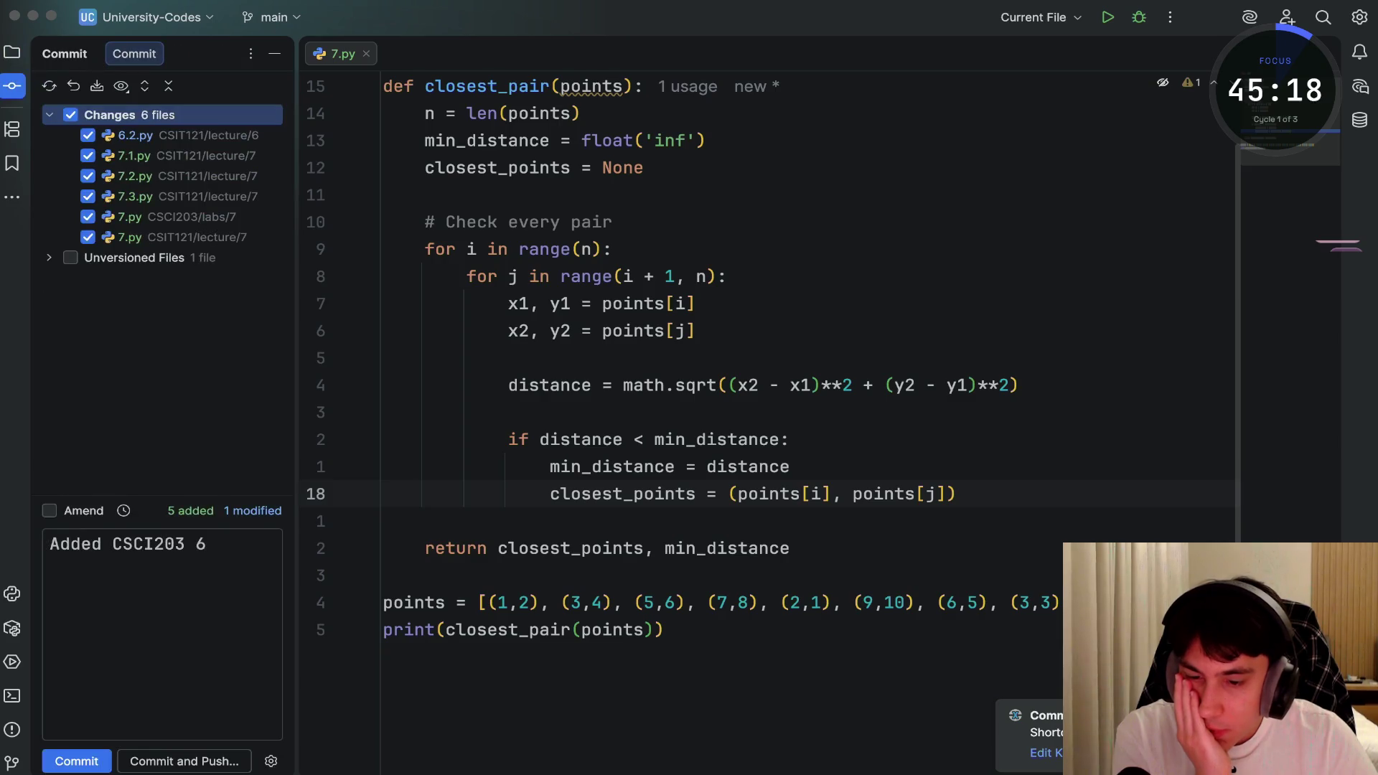
pyautogui.click(48, 257)
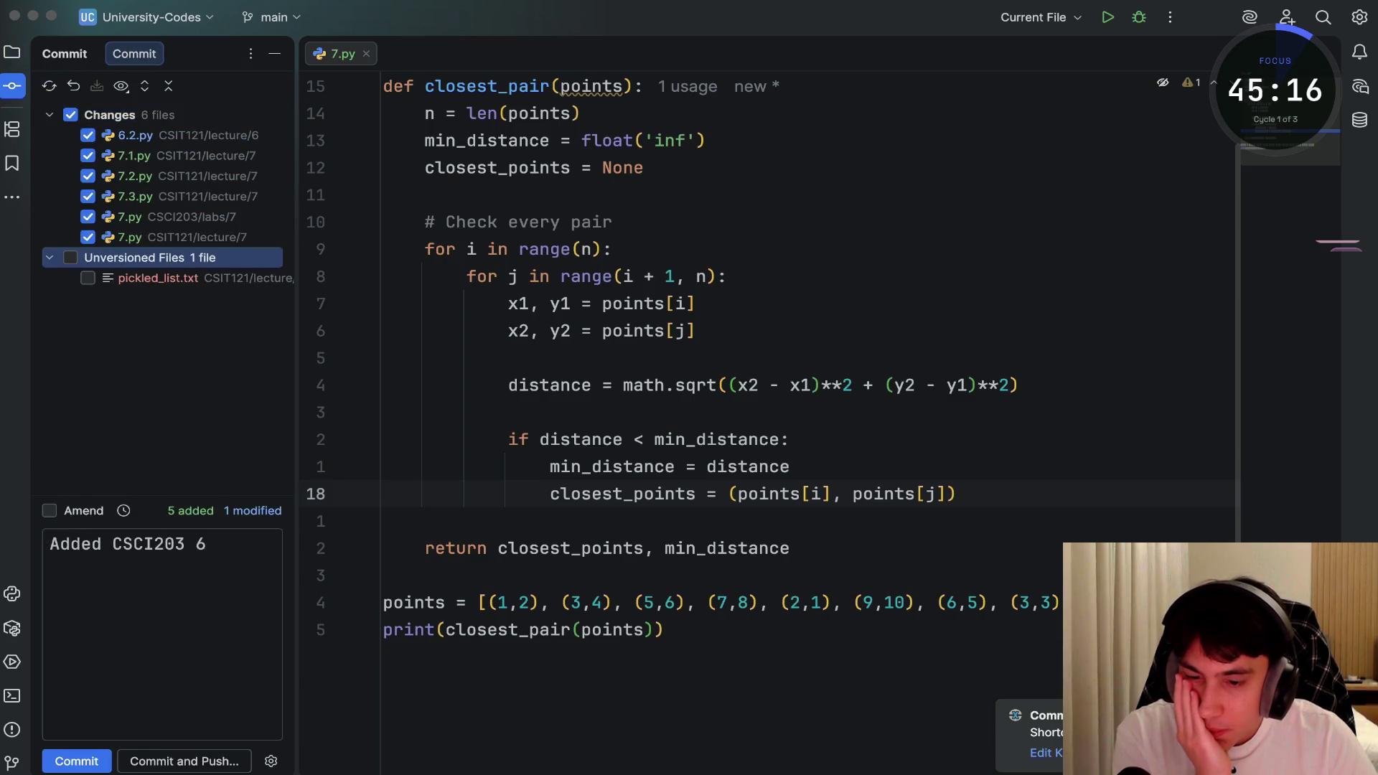
pyautogui.press('Left')
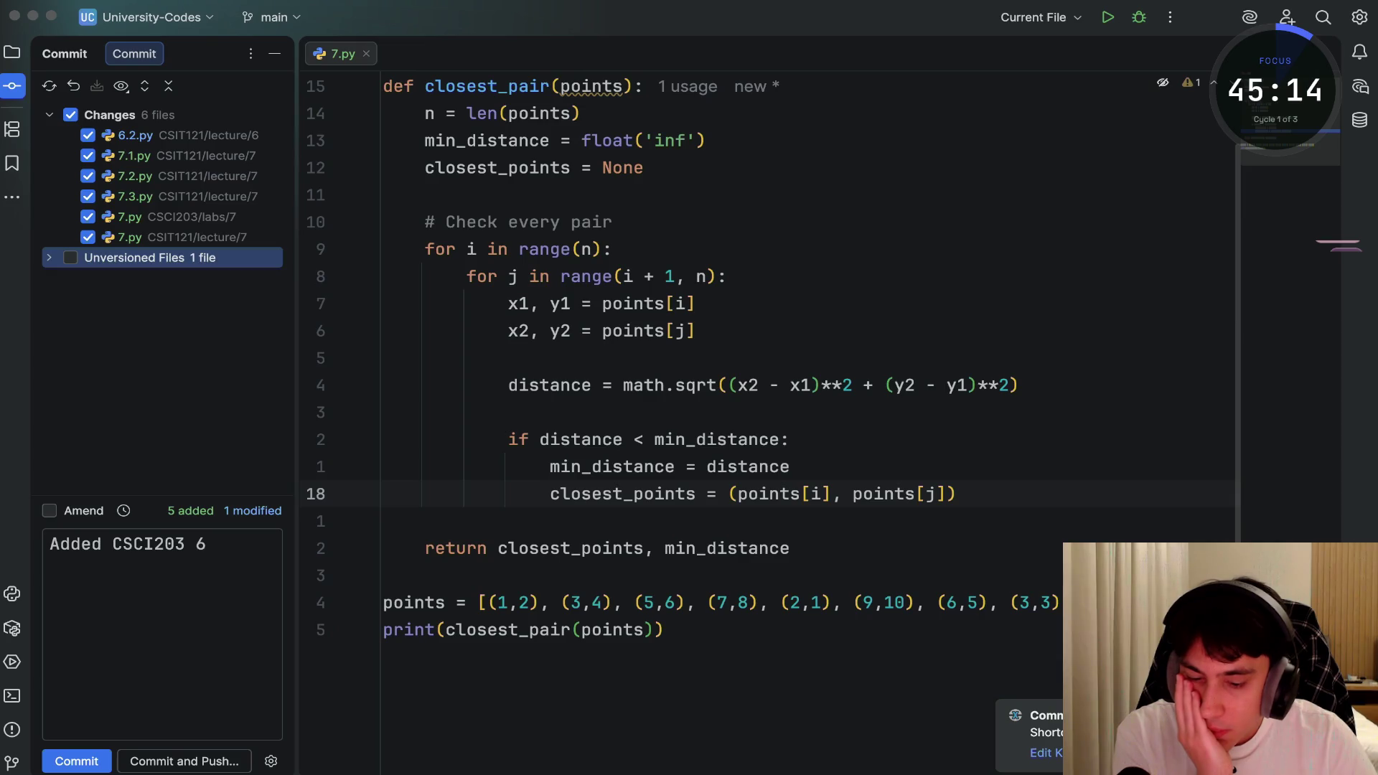
pyautogui.press('super+Return')
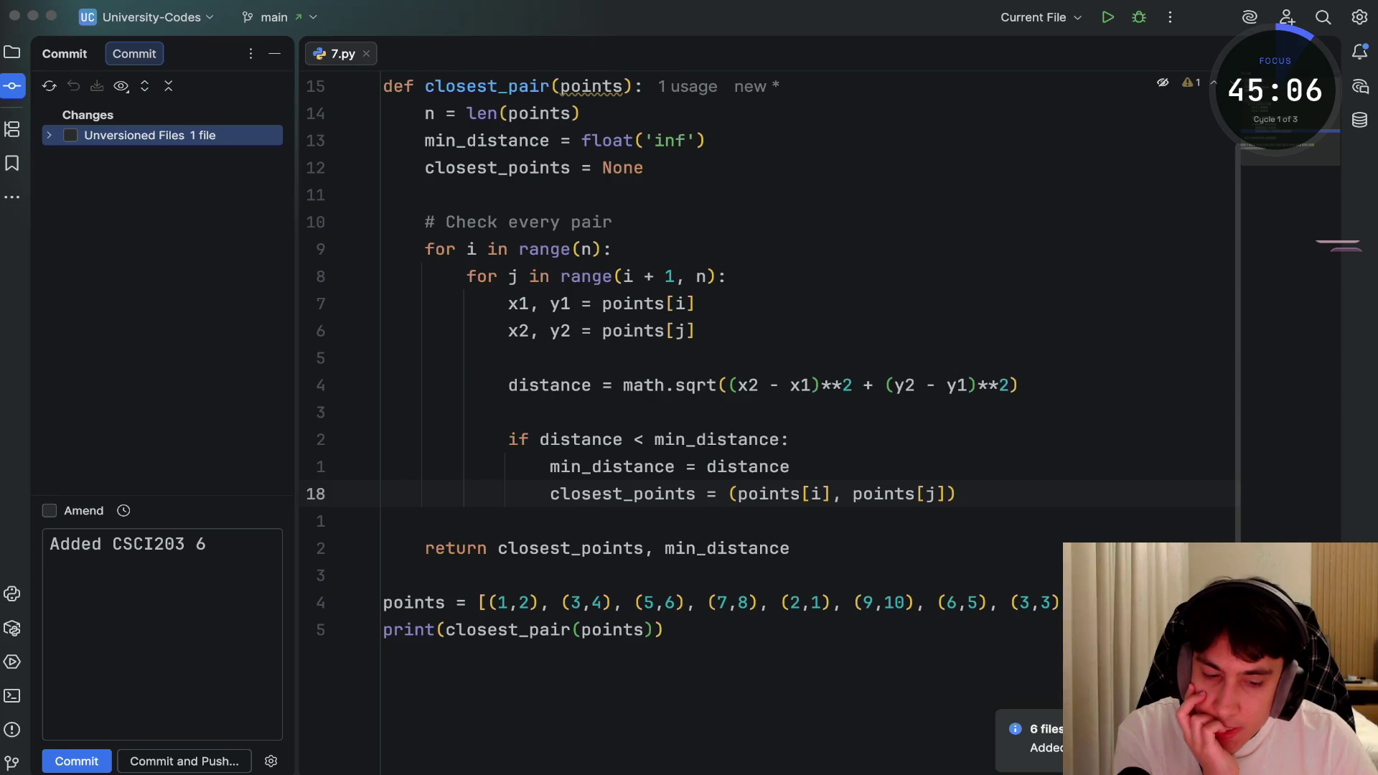
pyautogui.press('super+Tab')
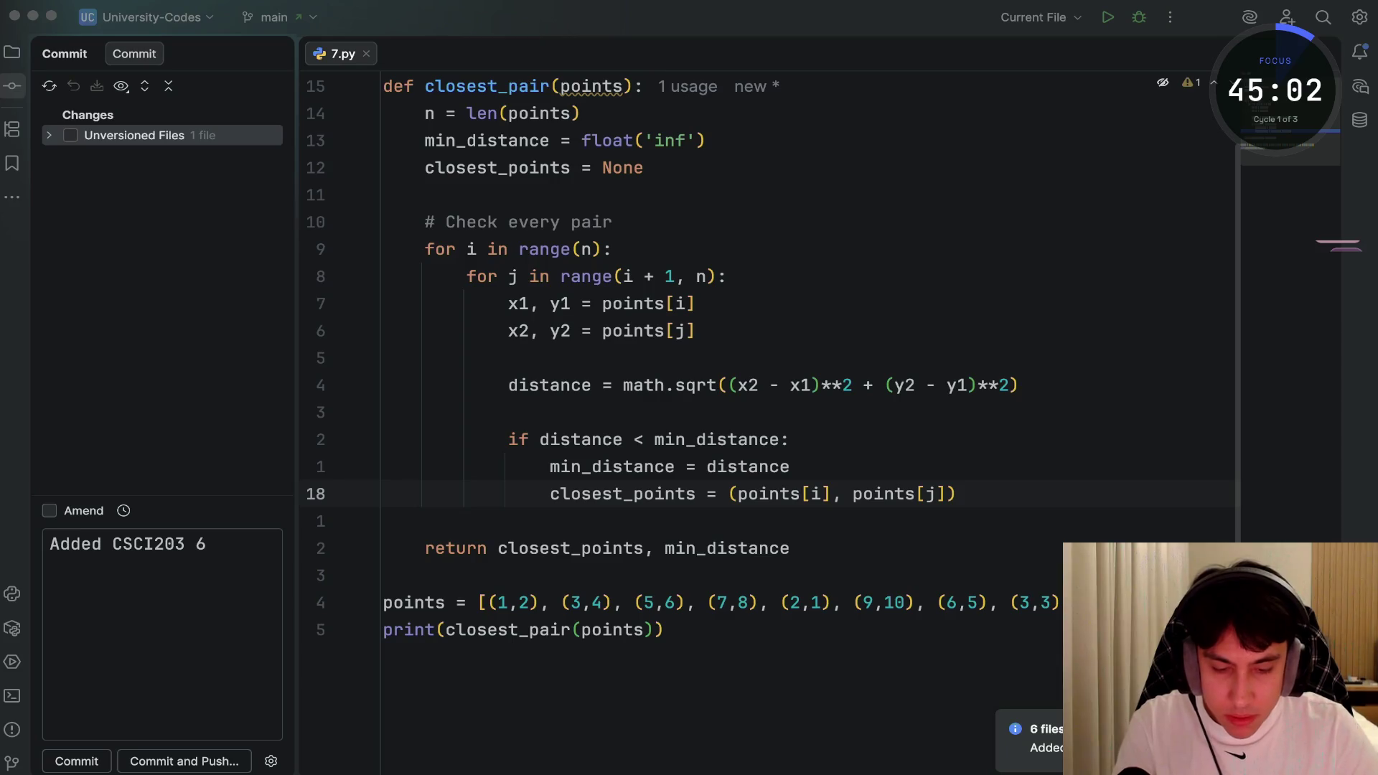
pyautogui.press('super+Tab')
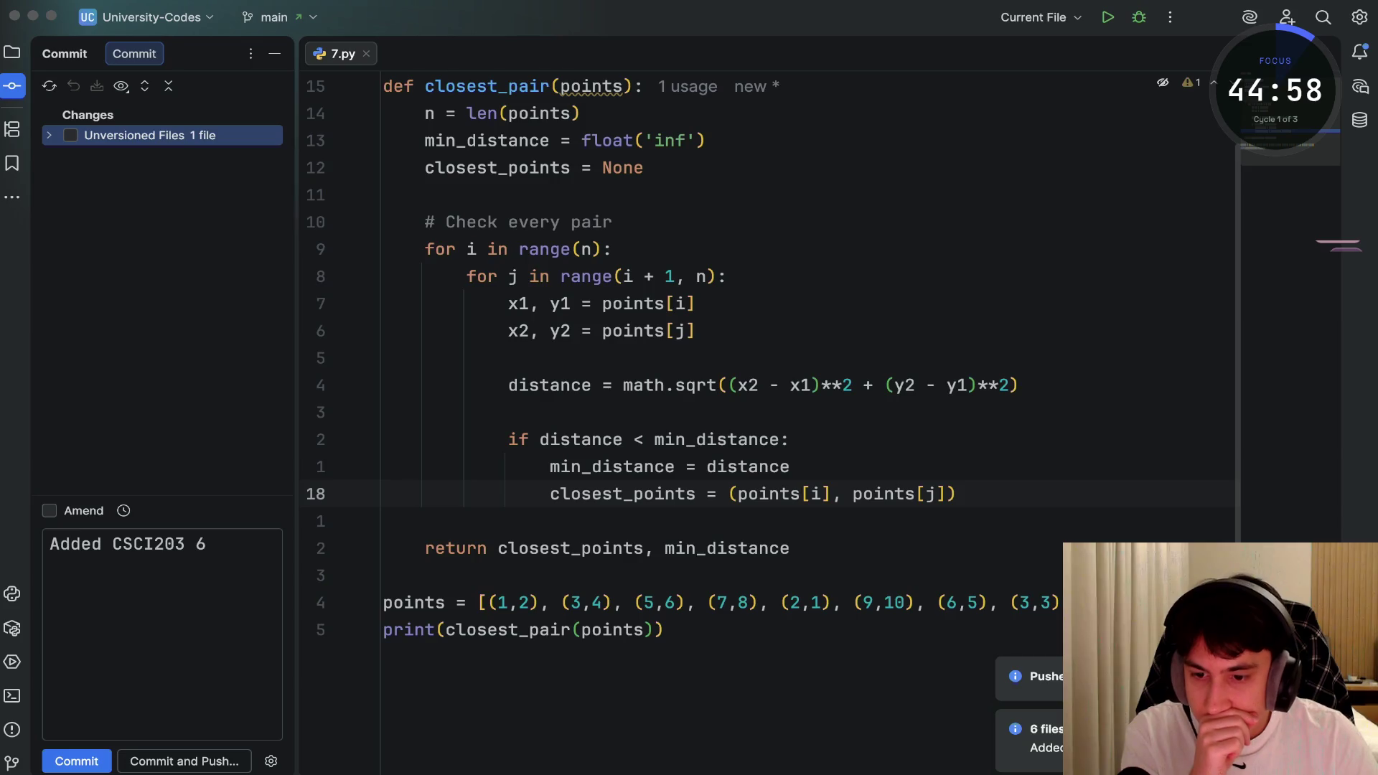
pyautogui.click(12, 52)
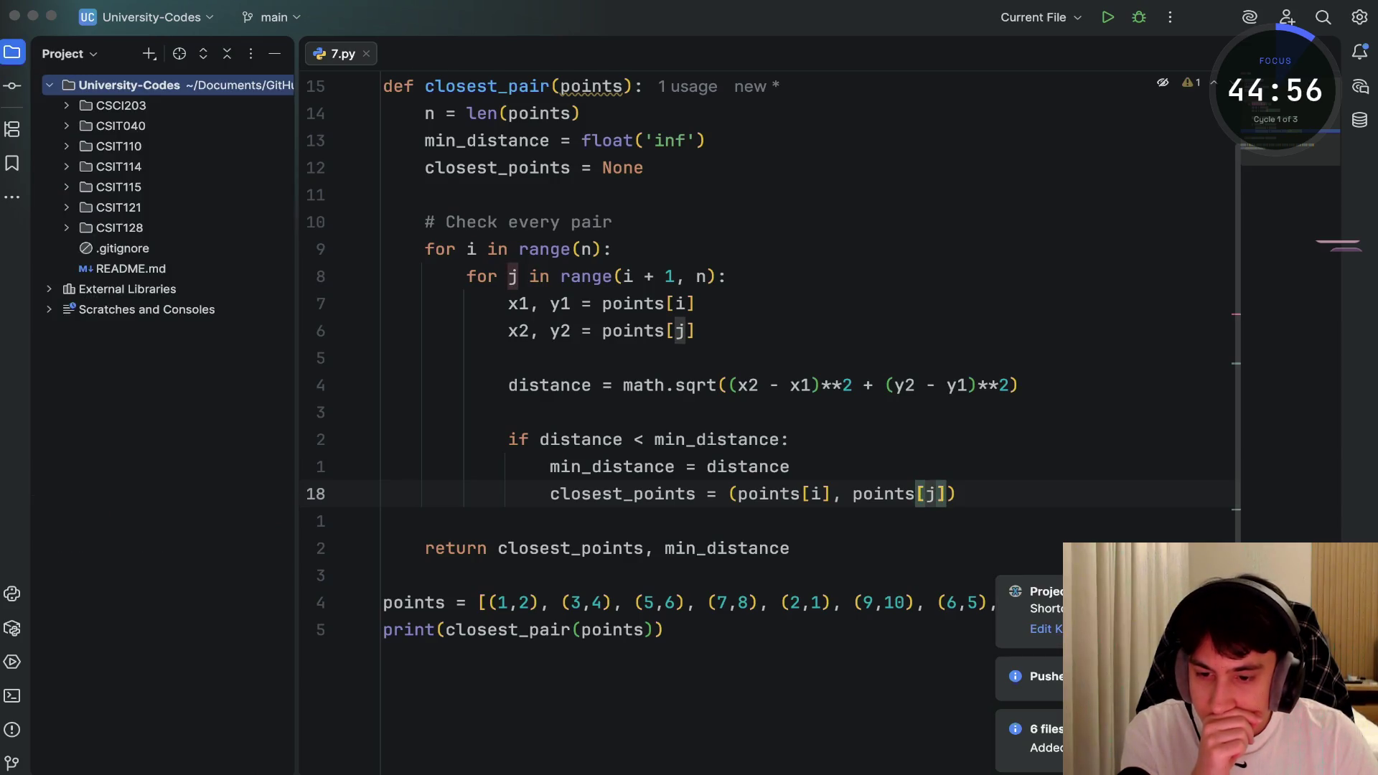
# Create a new Python file 4.6.py in the CSCI203 Lecture 4 folder
pyautogui.click(118, 206)
pyautogui.click(120, 126)
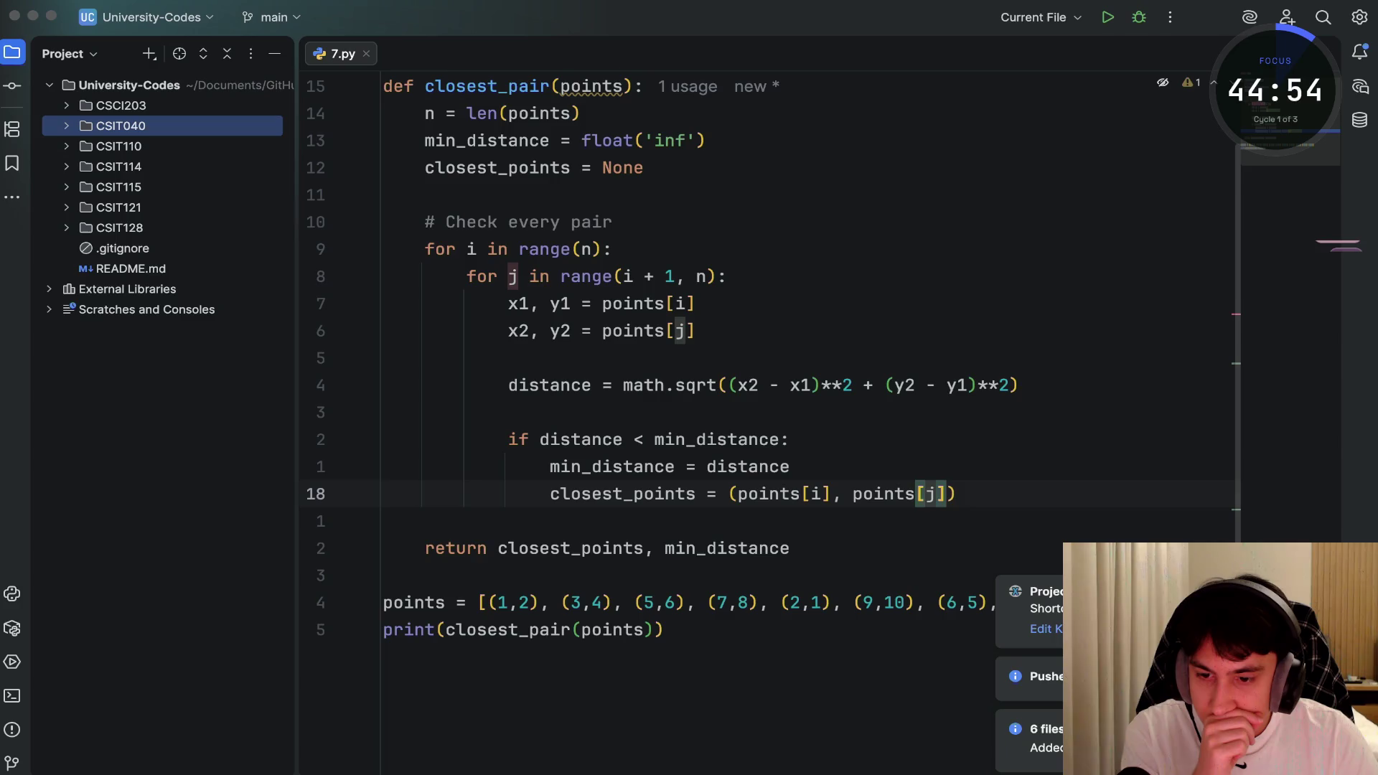
pyautogui.click(66, 105)
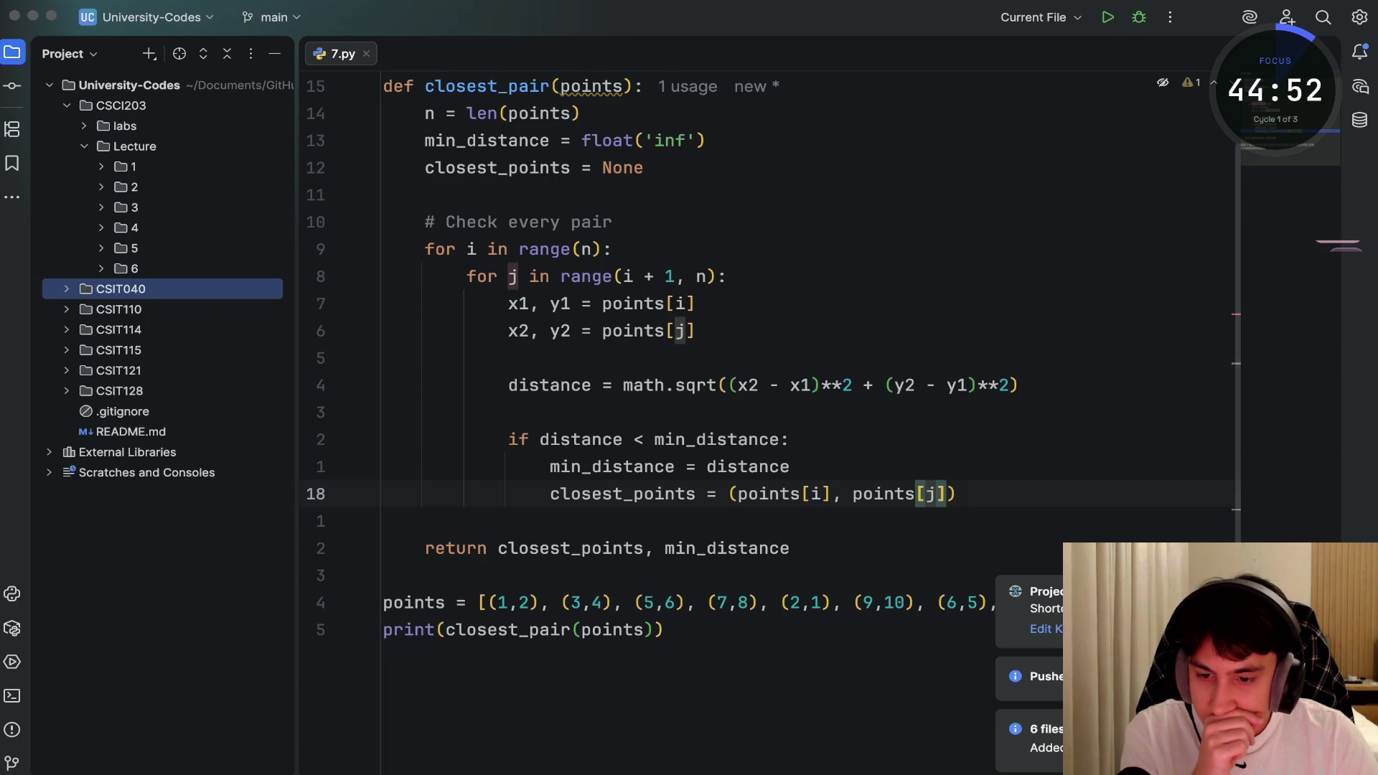
pyautogui.click(130, 227)
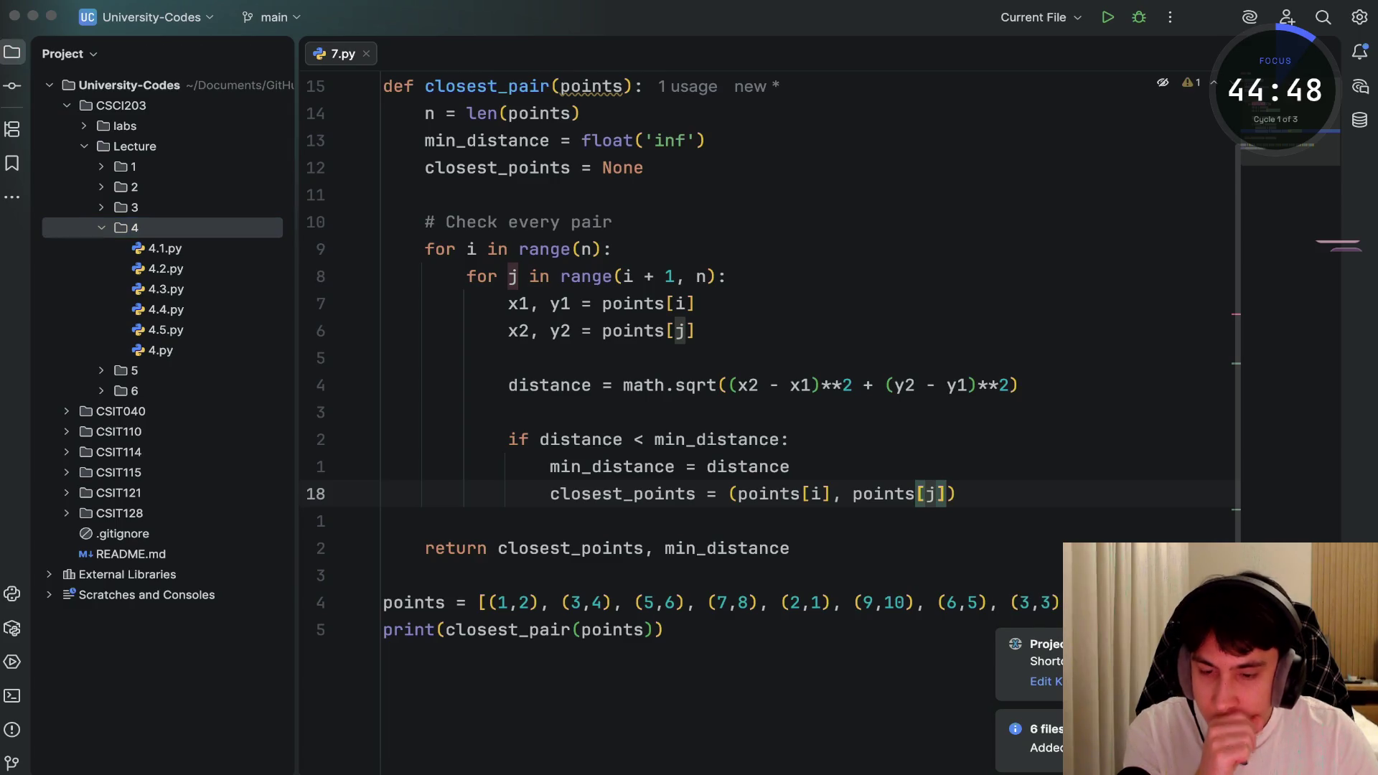
pyautogui.press('Escape')
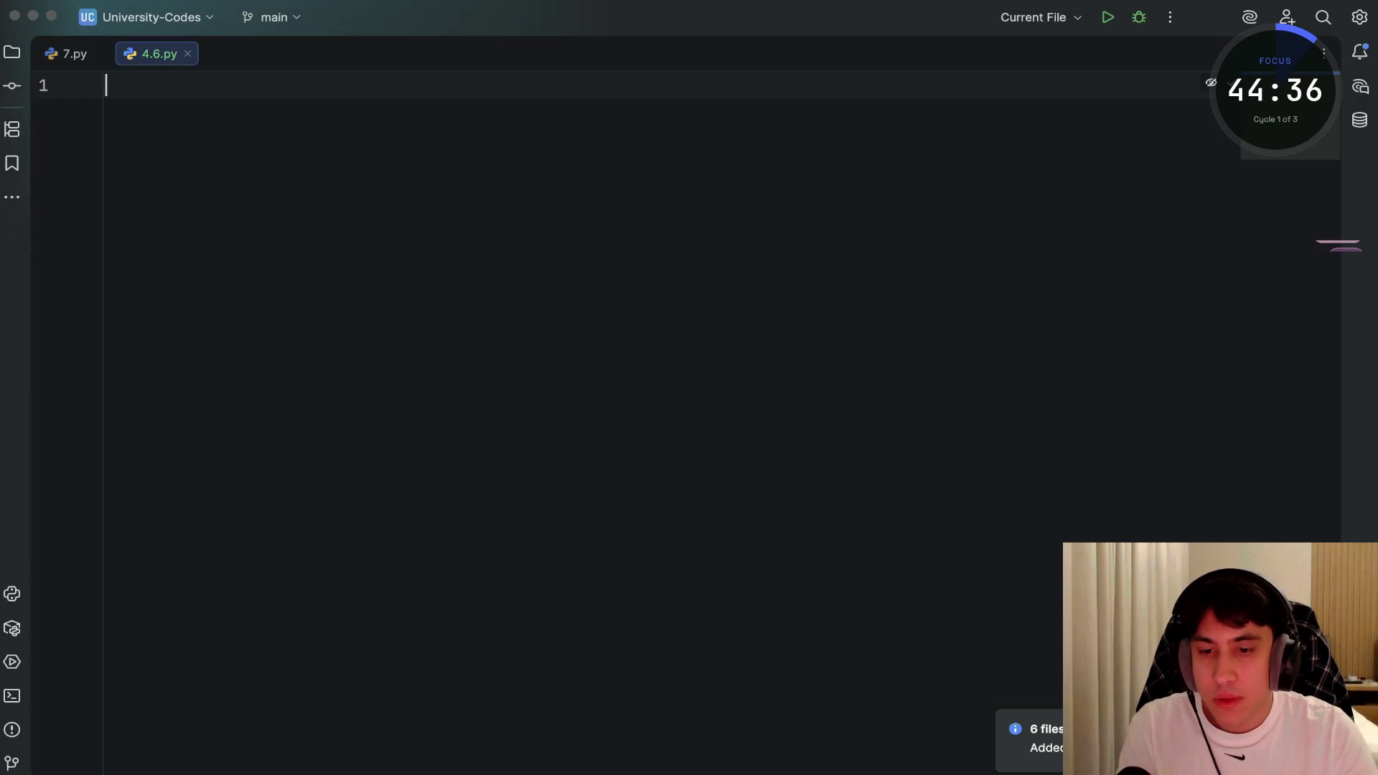
# Add a comment line describing a search for the node with key equal to v
pyautogui.write('/')
pyautogui.press('BackSpace')
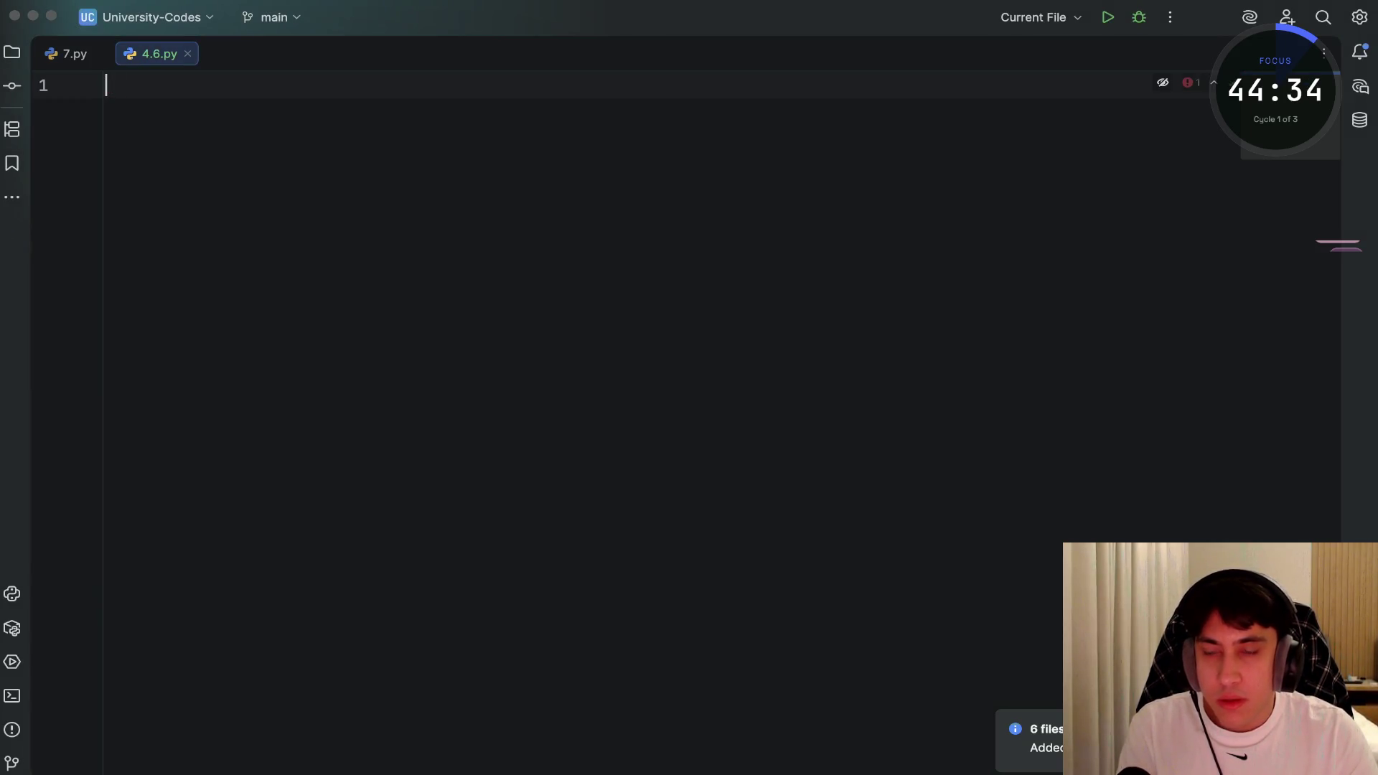
pyautogui.write('Searc')
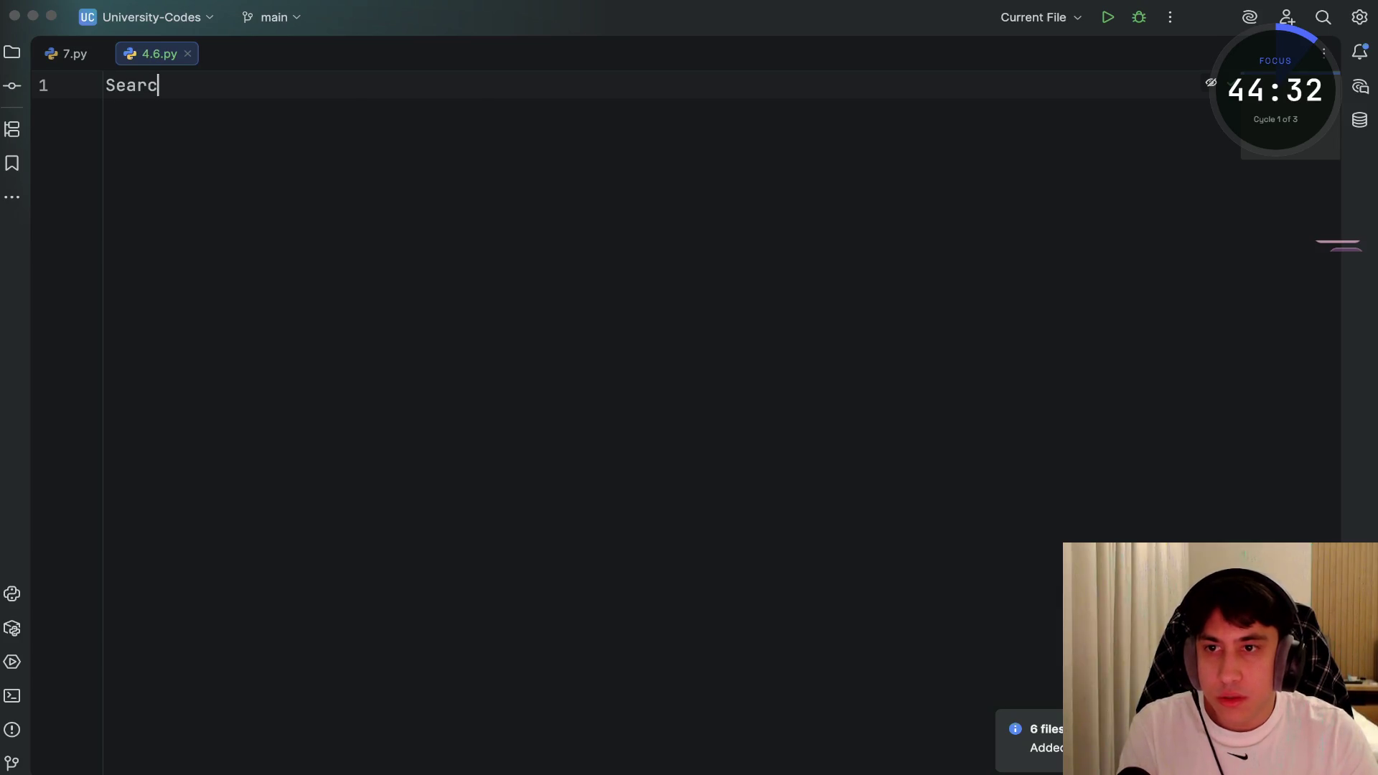
pyautogui.write('hes for nod')
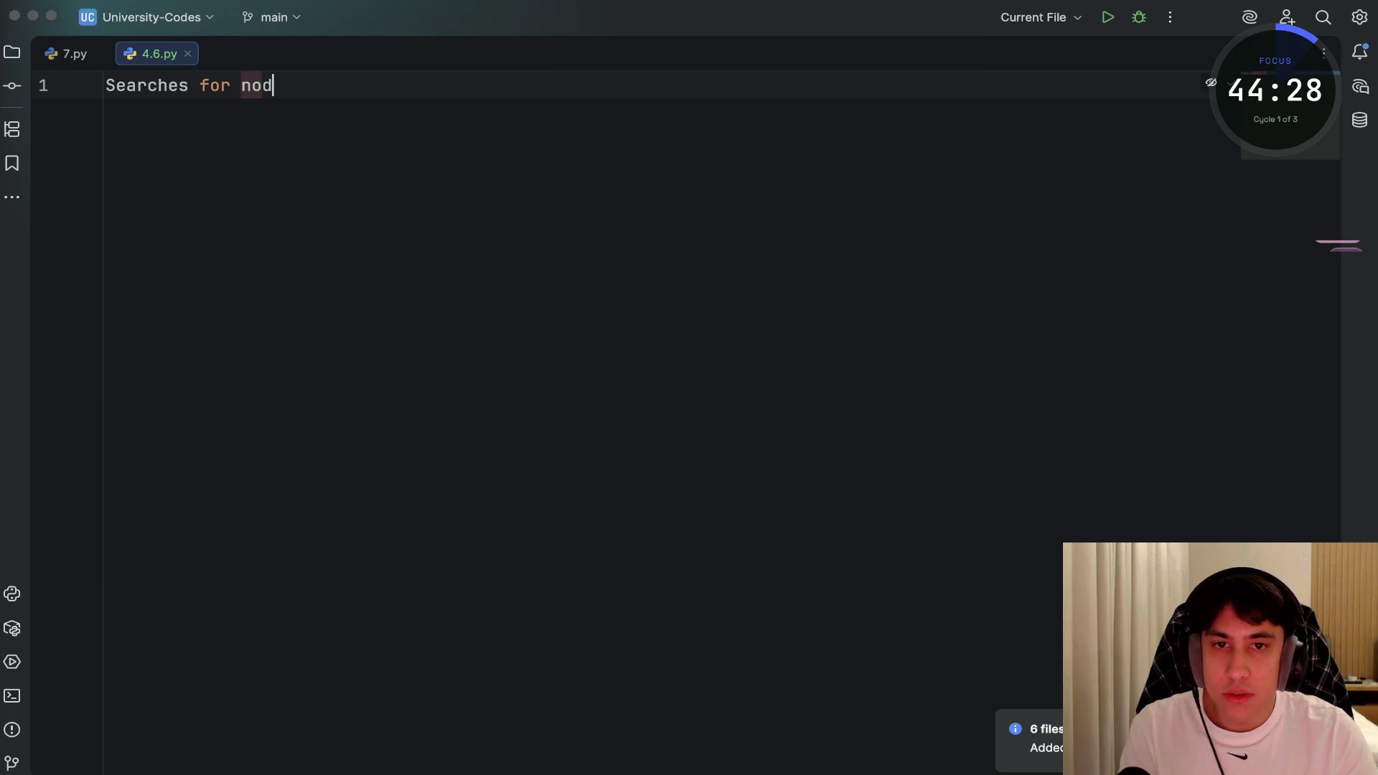
pyautogui.write('e with key equal to')
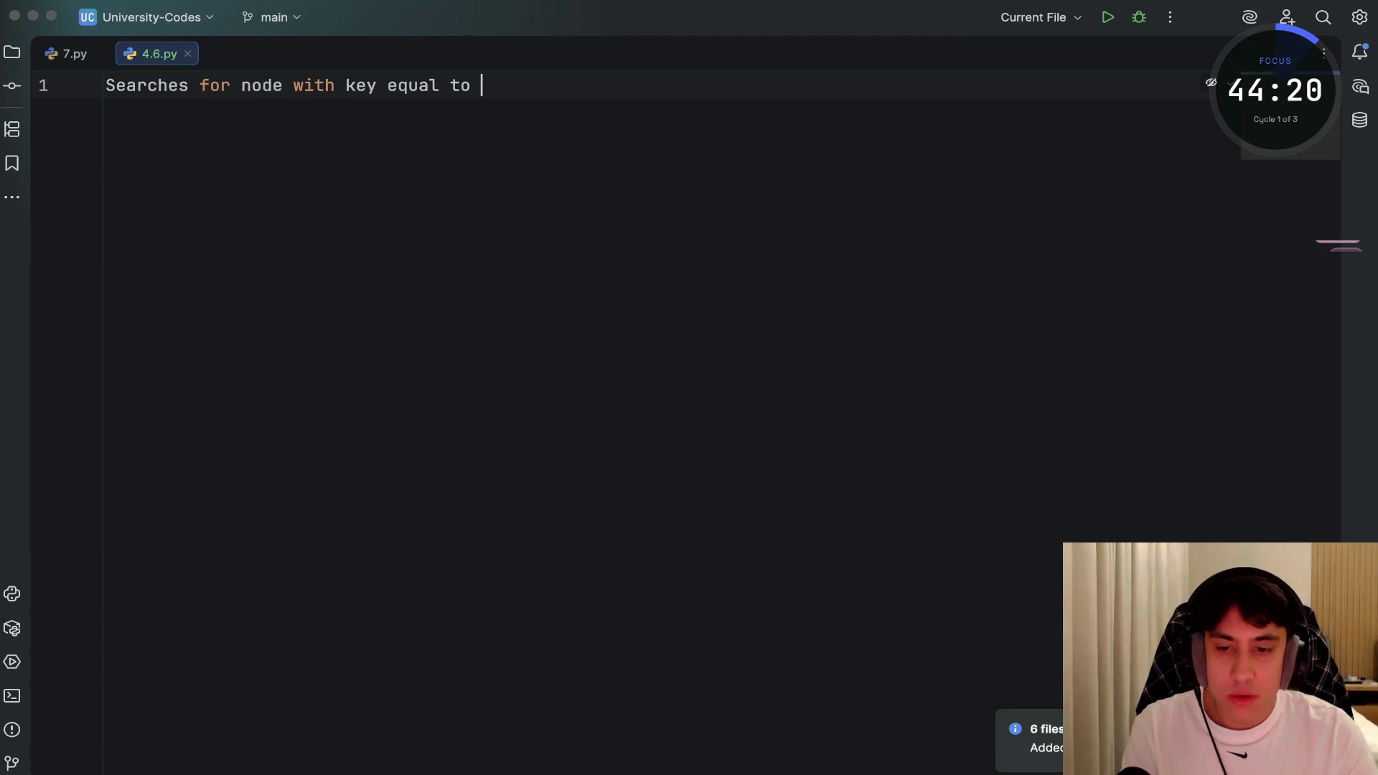
pyautogui.press('Escape')
pyautogui.press('u')
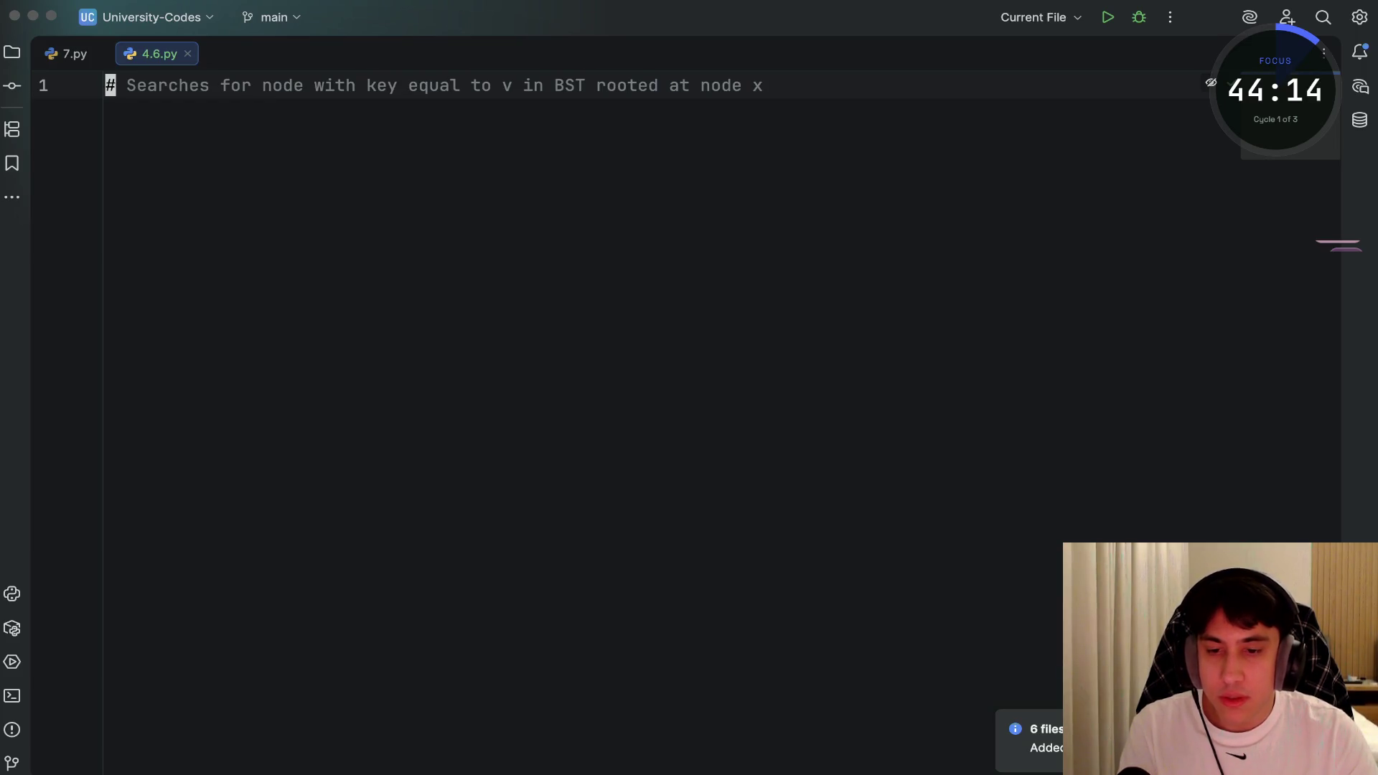
# Add the base case 'if x == NIL:' with 'return -1' on an indented line
pyautogui.write('oif x = NIL return -1')
pyautogui.press('Left')
pyautogui.press('Left')
pyautogui.press('Left')
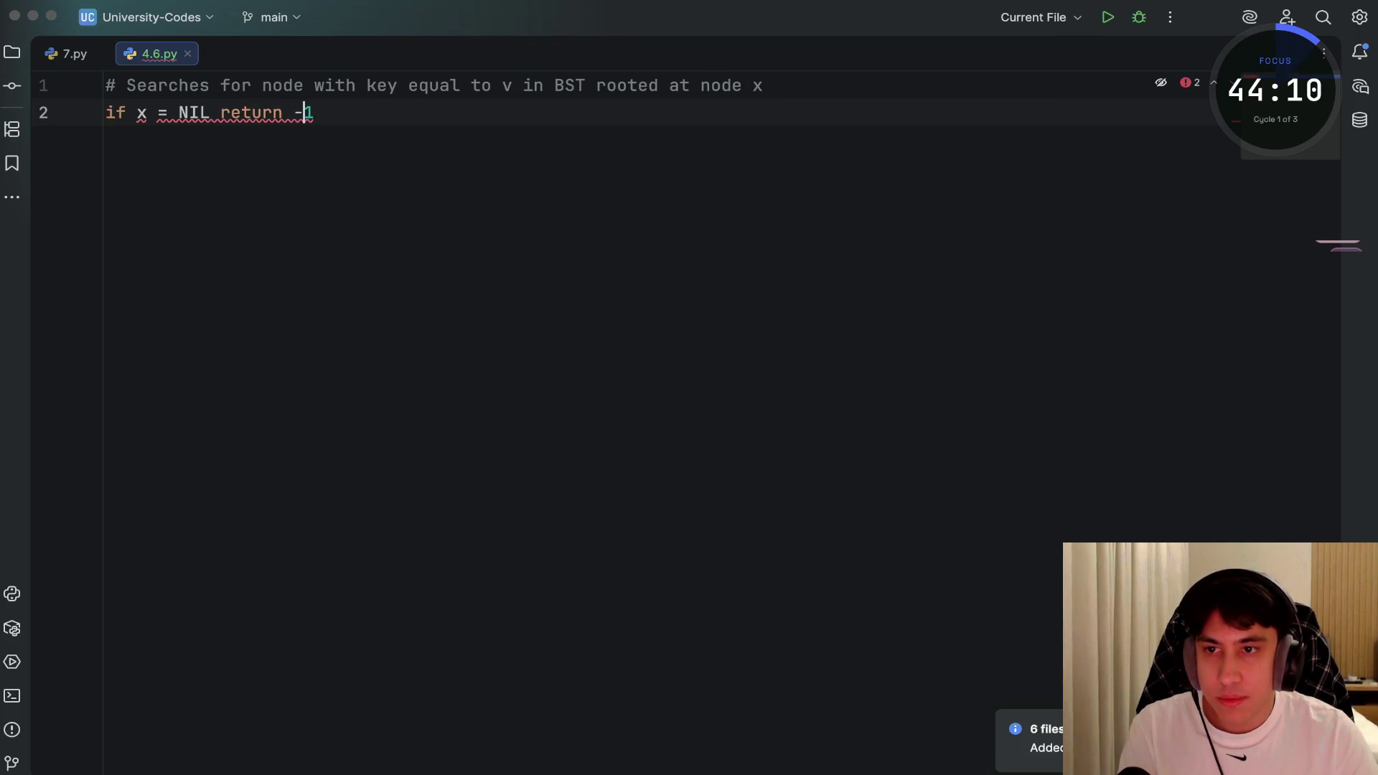
pyautogui.press('Left')
pyautogui.write('=')
pyautogui.press('Escape')
pyautogui.press('w')
pyautogui.press('$')
pyautogui.write('hbhi:')
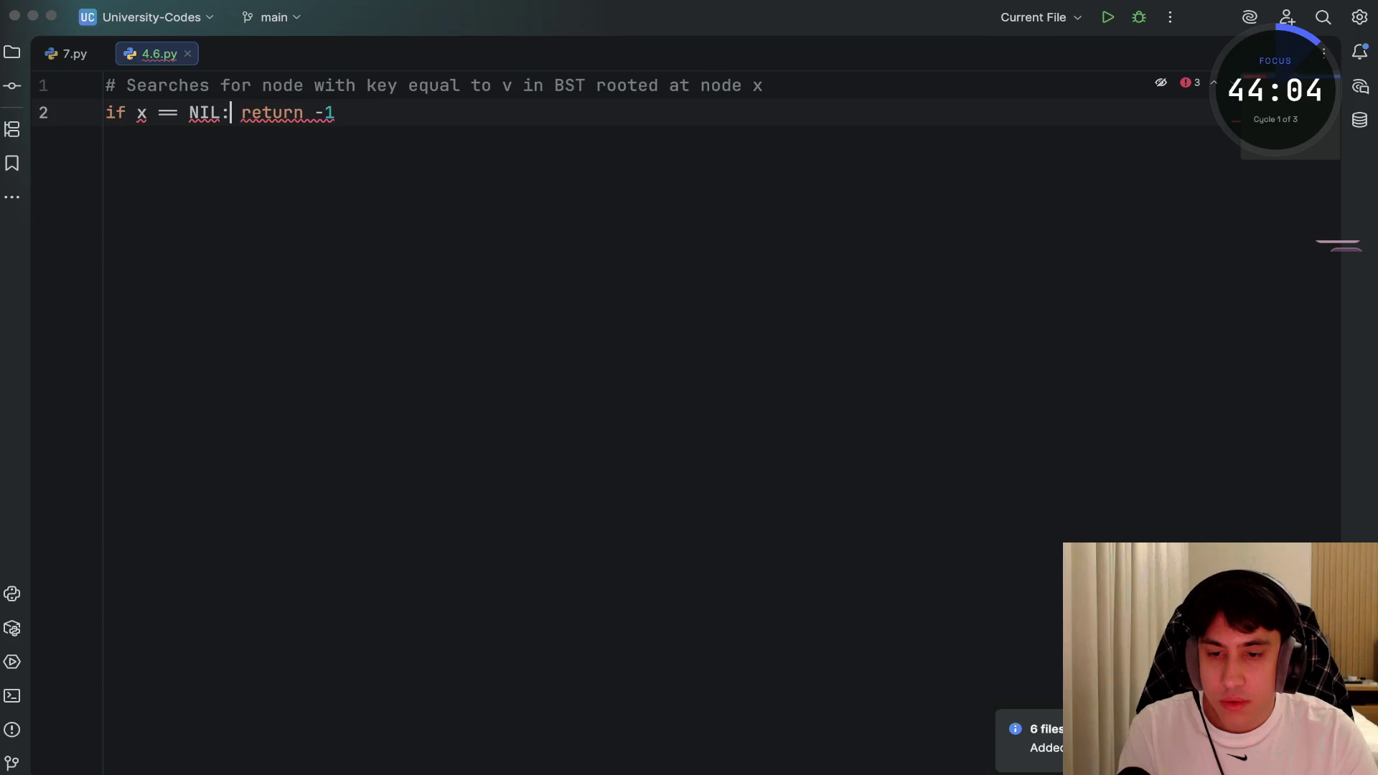
pyautogui.press('Return')
pyautogui.press('Escape')
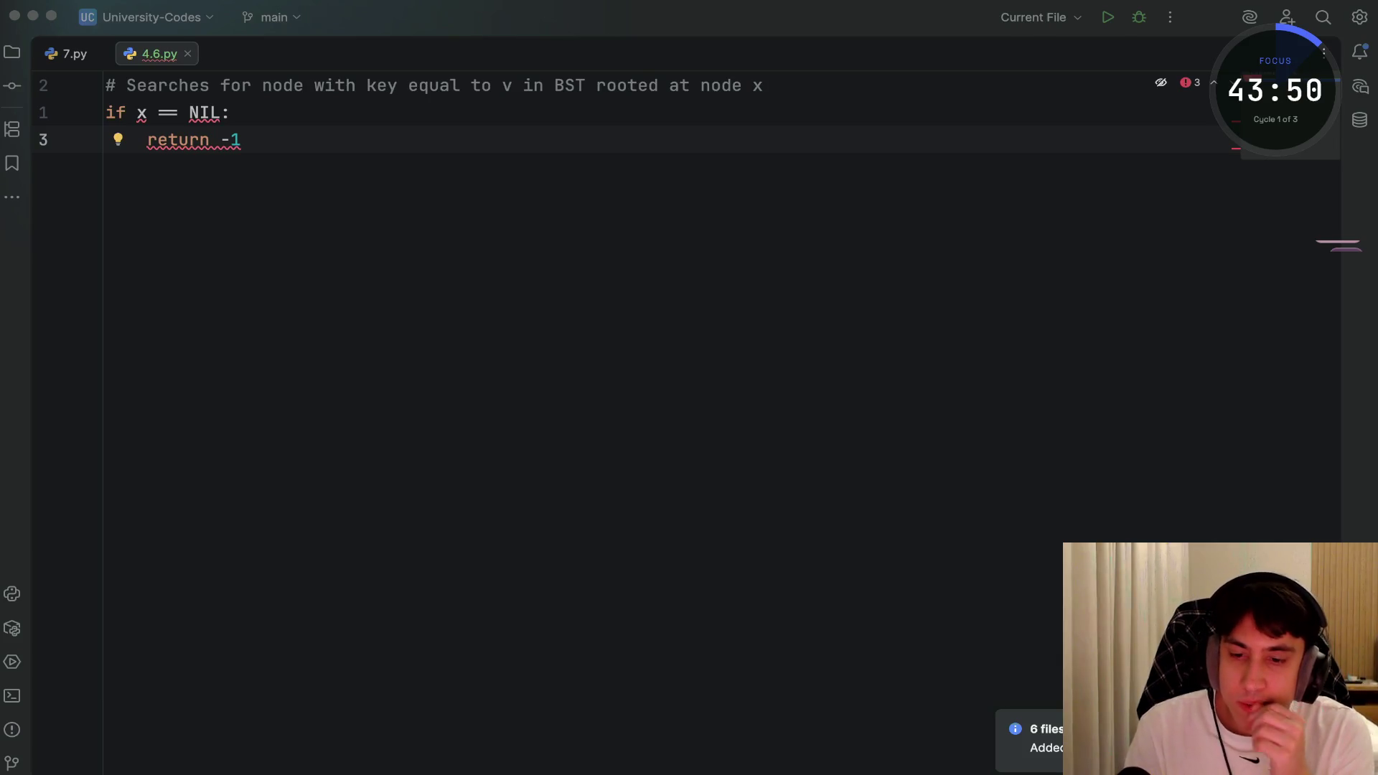
pyautogui.click(236, 140)
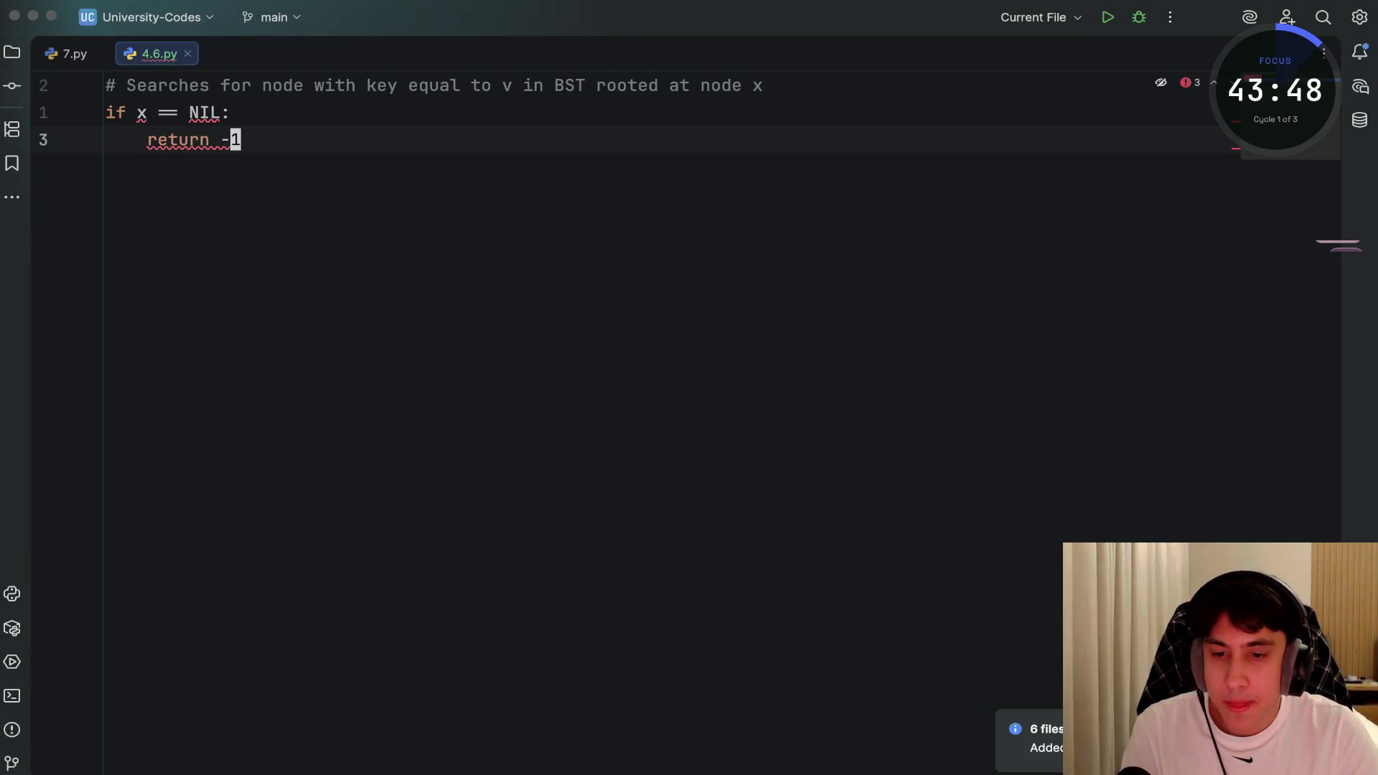
# Add an elif v == K(x) branch returning x below return -1
pyautogui.press('o')
pyautogui.press('Return')
pyautogui.write('elif if')
pyautogui.press('BackSpace')
pyautogui.press('BackSpace')
pyautogui.press('BackSpace')
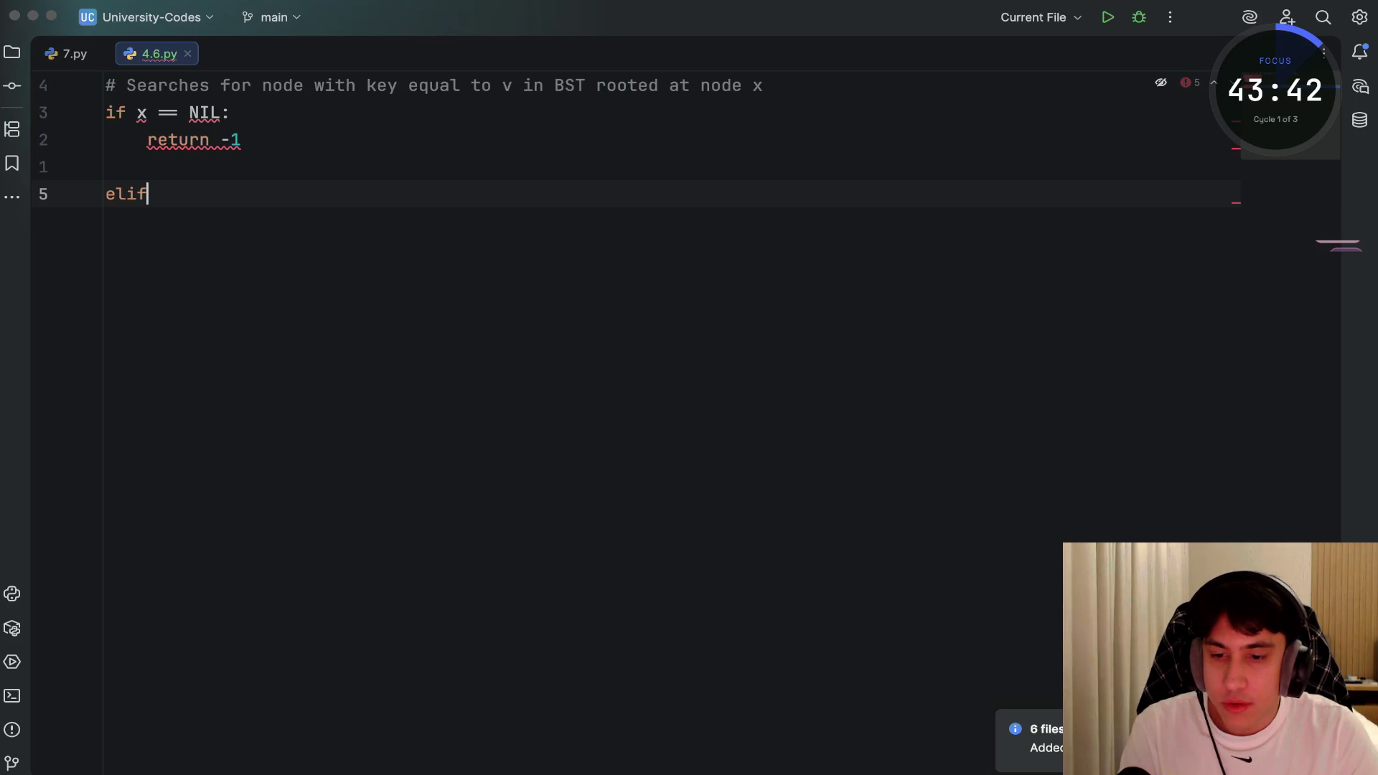
pyautogui.press('BackSpace')
pyautogui.write('v == ')
pyautogui.write('Kx(')
pyautogui.press('BackSpace')
pyautogui.press('BackSpace')
pyautogui.write('(x):')
pyautogui.press('Return')
pyautogui.write('return x')
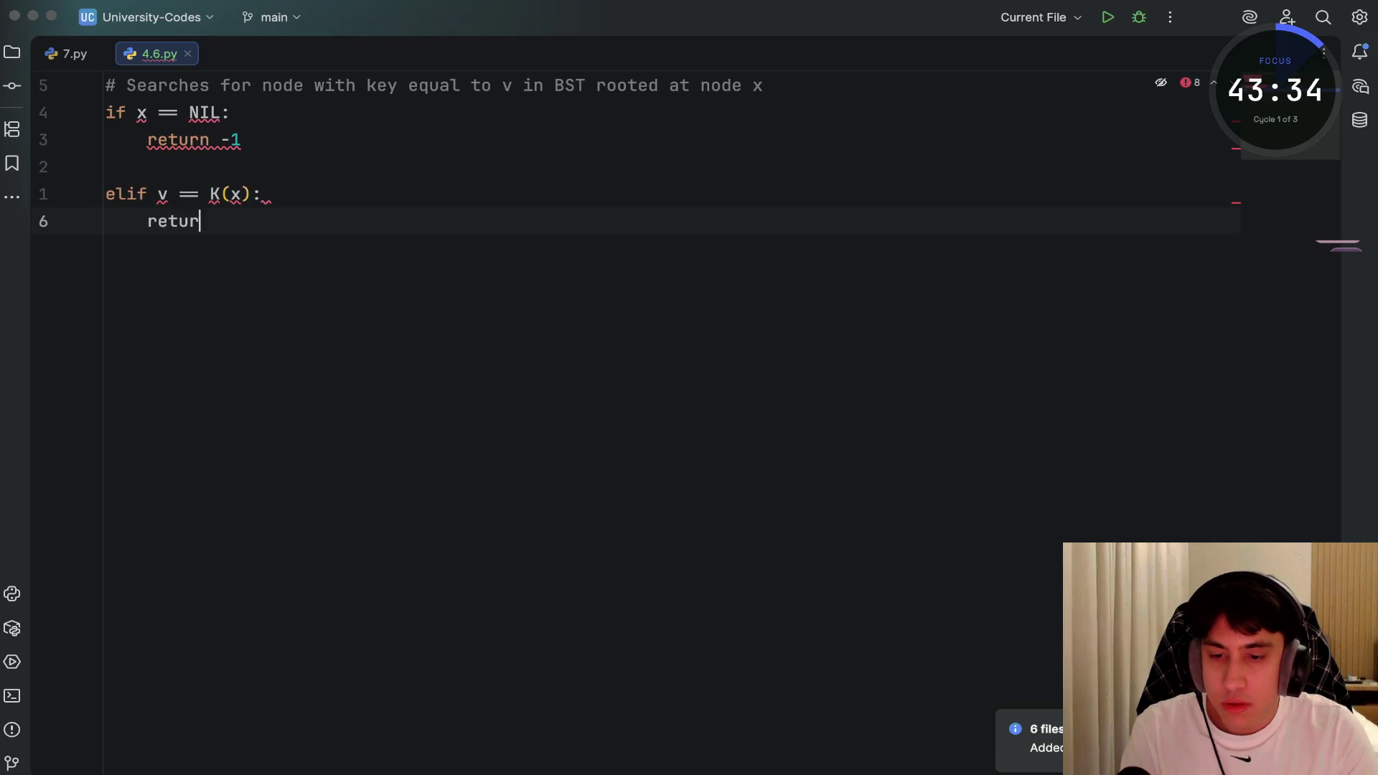
pyautogui.press('Return')
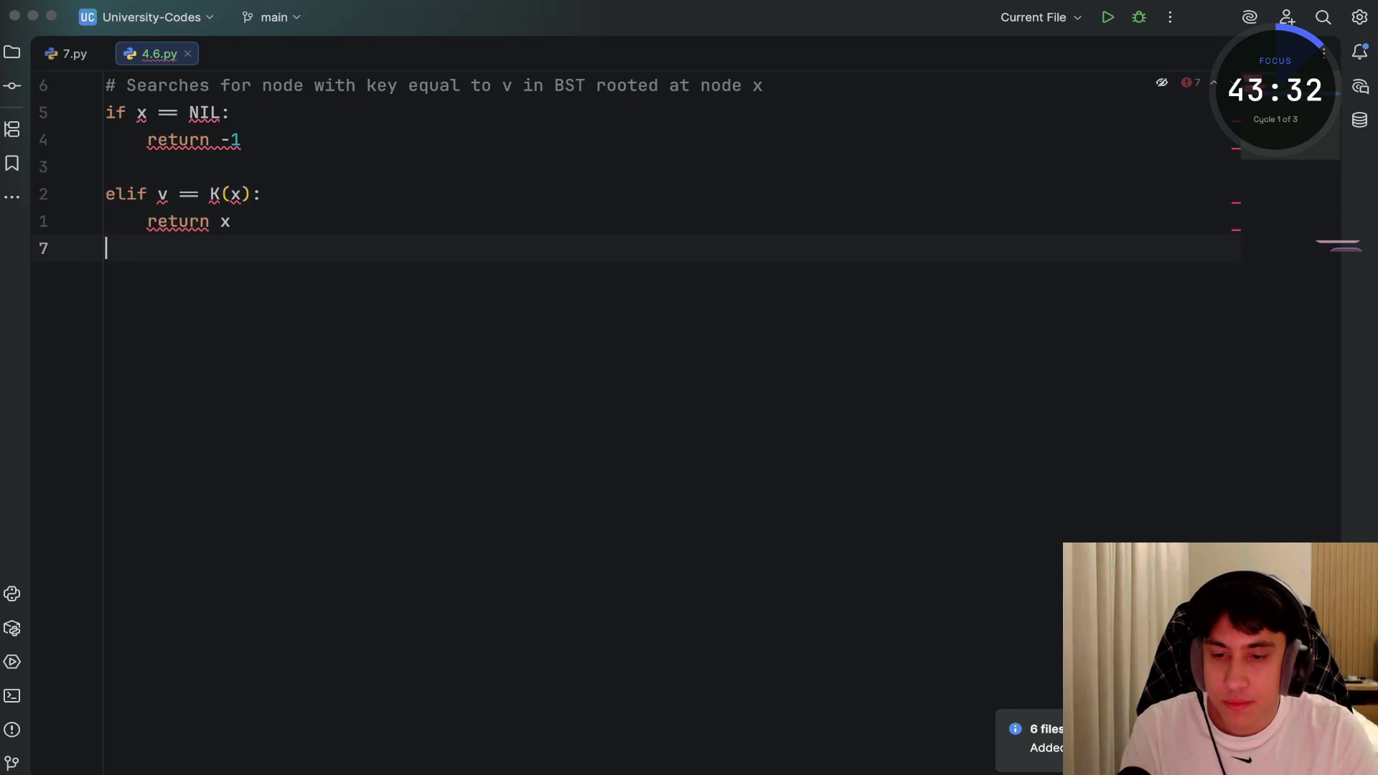
pyautogui.press('Up')
pyautogui.press('Up')
pyautogui.press('Up')
pyautogui.press('Escape')
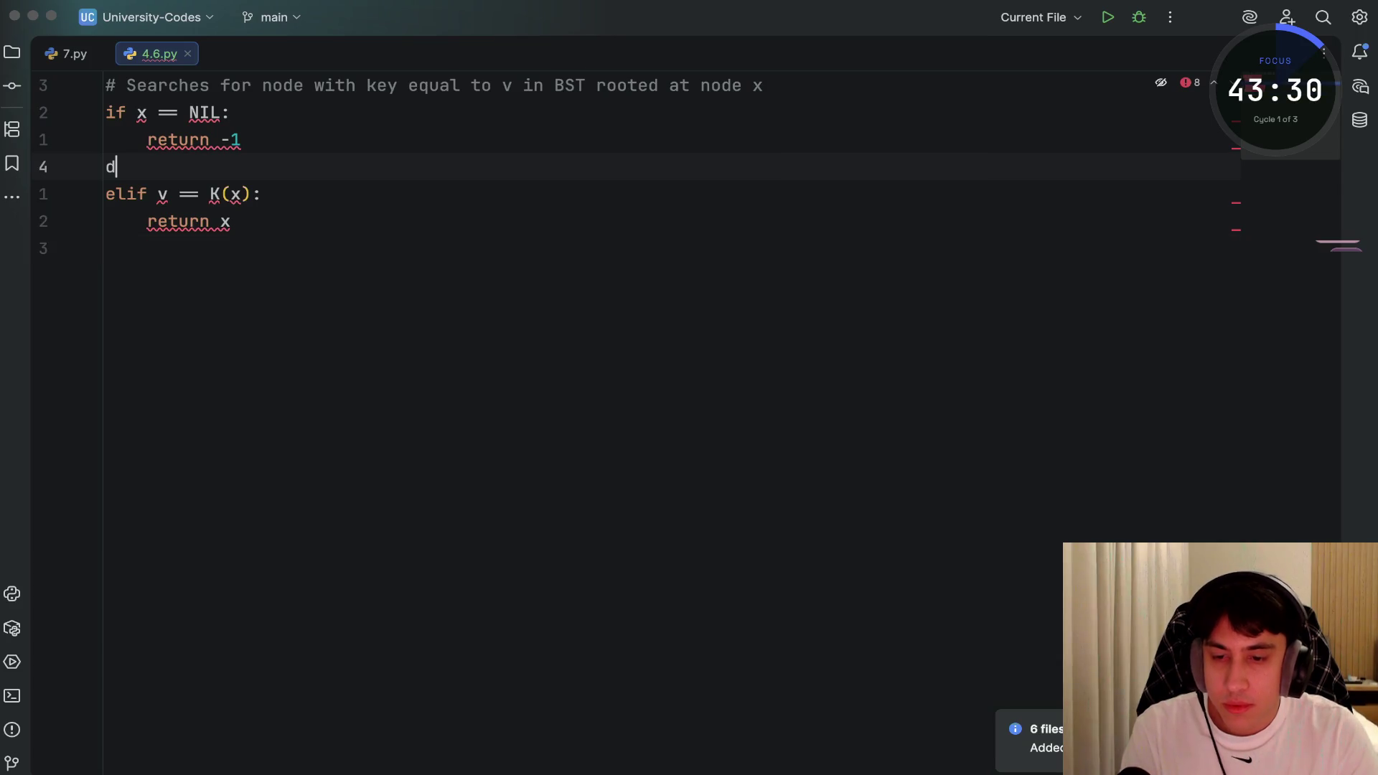
pyautogui.press('d')
pyautogui.press('d')
# Add branches returning BST(left(x), v) when v < K(x), else BST(right(x), v)
pyautogui.press('j')
pyautogui.press('j')
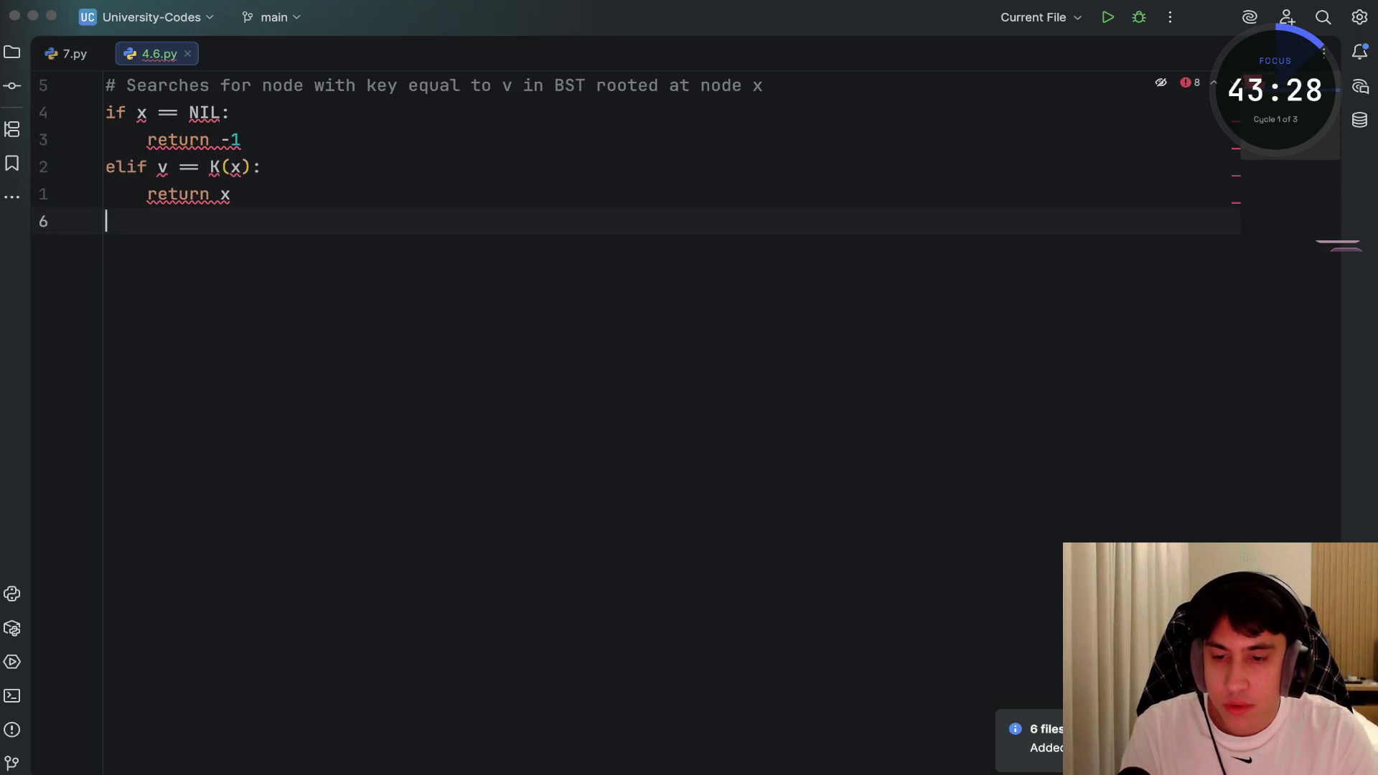
pyautogui.write('ielif')
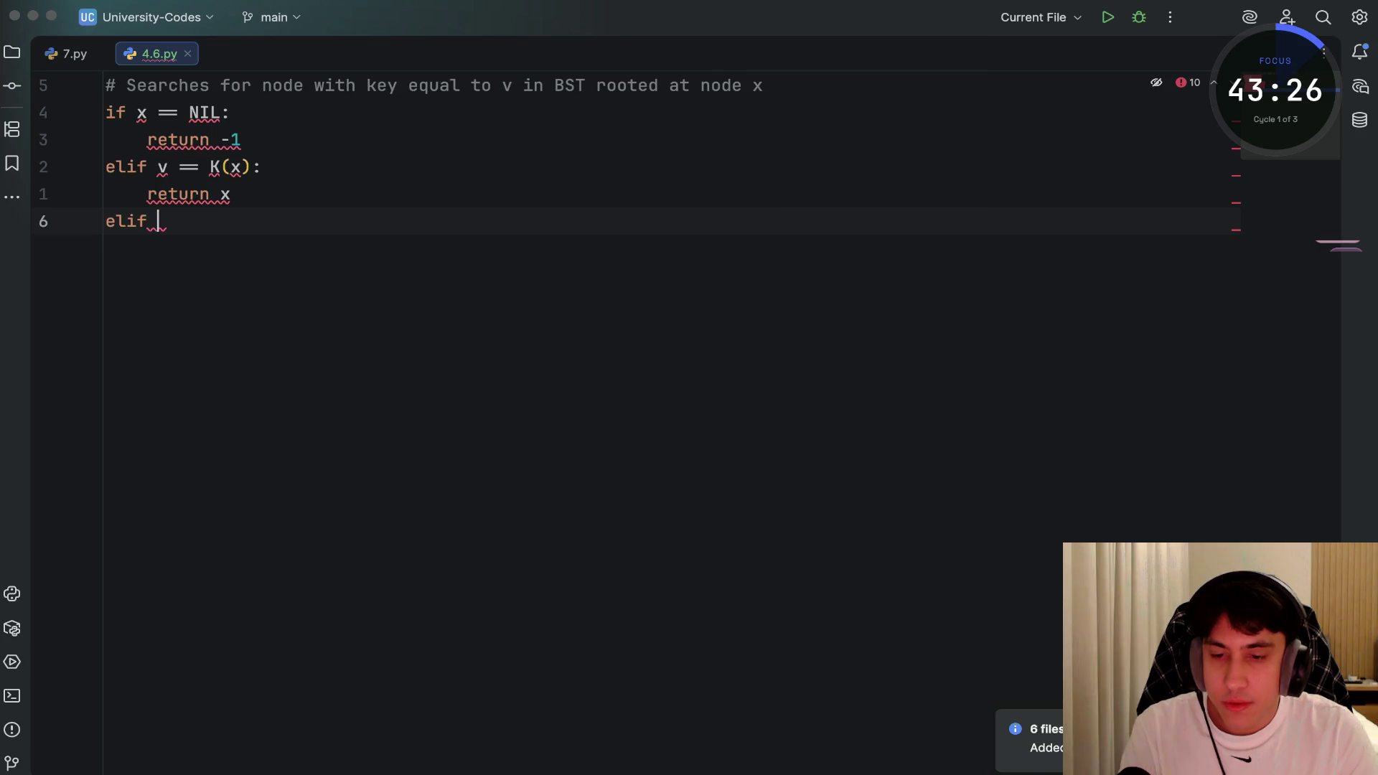
pyautogui.write(' v')
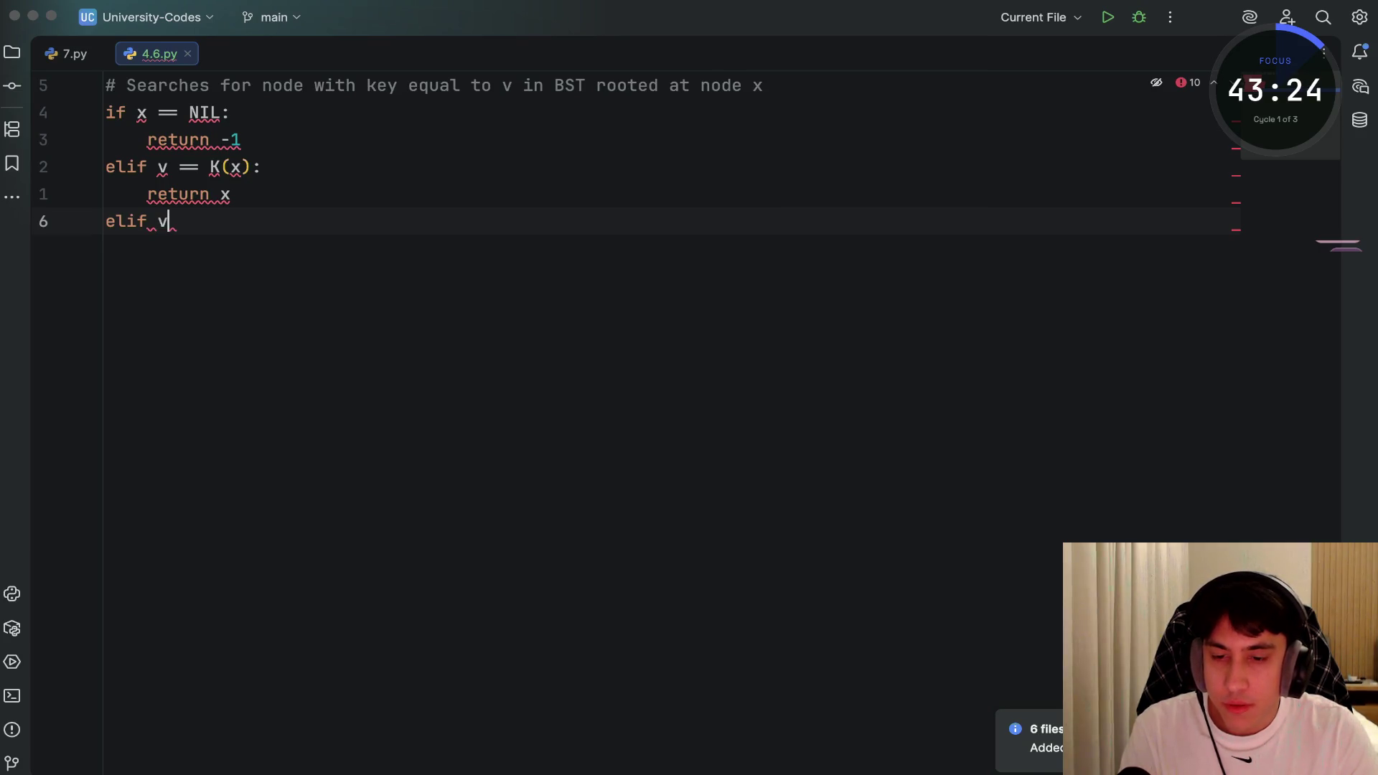
pyautogui.write(' < K(x)')
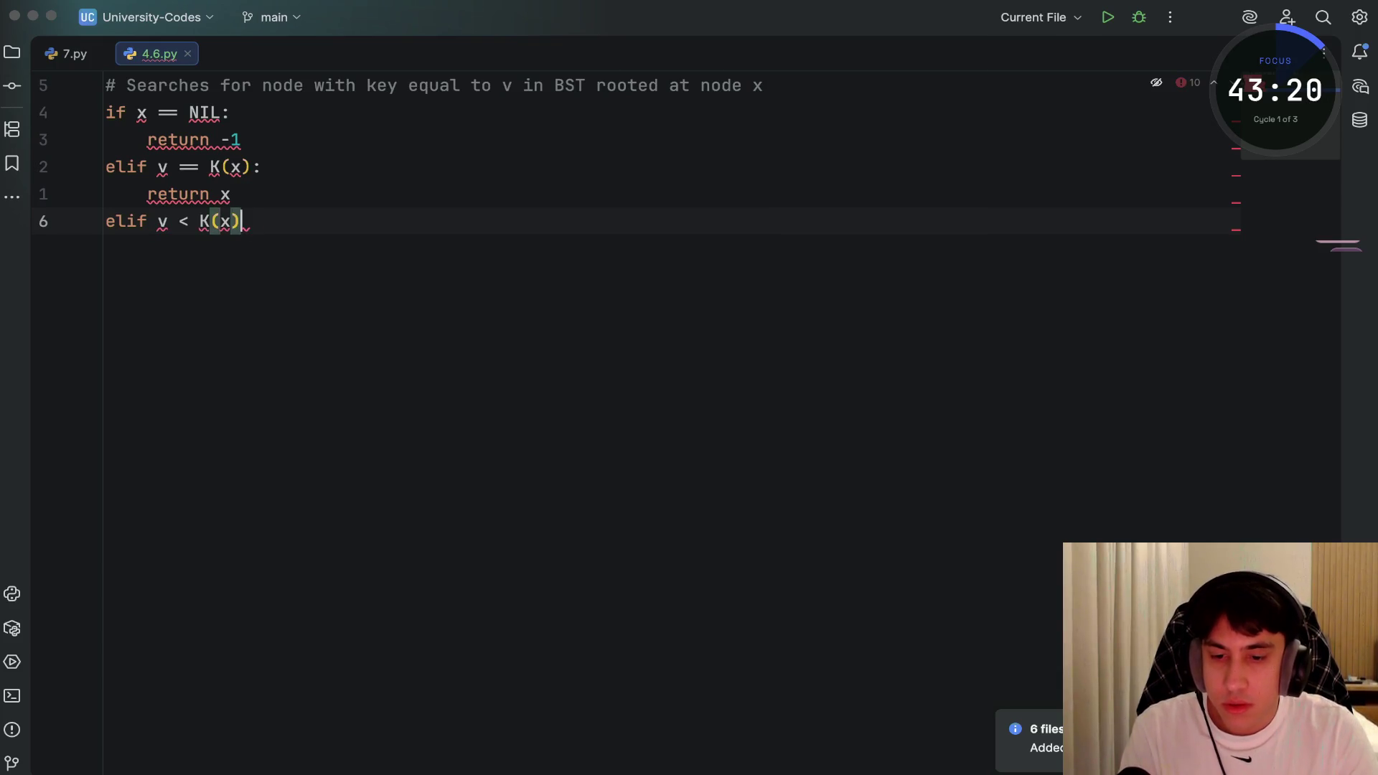
pyautogui.write(':')
pyautogui.press('Return')
pyautogui.write('return')
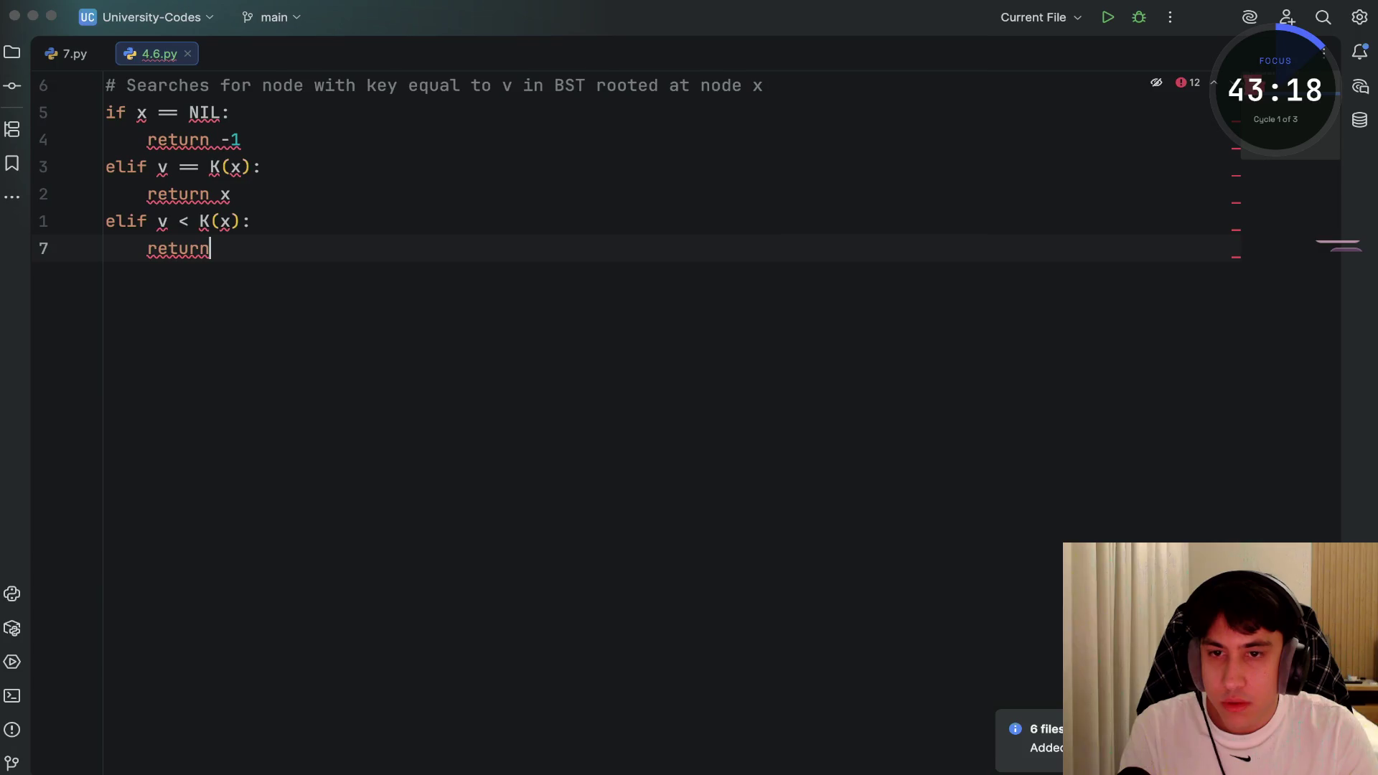
pyautogui.write(' BST(left(x), v)')
pyautogui.press('Return')
pyautogui.write('else:')
pyautogui.press('Return')
pyautogui.write('return BST(right(x')
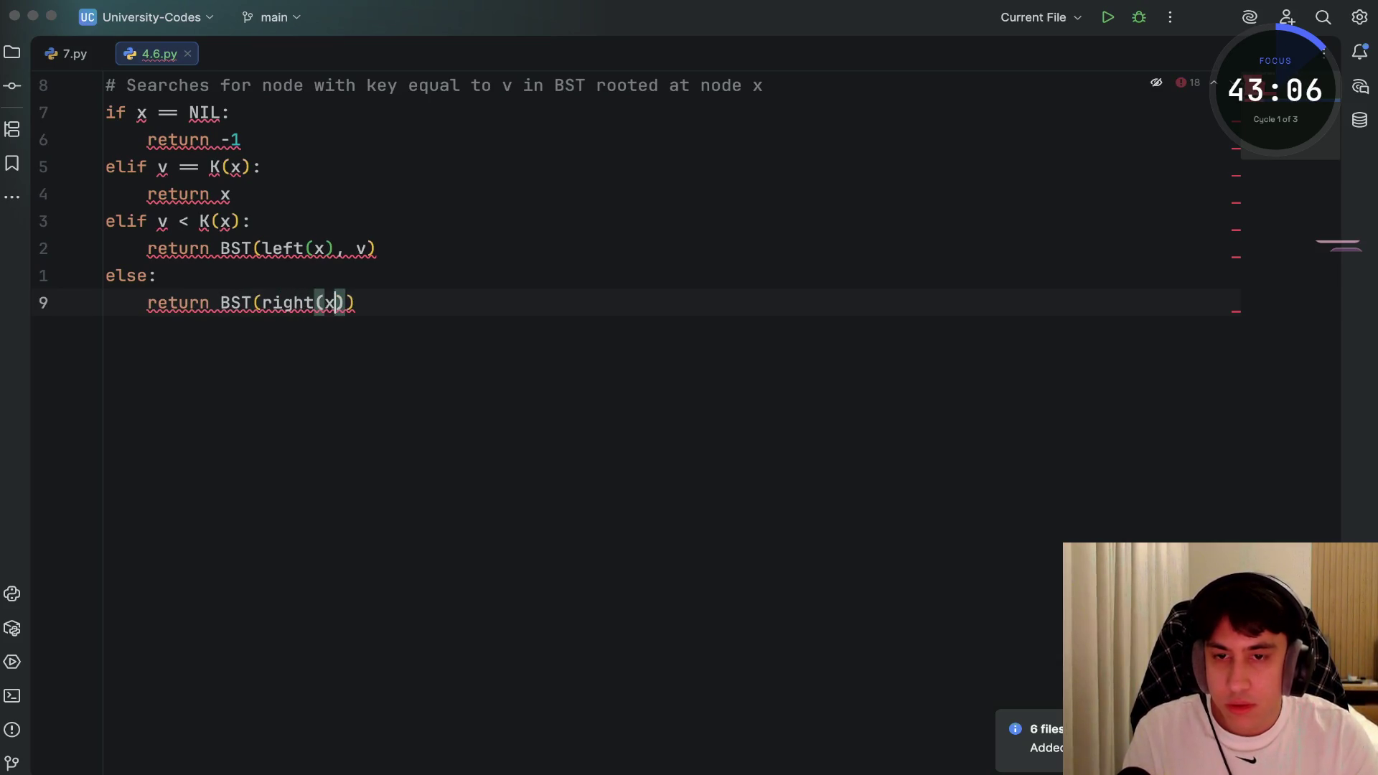
pyautogui.write('), v')
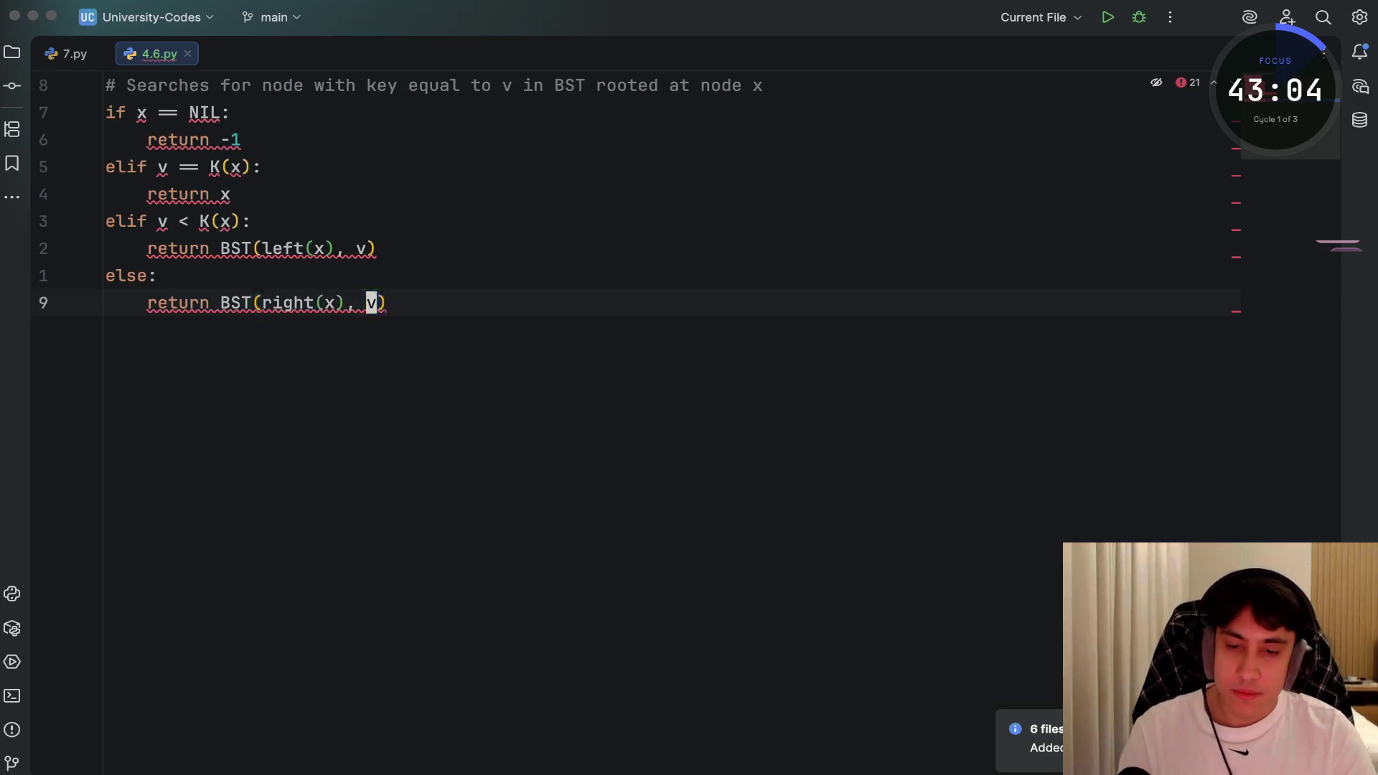
pyautogui.hotkey('shift', 'Up')
pyautogui.hotkey('shift', 'Up')
pyautogui.hotkey('shift', 'Up')
pyautogui.hotkey('shift', 'Down')
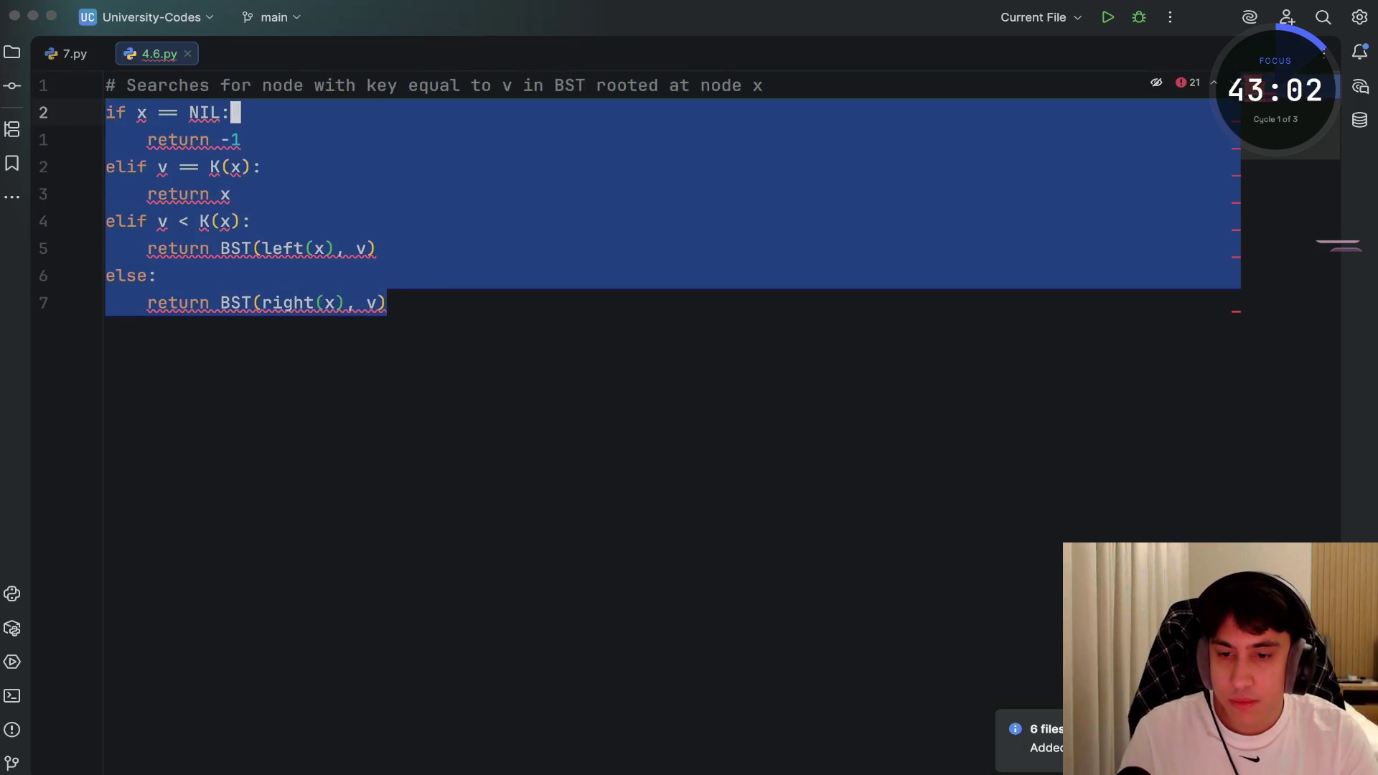
# Replace NIL with None in the base-case check using Vim's dw and insert
pyautogui.press('Home')
pyautogui.press('Up')
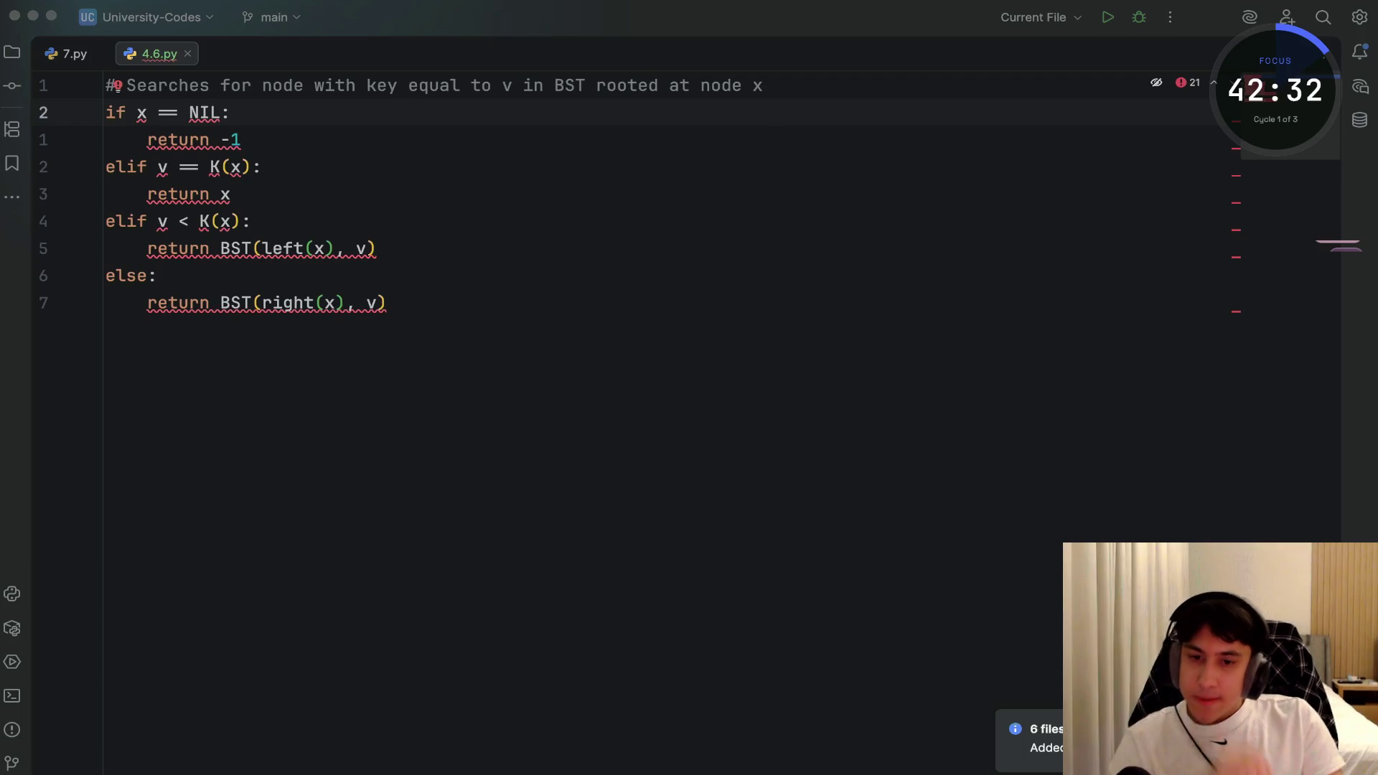
pyautogui.click(204, 113)
pyautogui.press('h')
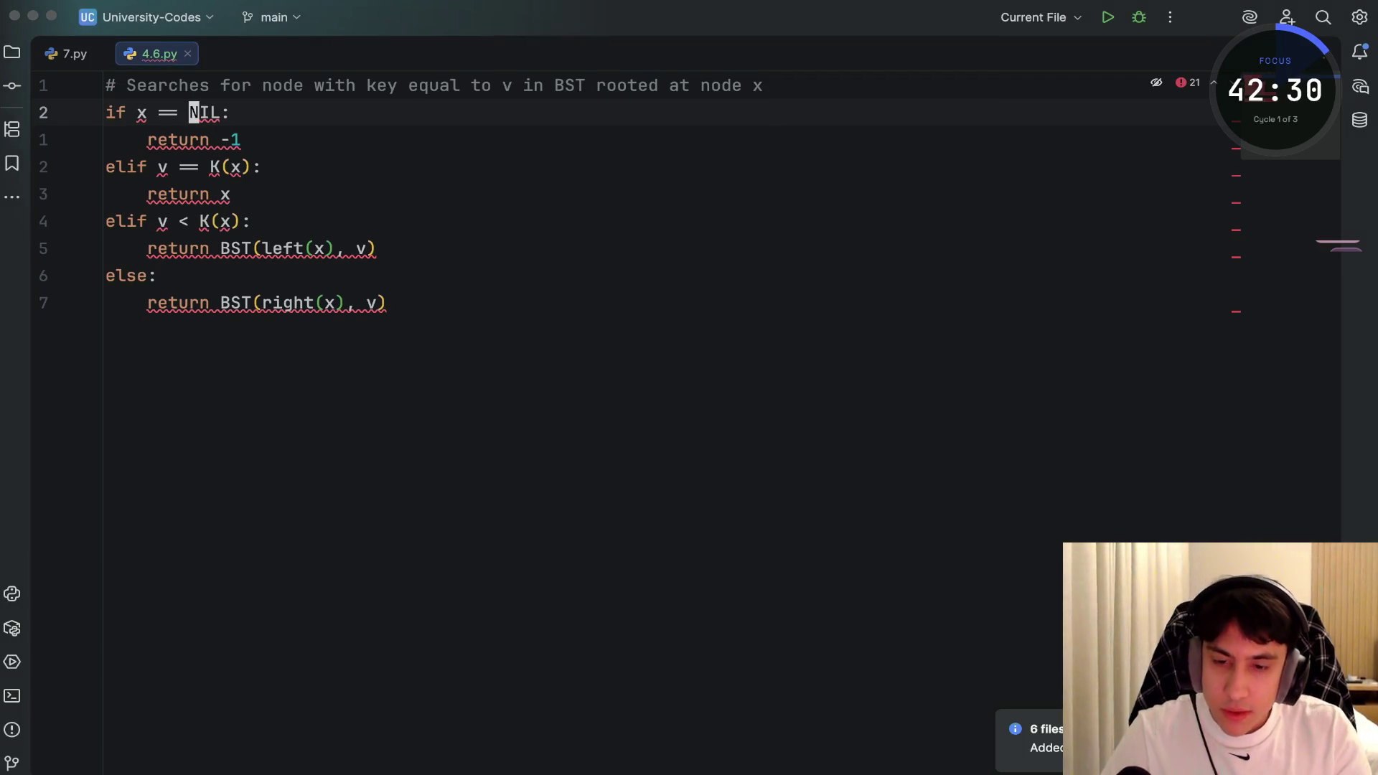
pyautogui.press('v')
pyautogui.press('e')
pyautogui.press('Escape')
pyautogui.press('b')
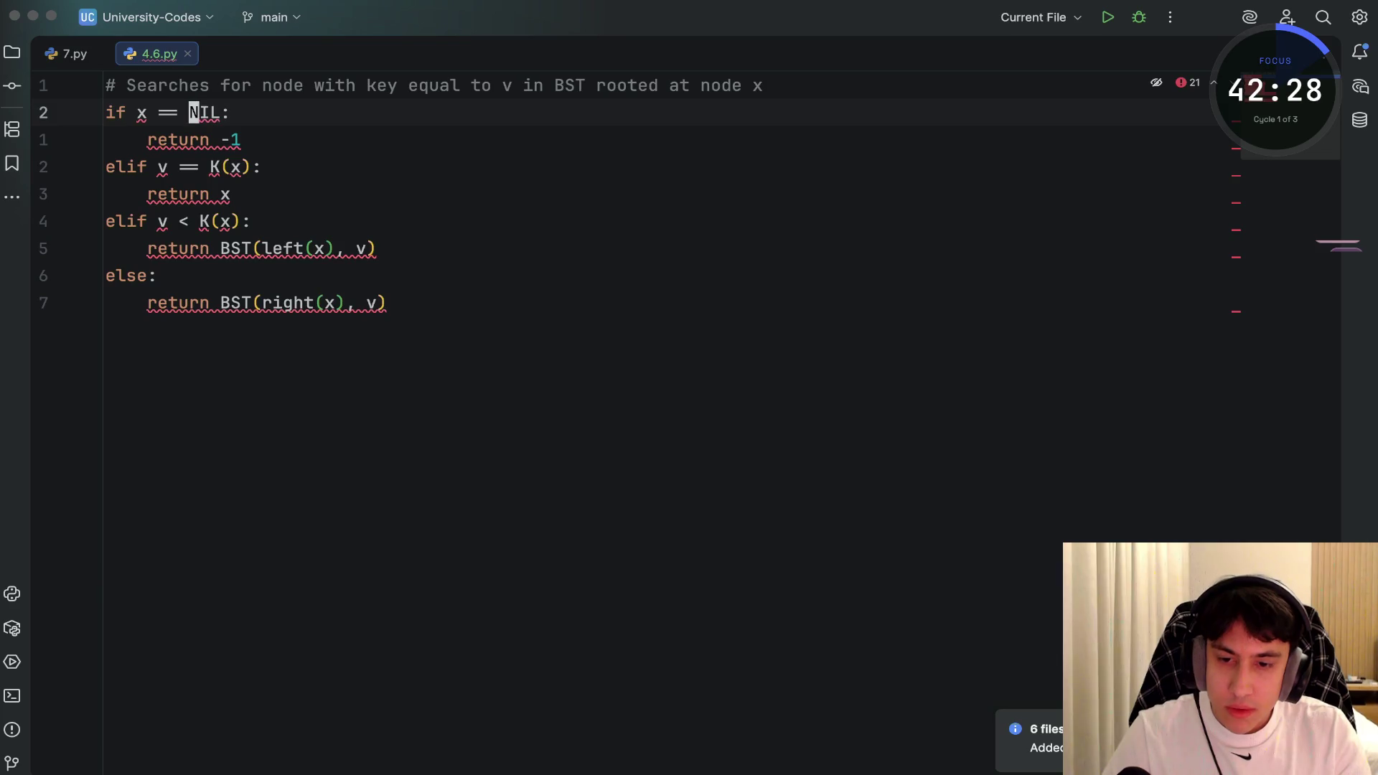
pyautogui.write('dwi')
pyautogui.write('None')
pyautogui.press('Escape')
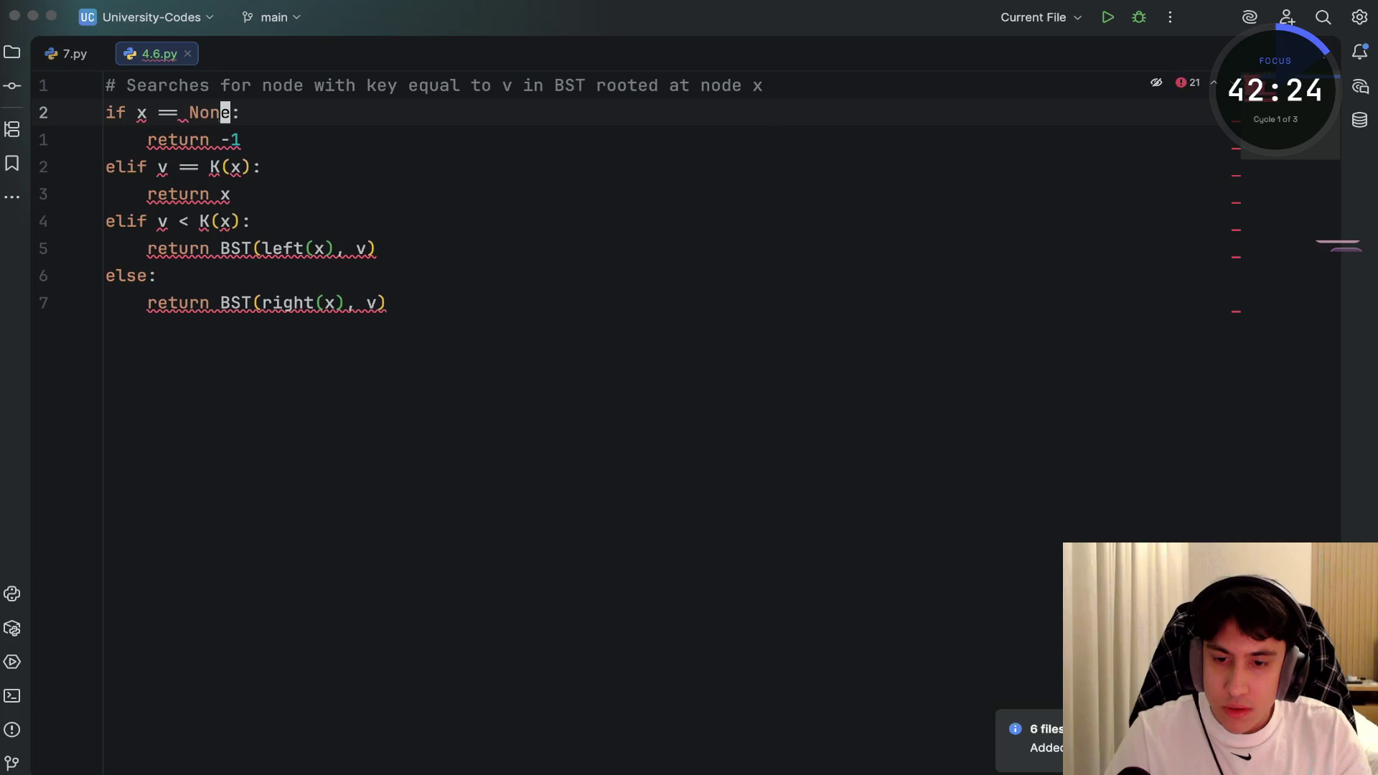
# Review the return -1 line and the function, then return to the Obsidian lecture note
pyautogui.press('j')
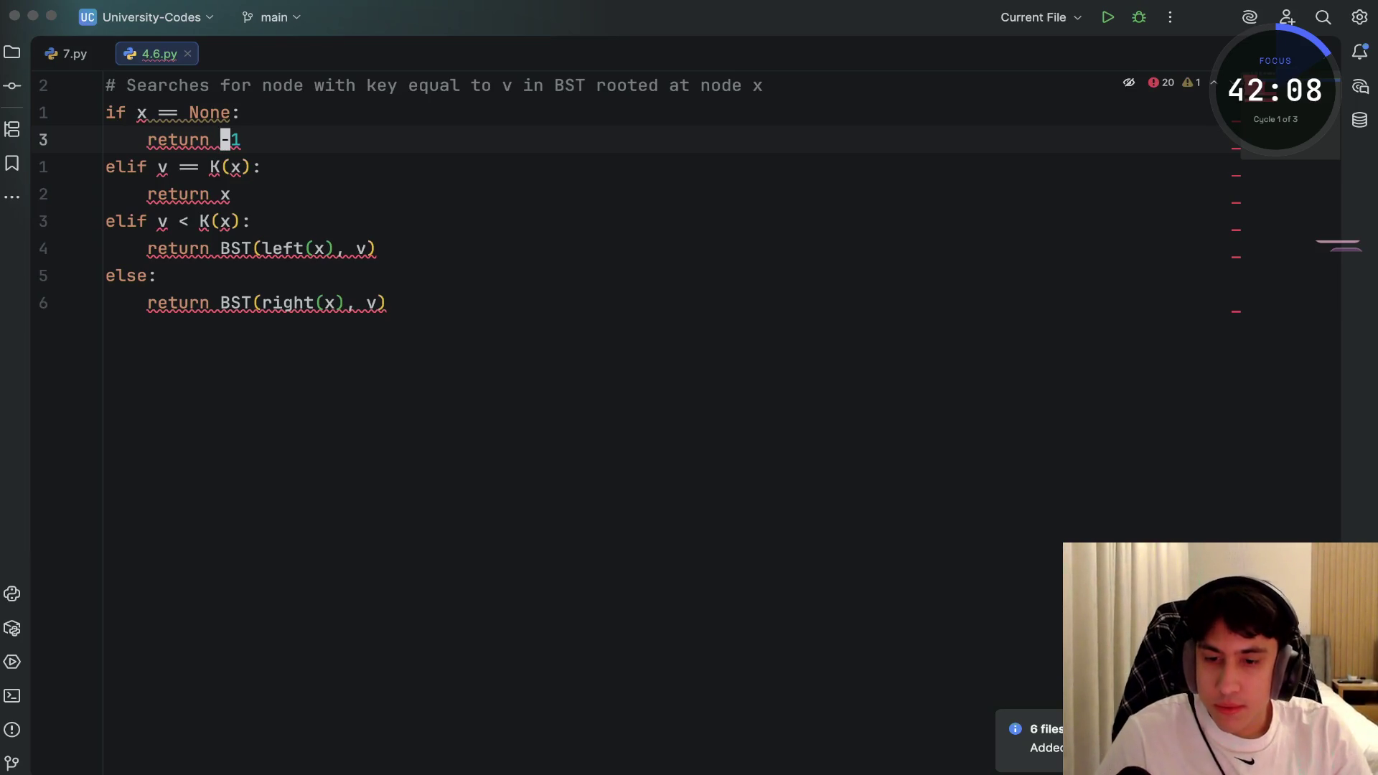
pyautogui.press('l')
pyautogui.press('j')
pyautogui.press('j')
pyautogui.press('j')
pyautogui.press('j')
pyautogui.press('k')
pyautogui.press('k')
pyautogui.press('k')
pyautogui.press('k')
pyautogui.press('k')
pyautogui.press('j')
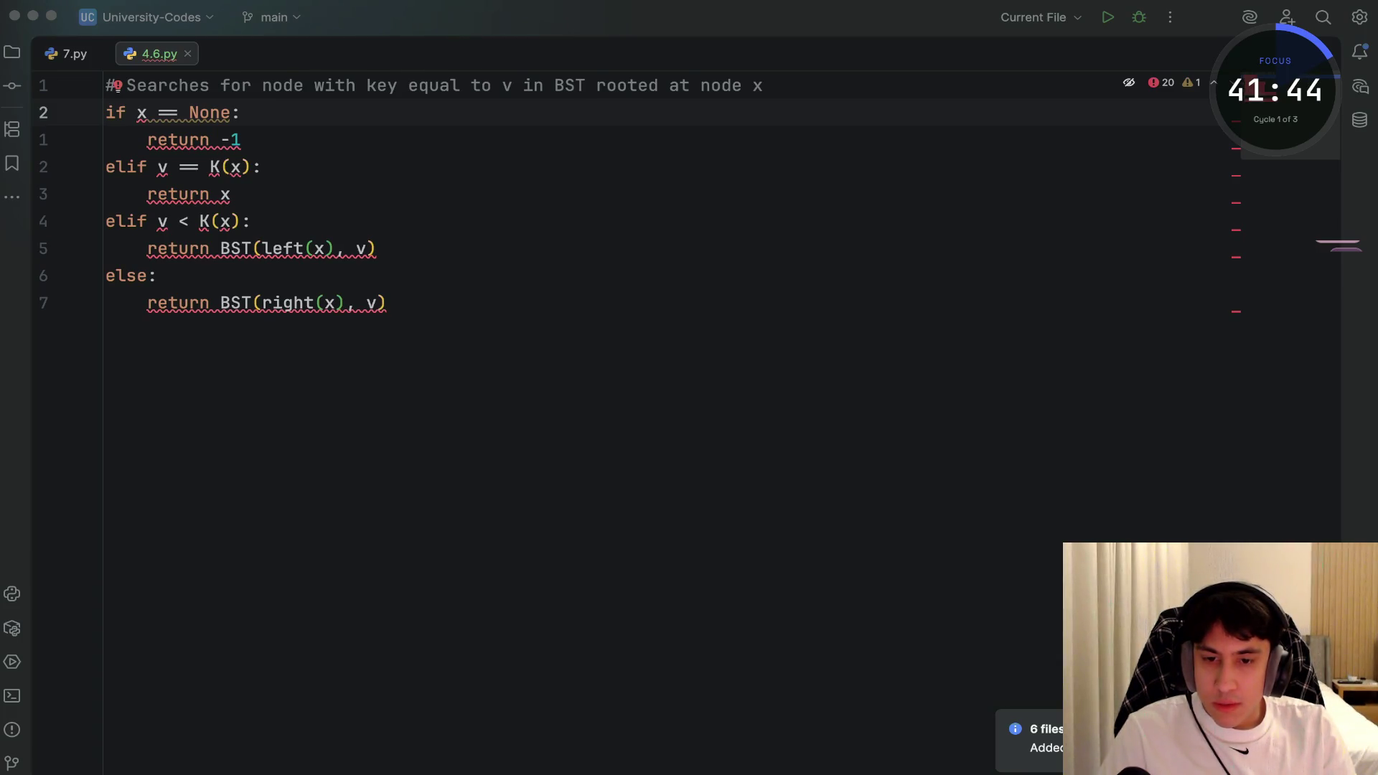
pyautogui.press('super+Tab')
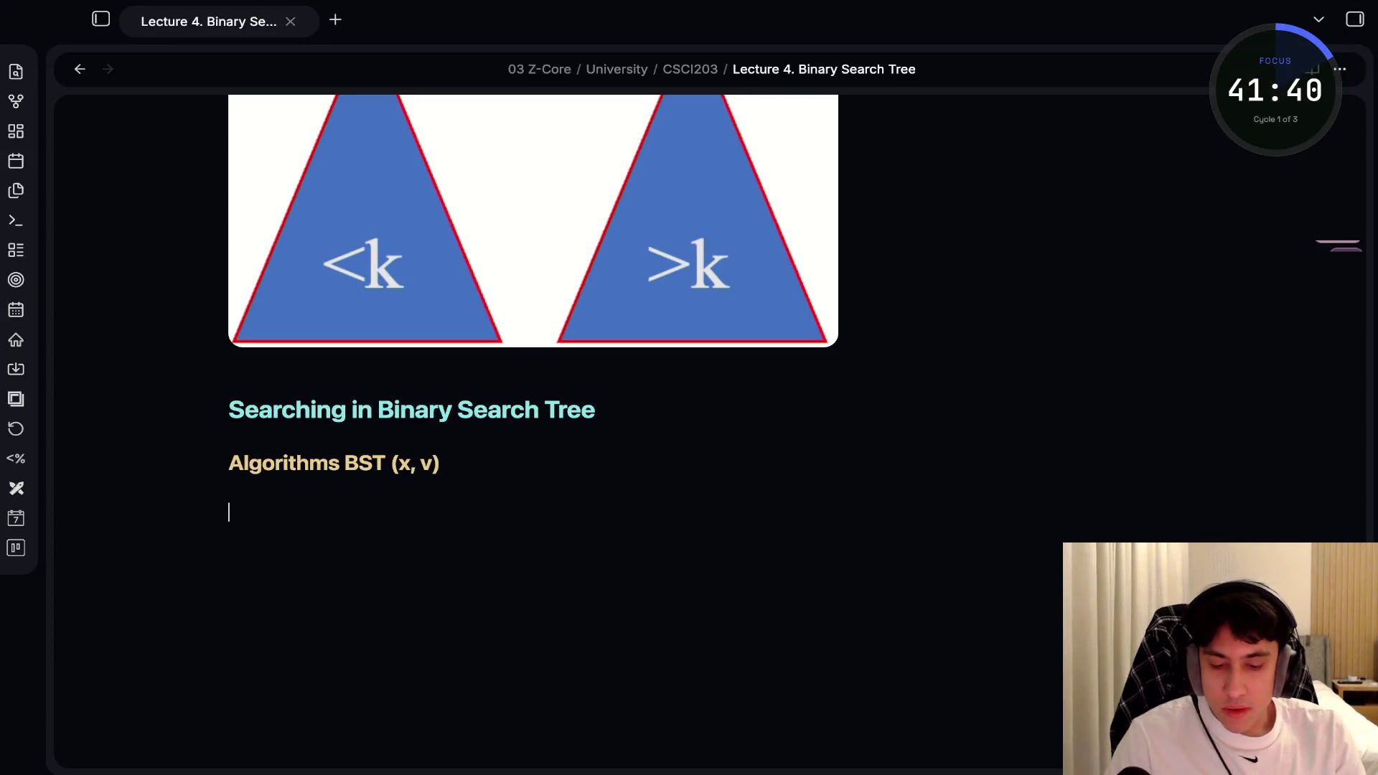
# Paste the recursive search(x, v) function into a ```python code block under the heading
pyautogui.write('```pytohn')
pyautogui.press('Return')
pyautogui.press('BackSpace')
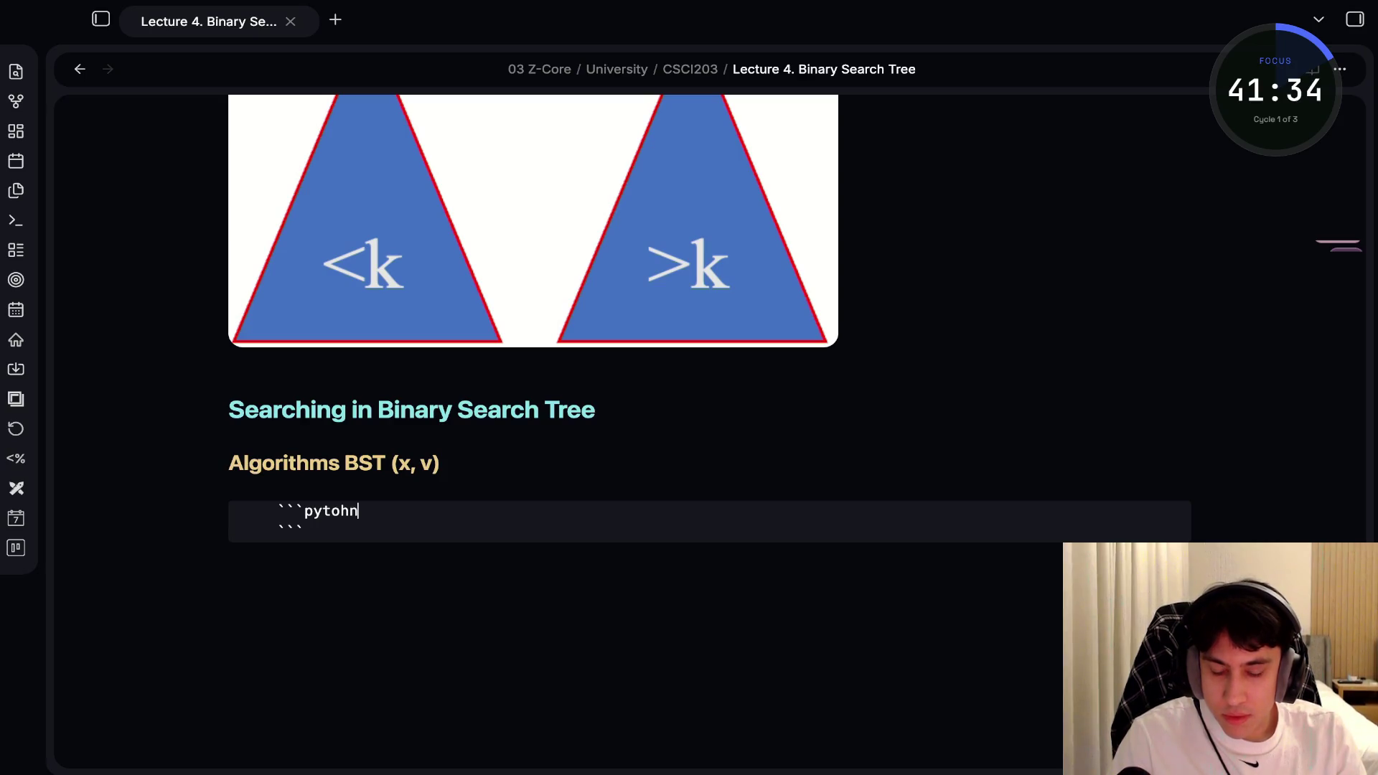
pyautogui.press('BackSpace')
pyautogui.press('BackSpace')
pyautogui.press('BackSpace')
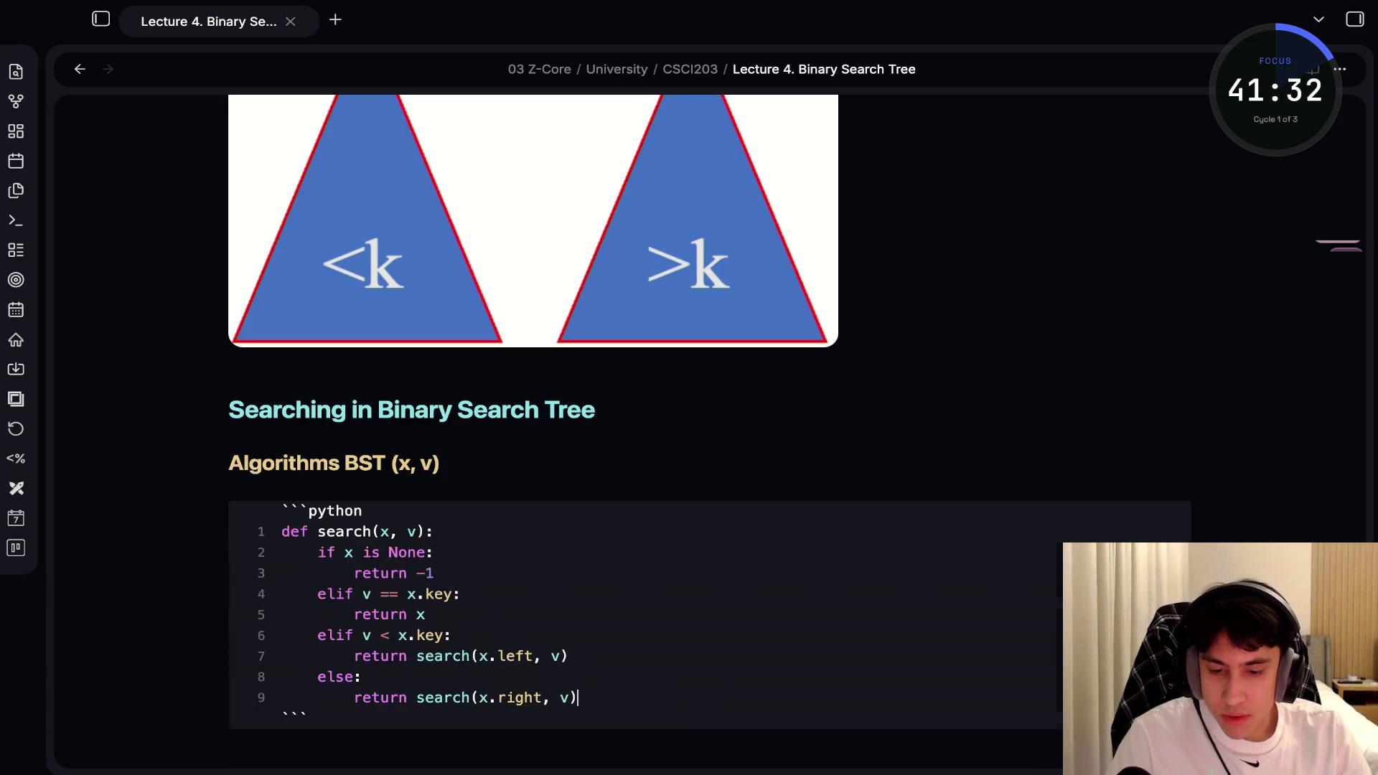
pyautogui.write('hon')
pyautogui.press('Return')
pyautogui.write('def search(x, v):     if x is None:         return -1     elif v == x.key:         return x     elif v < x.key:         return search(x.left, v)     else:         return search(x.right, v)')
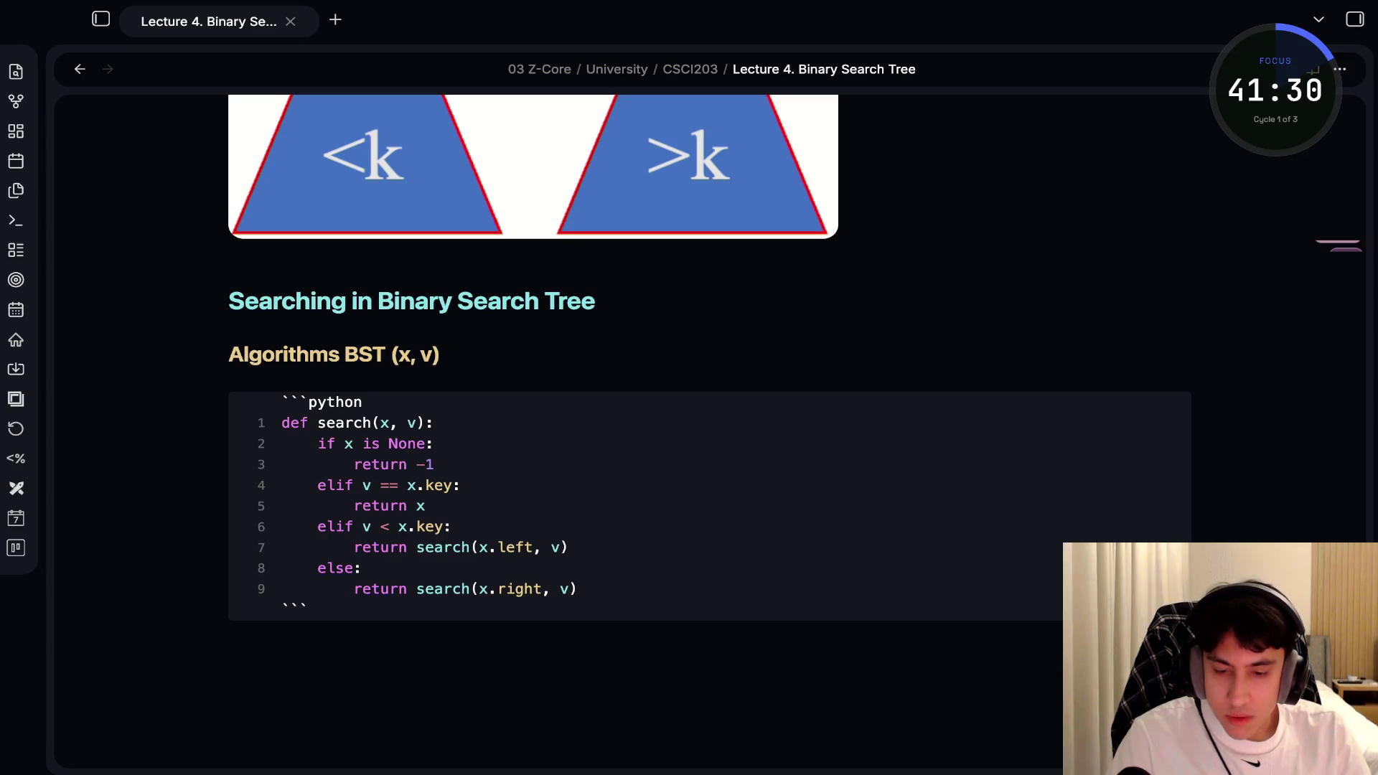
pyautogui.hotkey('ctrl', 'e')
pyautogui.scroll(-1, 711, 430)
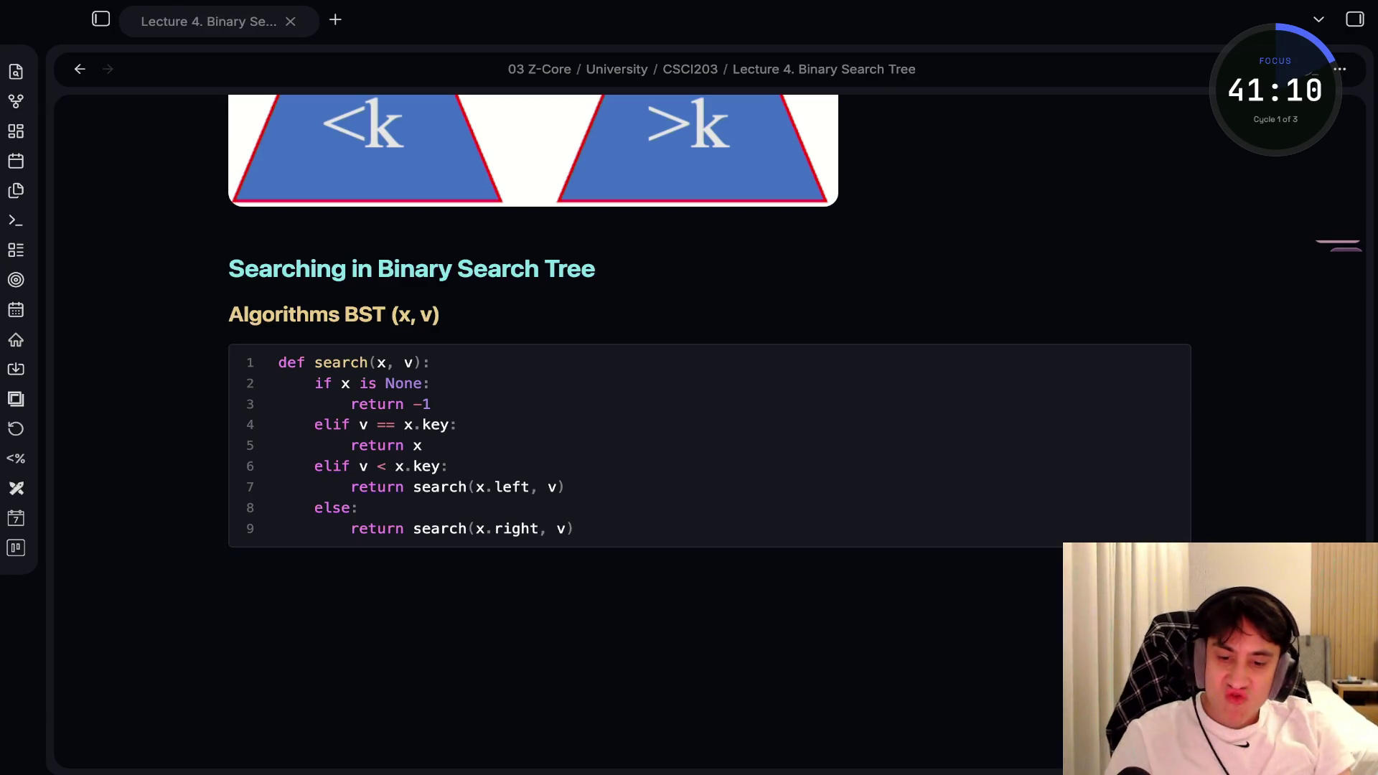
pyautogui.click(229, 518)
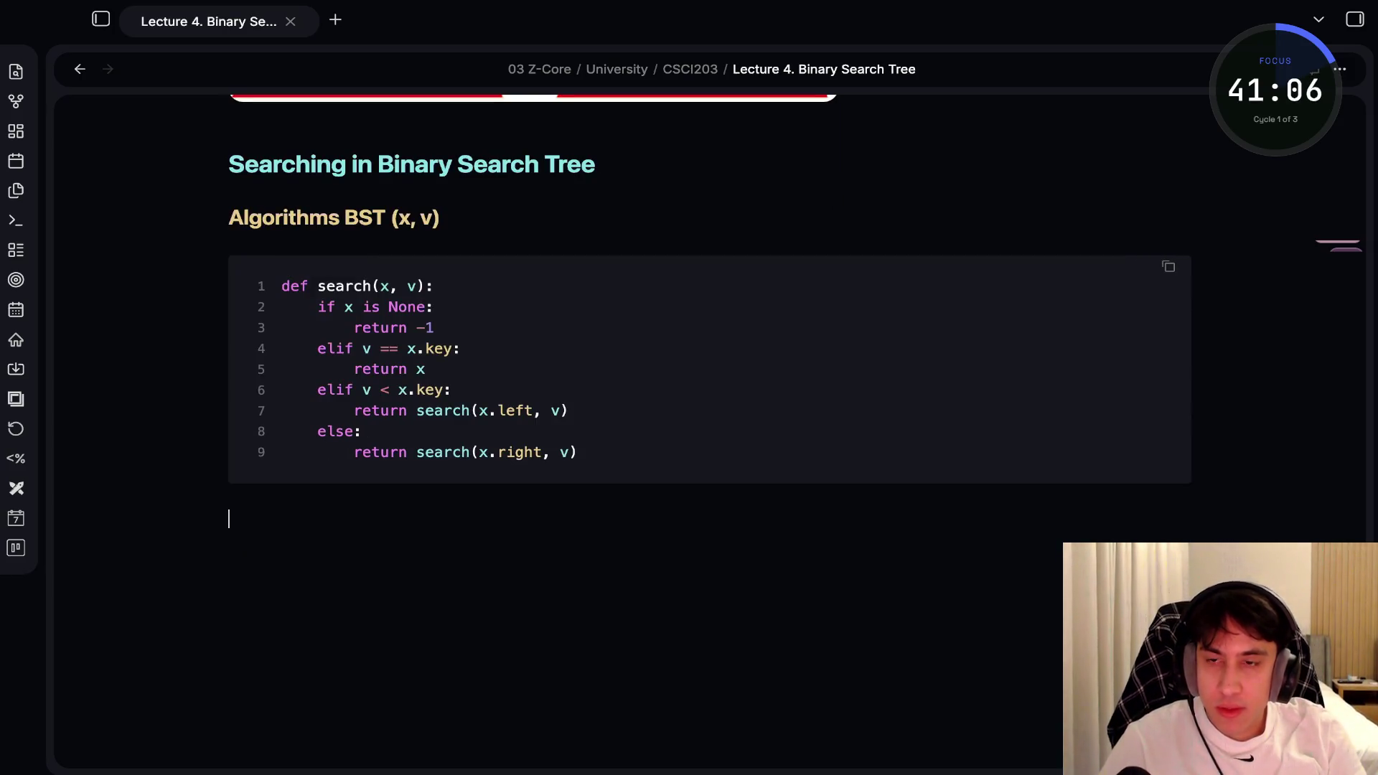
# Write 'Efficiency' with indented lines 'worst case: C(n) = n' and 'average case: C(n) = 2 ln n'
pyautogui.write('Effi')
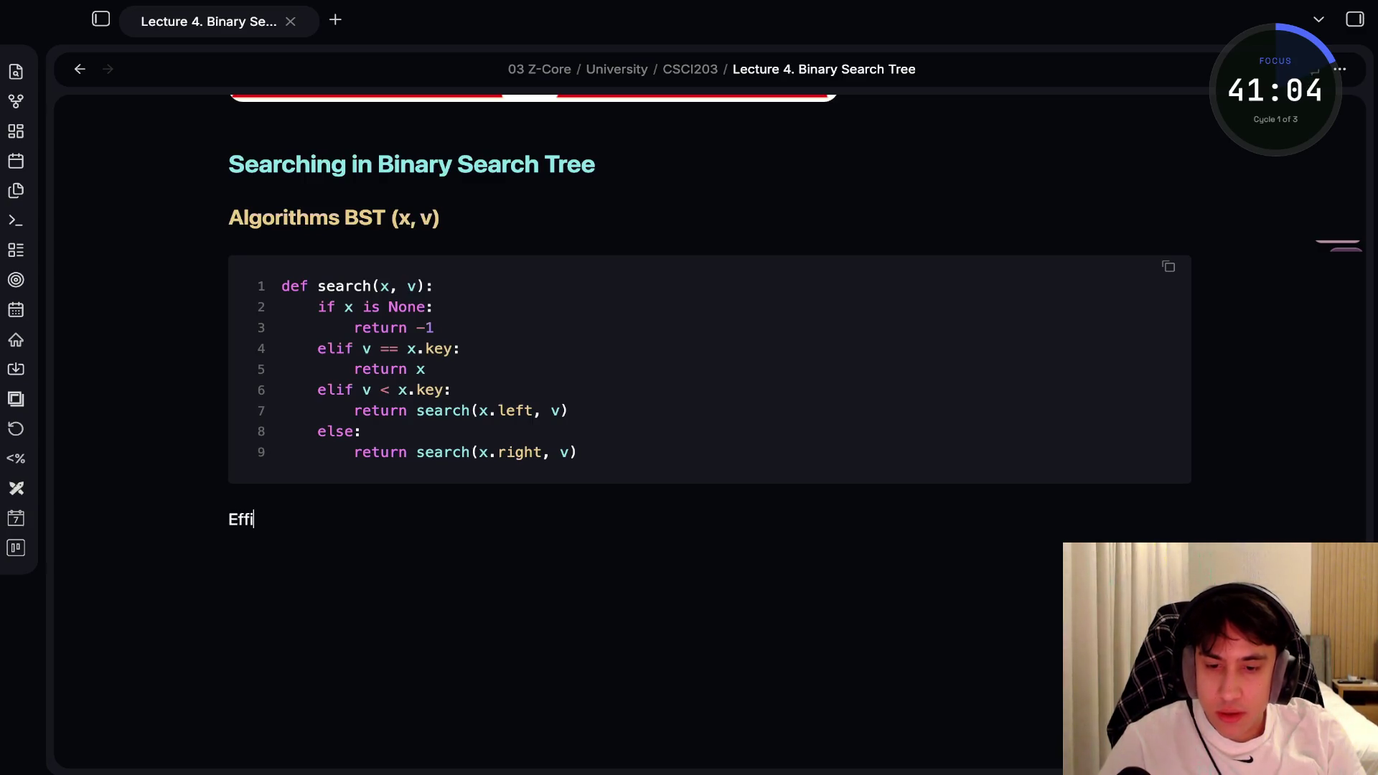
pyautogui.write('ciency')
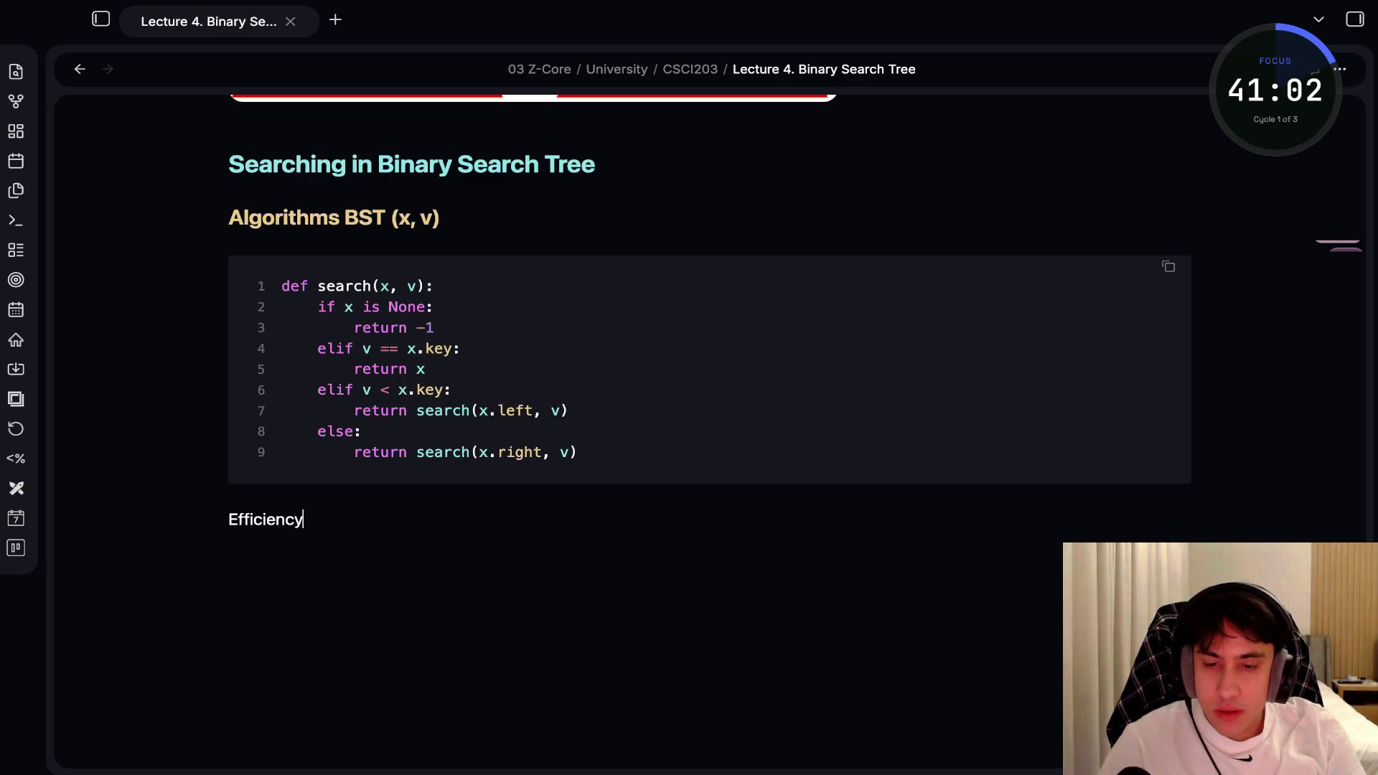
pyautogui.press('Return')
pyautogui.press('Tab')
pyautogui.press('Tab')
pyautogui.write('w')
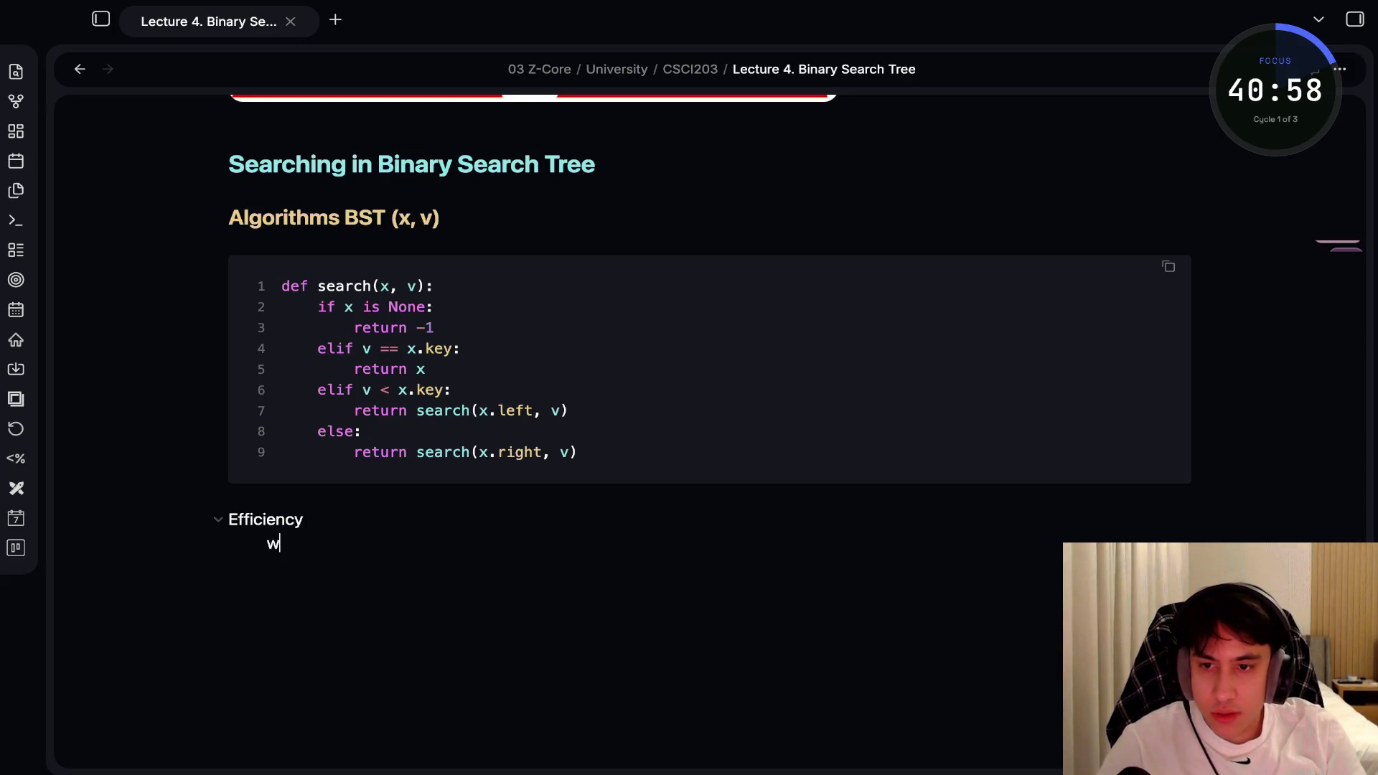
pyautogui.write('orst case: ')
pyautogui.write('C(n)')
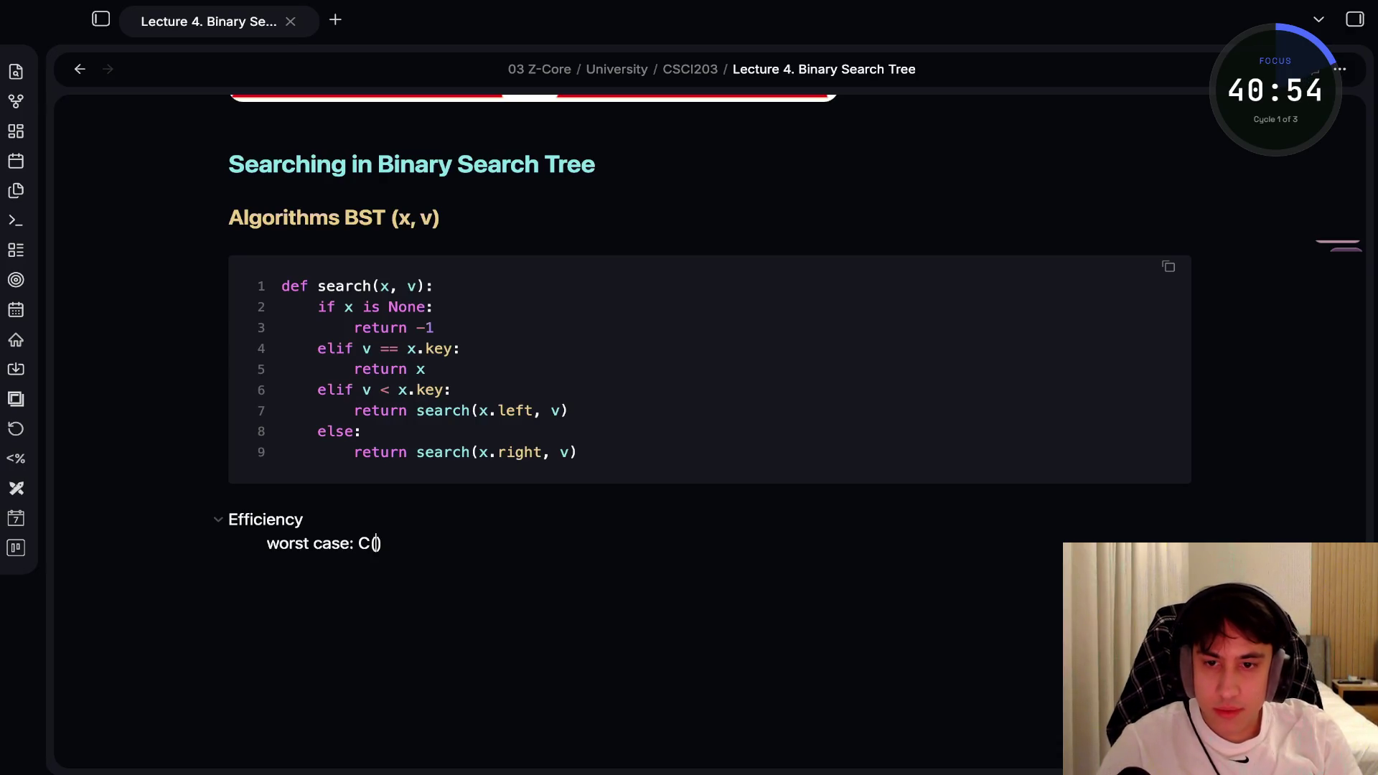
pyautogui.write(' = ')
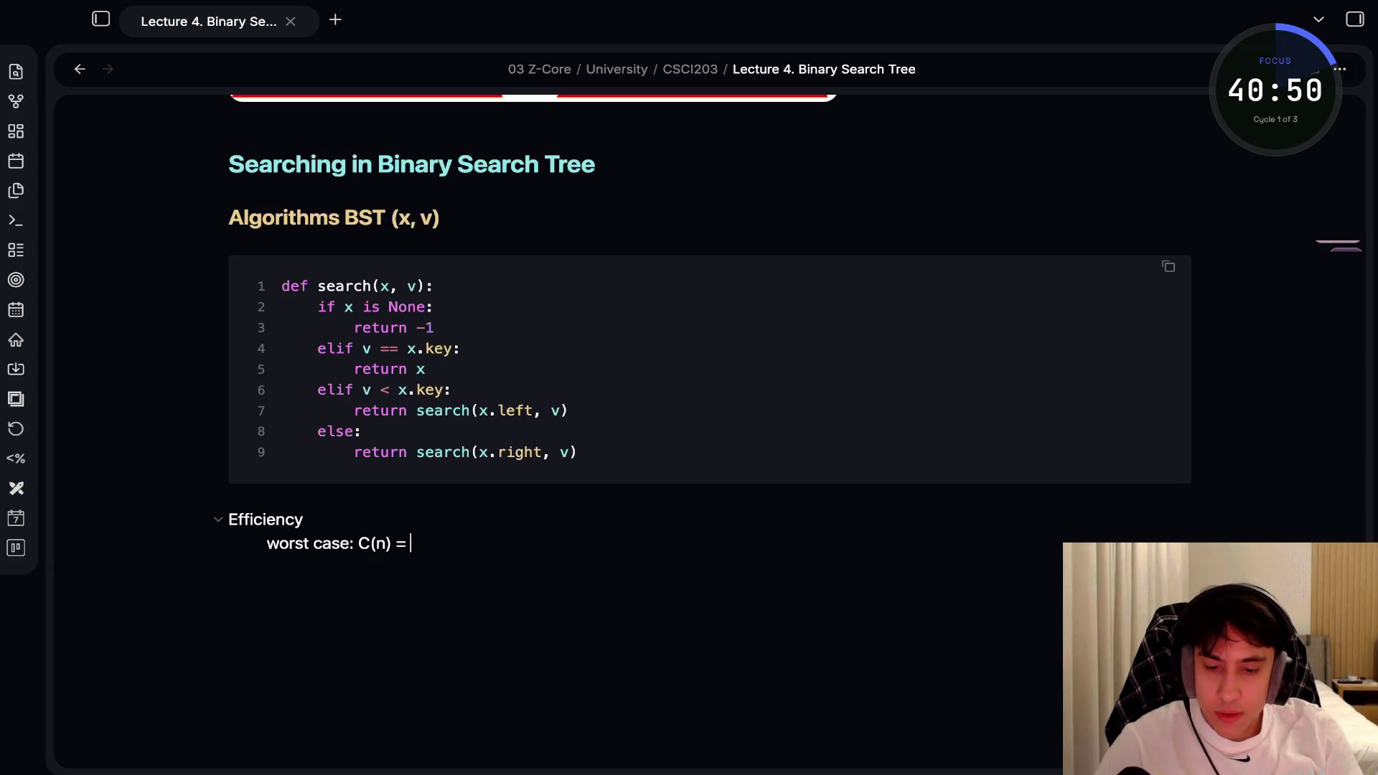
pyautogui.write('n')
pyautogui.press('Return')
pyautogui.write('average case: C(n)')
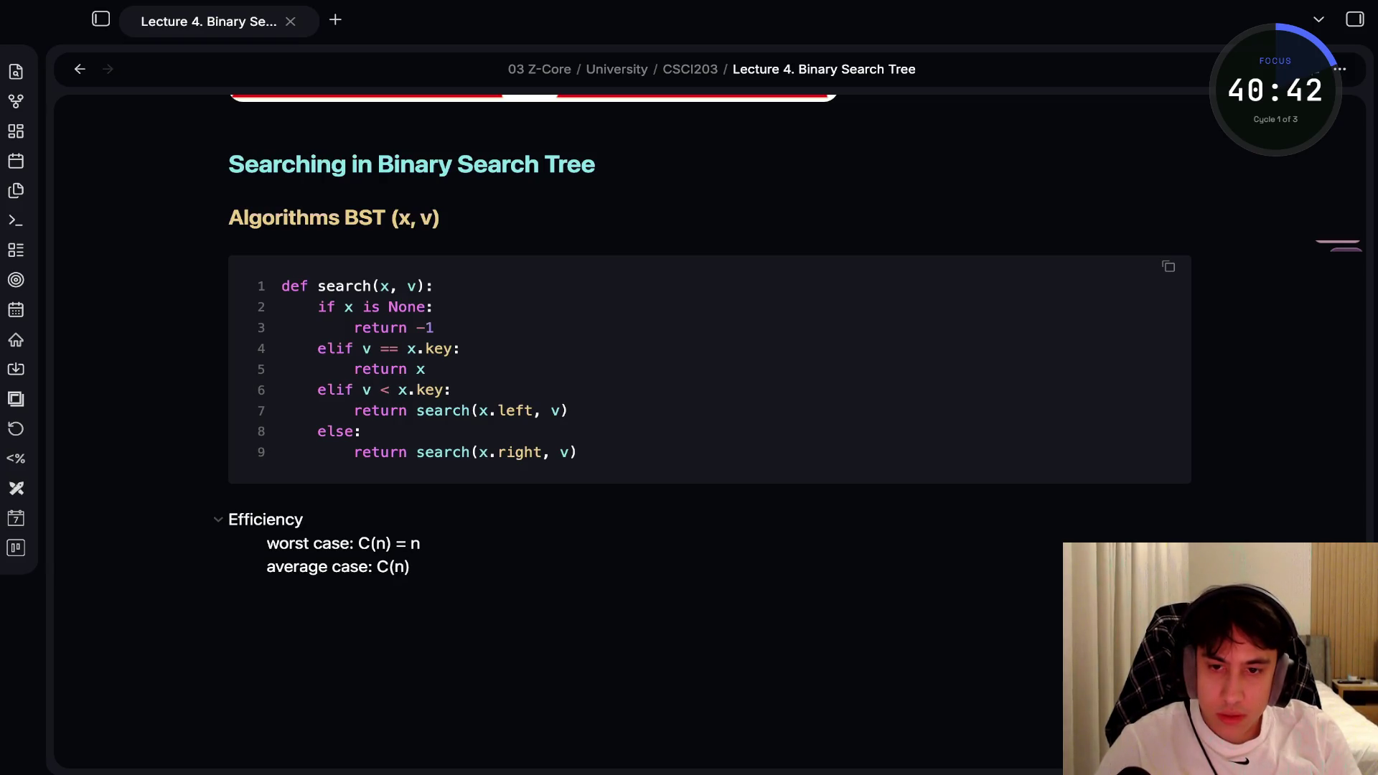
pyautogui.write(' = 2 ln')
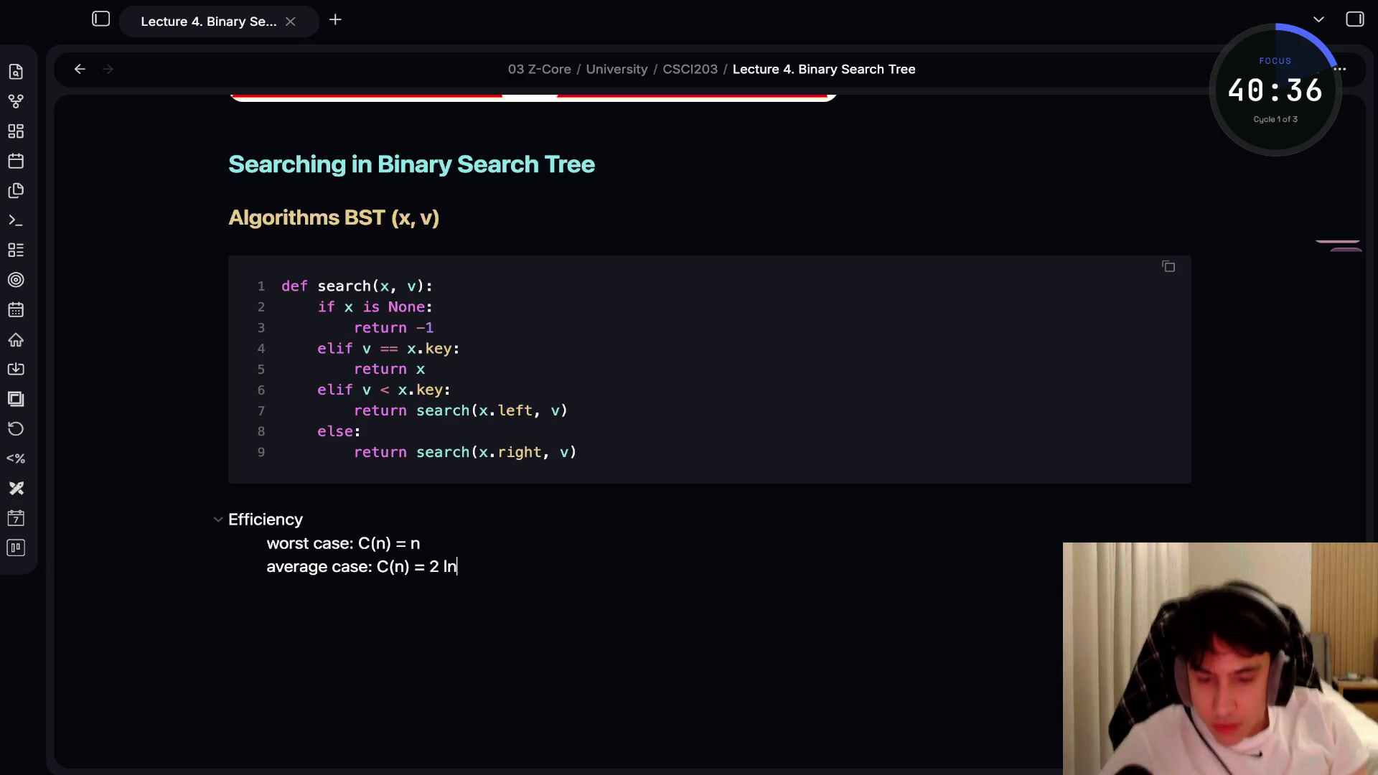
pyautogui.write(' n')
pyautogui.moveTo(357, 543); pyautogui.dragTo(420, 543)
# Wrap the worst-case and average-case formulas in $ signs as inline math
pyautogui.click(357, 543)
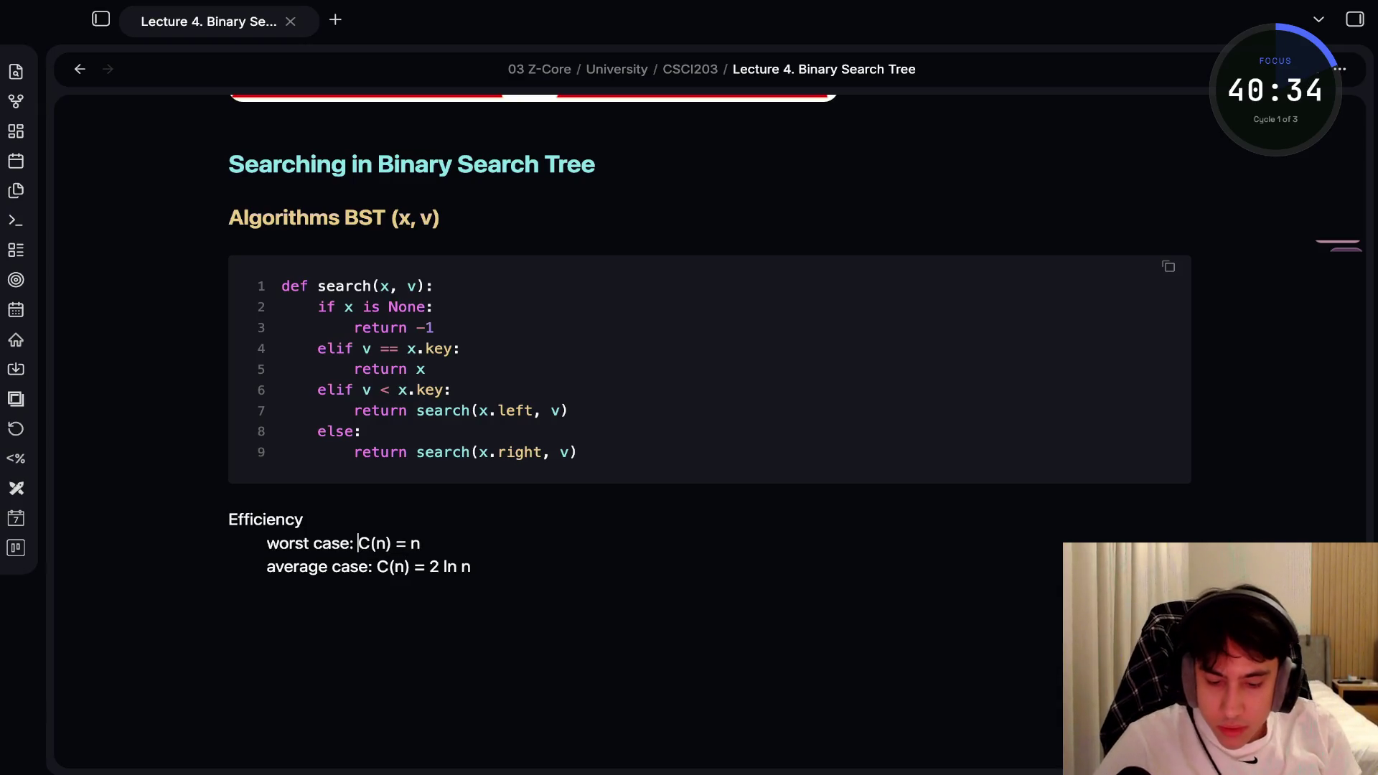
pyautogui.write('$')
pyautogui.press('Right')
pyautogui.press('Right')
pyautogui.press('Right')
pyautogui.press('End')
pyautogui.write('$')
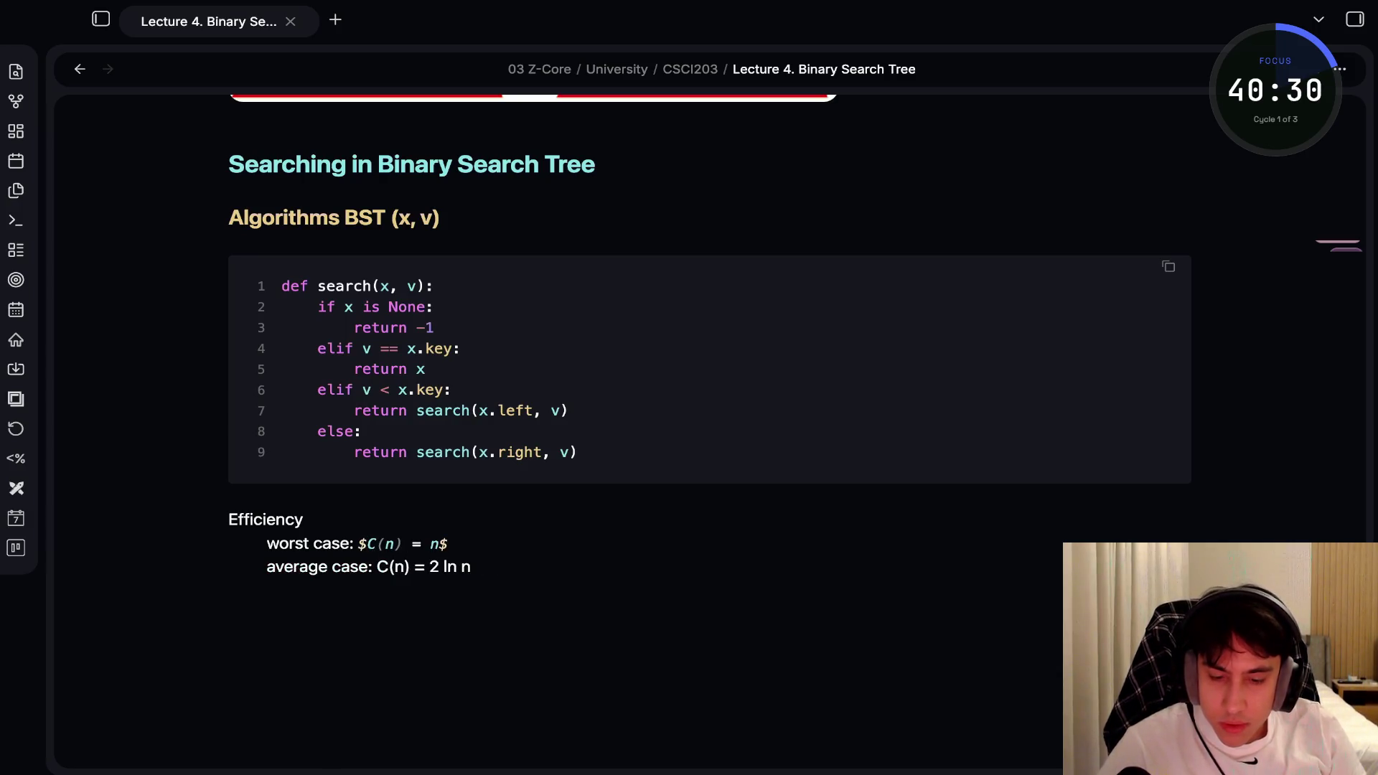
pyautogui.press('Down')
pyautogui.press('End')
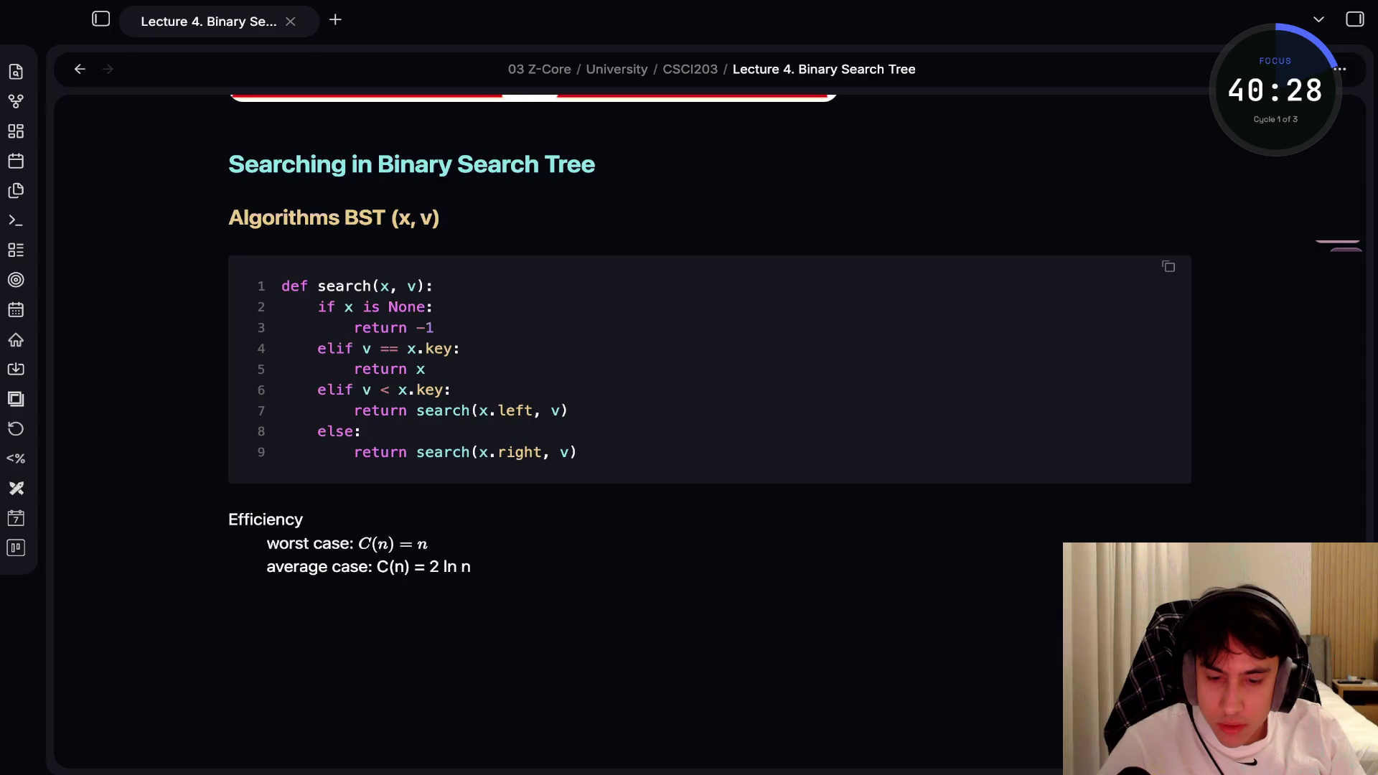
pyautogui.hotkey('shift', 'alt', 'Left')
pyautogui.hotkey('shift', 'alt', 'Left')
pyautogui.hotkey('shift', 'alt', 'Left')
pyautogui.hotkey('alt', 'Left')
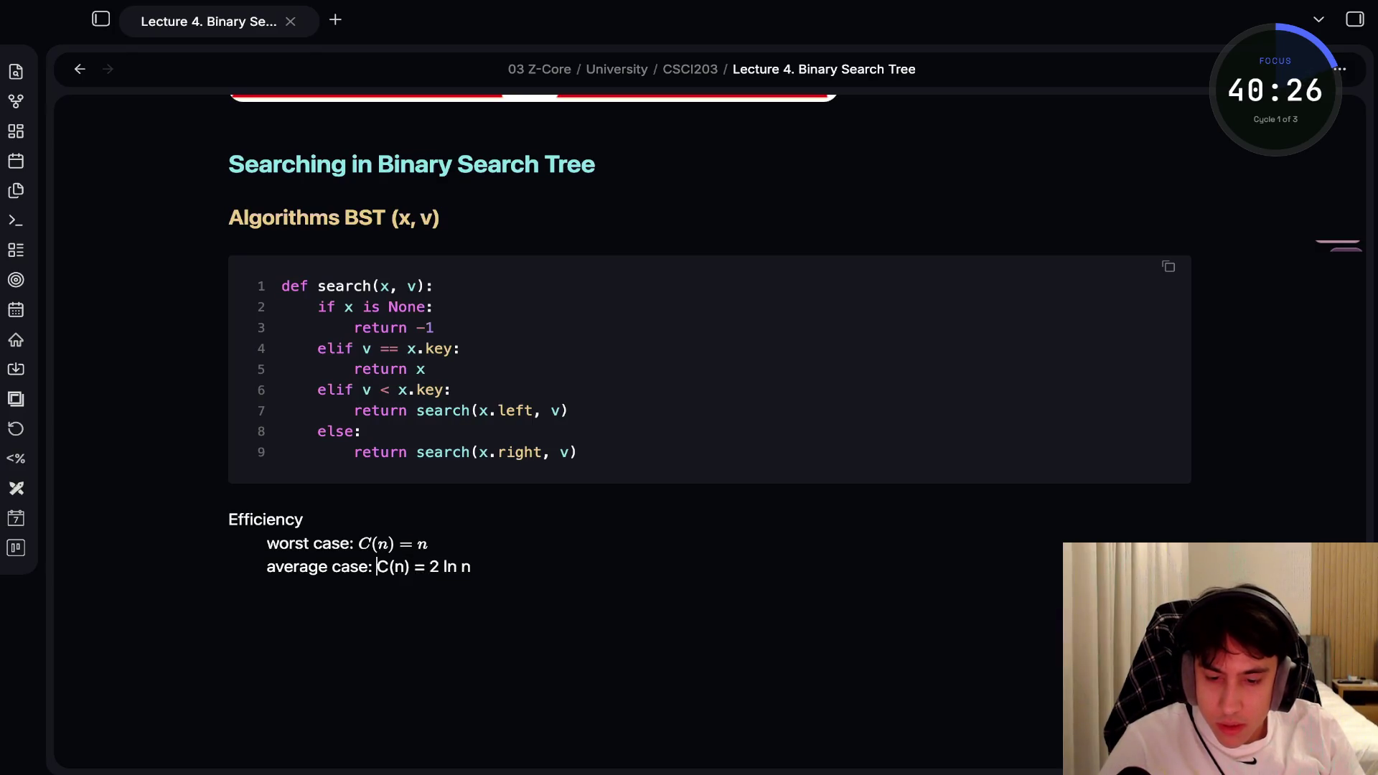
pyautogui.write('$$')
pyautogui.press('BackSpace')
pyautogui.press('End')
pyautogui.write('$')
pyautogui.press('Up')
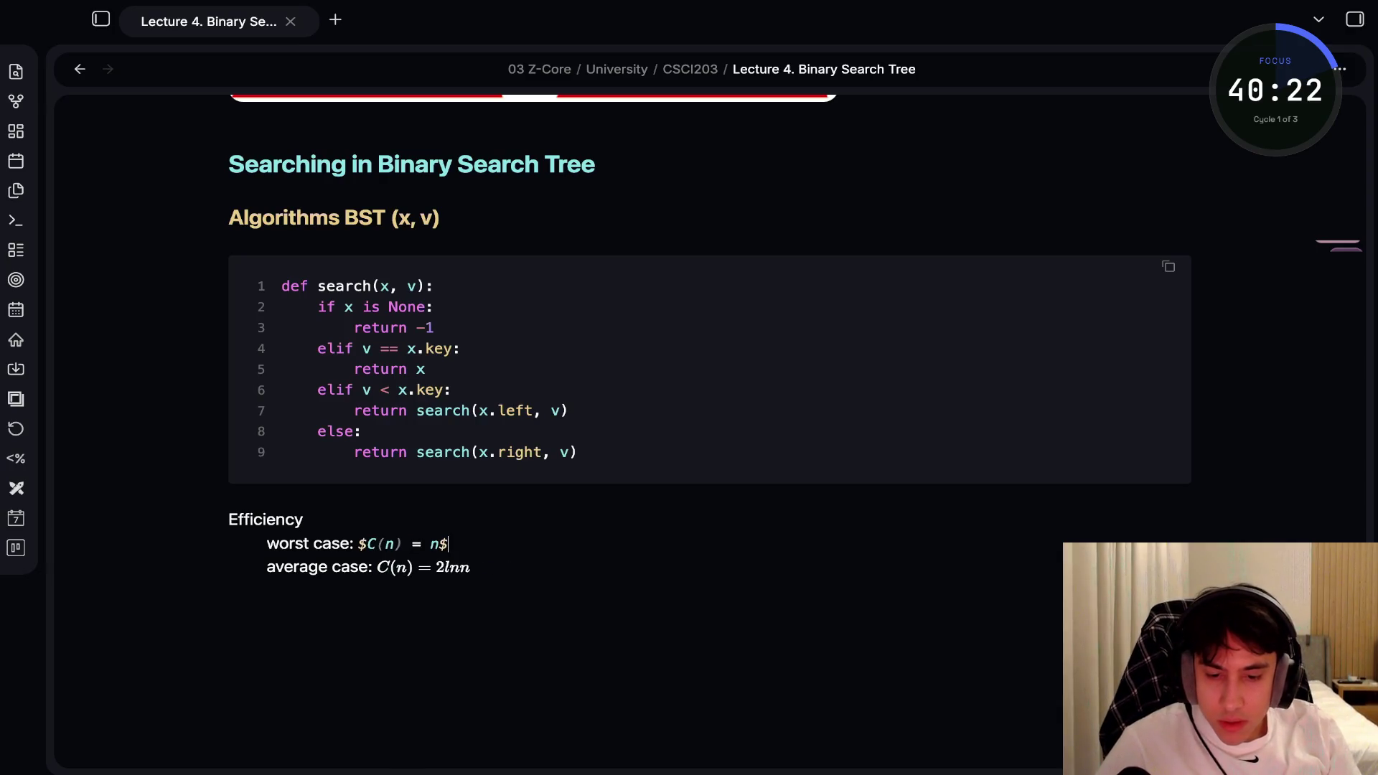
pyautogui.press('Down')
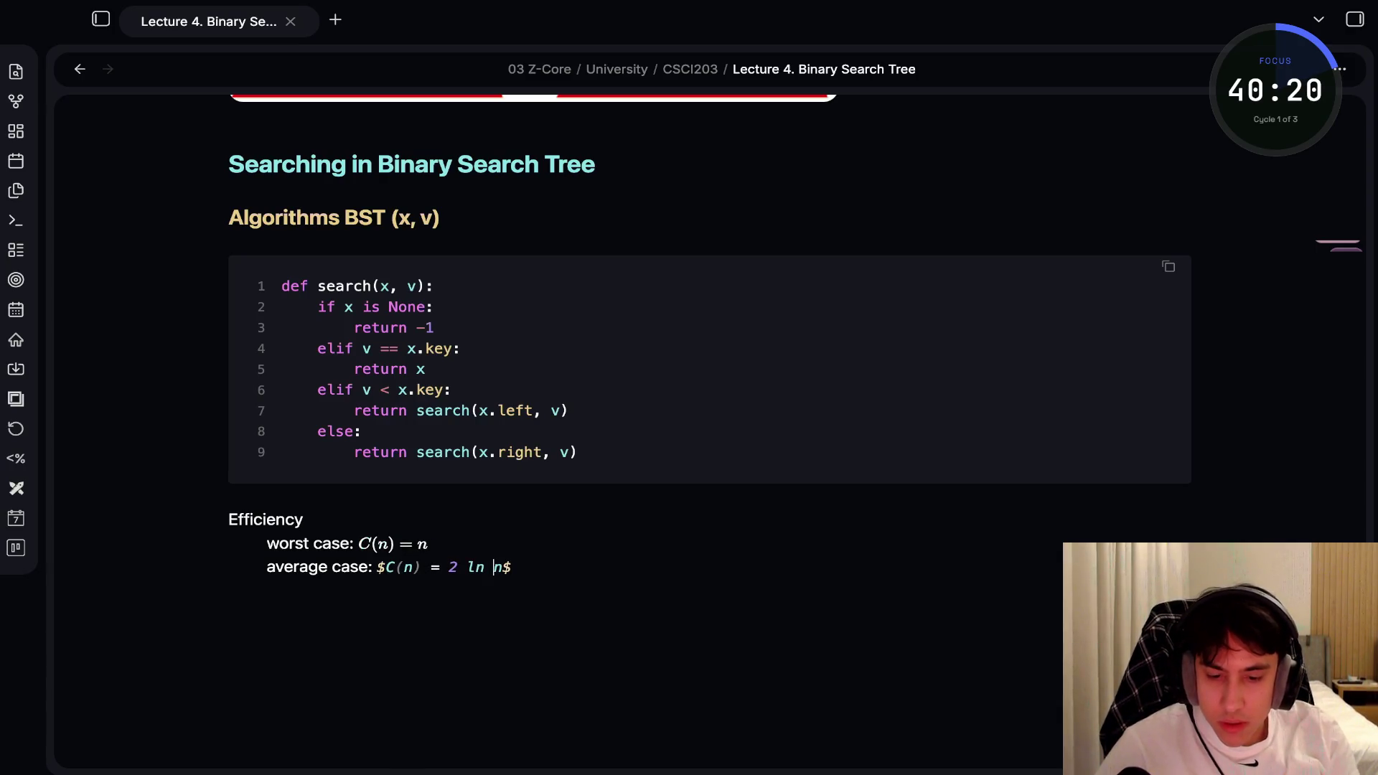
# Rewrite the average case as C(n) = 2 \ln(n) and let both formulas render
pyautogui.press('BackSpace')
pyautogui.write('(')
pyautogui.press('Right')
pyautogui.write('_')
pyautogui.press('BackSpace')
pyautogui.write(')')
pyautogui.click(301, 520)
pyautogui.click(445, 566)
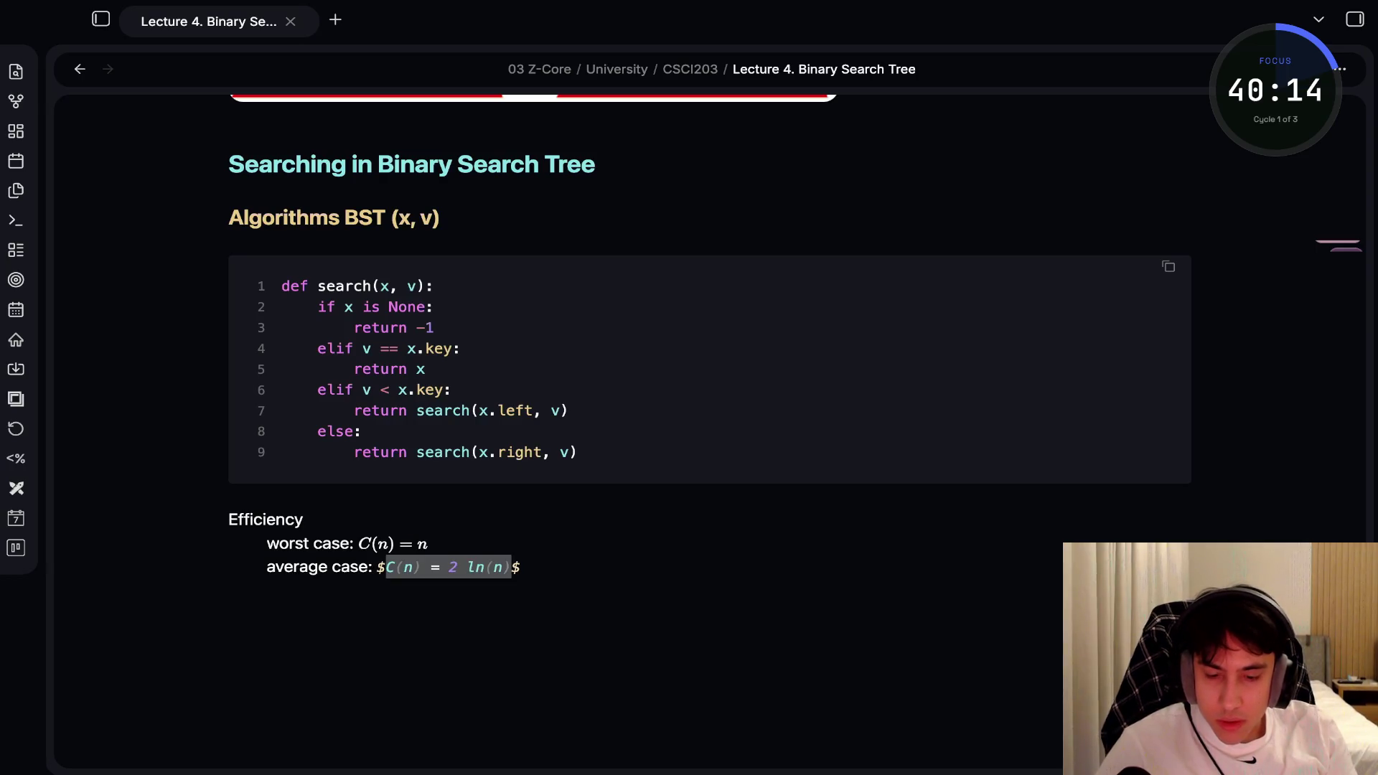
pyautogui.click(530, 567)
pyautogui.click(428, 543)
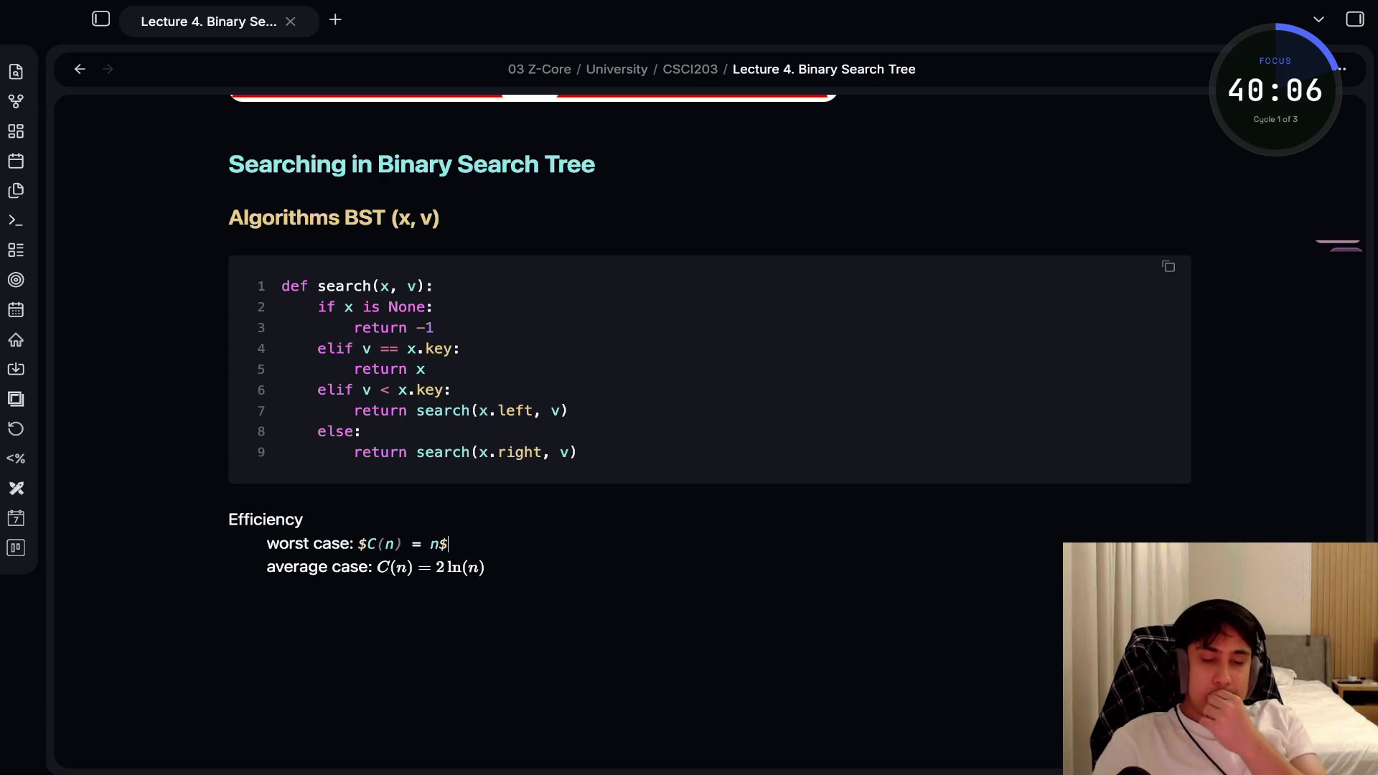
pyautogui.moveTo(386, 567); pyautogui.dragTo(519, 567)
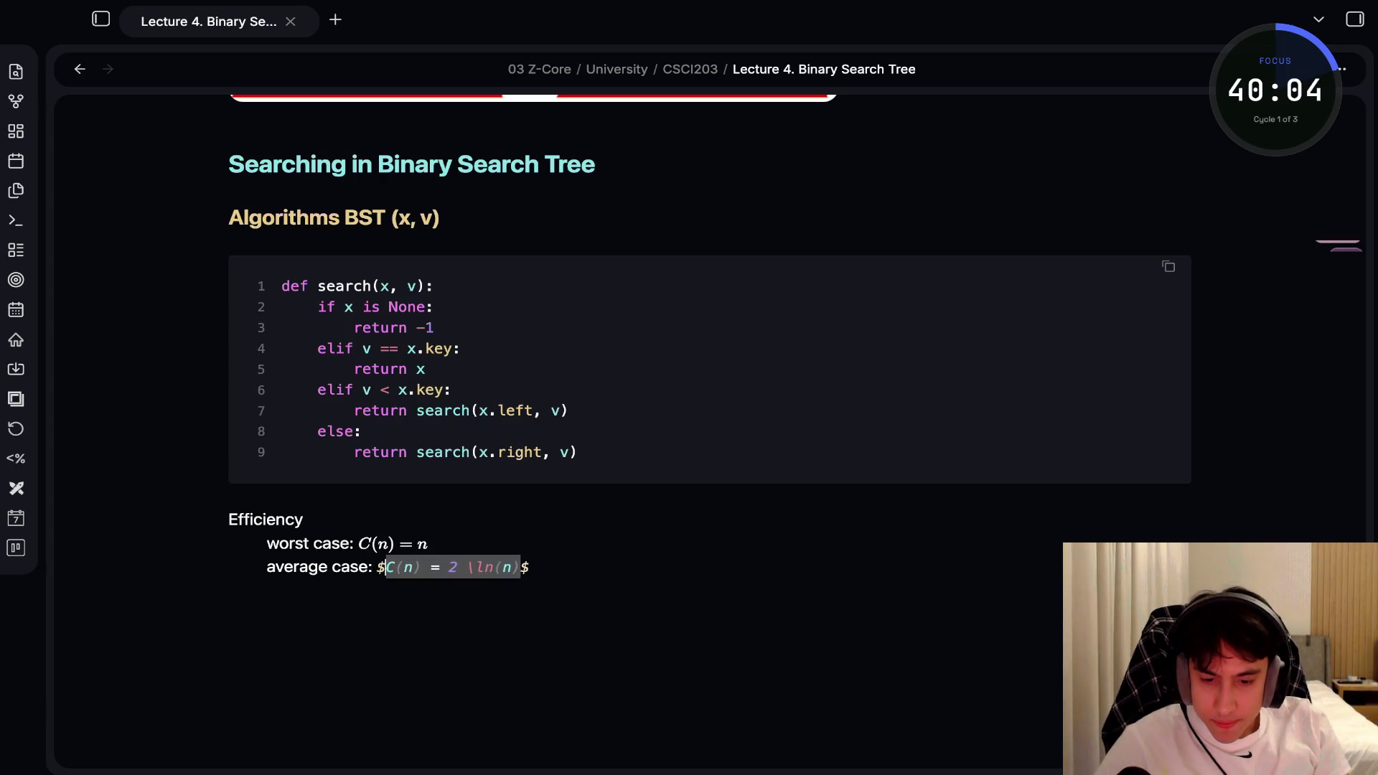
pyautogui.click(439, 566)
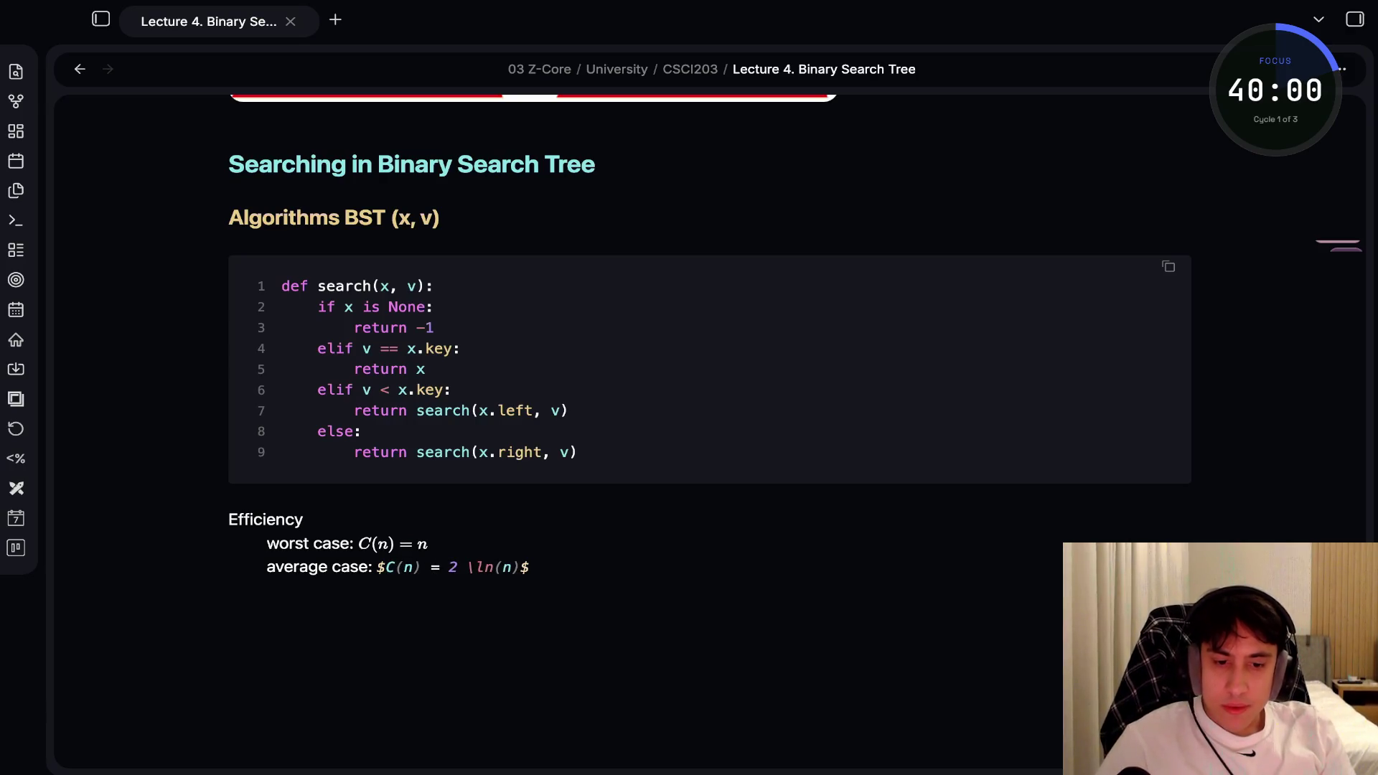
pyautogui.press('super+Tab')
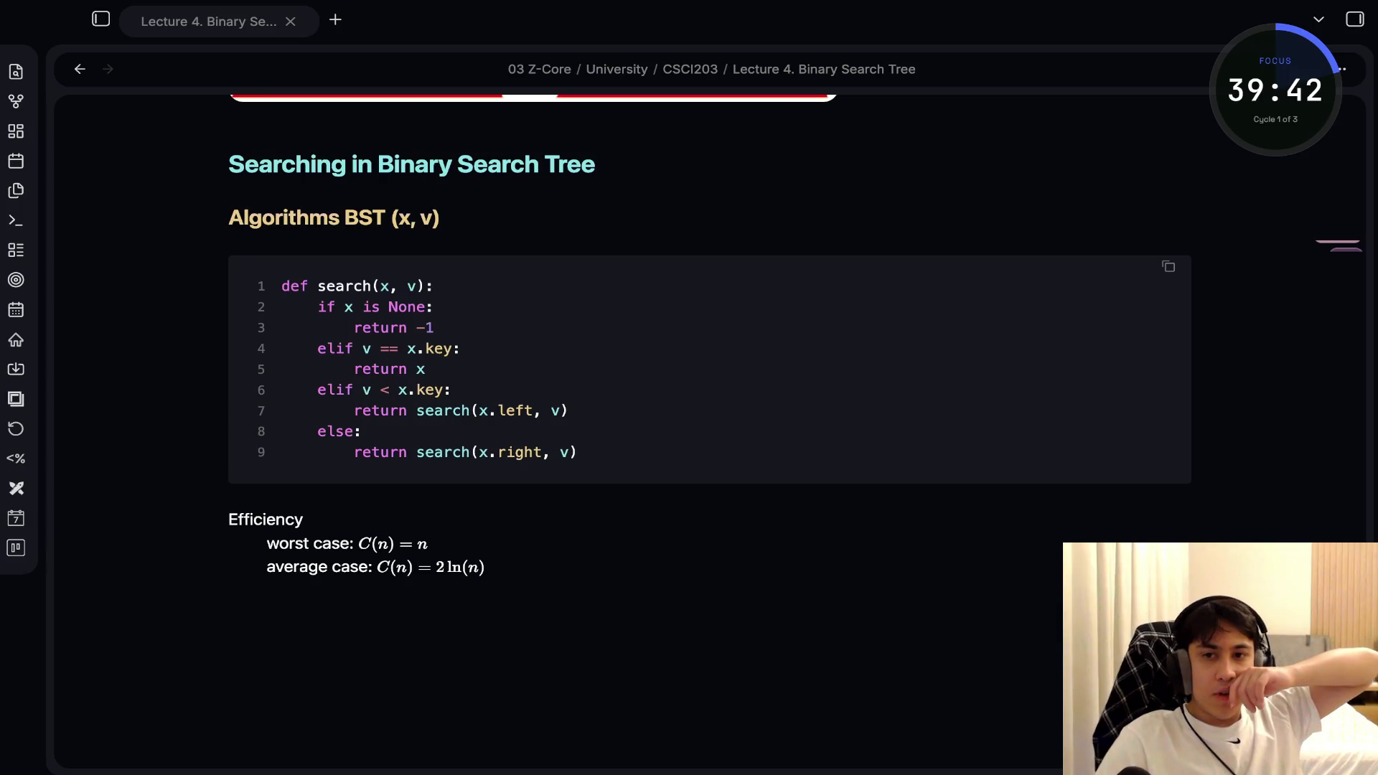
# Change the average case to C(n) \approx 2 \ln(n) \approx 1.39 \log_2(n)
pyautogui.click(437, 567)
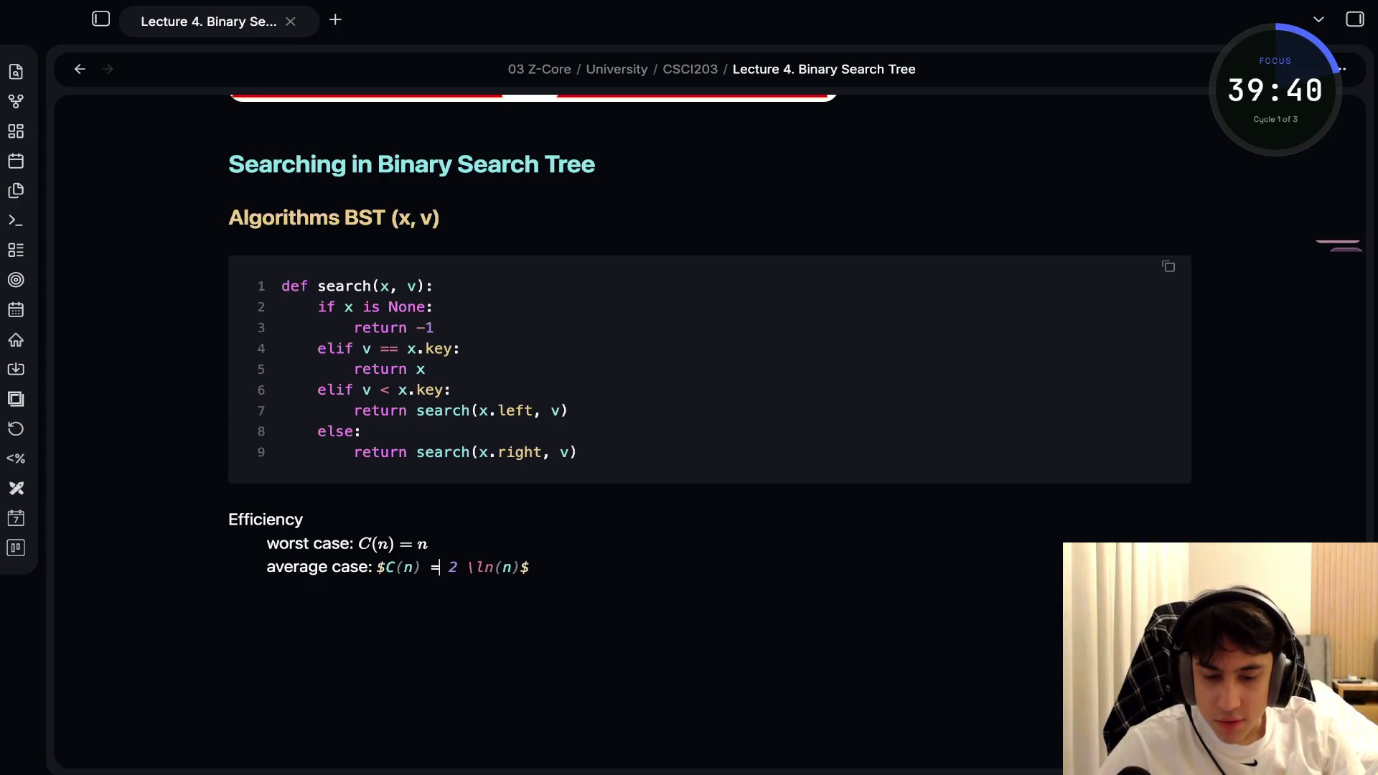
pyautogui.press('BackSpace')
pyautogui.write('\\a')
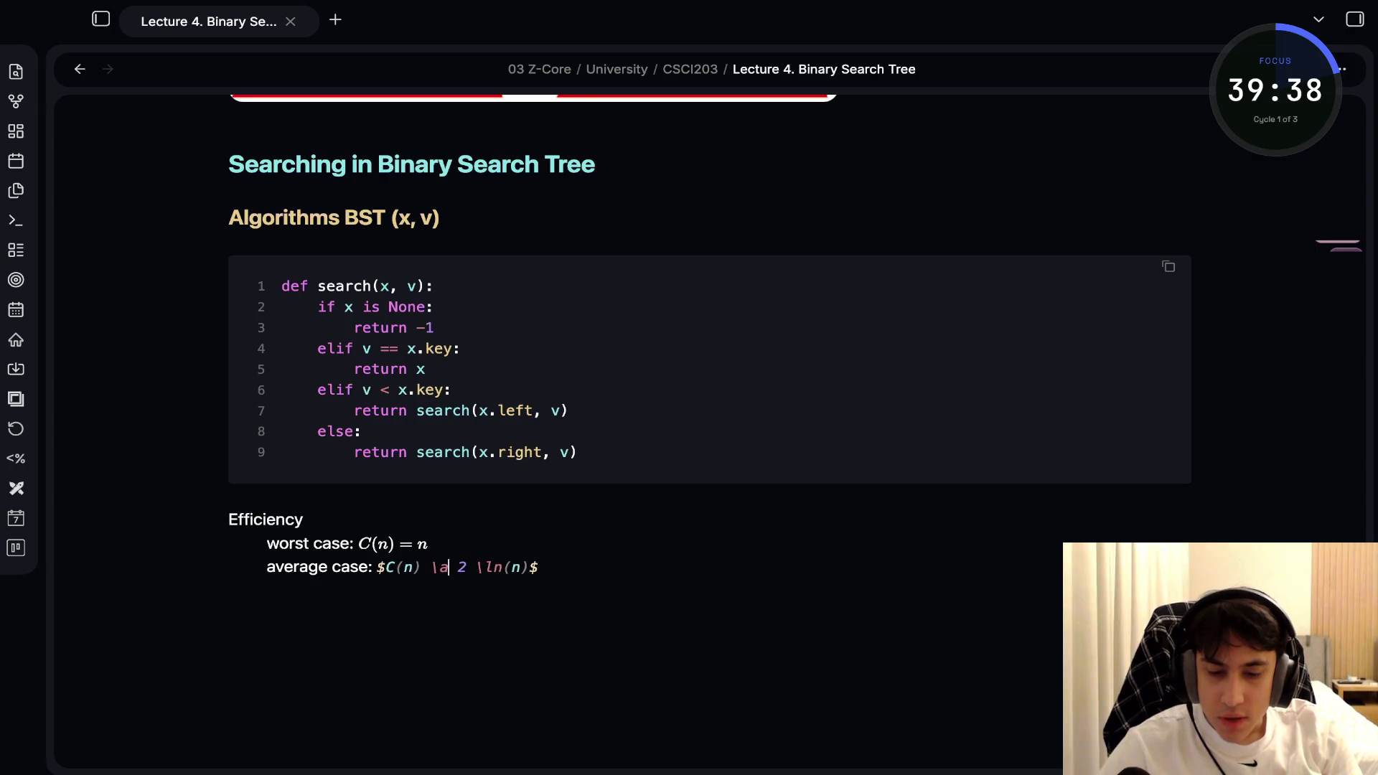
pyautogui.write('pprox')
pyautogui.click(448, 544)
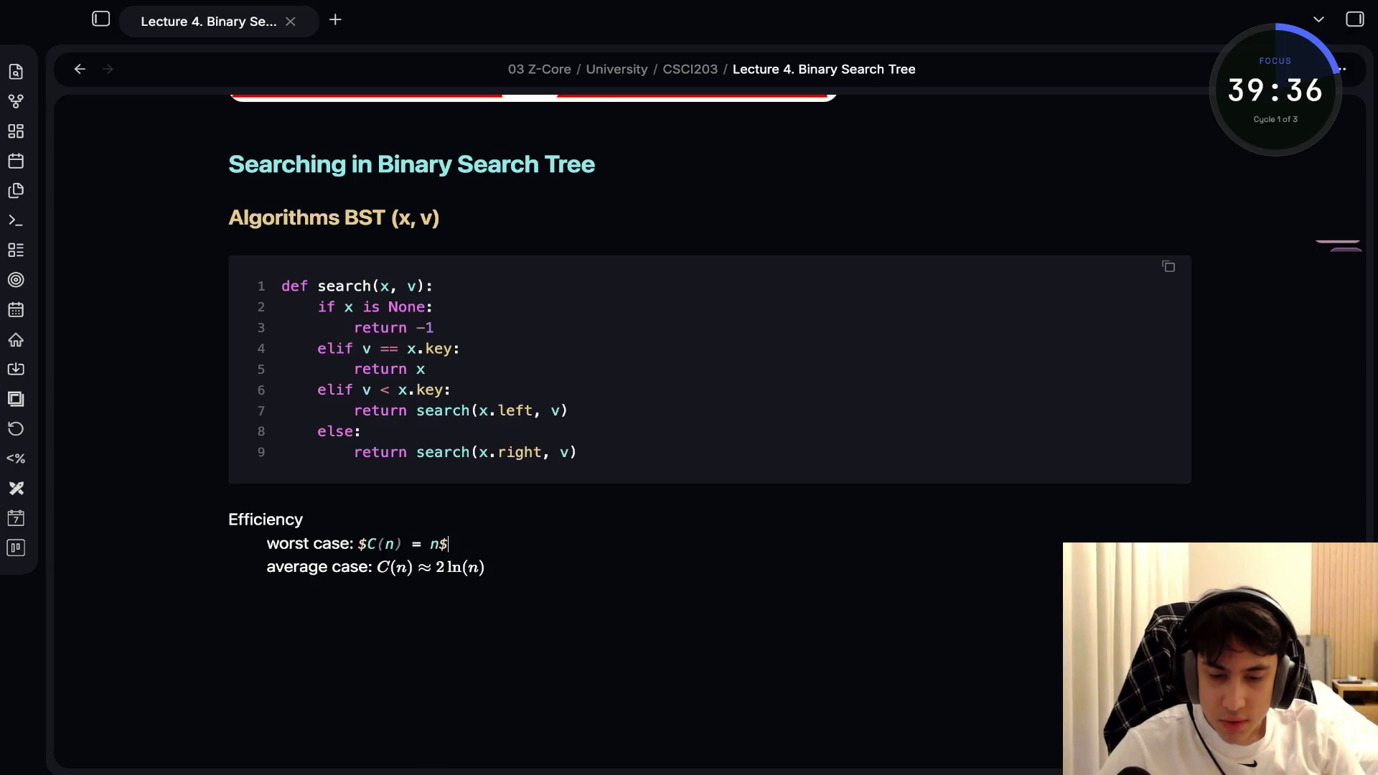
pyautogui.click(584, 567)
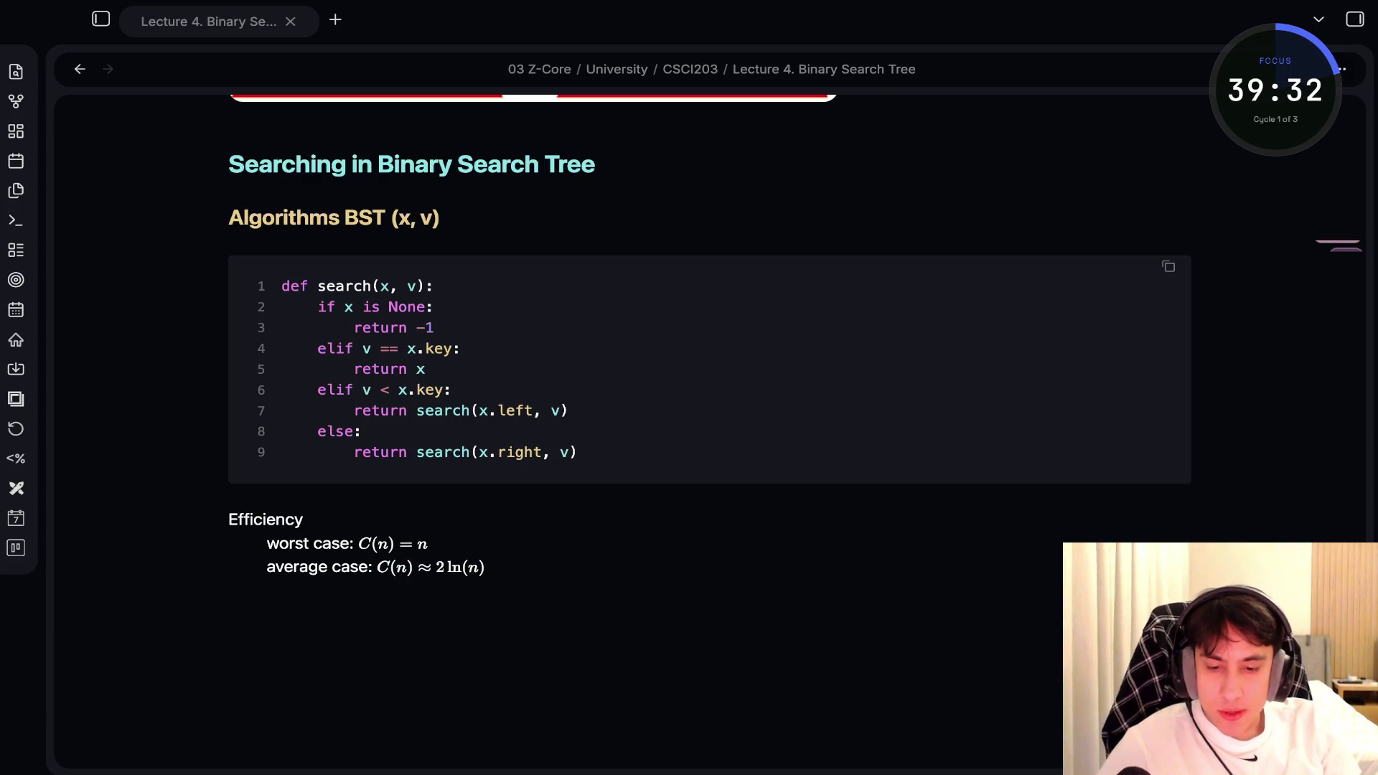
pyautogui.click(583, 567)
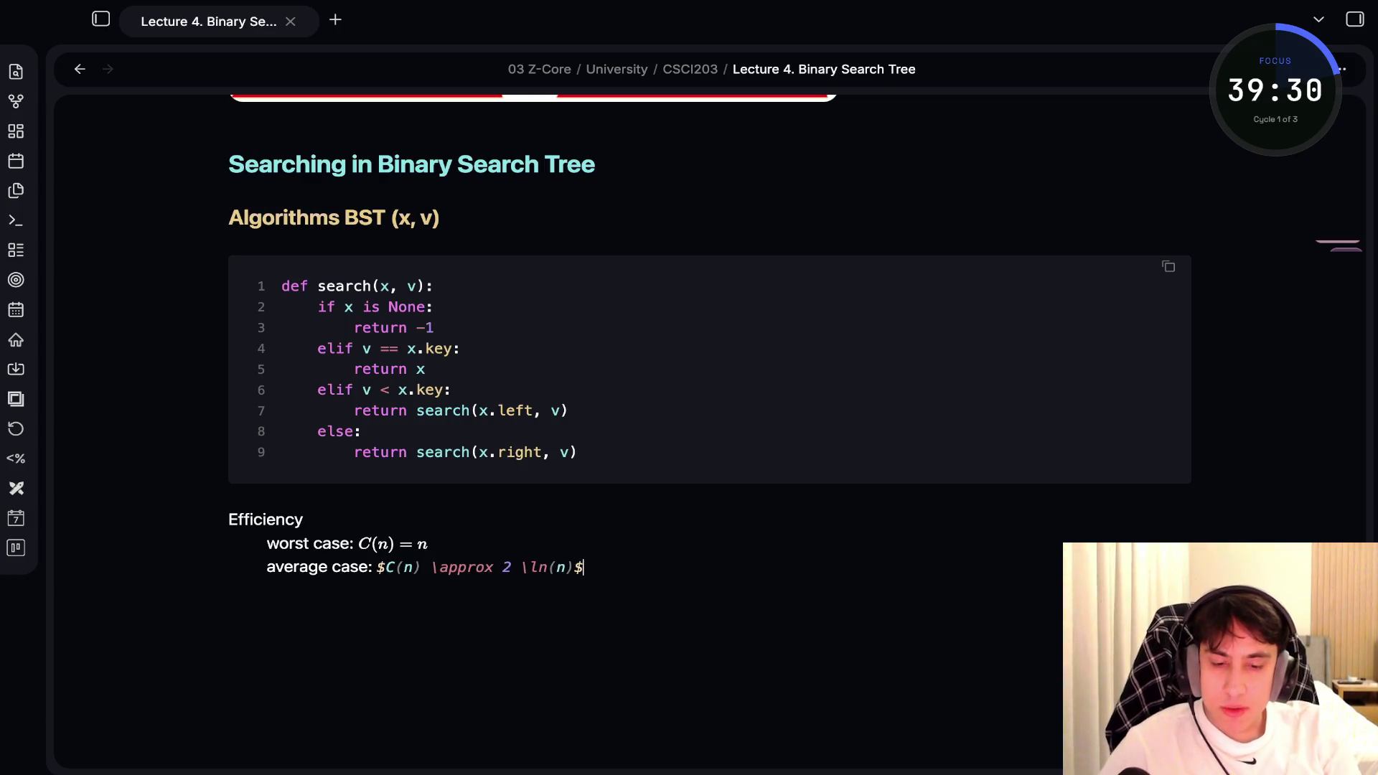
pyautogui.write('\\a')
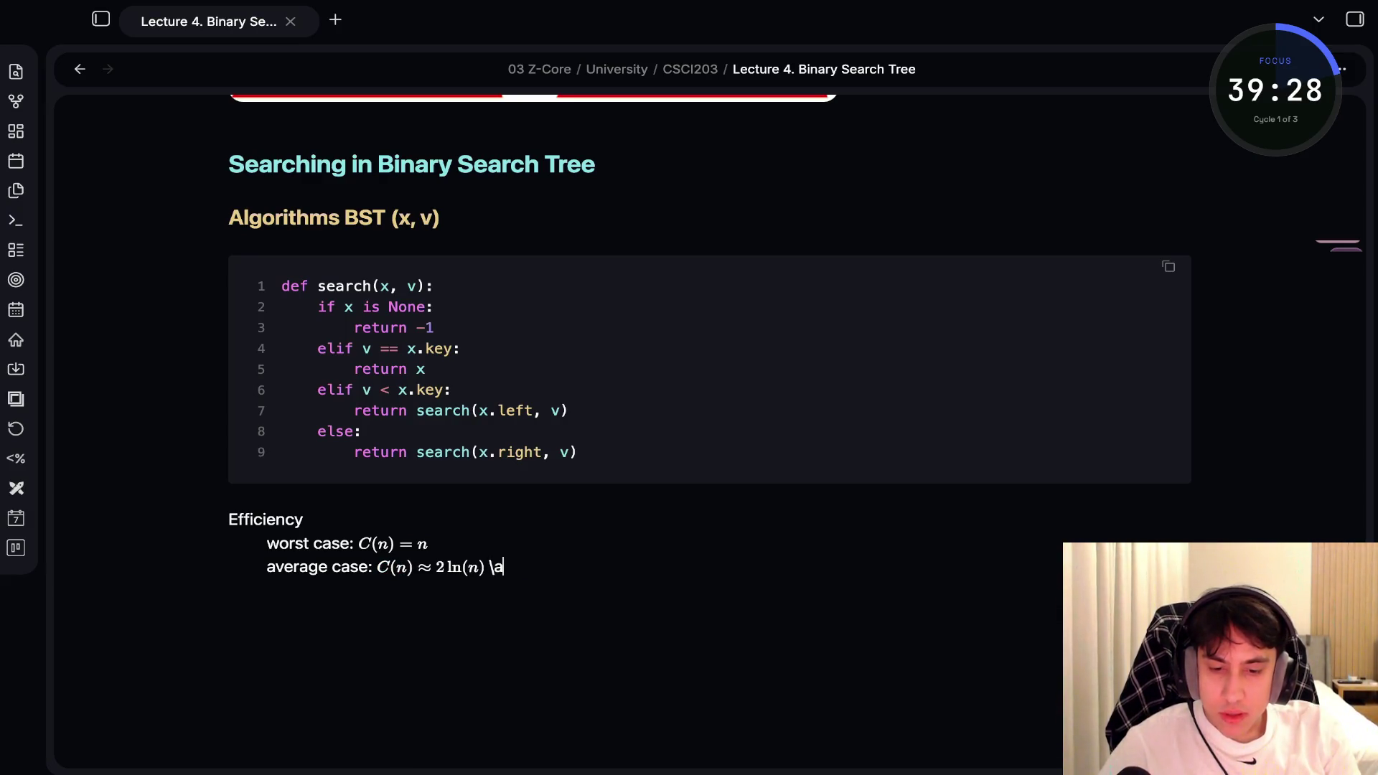
pyautogui.press('Left')
pyautogui.write('\\')
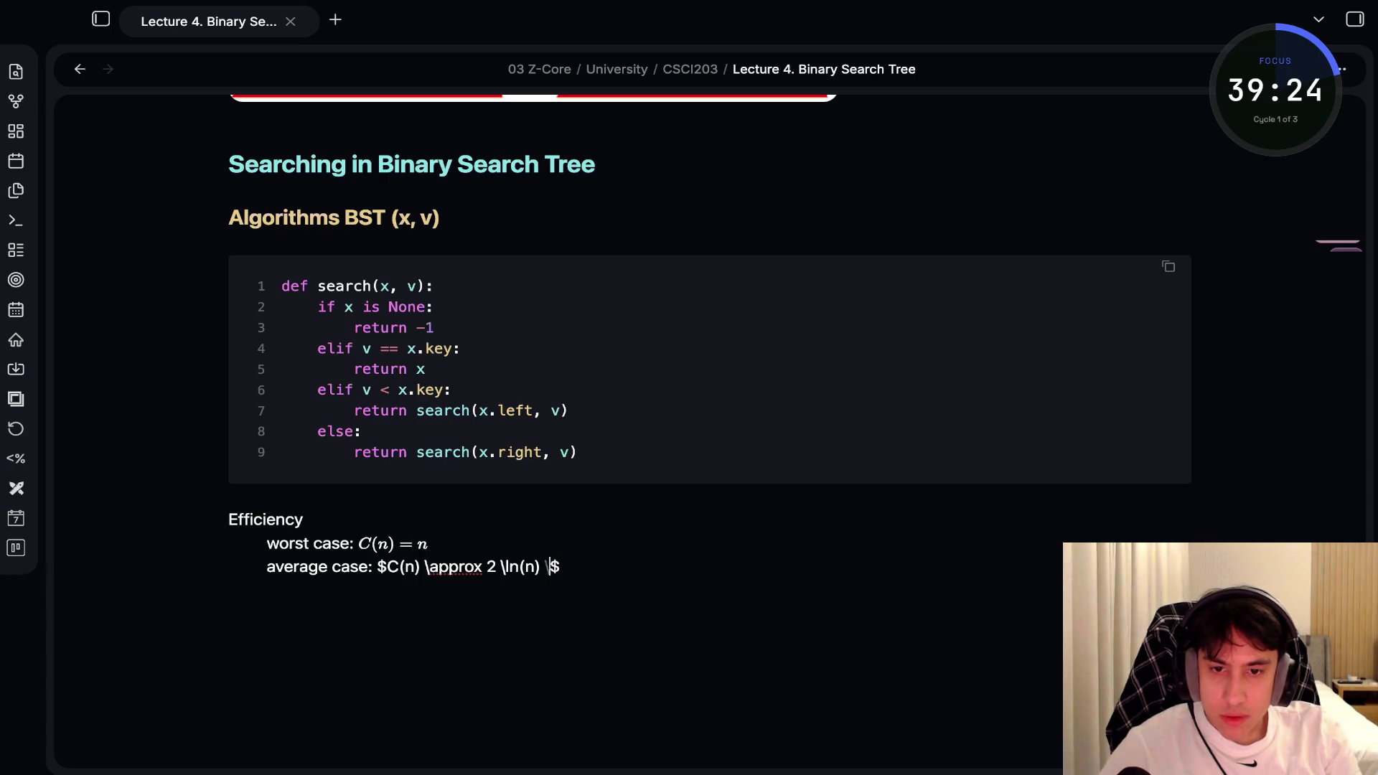
pyautogui.write('aprox ')
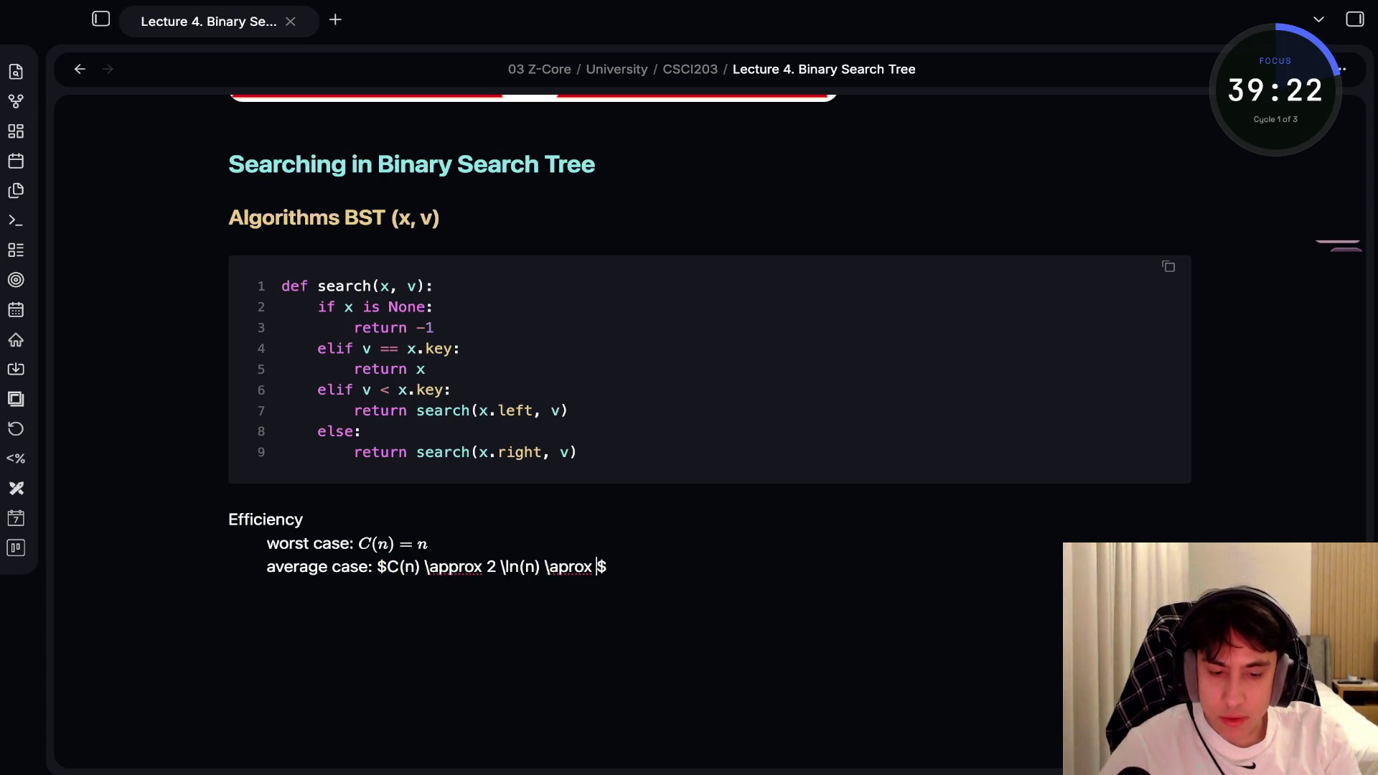
pyautogui.write('1.39')
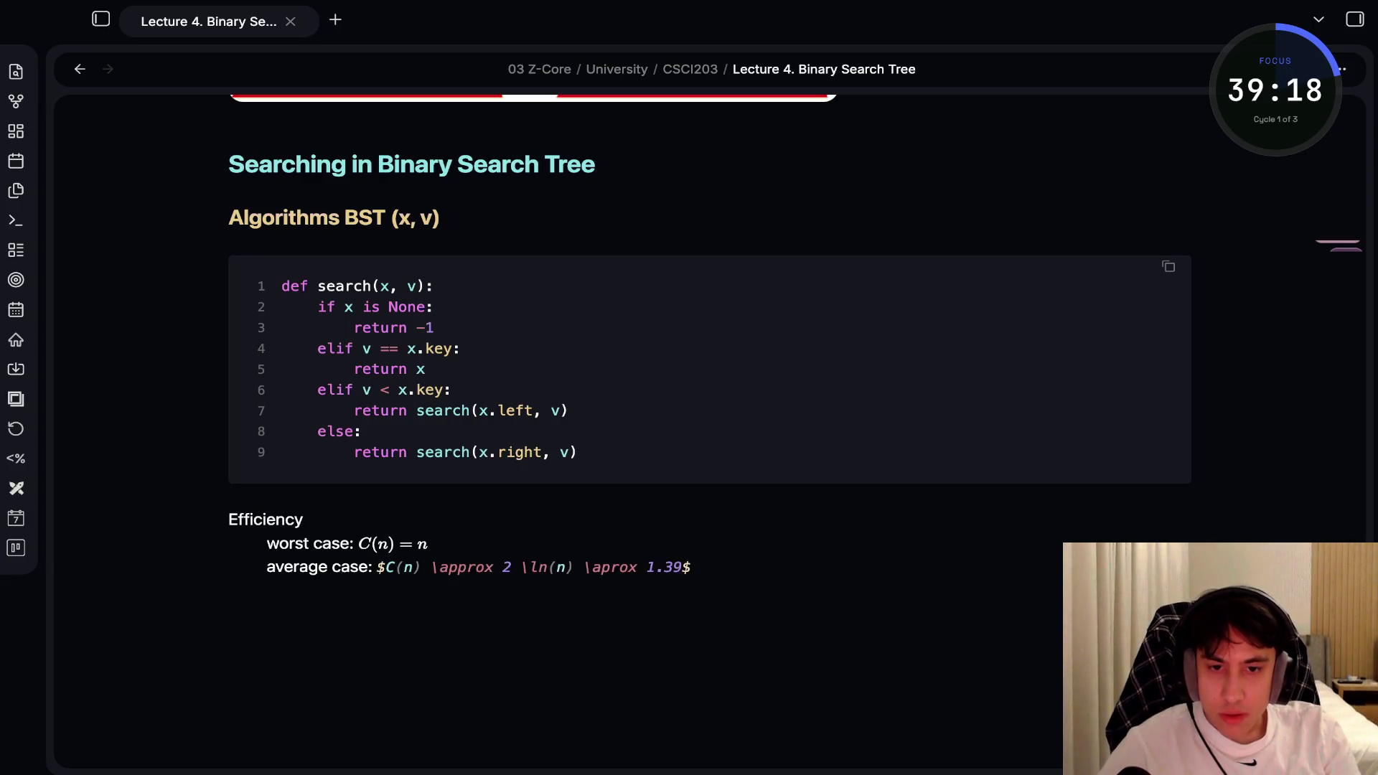
pyautogui.write(' \\log_2')
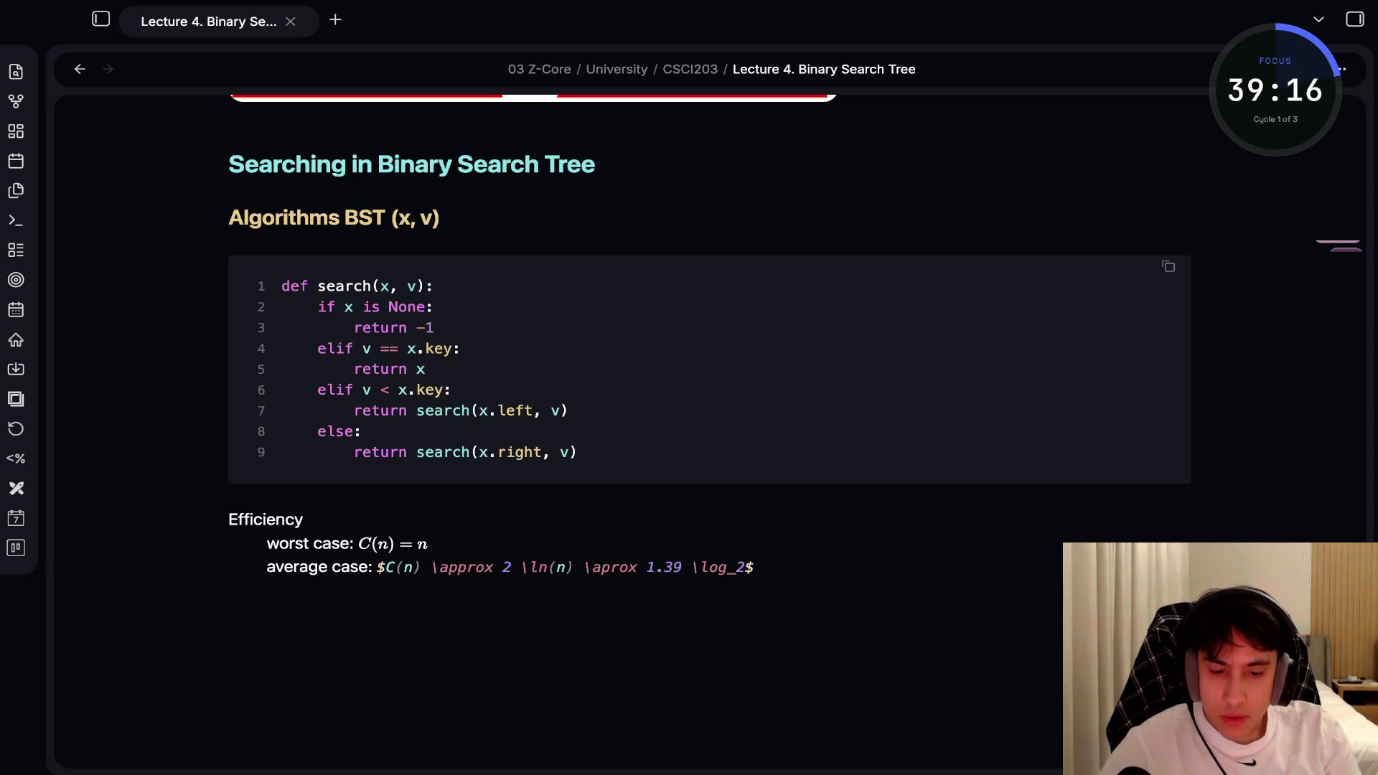
pyautogui.write('(n')
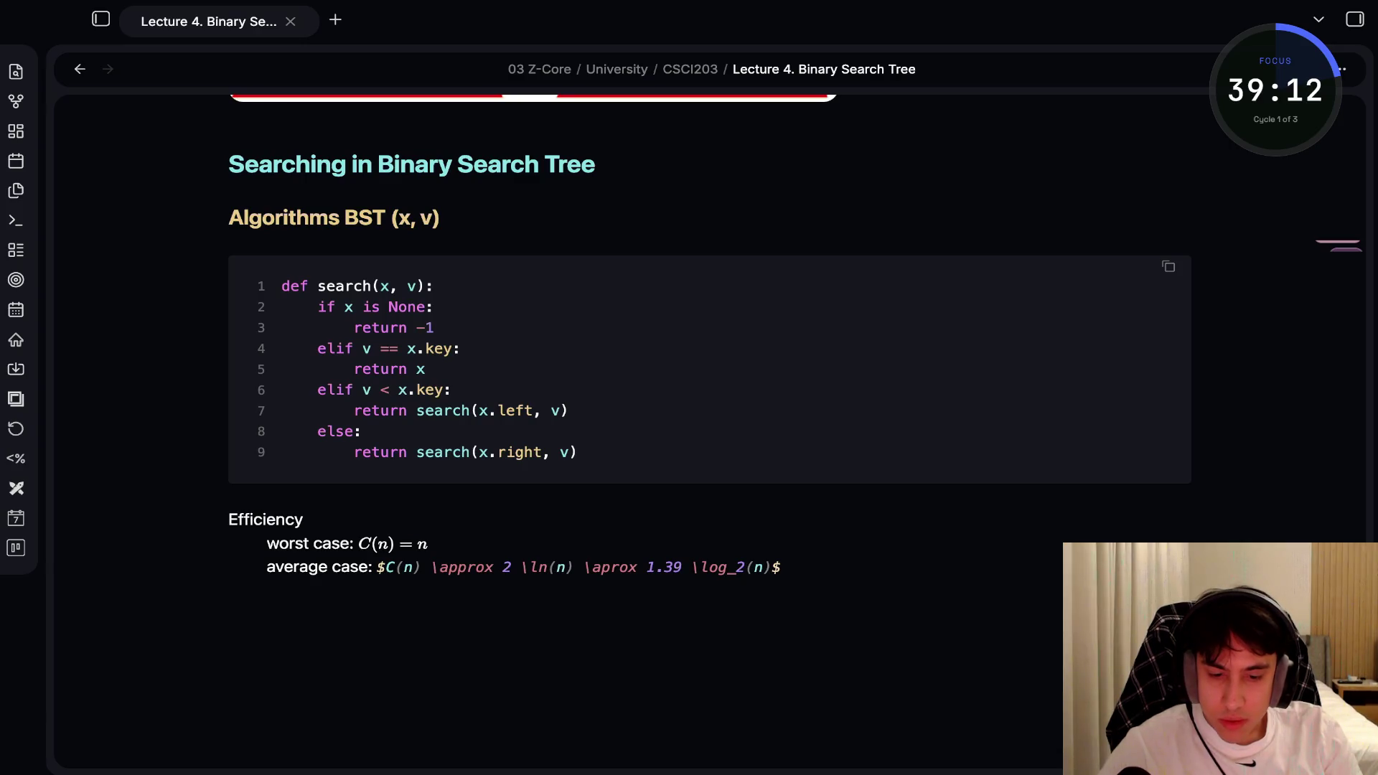
pyautogui.click(628, 567)
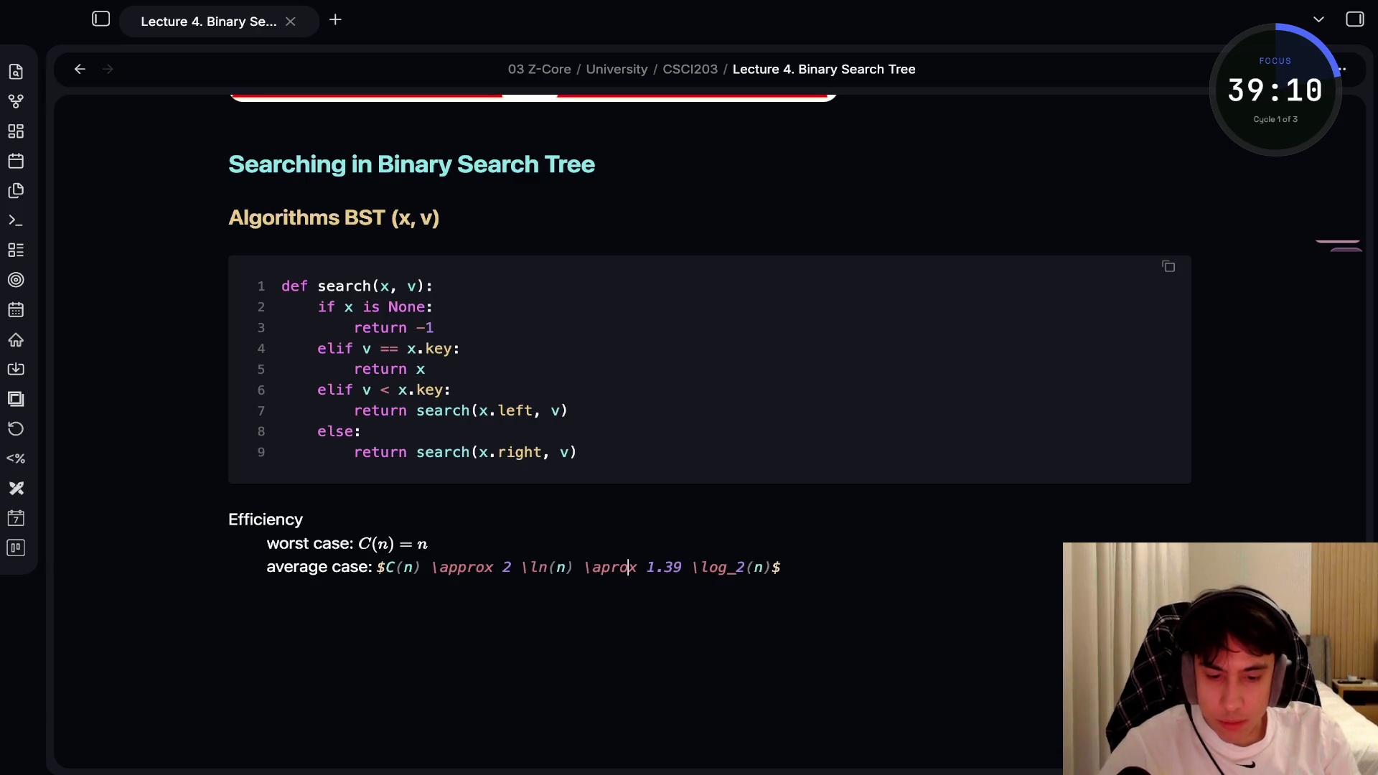
pyautogui.press('Left')
pyautogui.press('Left')
pyautogui.write('p')
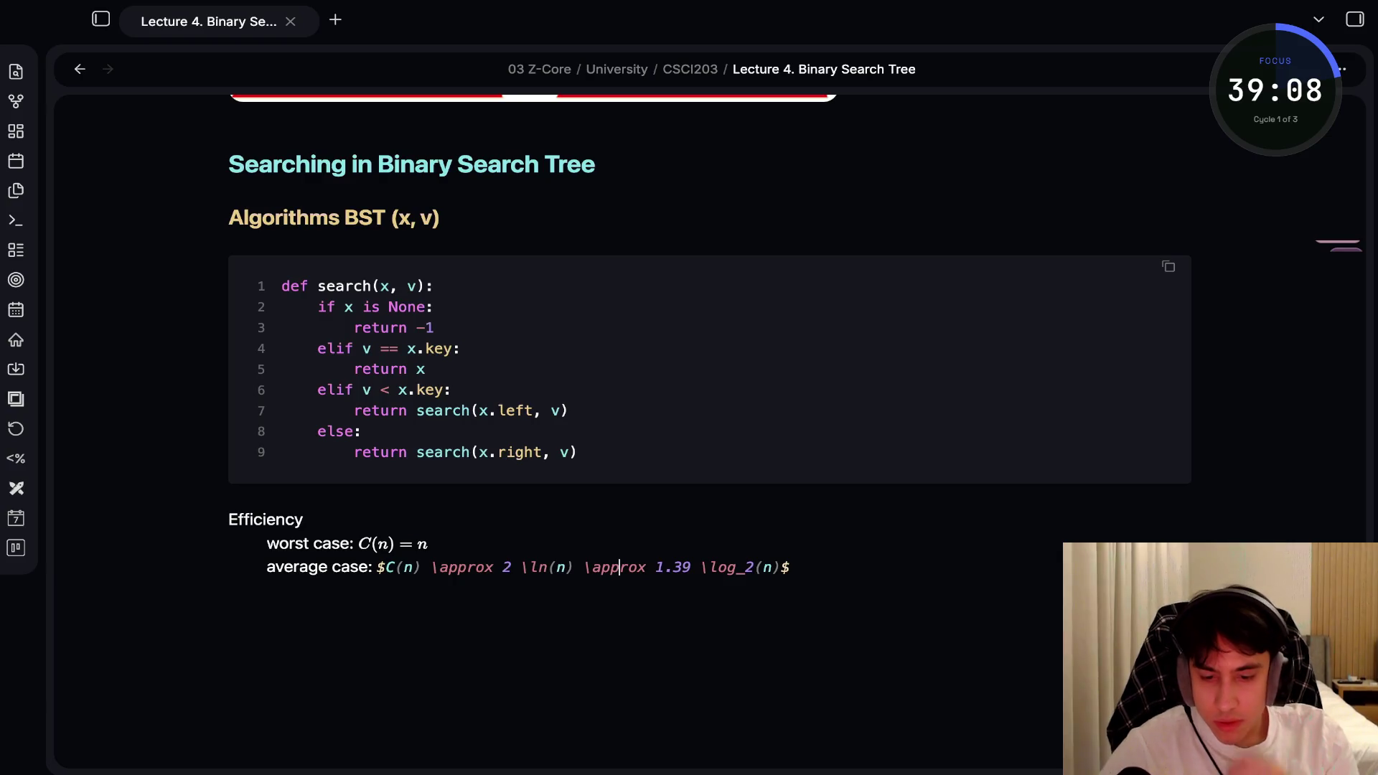
pyautogui.click(445, 543)
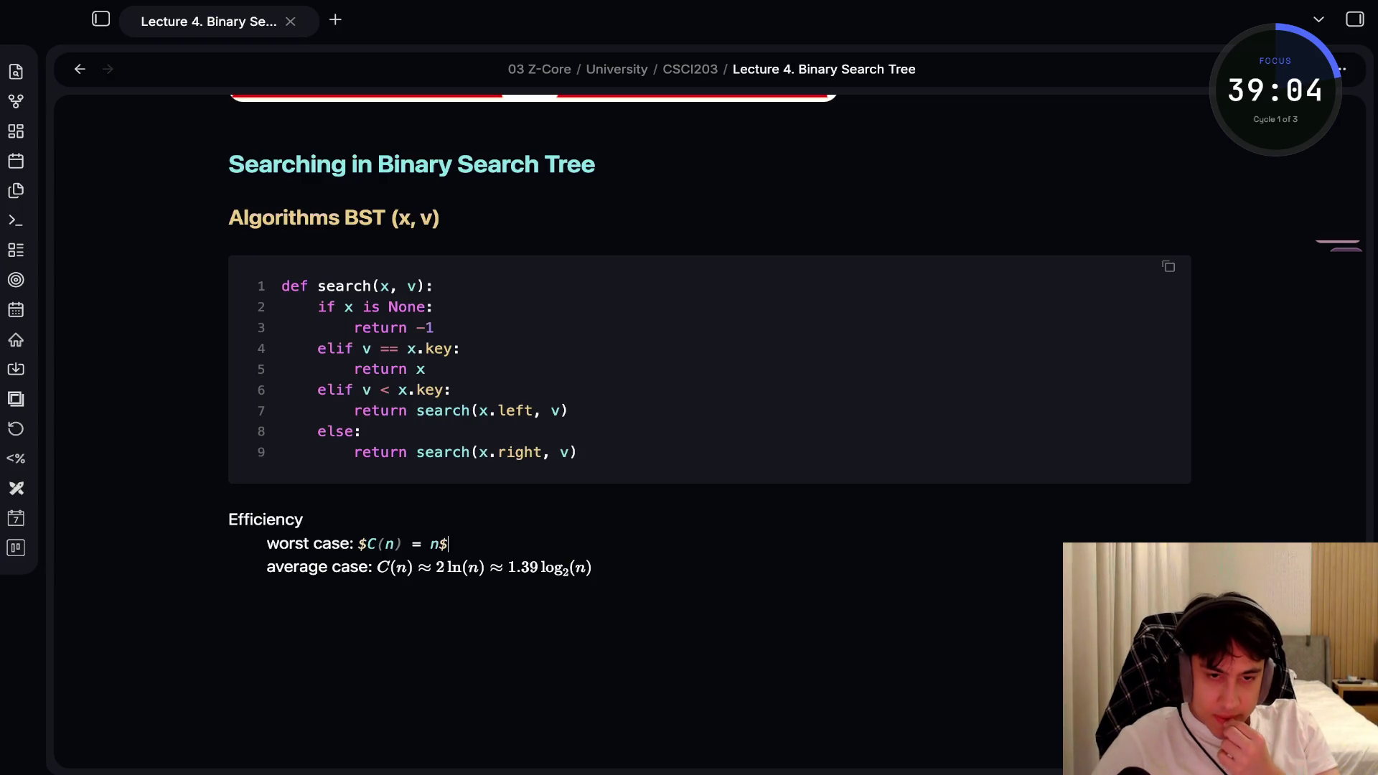
# Separate the n from the log₂ subscript so the term renders as log₂ n
pyautogui.click(790, 567)
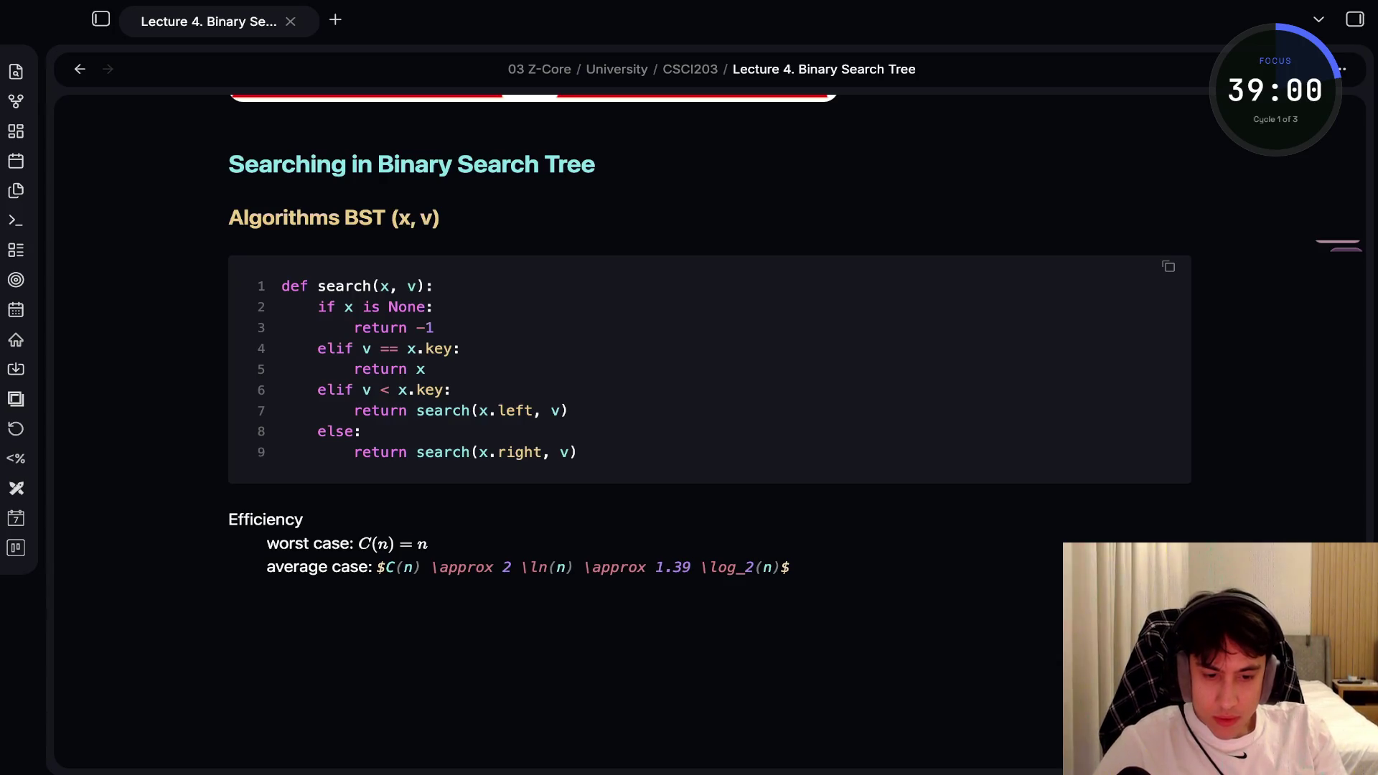
pyautogui.click(449, 543)
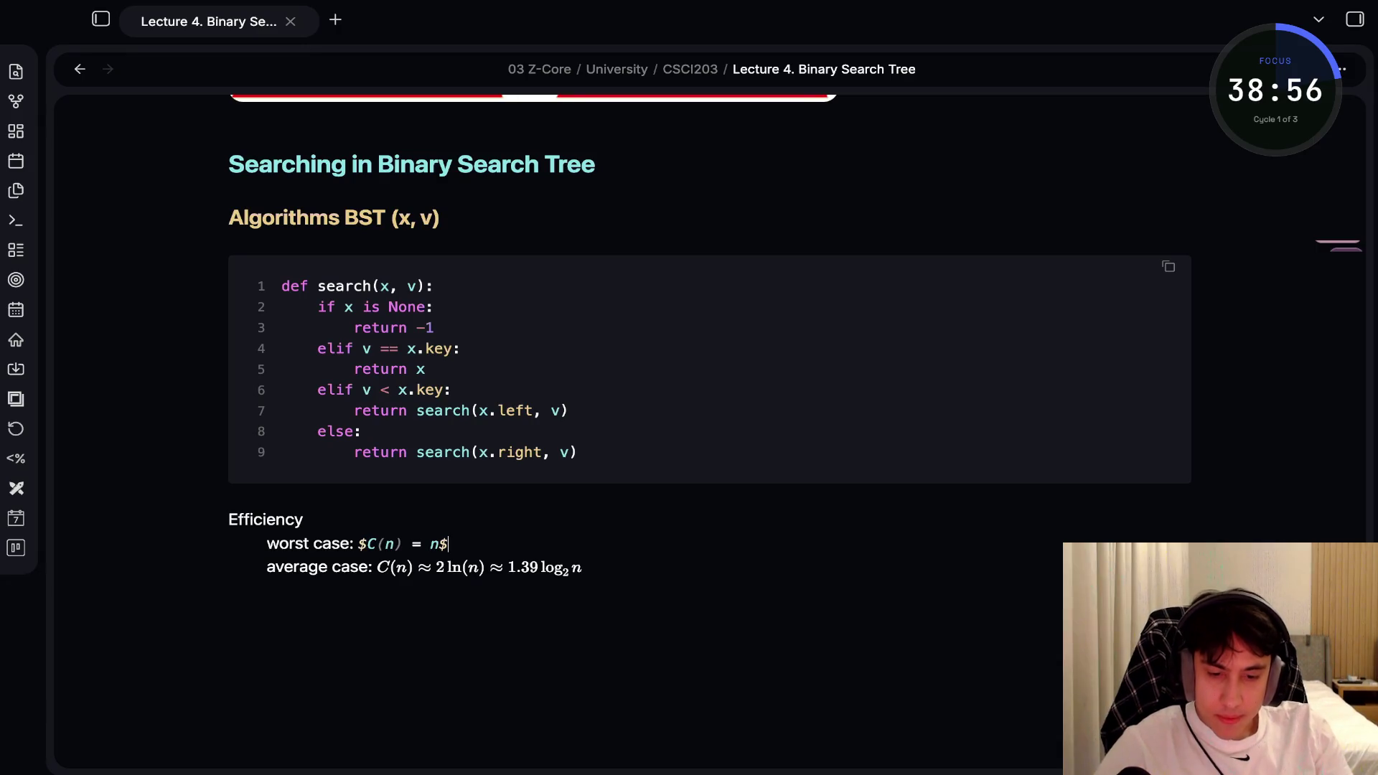
pyautogui.click(781, 567)
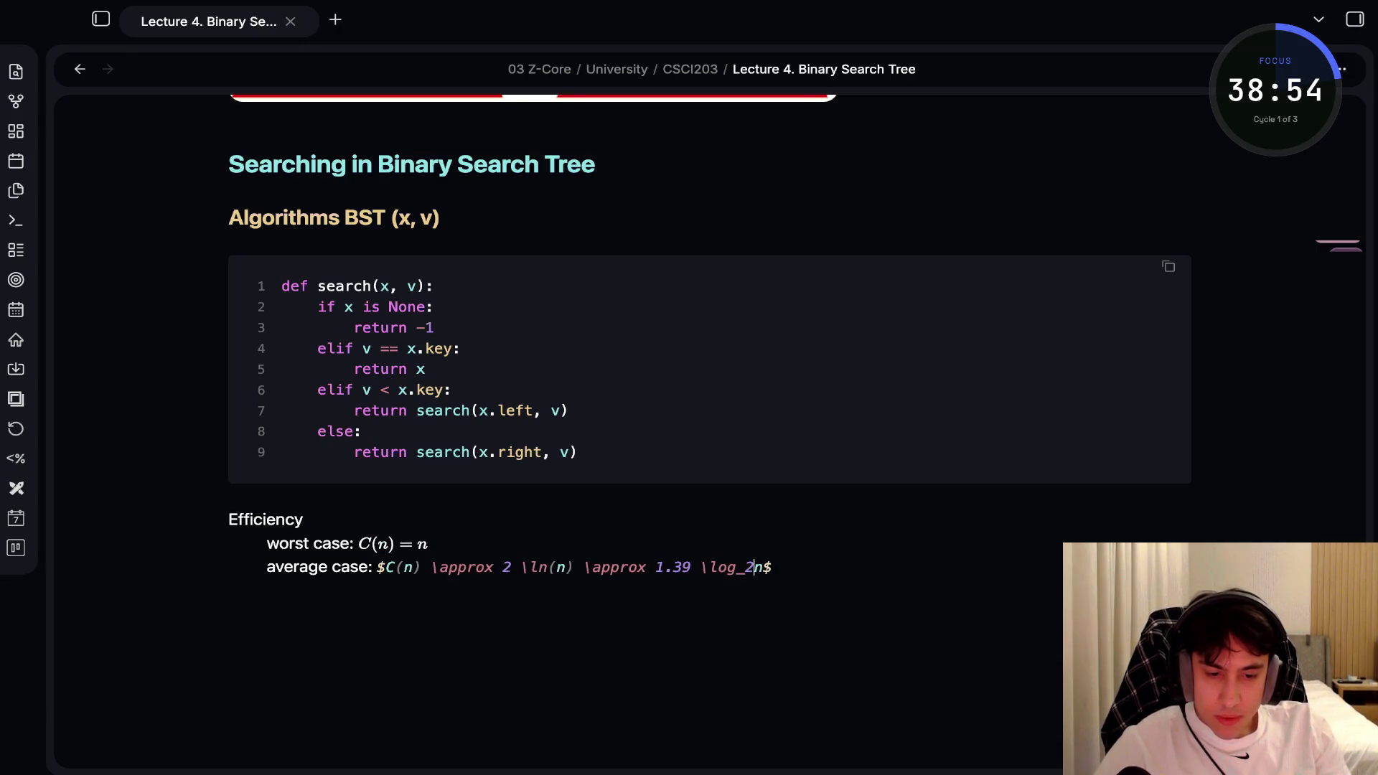
pyautogui.press('Left')
pyautogui.press('Right')
pyautogui.press('Up')
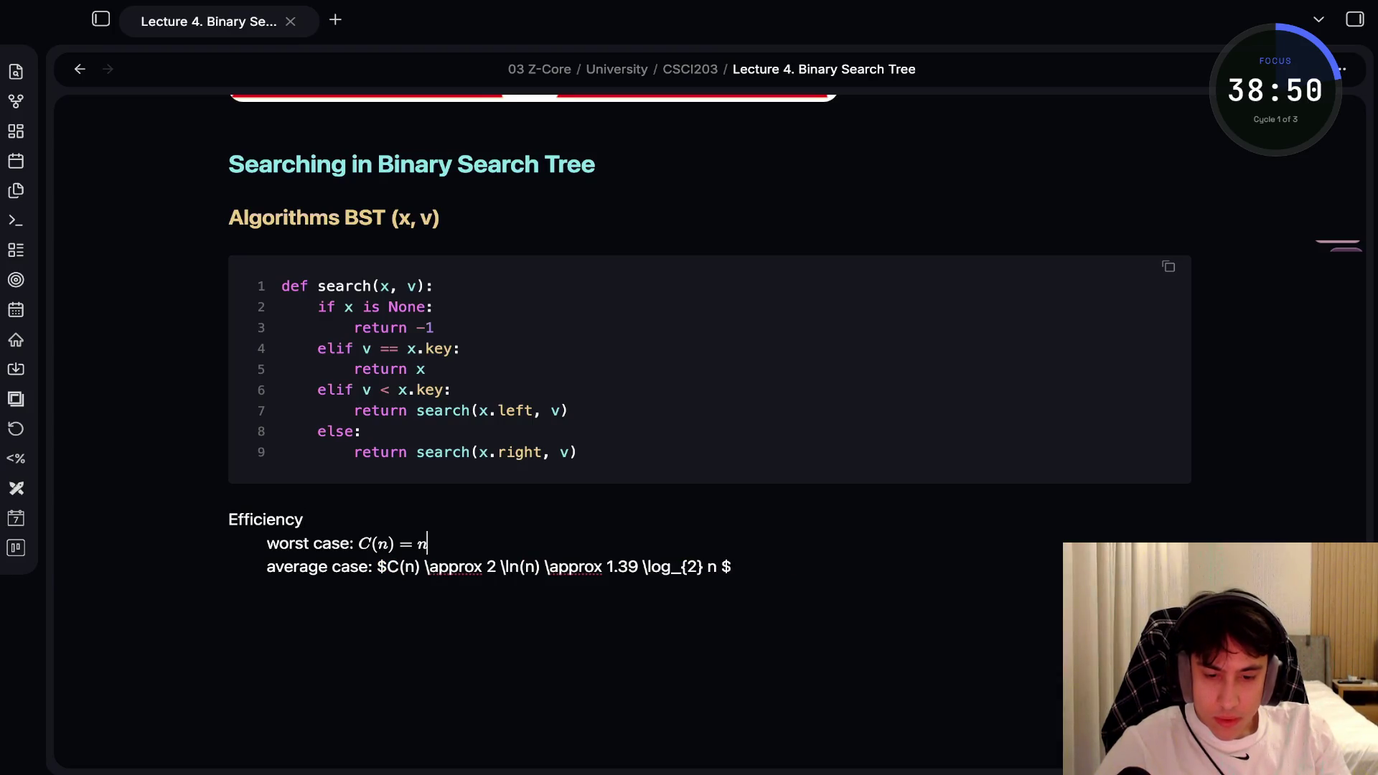
pyautogui.press('Down')
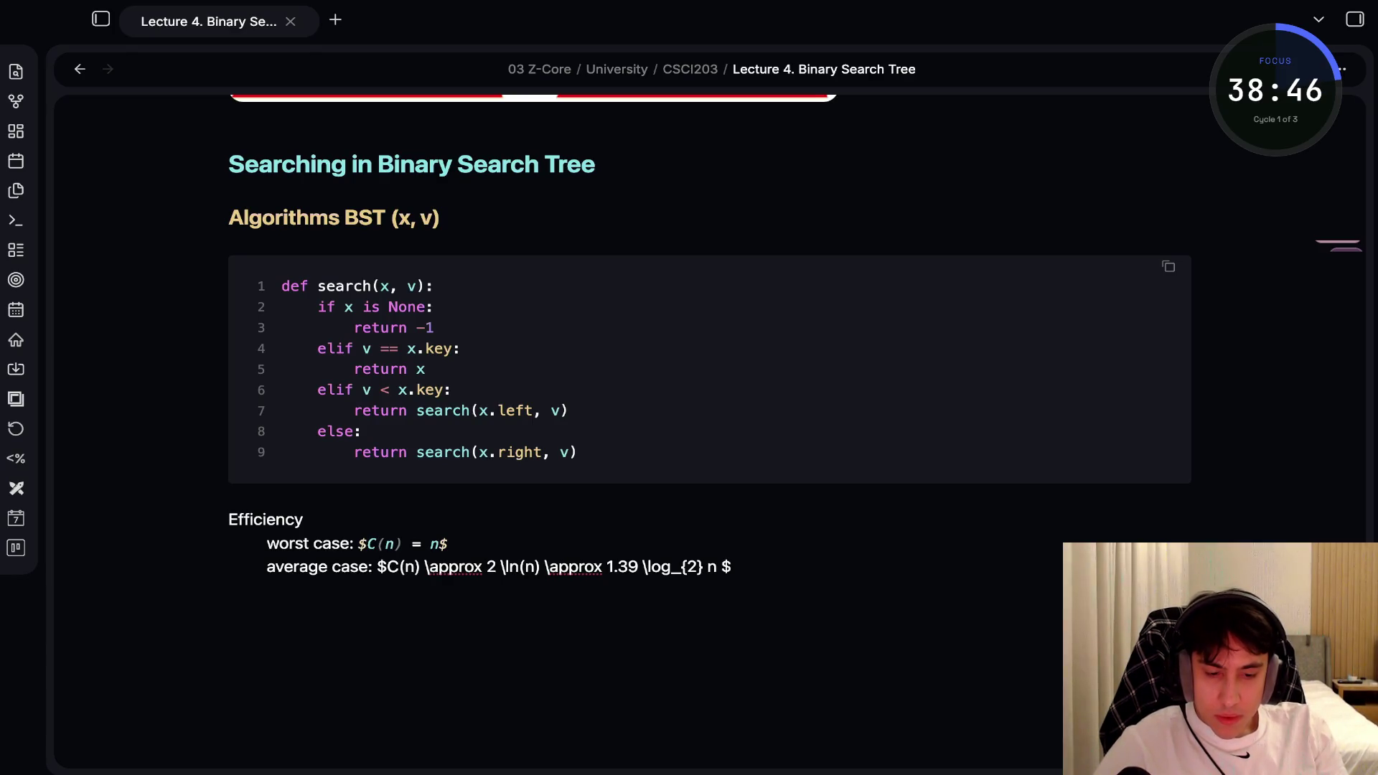
pyautogui.press('Up')
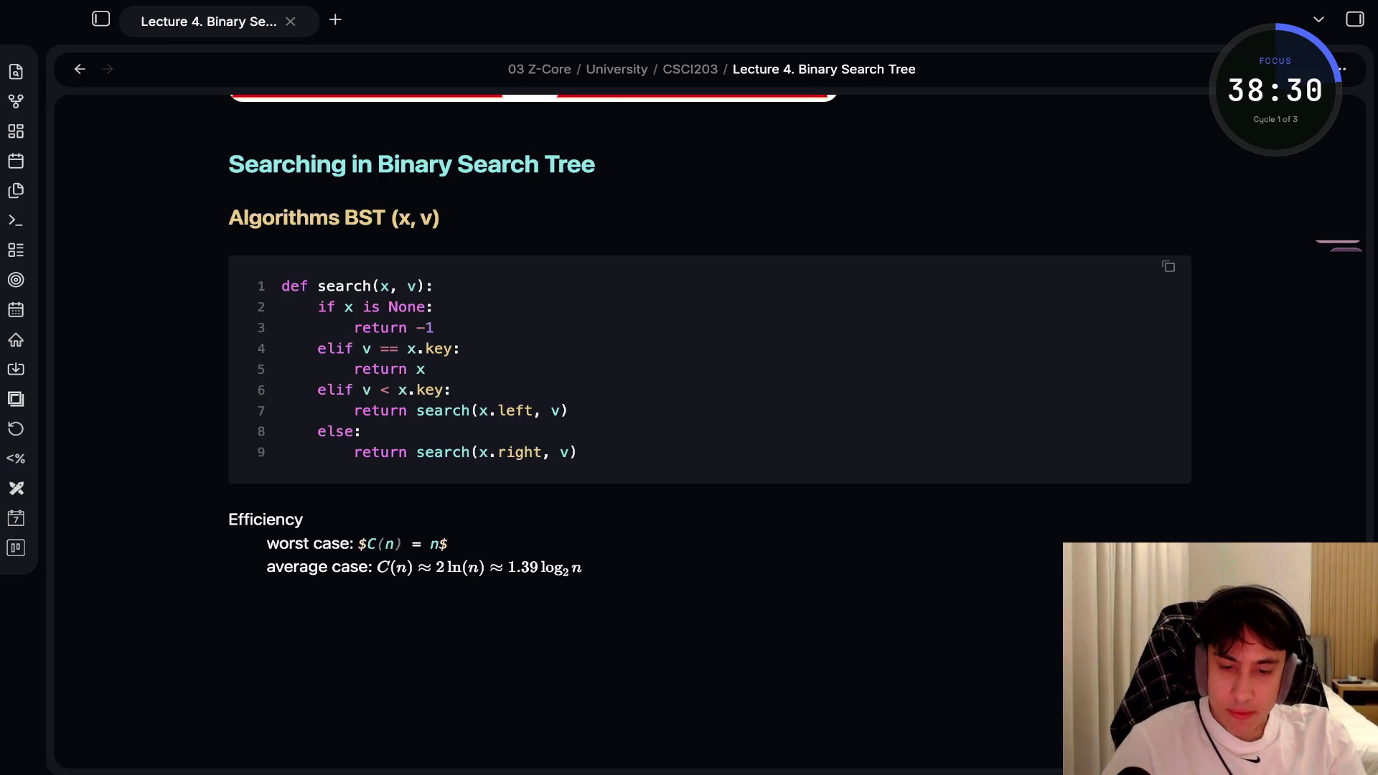
pyautogui.click(359, 544)
pyautogui.write('<b')
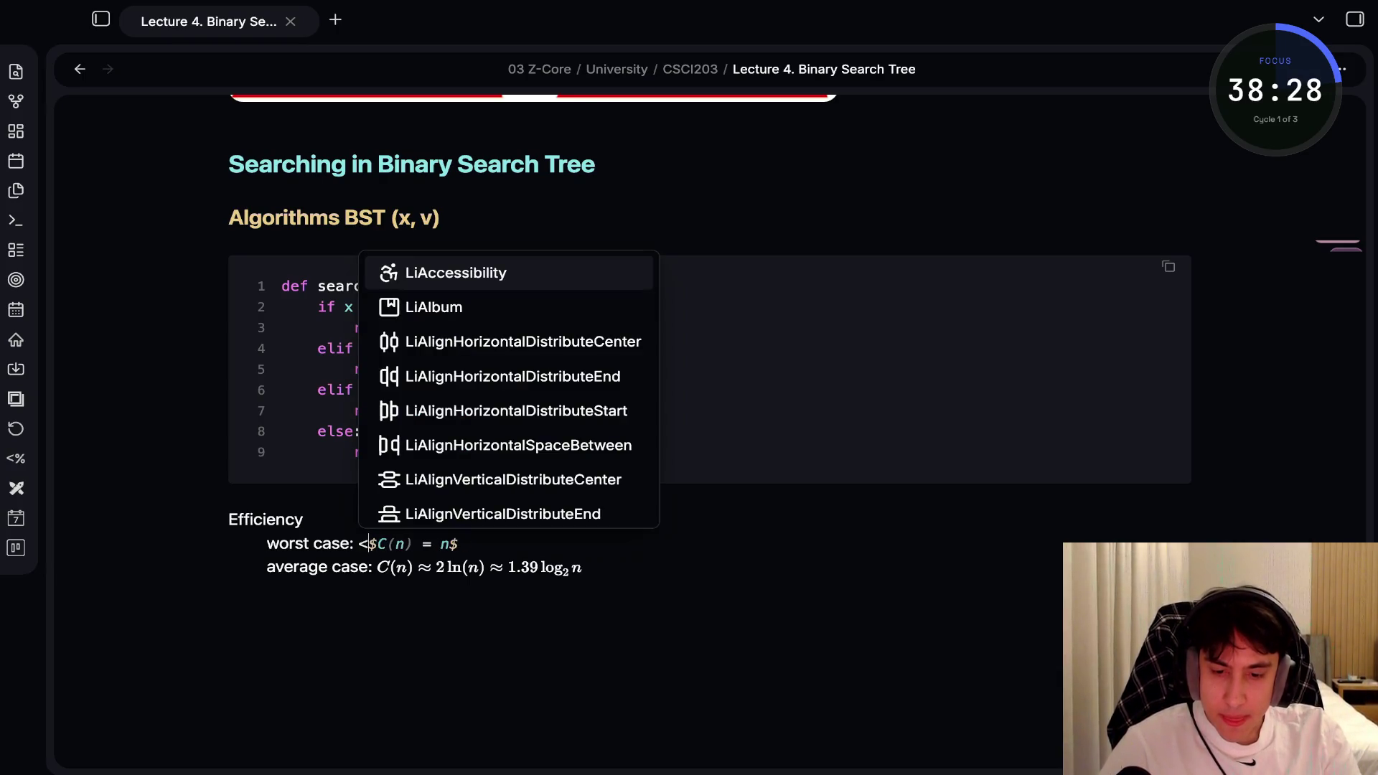
pyautogui.press('BackSpace')
pyautogui.write('span>')
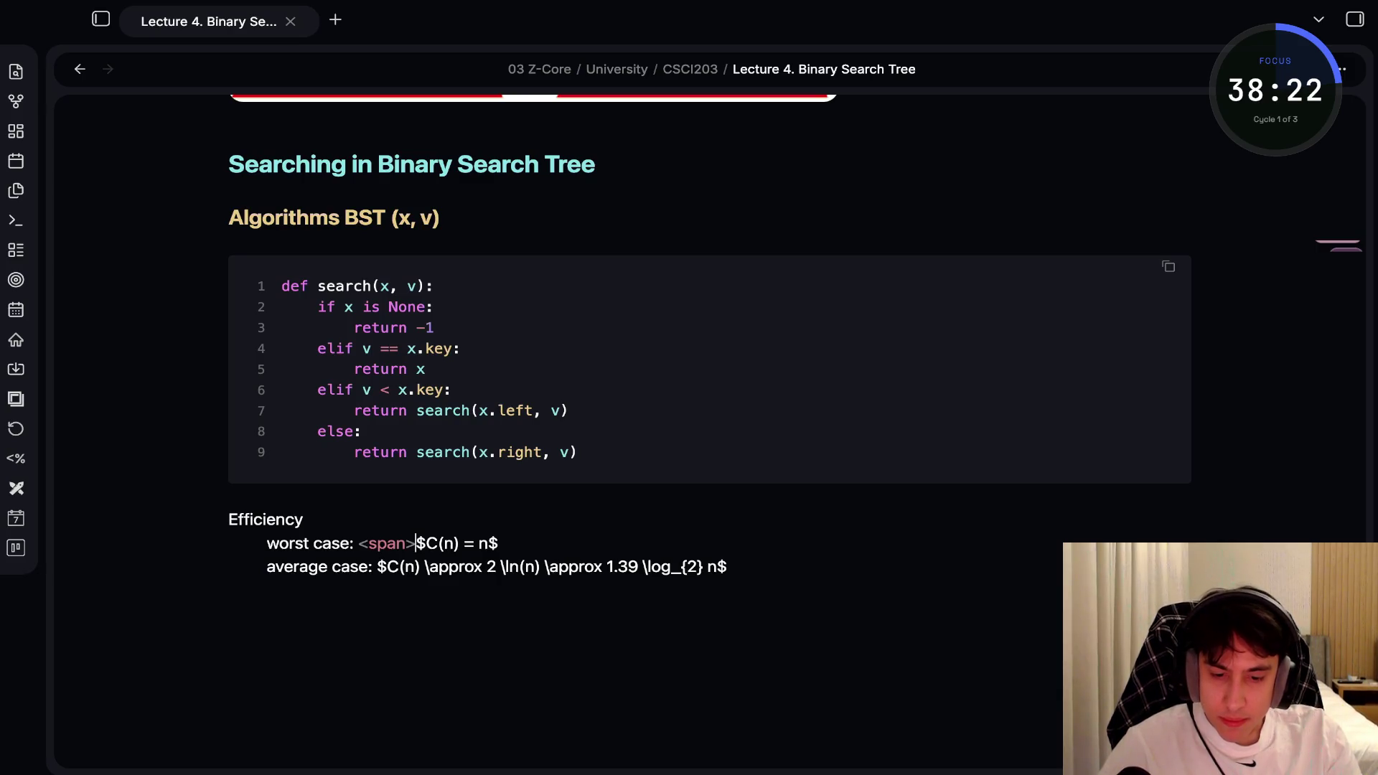
pyautogui.write(' class=red')
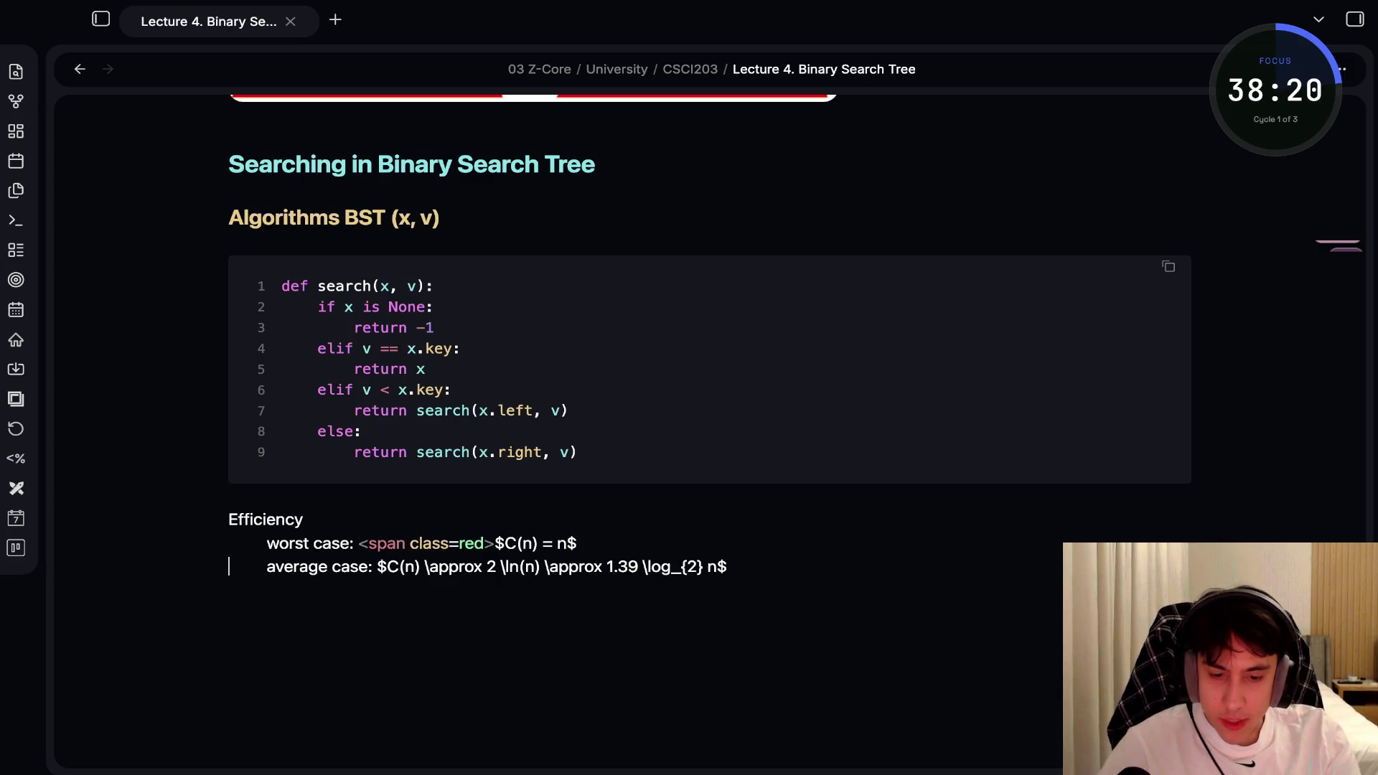
pyautogui.press('End')
pyautogui.write('<span')
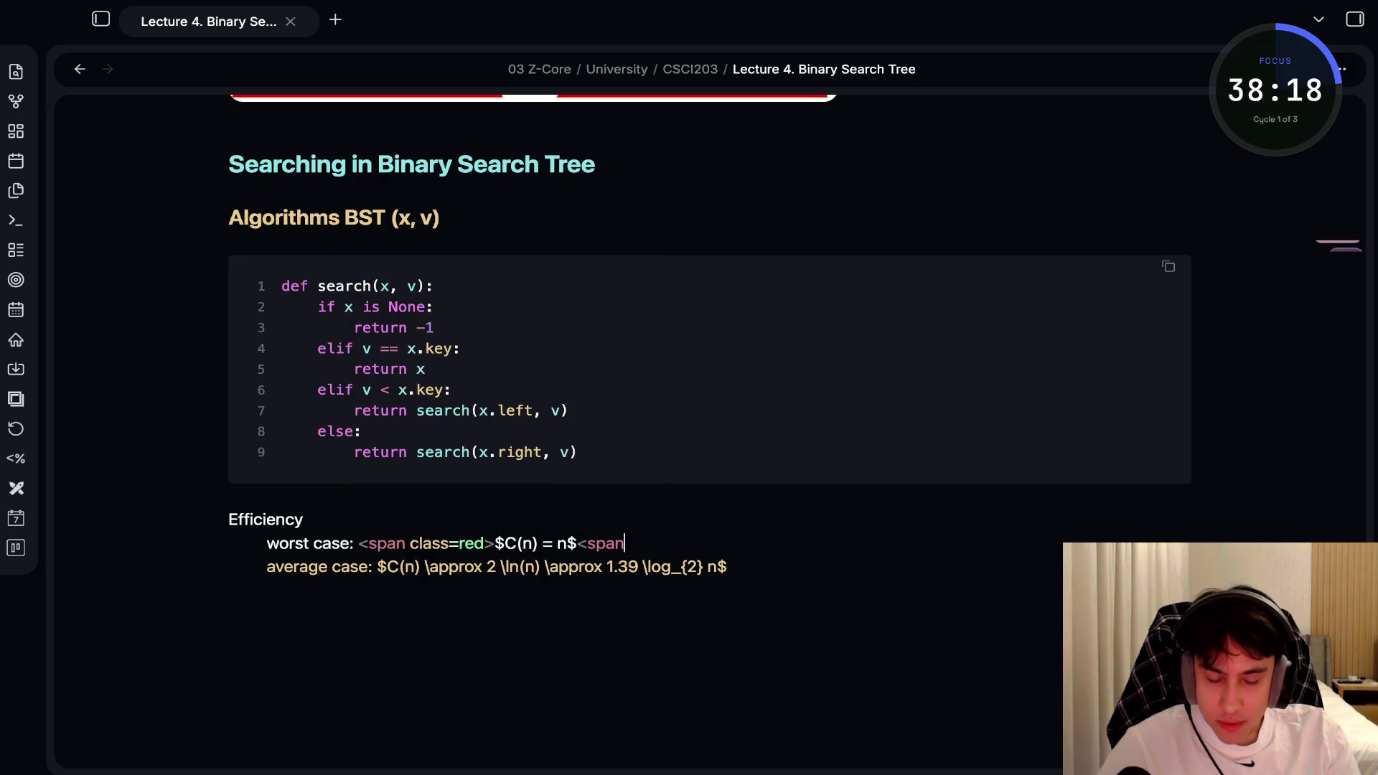
pyautogui.write('>')
pyautogui.press('Left')
pyautogui.press('Left')
pyautogui.press('Left')
pyautogui.write('/')
pyautogui.click(303, 519)
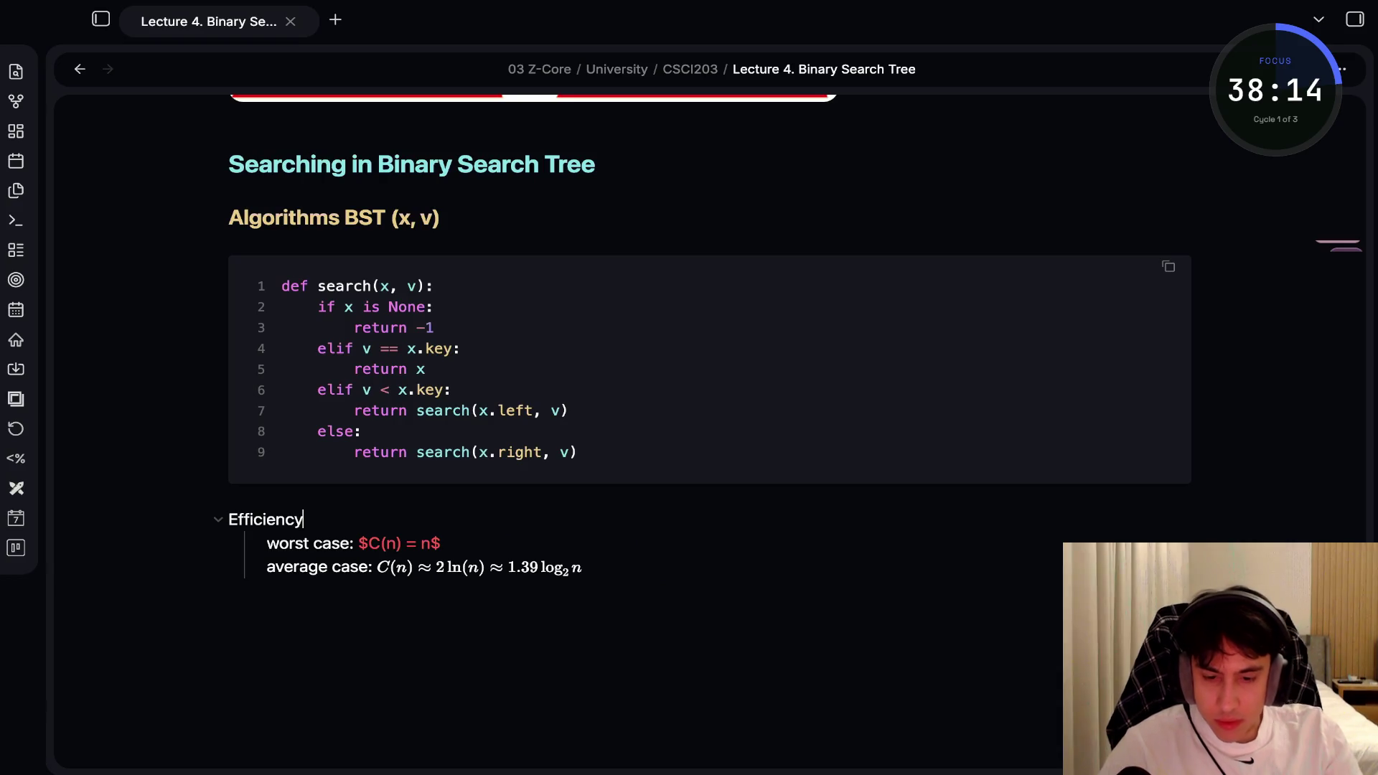
pyautogui.click(640, 543)
pyautogui.hotkey('shift', 'Left')
pyautogui.hotkey('shift', 'Left')
pyautogui.hotkey('shift', 'Left')
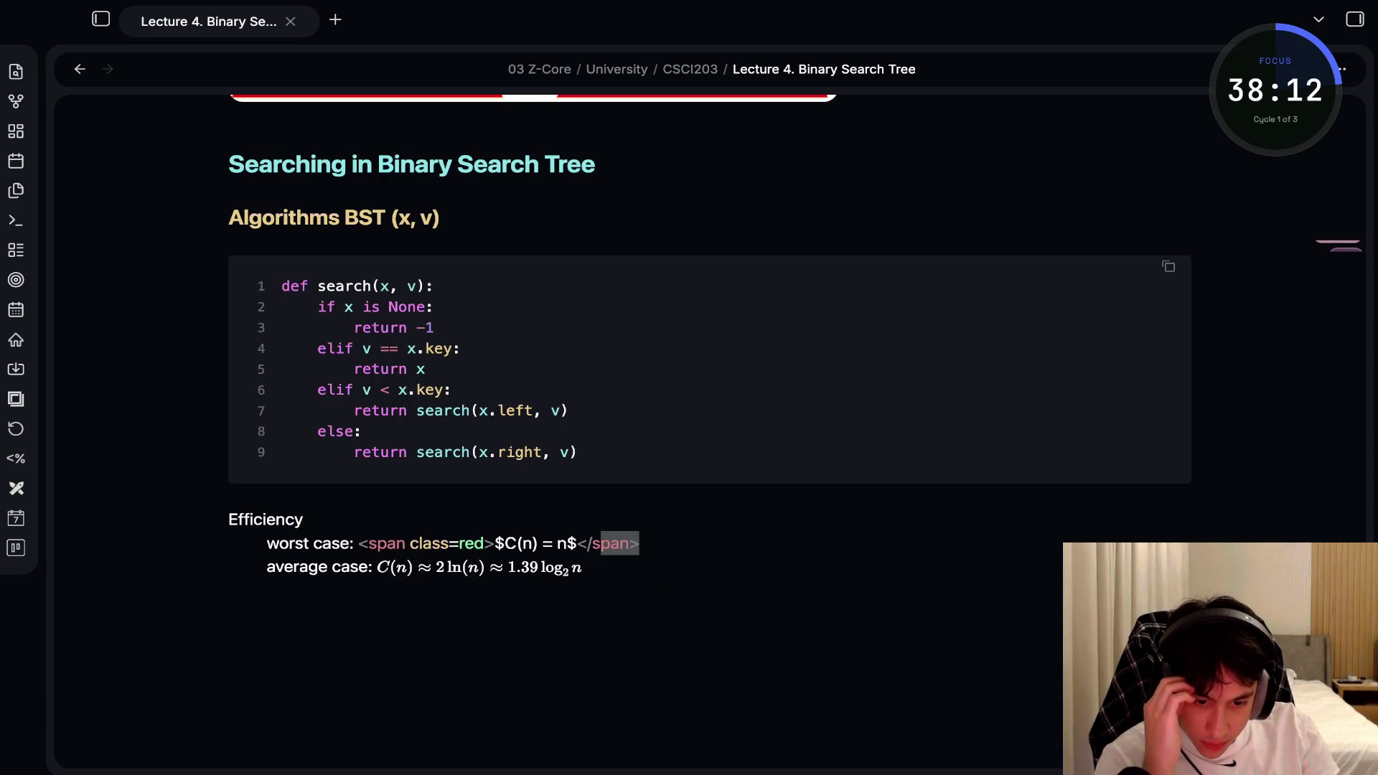
pyautogui.hotkey('shift', 'Left')
pyautogui.hotkey('shift', 'Left')
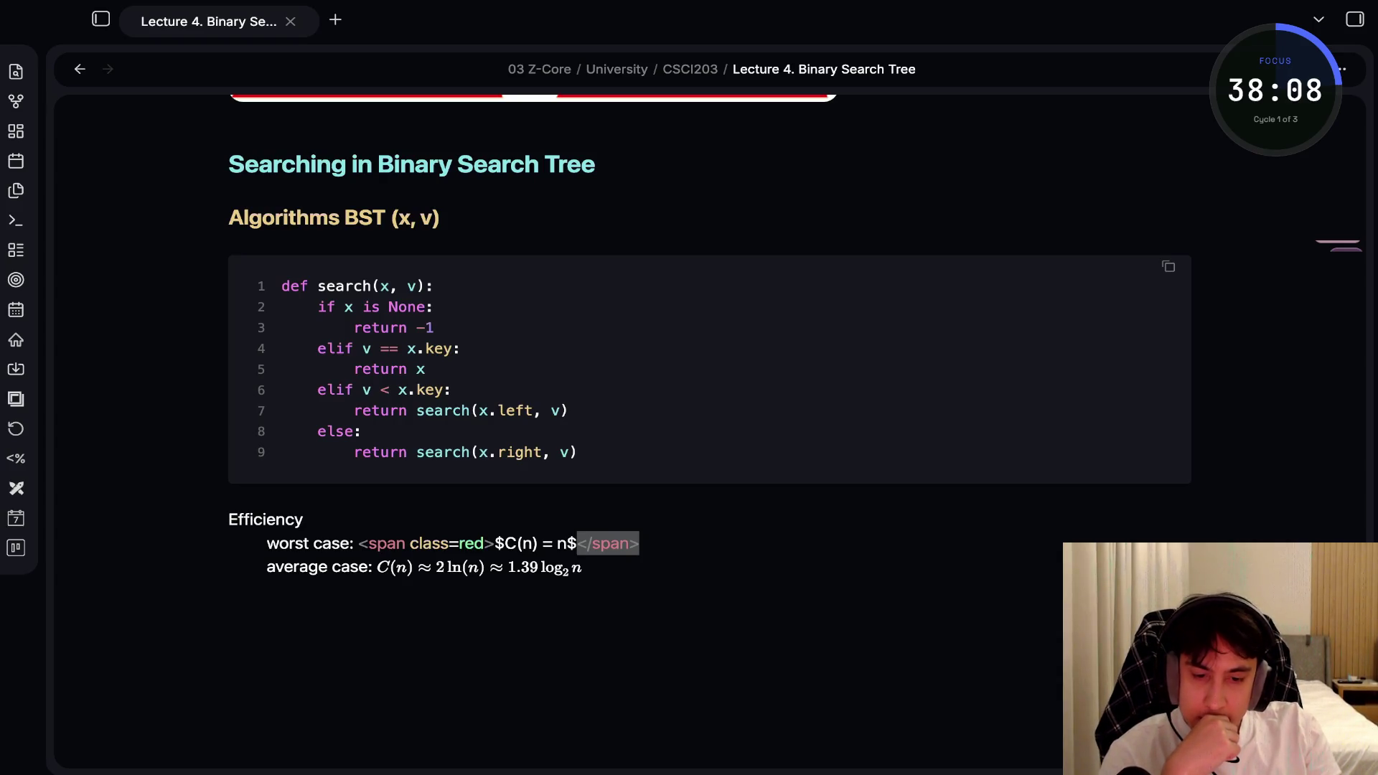
pyautogui.press('Left')
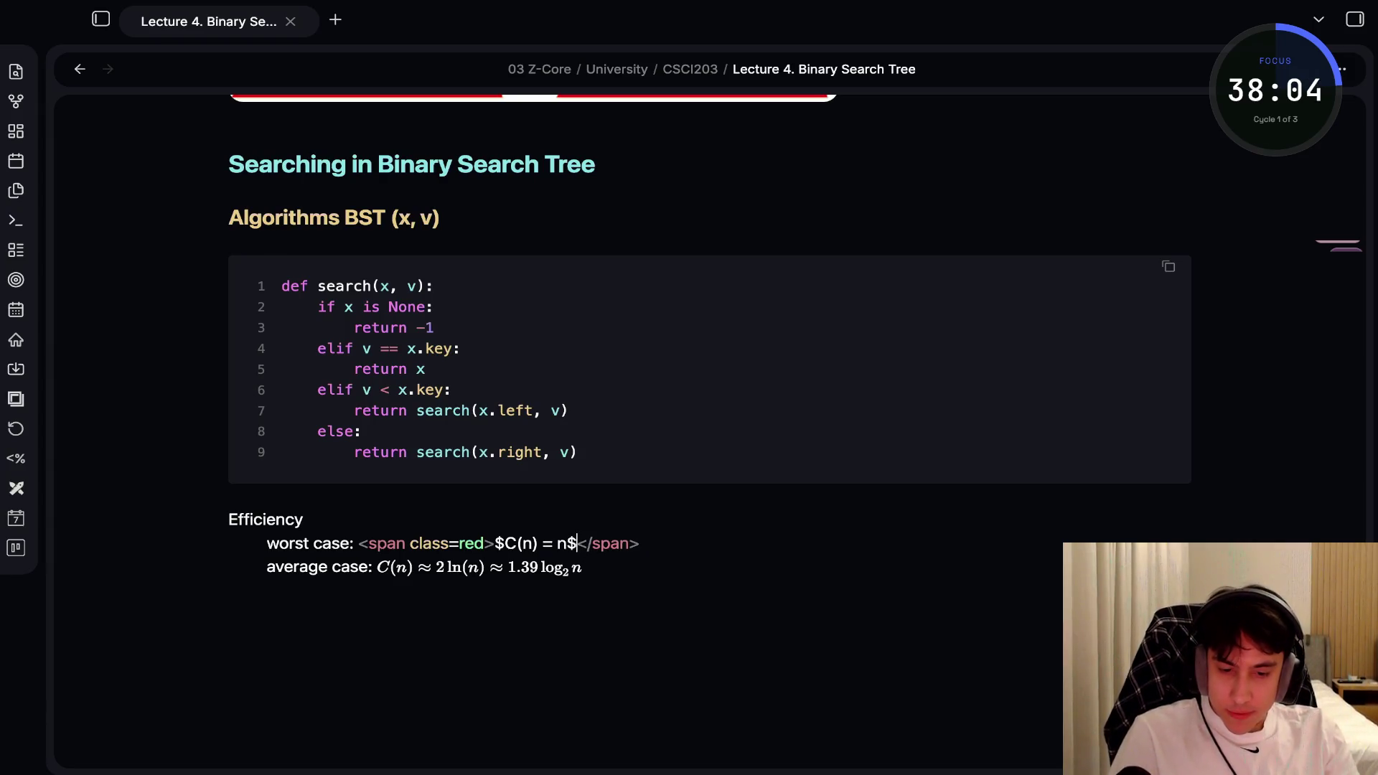
pyautogui.press('Down')
pyautogui.press('Down')
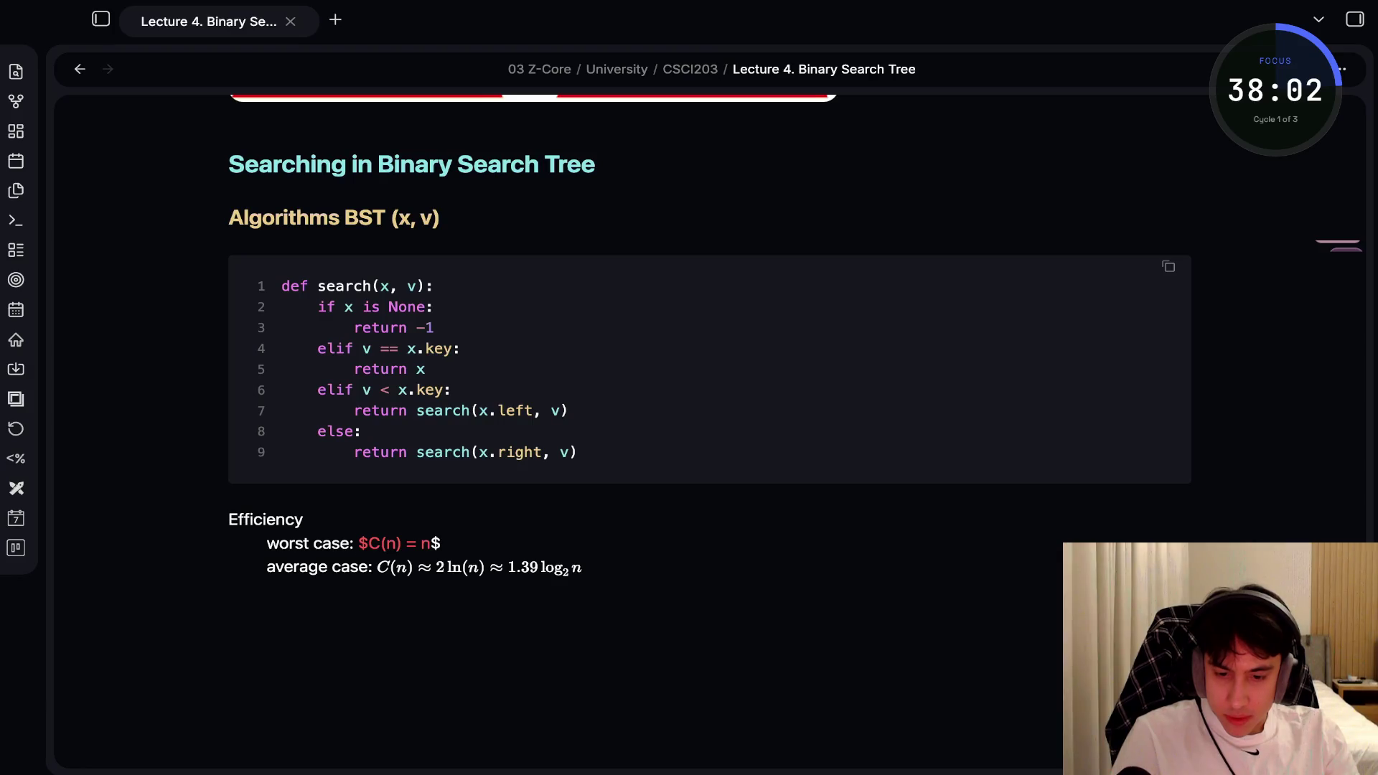
pyautogui.hotkey('ctrl', 'z')
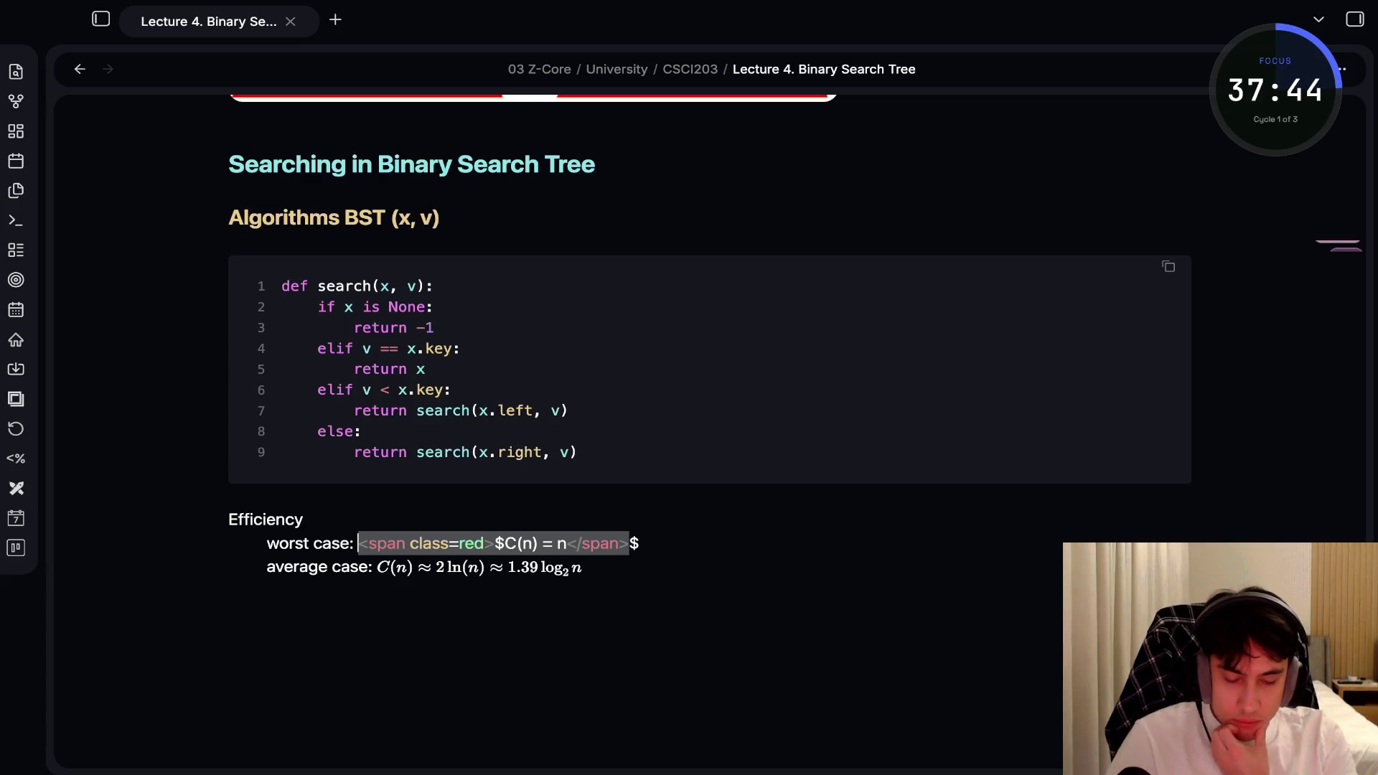
pyautogui.write('$')
pyautogui.click(519, 543)
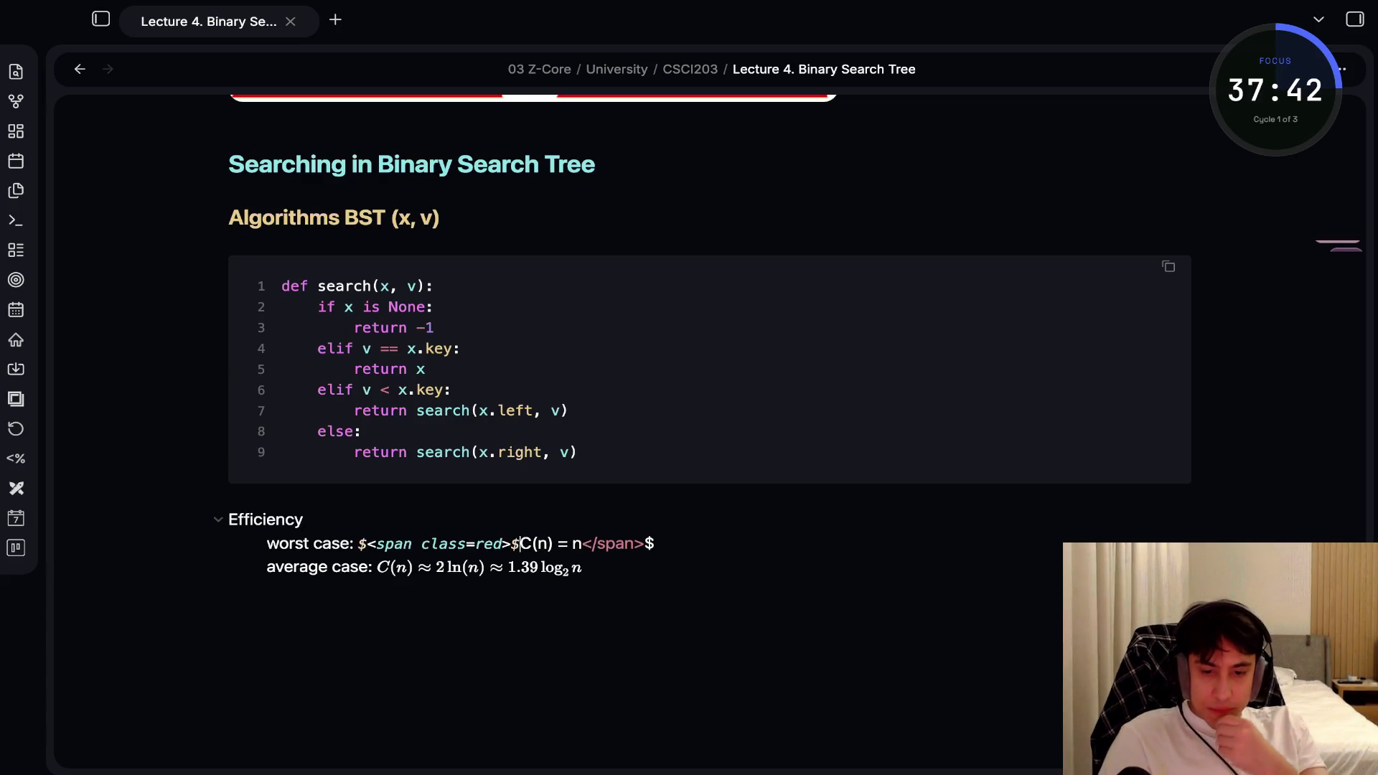
pyautogui.click(366, 543)
pyautogui.press('BackSpace')
pyautogui.click(654, 543)
pyautogui.press('BackSpace')
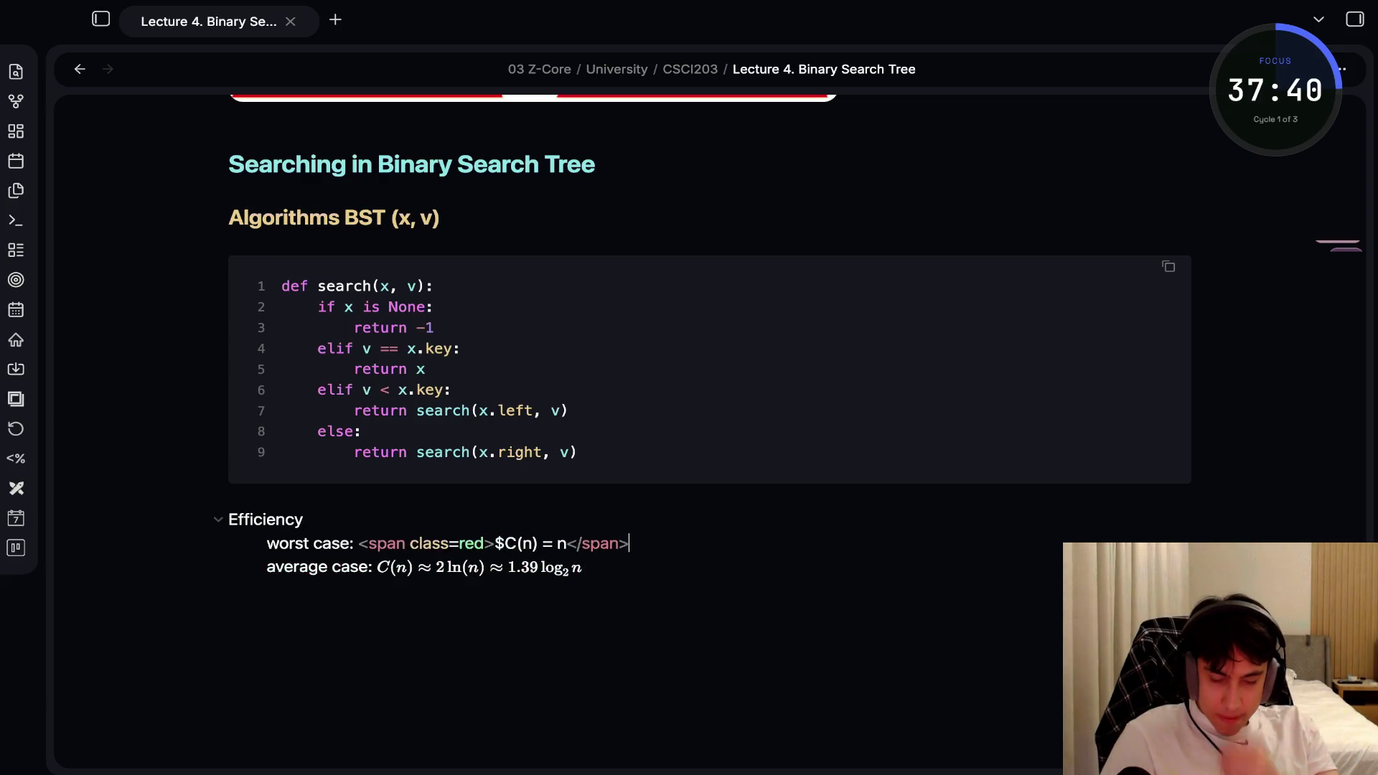
pyautogui.click(303, 519)
pyautogui.hotkey('ctrl', 'z')
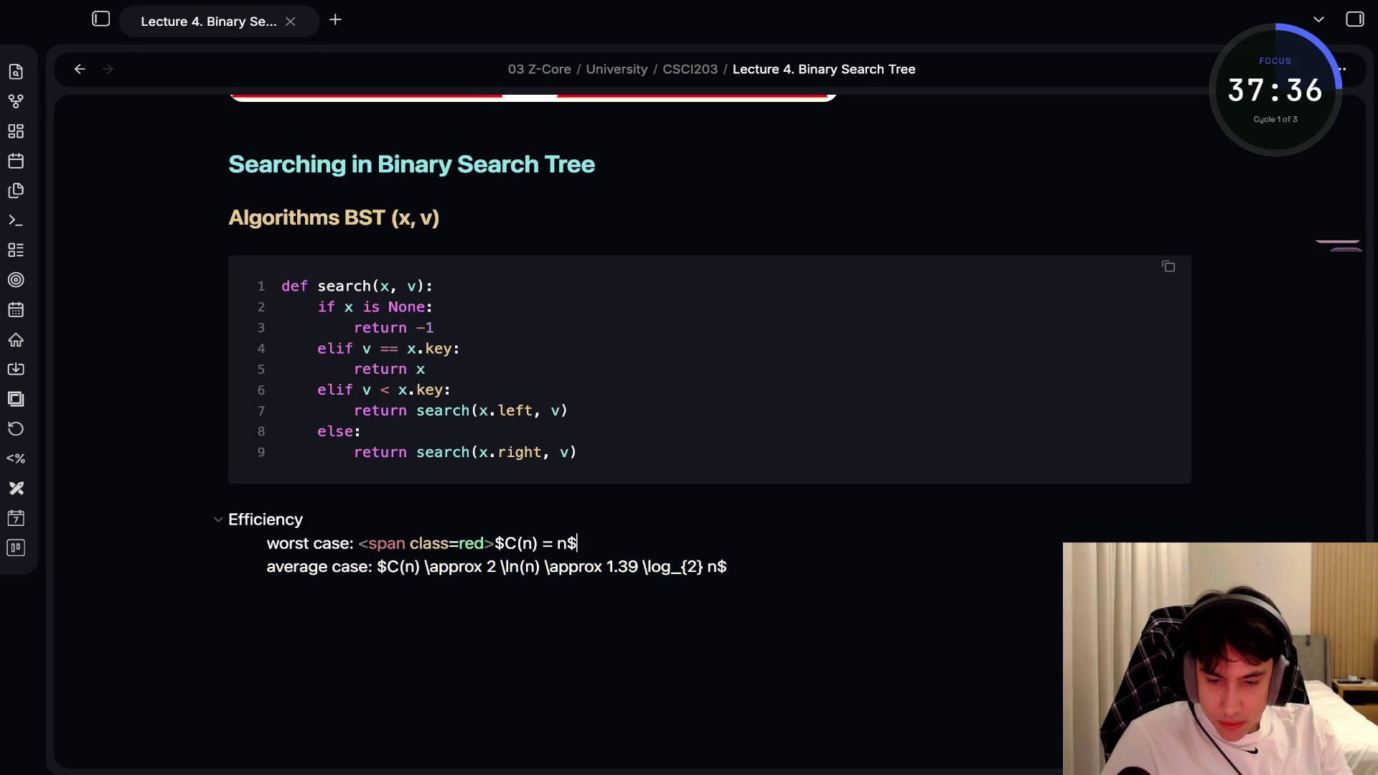
pyautogui.hotkey('ctrl', 'z')
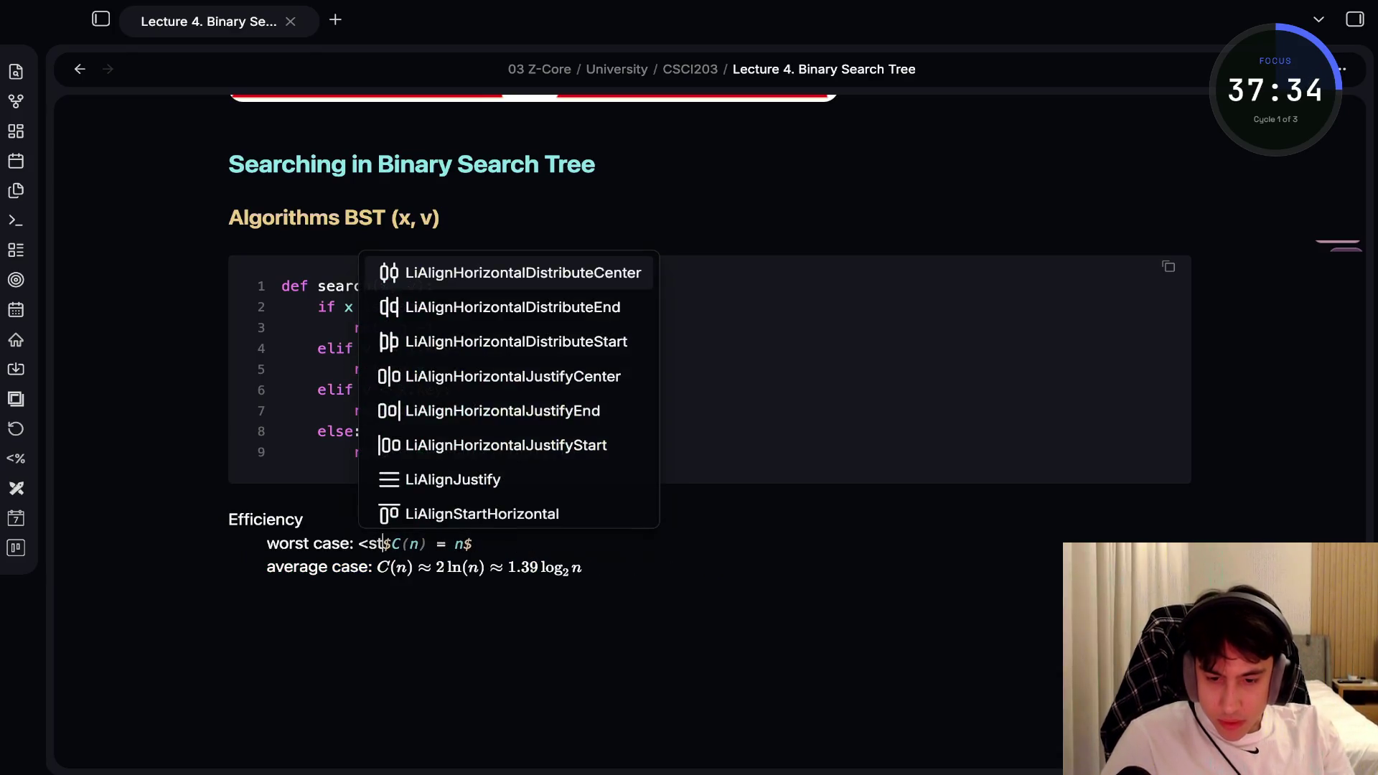
pyautogui.hotkey('ctrl', 'z')
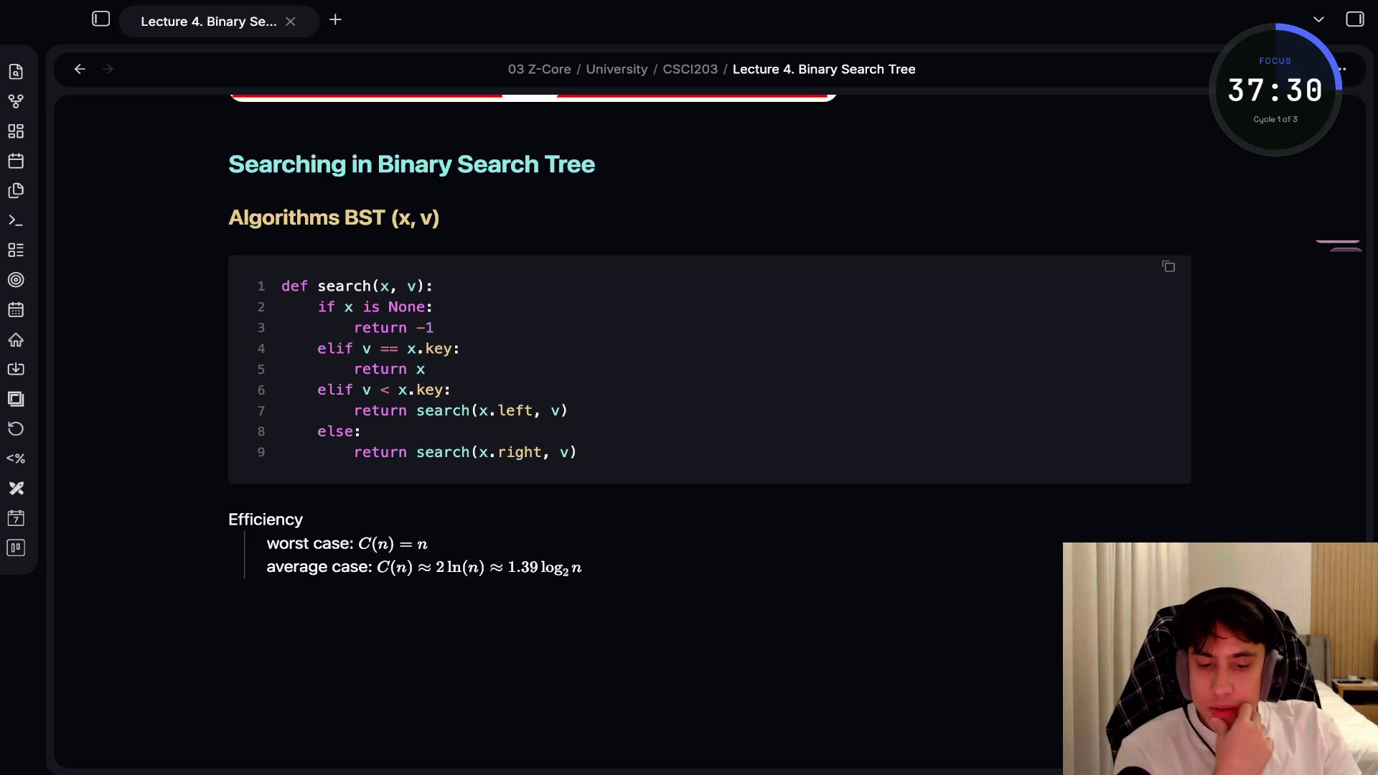
pyautogui.click(583, 567)
pyautogui.write(',')
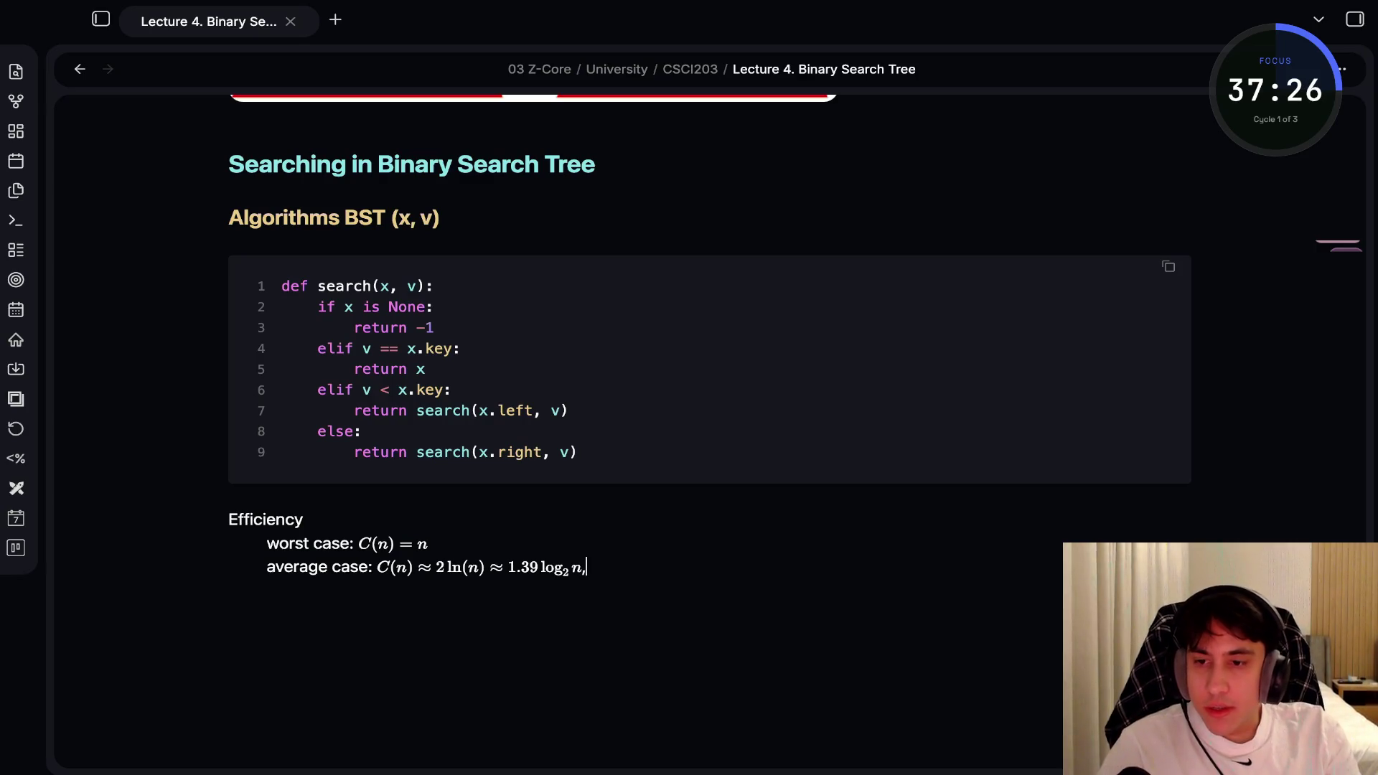
# Add the line 'if the BST was built form n random keys and v is chosen randomly'
pyautogui.press('Return')
pyautogui.write('if the BST')
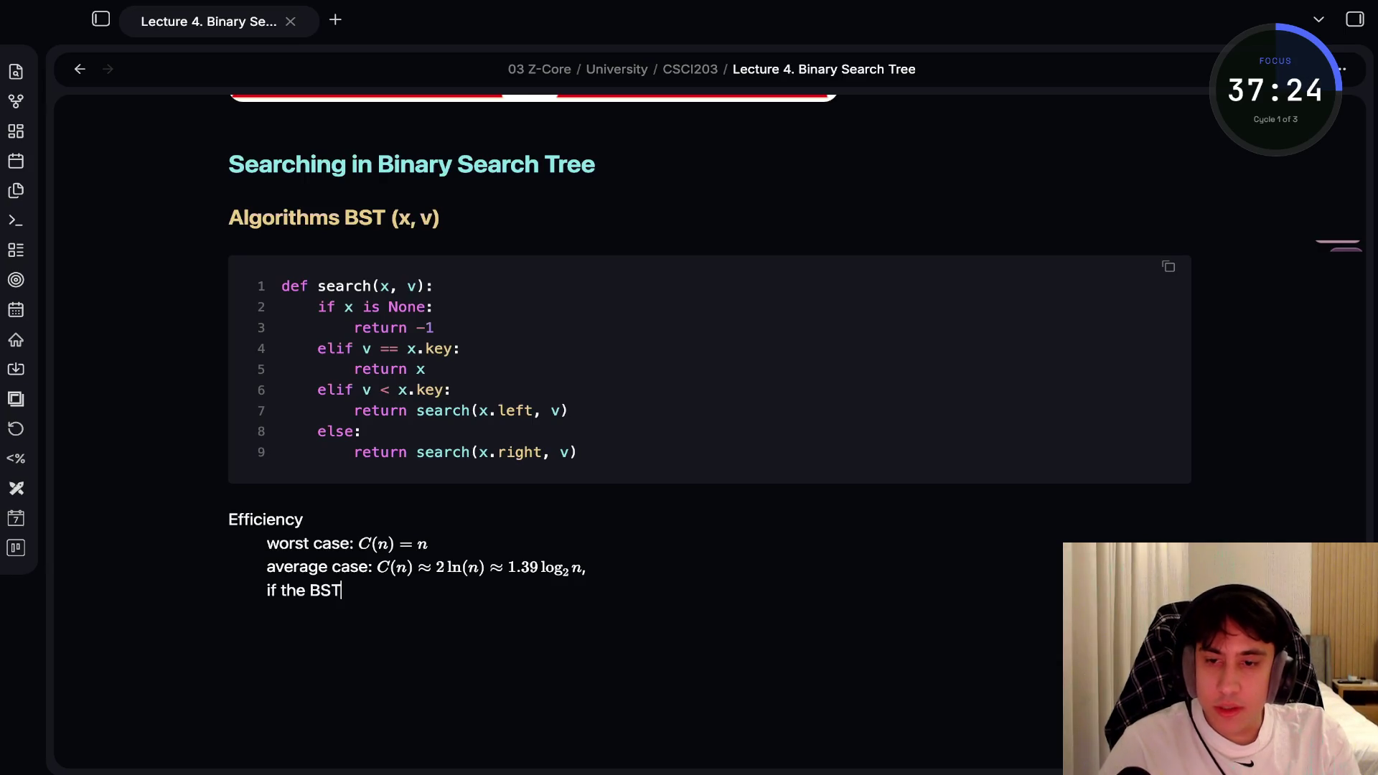
pyautogui.write(' wa')
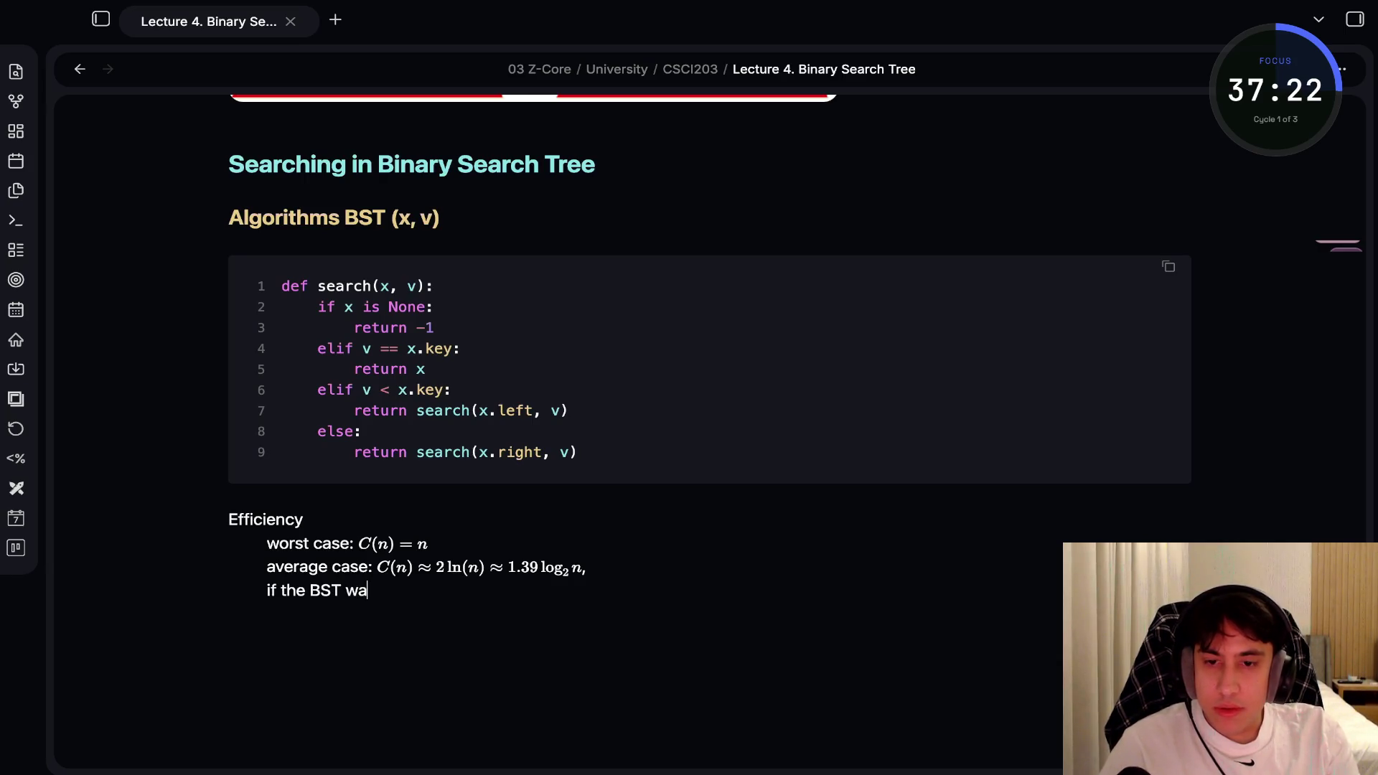
pyautogui.write('s built form n random ')
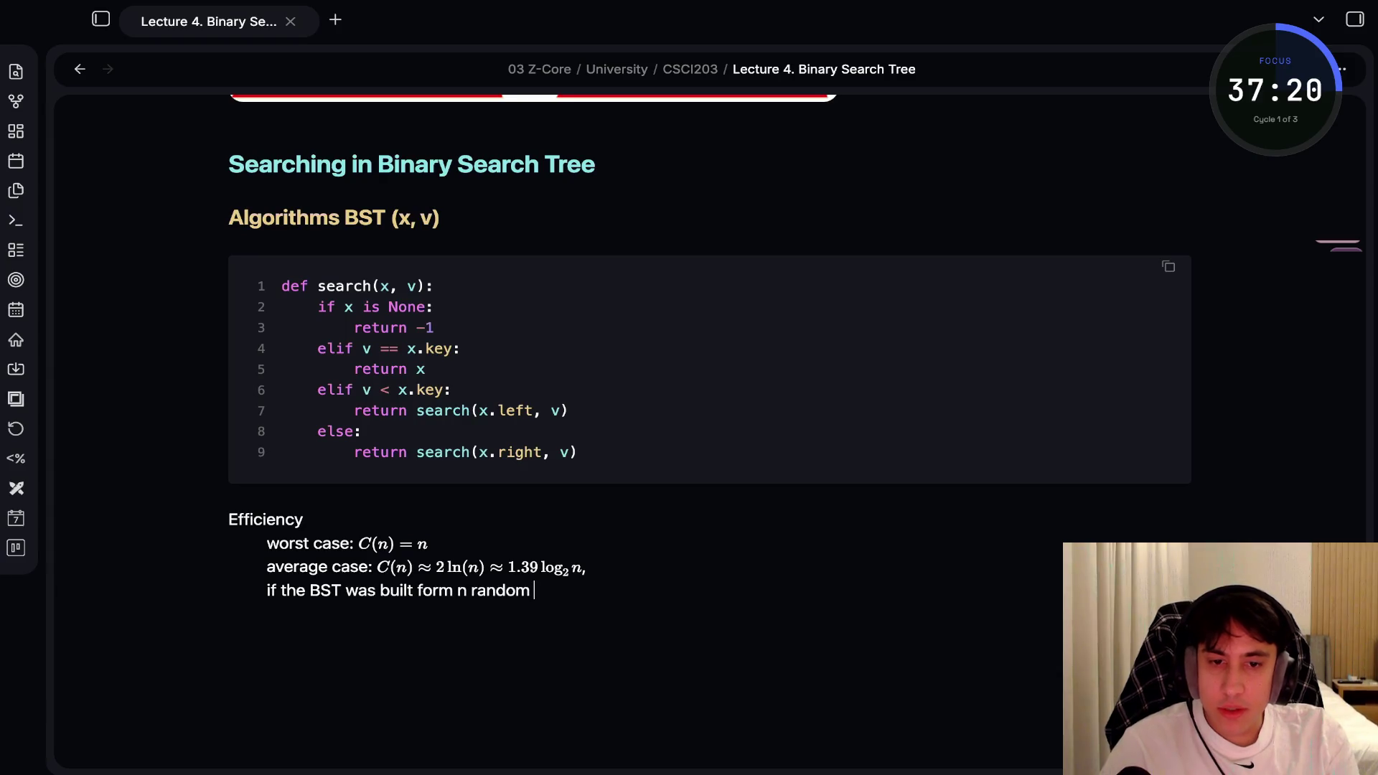
pyautogui.write('keys and v')
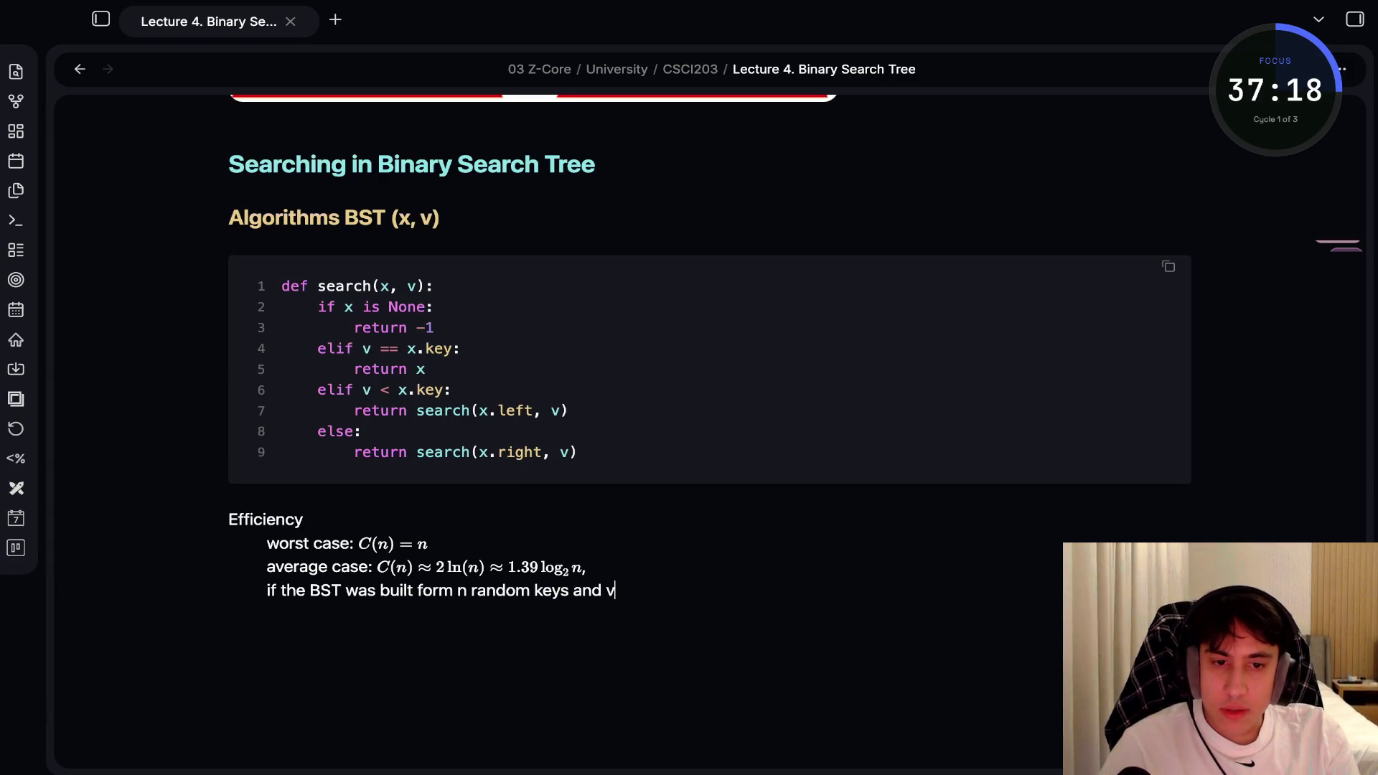
pyautogui.write(' is chosen ra')
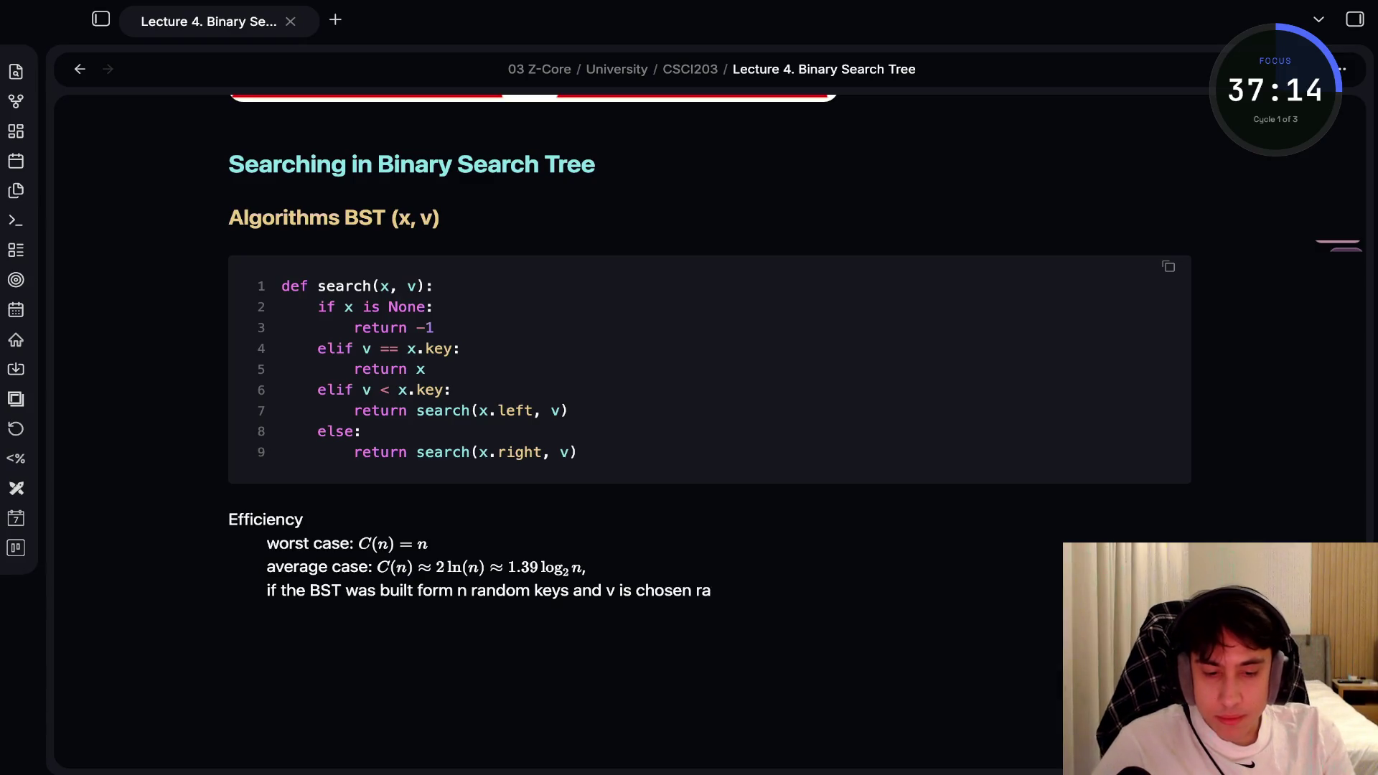
pyautogui.write('ndomly.')
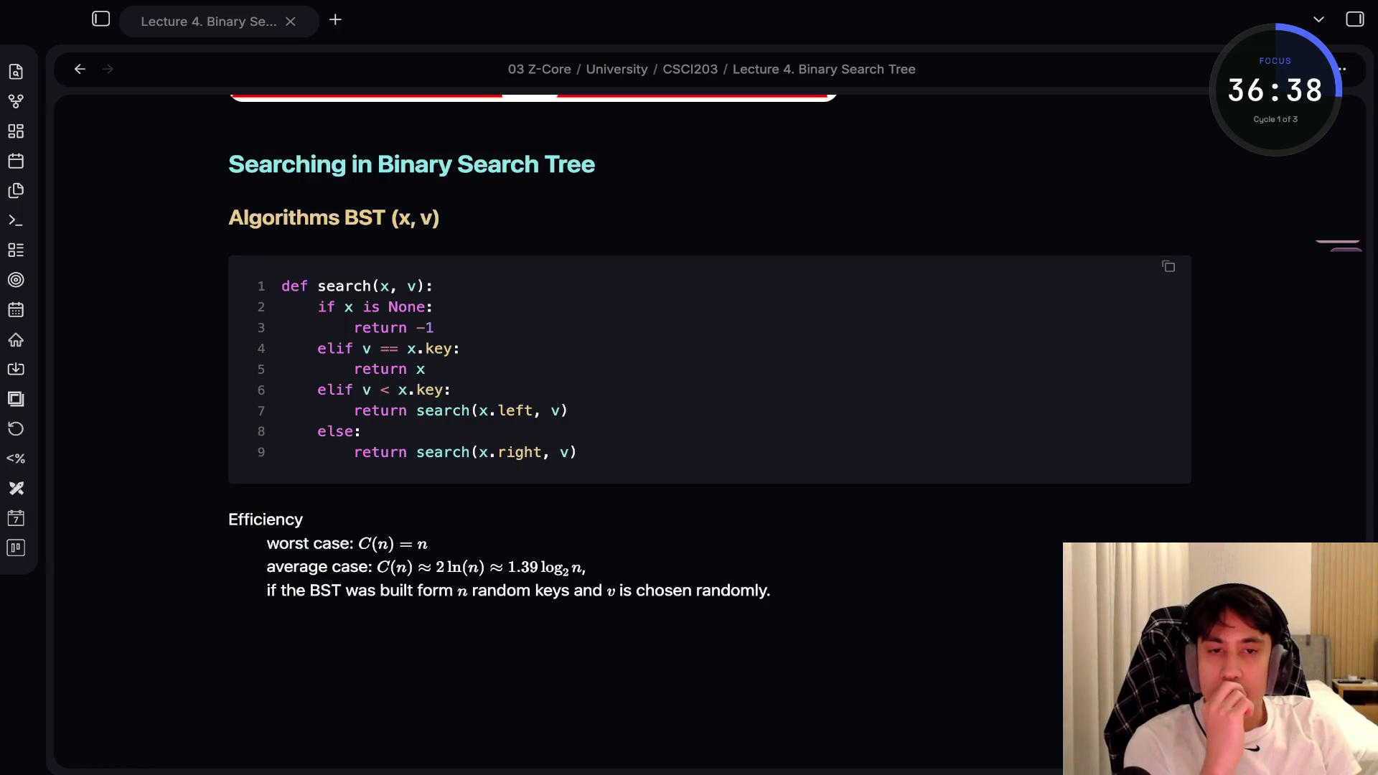
pyautogui.click(771, 589)
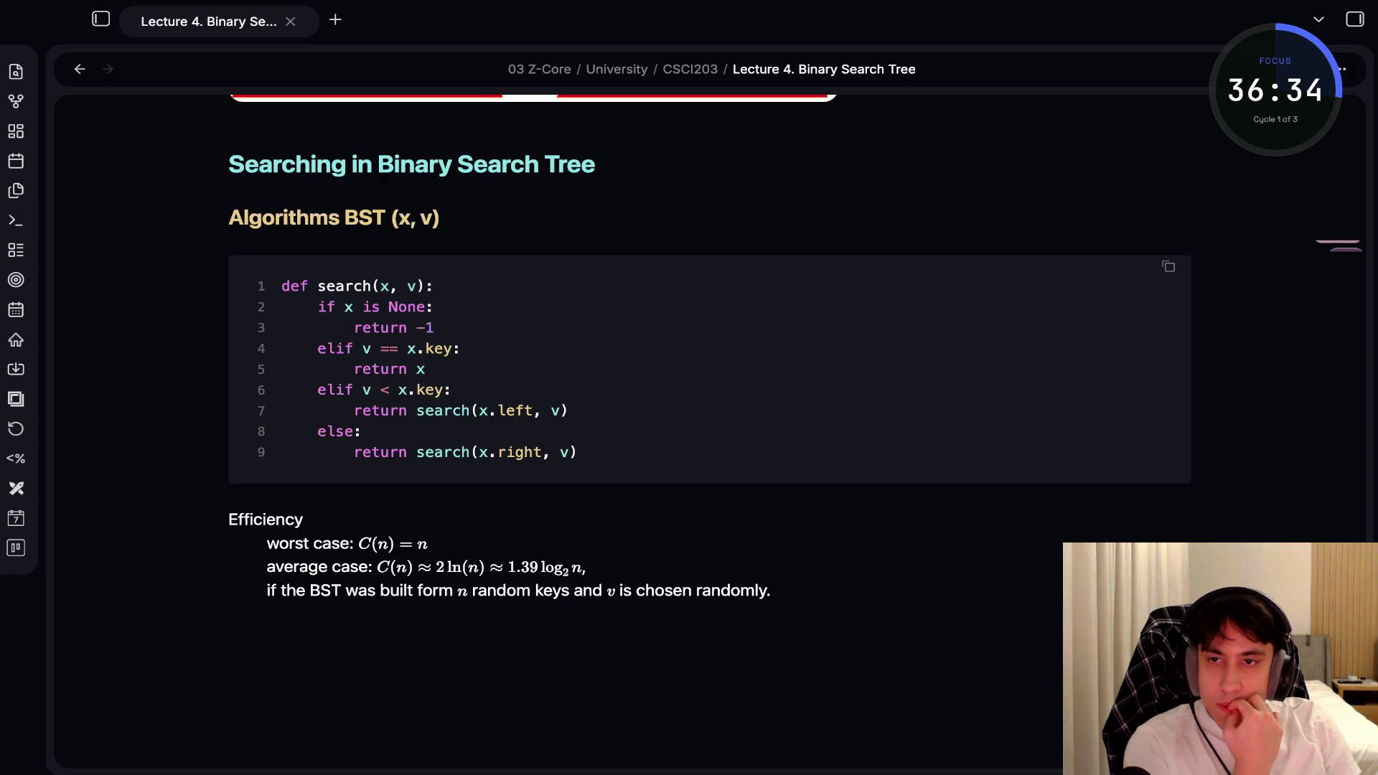
pyautogui.press('Return')
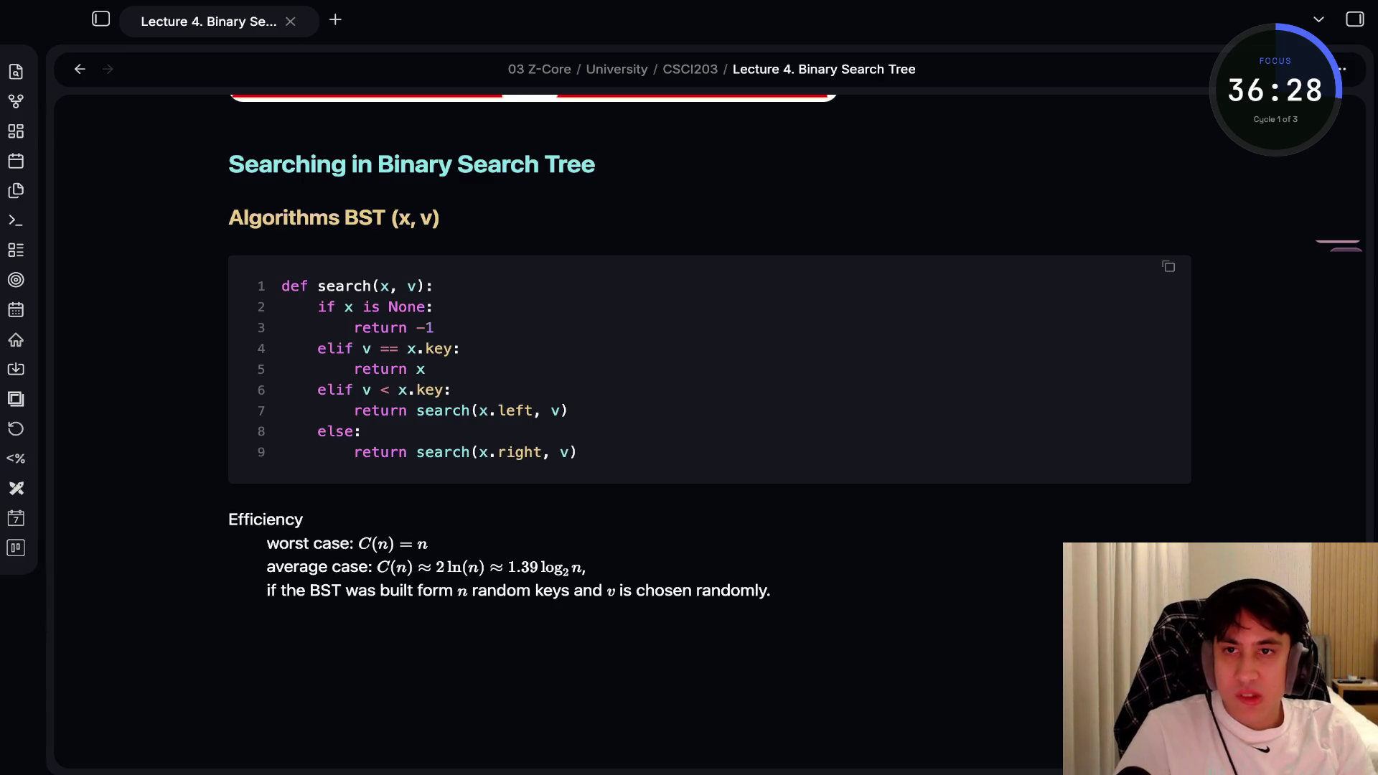
pyautogui.scroll(4, 709, 337)
pyautogui.scroll(-6, 709, 337)
pyautogui.scroll(1, 709, 337)
pyautogui.scroll(-1, 709, 337)
pyautogui.scroll(-1, 709, 337)
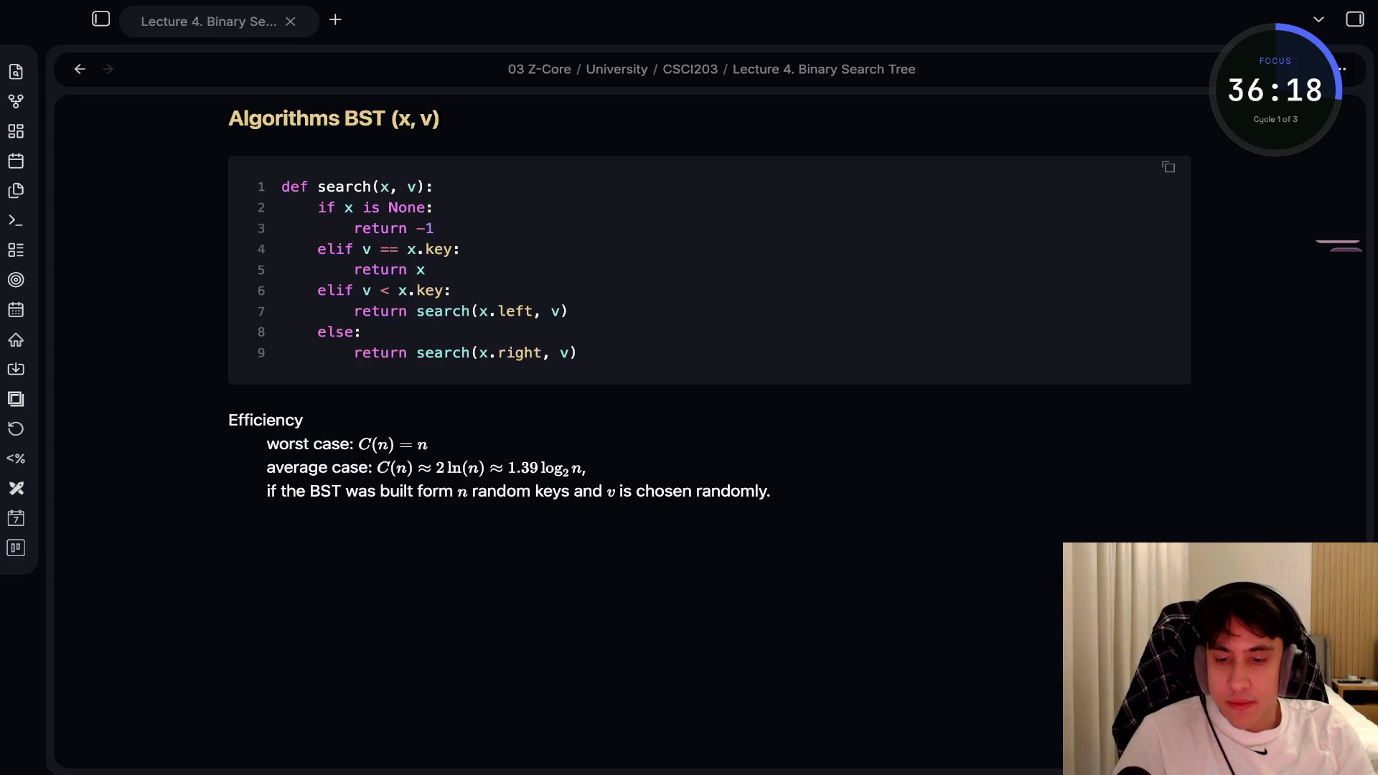
# Add the '## Binary Tree Definitions' heading and the leaf definition: node with no left and right children
pyautogui.write('## ')
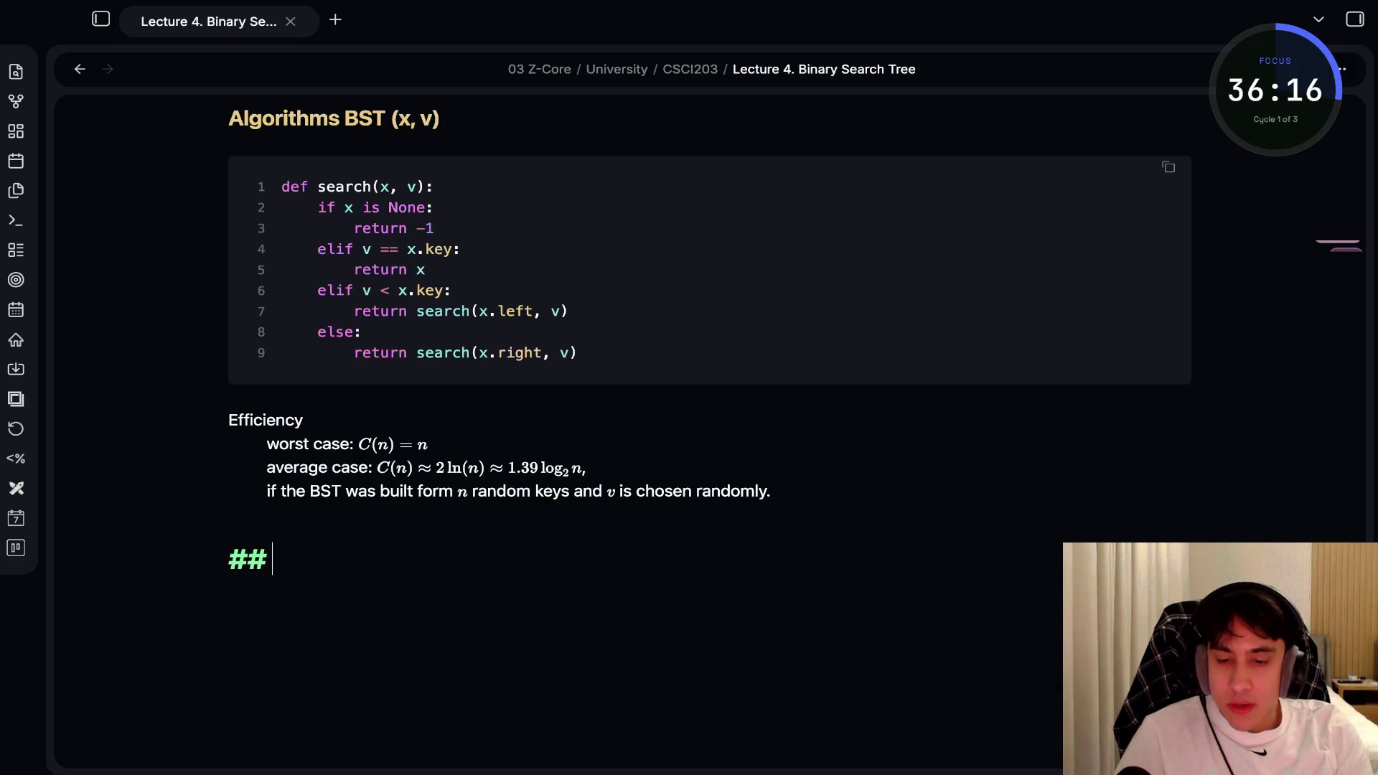
pyautogui.write('Binary Tree ')
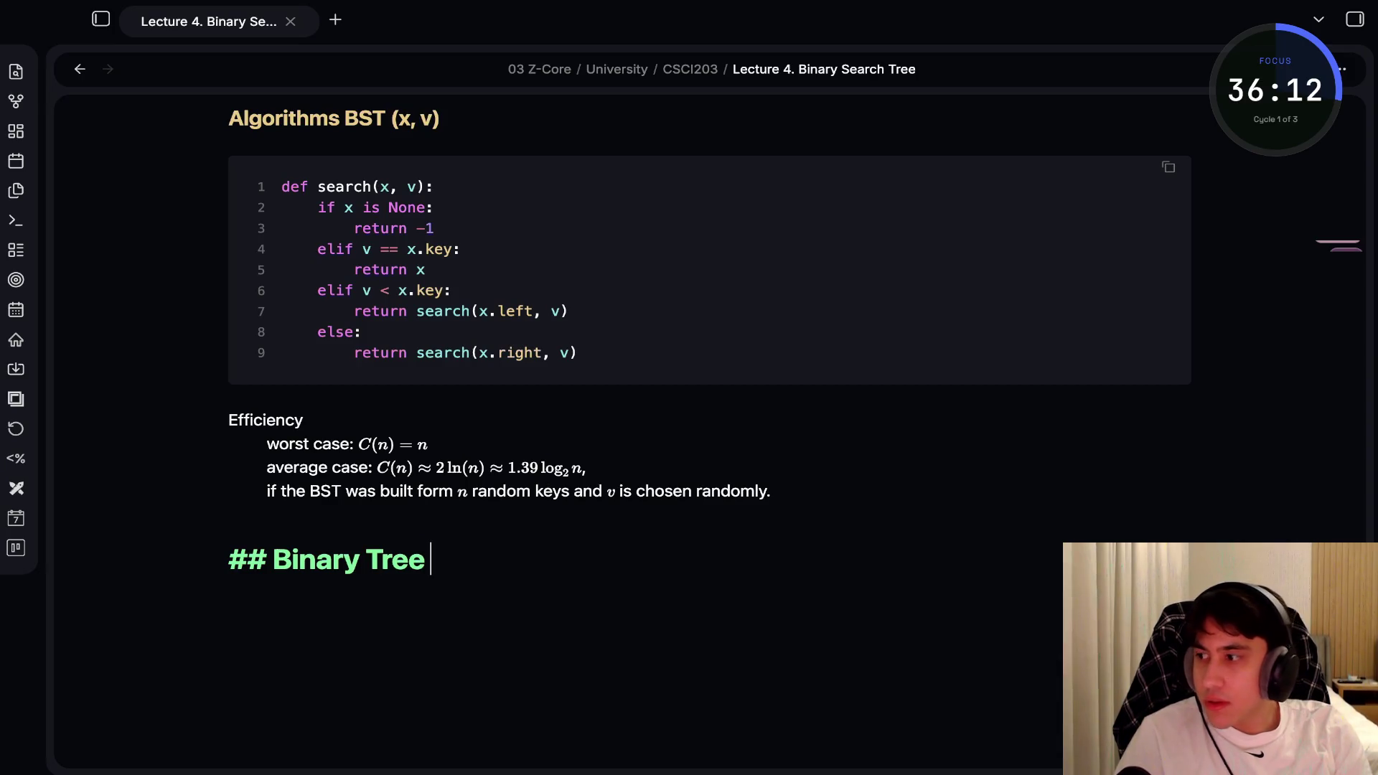
pyautogui.write('Definitions')
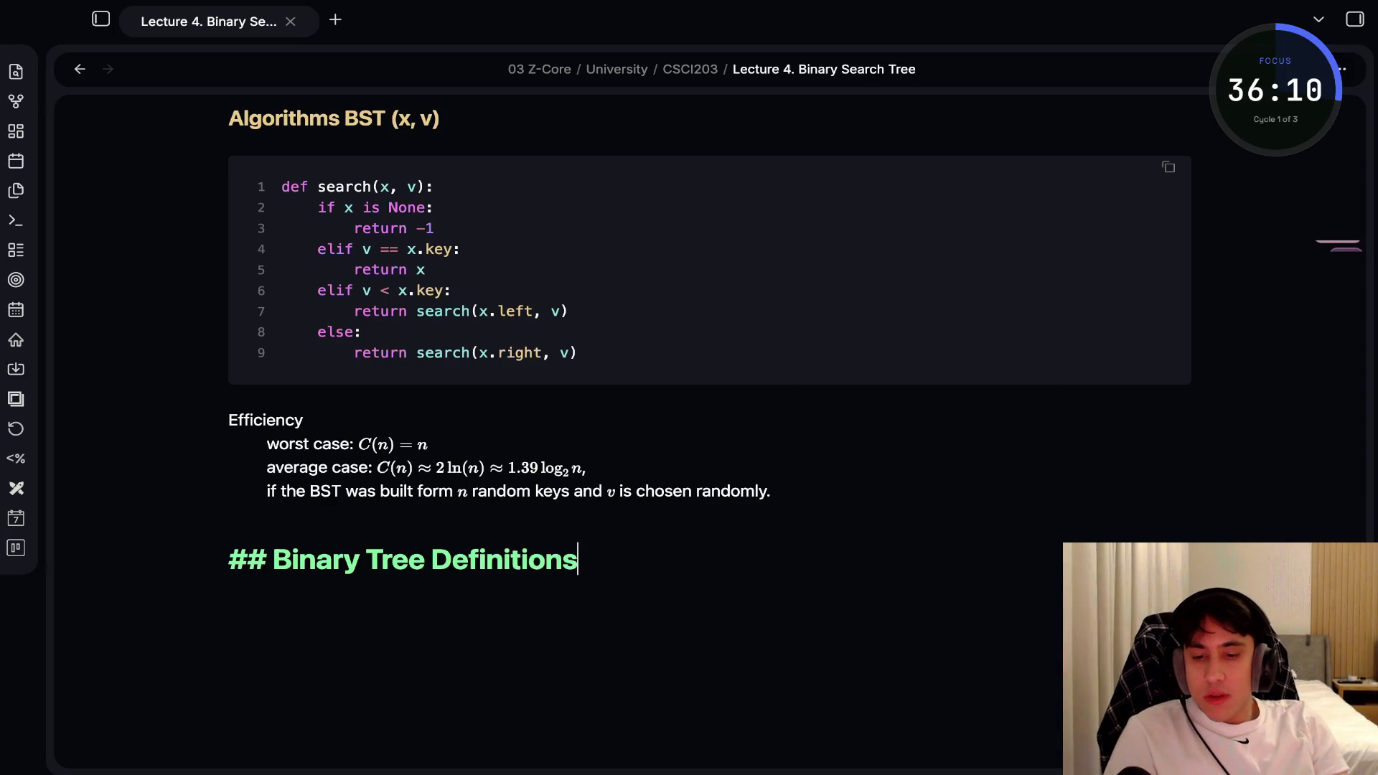
pyautogui.press('Return')
pyautogui.press('Return')
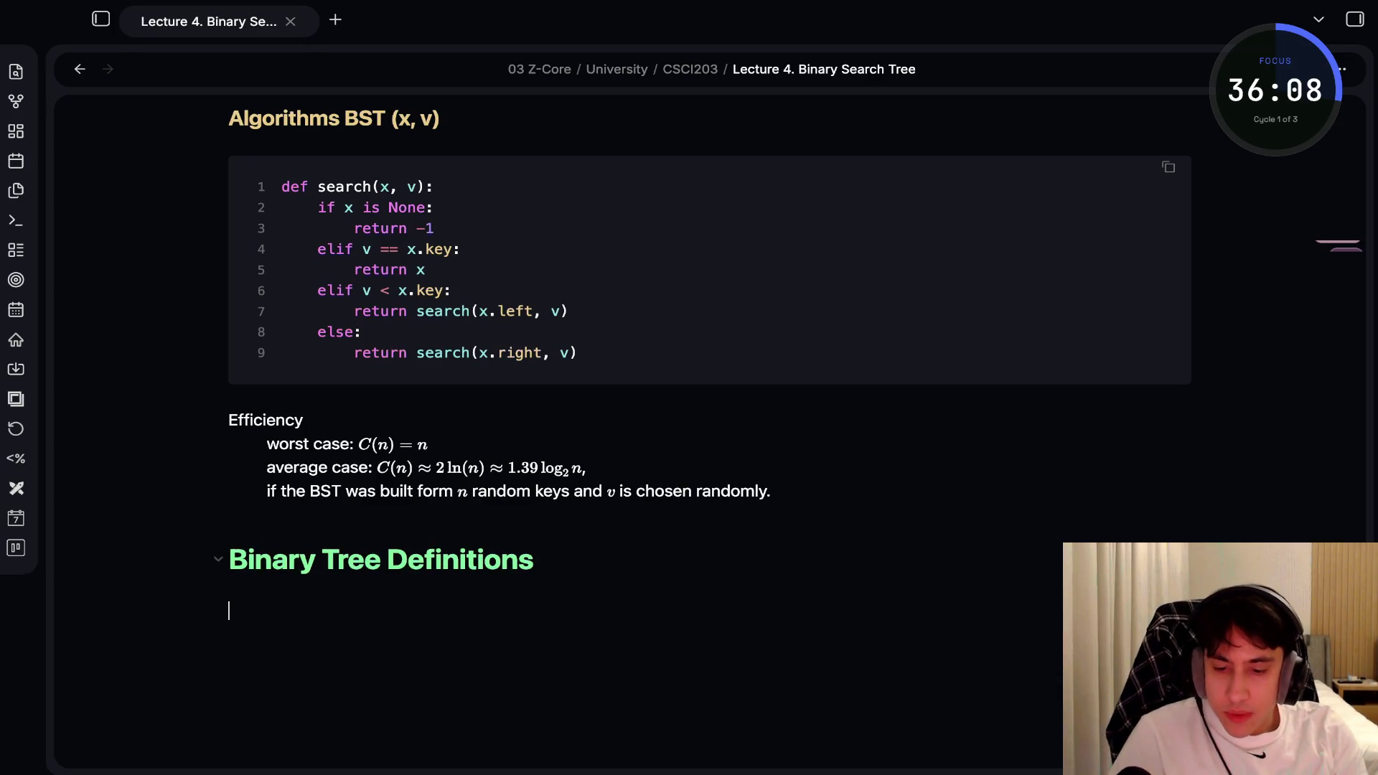
pyautogui.write('Leaf: node that has')
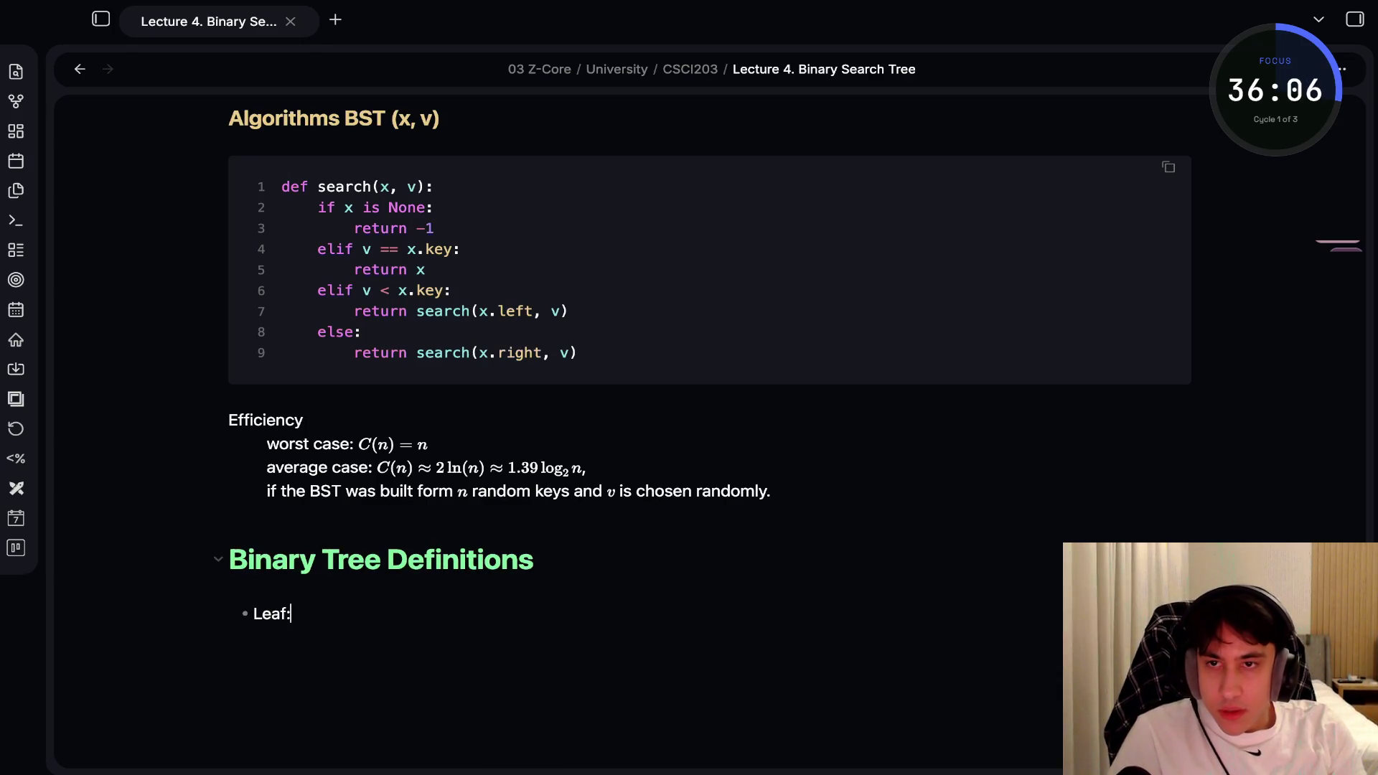
pyautogui.write(' no leeft')
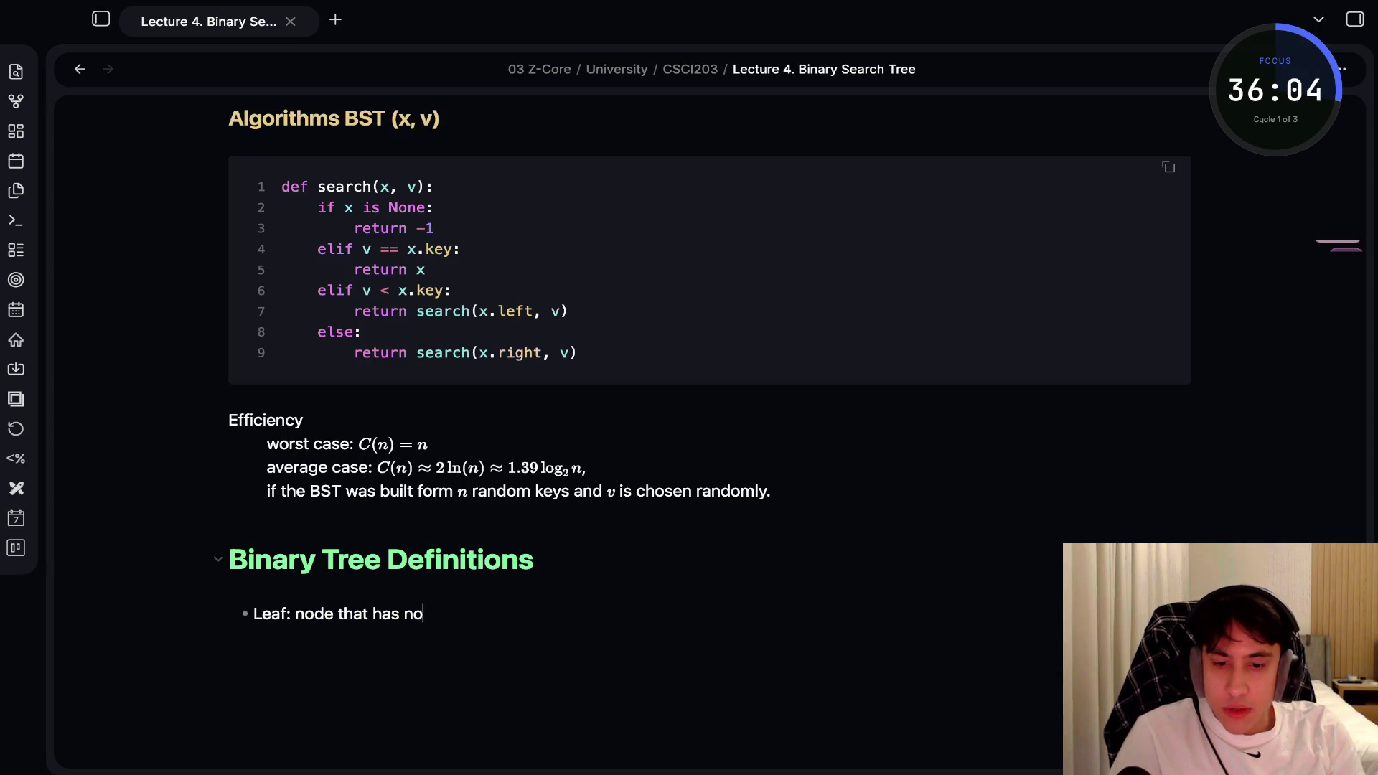
pyautogui.press('BackSpace')
pyautogui.press('BackSpace')
pyautogui.press('BackSpace')
pyautogui.write('ft and right child')
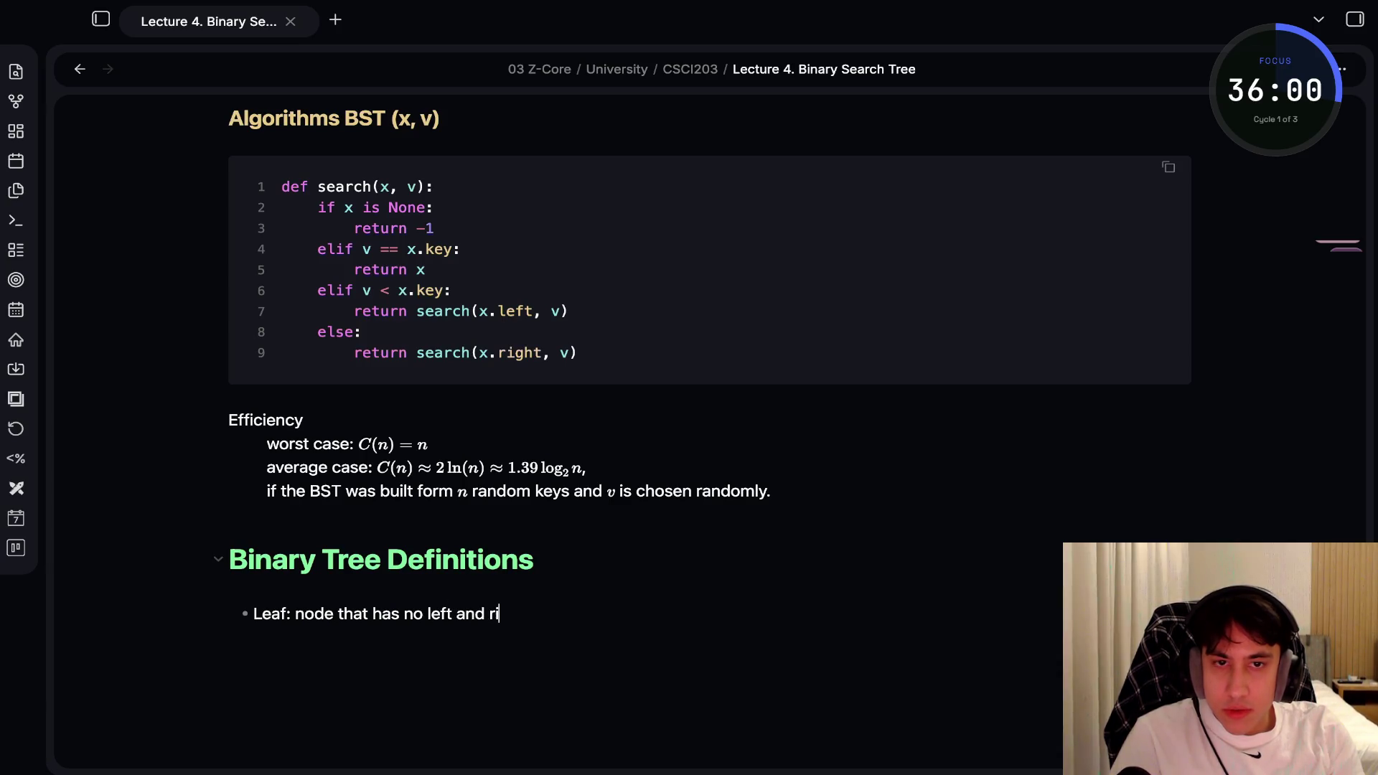
pyautogui.write('ren')
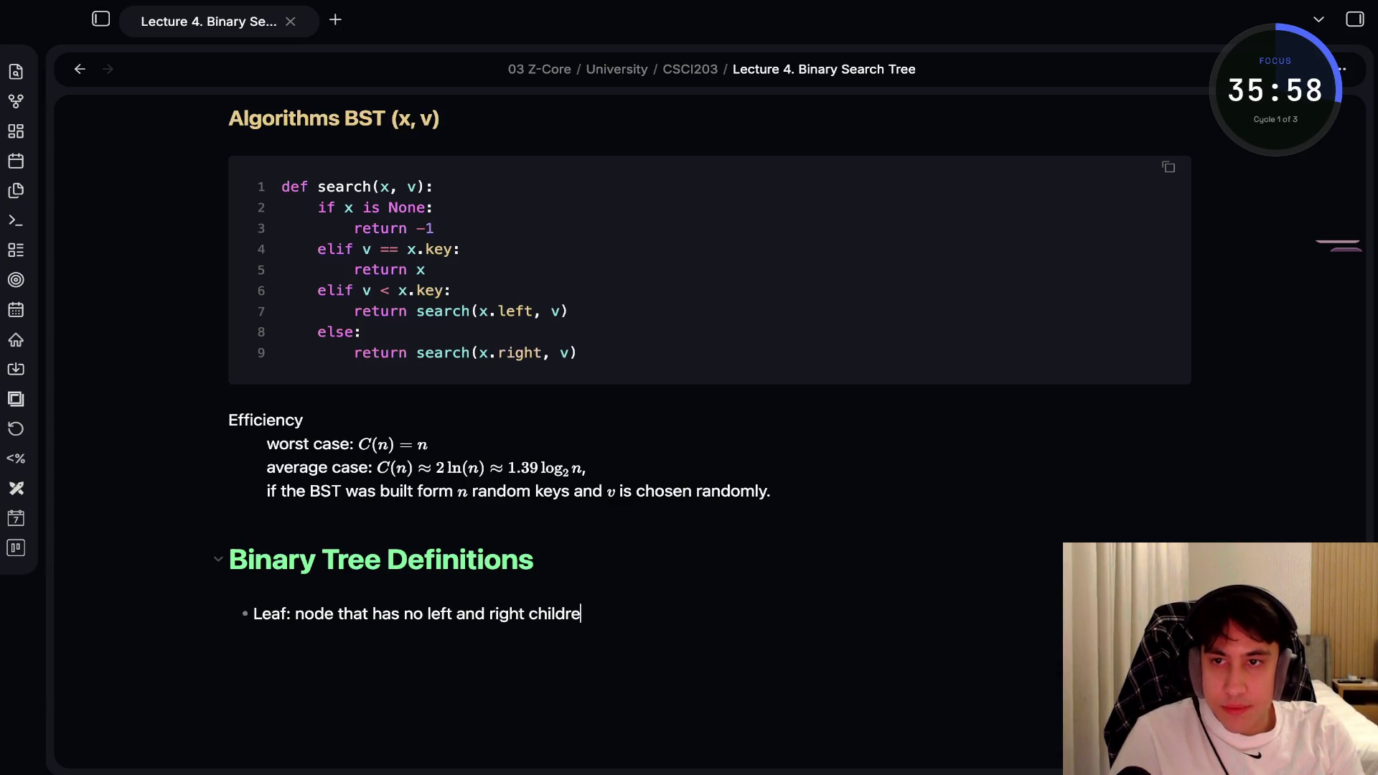
pyautogui.press('Return')
# Add bullets defining parent, level of a node, and height of a binary tree
pyautogui.write('Paren')
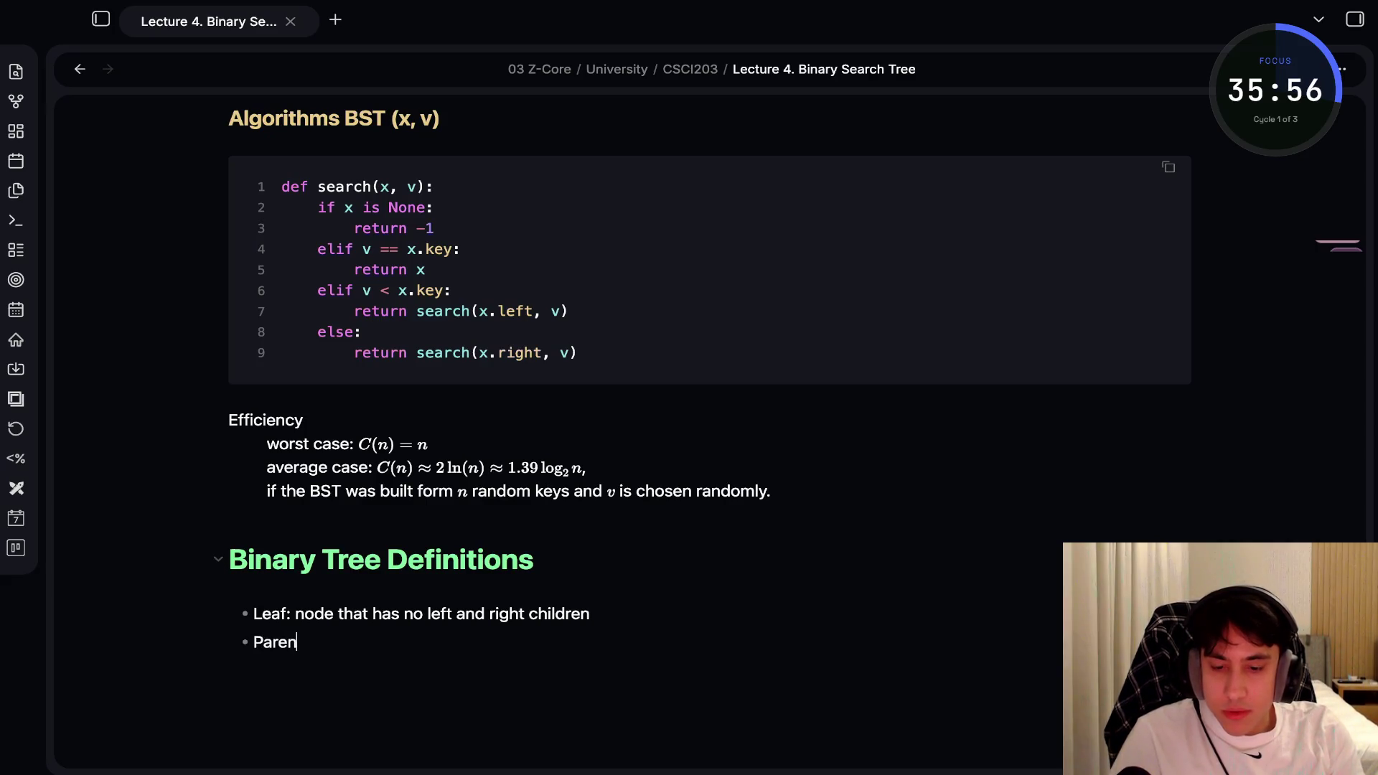
pyautogui.write('t: node with')
pyautogui.write(' at leas')
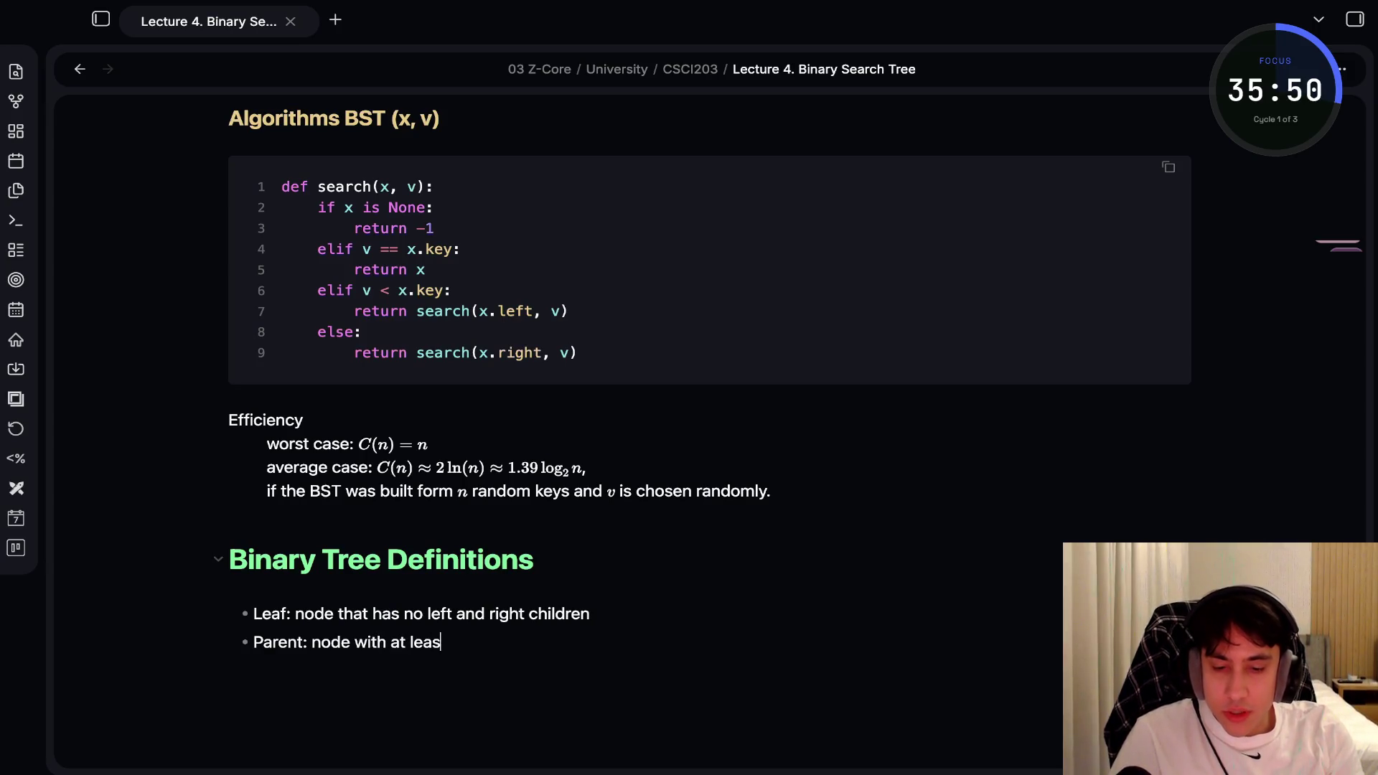
pyautogui.write('t one child node ')
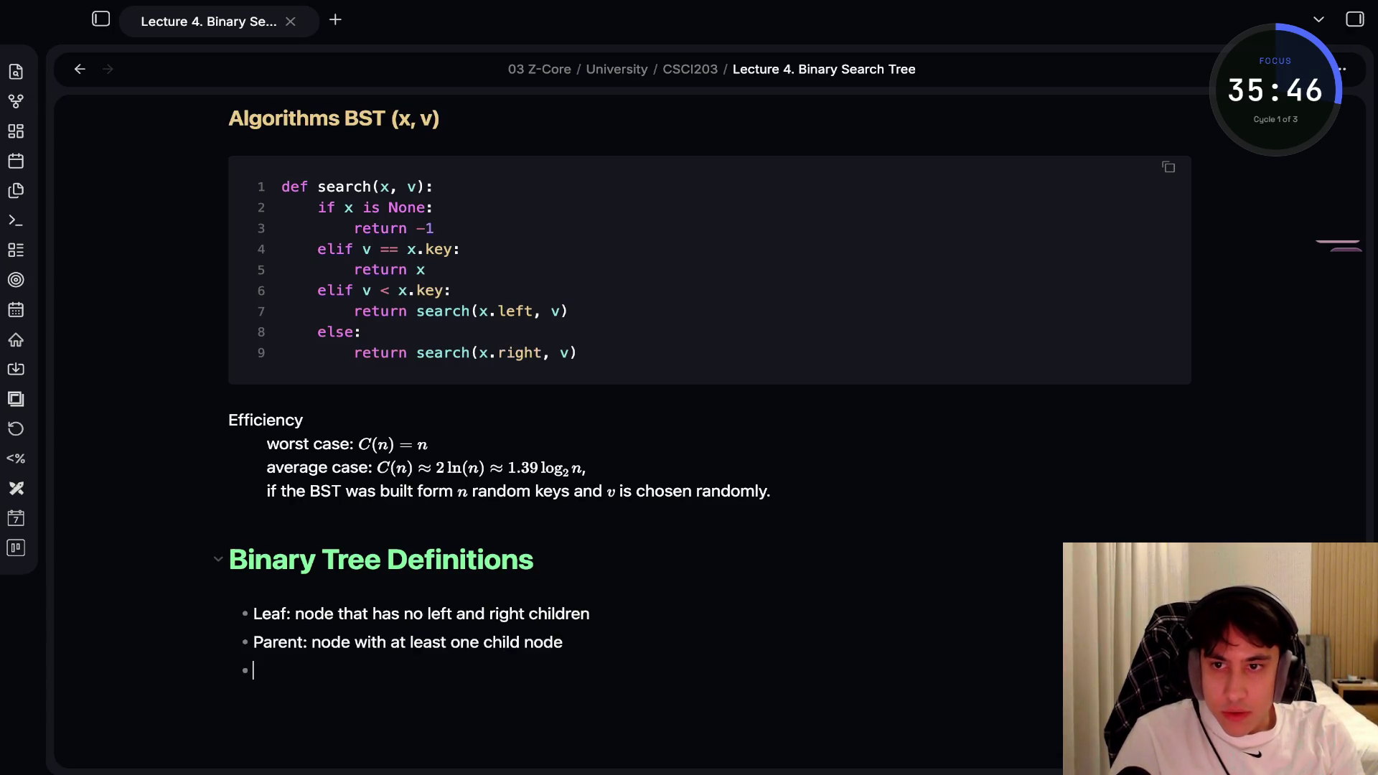
pyautogui.write('Level of a node: nu')
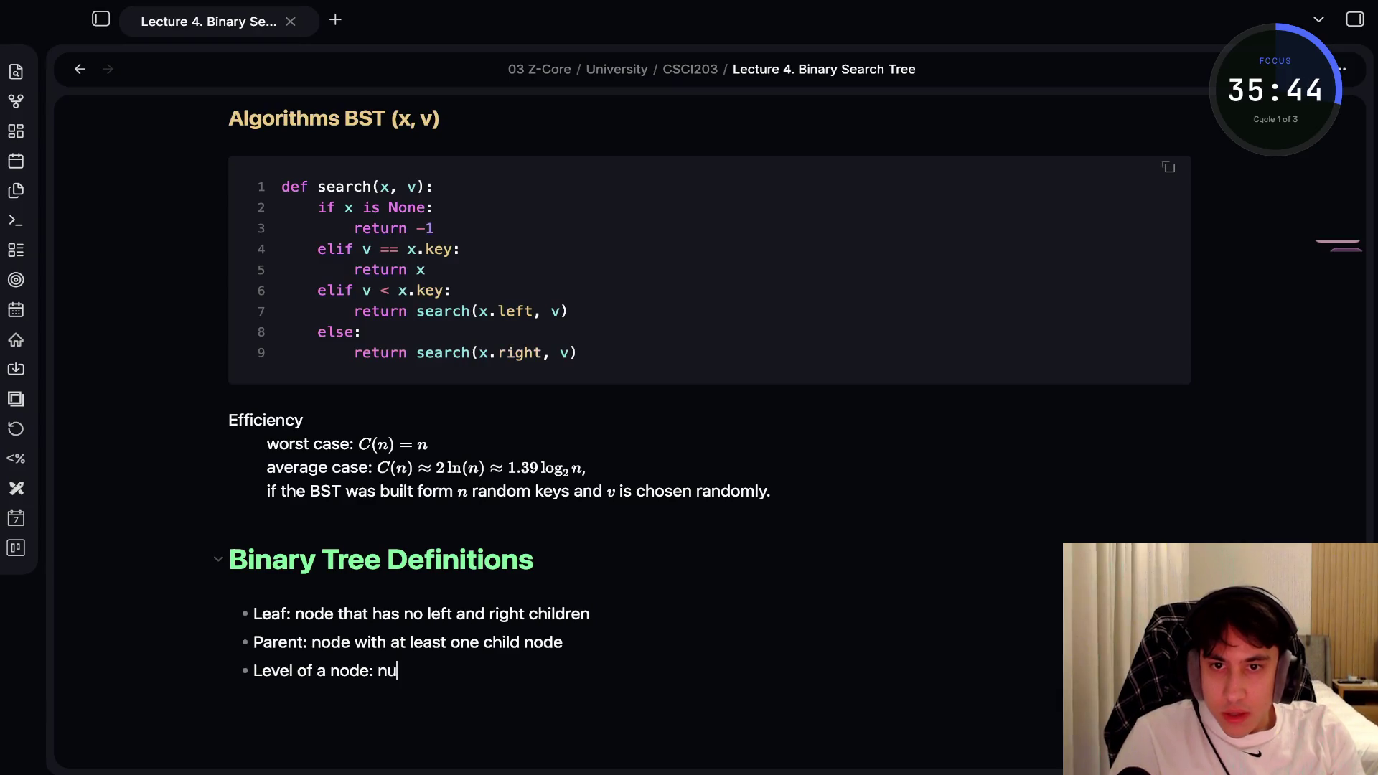
pyautogui.write('mber o')
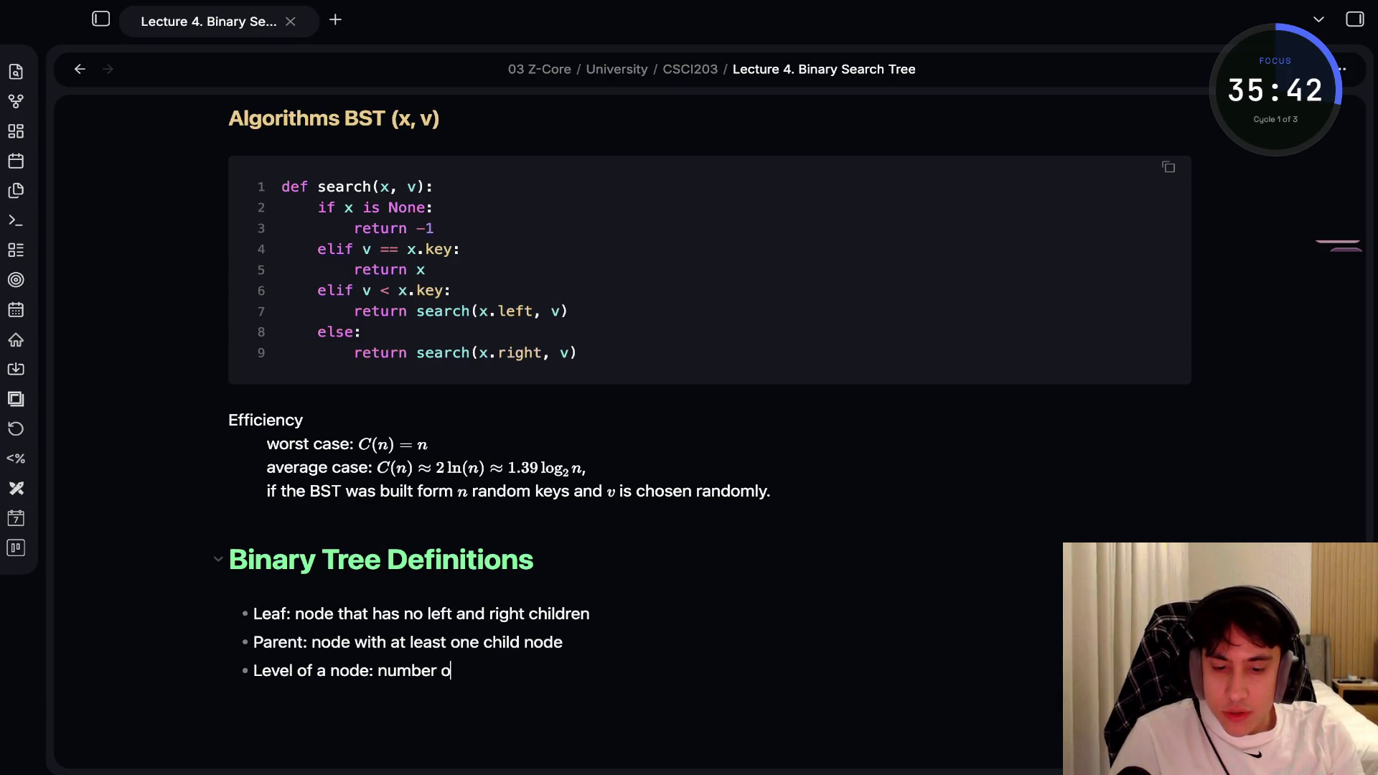
pyautogui.write('f branches')
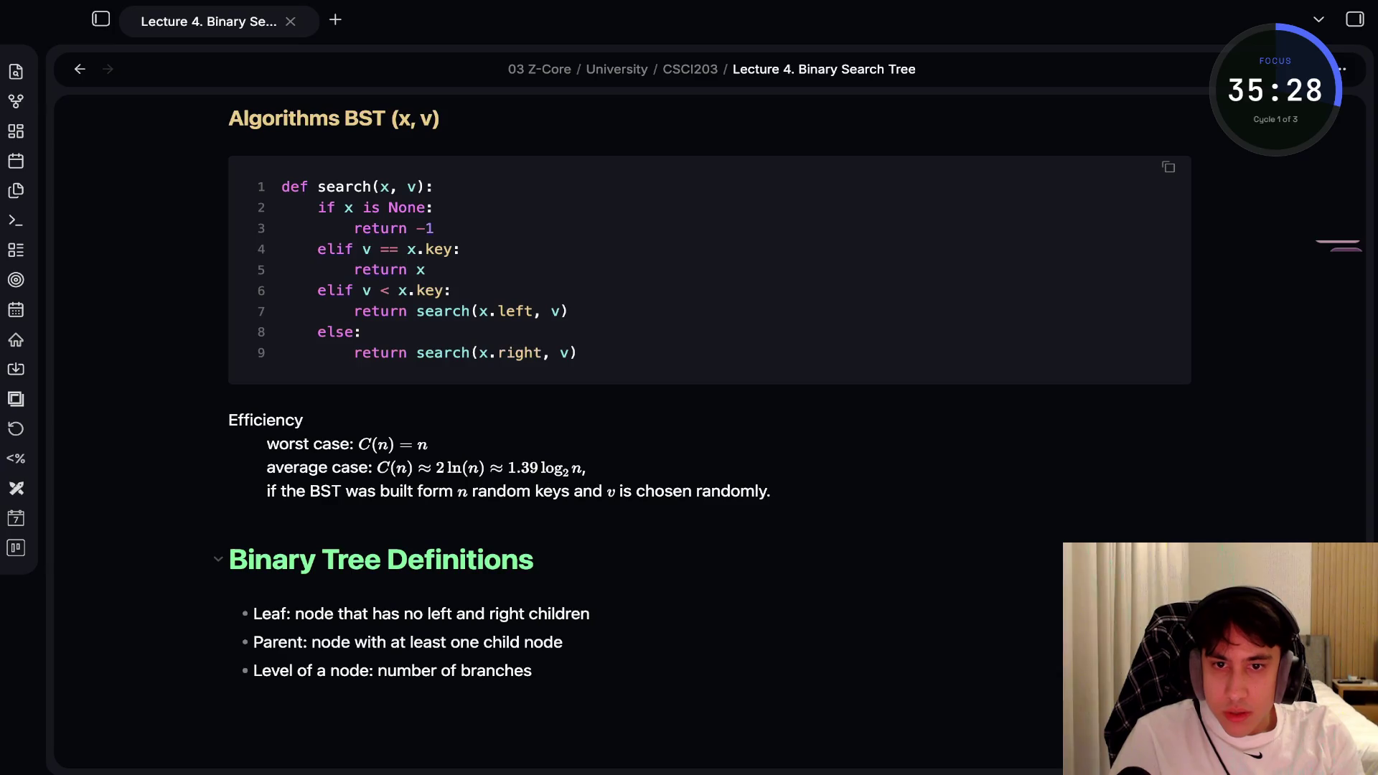
pyautogui.write('on the path form root to node')
pyautogui.press('Return')
pyautogui.write('Height of a binary tree: number of nodes to th')
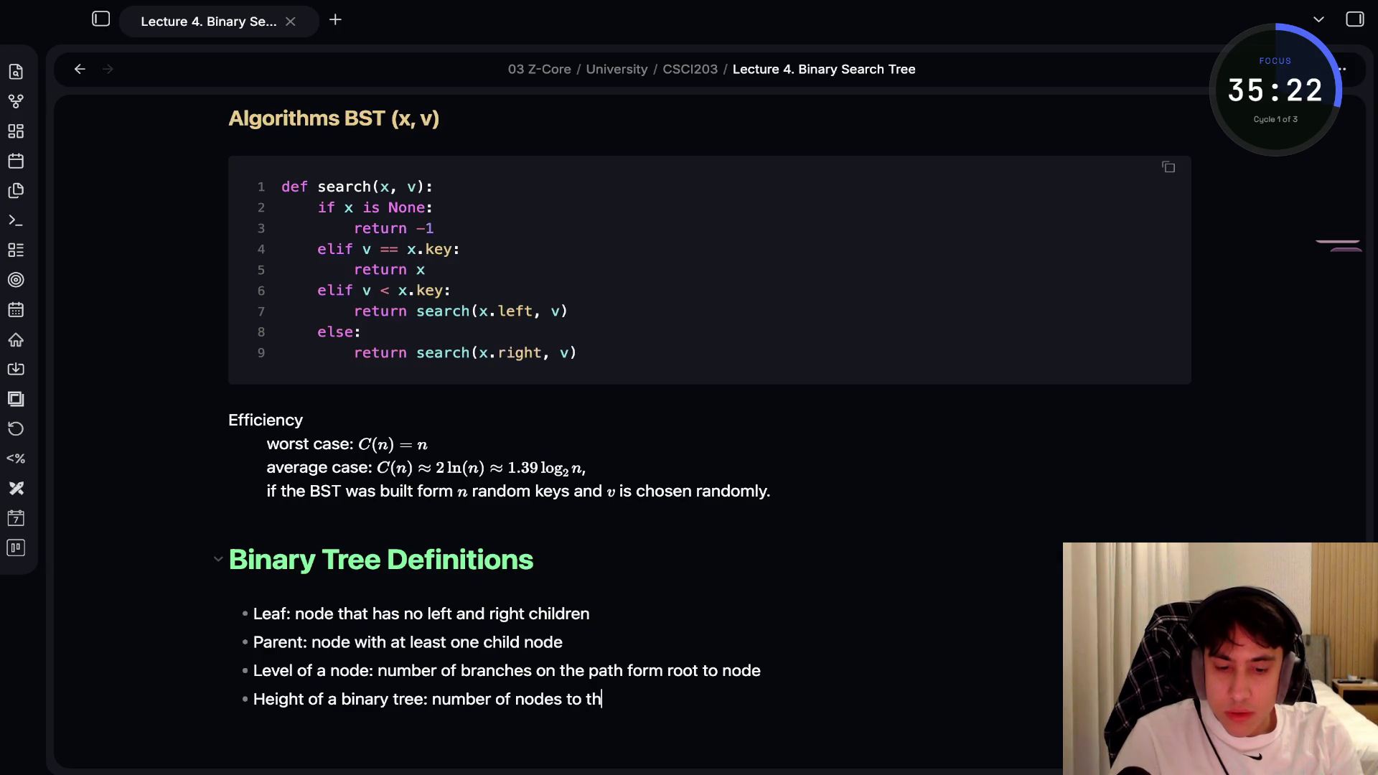
pyautogui.write('e longe')
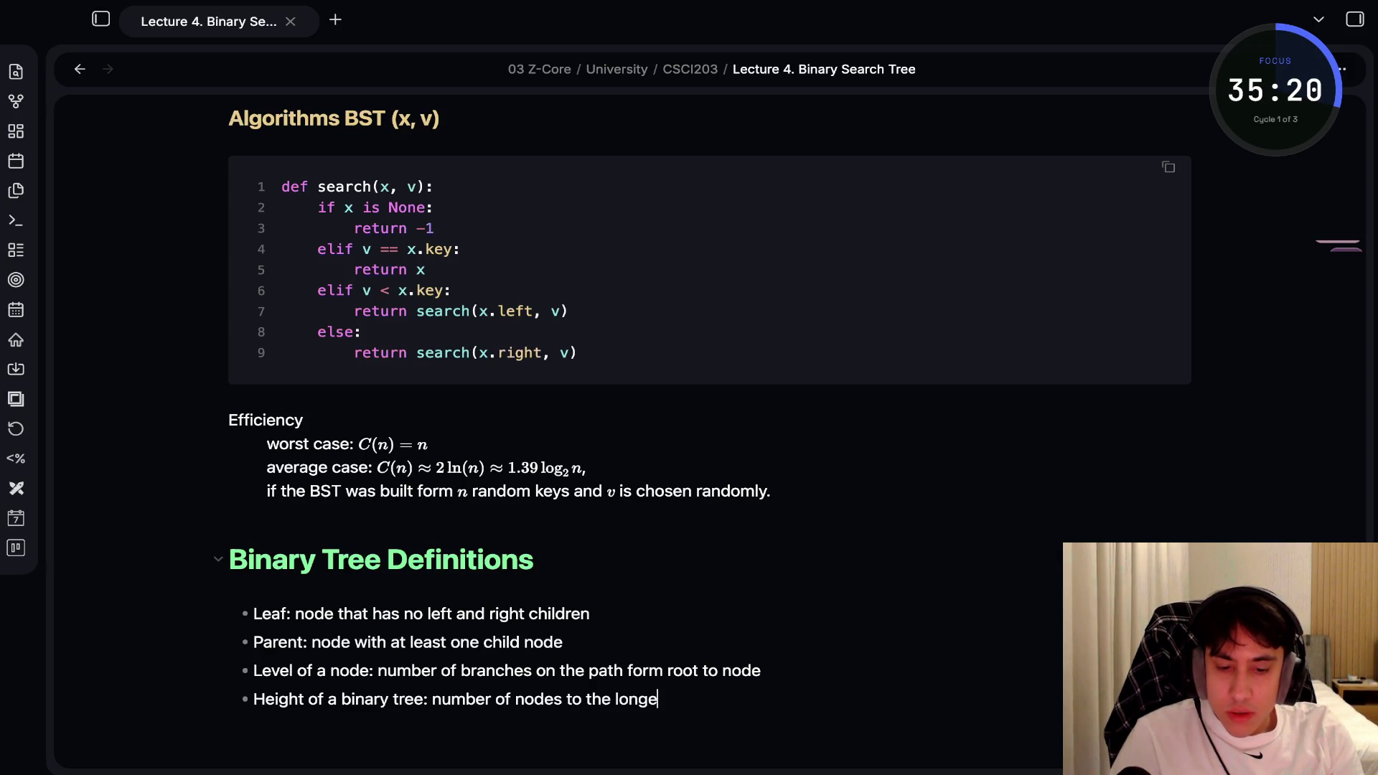
pyautogui.write('st path')
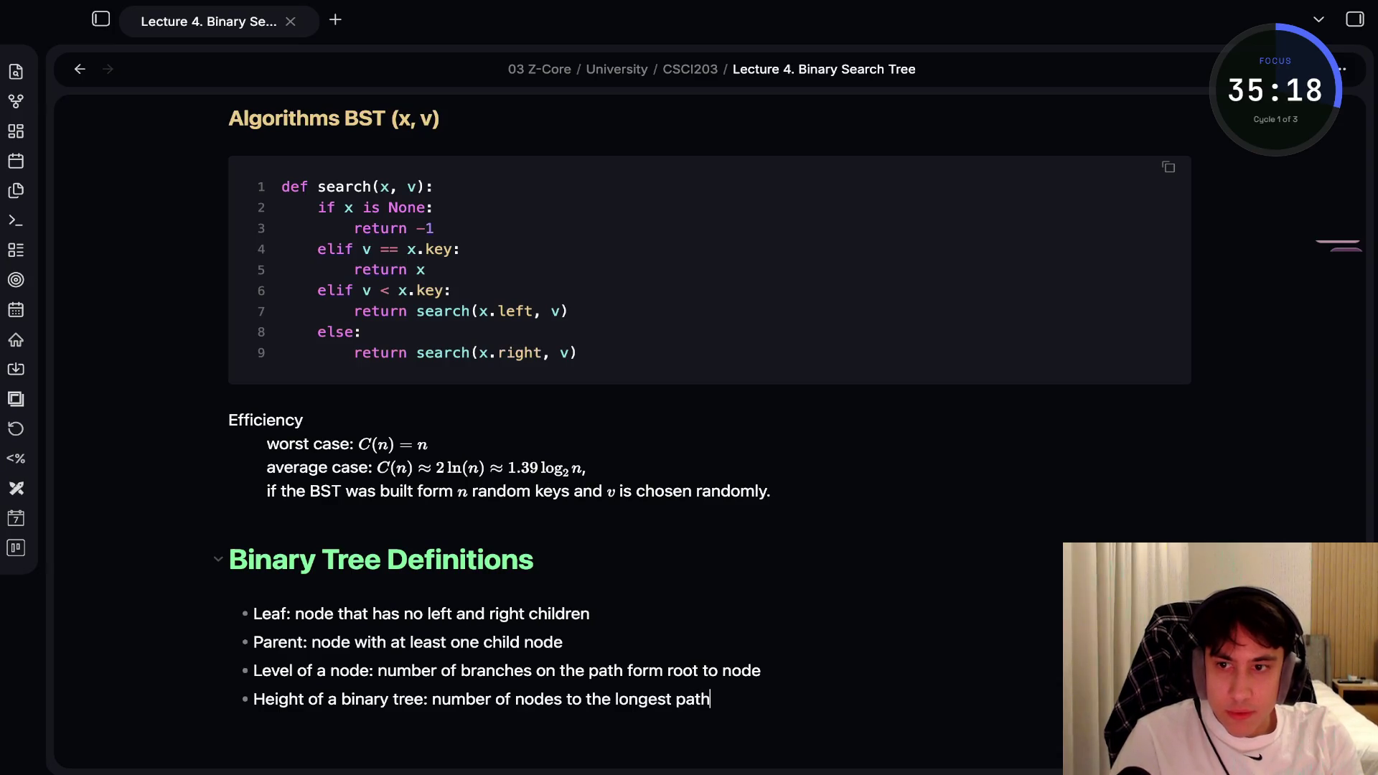
pyautogui.write(' from root o')
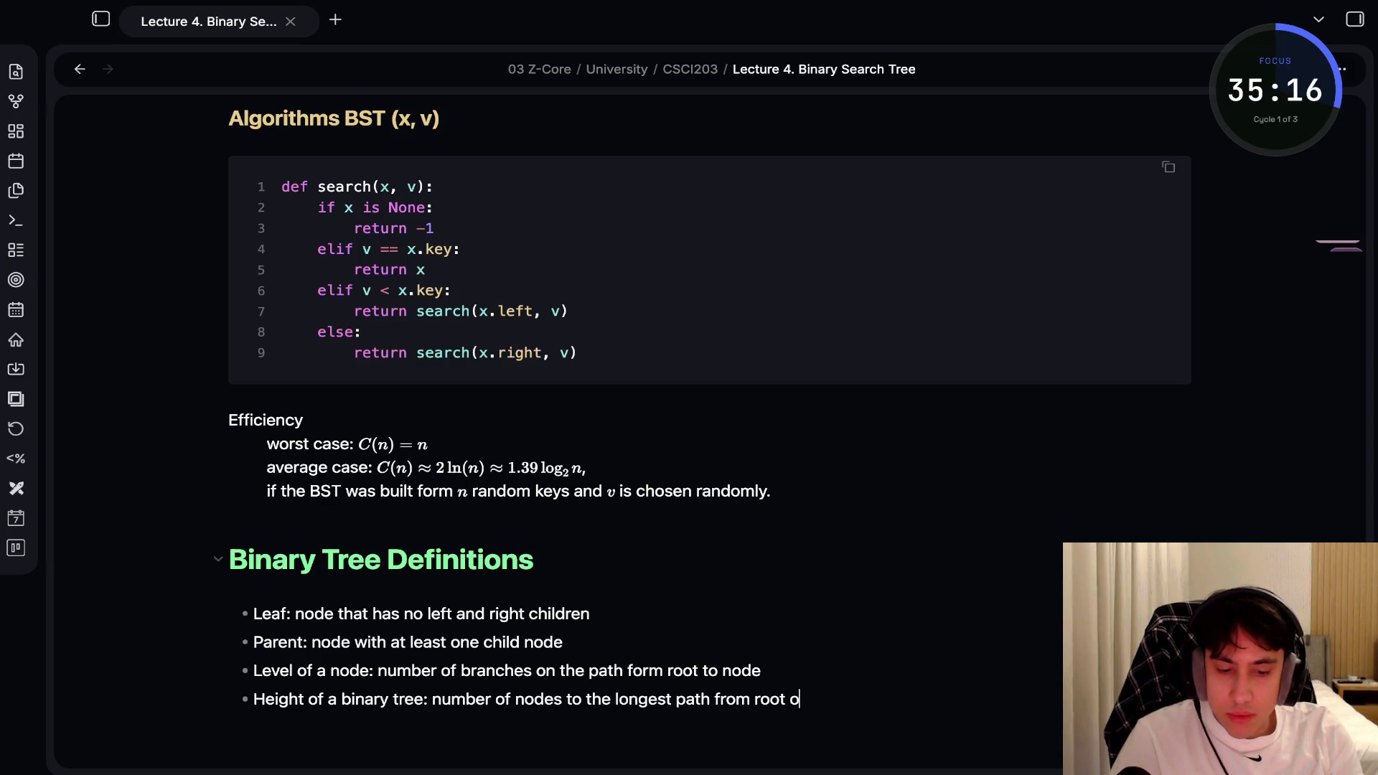
pyautogui.press('BackSpace')
pyautogui.write('to node')
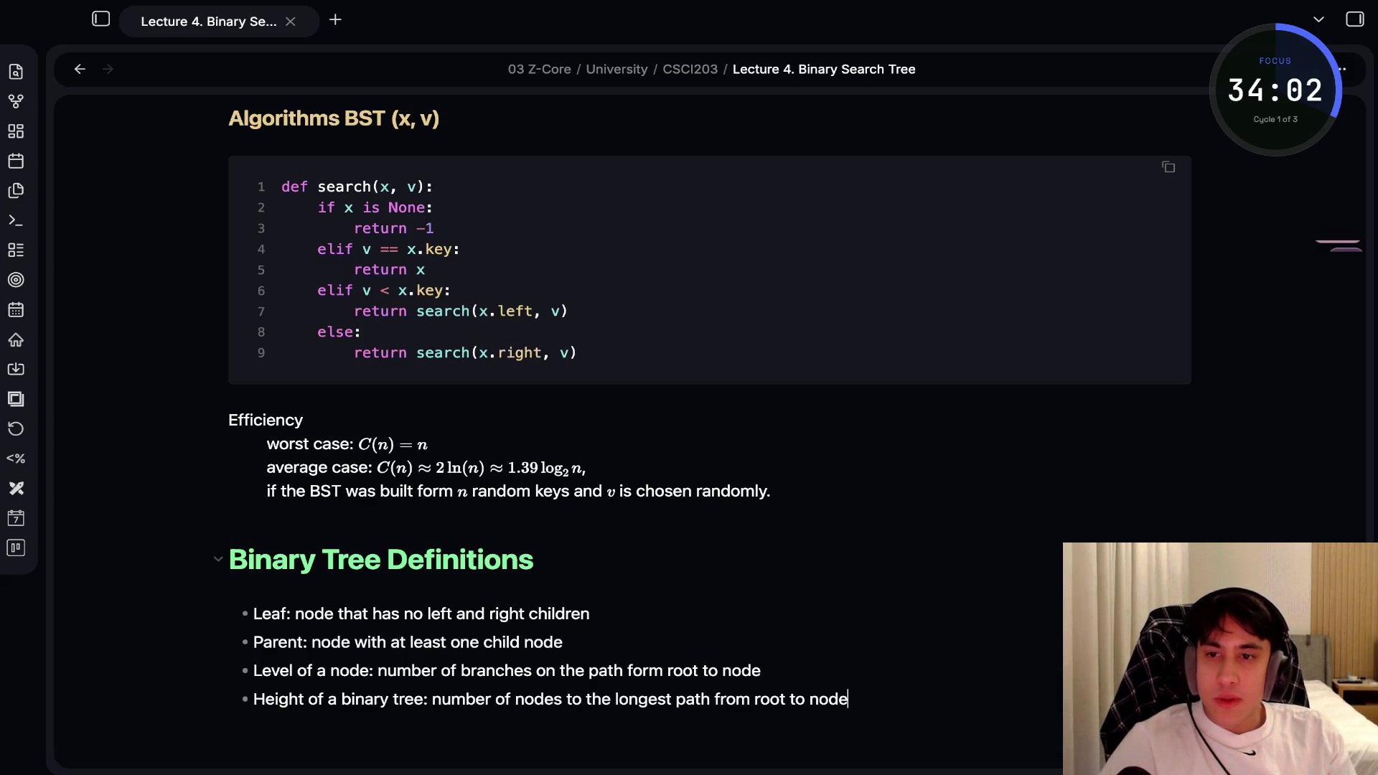
pyautogui.press('Return')
pyautogui.press('Return')
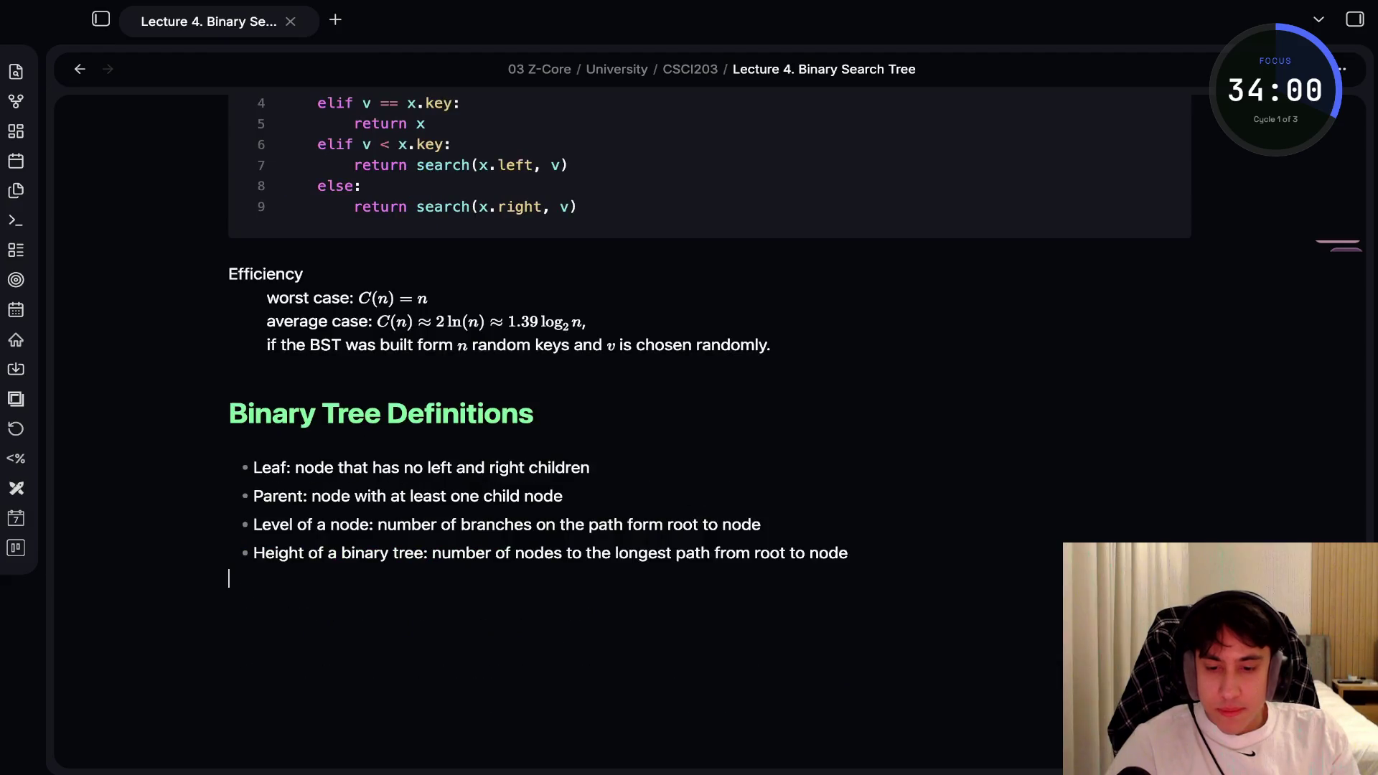
# Add the heading 'Binary Tree Traversal'
pyautogui.write('$$')
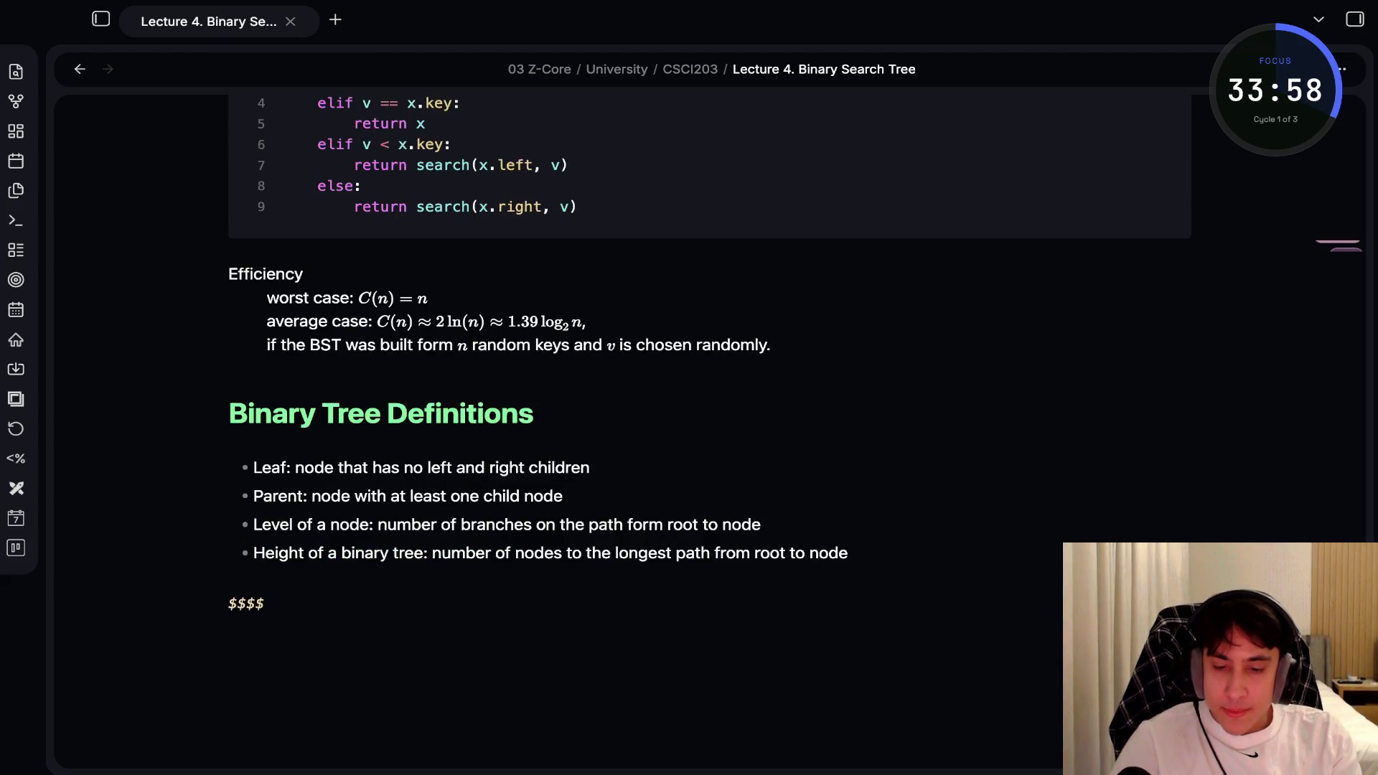
pyautogui.hotkey('ctrl', 'z')
pyautogui.write('##')
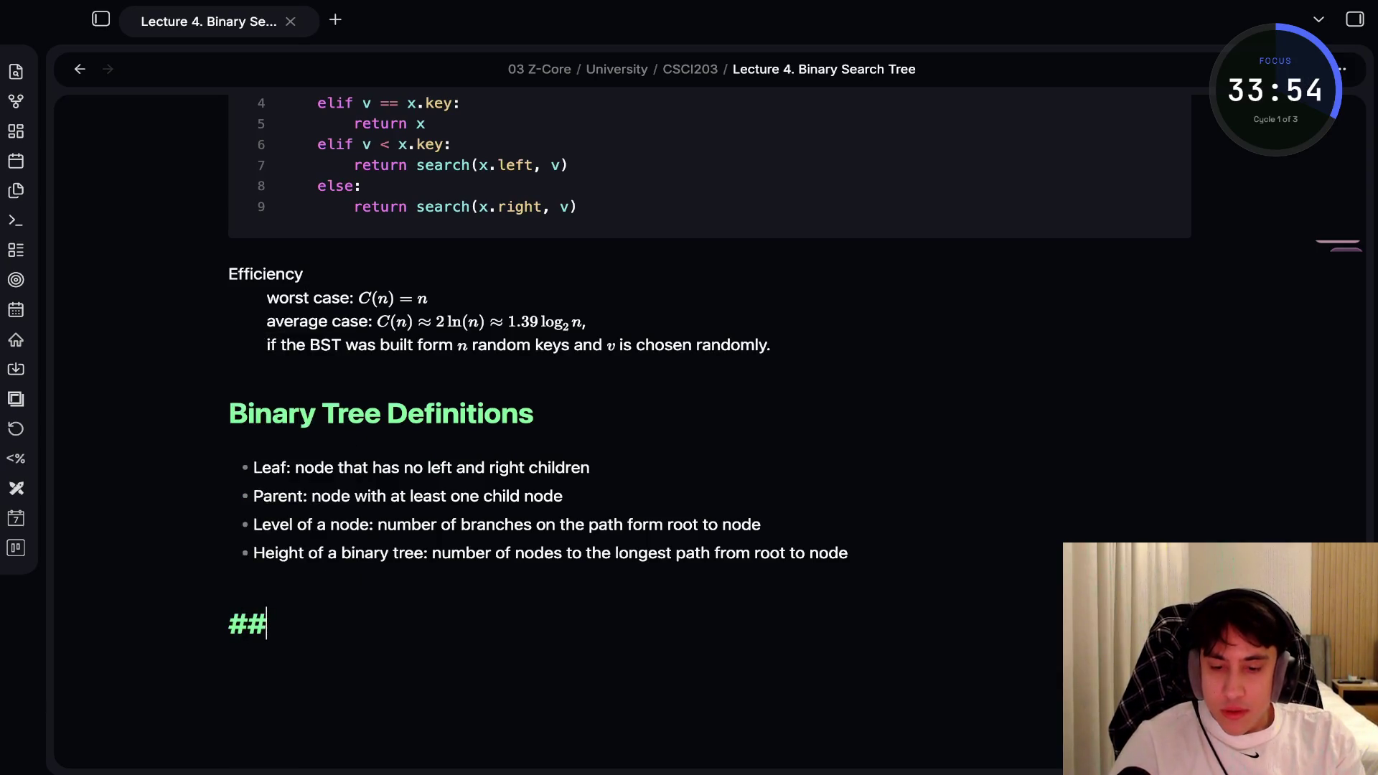
pyautogui.write(' Binary Tr')
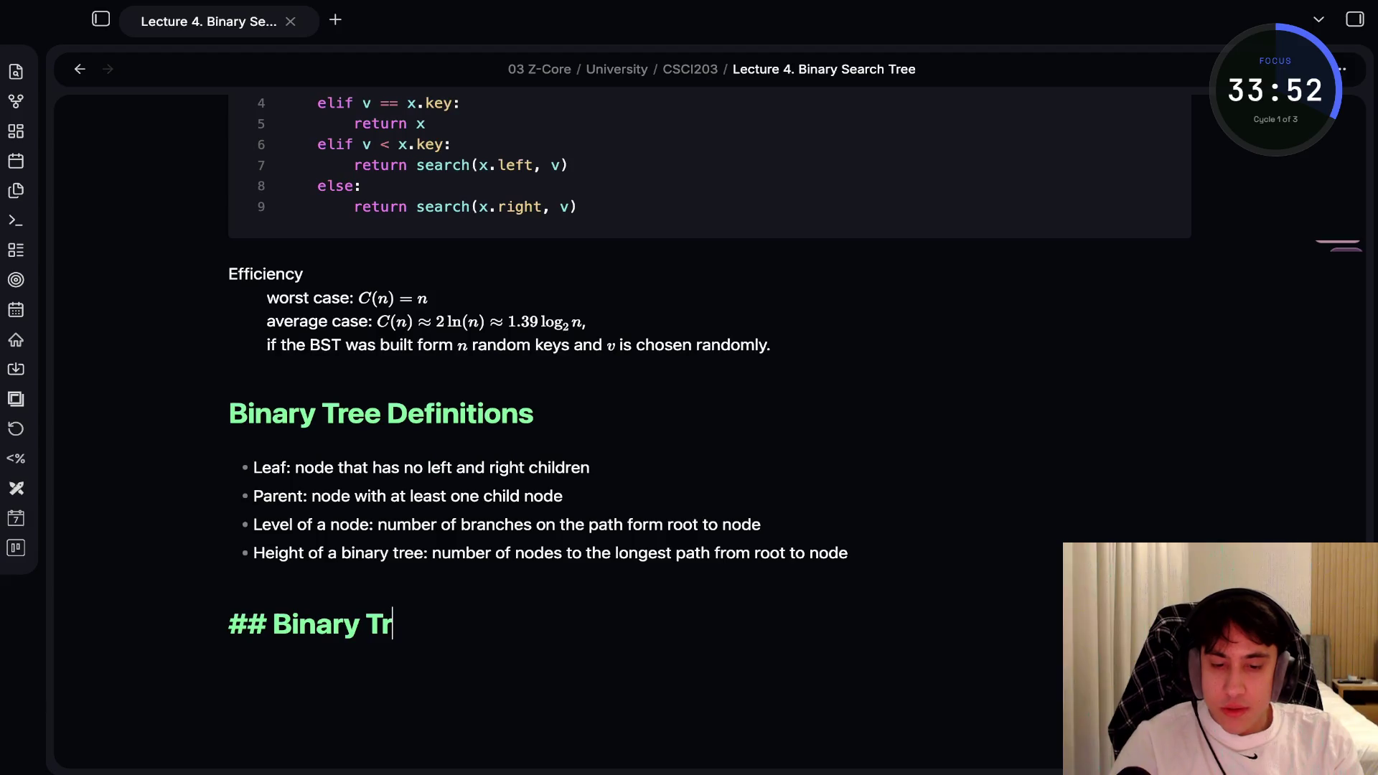
pyautogui.write('ee Travers')
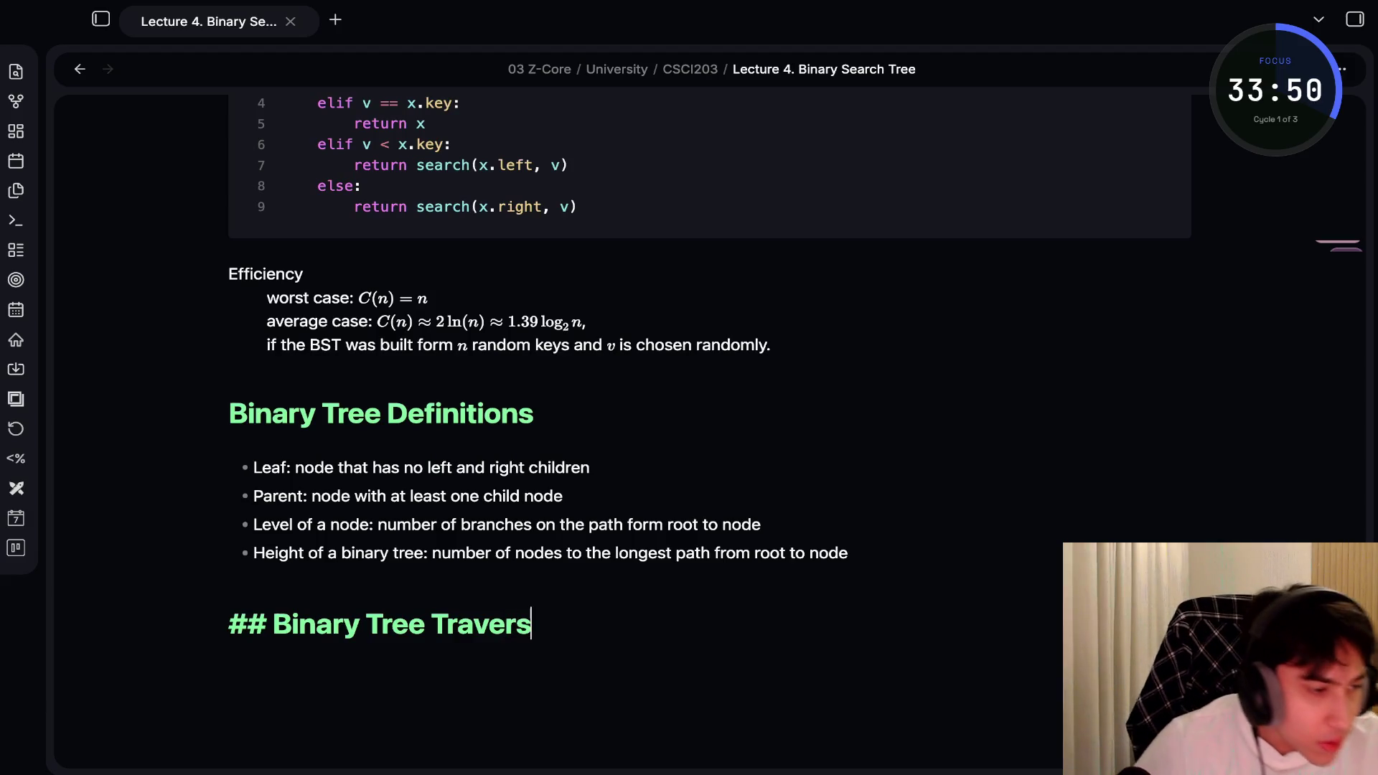
pyautogui.write('al')
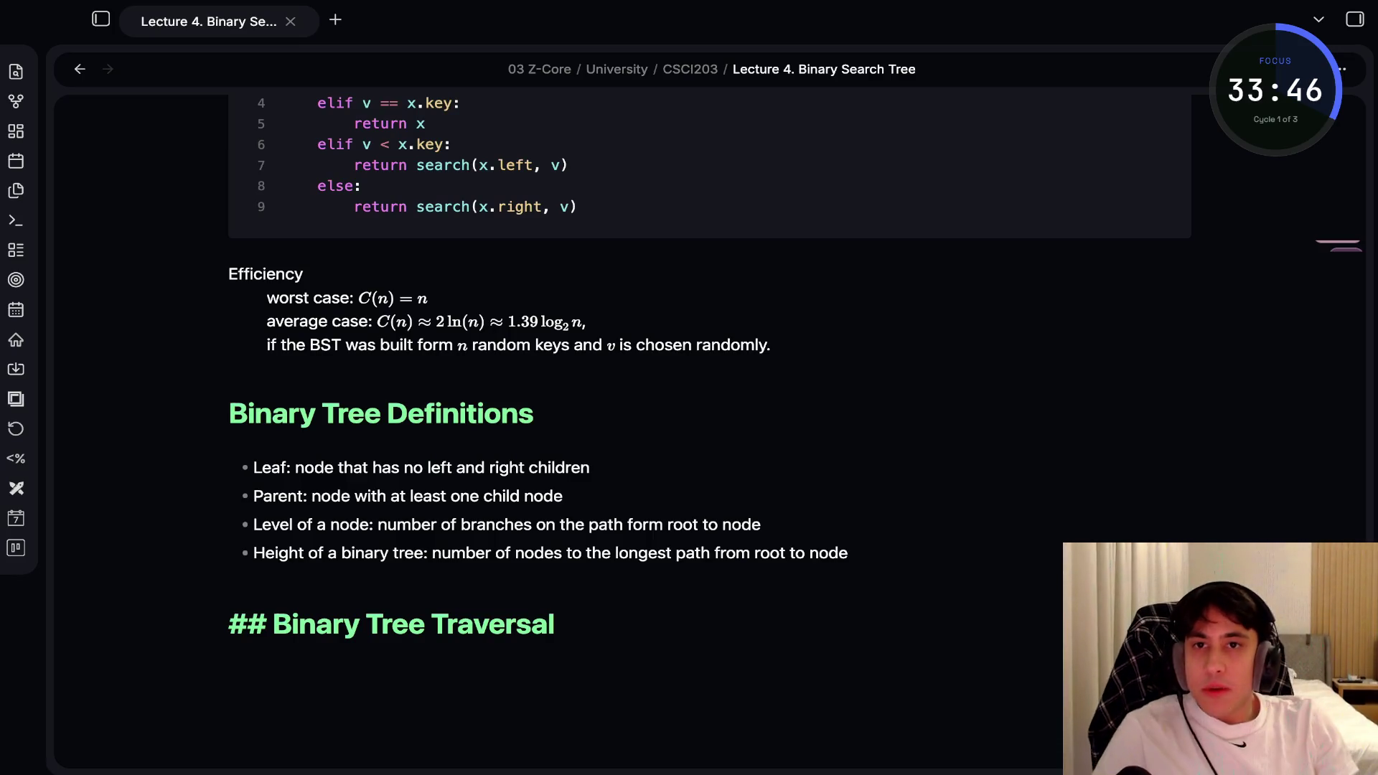
pyautogui.press('Return')
pyautogui.press('Return')
# Add the bullet 'Must start with the root, then' with sub-points 'Visit the node first of' and 'Visit the subtree first'
pyautogui.write('-')
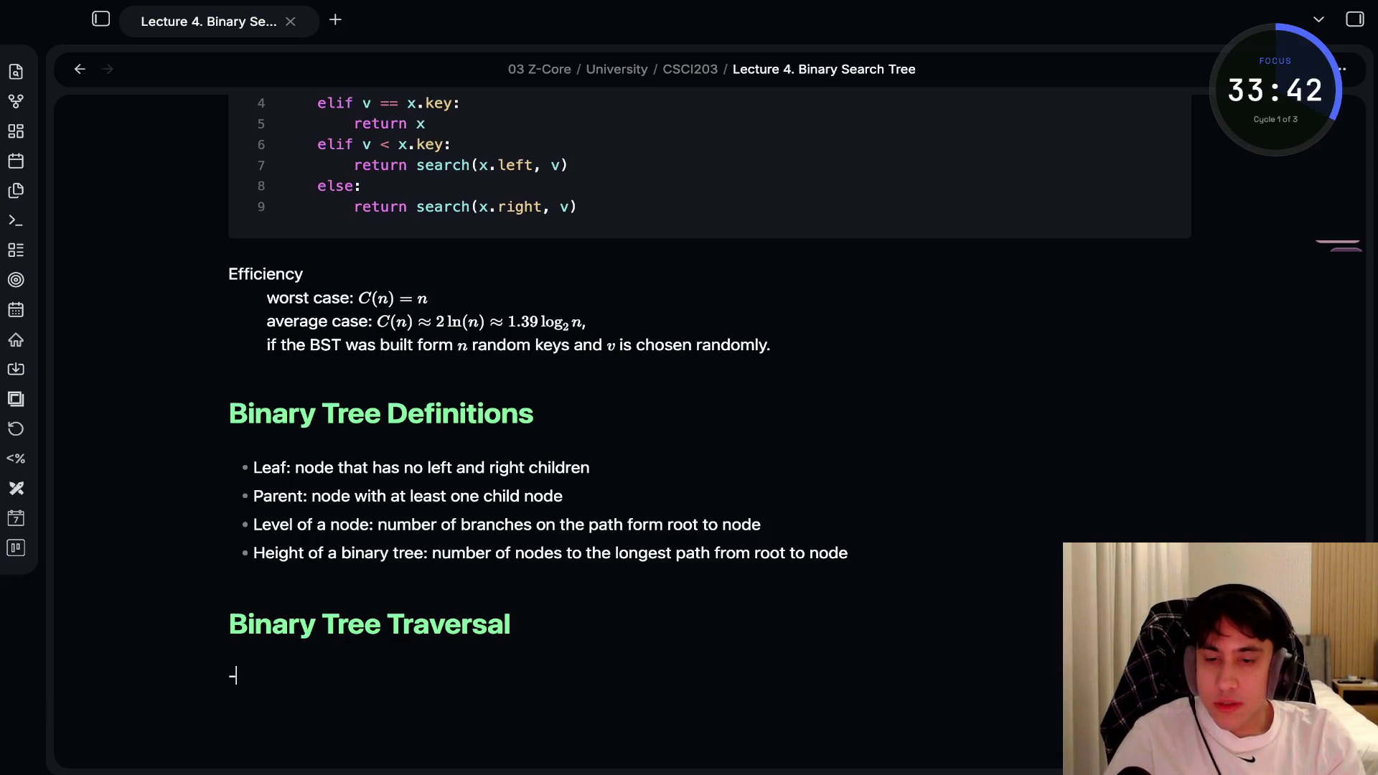
pyautogui.write(' Must st')
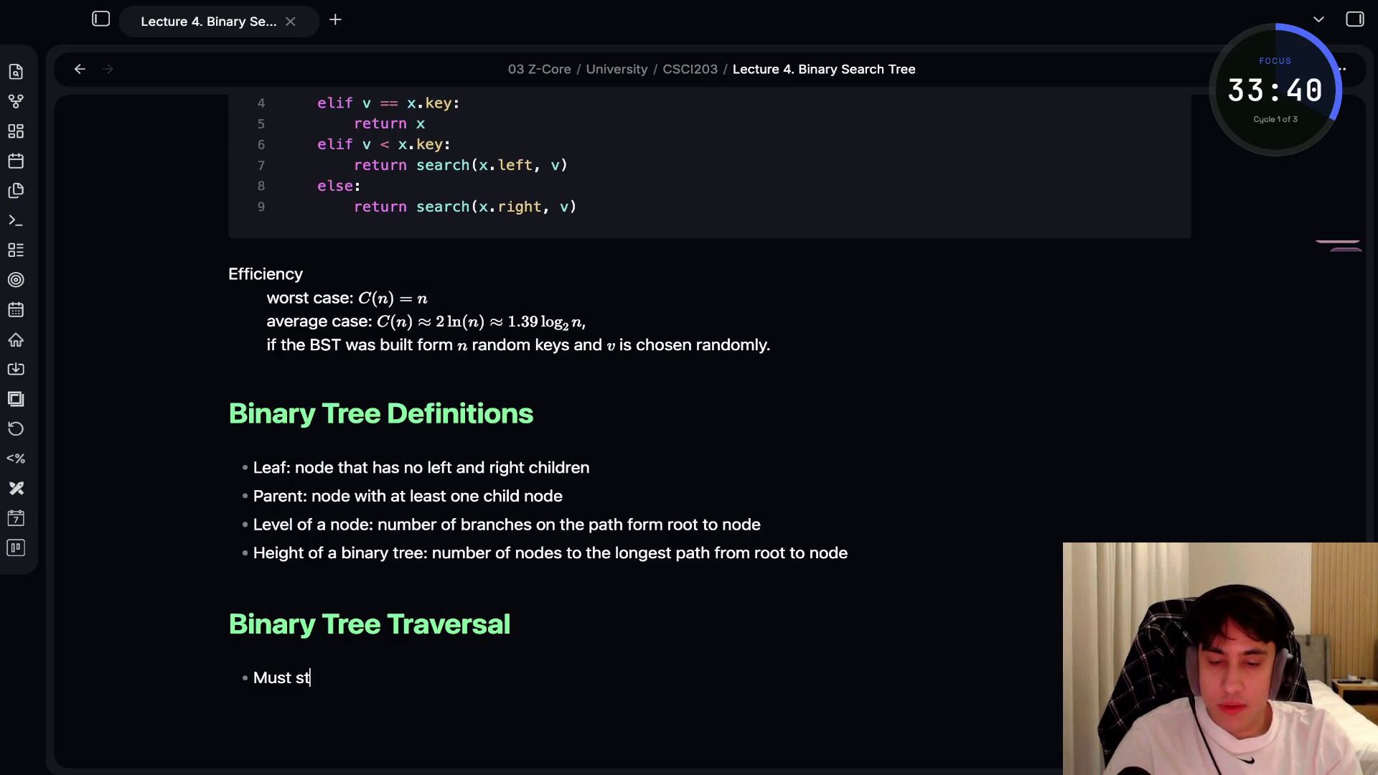
pyautogui.write('art with the')
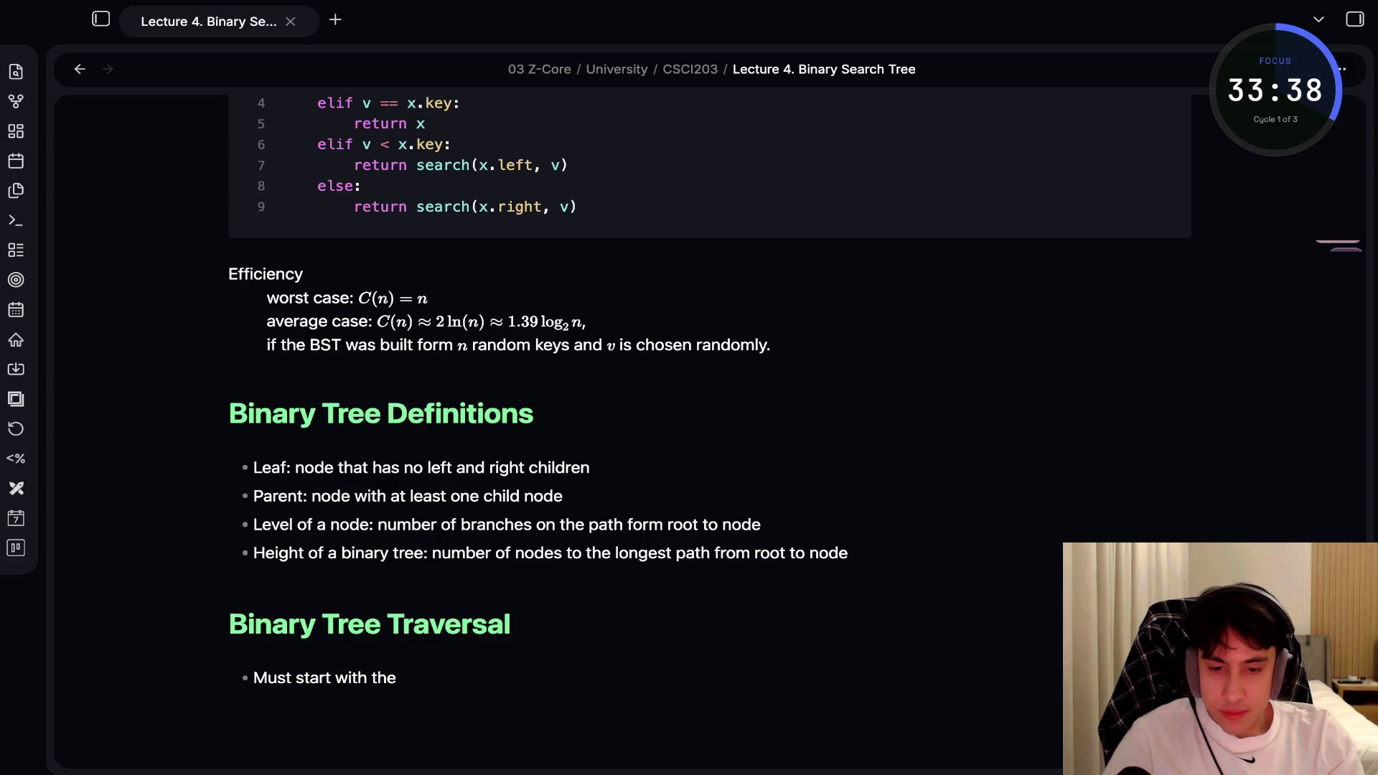
pyautogui.write(' root')
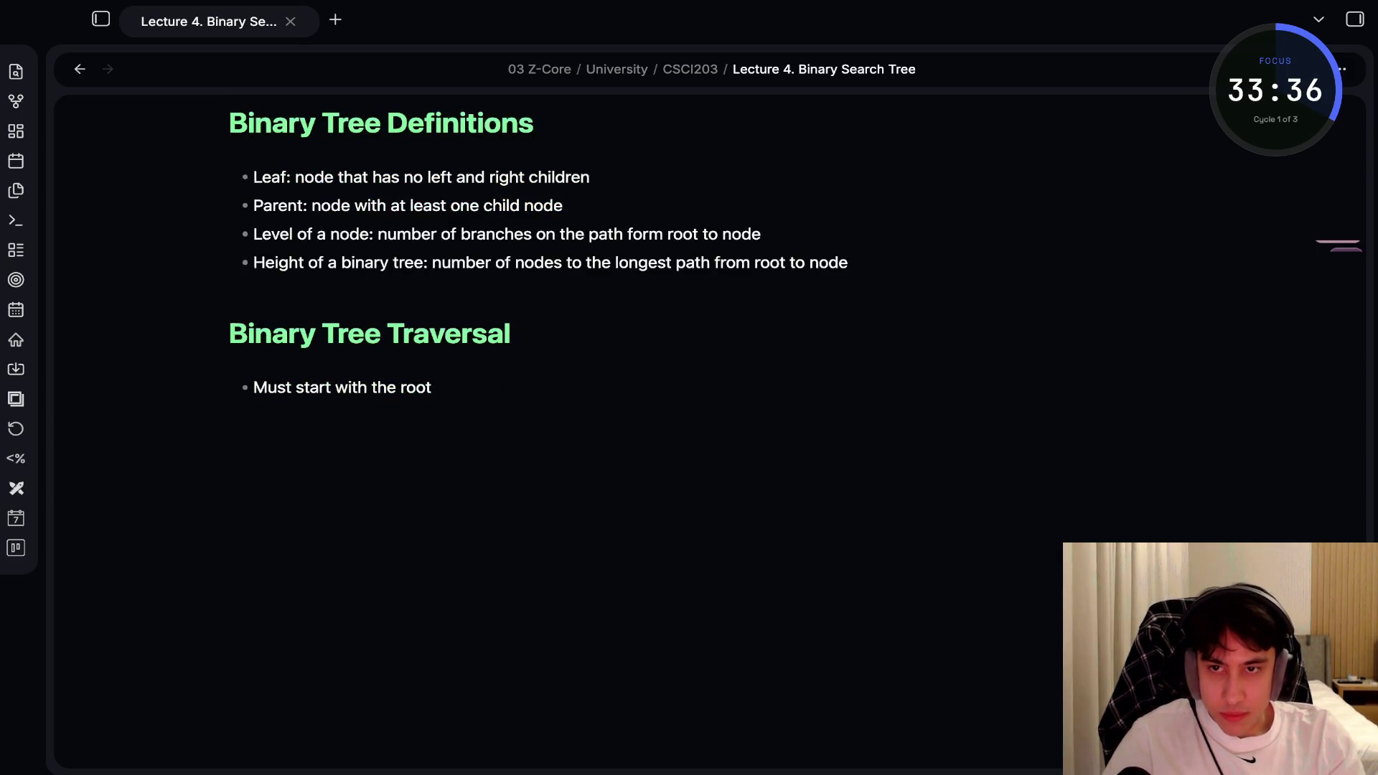
pyautogui.write(', then')
pyautogui.press('Return')
pyautogui.press('Tab')
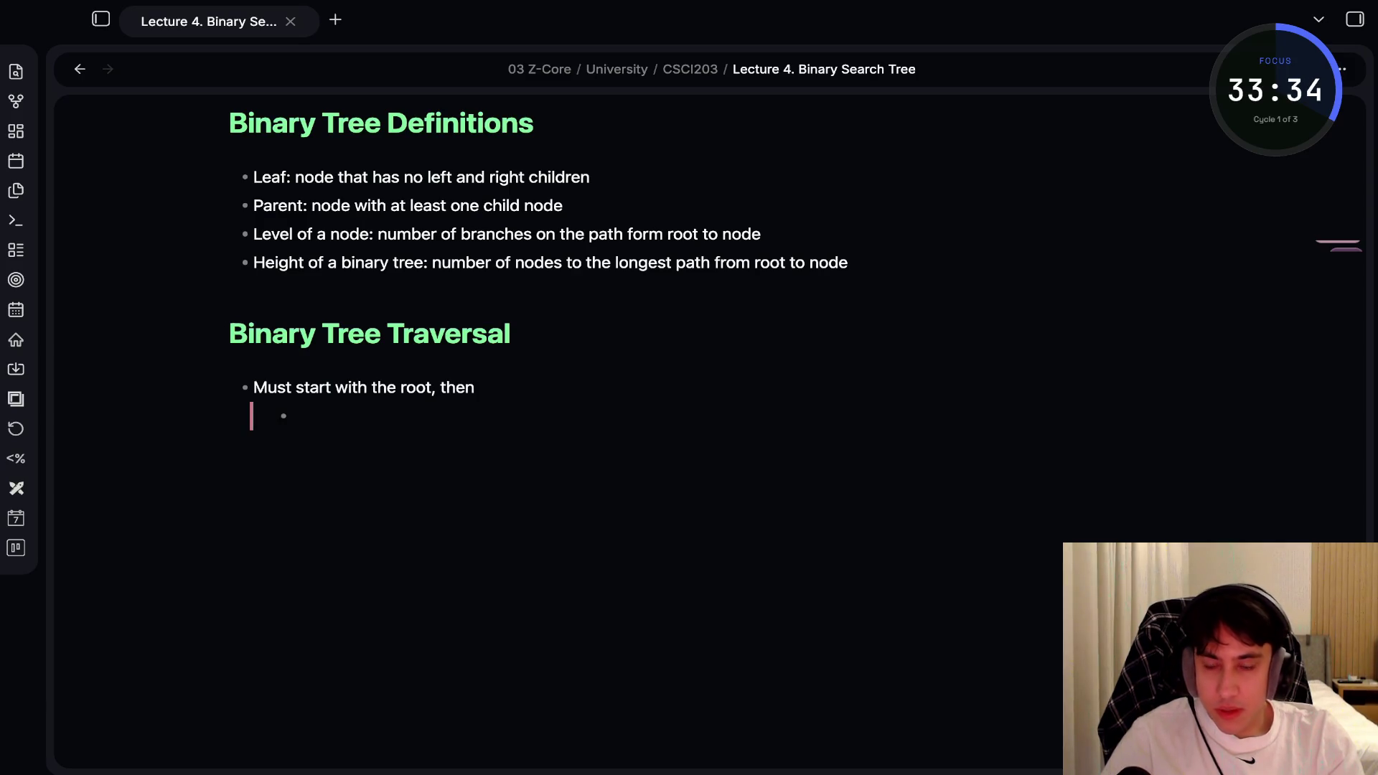
pyautogui.write('Visit')
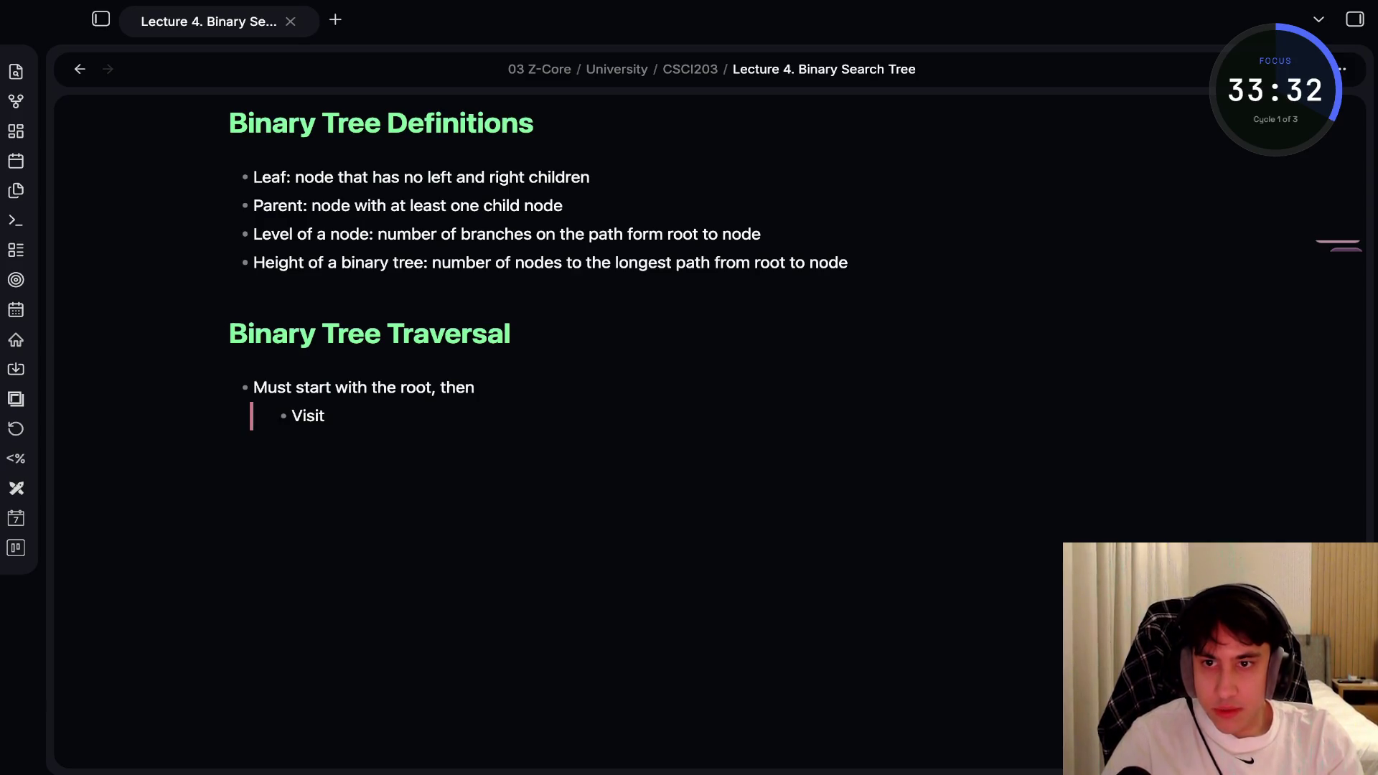
pyautogui.write(' the node first of')
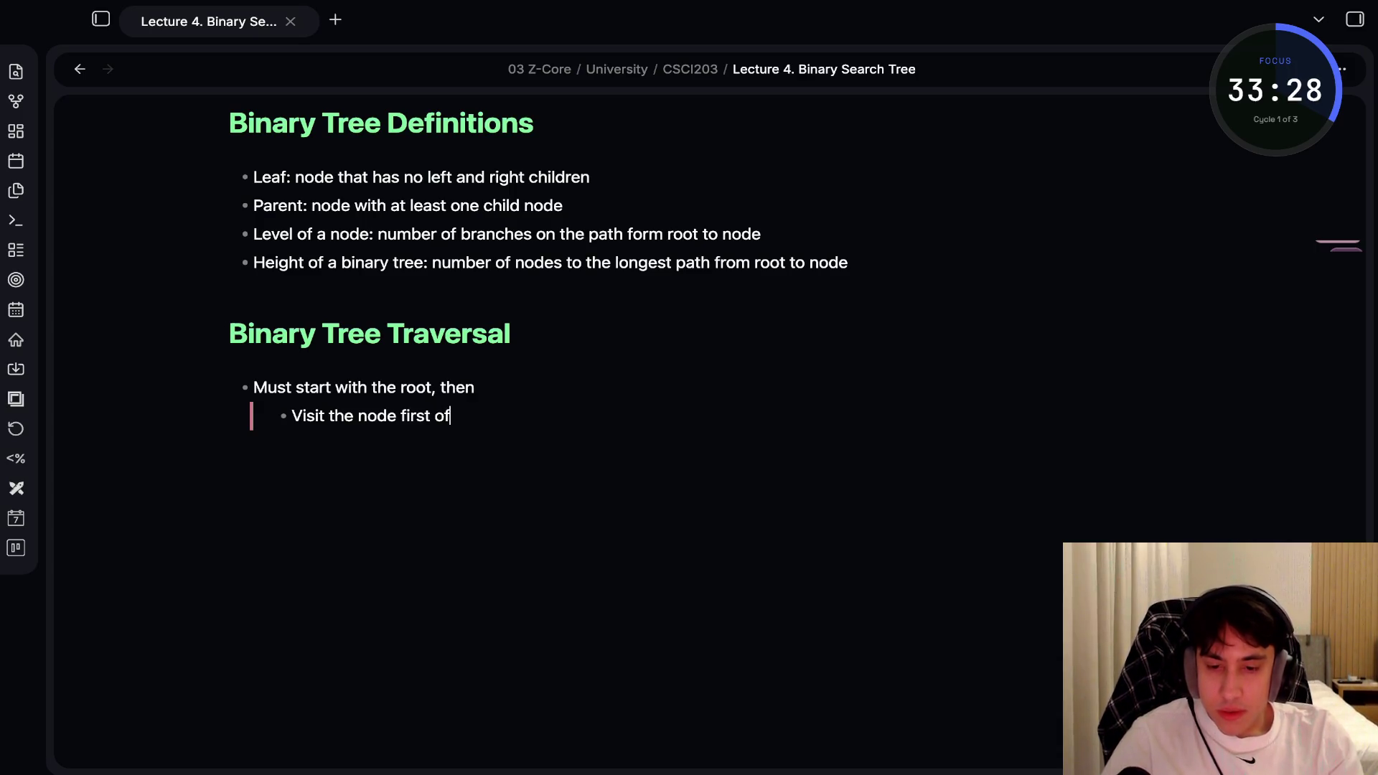
pyautogui.press('Return')
pyautogui.write('Visit the ')
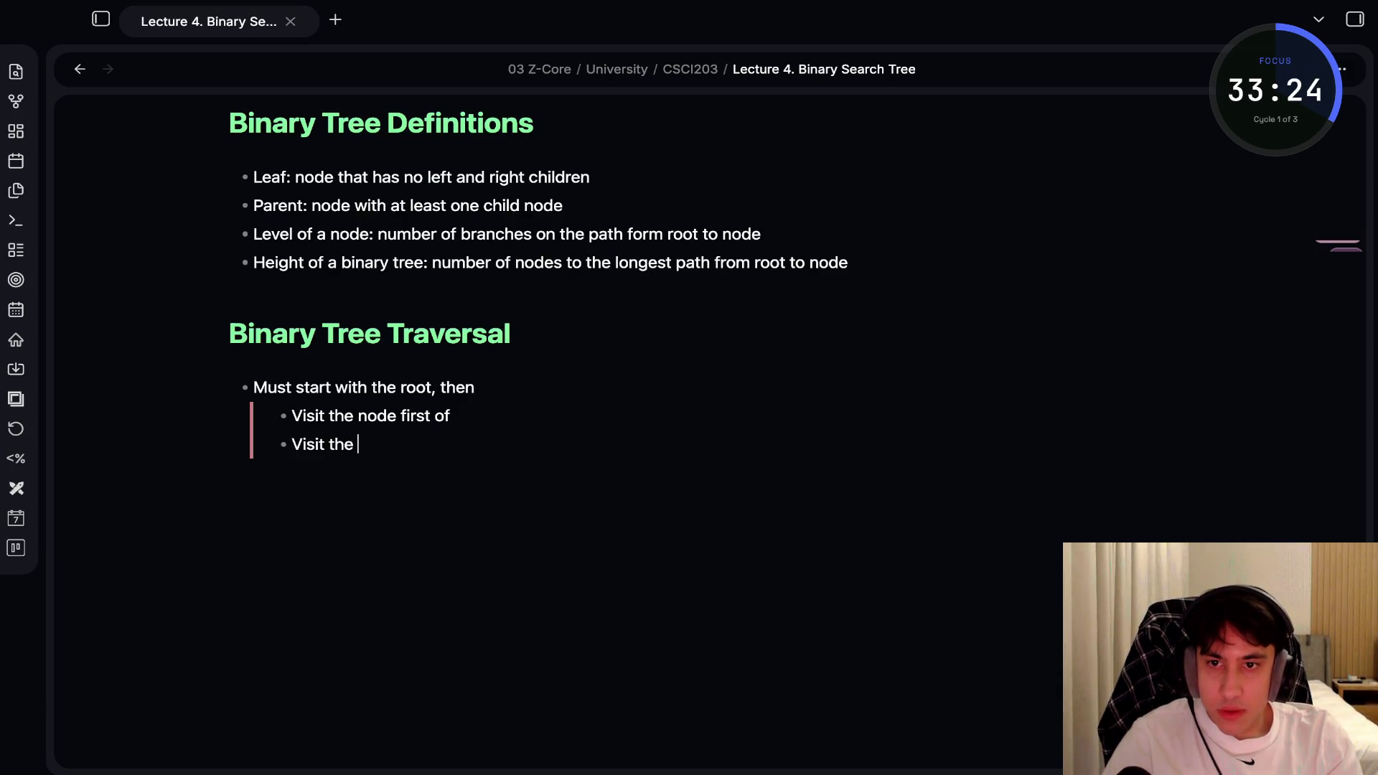
pyautogui.write('subtree first')
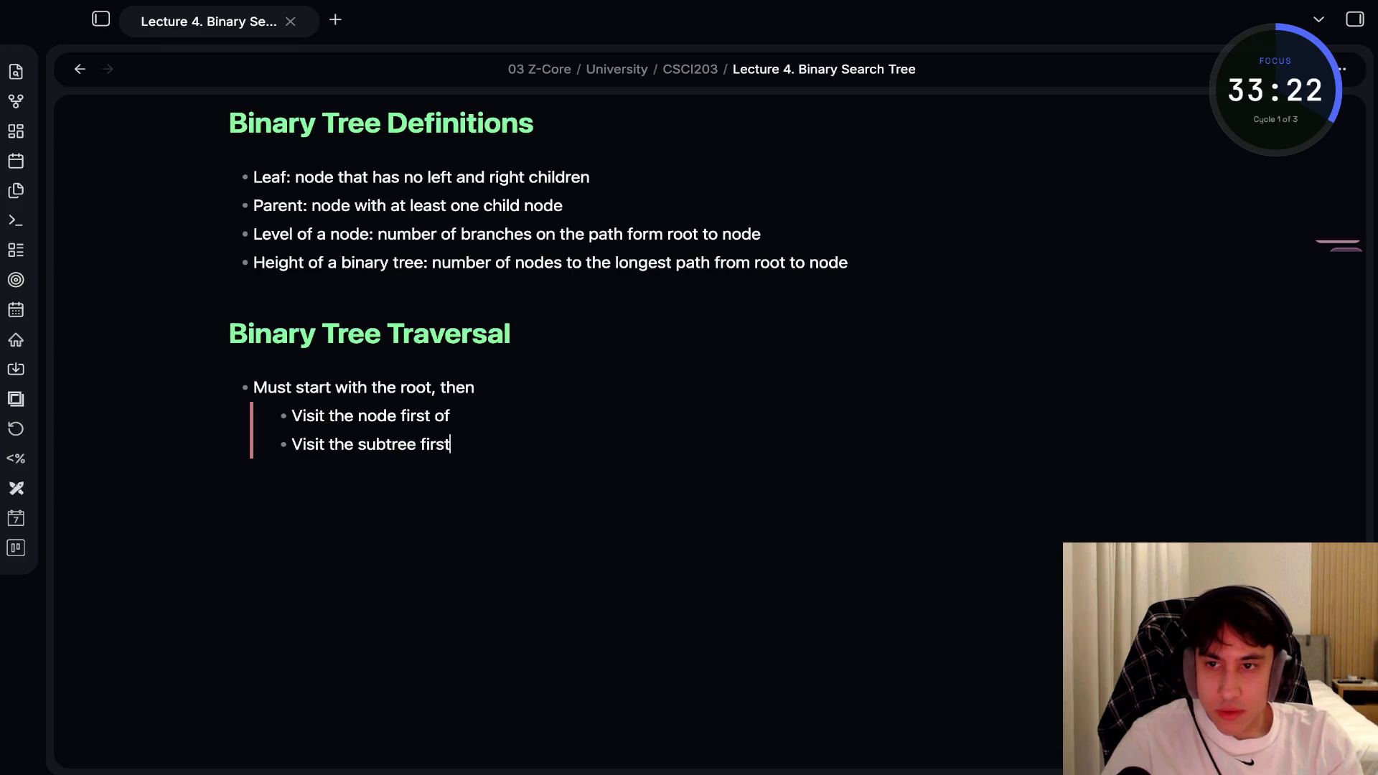
# Add a top-level bullet 'Three different traversals'
pyautogui.press('Return')
pyautogui.press('Return')
pyautogui.write('- ')
pyautogui.write('Thr')
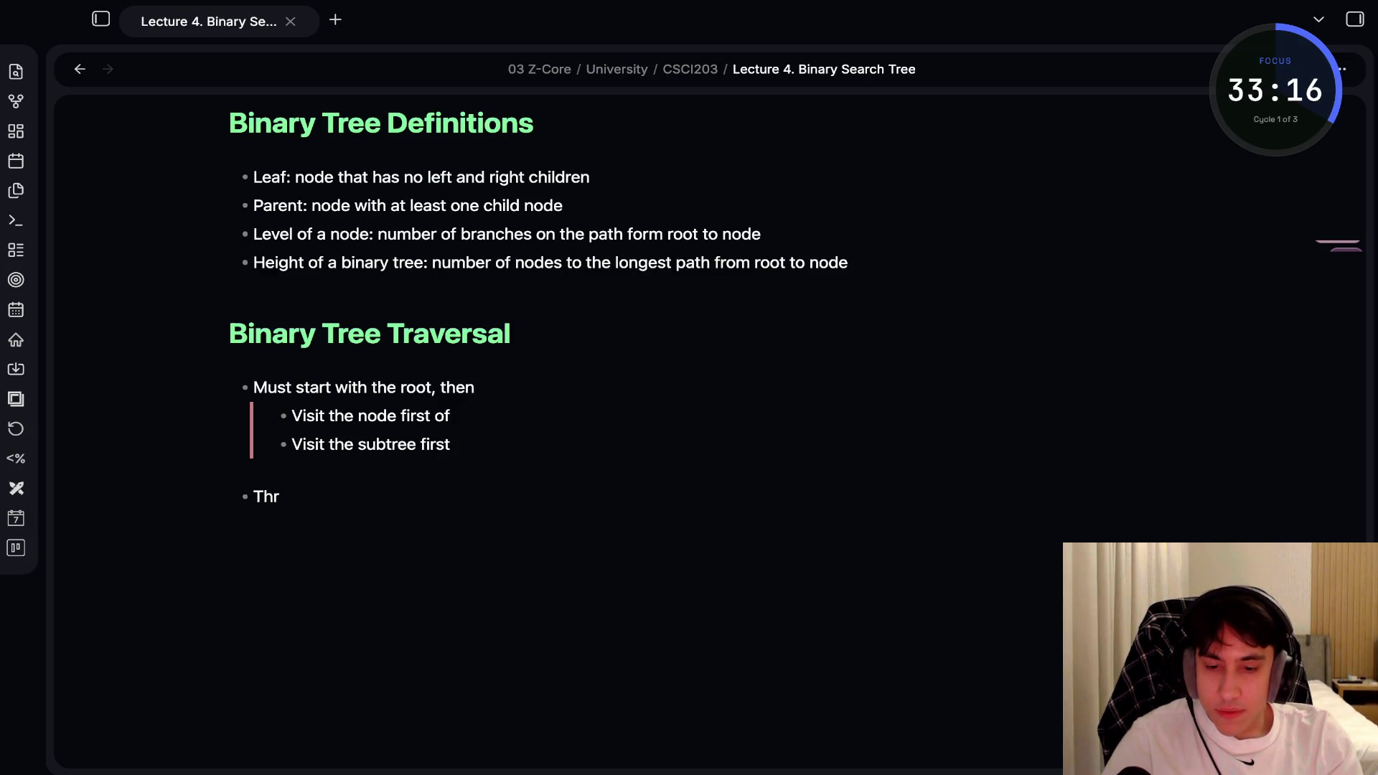
pyautogui.write('ee different')
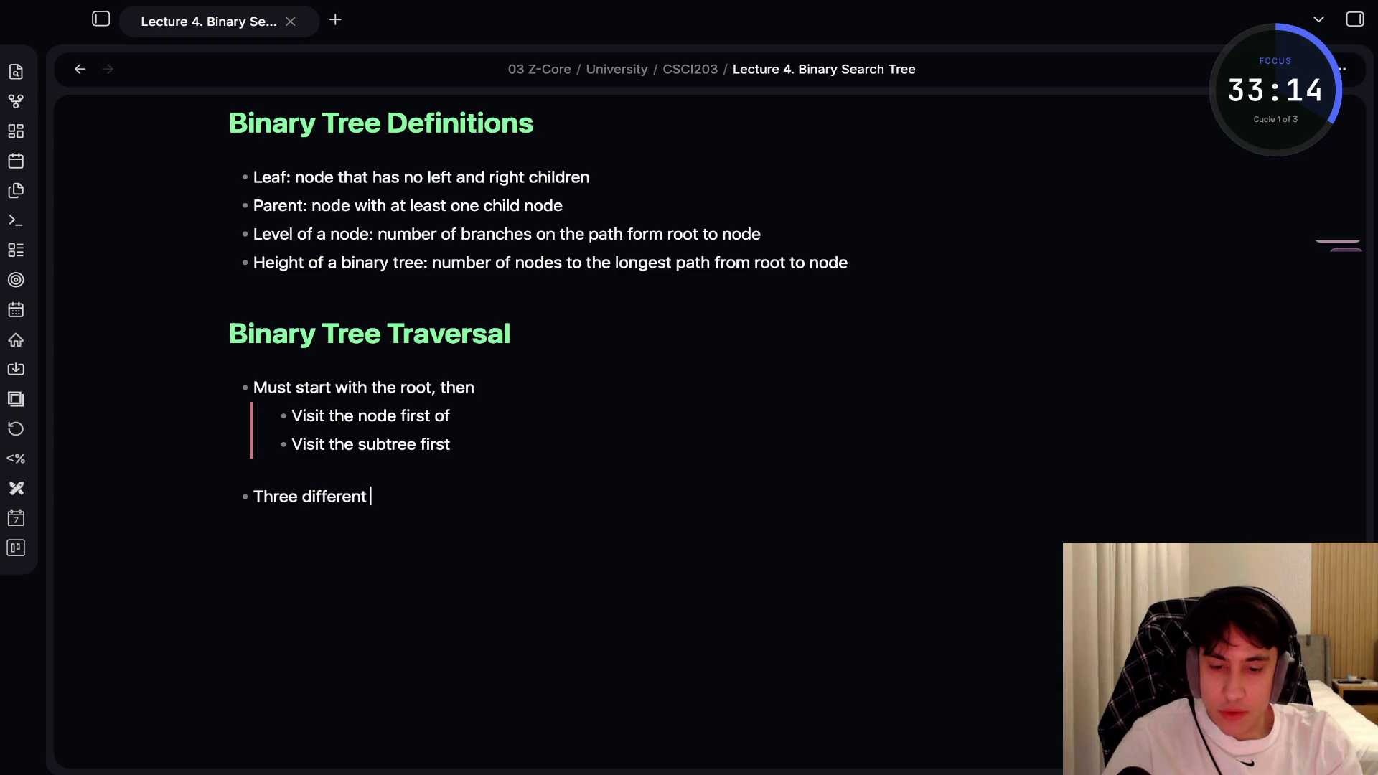
pyautogui.write('traversa')
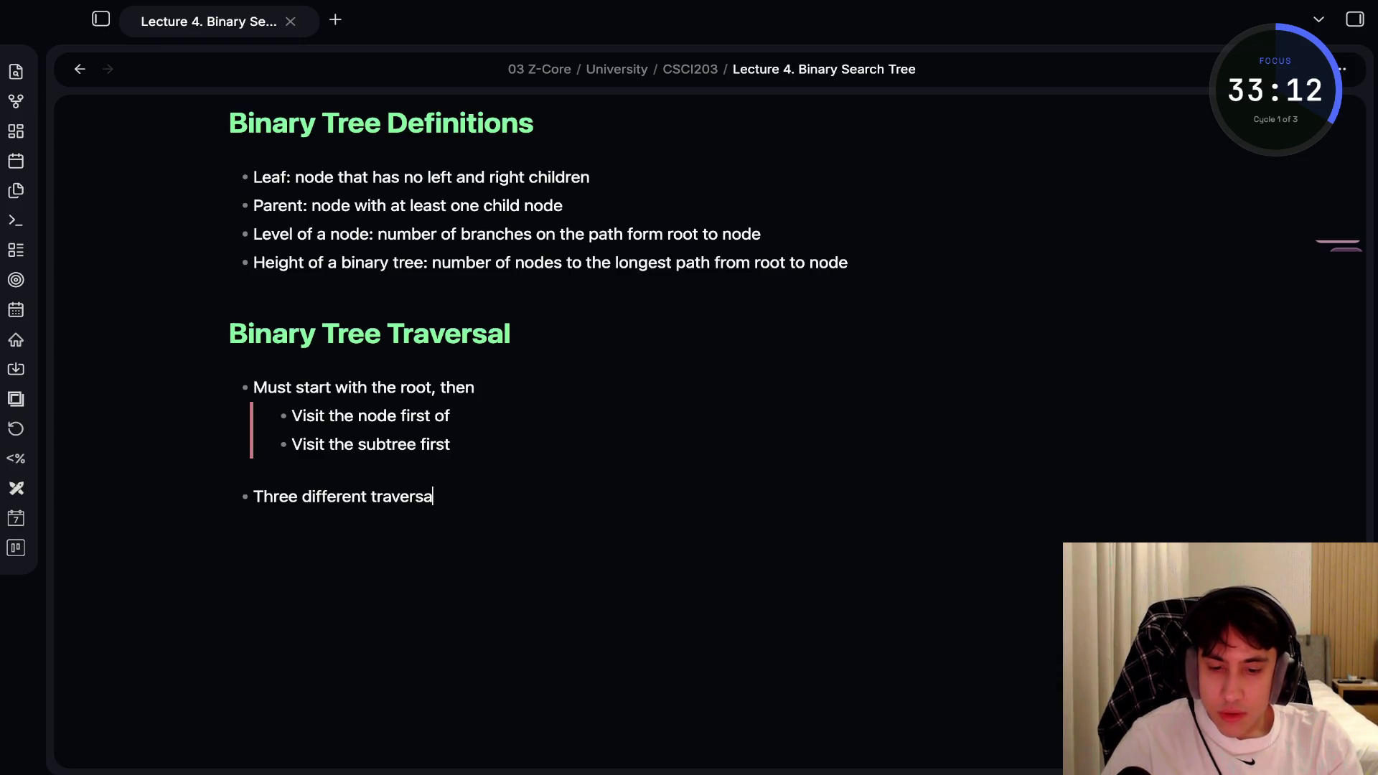
pyautogui.write('ls')
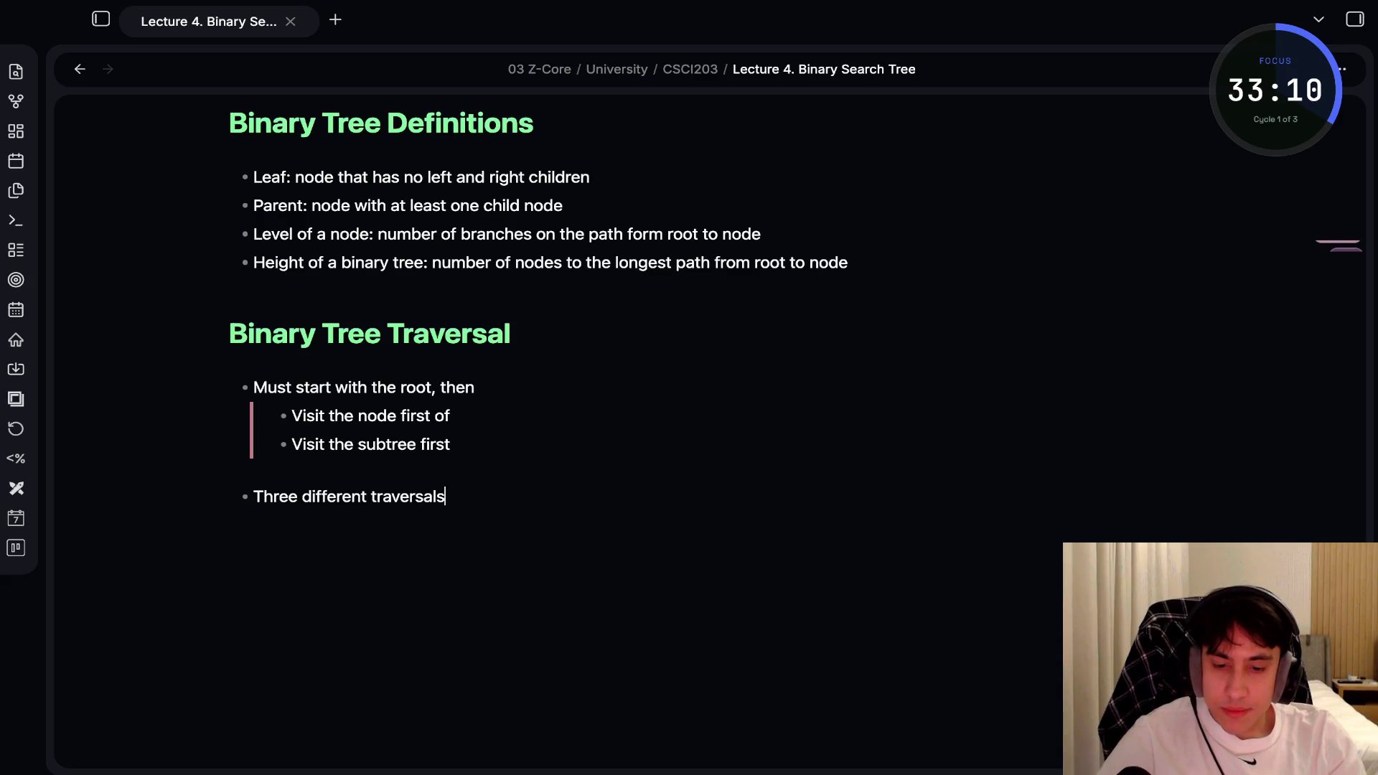
pyautogui.doubleClick(407, 497)
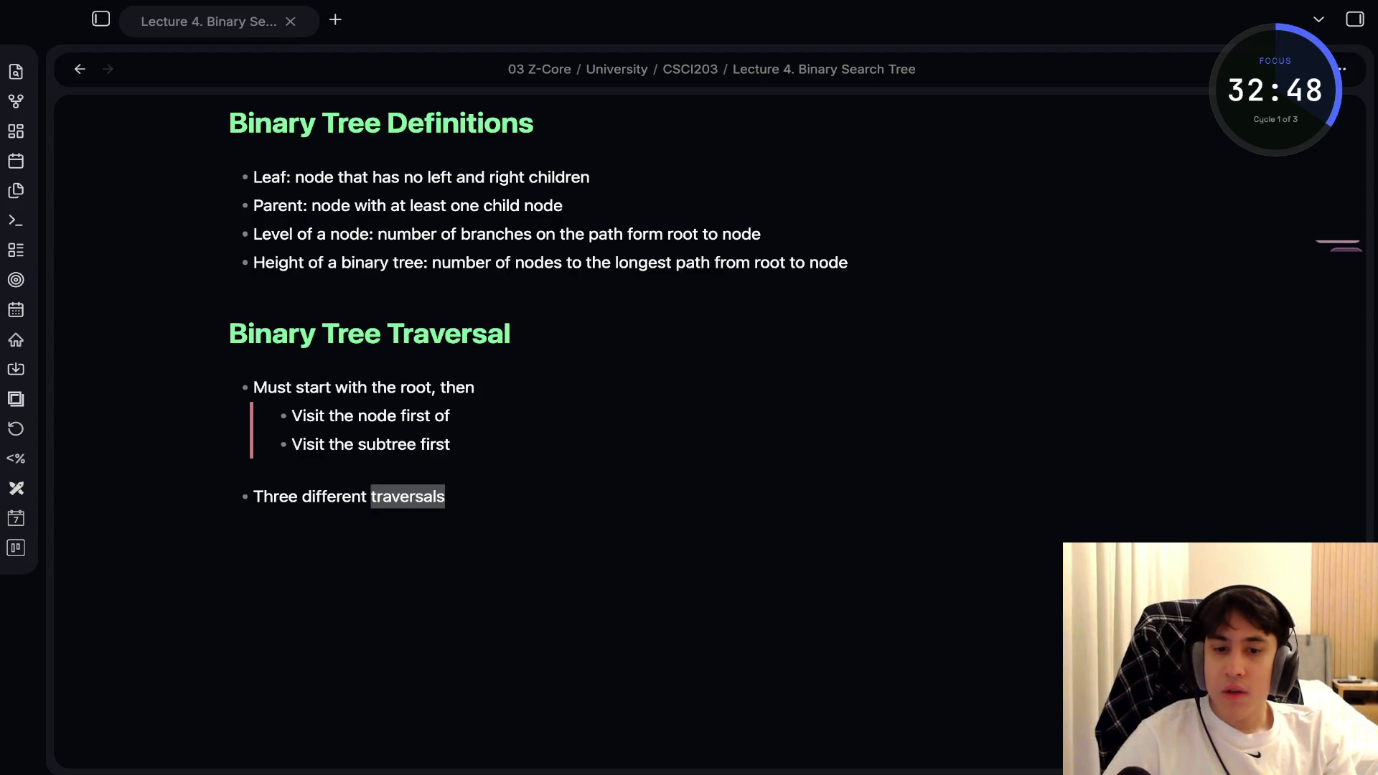
pyautogui.click(445, 496)
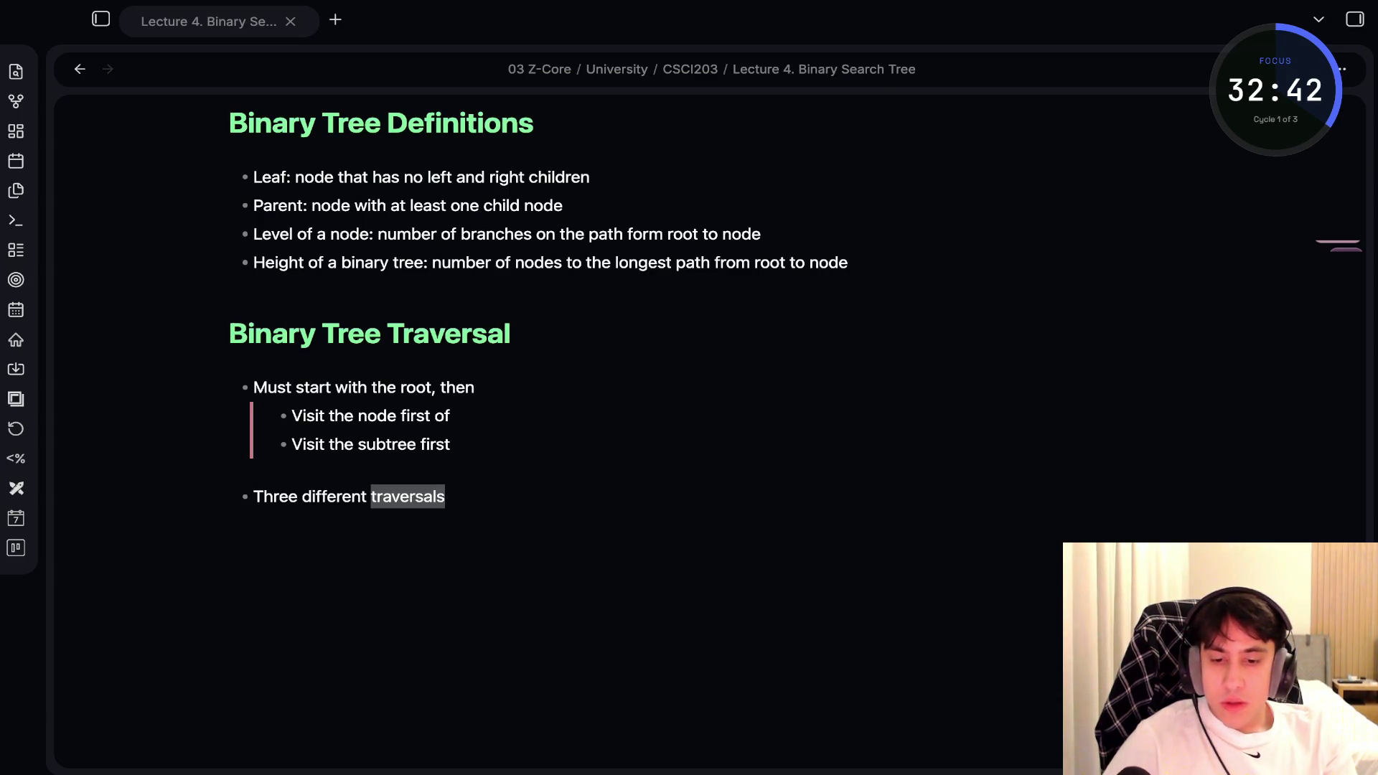
pyautogui.click(445, 496)
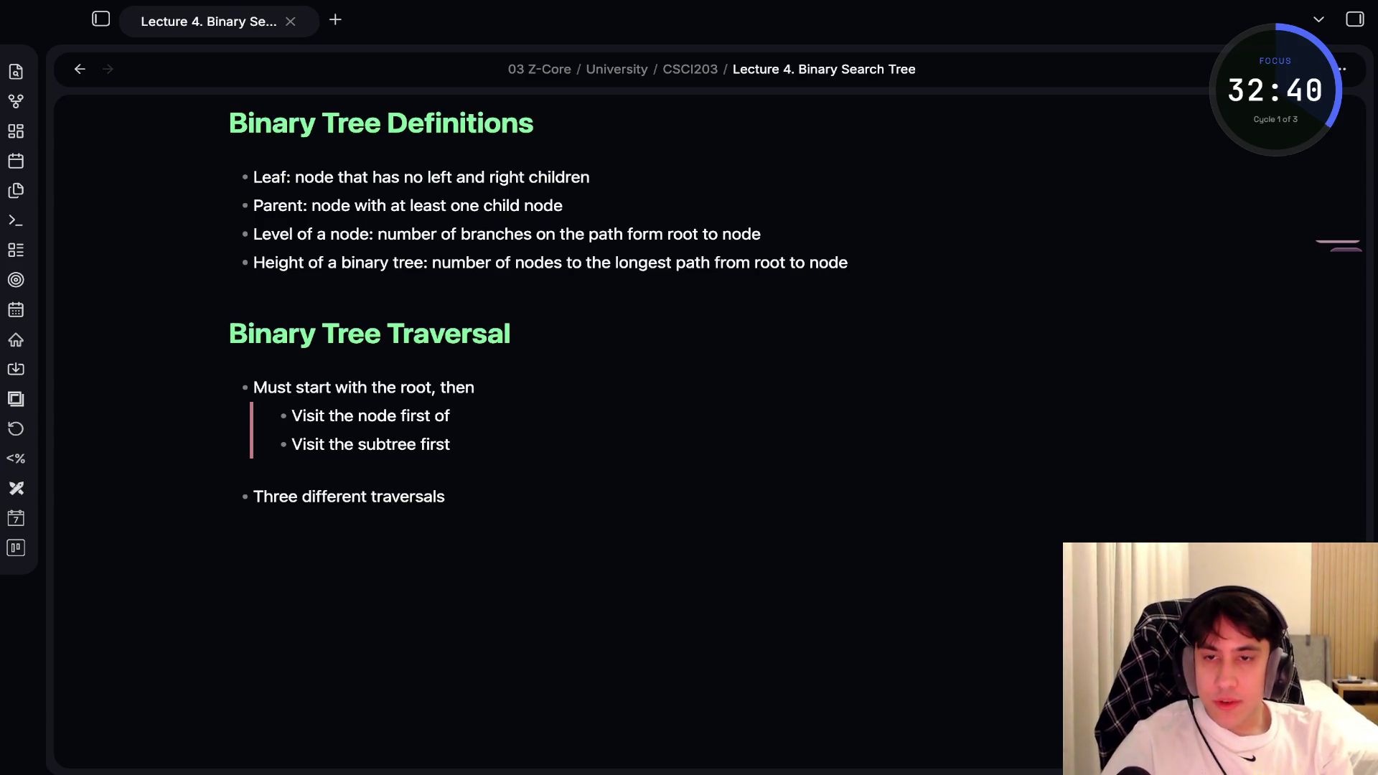
# Nest Inorder, Preorder and Postorder as sub-bullets under Three different traversals
pyautogui.press('BackSpace')
pyautogui.press('Tab')
pyautogui.write('Ш')
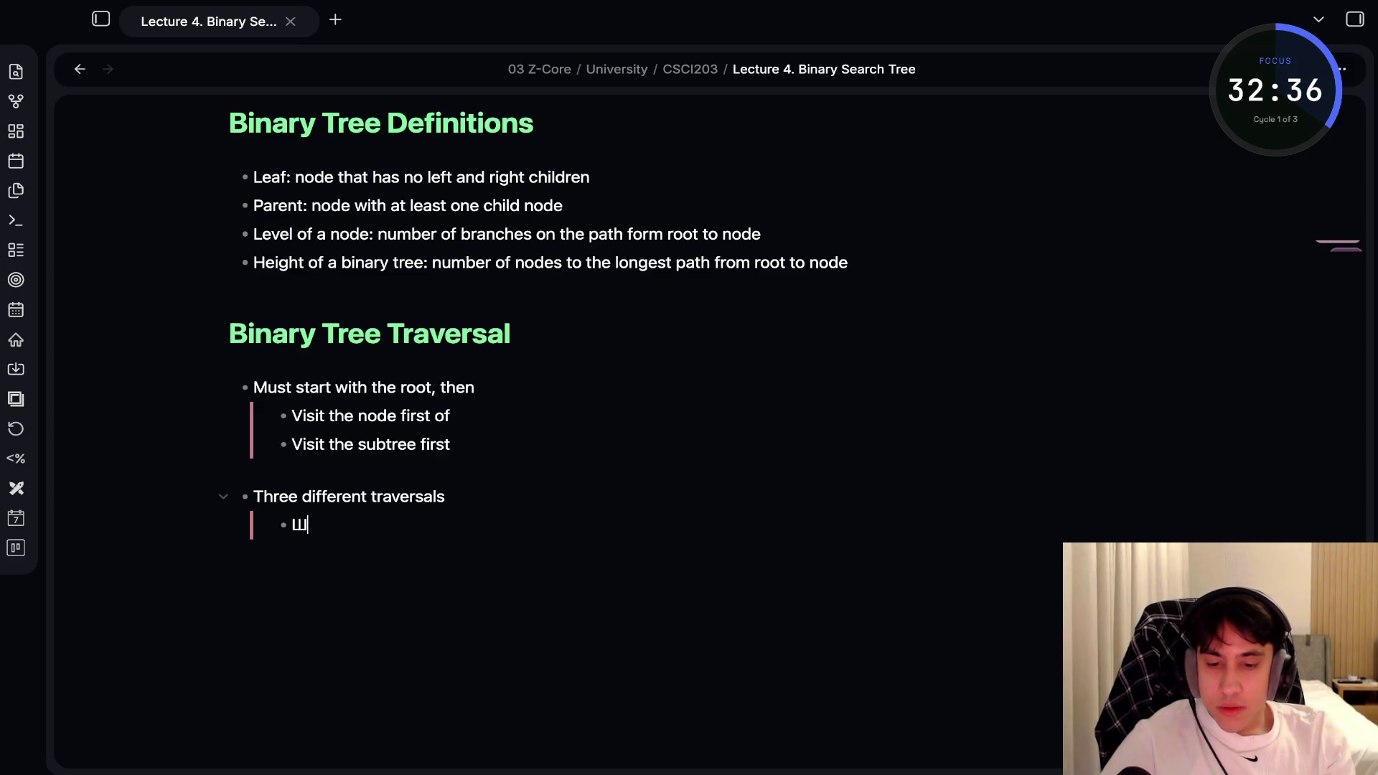
pyautogui.press('BackSpace')
pyautogui.write('Inorder')
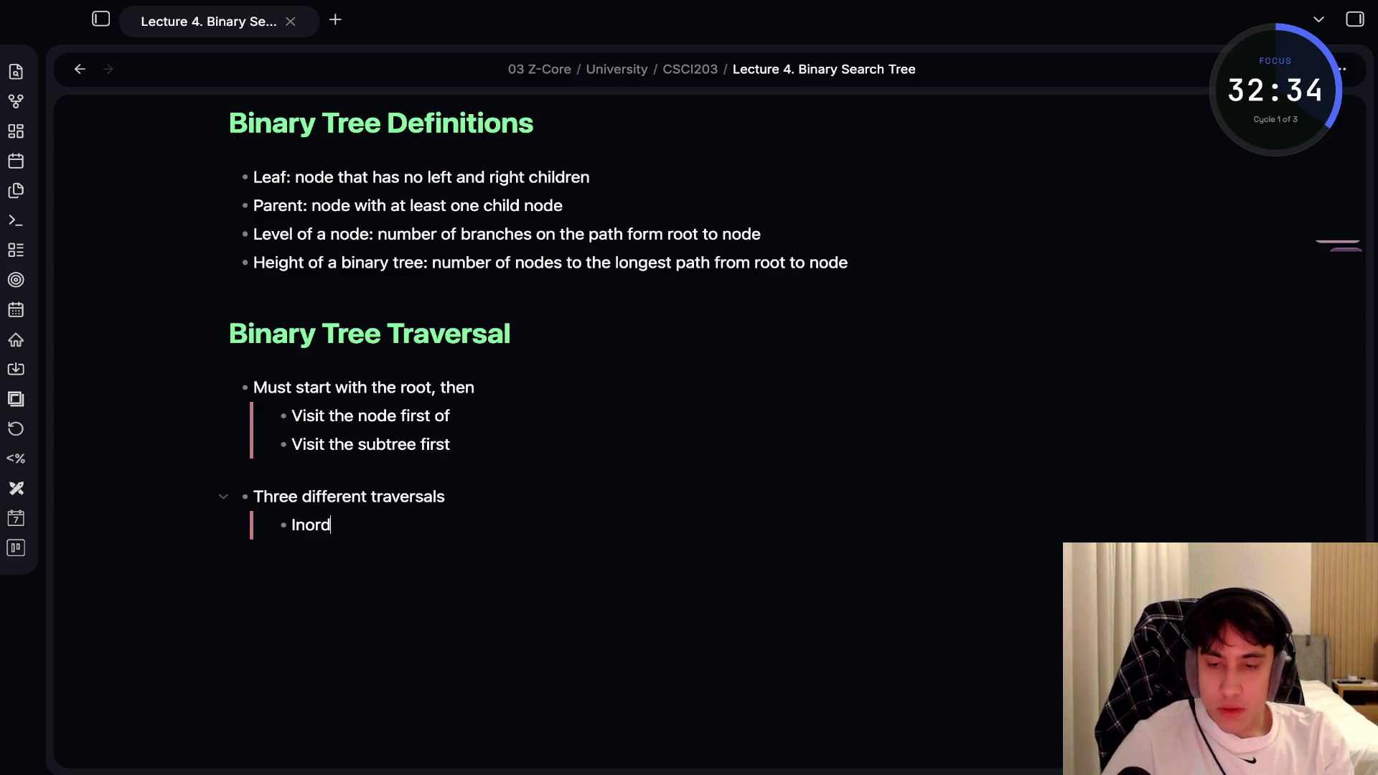
pyautogui.press('Return')
pyautogui.write('Preor')
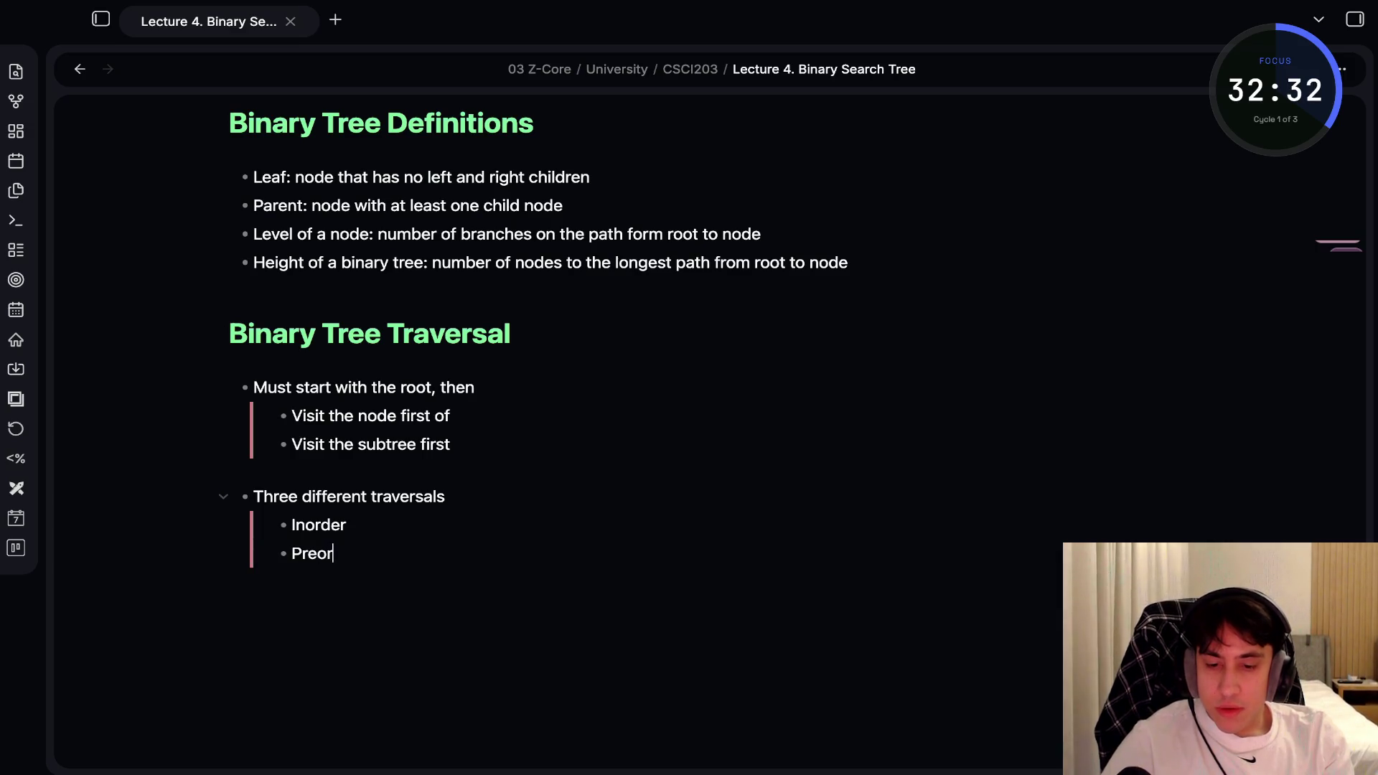
pyautogui.write('der')
pyautogui.press('Return')
pyautogui.write('Post')
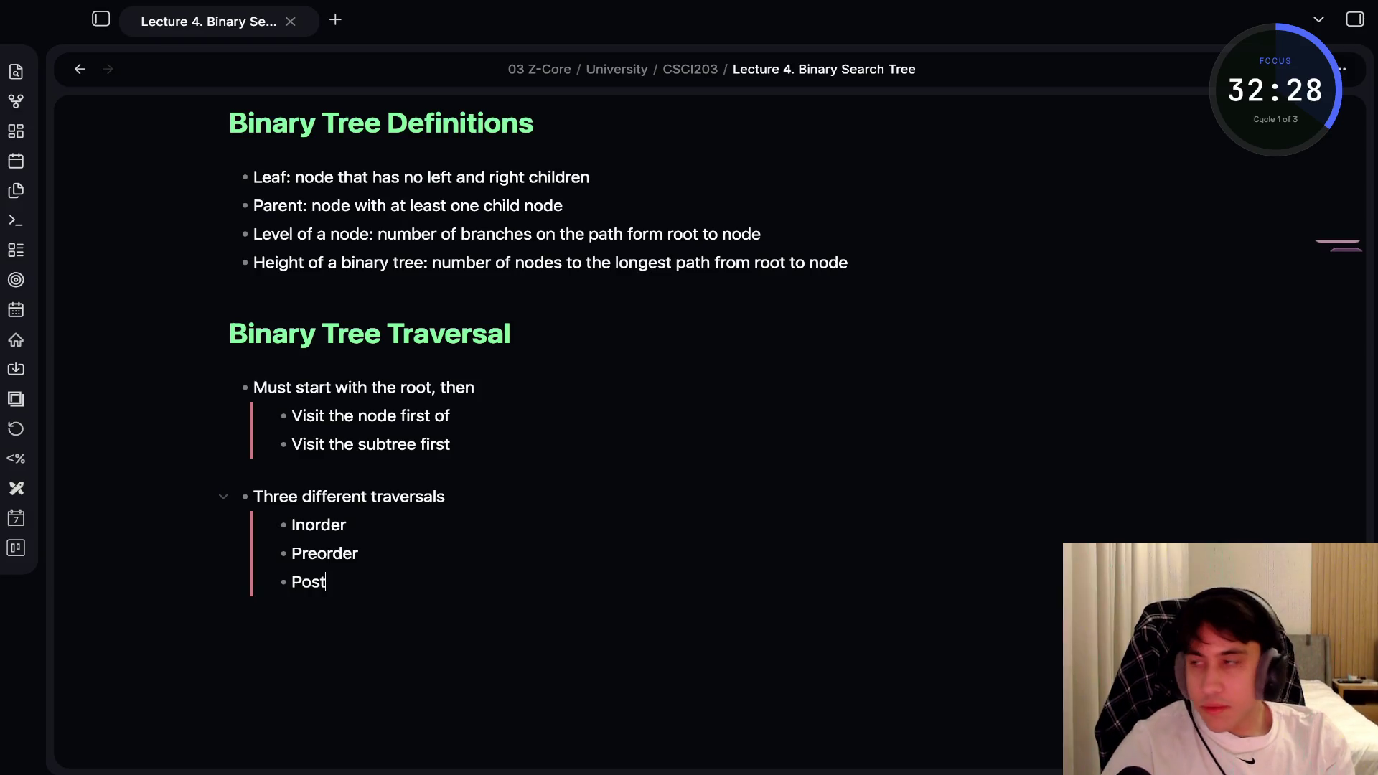
pyautogui.write('order')
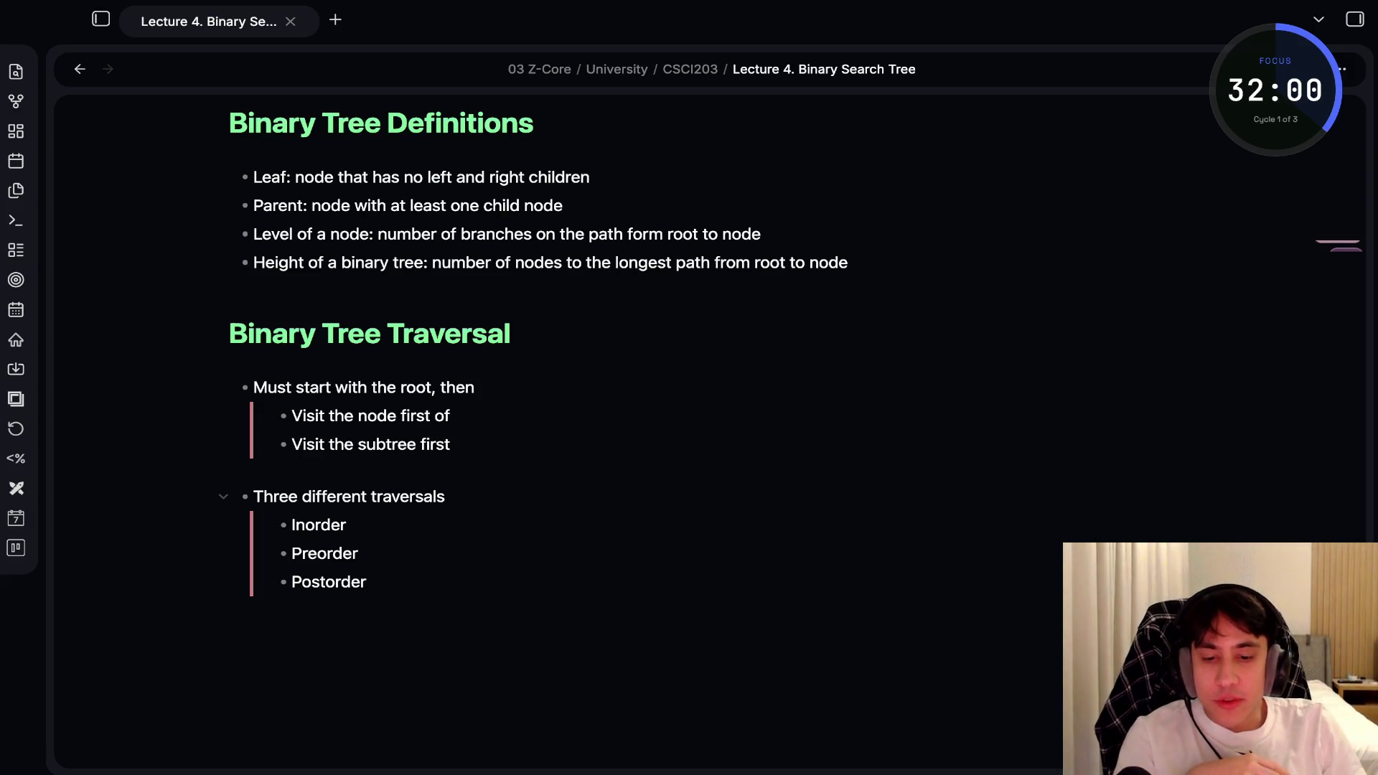
# Leave the list and add a 'Traversals' heading
pyautogui.click(358, 553)
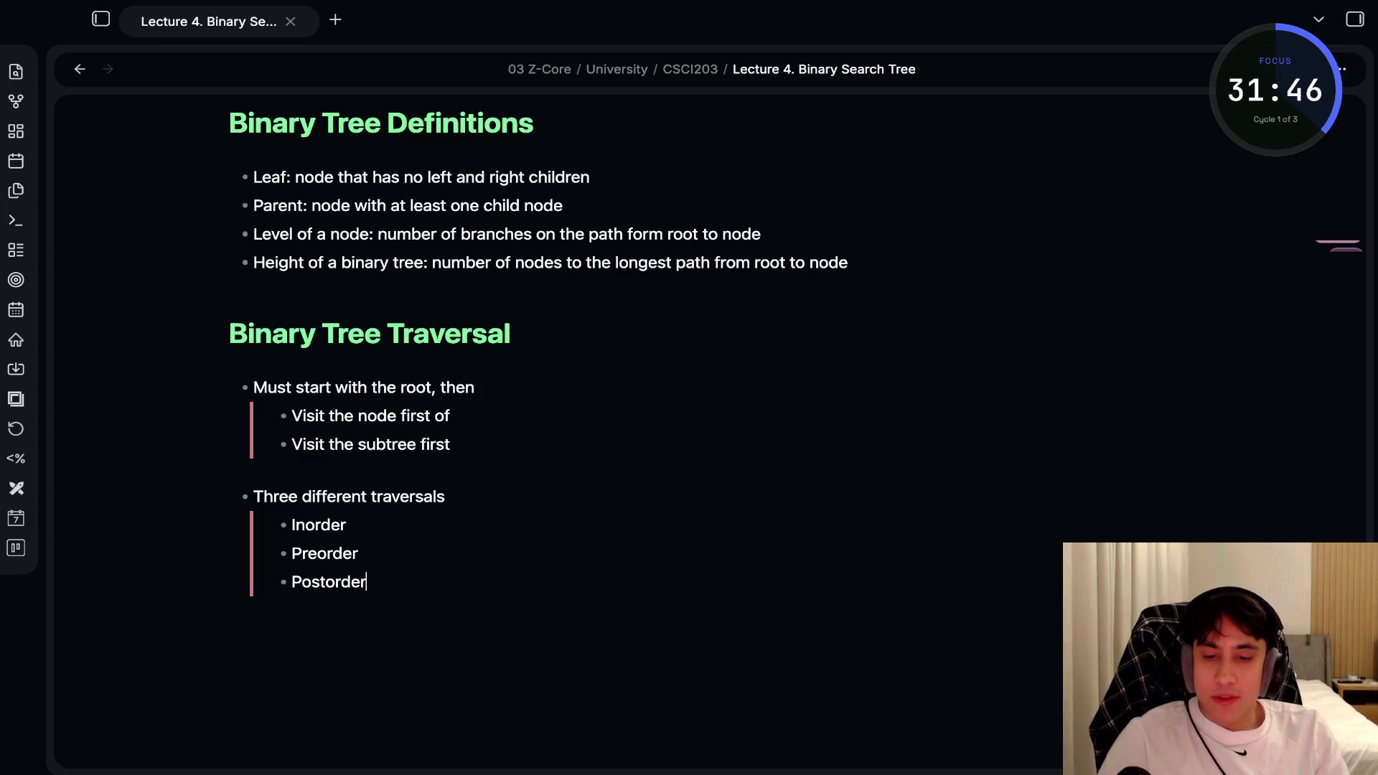
pyautogui.press('Return')
pyautogui.hotkey('shift', 'Tab')
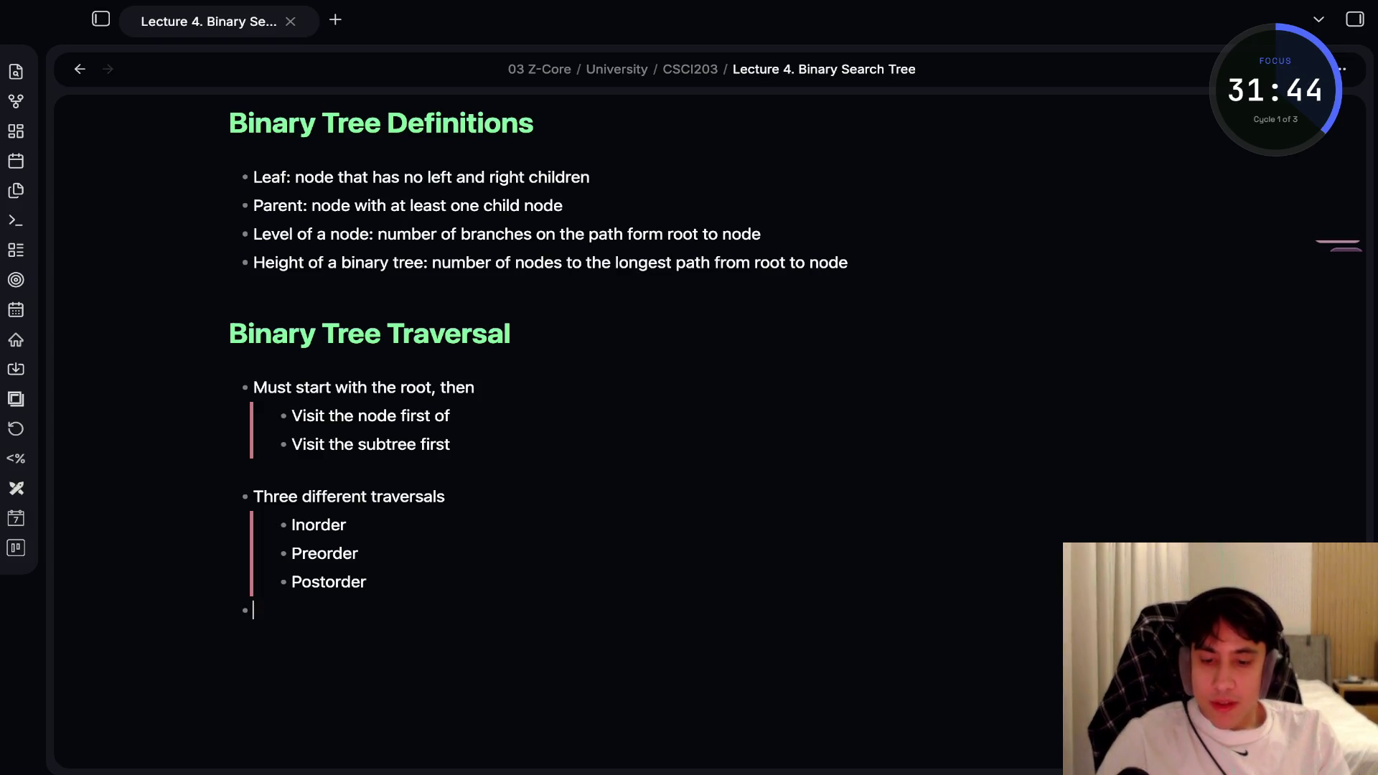
pyautogui.press('Return')
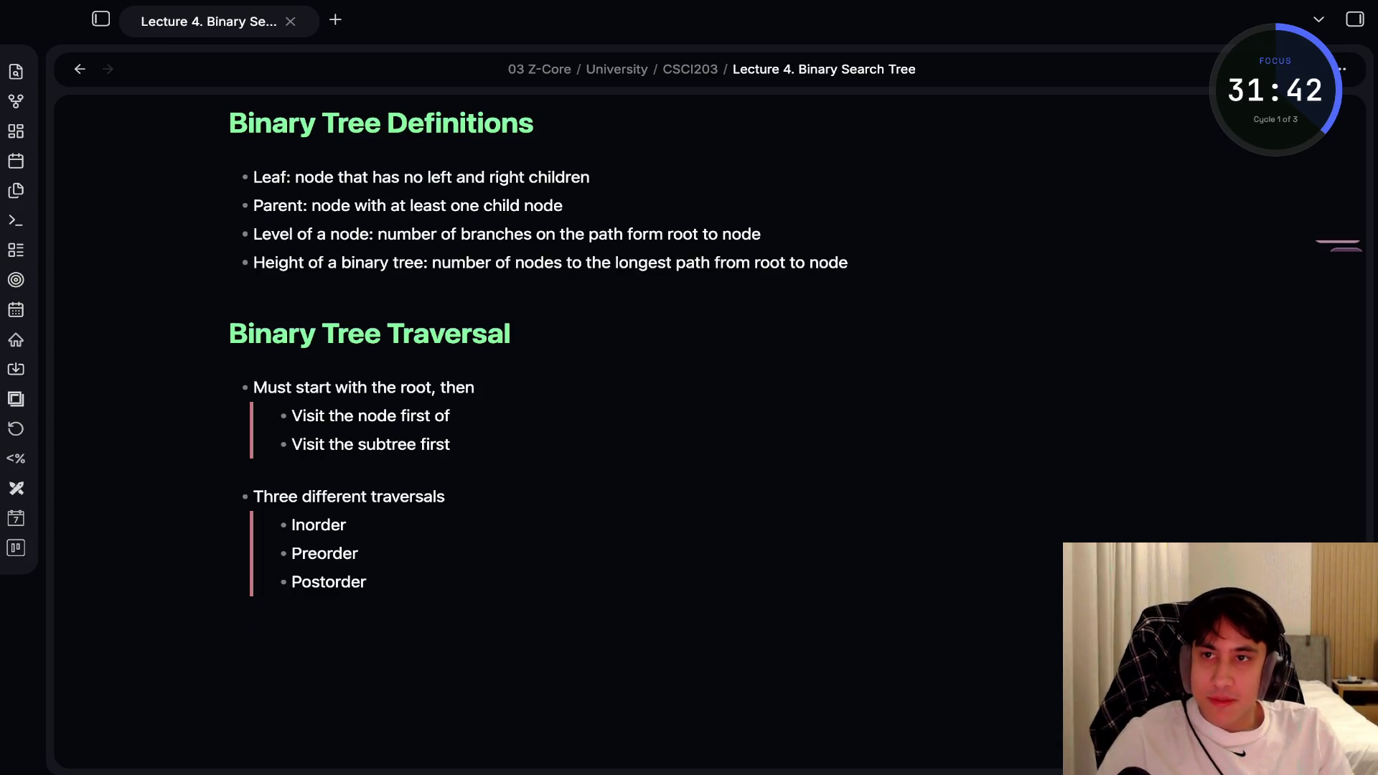
pyautogui.write('#')
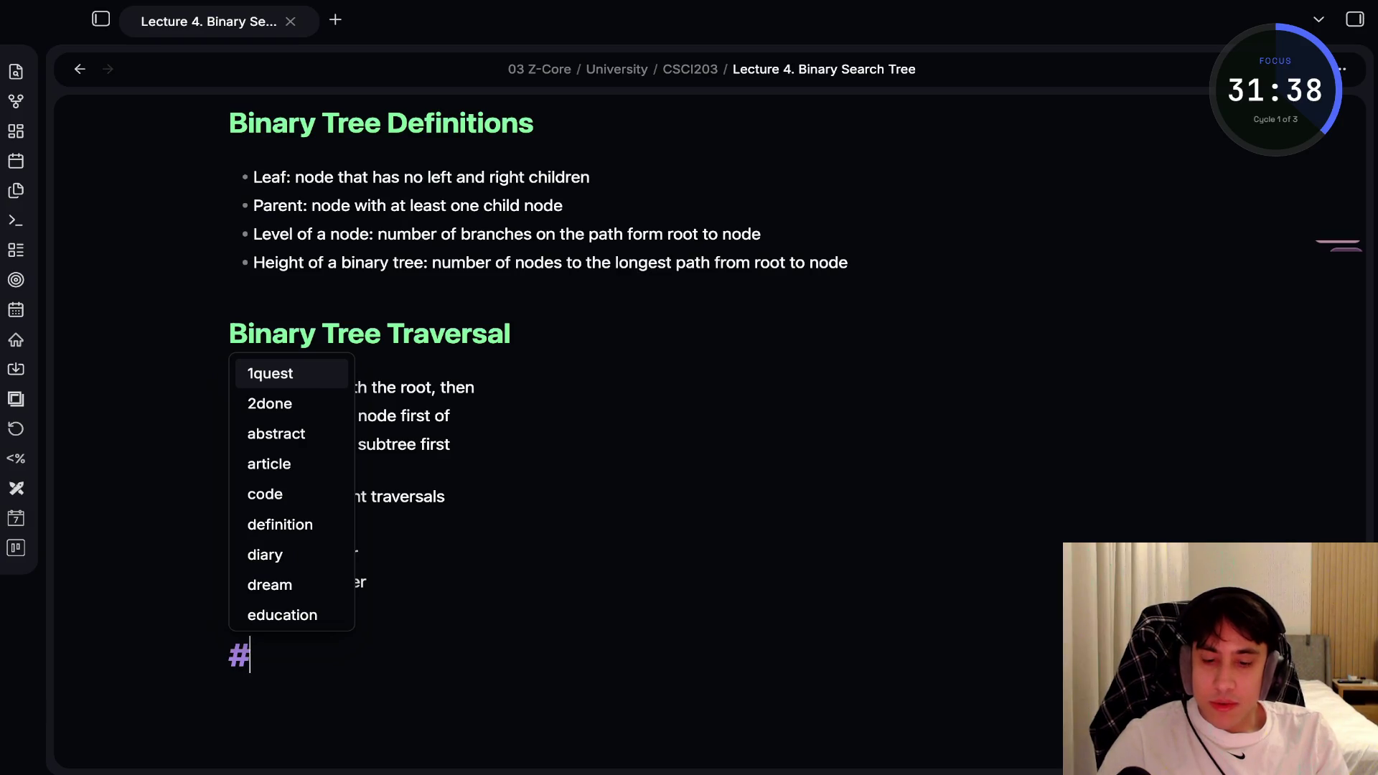
pyautogui.write(' Traversa')
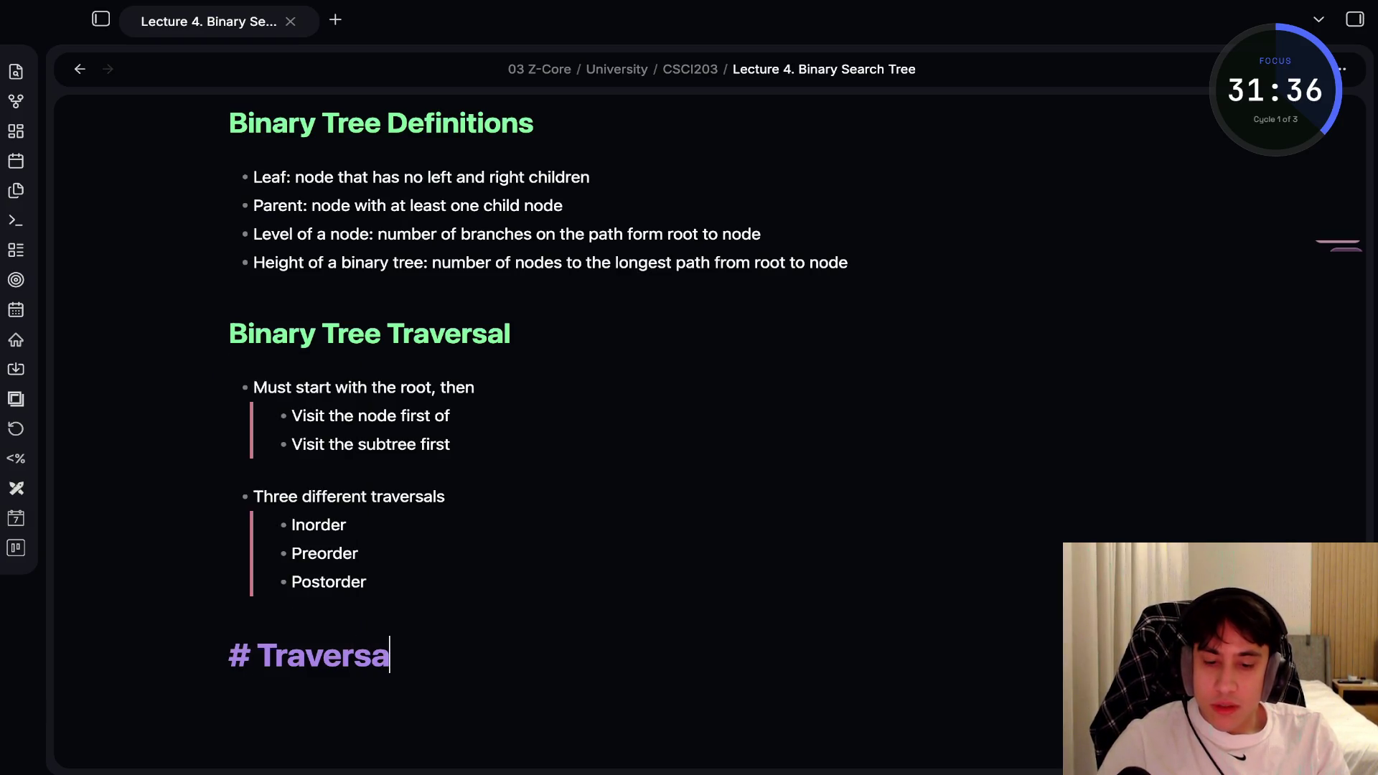
pyautogui.write('ls')
# Add an 'Inorder (L Root R)' bullet under Traversals
pyautogui.press('Return')
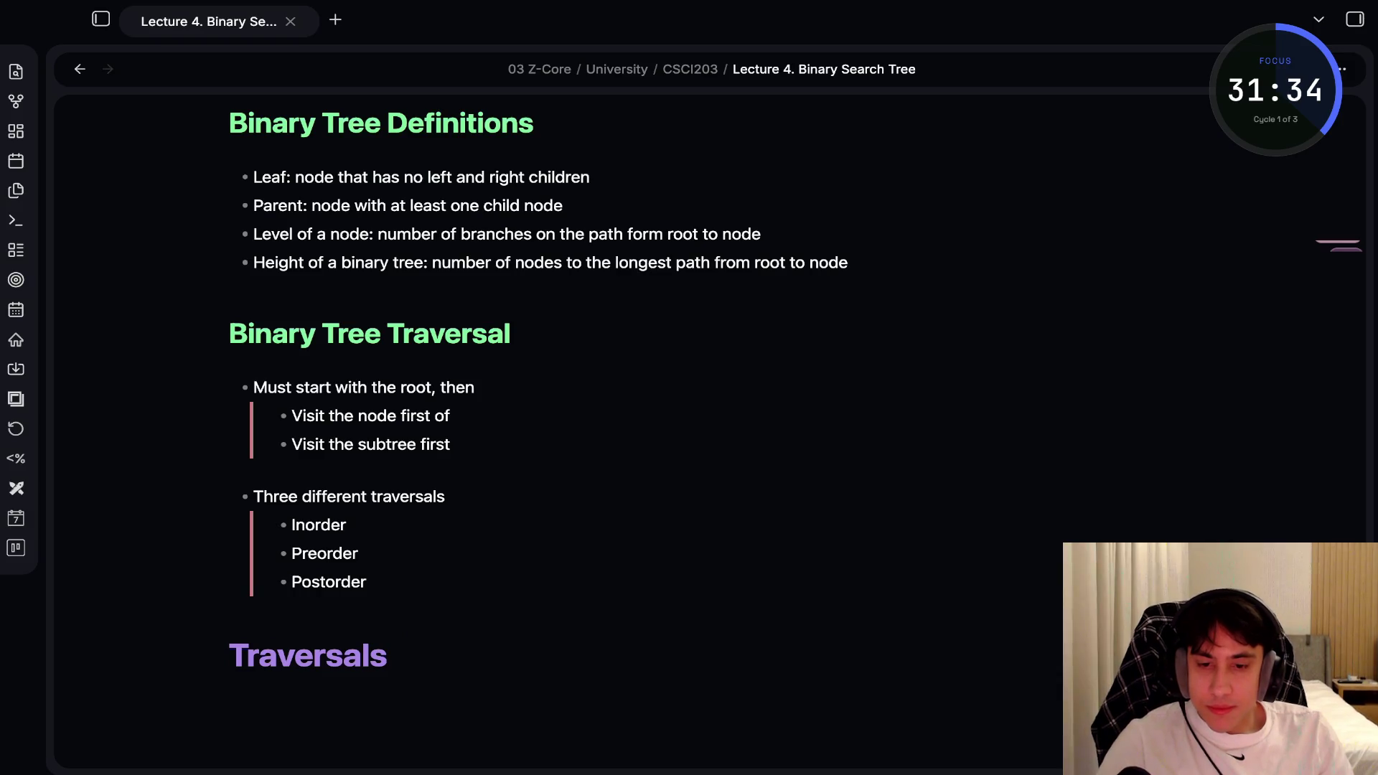
pyautogui.write('-Inor')
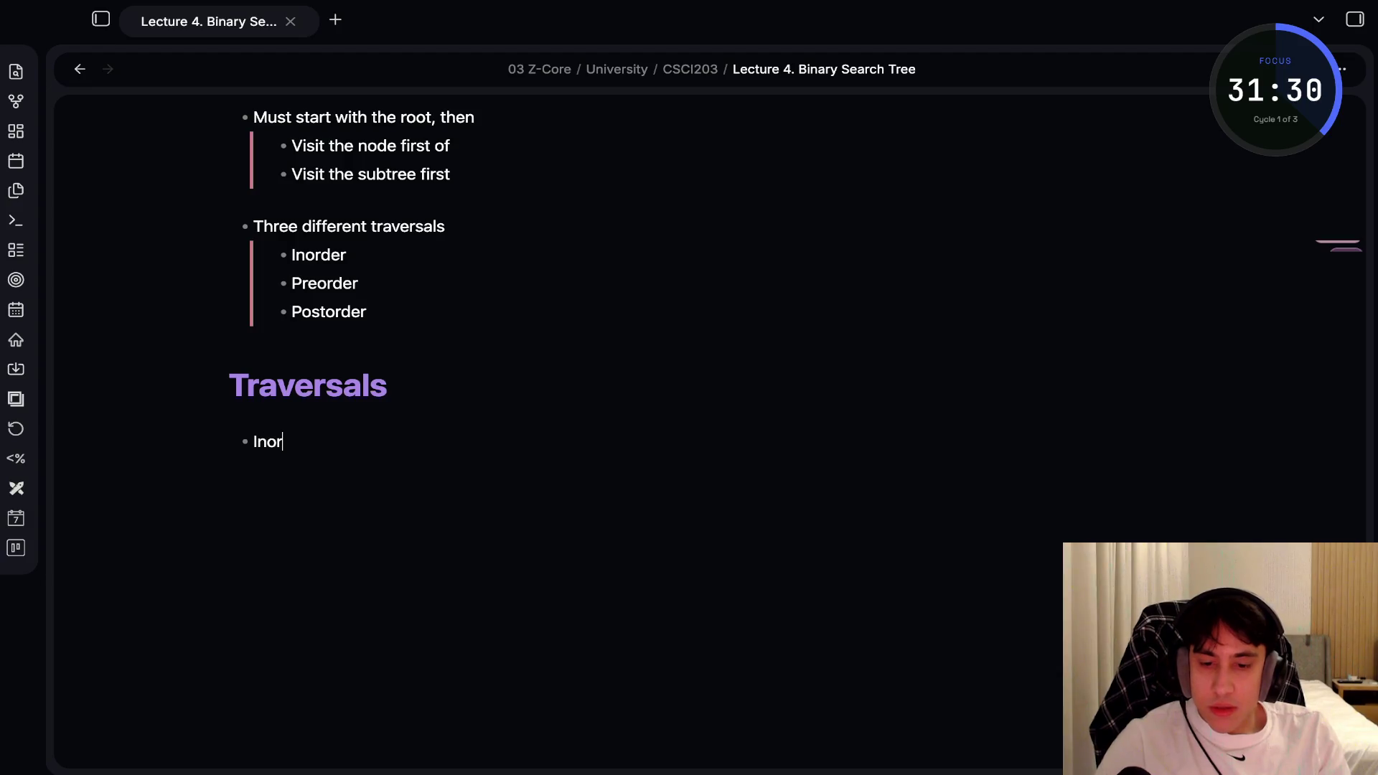
pyautogui.write('der L')
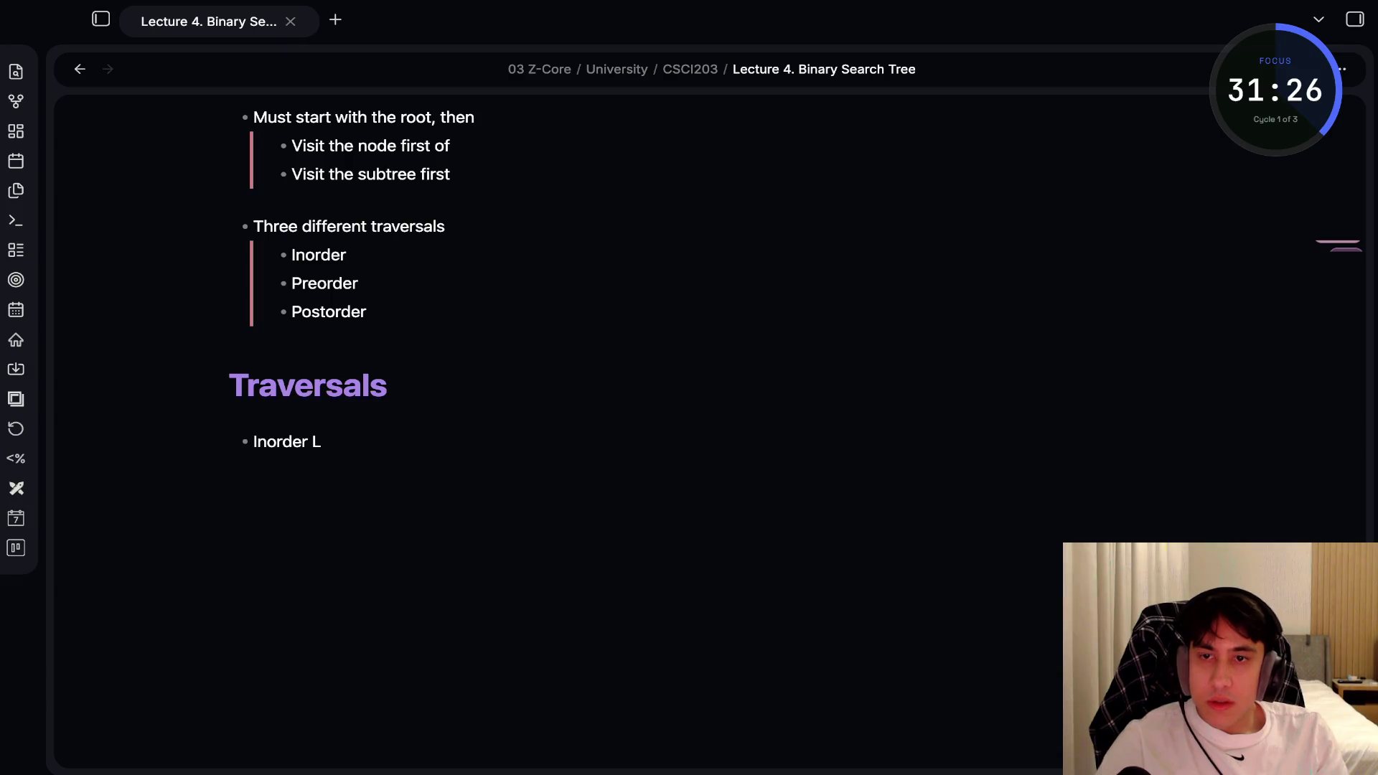
pyautogui.press('BackSpace')
pyautogui.press('BackSpace')
pyautogui.press('Tab')
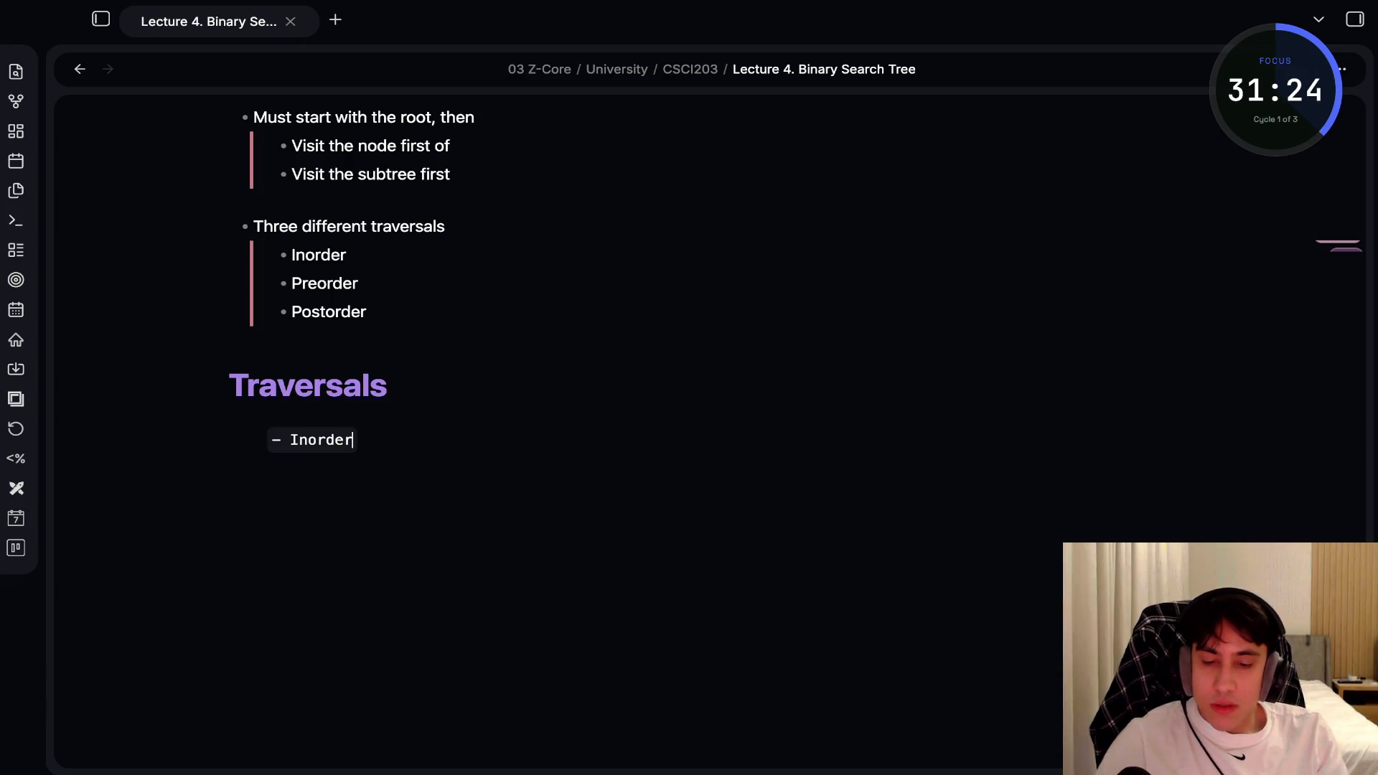
pyautogui.hotkey('shift', 'Tab')
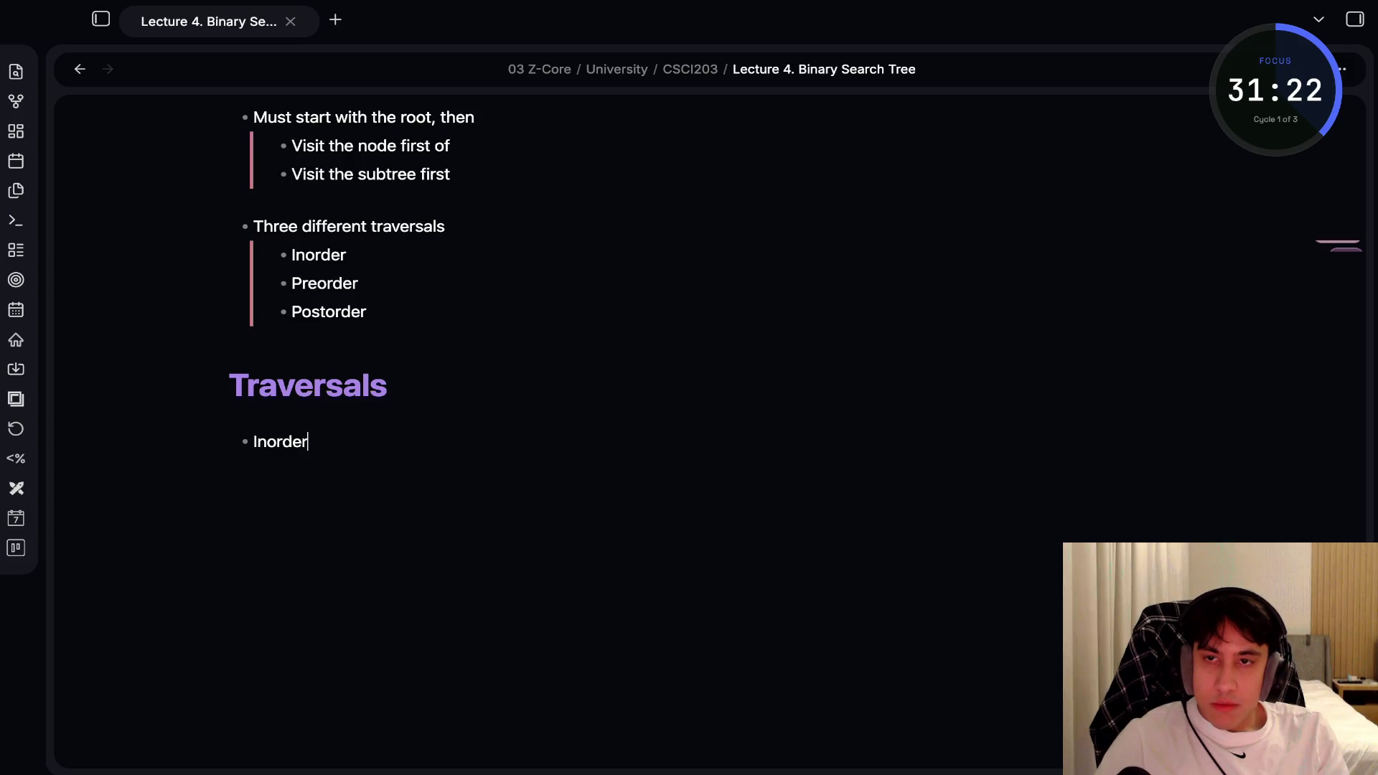
pyautogui.write('(L Root R)')
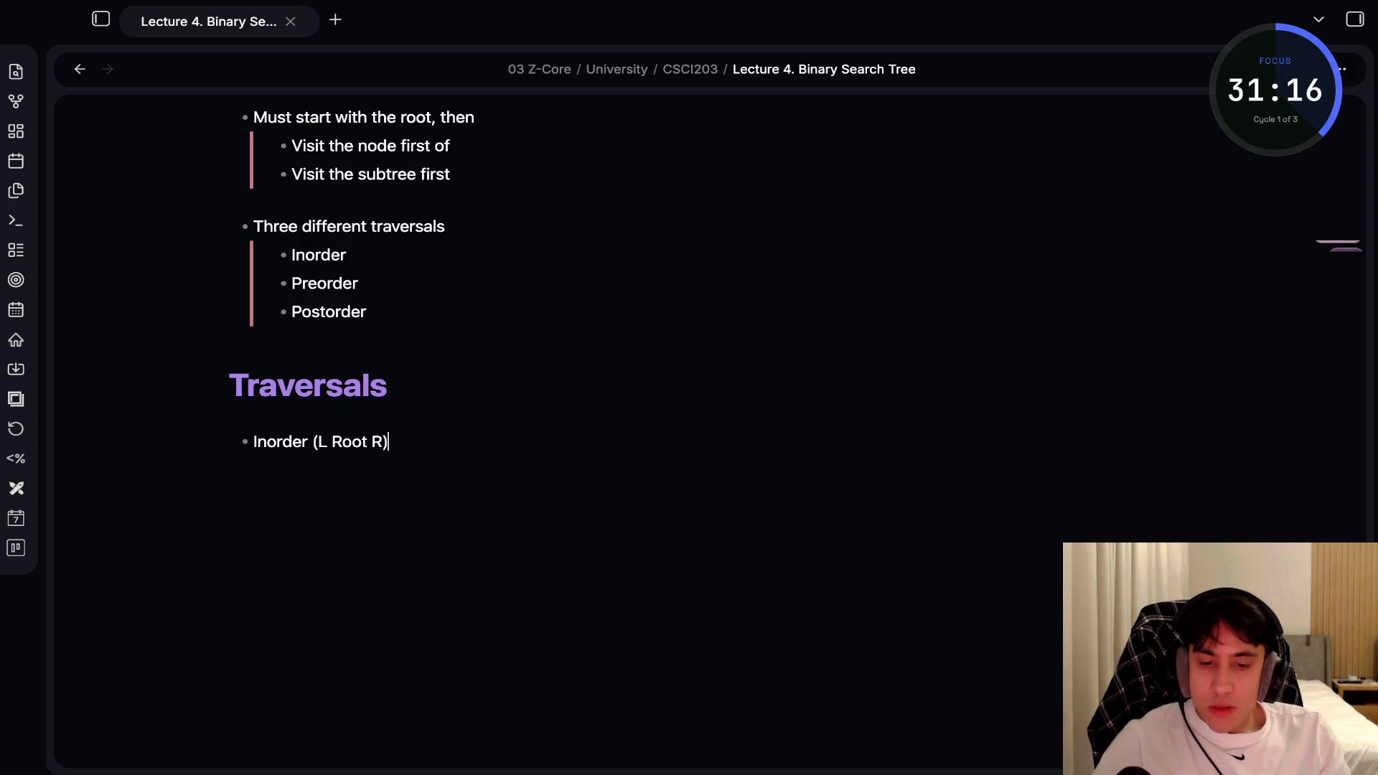
# Nest its steps: traverse the left subtree, visit the node, traverse the right subtree
pyautogui.press('Tab')
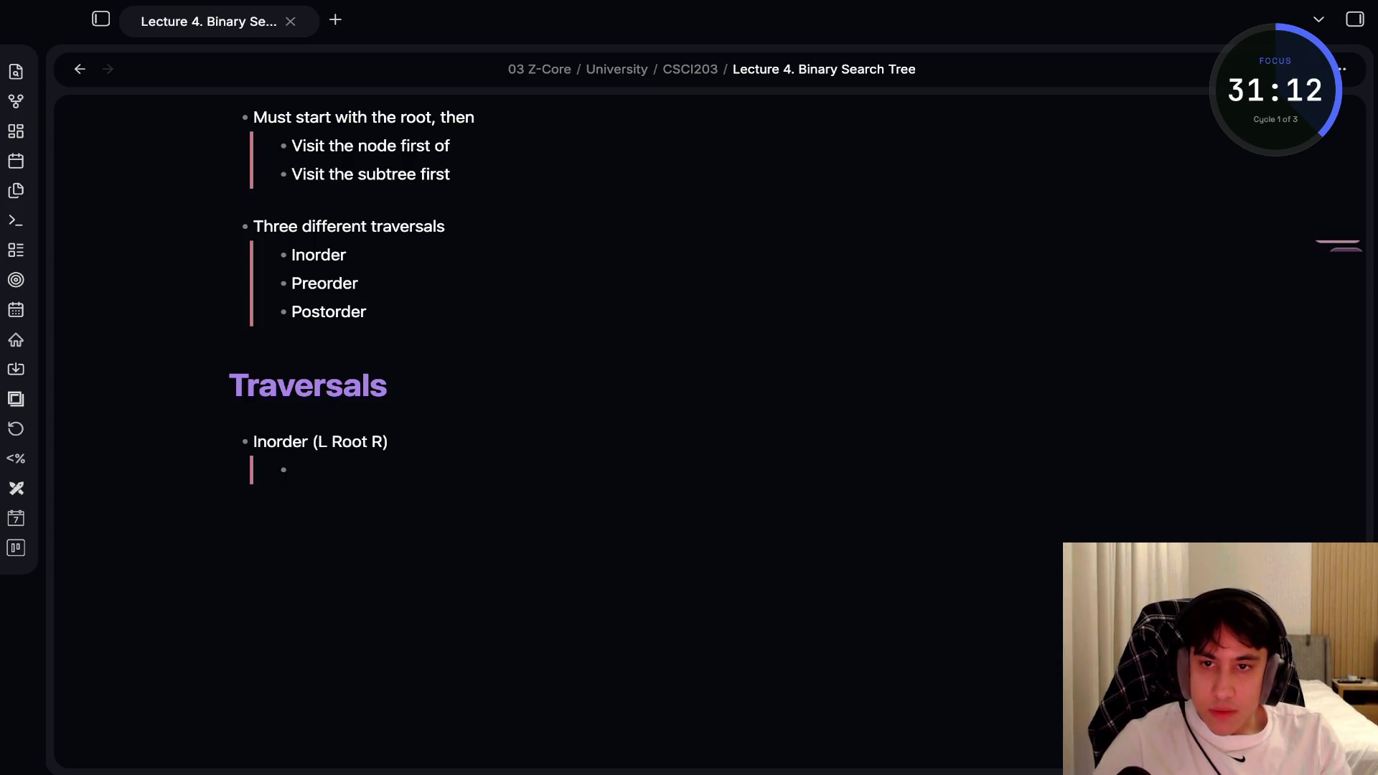
pyautogui.write('Traverse the left ')
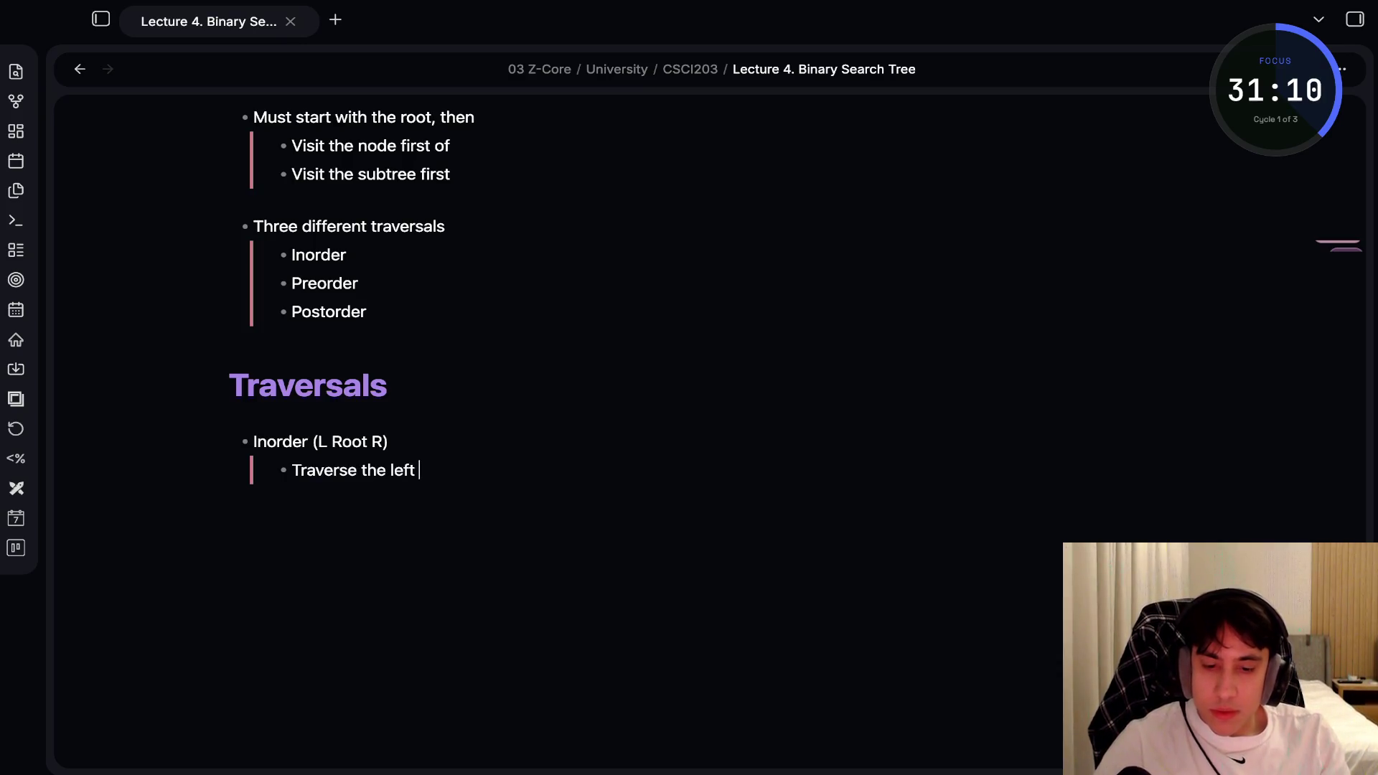
pyautogui.write('subtree')
pyautogui.press('Return')
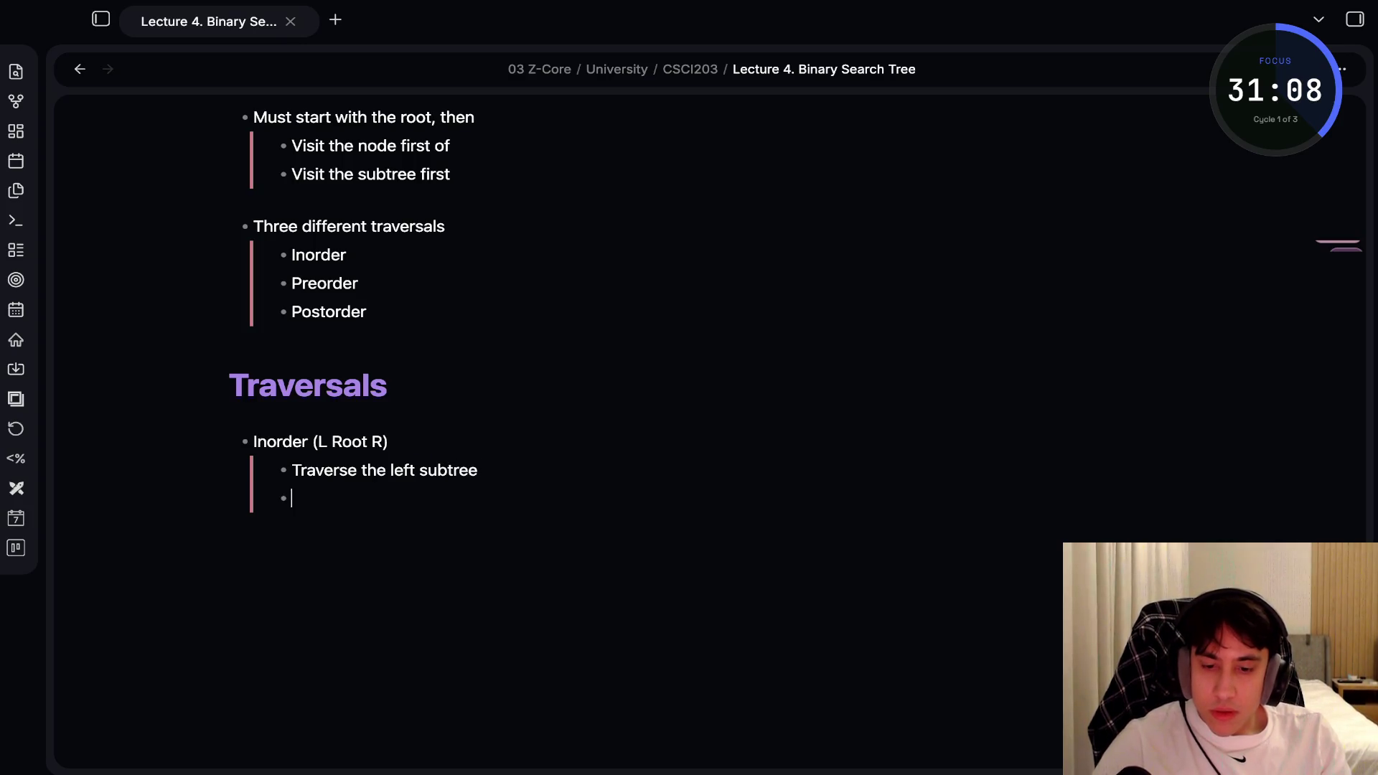
pyautogui.write('Visit the ')
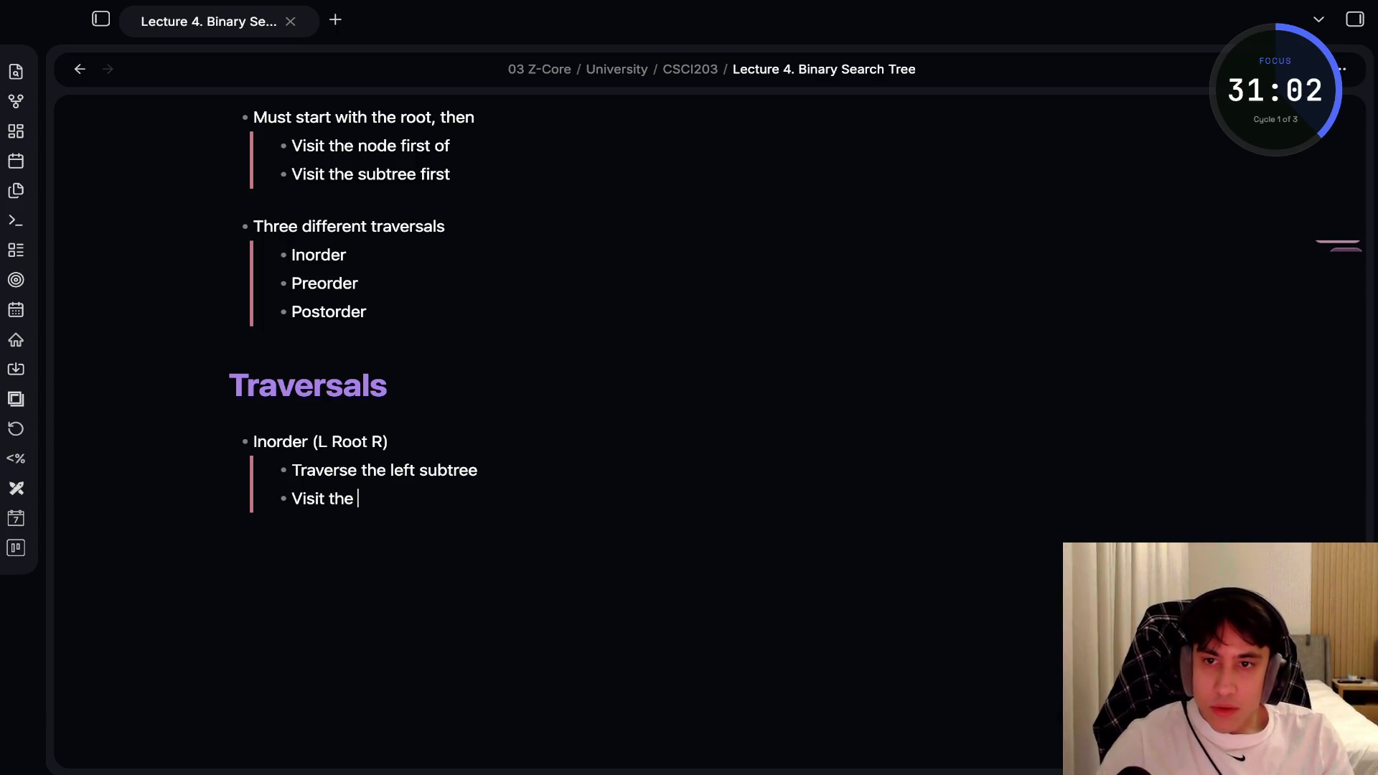
pyautogui.write('node')
pyautogui.press('Return')
pyautogui.write('Traser')
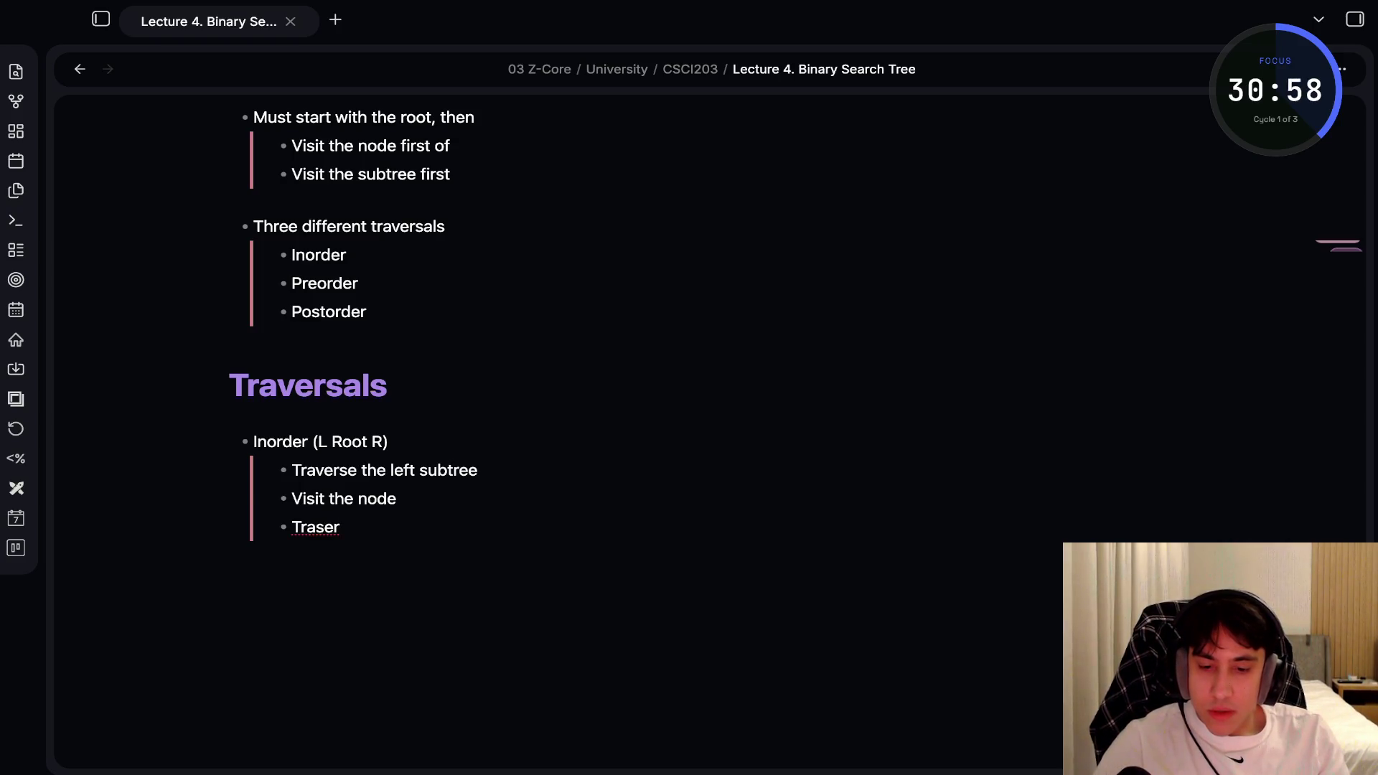
pyautogui.press('BackSpace')
pyautogui.press('BackSpace')
pyautogui.press('BackSpace')
pyautogui.write('verse the right')
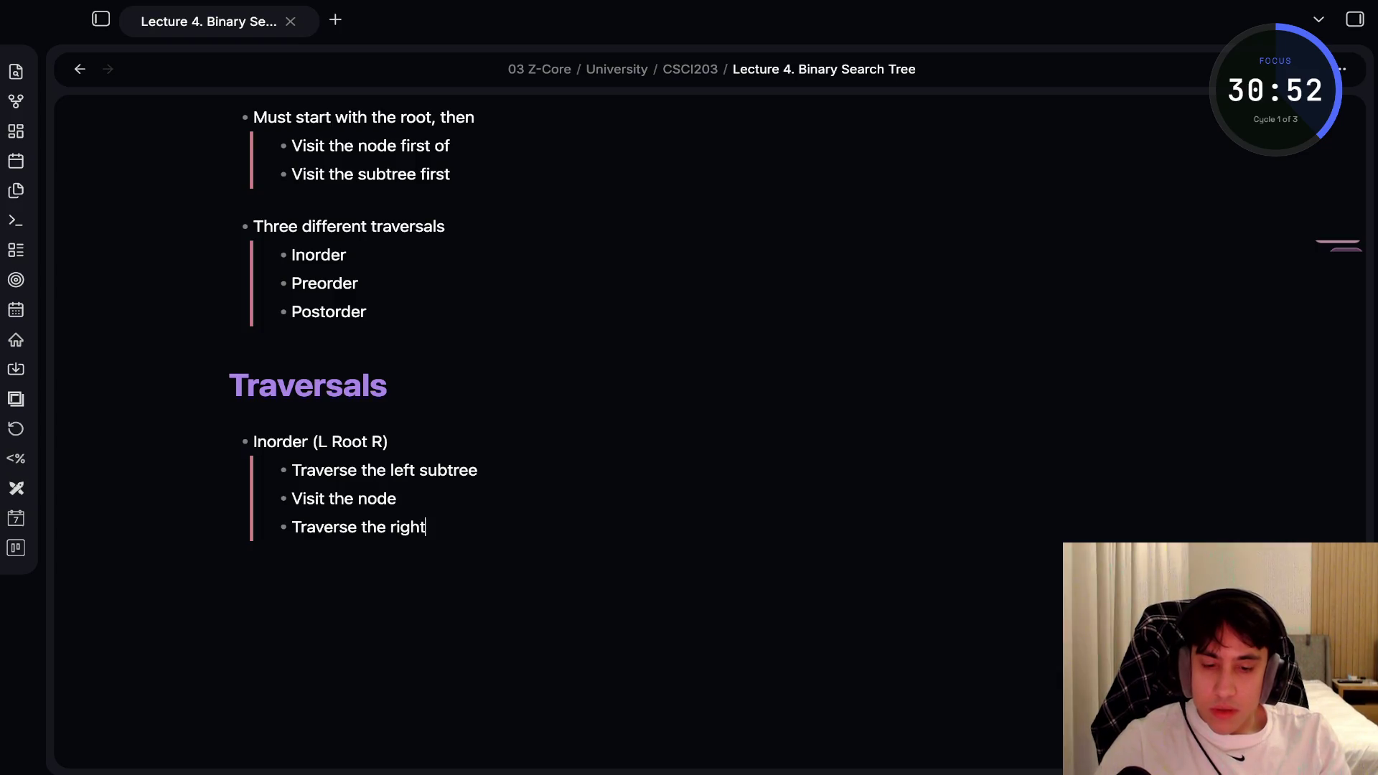
pyautogui.write(' subtre')
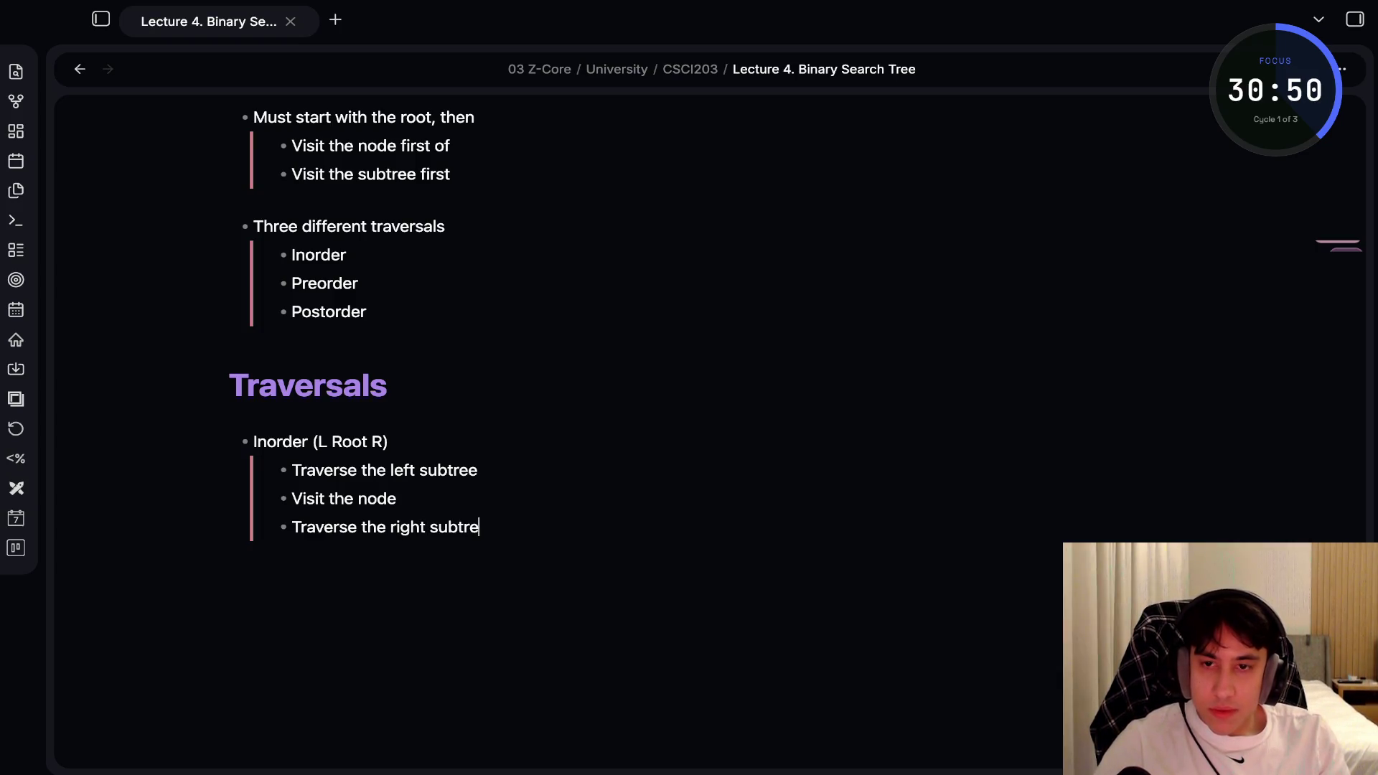
pyautogui.write('e')
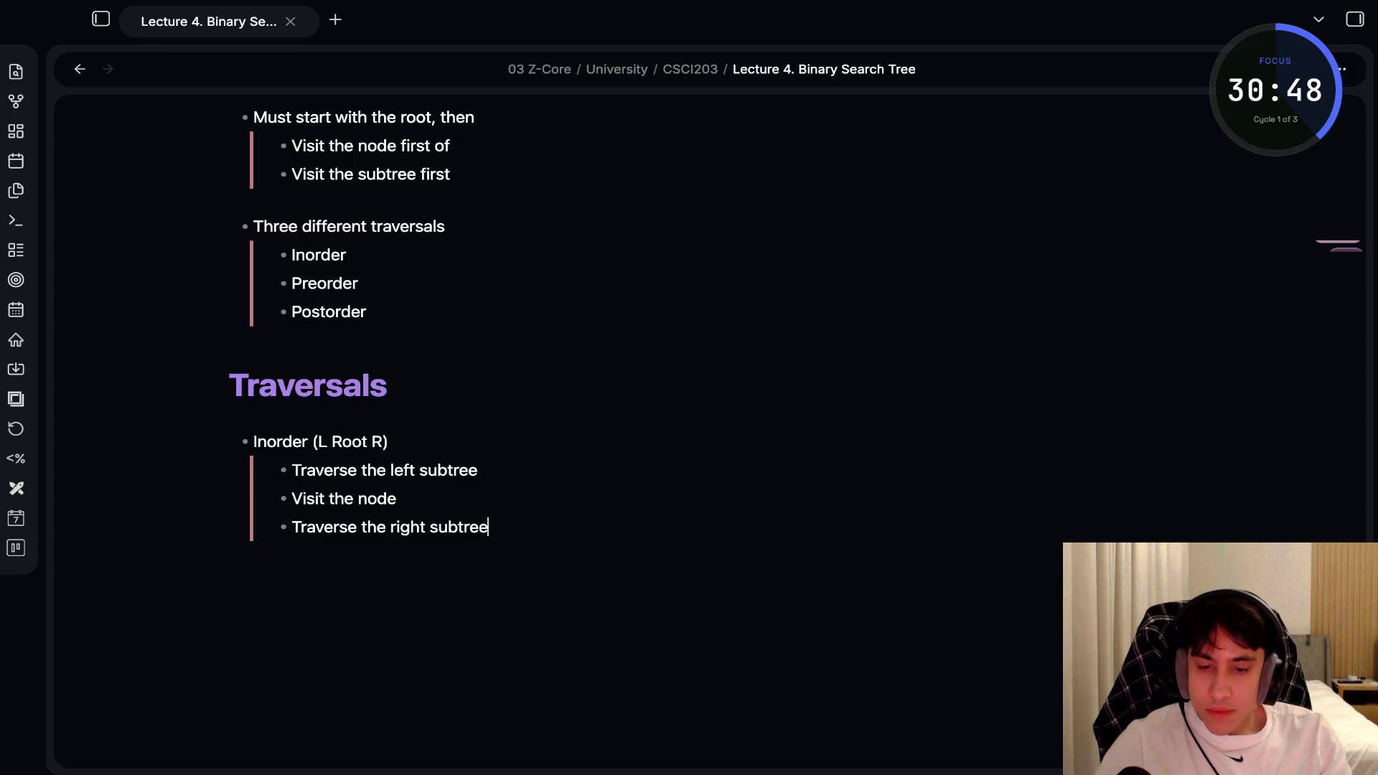
pyautogui.press('Return')
pyautogui.press('Return')
pyautogui.write('- ')
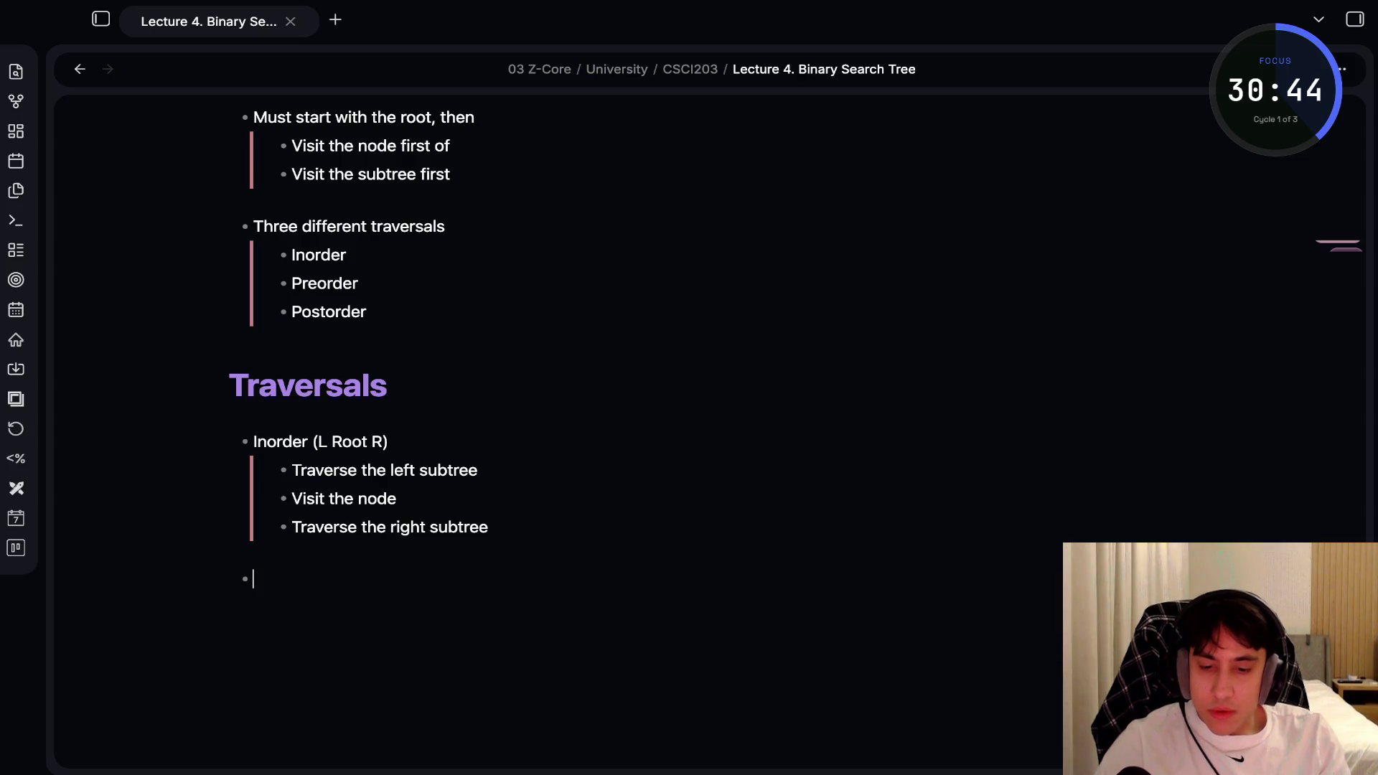
pyautogui.write('Preorder ')
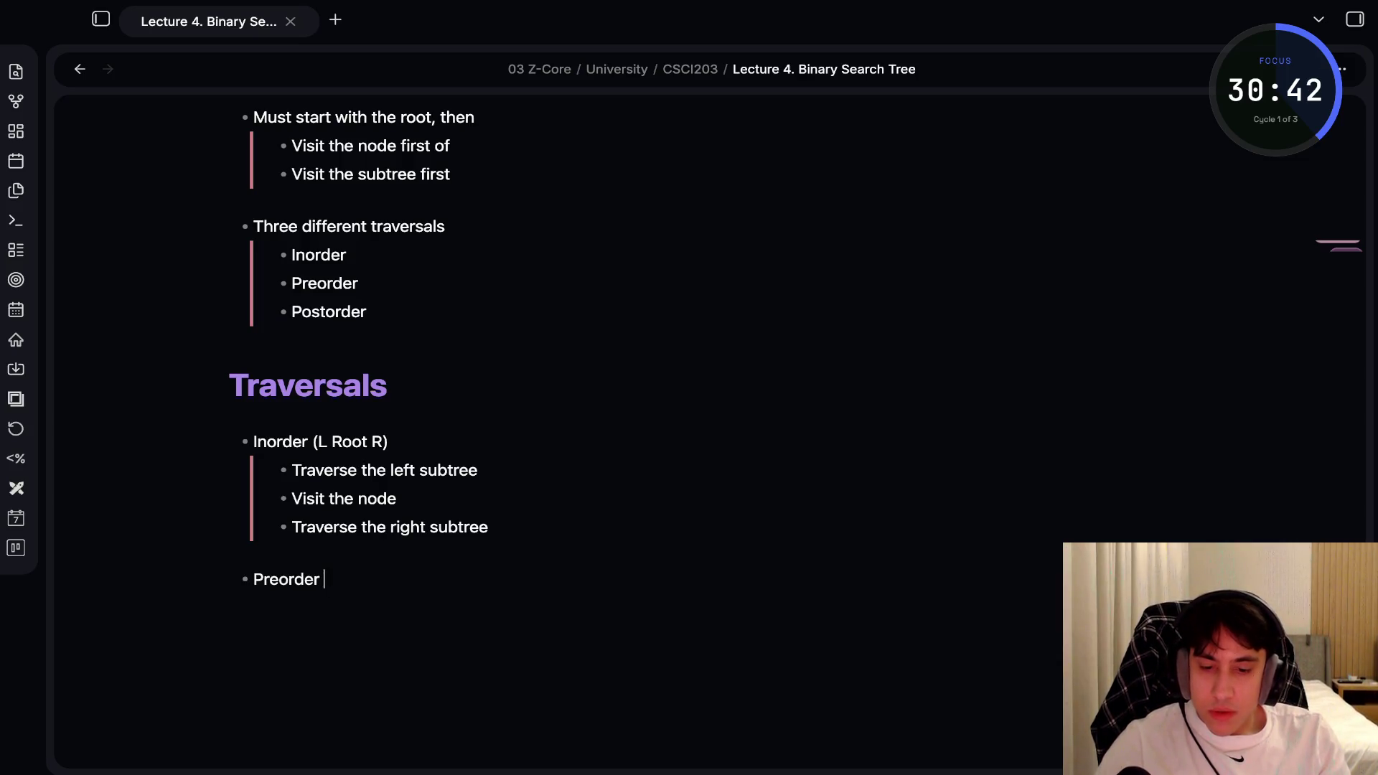
pyautogui.write('(Root')
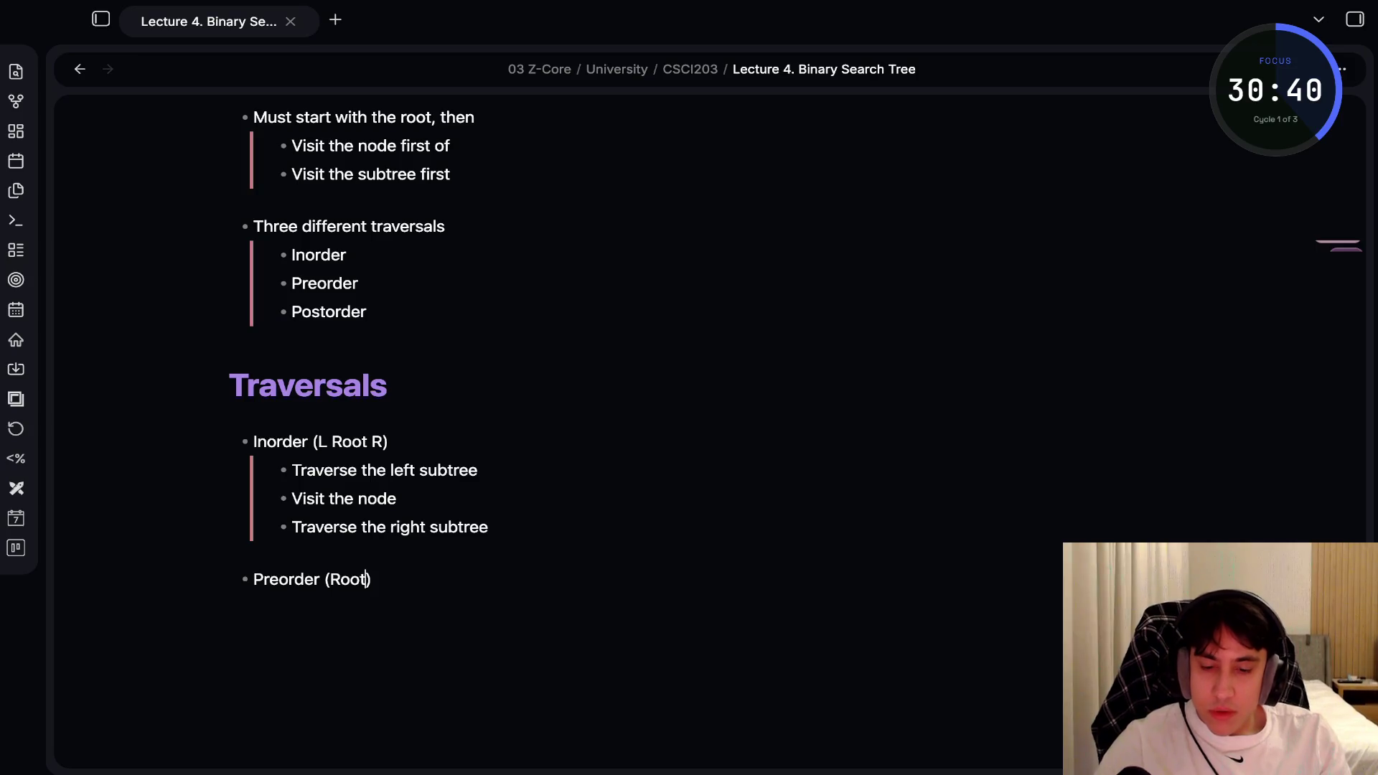
pyautogui.write(' L R)]')
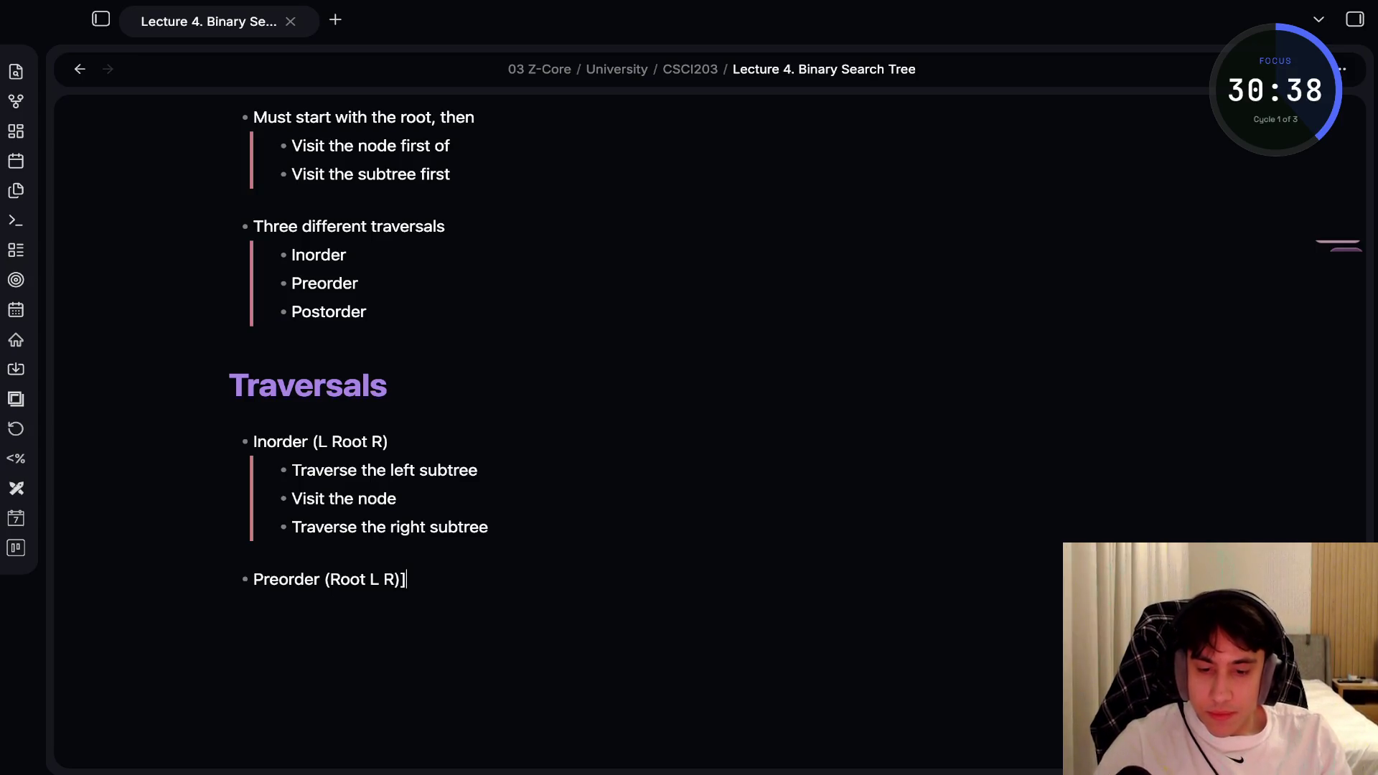
# Nest the ordered steps under Preorder (Root L R), starting with 'Visit the node'
pyautogui.press('BackSpace')
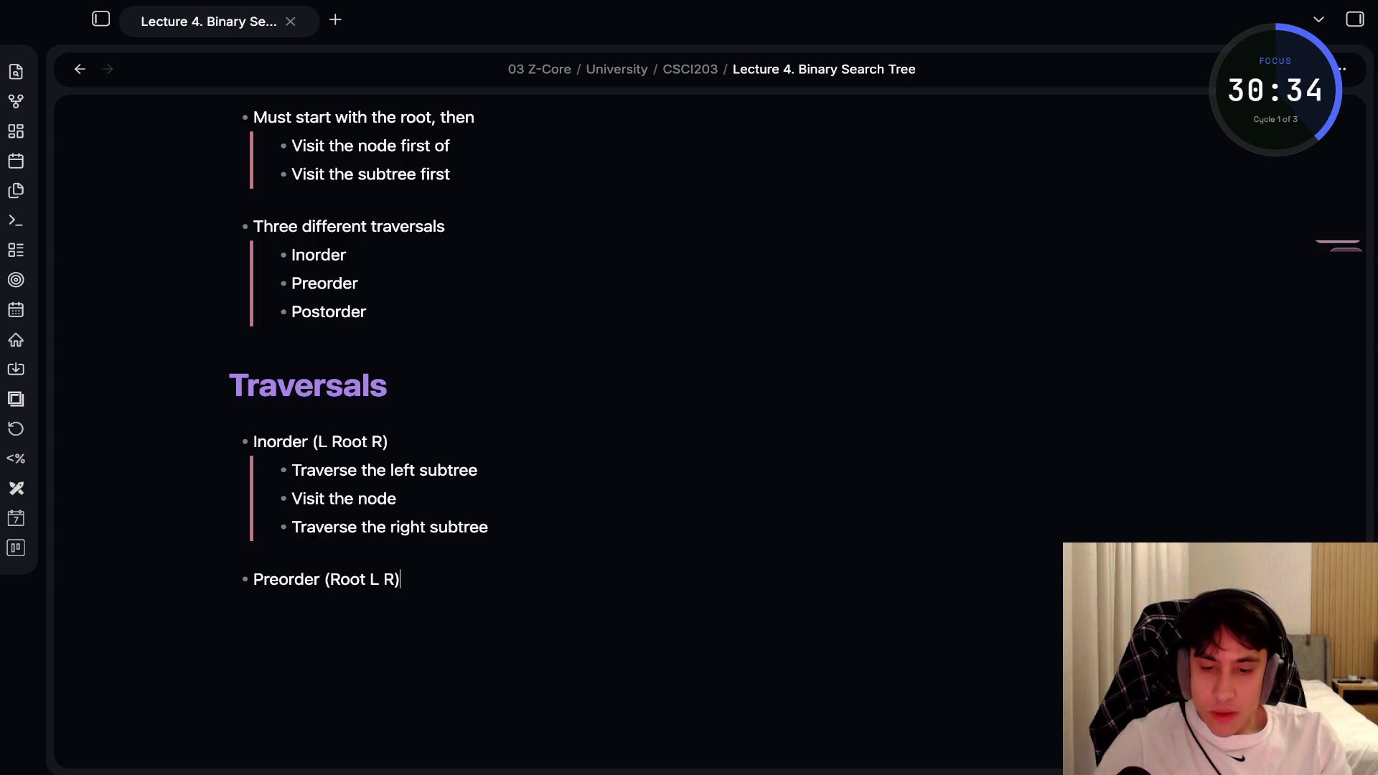
pyautogui.press('Return')
pyautogui.press('Tab')
pyautogui.write('Visit the node')
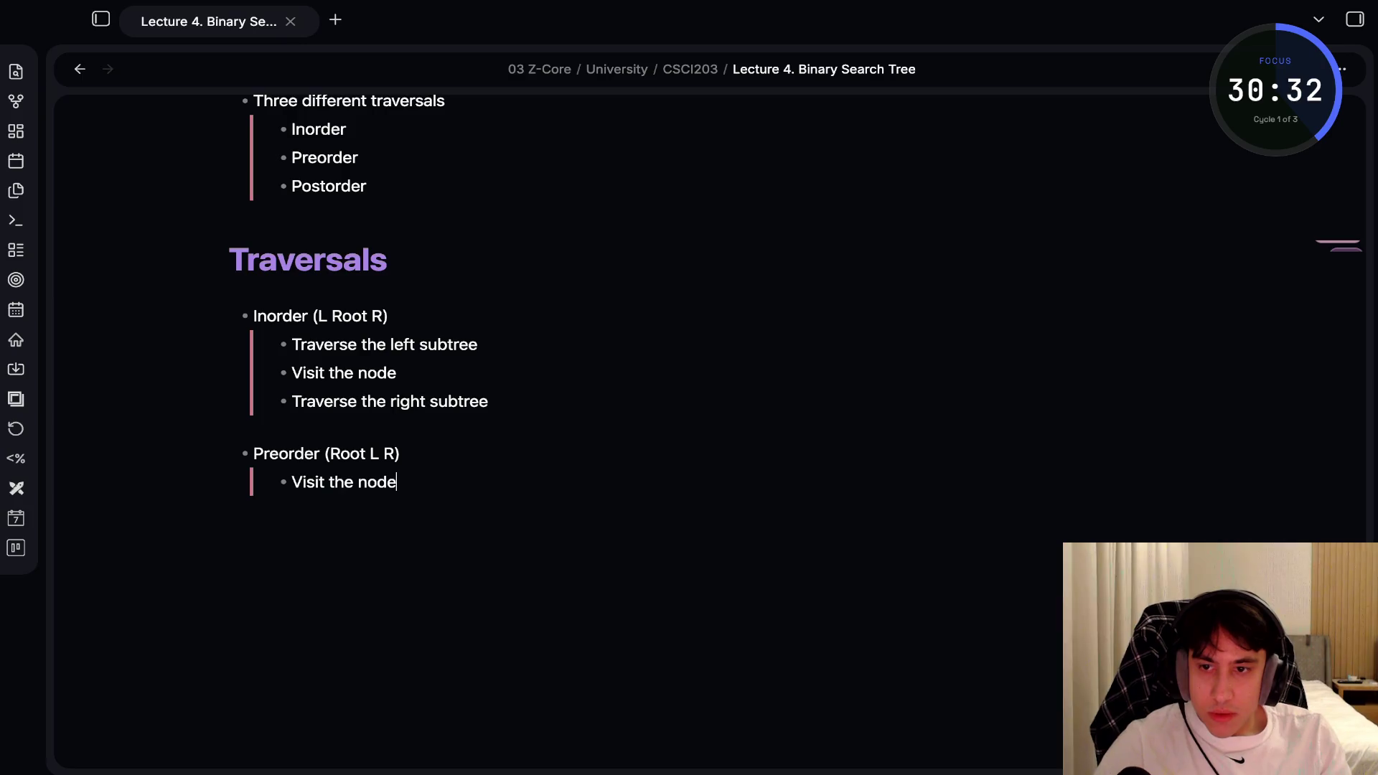
pyautogui.press('Return')
pyautogui.write('Tra')
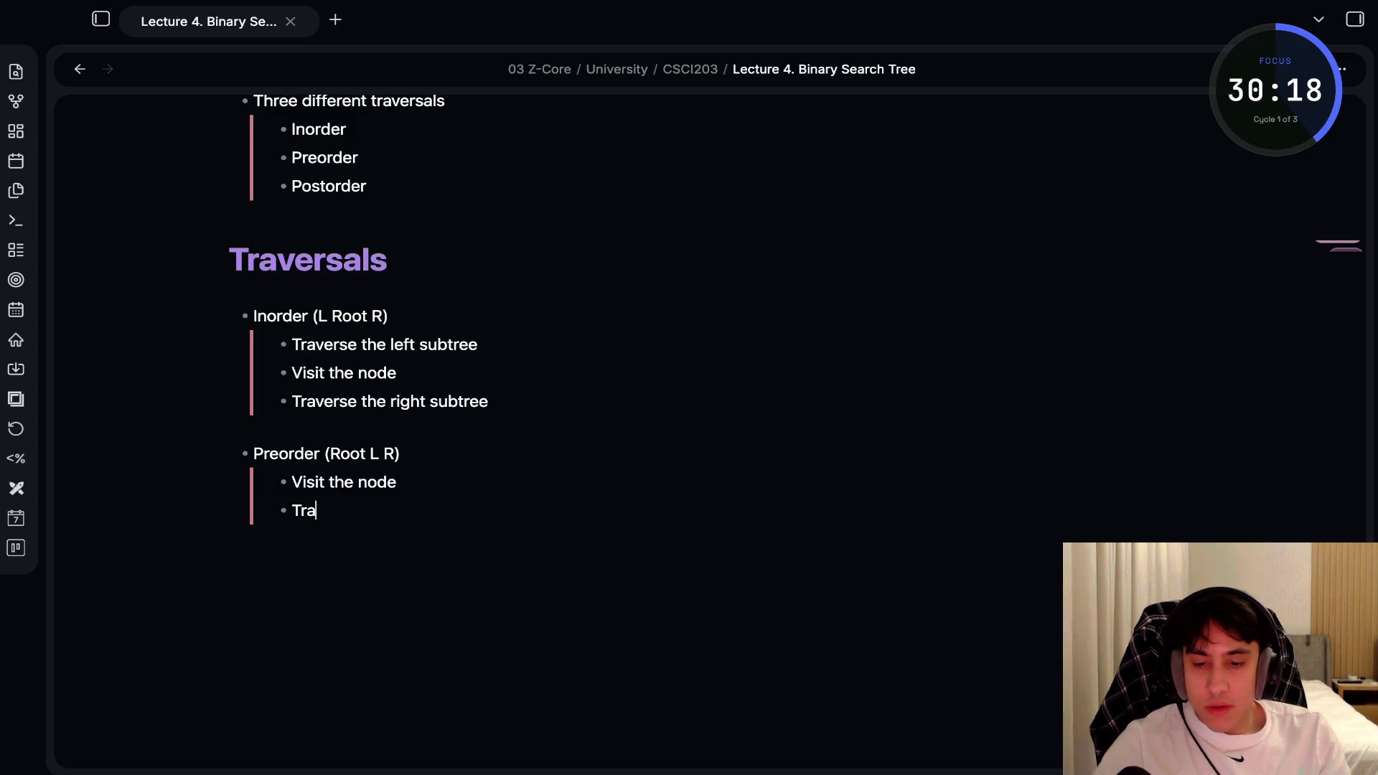
pyautogui.press('Tab')
# Add Postorder (L R Root) with steps: traverse left subtree, traverse right subtree, visit the node
pyautogui.write('Postorde')
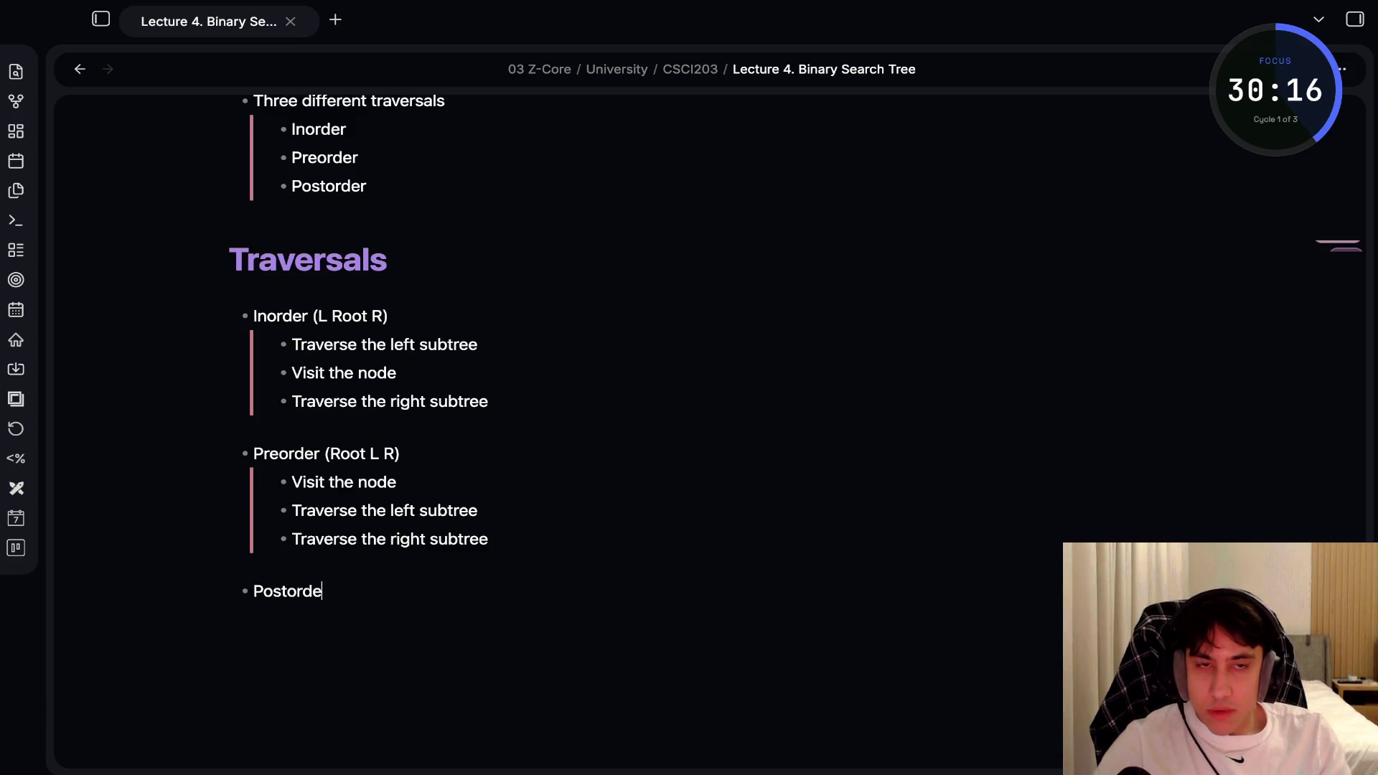
pyautogui.write('r (L')
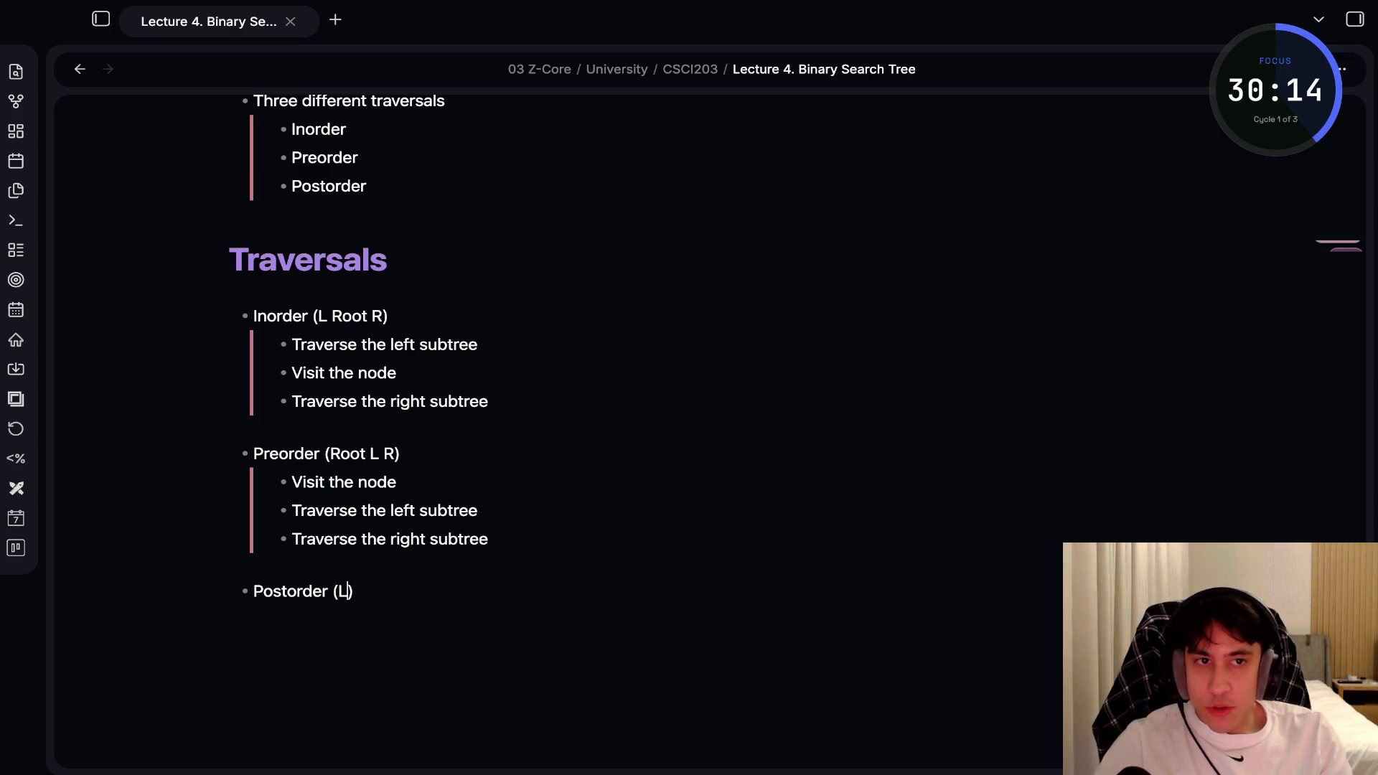
pyautogui.write(' R')
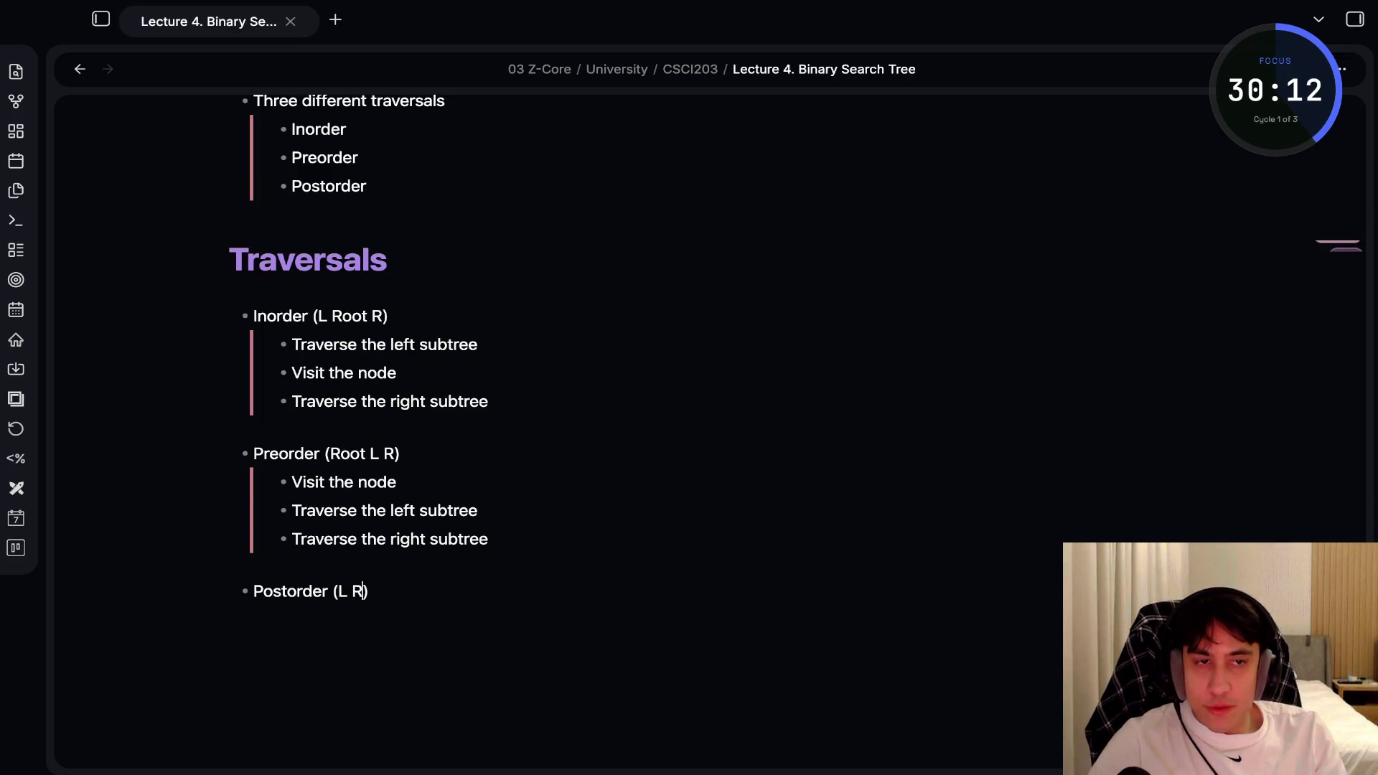
pyautogui.write(' Root')
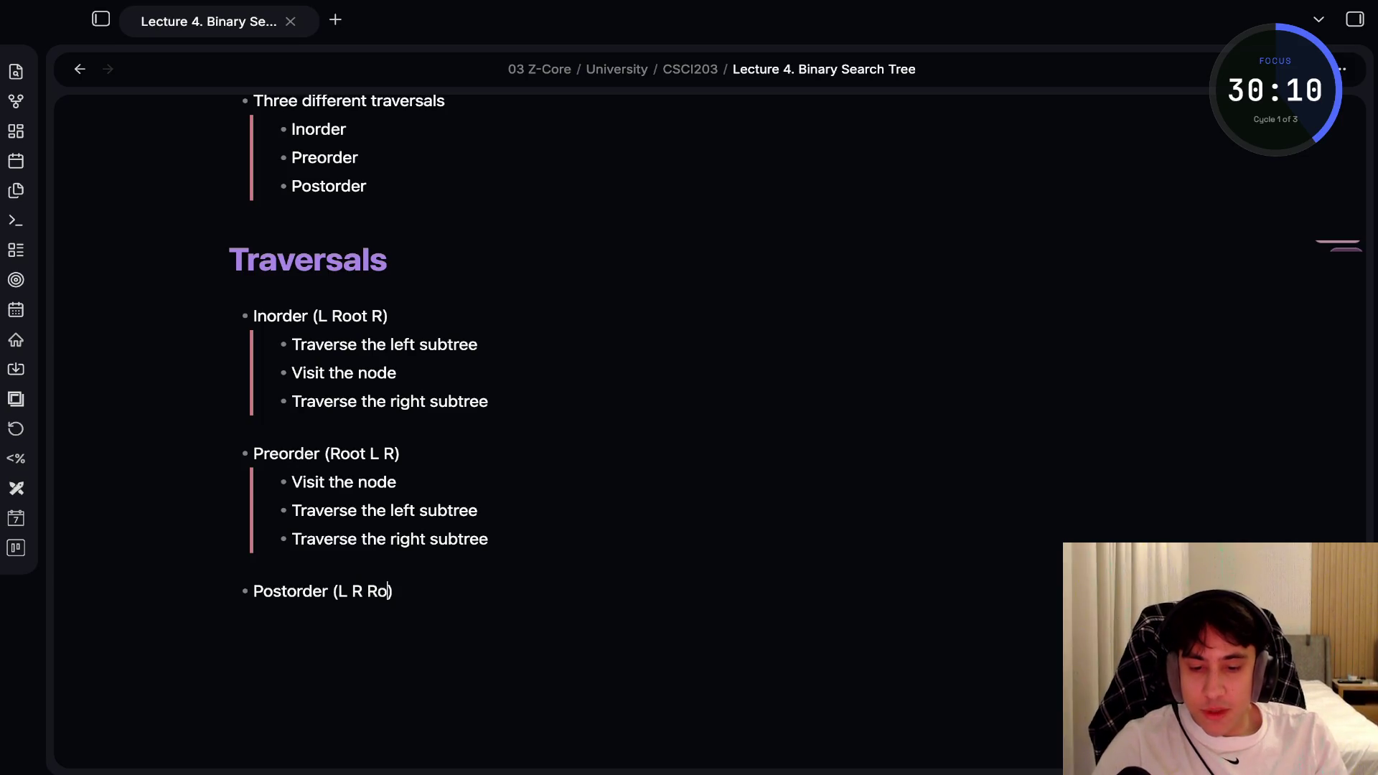
pyautogui.write(')')
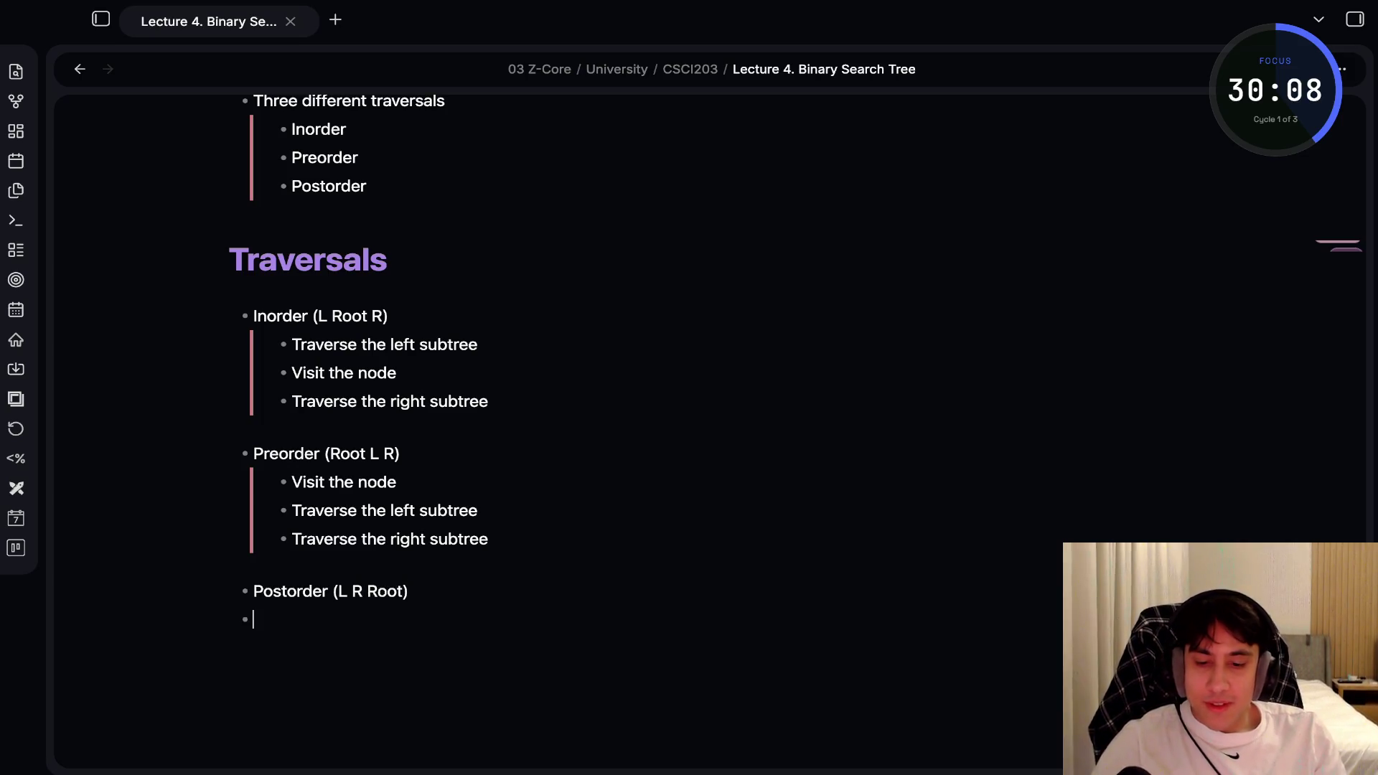
pyautogui.press('Tab')
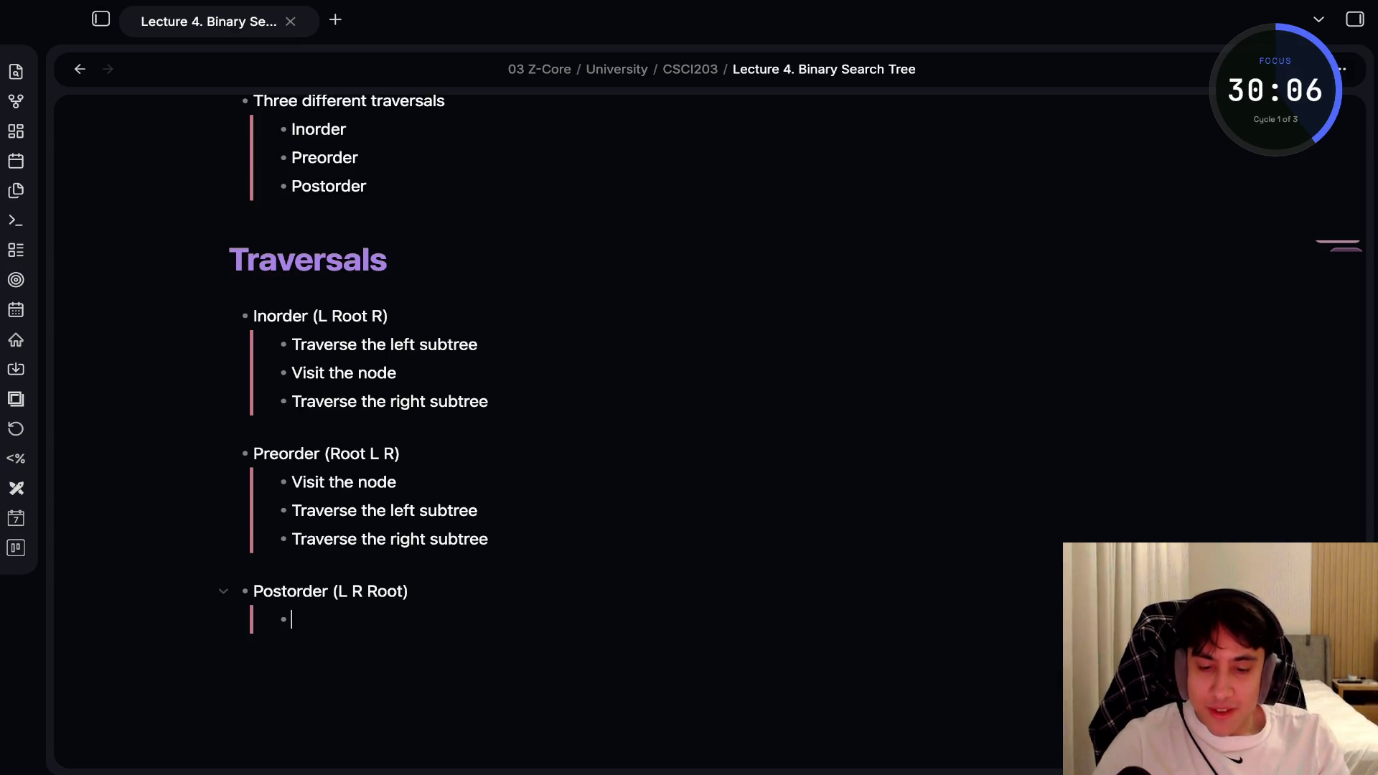
pyautogui.write('Traverse ')
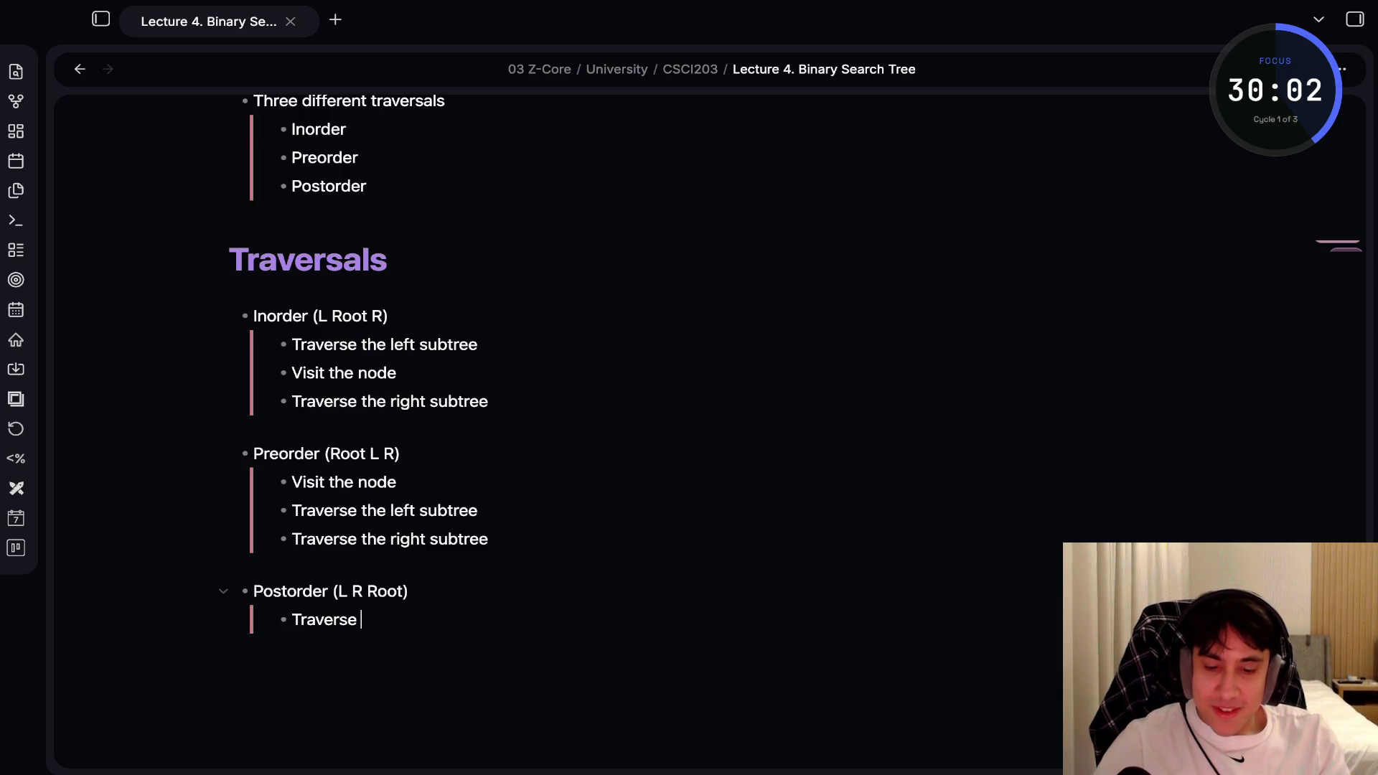
pyautogui.write('the left subtree')
pyautogui.press('Return')
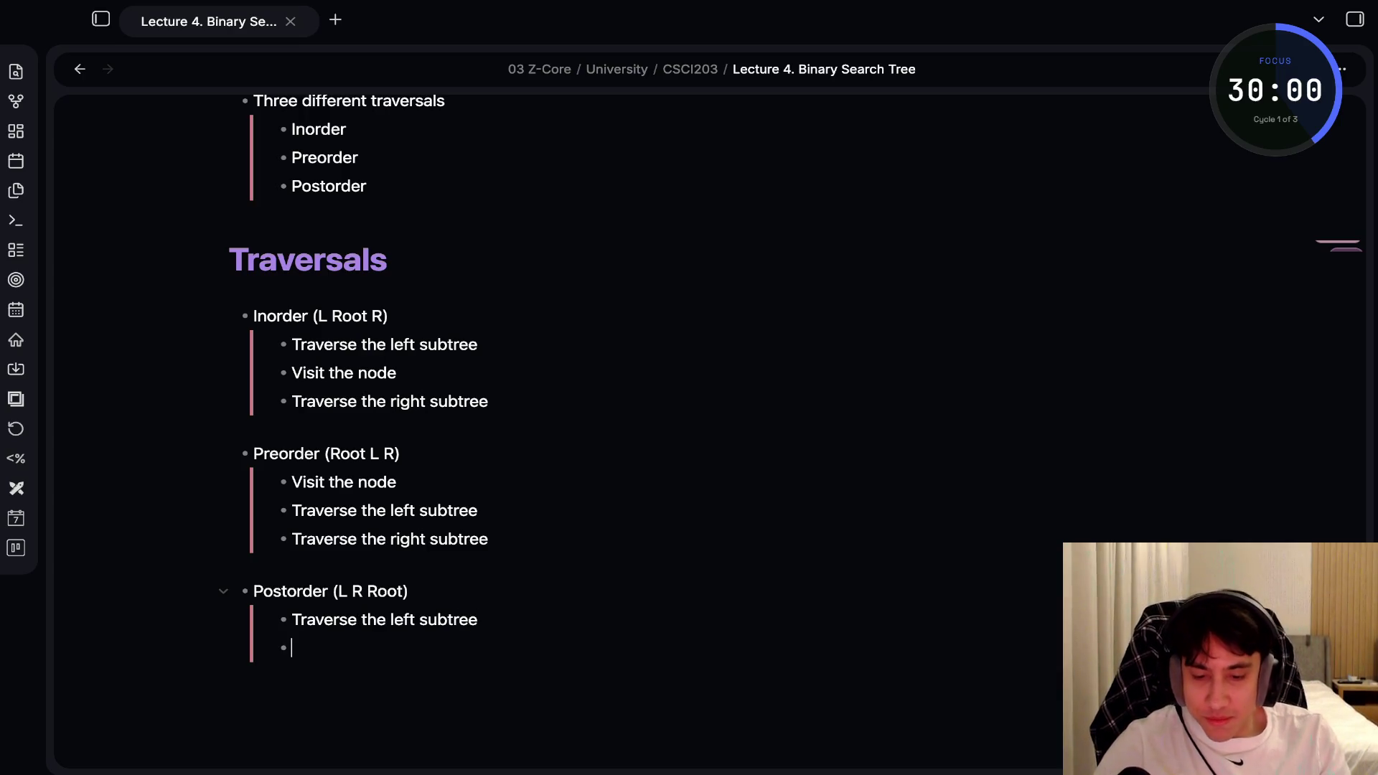
pyautogui.write('Traverse the ')
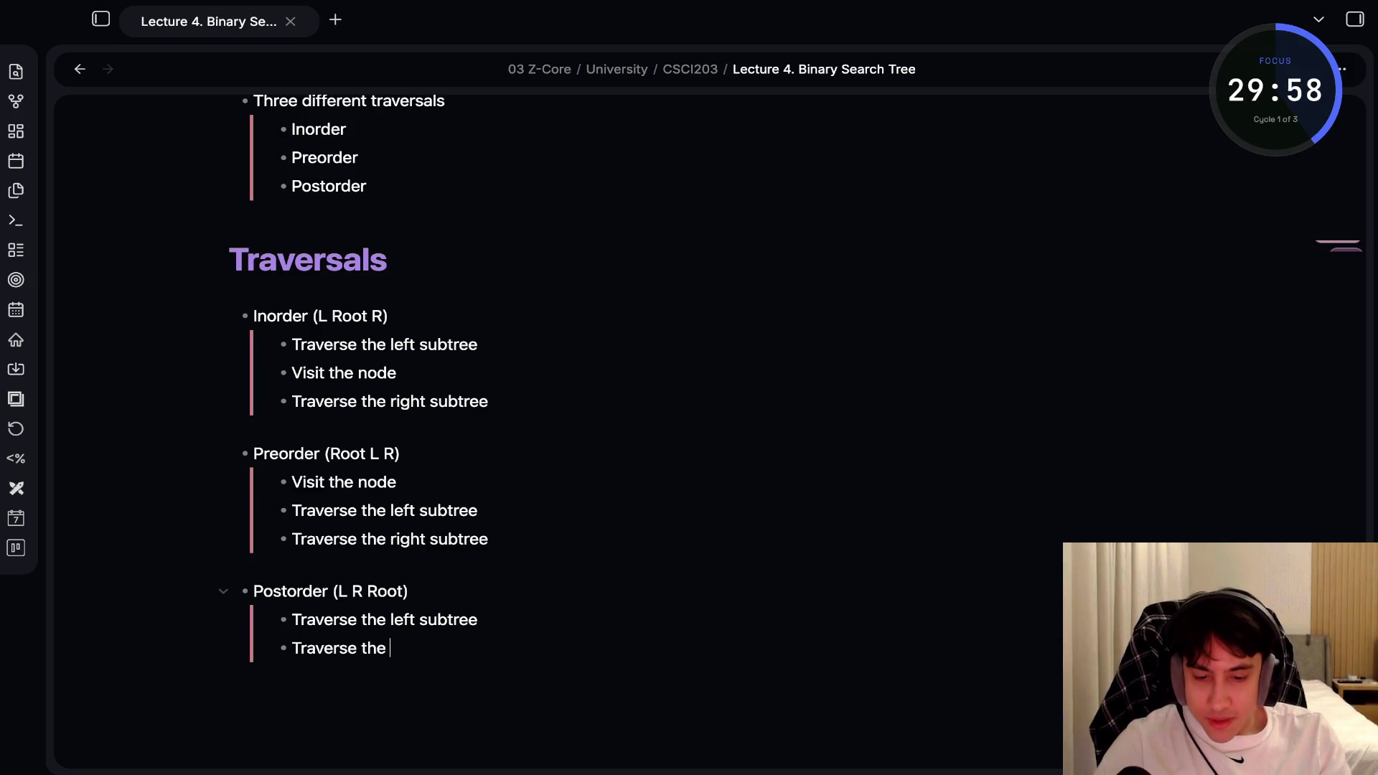
pyautogui.write('right subtree')
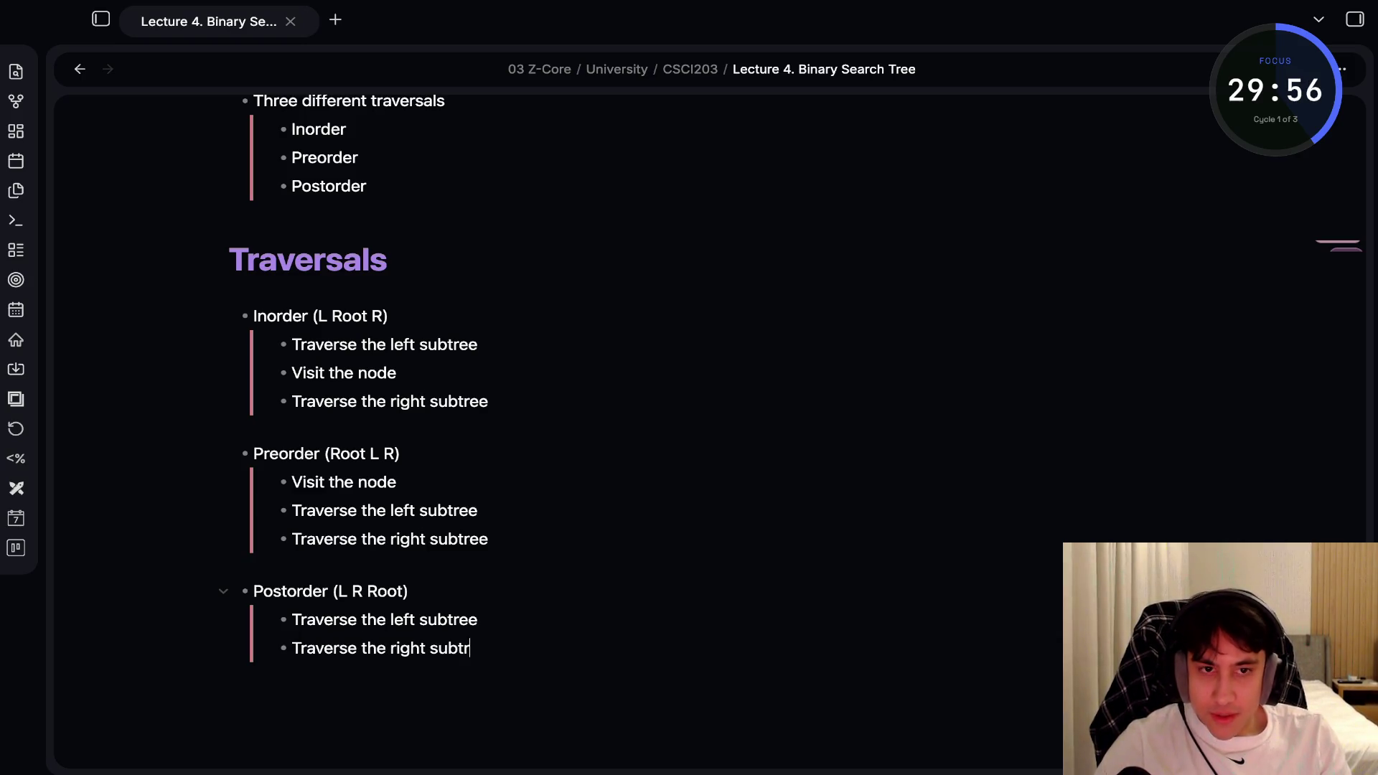
pyautogui.press('Return')
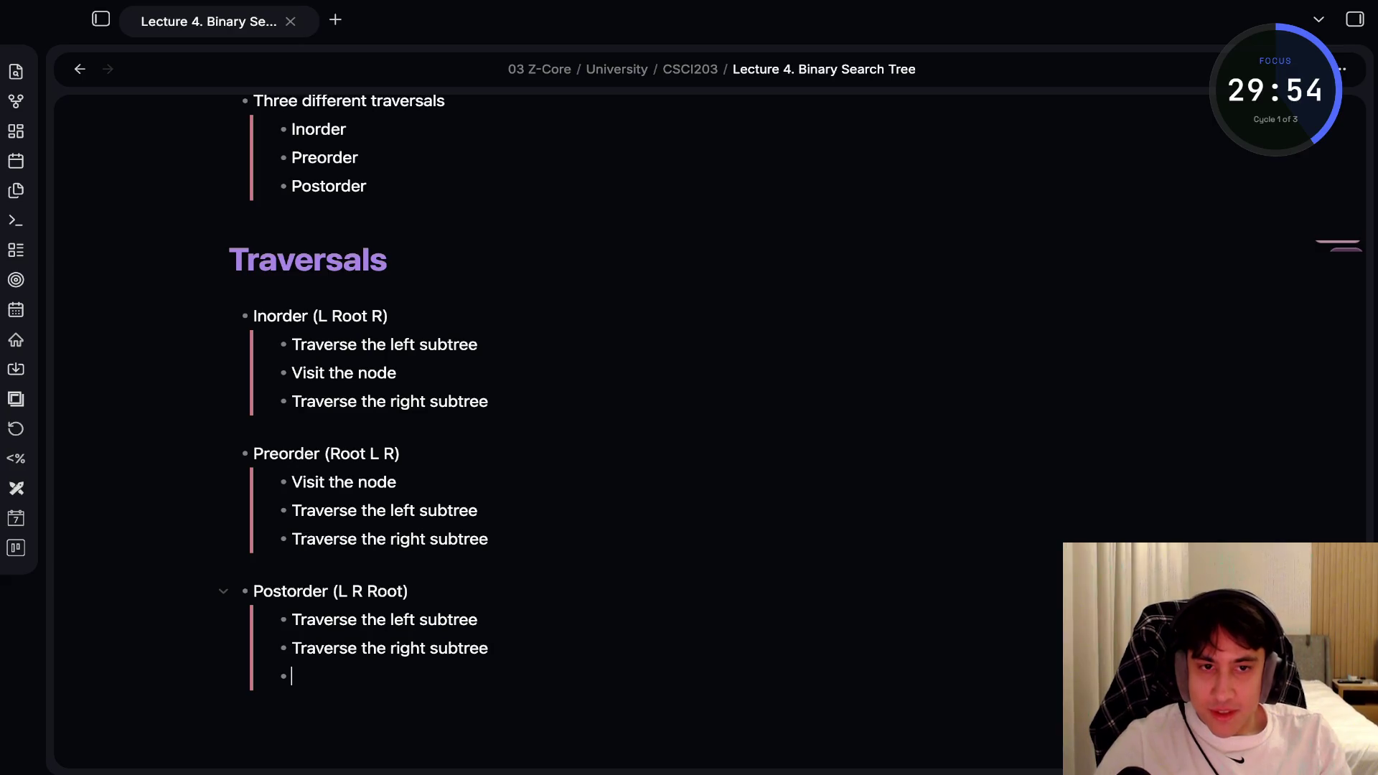
pyautogui.write('Visit the node')
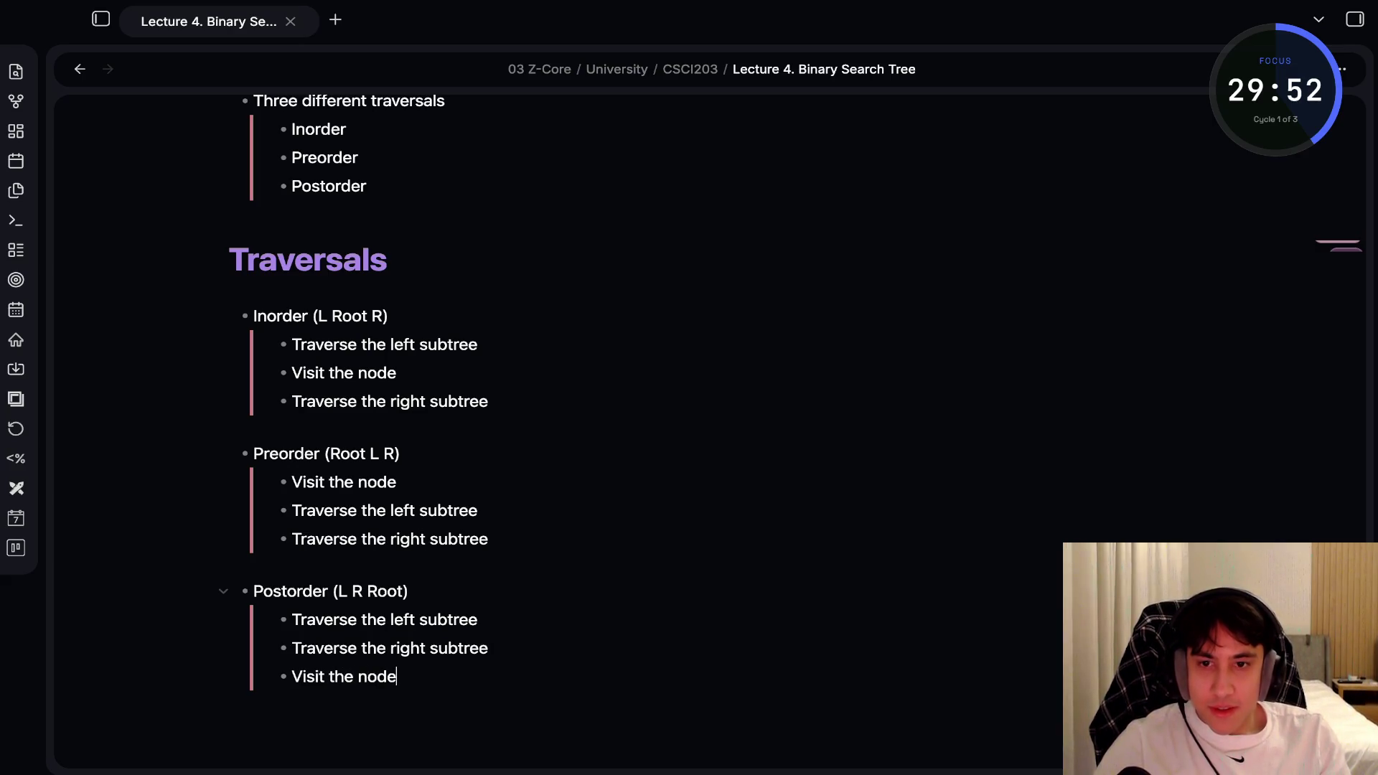
pyautogui.press('Return')
pyautogui.hotkey('shift', 'Tab')
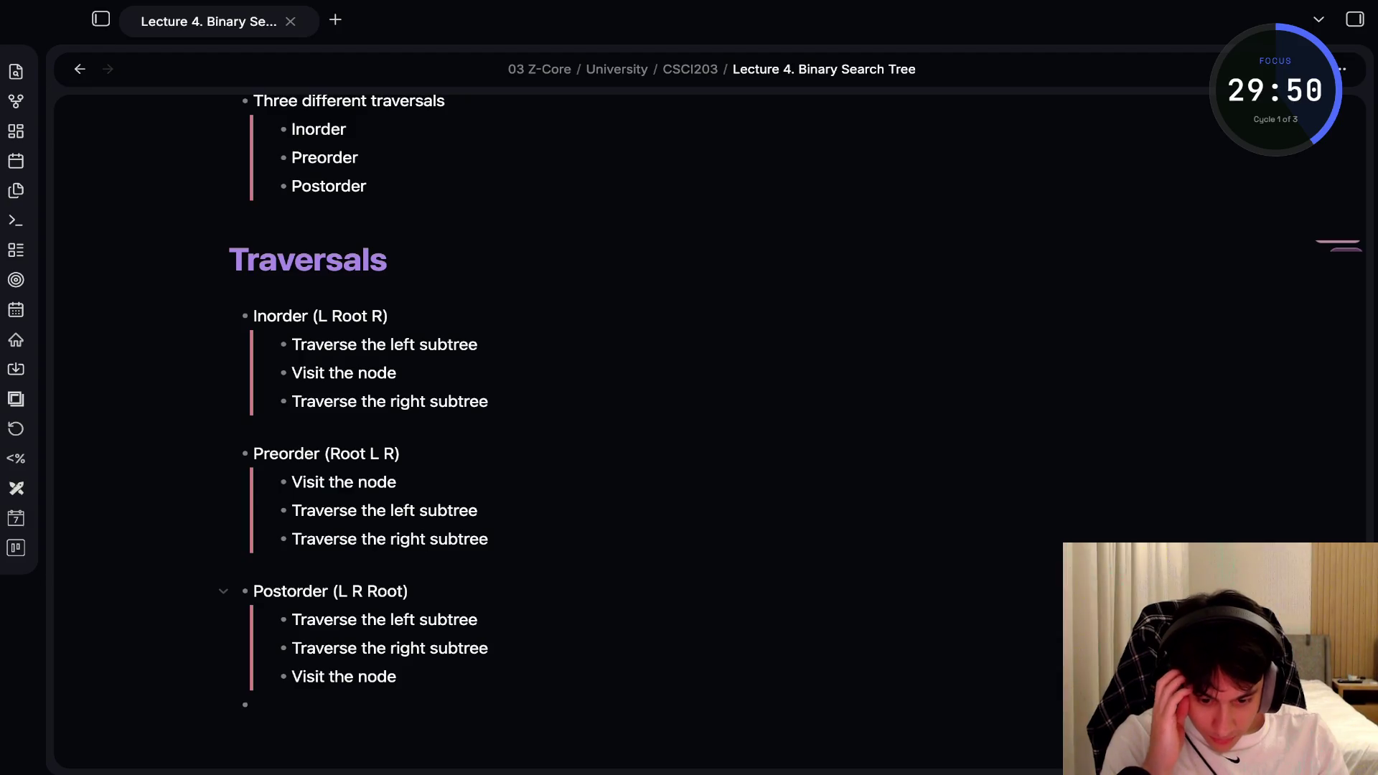
pyautogui.press('BackSpace')
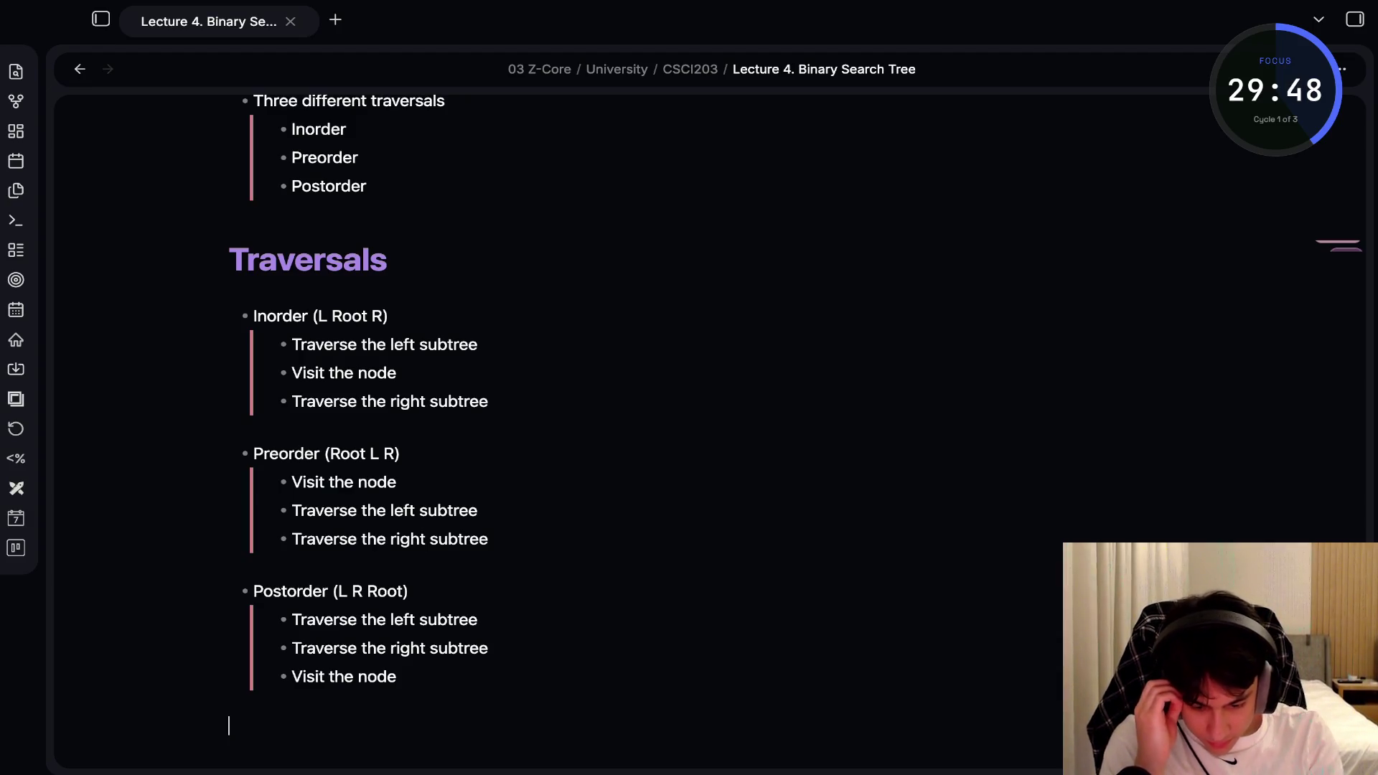
pyautogui.hotkey('ctrl', 'e')
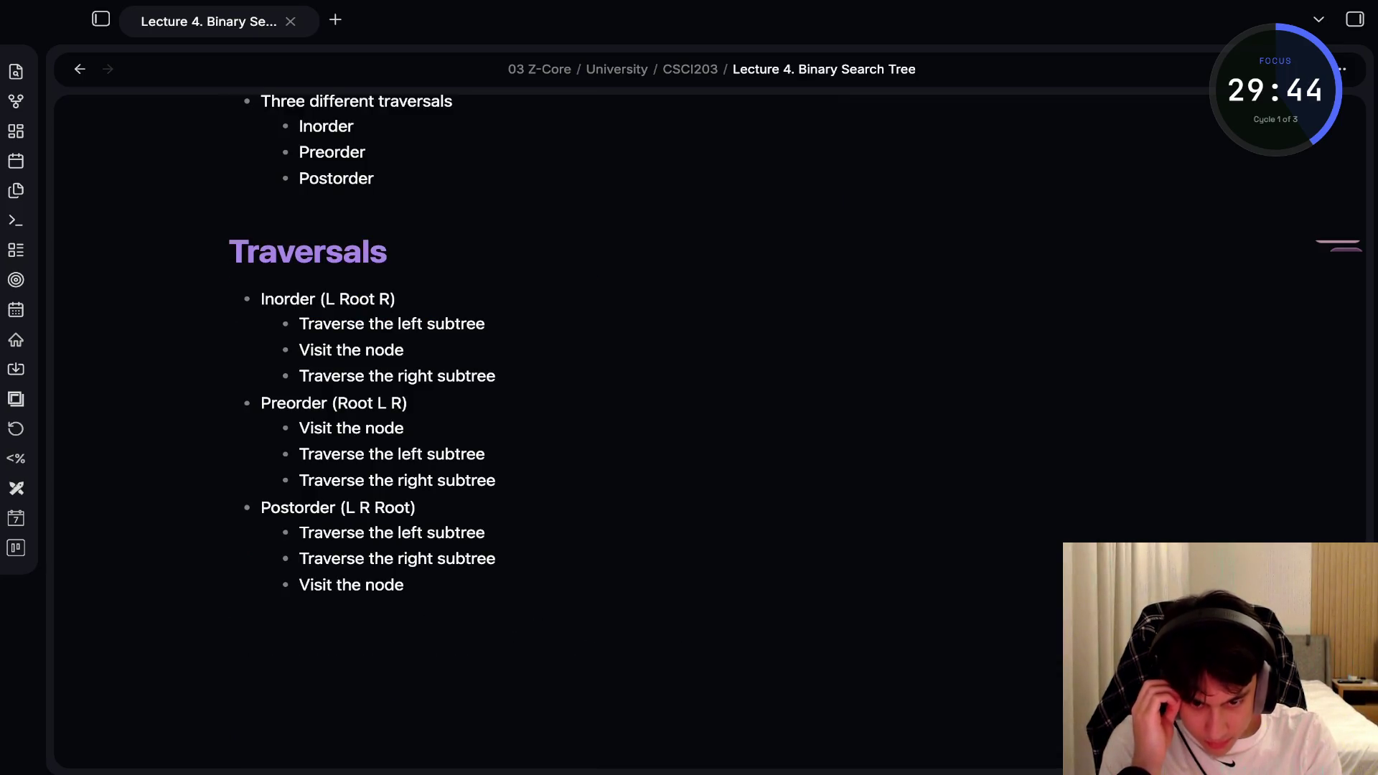
# Insert a <br> line break above the Postorder entry and check it in reading view
pyautogui.hotkey('ctrl', 'e')
pyautogui.write('\\')
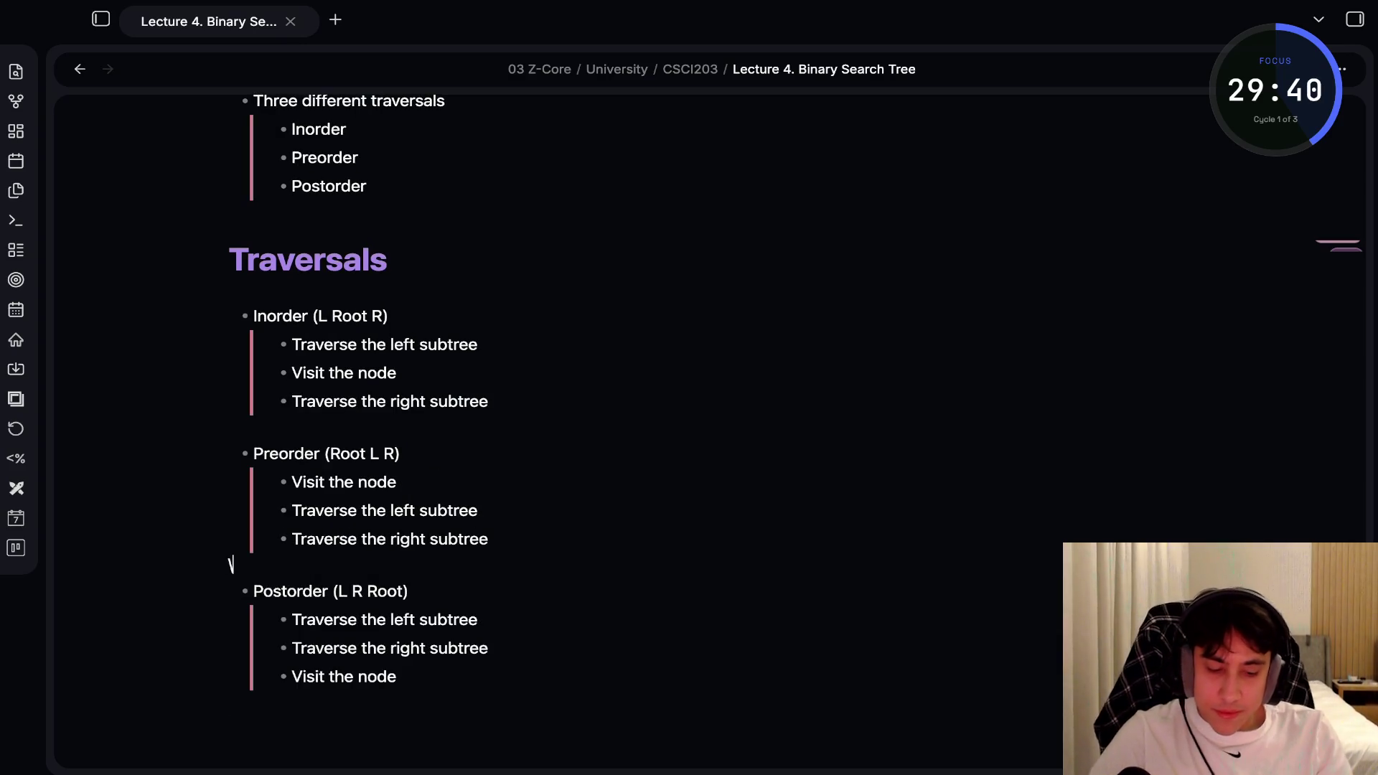
pyautogui.write('<br>')
pyautogui.click(224, 452)
pyautogui.press('Up')
pyautogui.press('BackSpace')
pyautogui.write('>')
pyautogui.hotkey('ctrl', 'e')
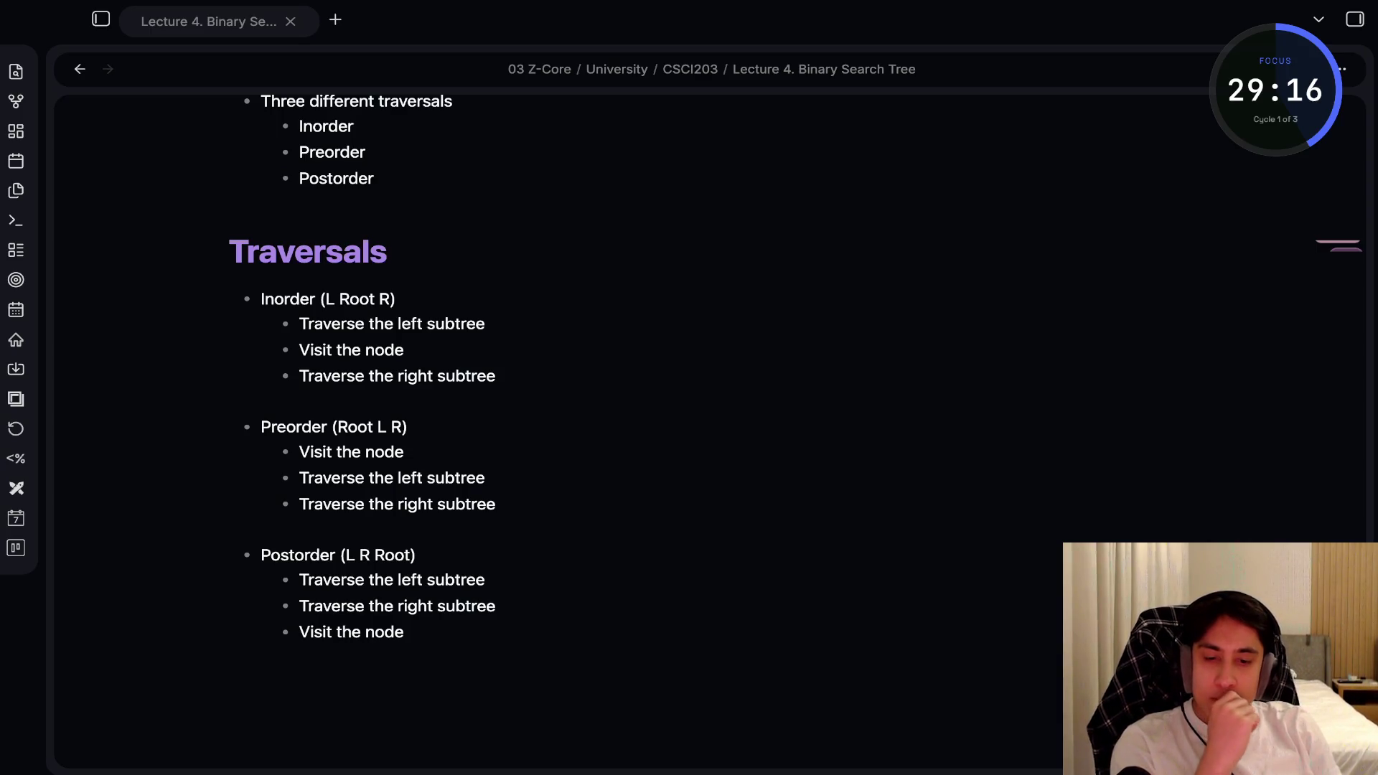
# Make 'Traversals' a level-2 heading by adding a second #
pyautogui.press('super+Tab')
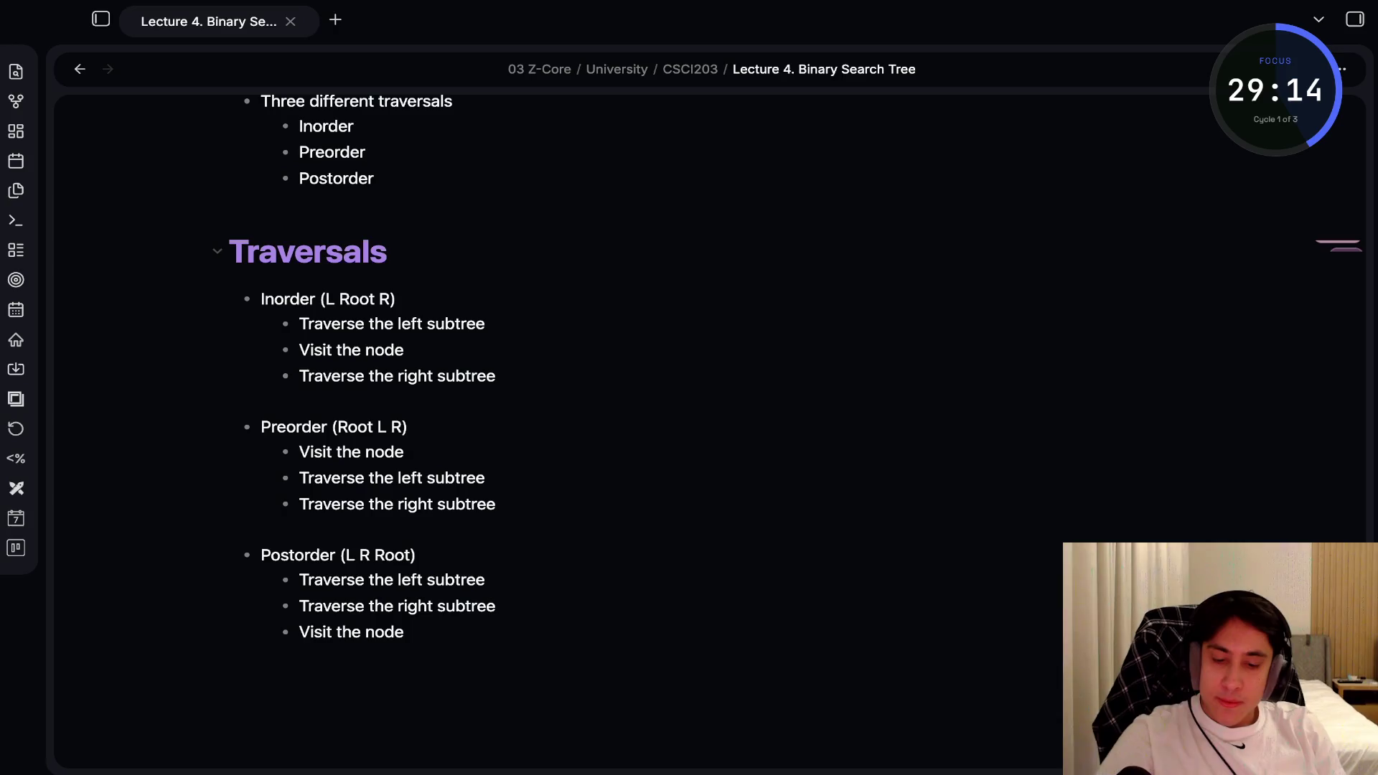
pyautogui.click(216, 250)
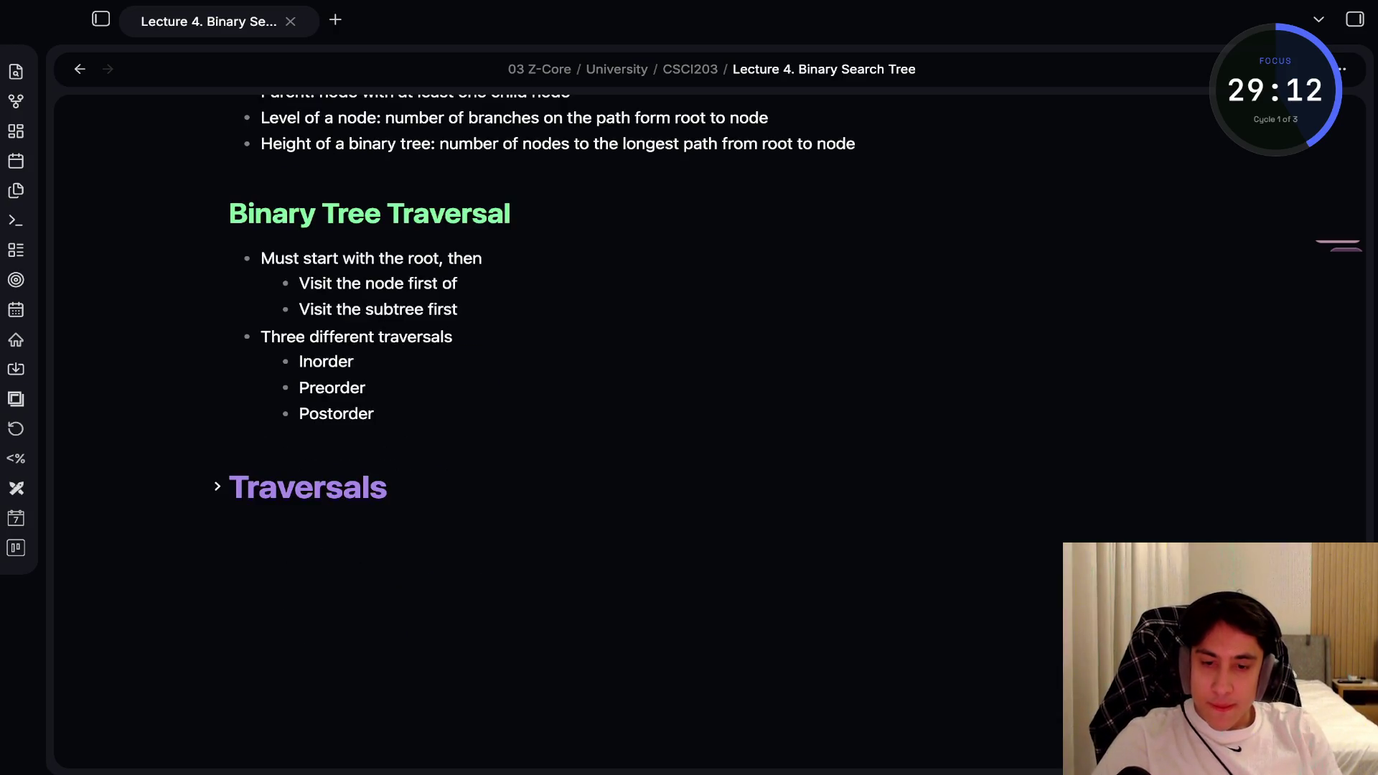
pyautogui.click(217, 487)
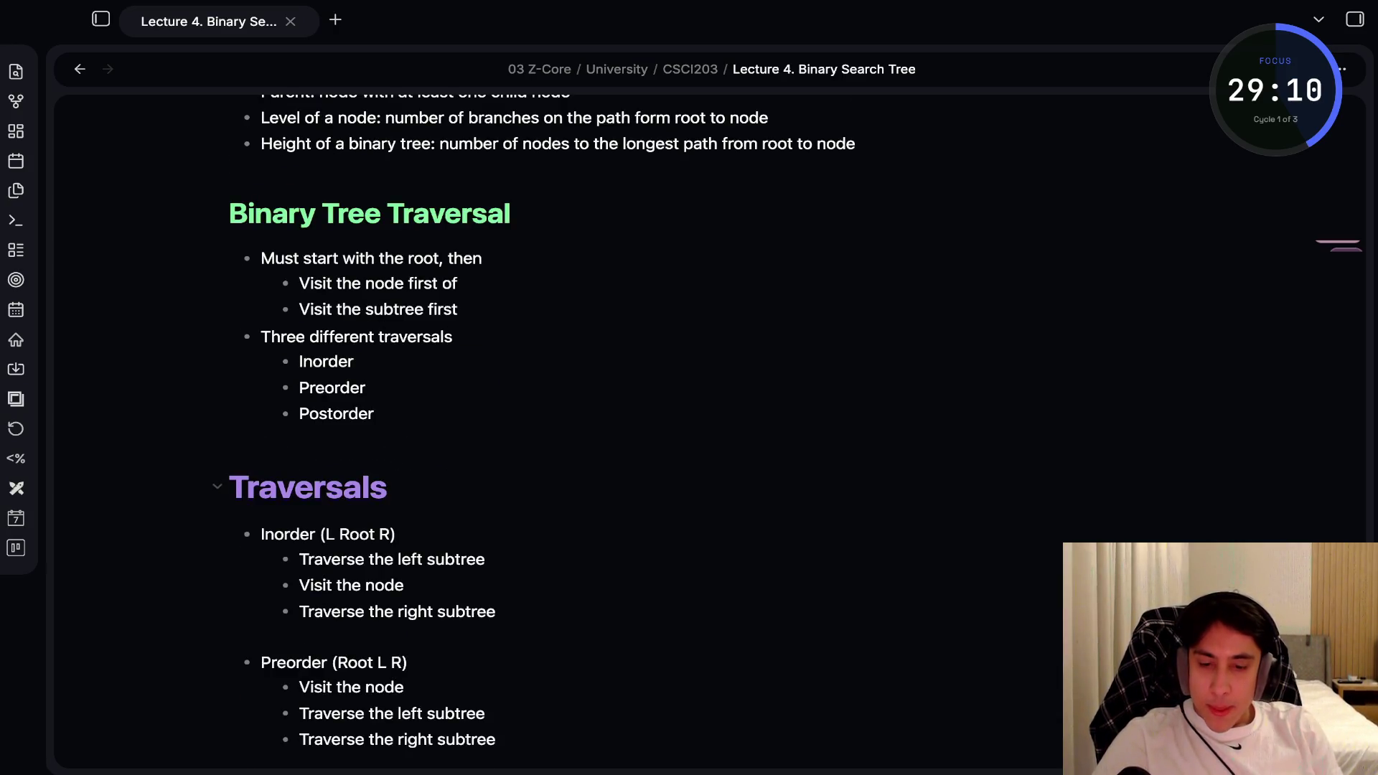
pyautogui.press('super+e')
pyautogui.write('#')
pyautogui.scroll(-2, 689, 431)
pyautogui.scroll(-7, 689, 431)
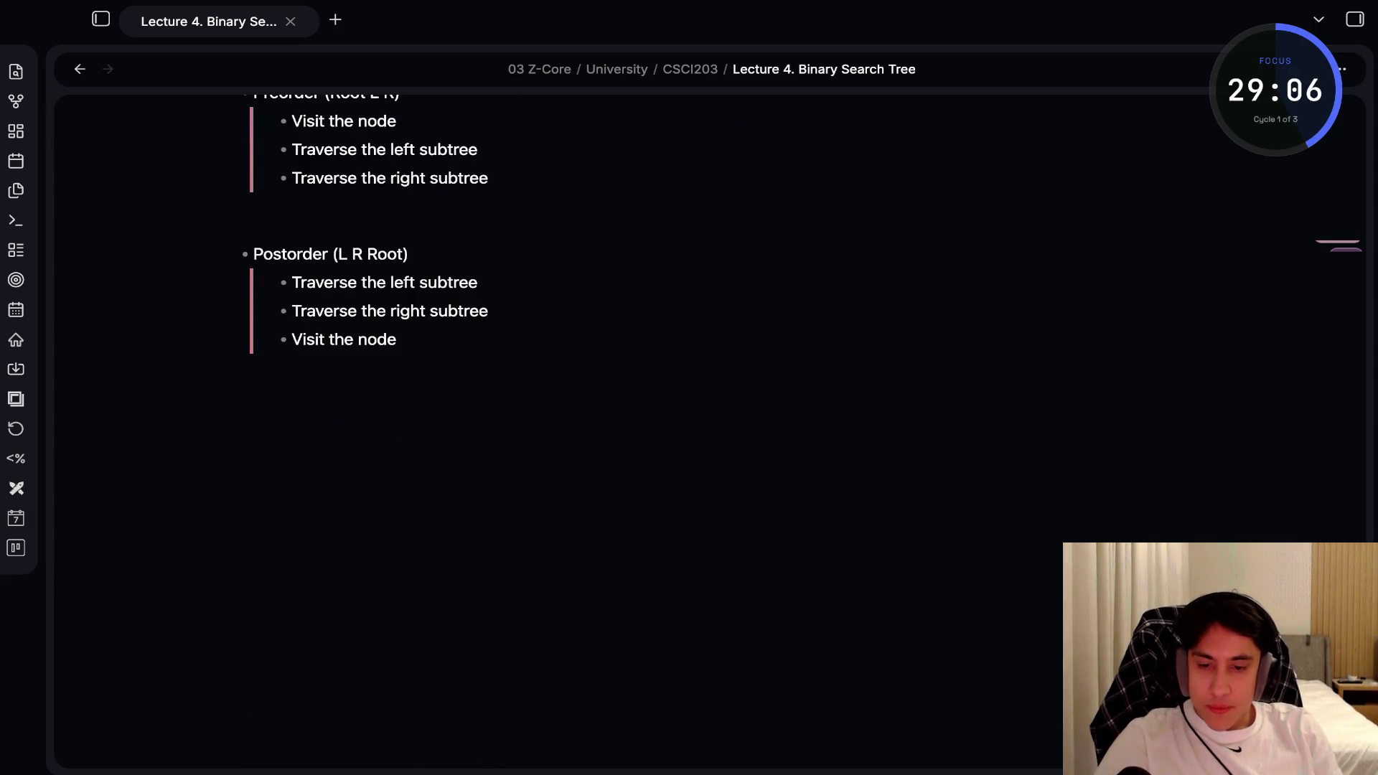
pyautogui.click(229, 387)
# Add '## Implementing Binary Trees: class binaryTreeType Functions' with a 'Public' bullet below it
pyautogui.write('## ')
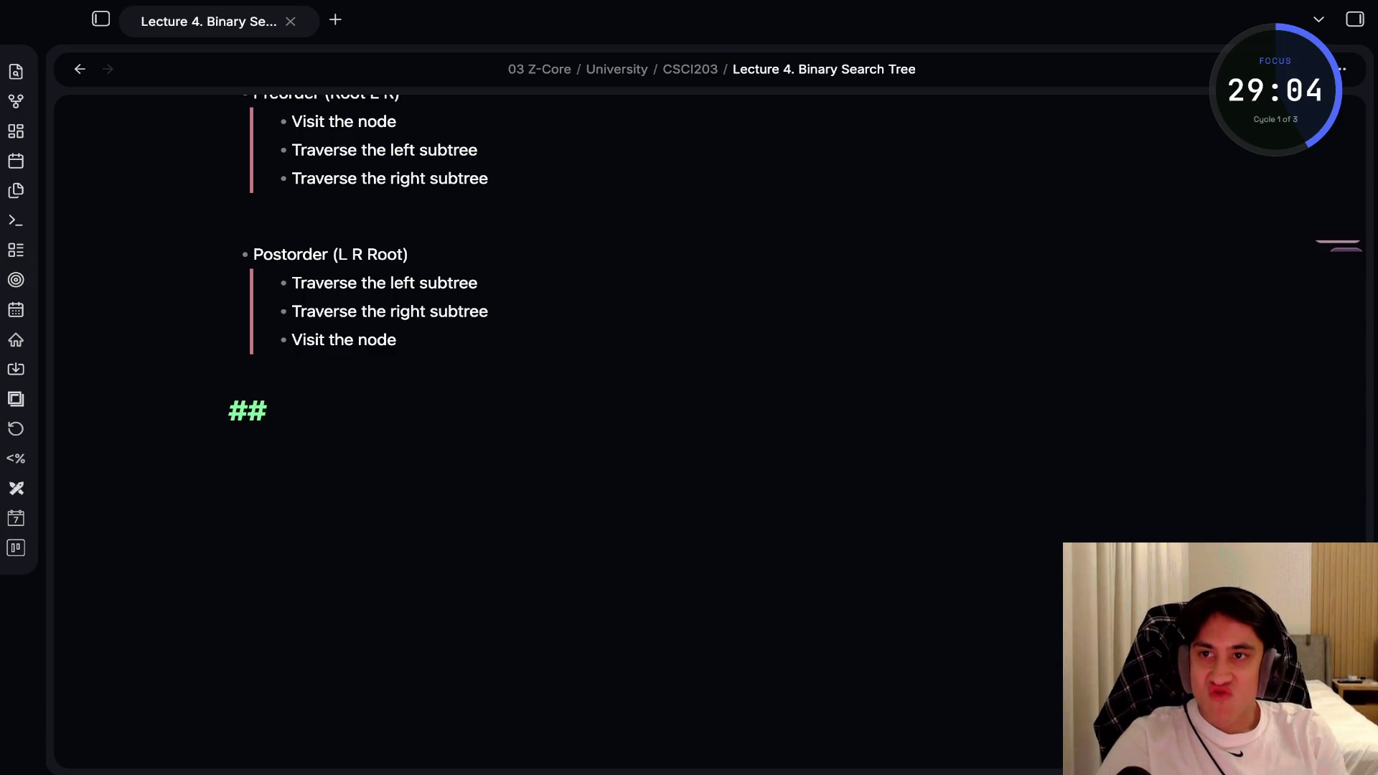
pyautogui.write('Implementing Binary')
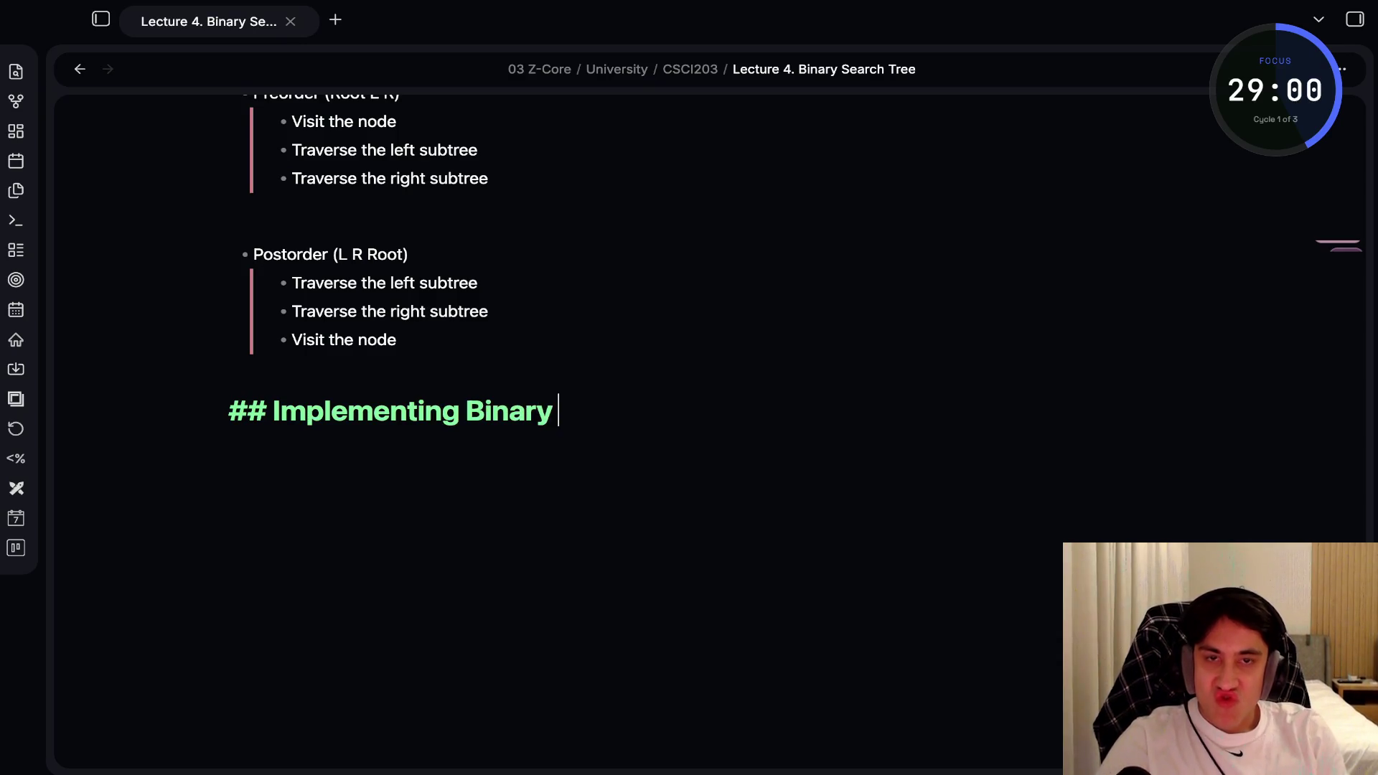
pyautogui.write(' Tre')
pyautogui.press('BackSpace')
pyautogui.write('rees:')
pyautogui.press('Return')
pyautogui.write('o')
pyautogui.press('BackSpace')
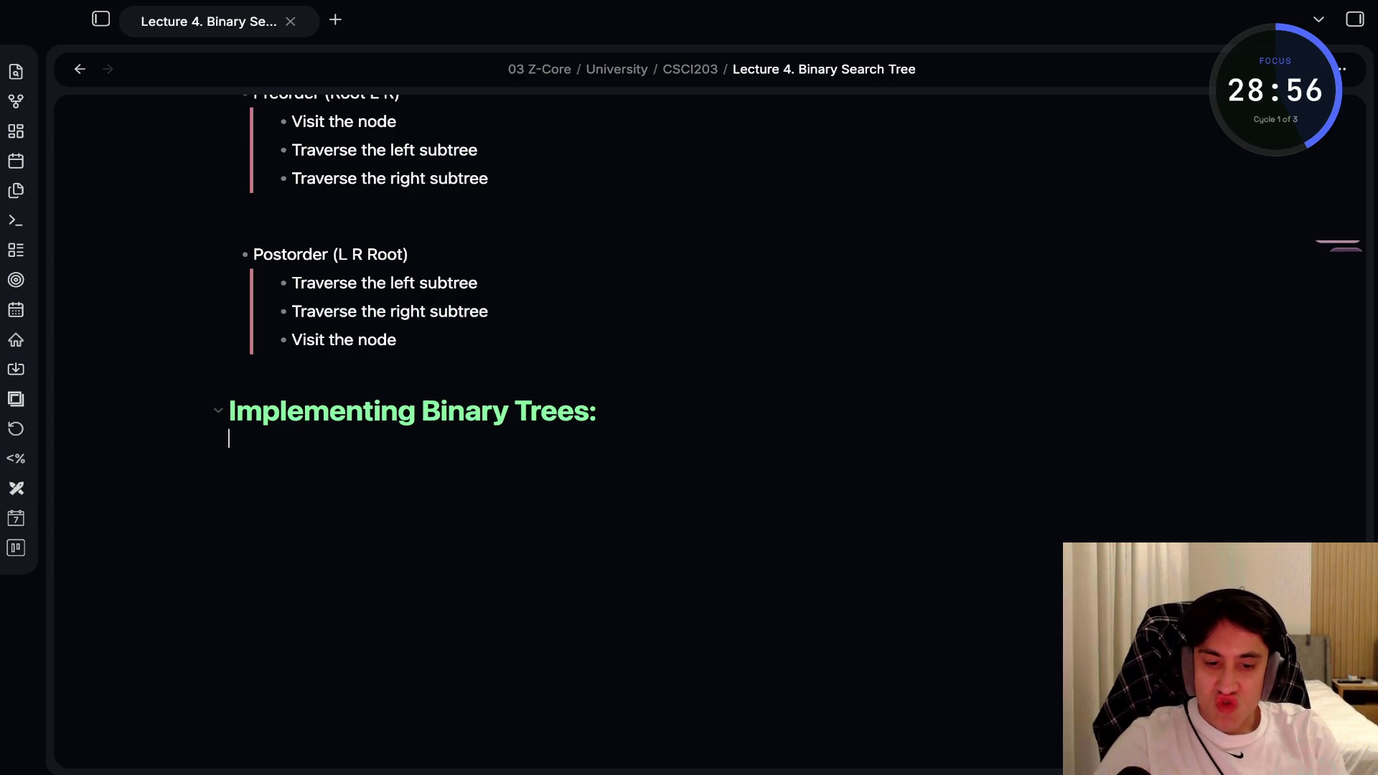
pyautogui.press('BackSpace')
pyautogui.write('class ')
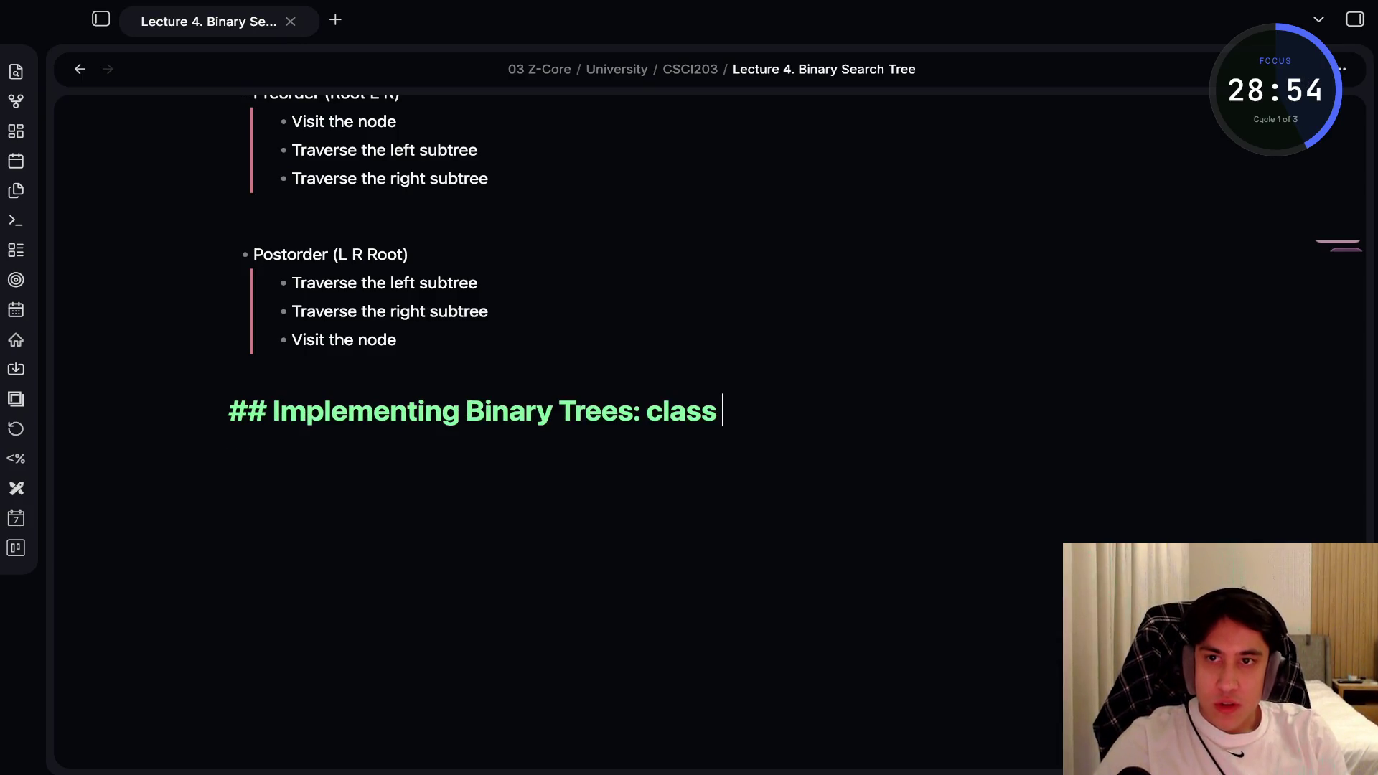
pyautogui.write('binar')
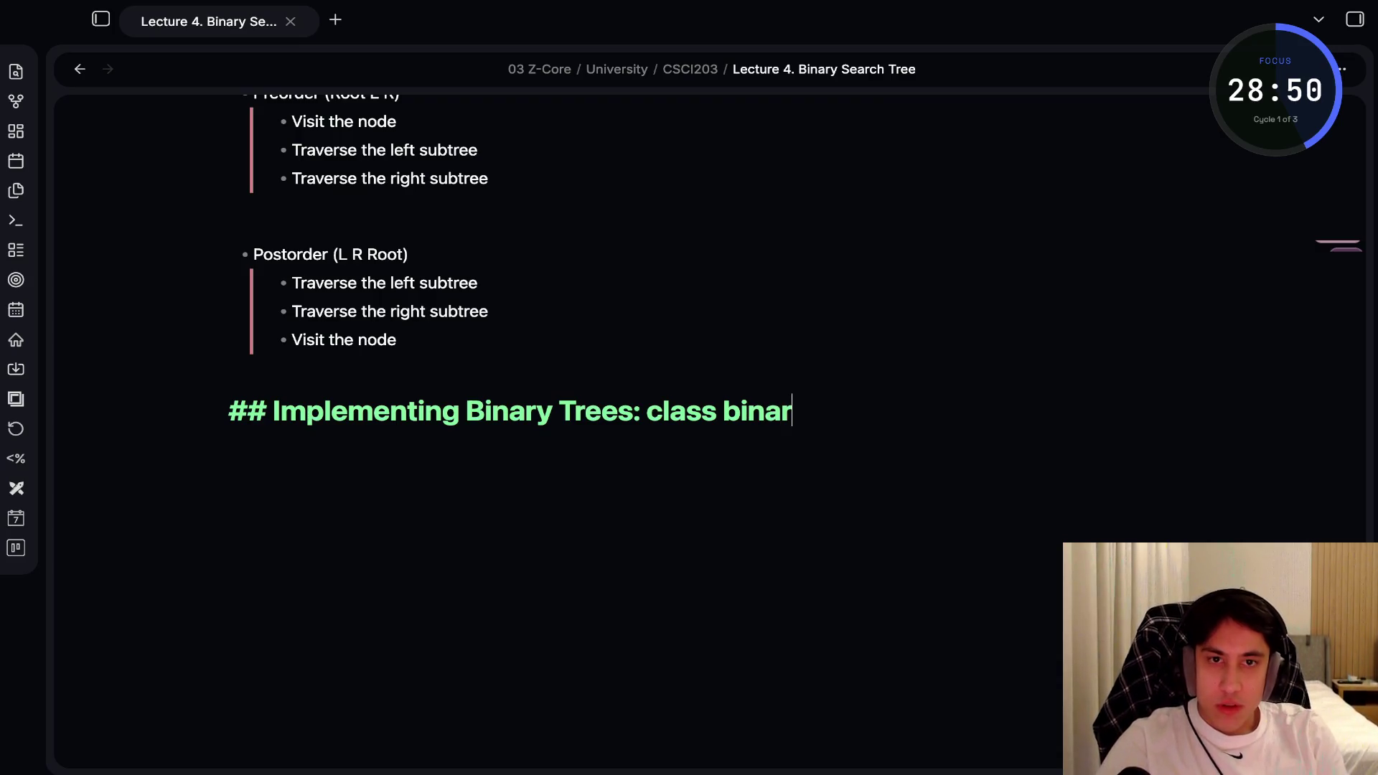
pyautogui.write('yTreeType Functio')
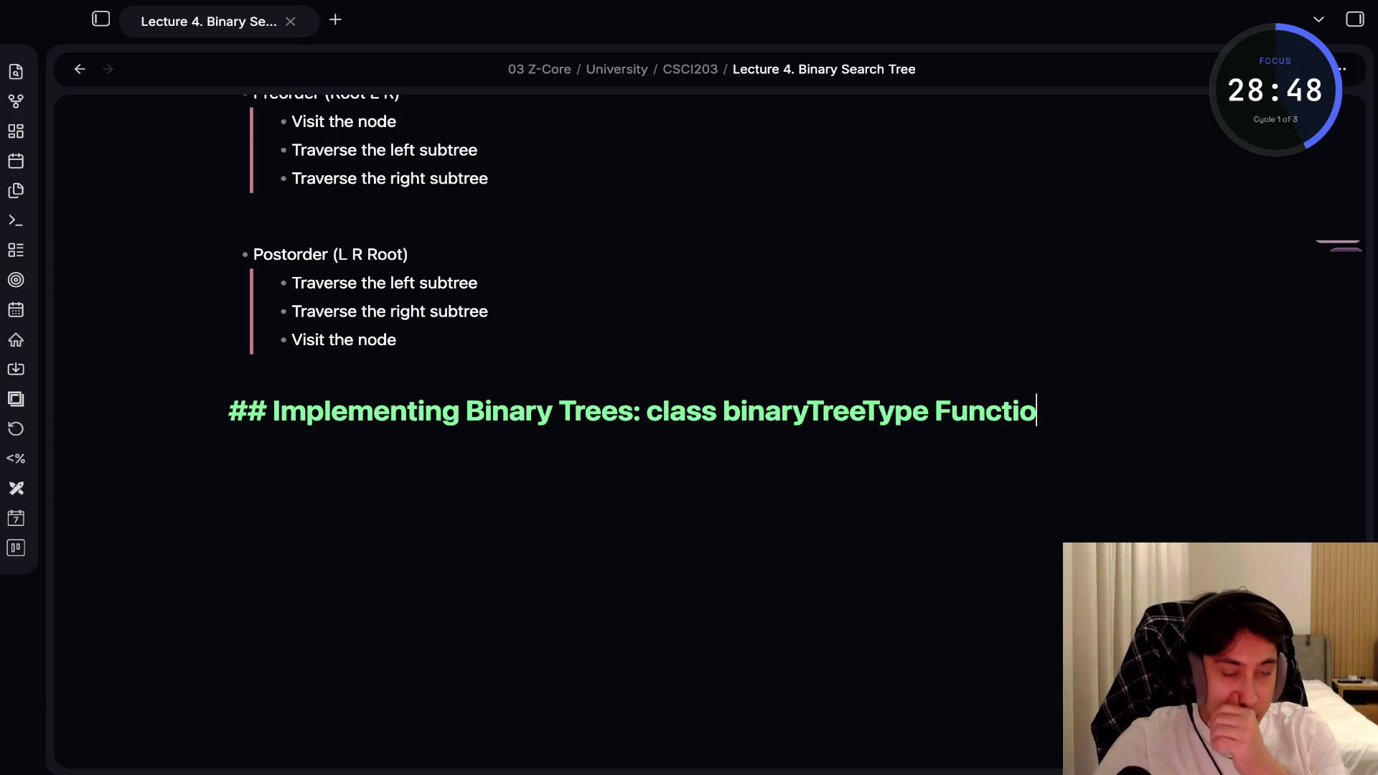
pyautogui.write('ns')
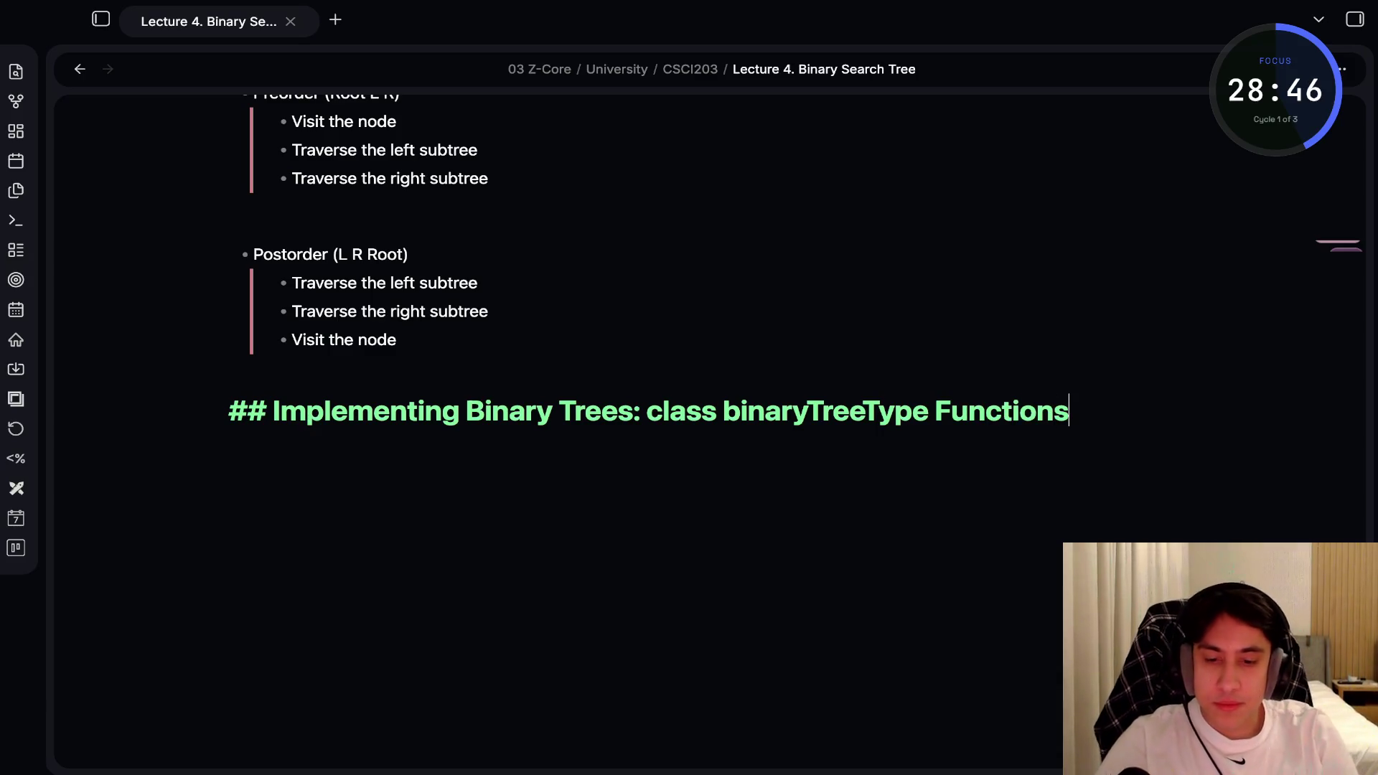
pyautogui.press('Return')
pyautogui.write('- Pu')
pyautogui.write('bli')
pyautogui.write('c')
pyautogui.press('Return')
# Nest isEmpty, inorderTraversal, preorderTraversal and postorderTraversal under Public
pyautogui.press('Tab')
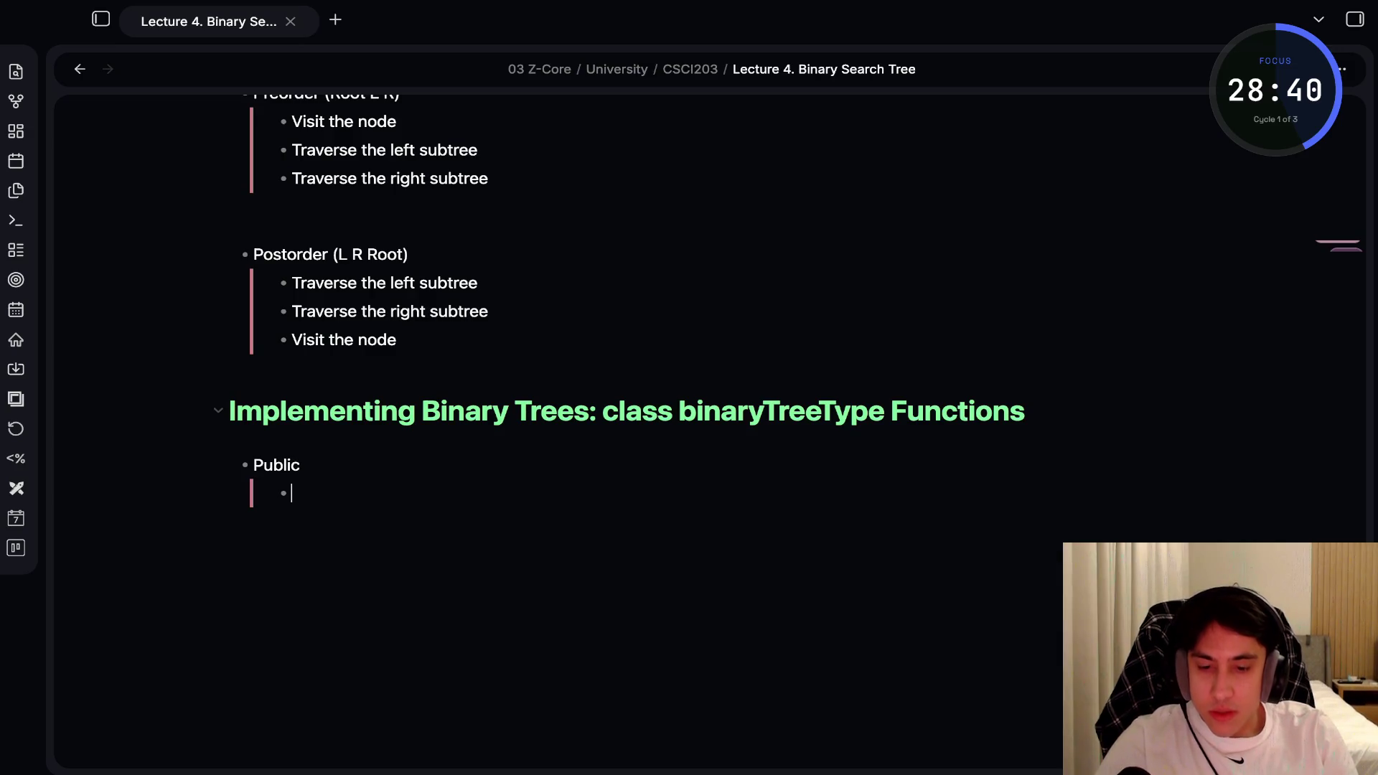
pyautogui.write('is Emp')
pyautogui.press('BackSpace')
pyautogui.press('BackSpace')
pyautogui.press('BackSpace')
pyautogui.write('Empty')
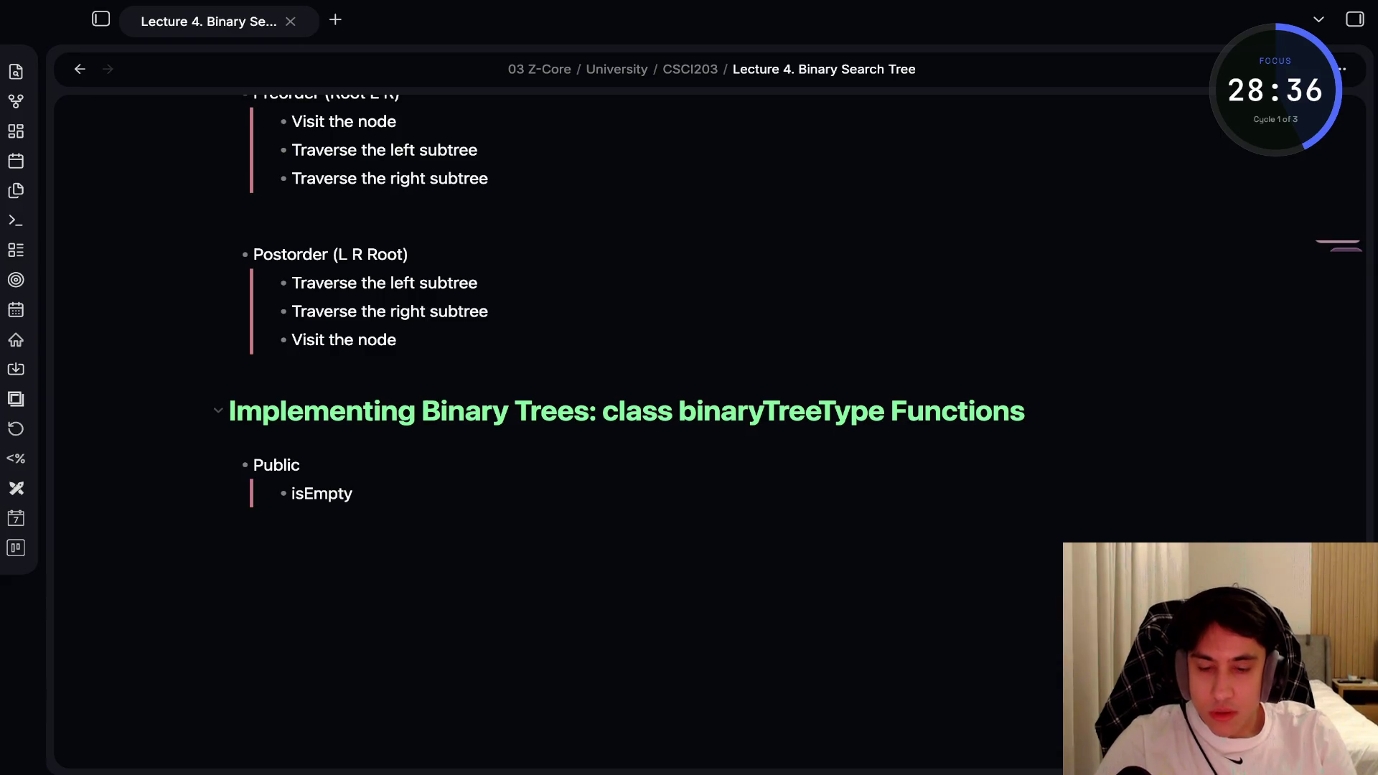
pyautogui.press('Return')
pyautogui.write('inorder')
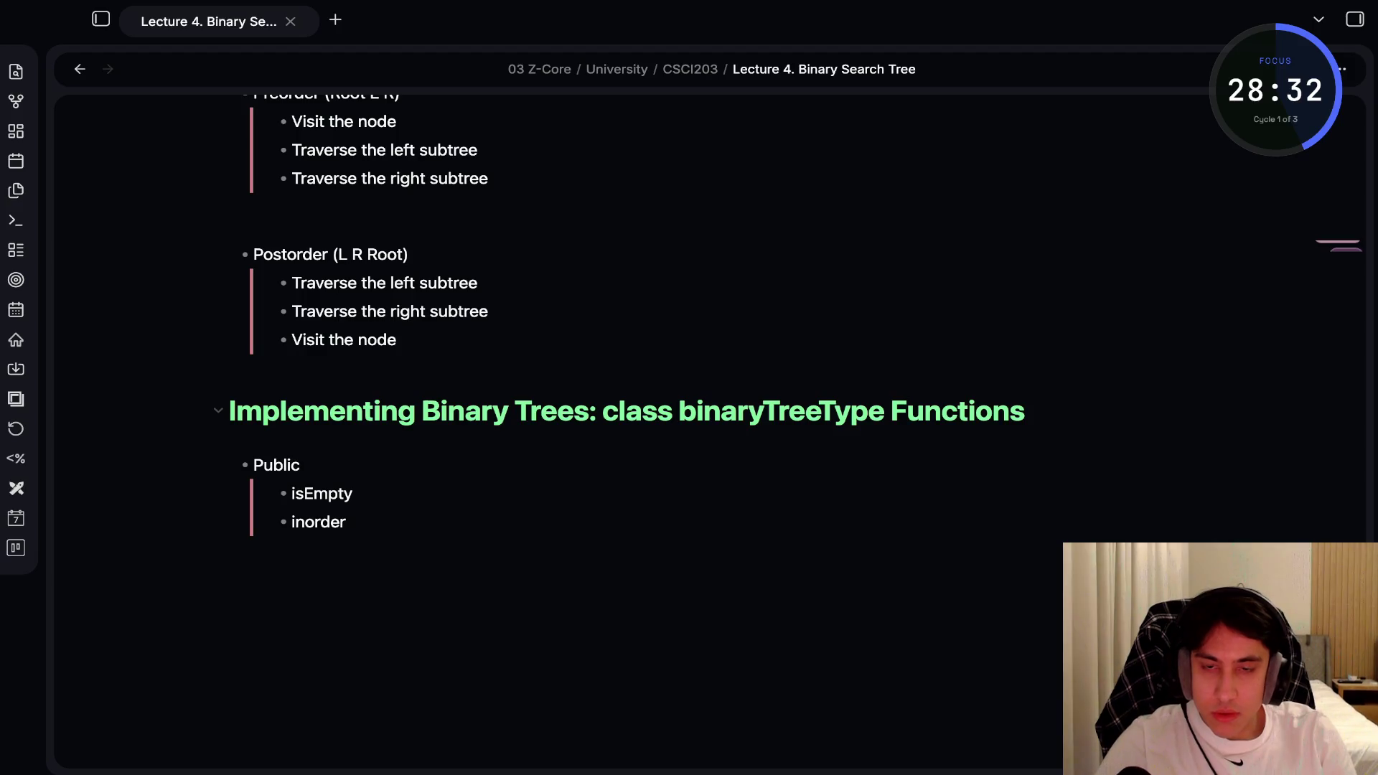
pyautogui.write('Traversal')
pyautogui.press('Return')
pyautogui.write('preorderTrav')
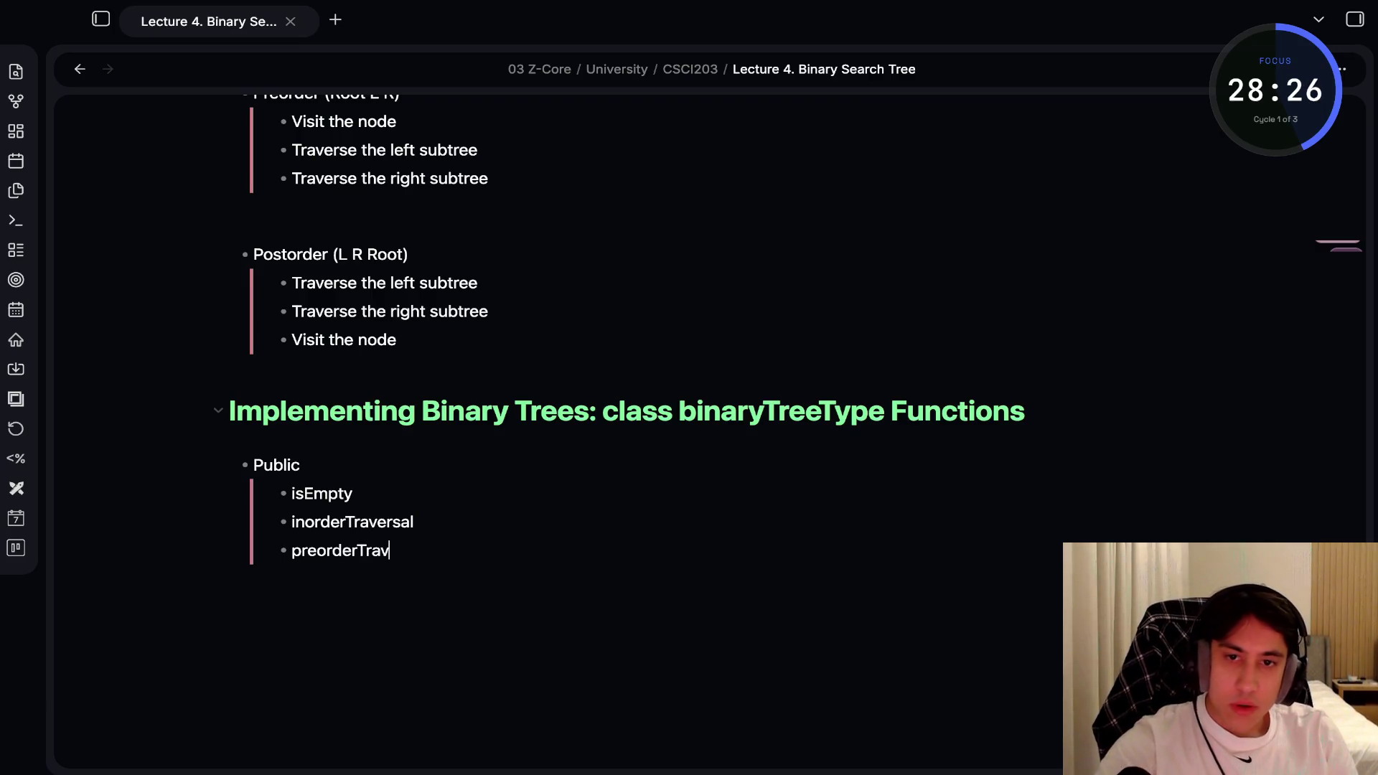
pyautogui.write('ersal')
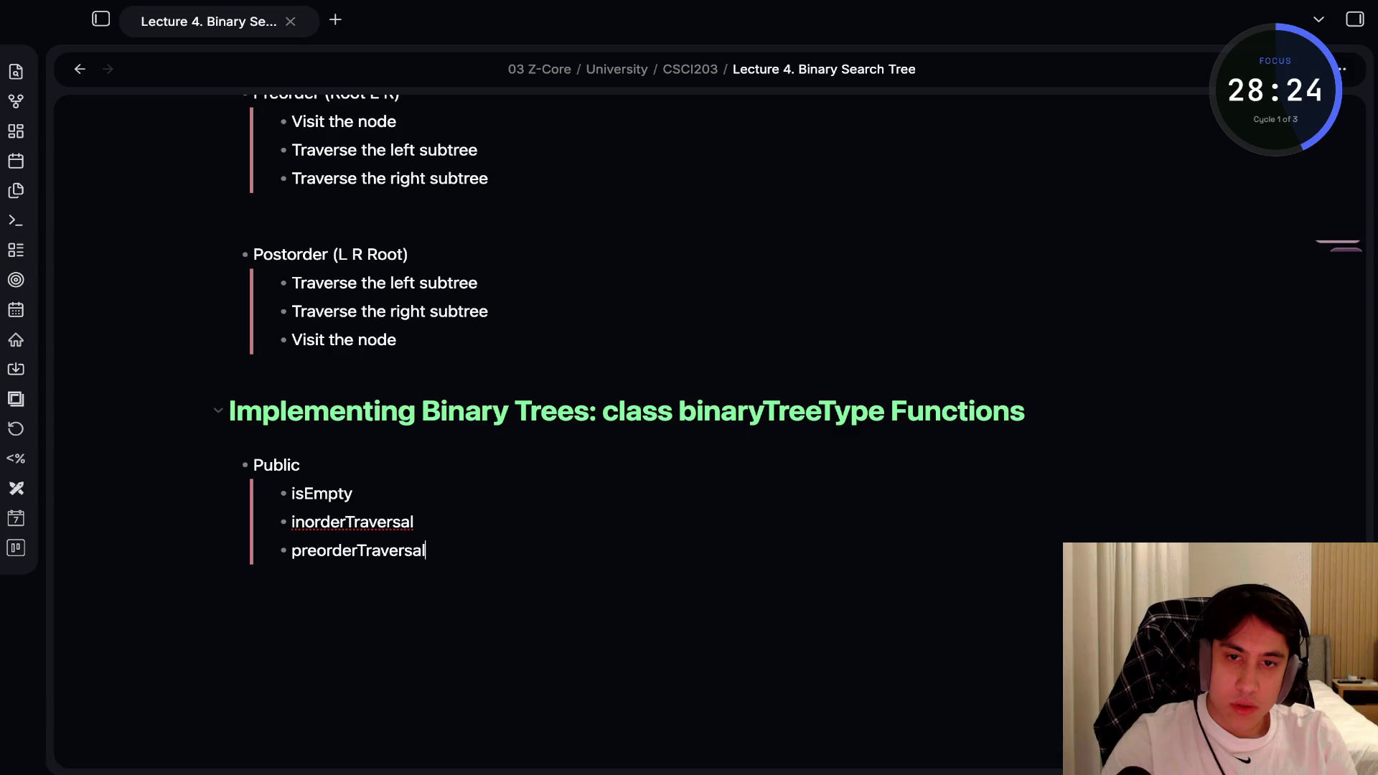
pyautogui.press('Return')
pyautogui.write('post')
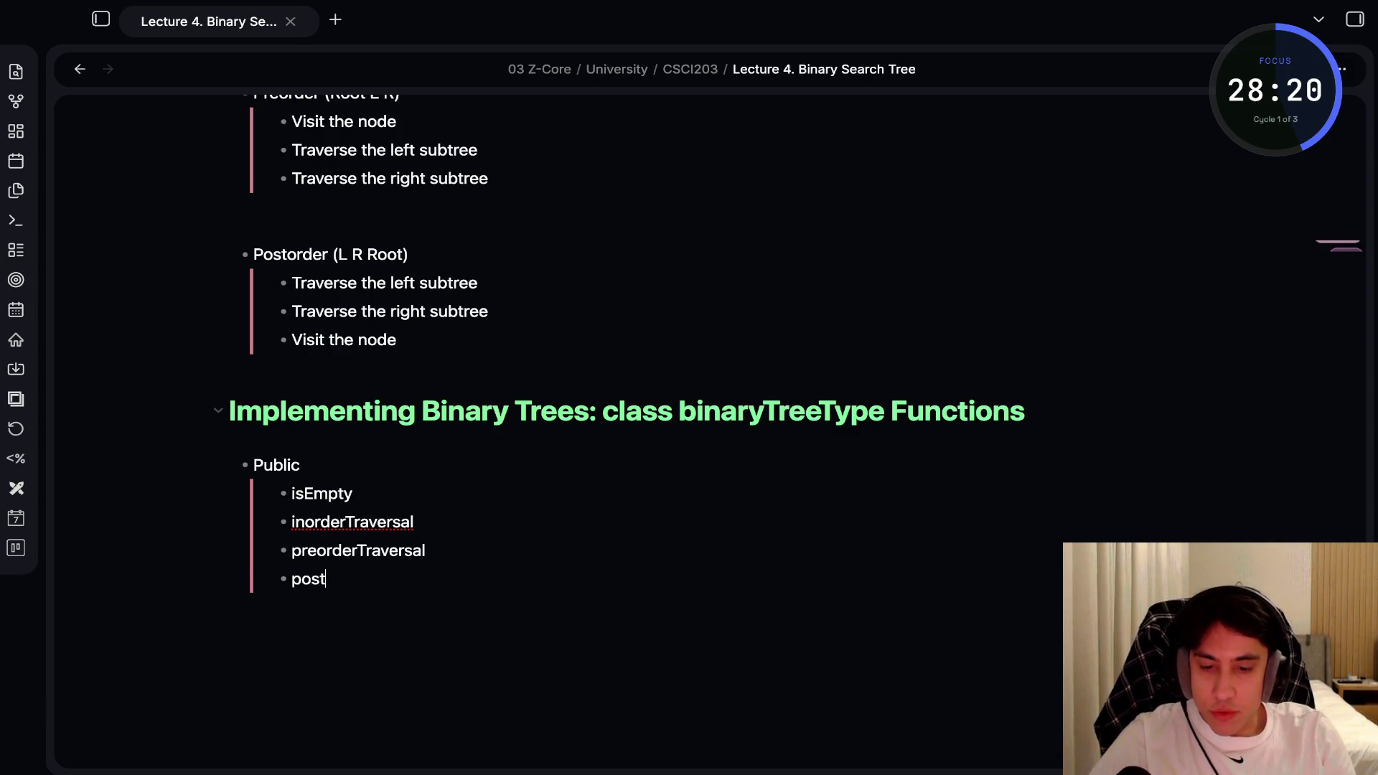
pyautogui.write('orderT')
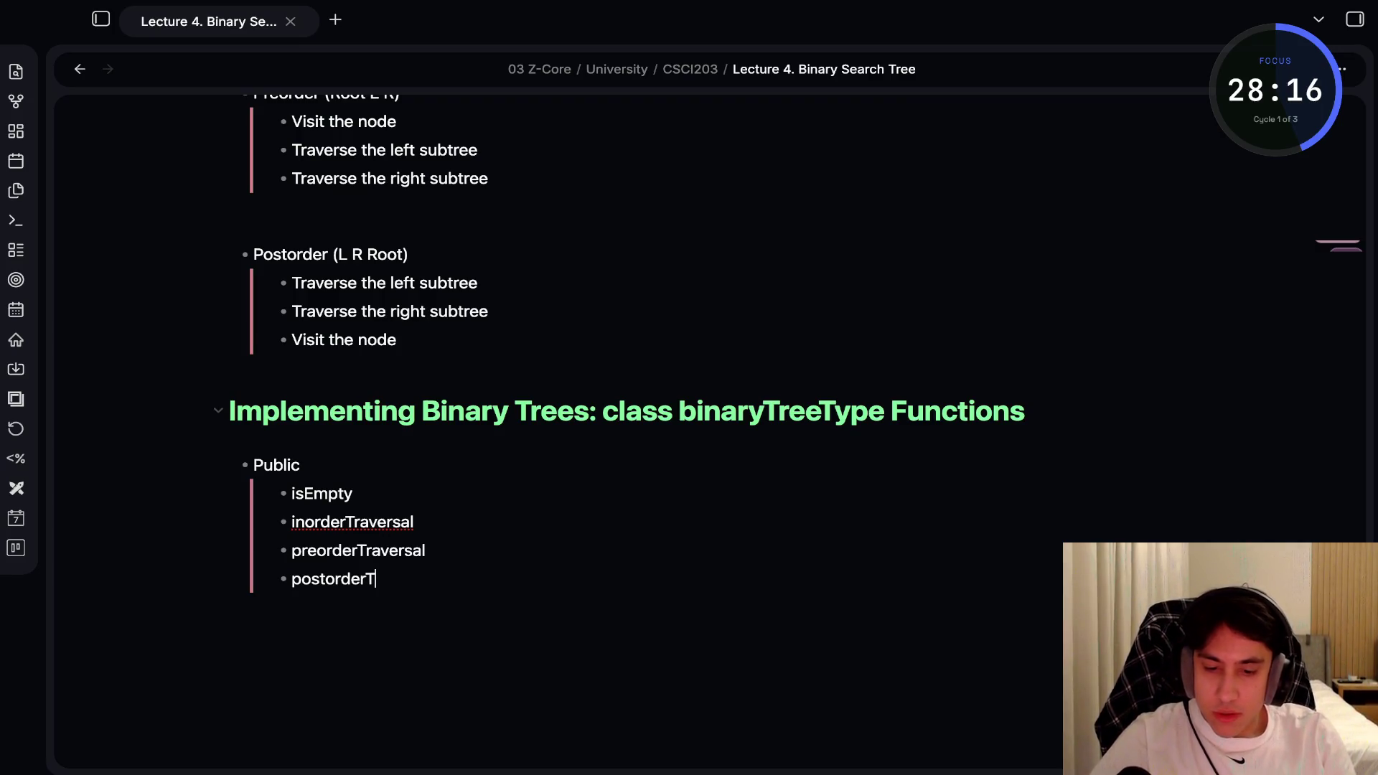
pyautogui.write('raversal')
# Continue the list with treeHeight, treeNodeCount, treeLeavesCount and destroyTree
pyautogui.press('Return')
pyautogui.write('t')
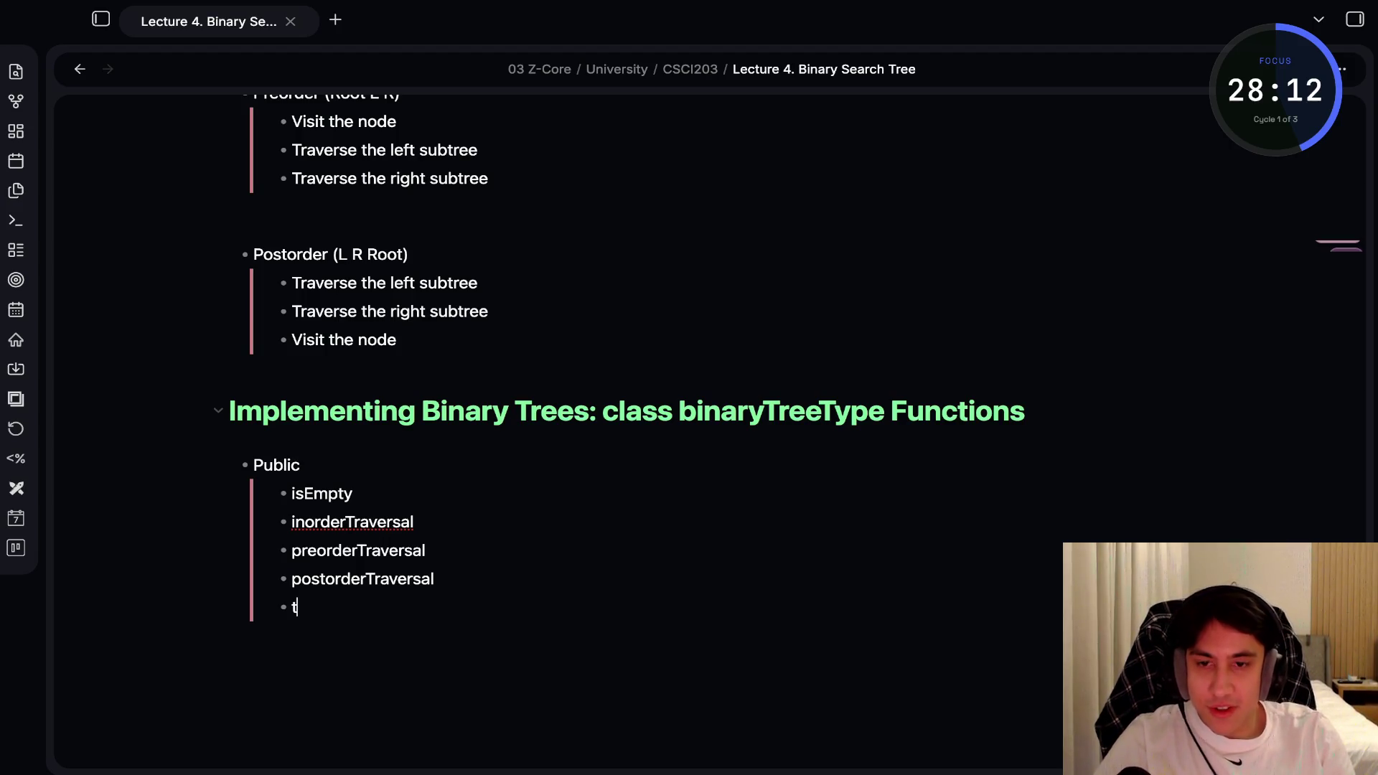
pyautogui.write('reeHeight')
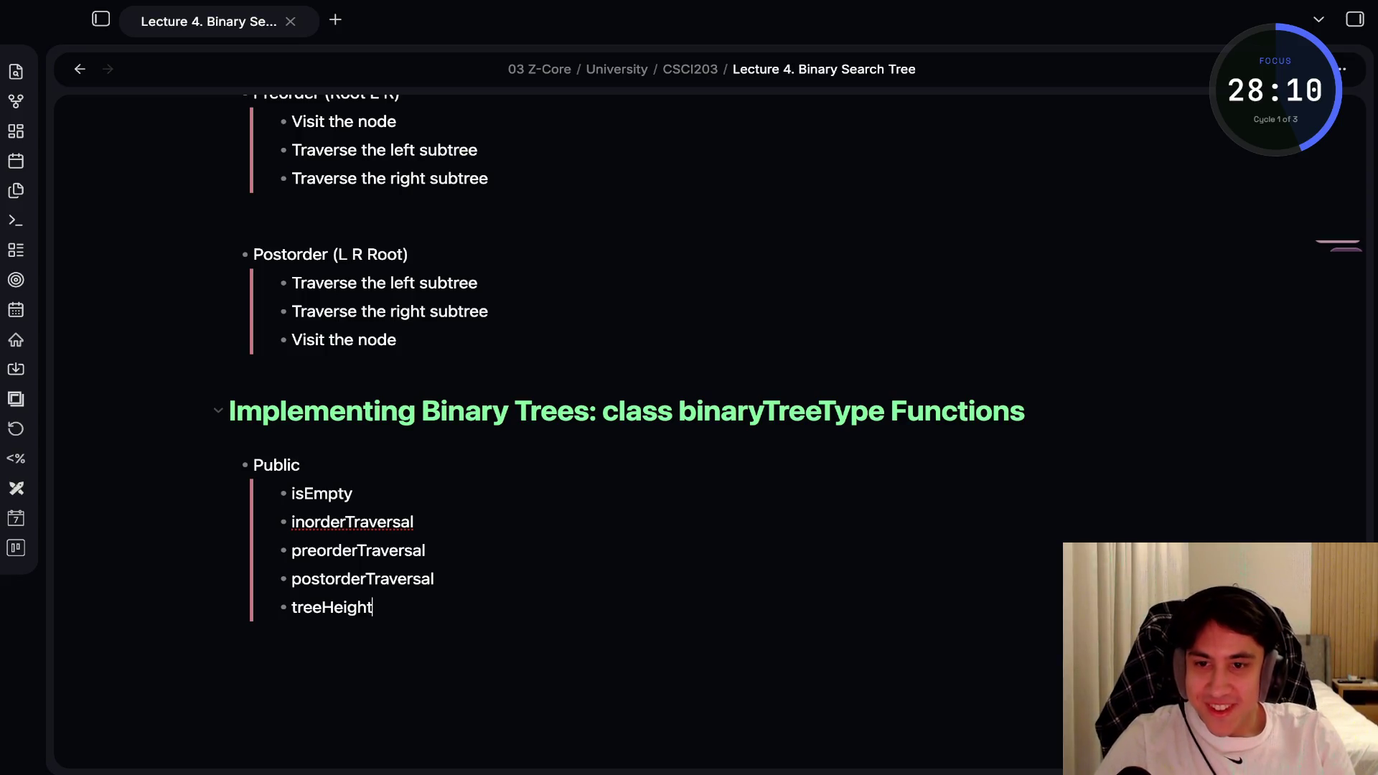
pyautogui.press('Return')
pyautogui.write('tree')
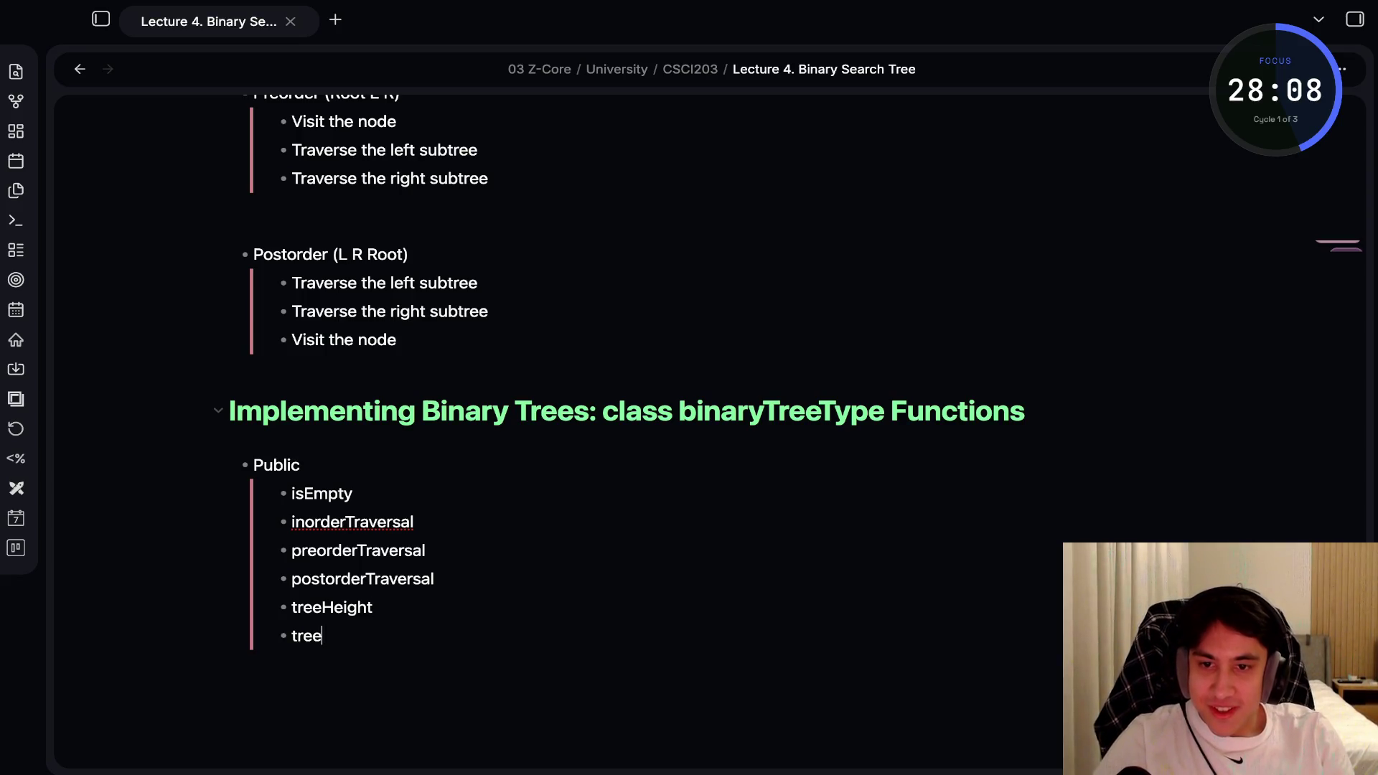
pyautogui.write('Node')
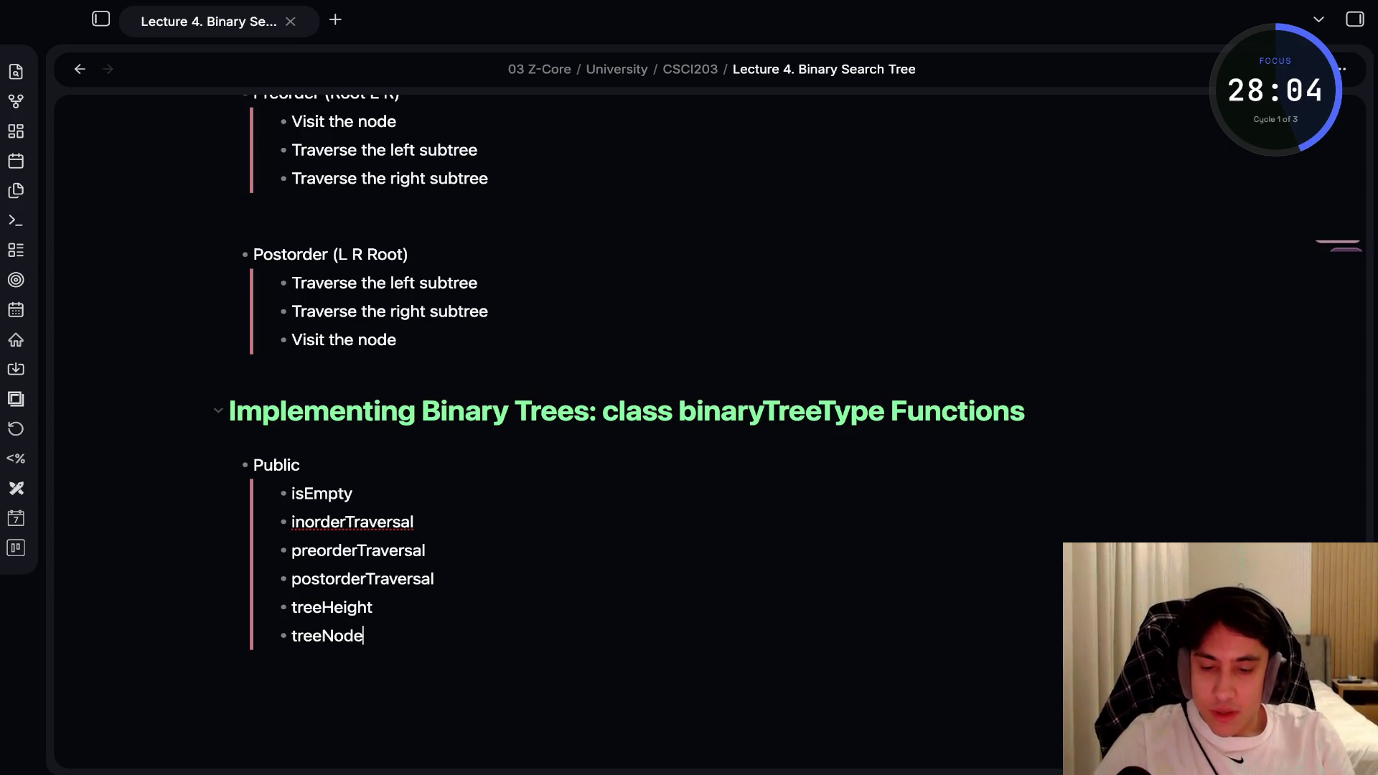
pyautogui.write('Count')
pyautogui.press('Return')
pyautogui.write('tree')
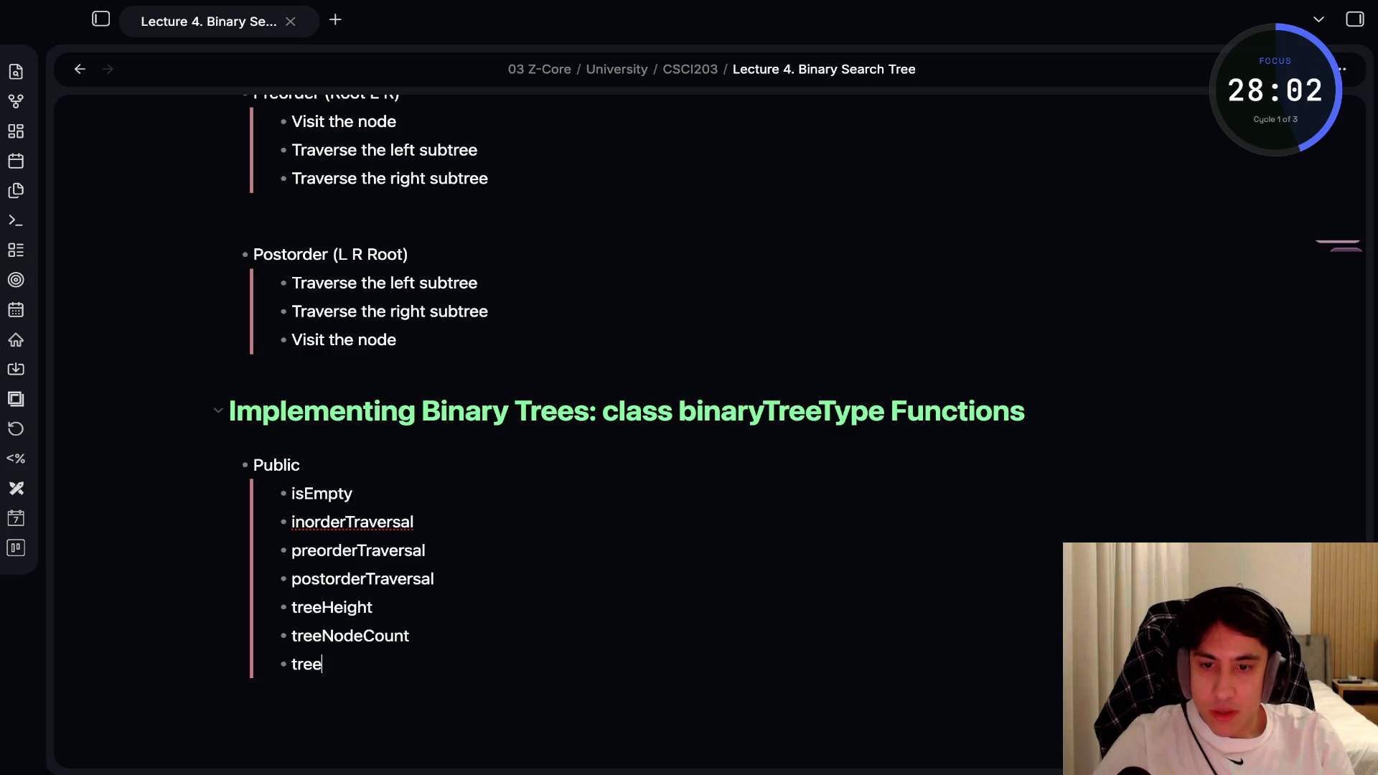
pyautogui.write('Leaves')
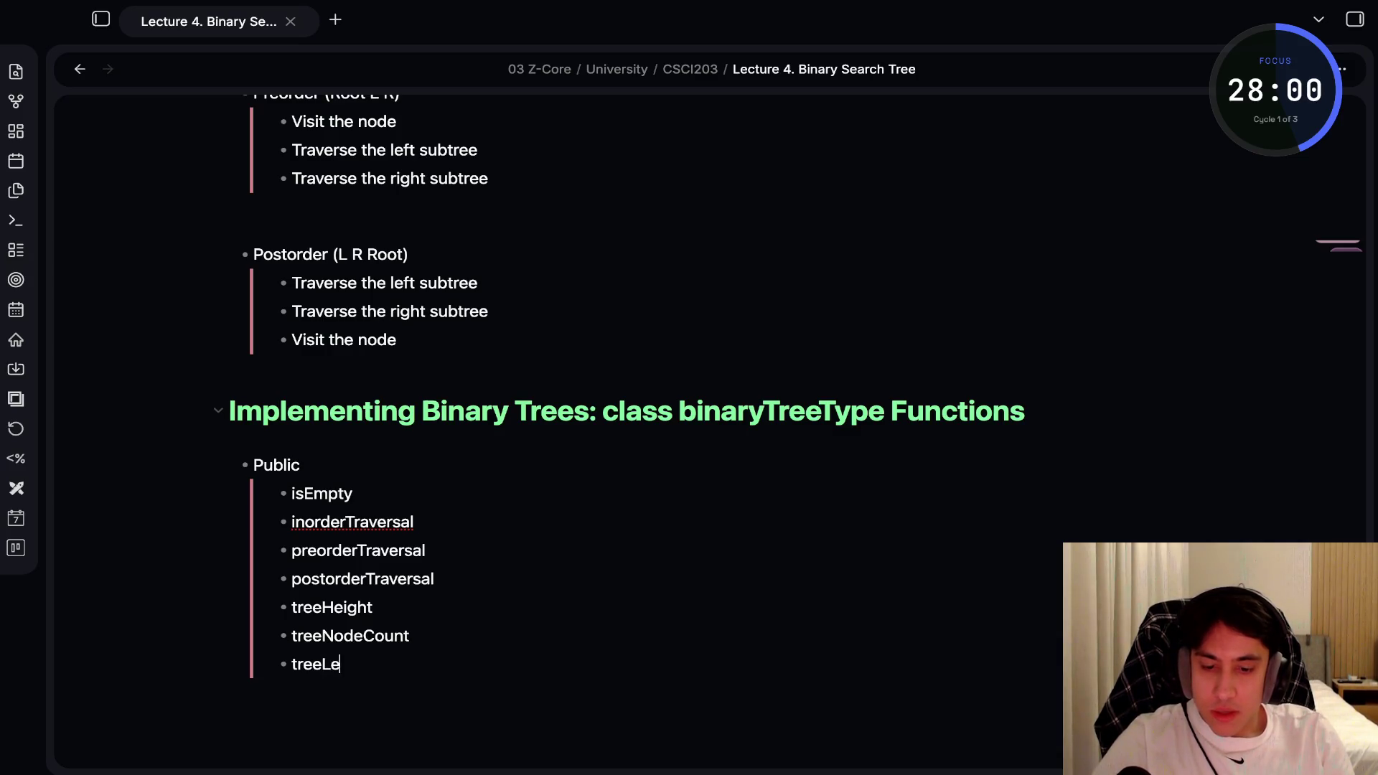
pyautogui.press('BackSpace')
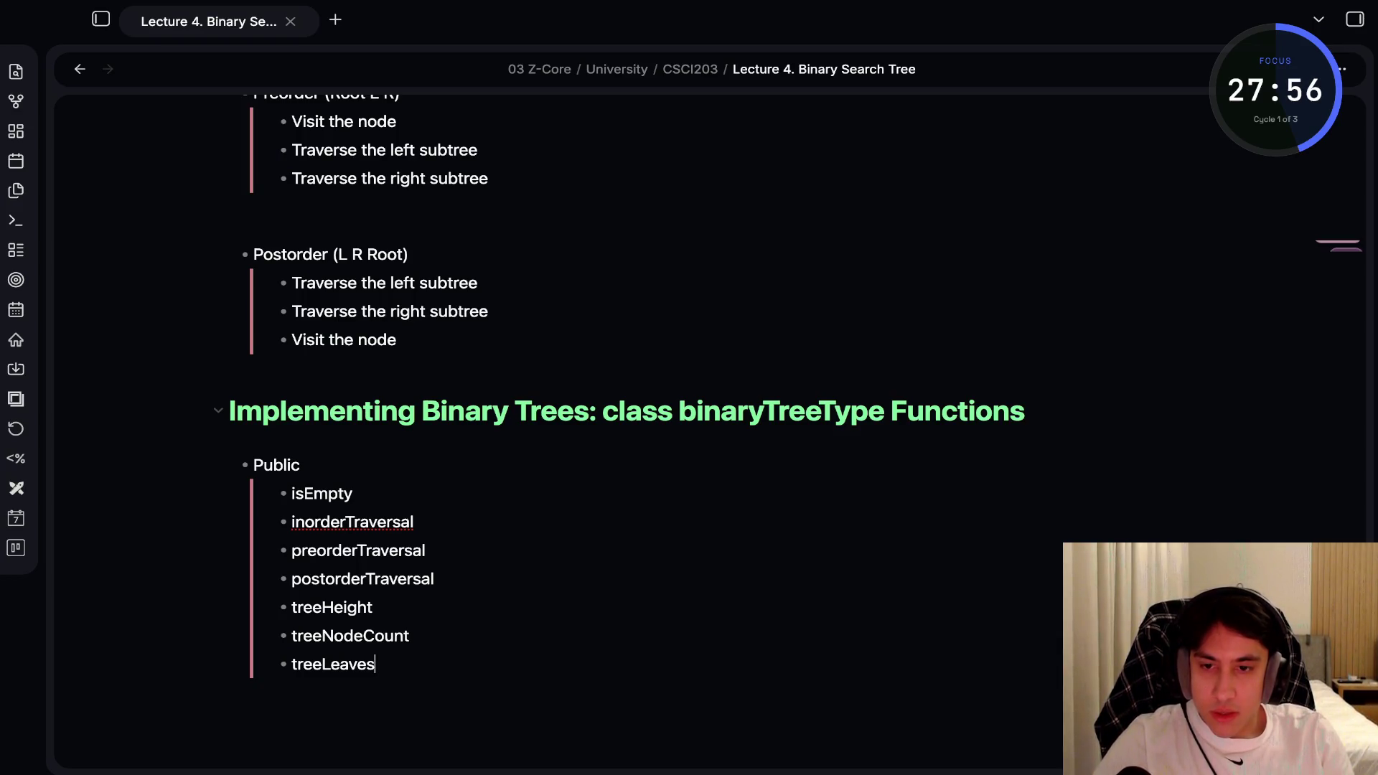
pyautogui.write('Count')
pyautogui.press('Return')
pyautogui.write('dest')
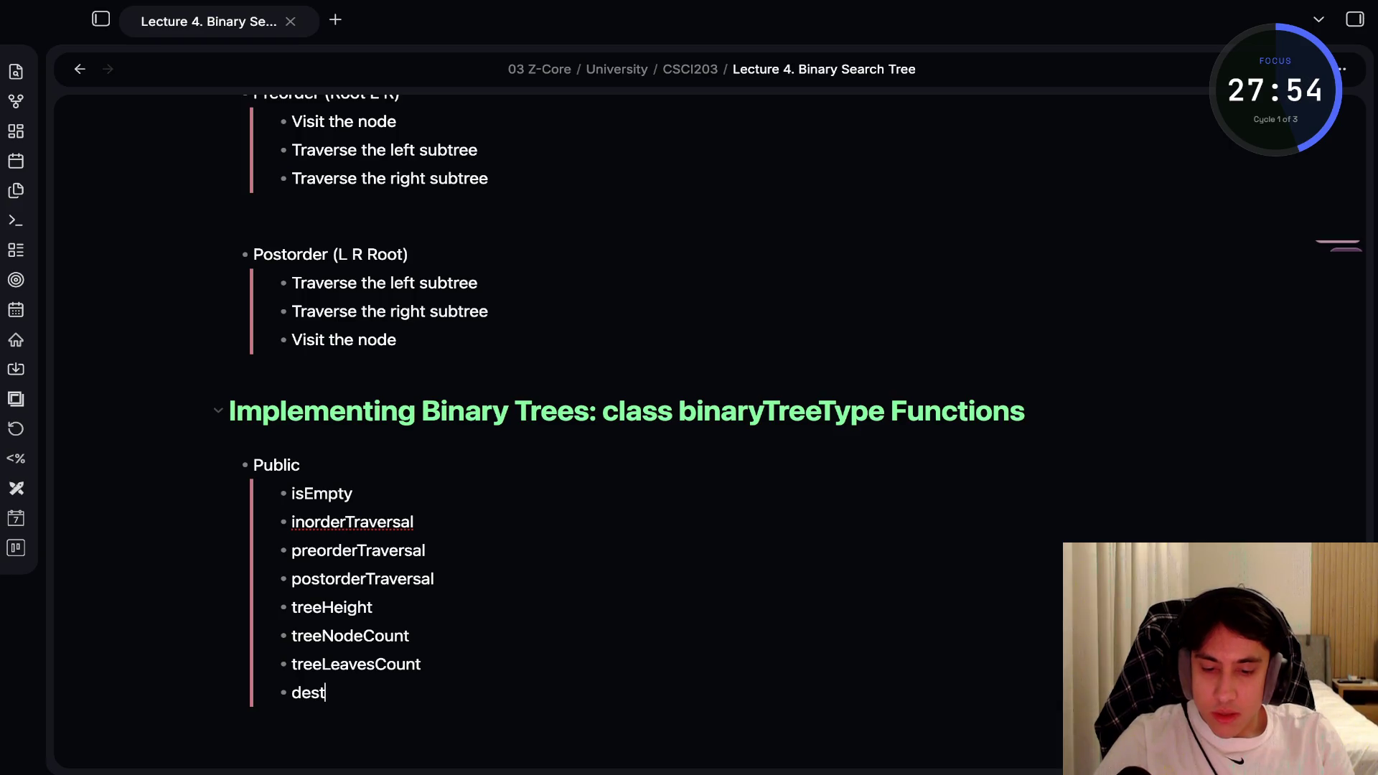
pyautogui.write('roy')
pyautogui.write('Tree')
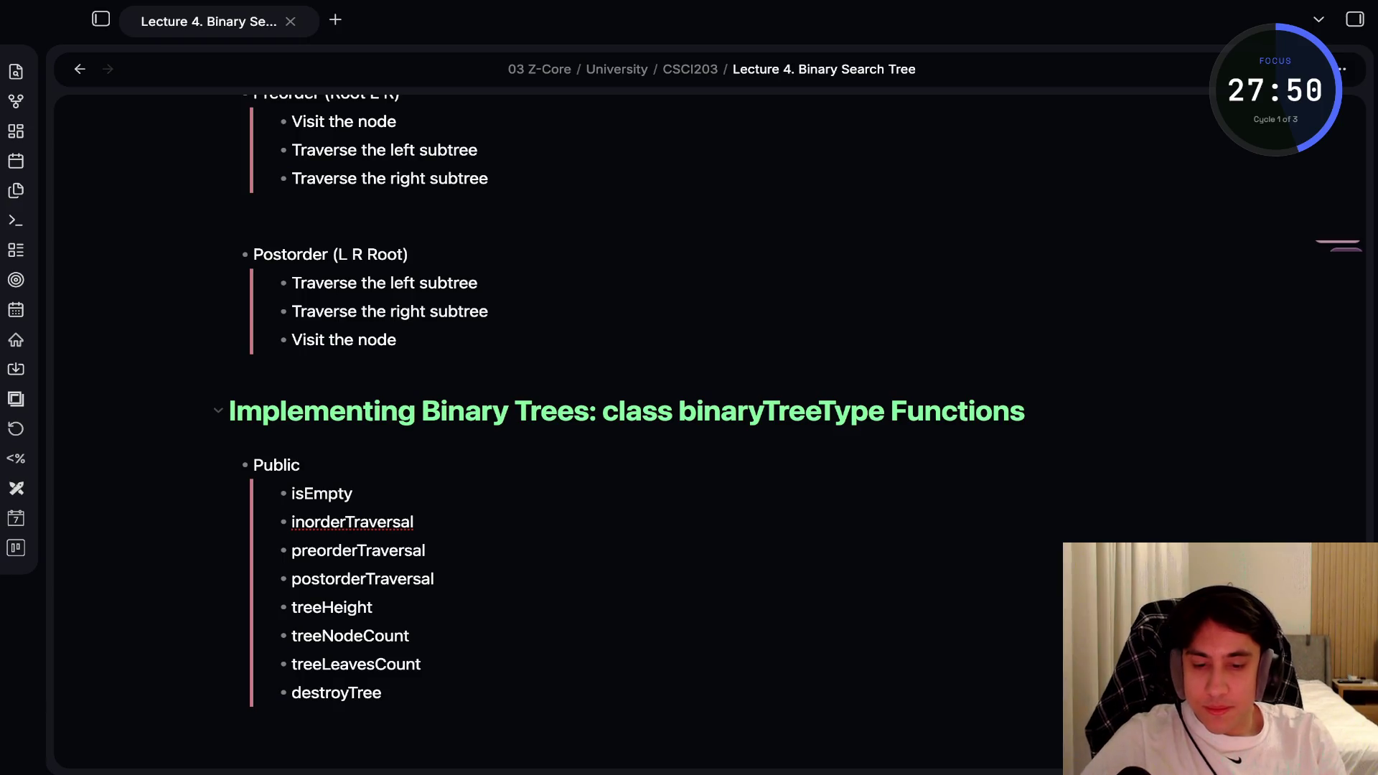
pyautogui.press('Return')
pyautogui.press('Return')
pyautogui.scroll(-2, 626, 362)
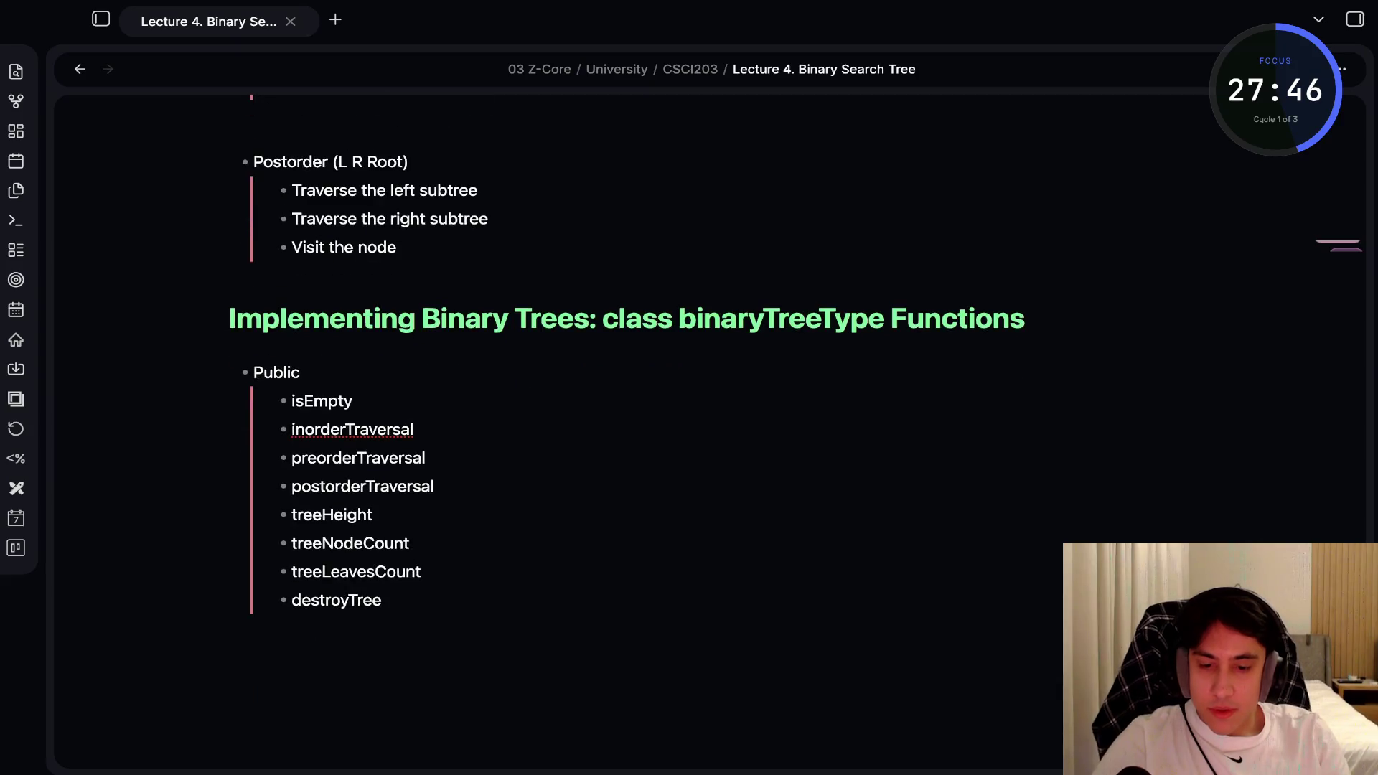
# Add a '- Private' bullet after the public functions and begin a new line below it
pyautogui.write('- ')
pyautogui.write('Priv')
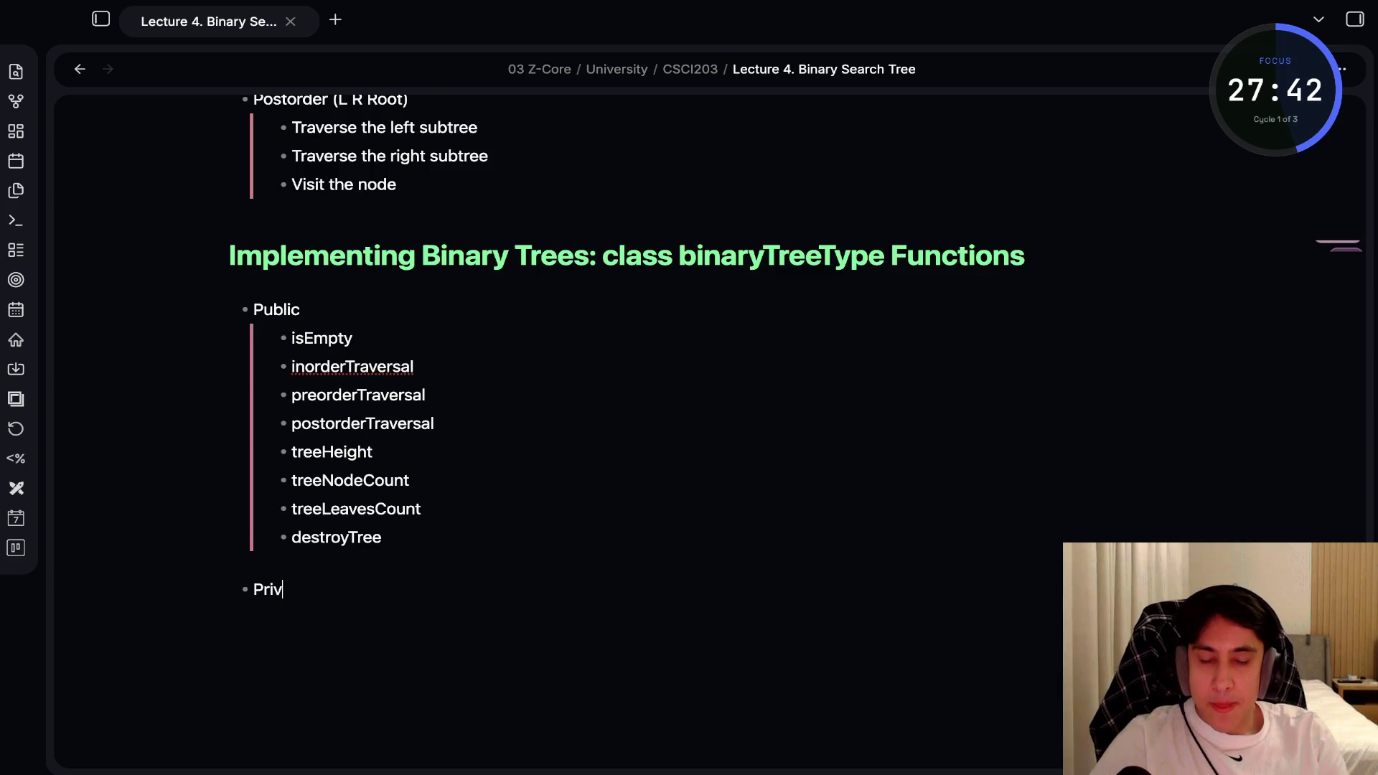
pyautogui.write('ate')
pyautogui.press('Return')
pyautogui.press('Return')
pyautogui.write('<')
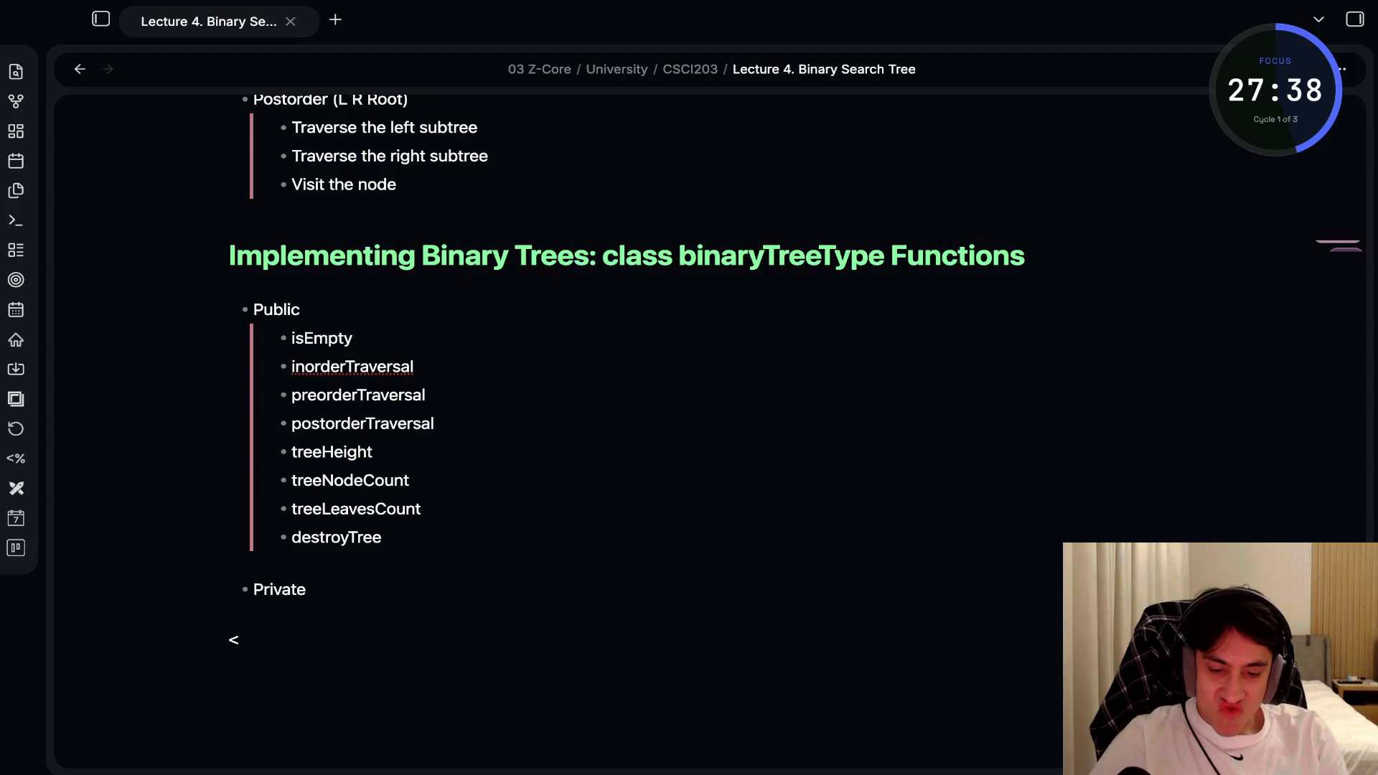
pyautogui.write(':')
pyautogui.press('BackSpace')
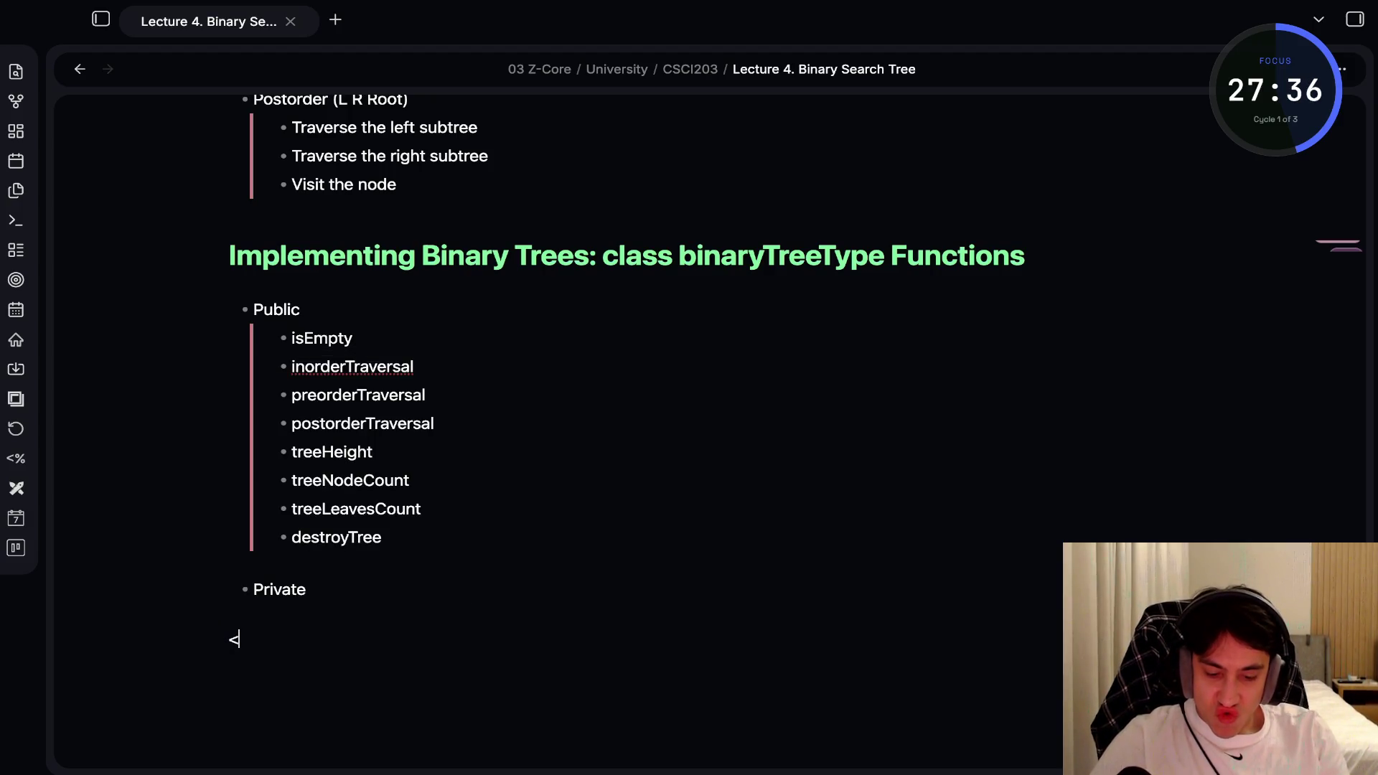
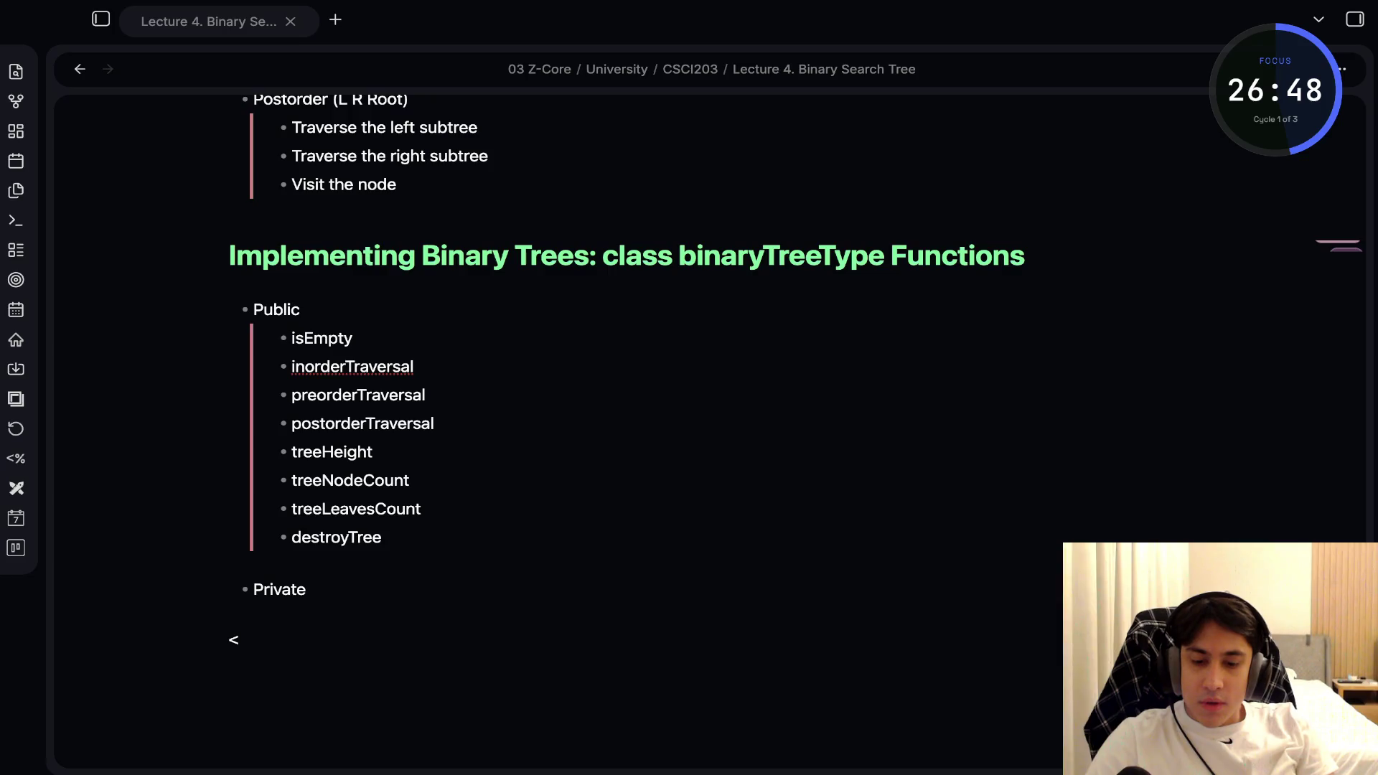
# Paste the green Public and red Private (copyTree, Destroy) callouts under Private, check them, then undo
pyautogui.hotkey('ctrl', 'v')
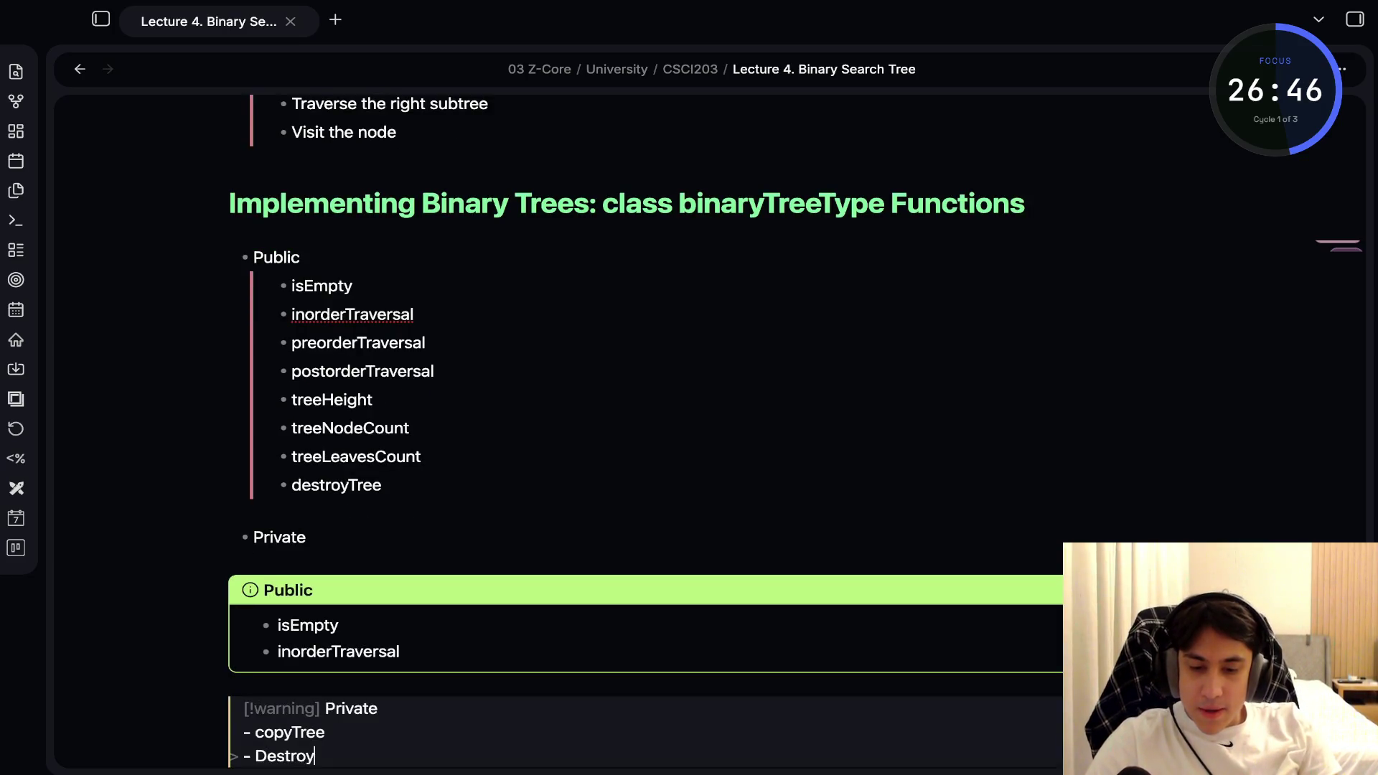
pyautogui.click(228, 560)
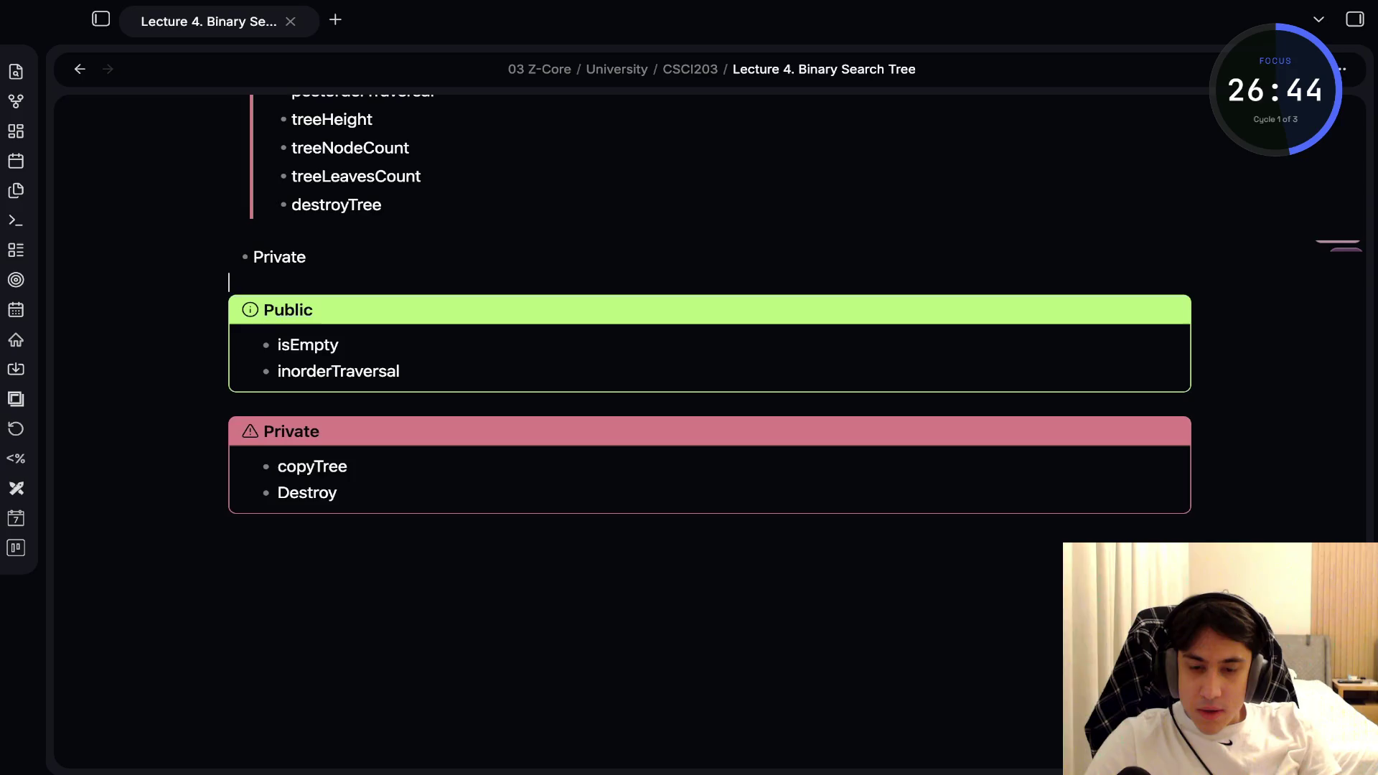
pyautogui.scroll(2, 710, 315)
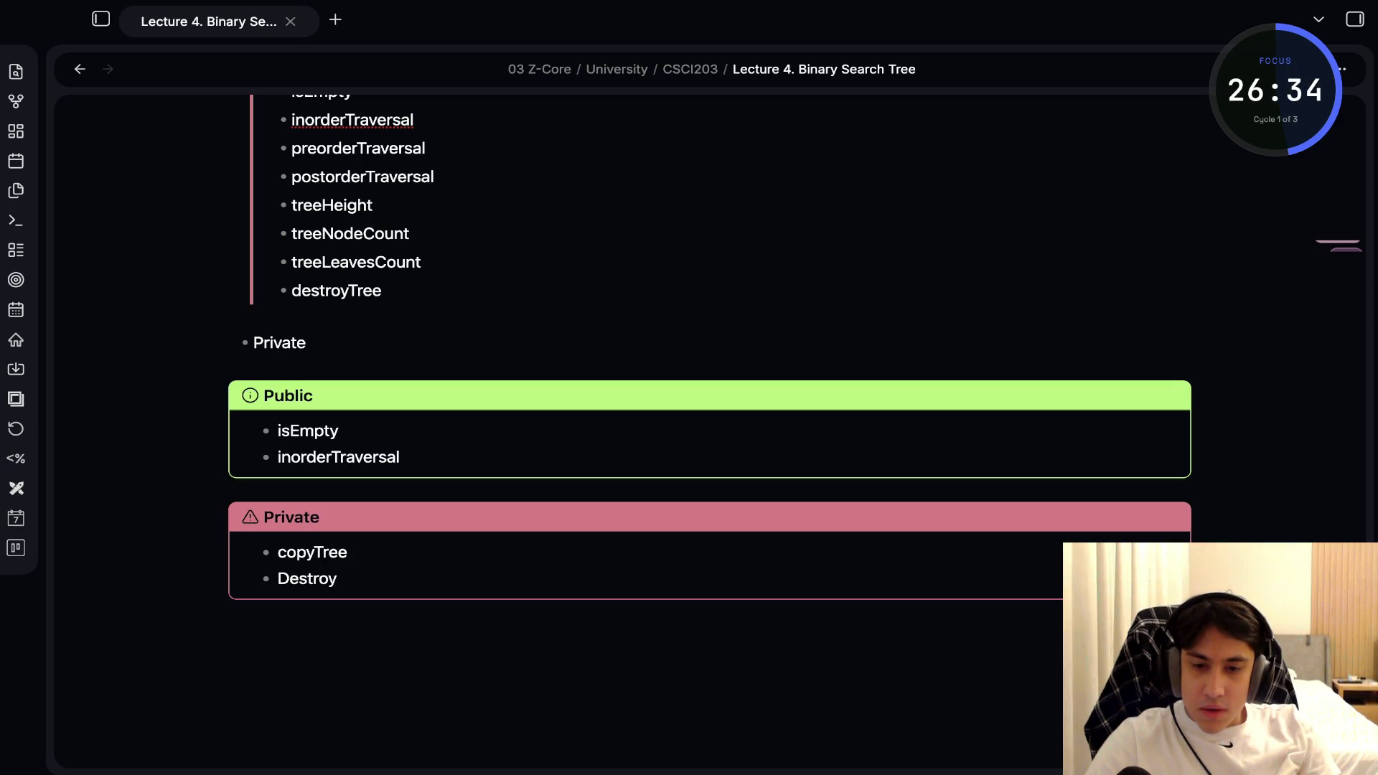
pyautogui.hotkey('ctrl', 'z')
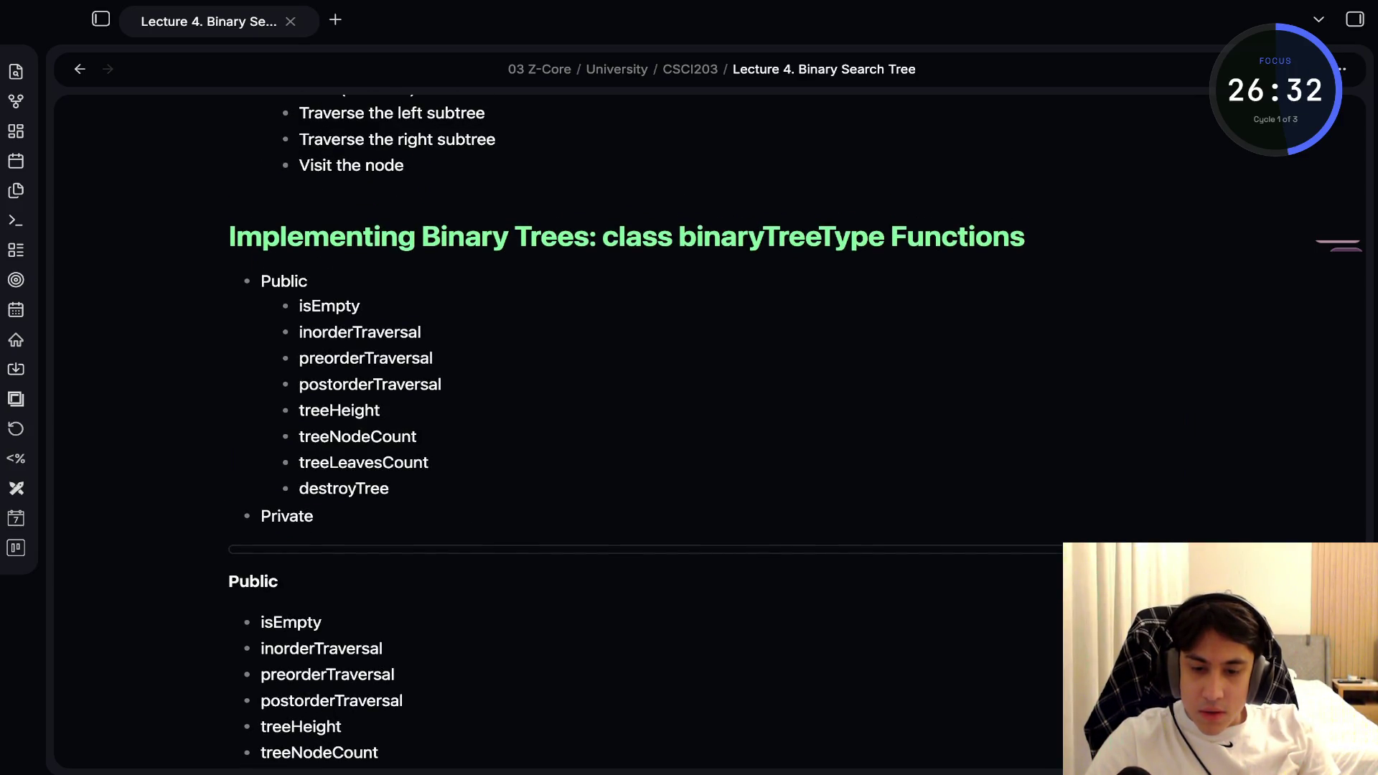
# Undo back to the note's raw markup and scroll through the function list
pyautogui.hotkey('ctrl', 'z')
pyautogui.scroll(-2, 330, 431)
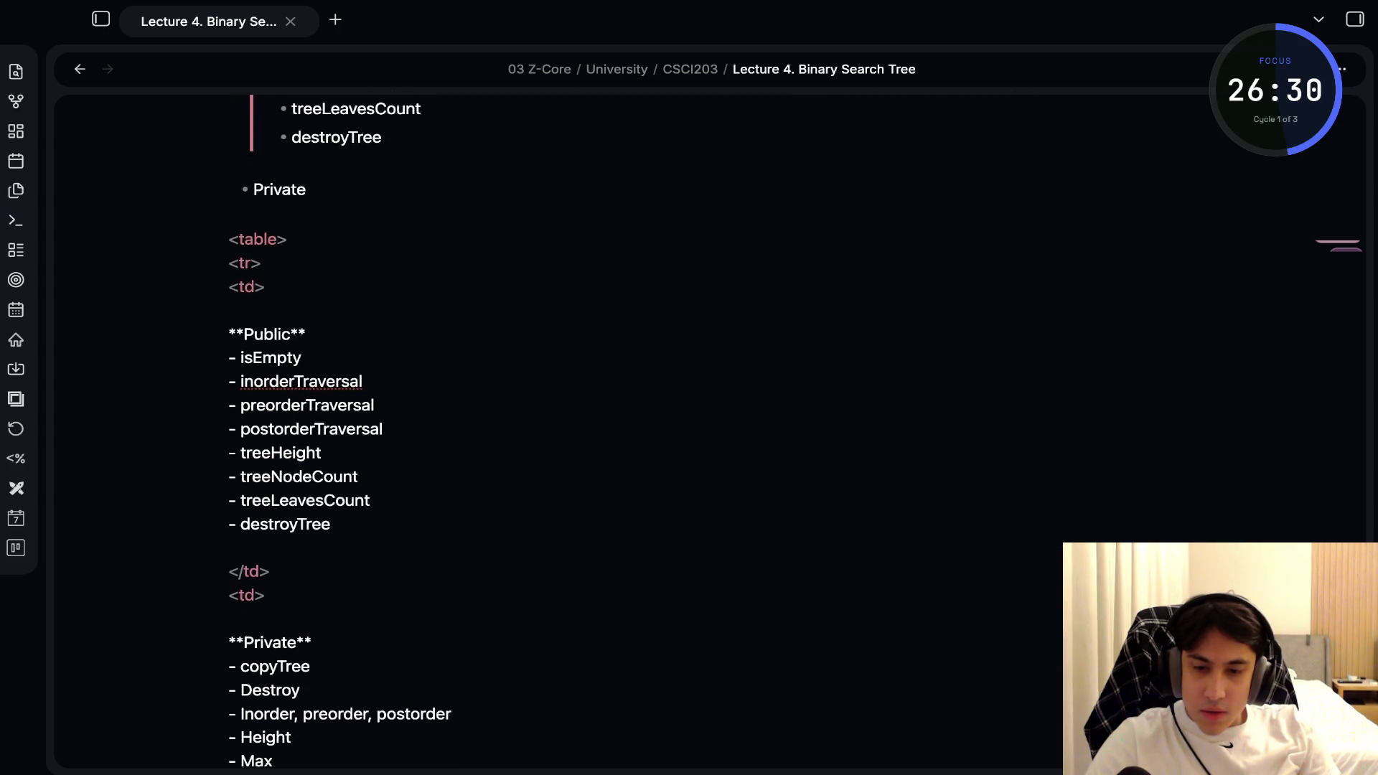
pyautogui.scroll(-1, 502, 431)
pyautogui.scroll(-5, 337, 431)
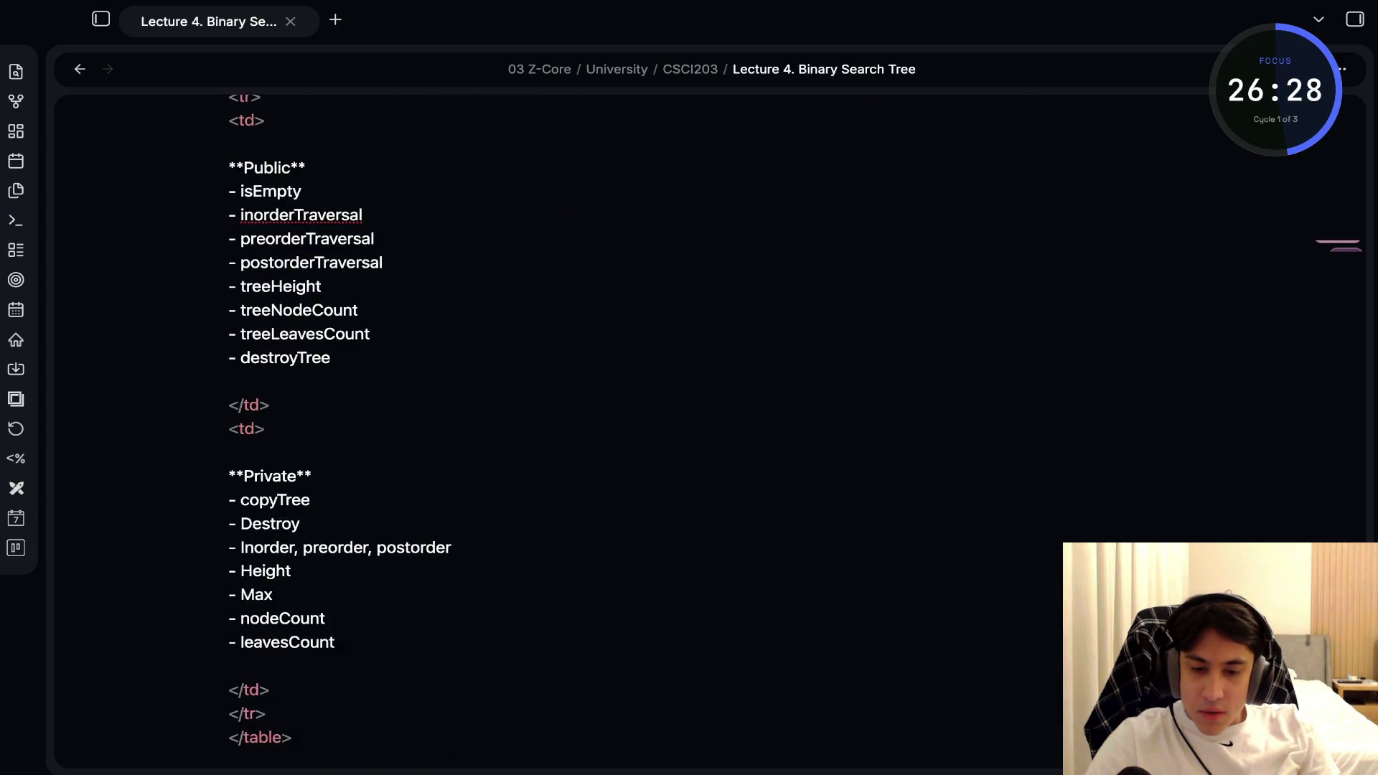
pyautogui.hotkey('ctrl', 'z')
pyautogui.scroll(5, 352, 431)
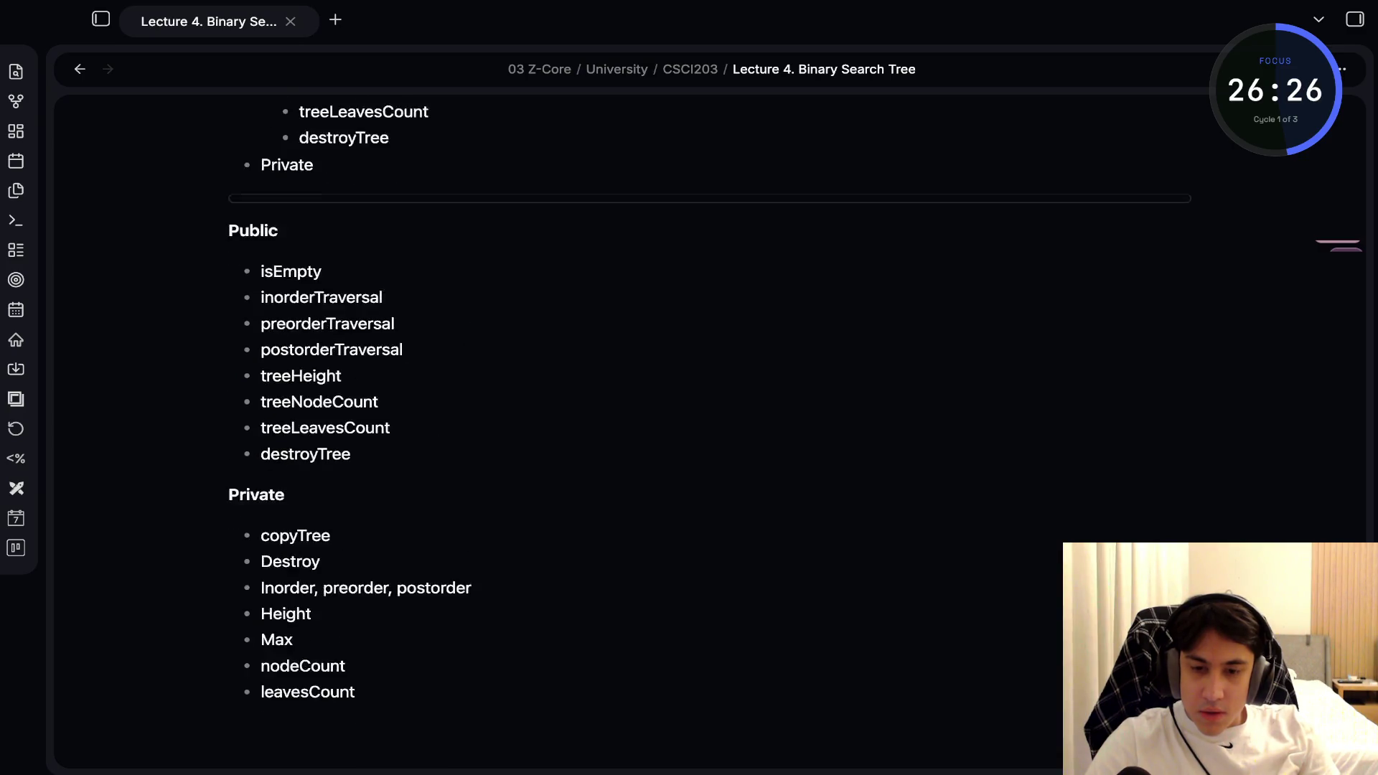
pyautogui.scroll(-3, 352, 430)
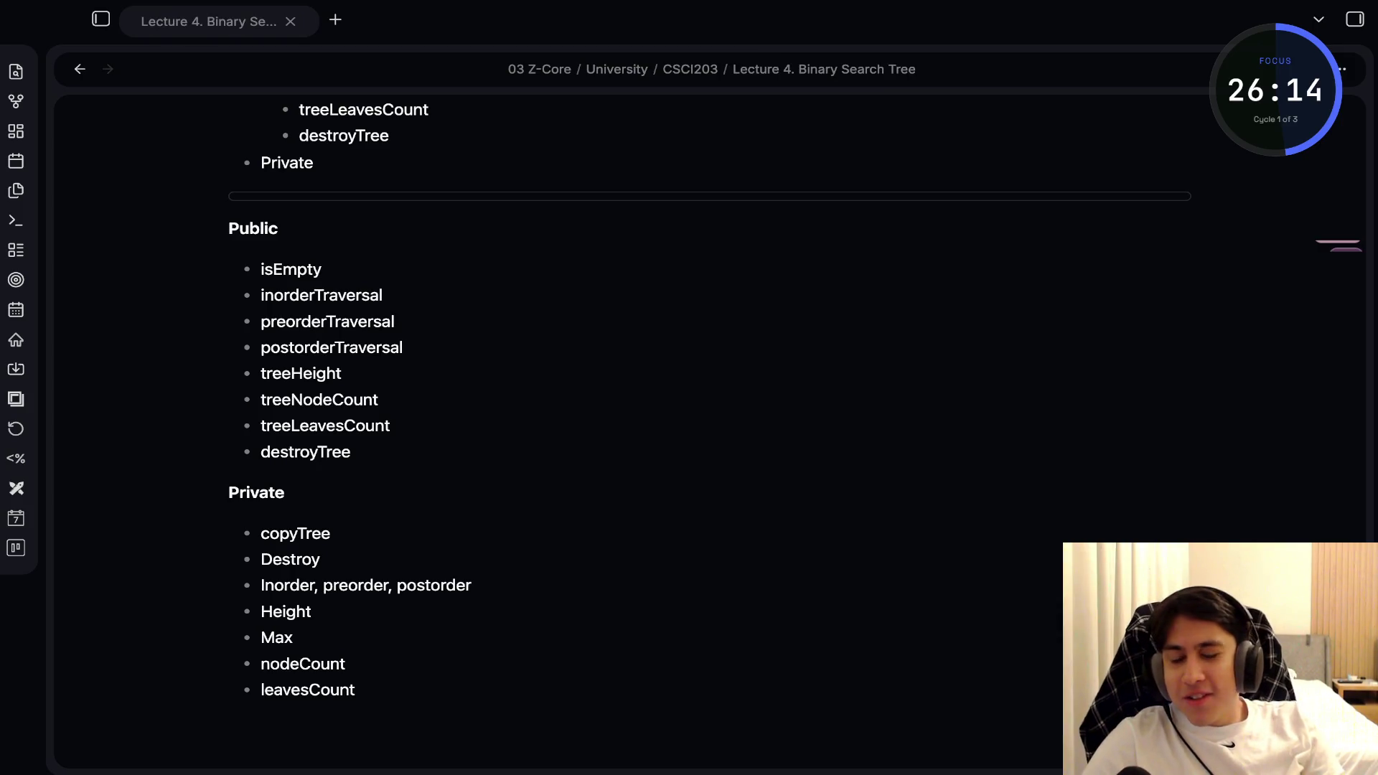
# Toggle source view with Ctrl+E and render the HTML as a two-column Public/Private table
pyautogui.hotkey('alt', 'Tab')
pyautogui.hotkey('ctrl', 'e')
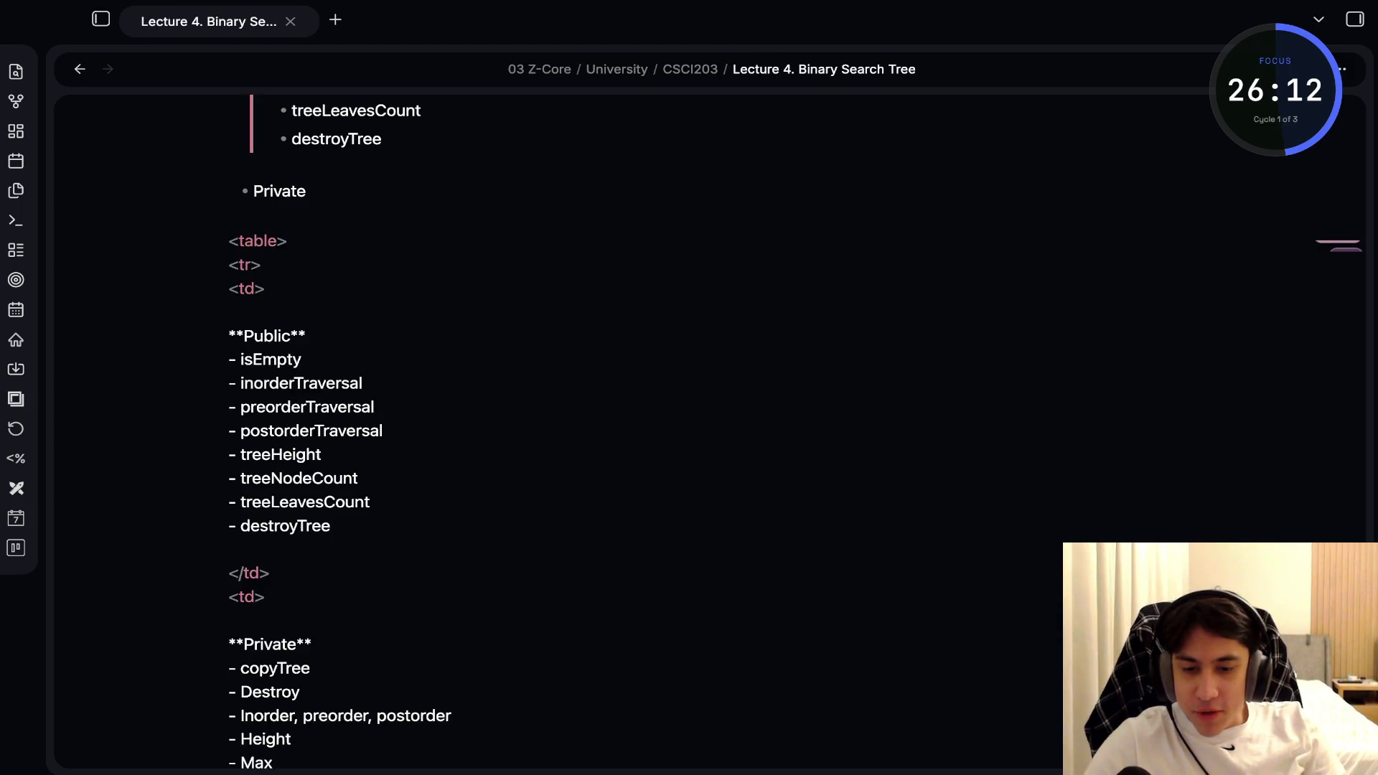
pyautogui.scroll(-3, 341, 430)
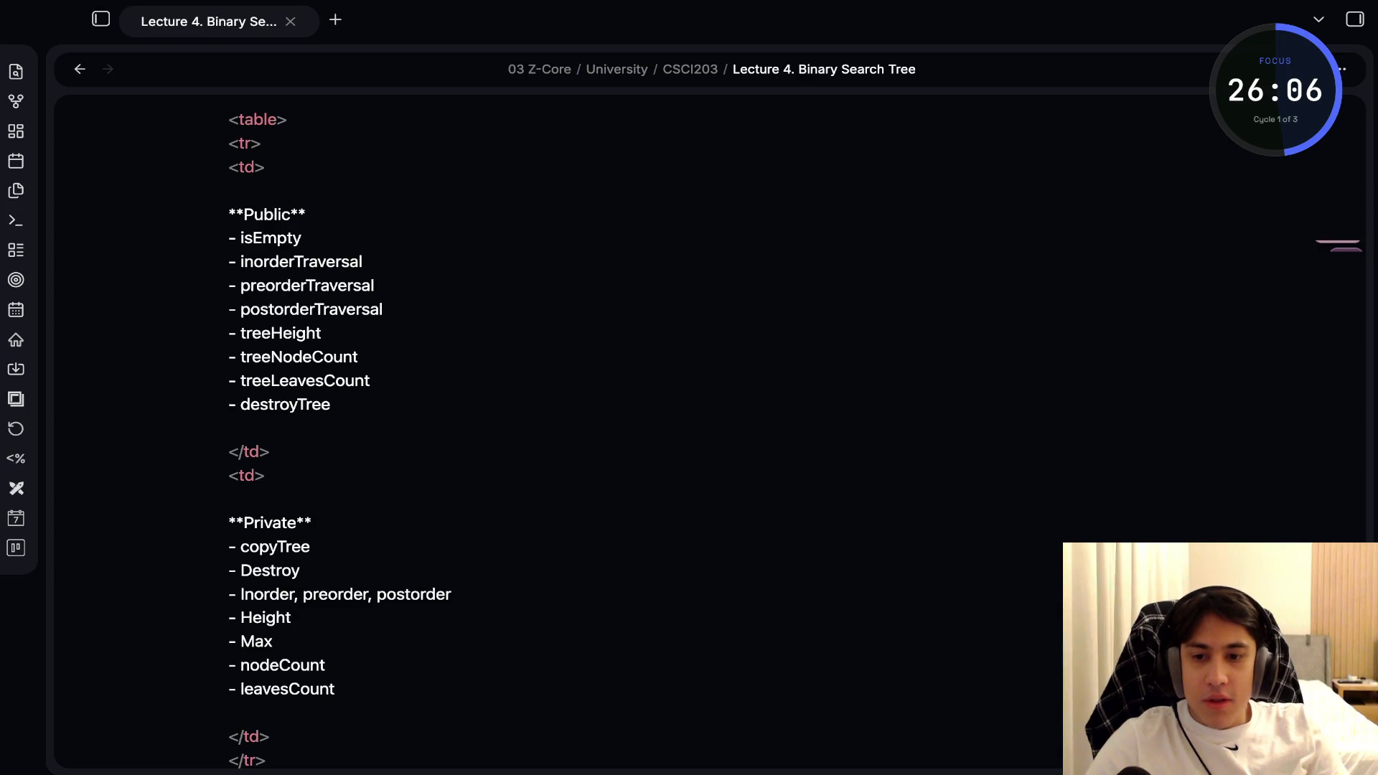
pyautogui.press('super+Tab')
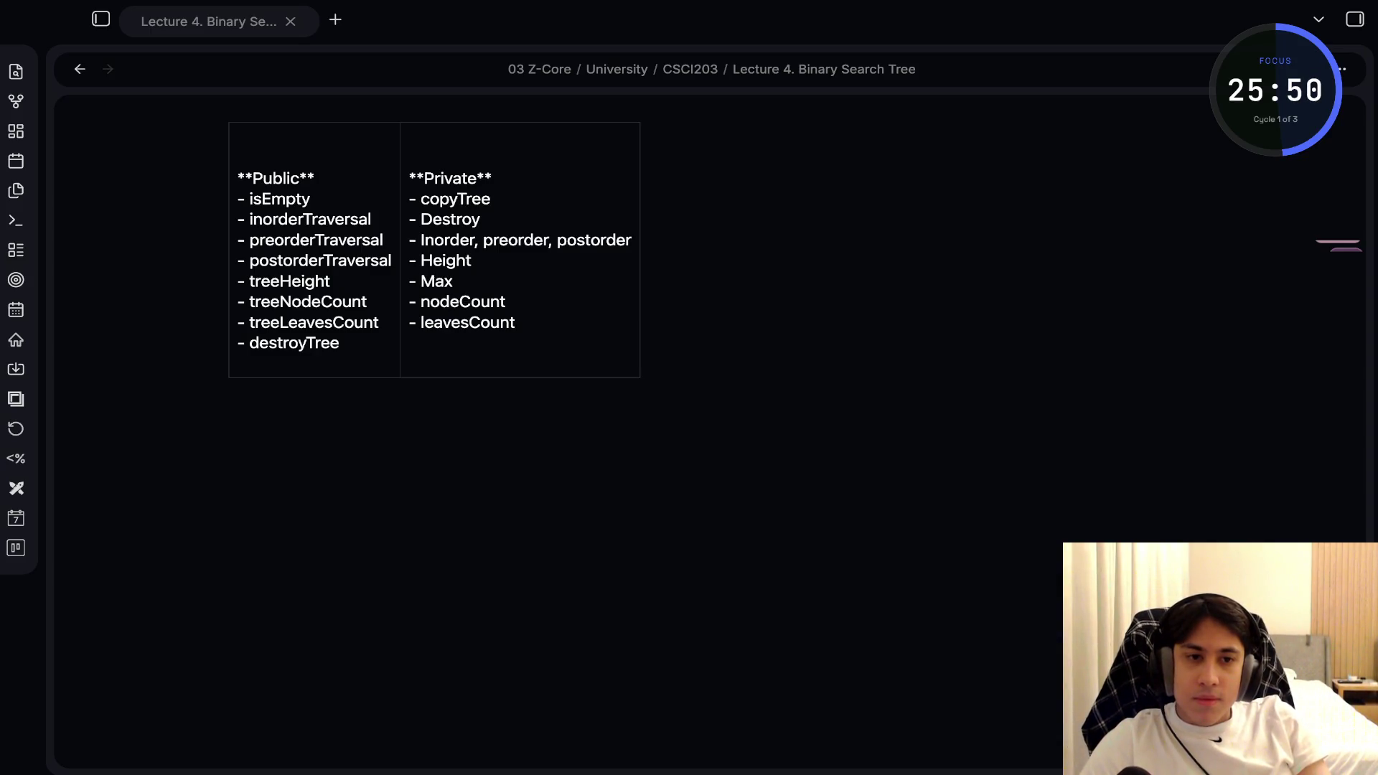
# Place the caret above Private and select the whole table's source
pyautogui.scroll(5, 435, 398)
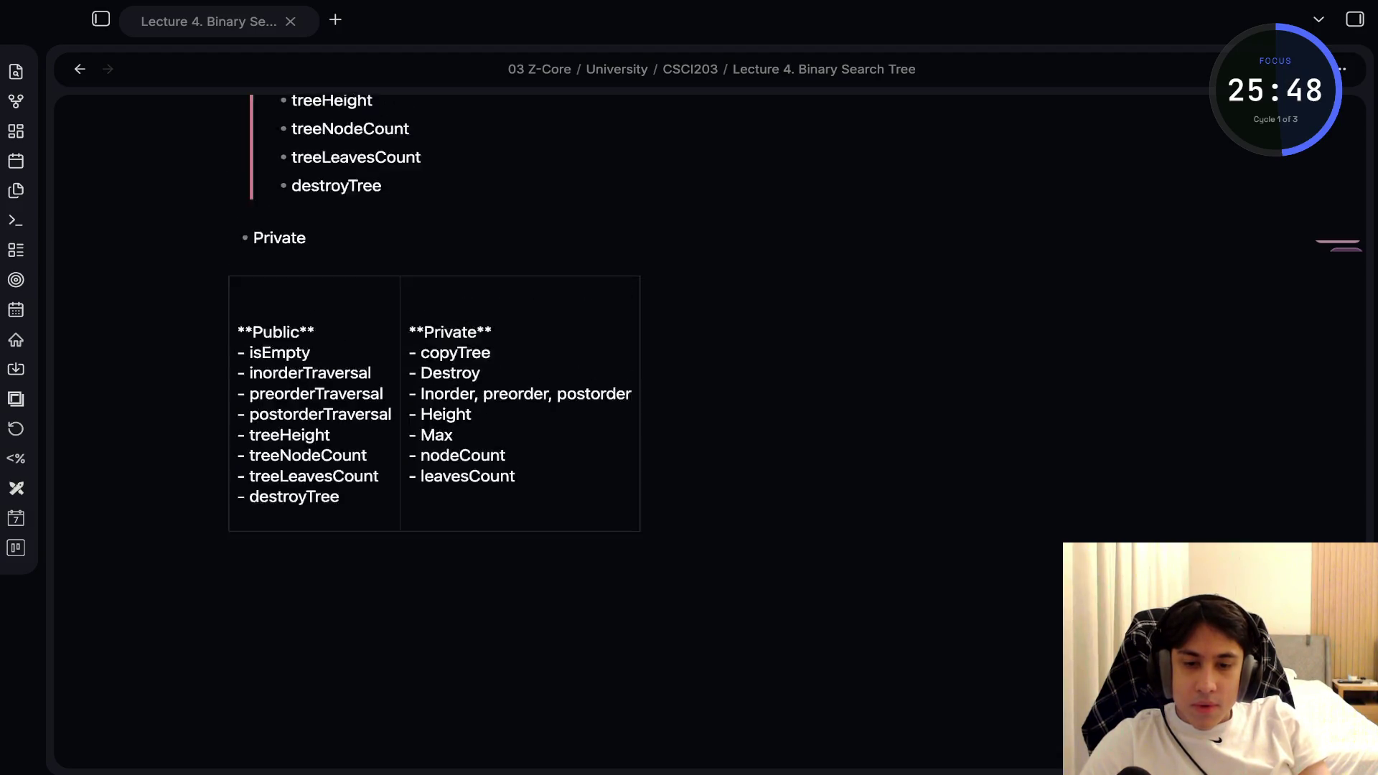
pyautogui.click(229, 381)
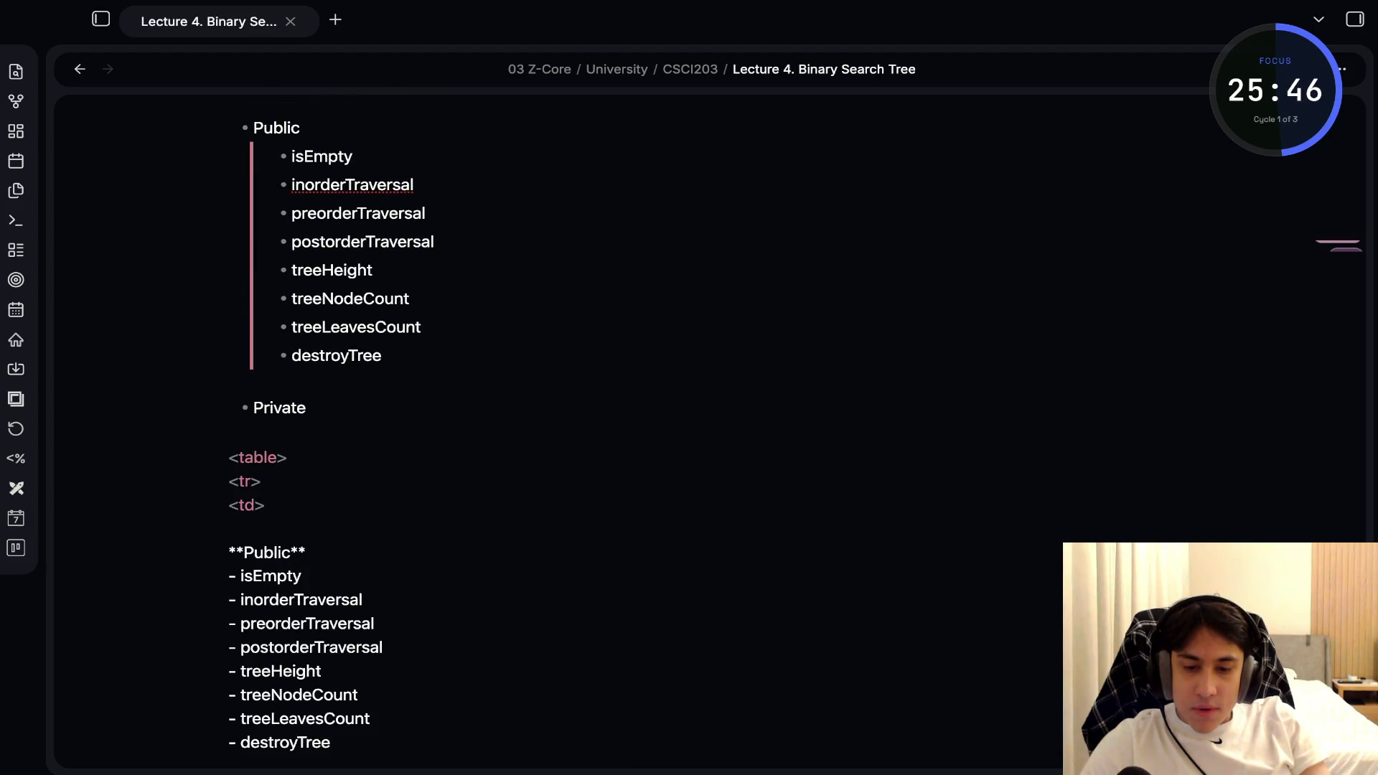
pyautogui.scroll(-3, 434, 398)
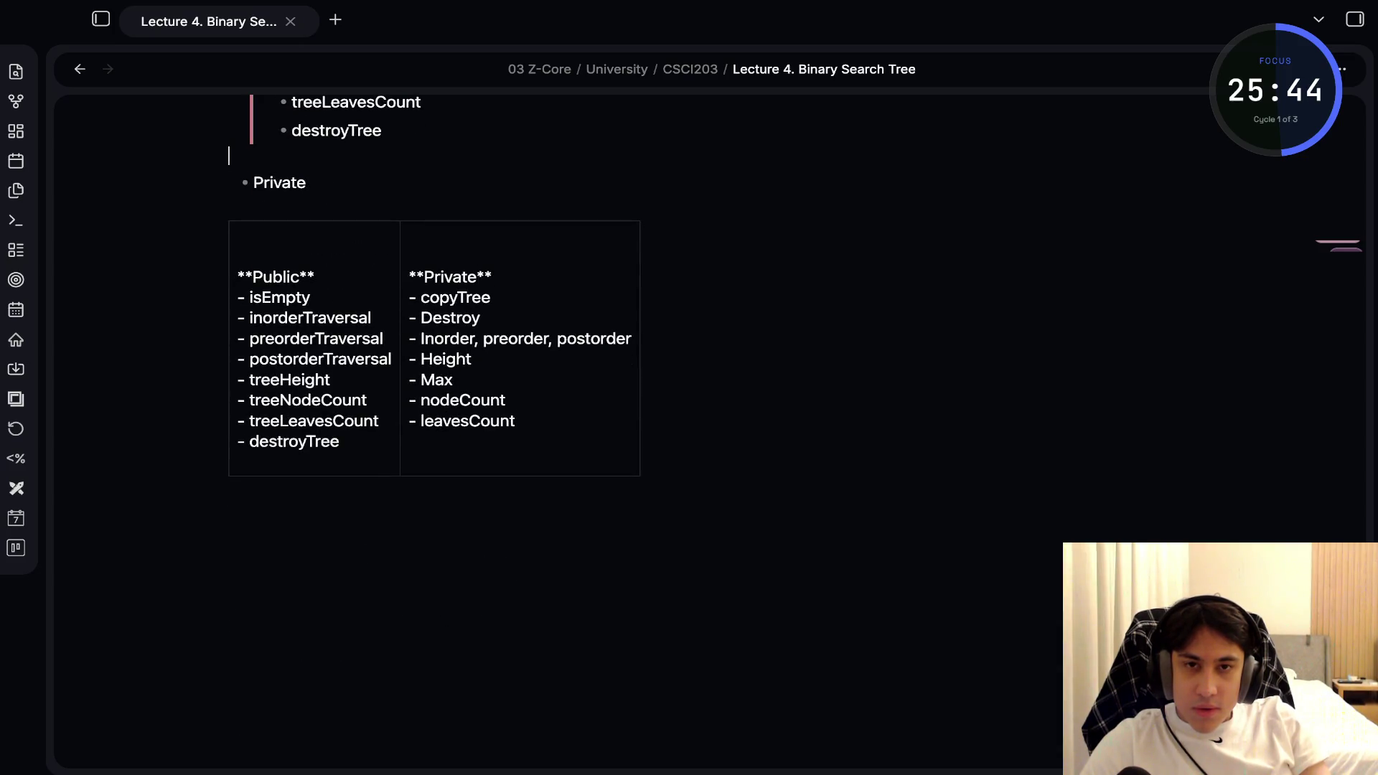
pyautogui.press('super+Tab')
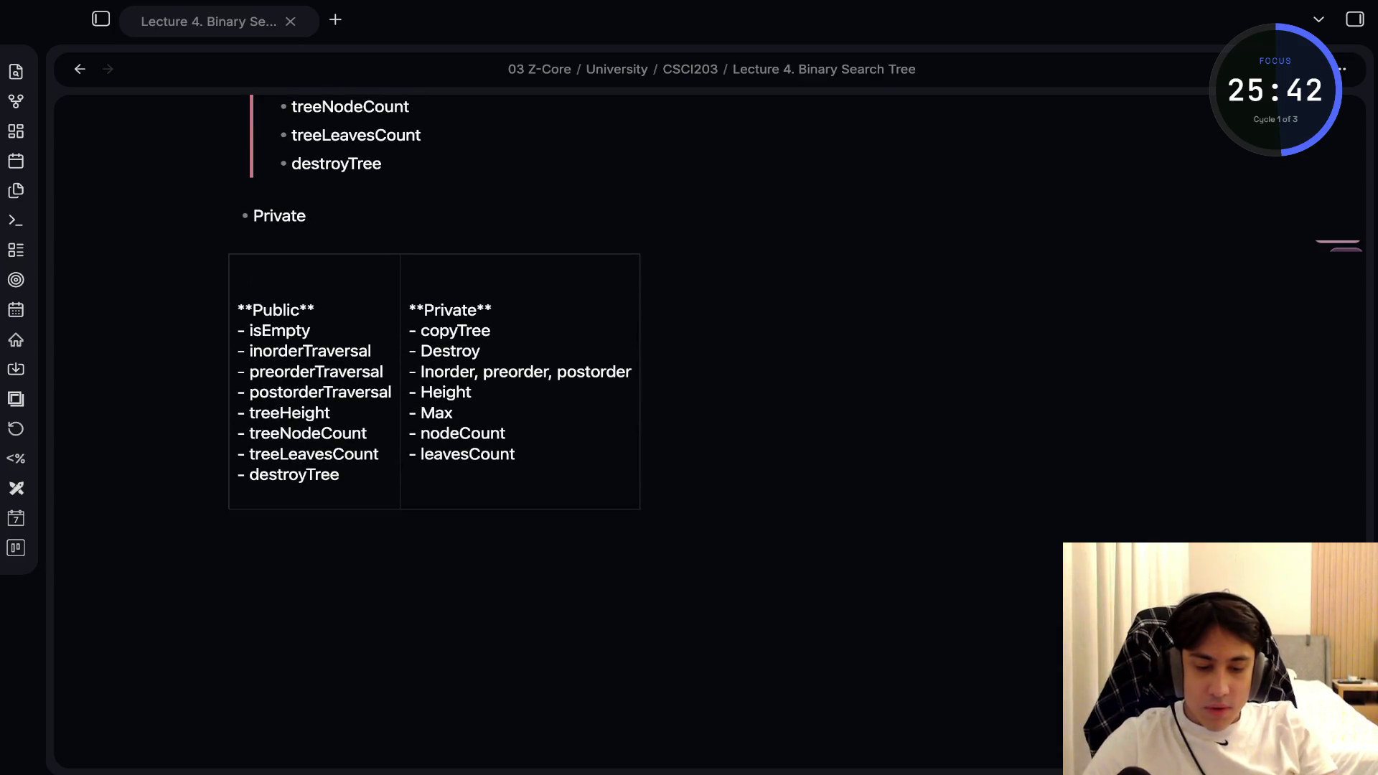
pyautogui.press('super+Tab')
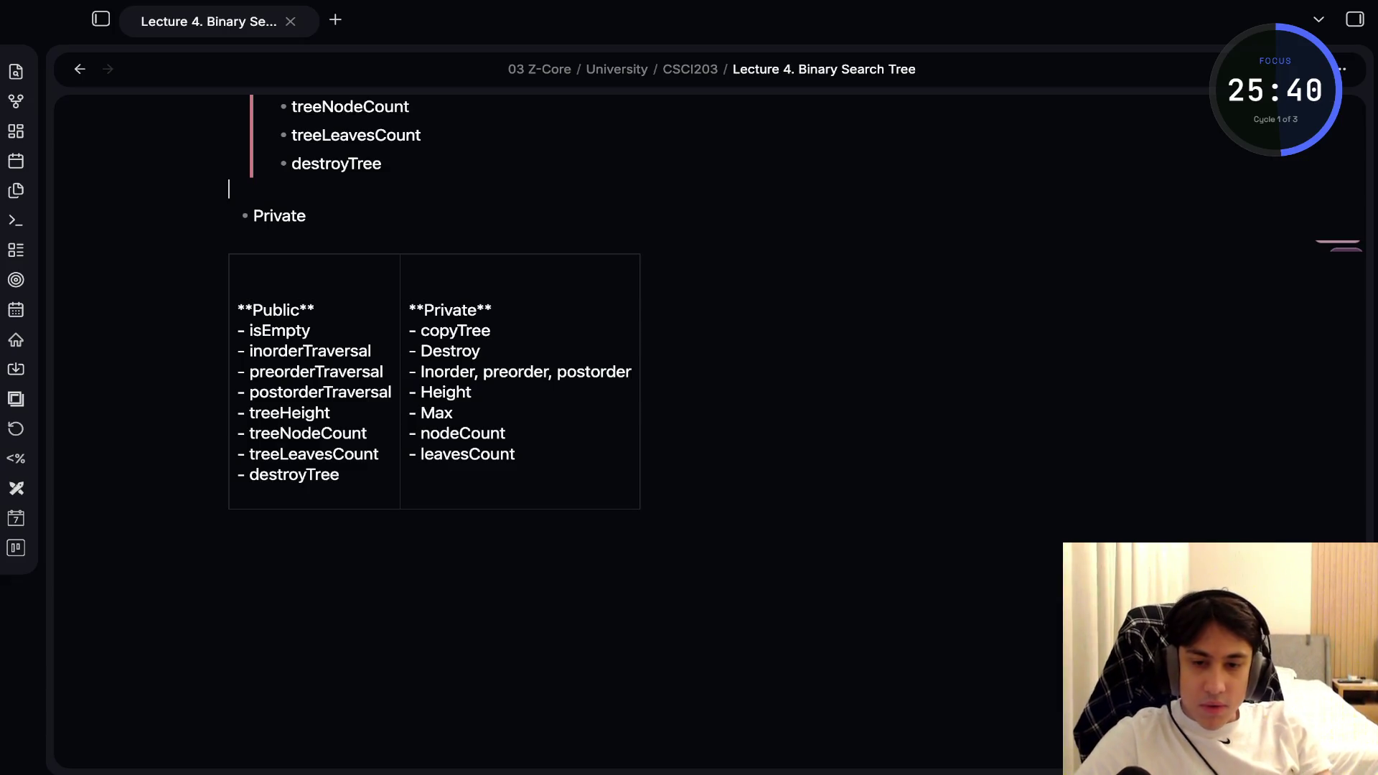
pyautogui.scroll(3, 434, 398)
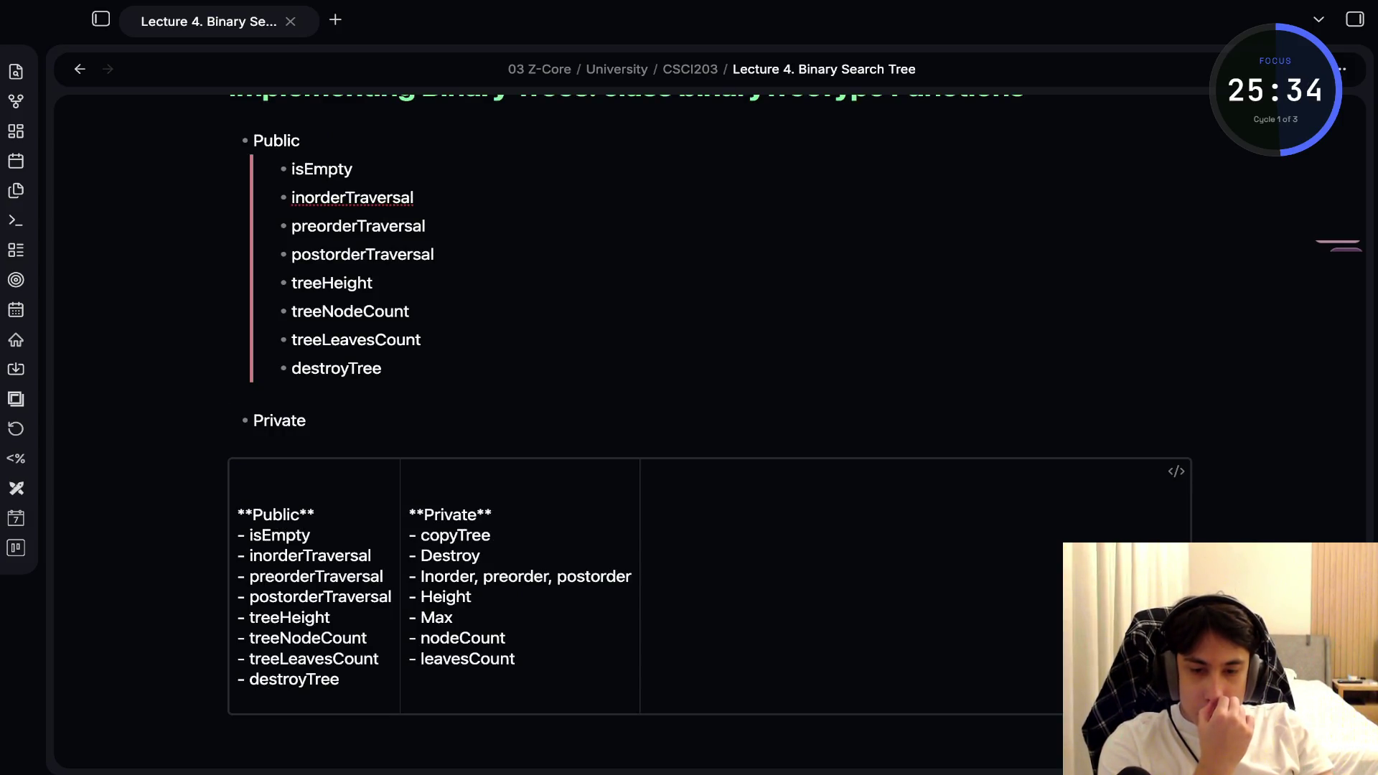
pyautogui.hotkey('shift', 'Up')
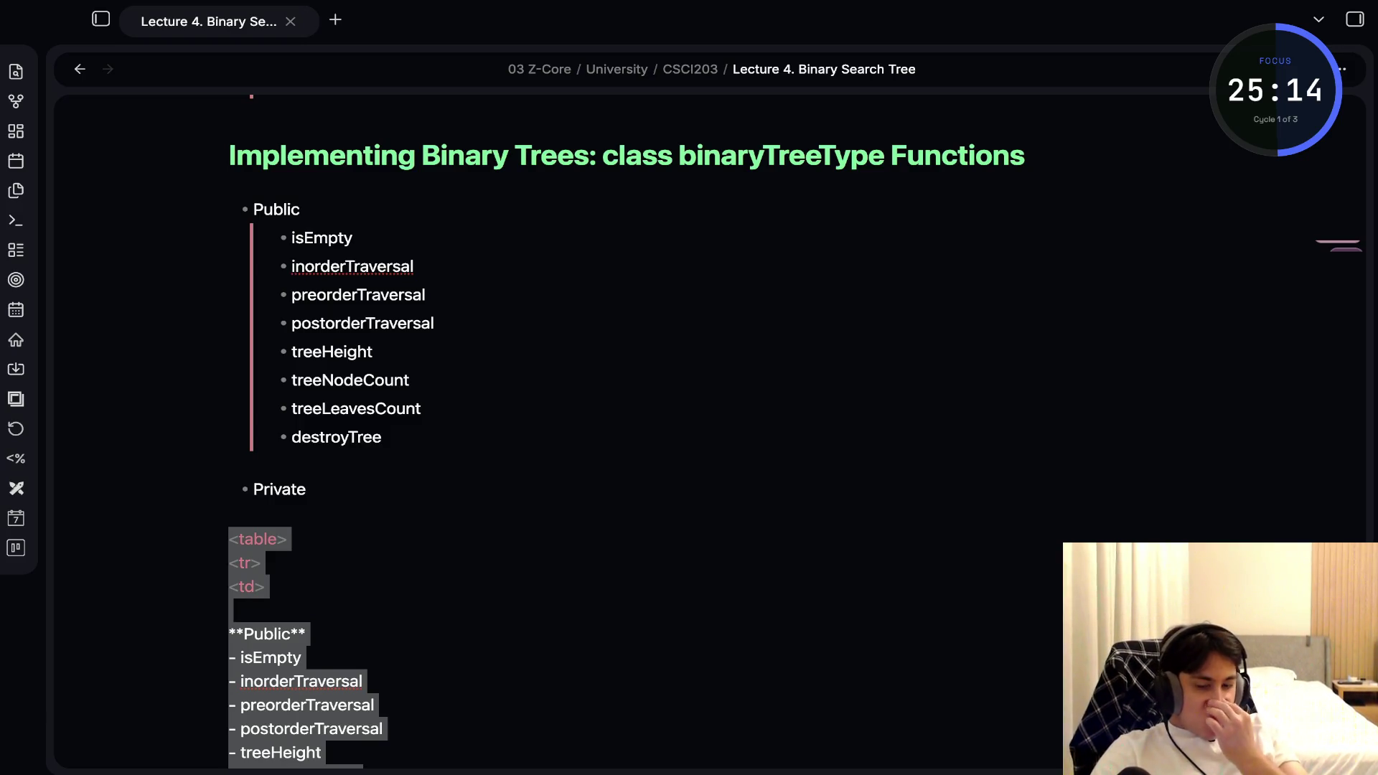
# Edit the table's HTML source, then delete the Public/Private table entirely
pyautogui.click(228, 514)
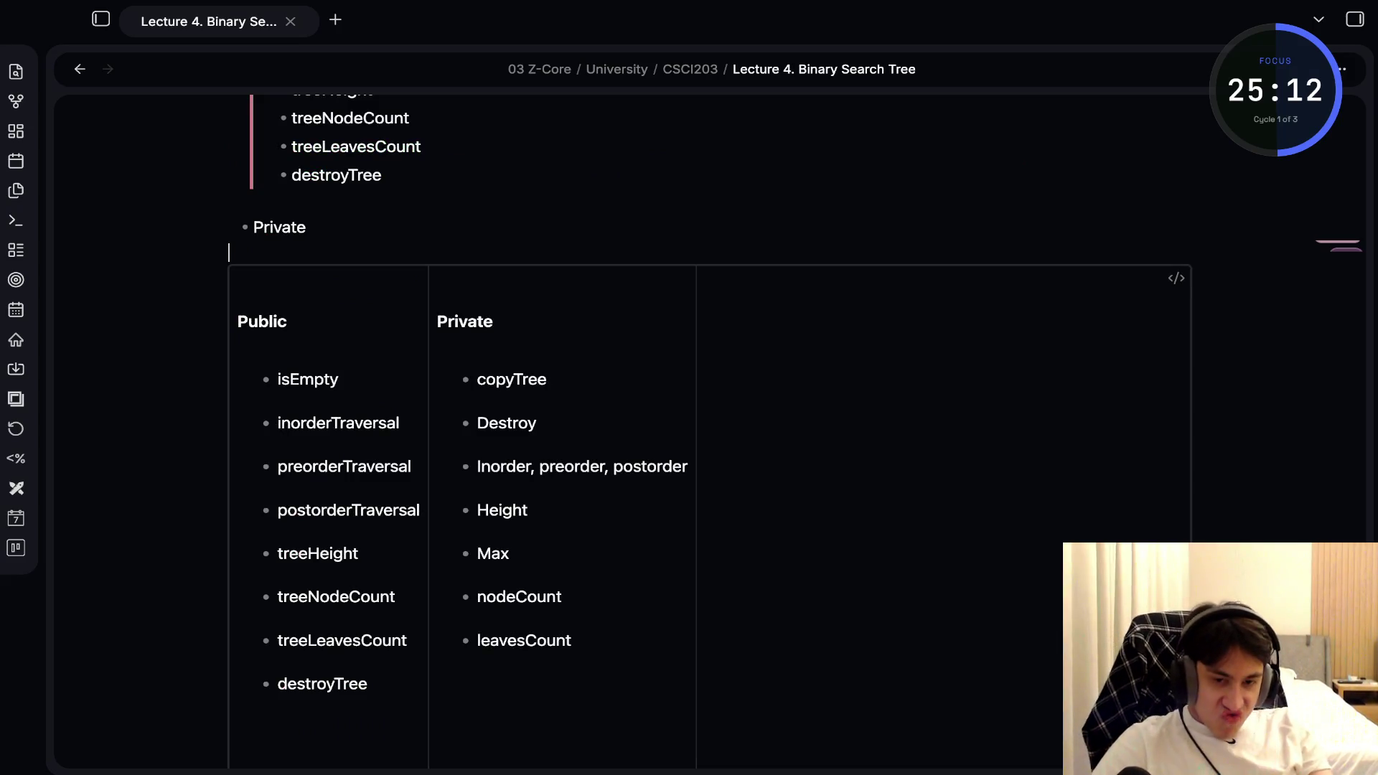
pyautogui.press('BackSpace')
pyautogui.hotkey('ctrl', 'z')
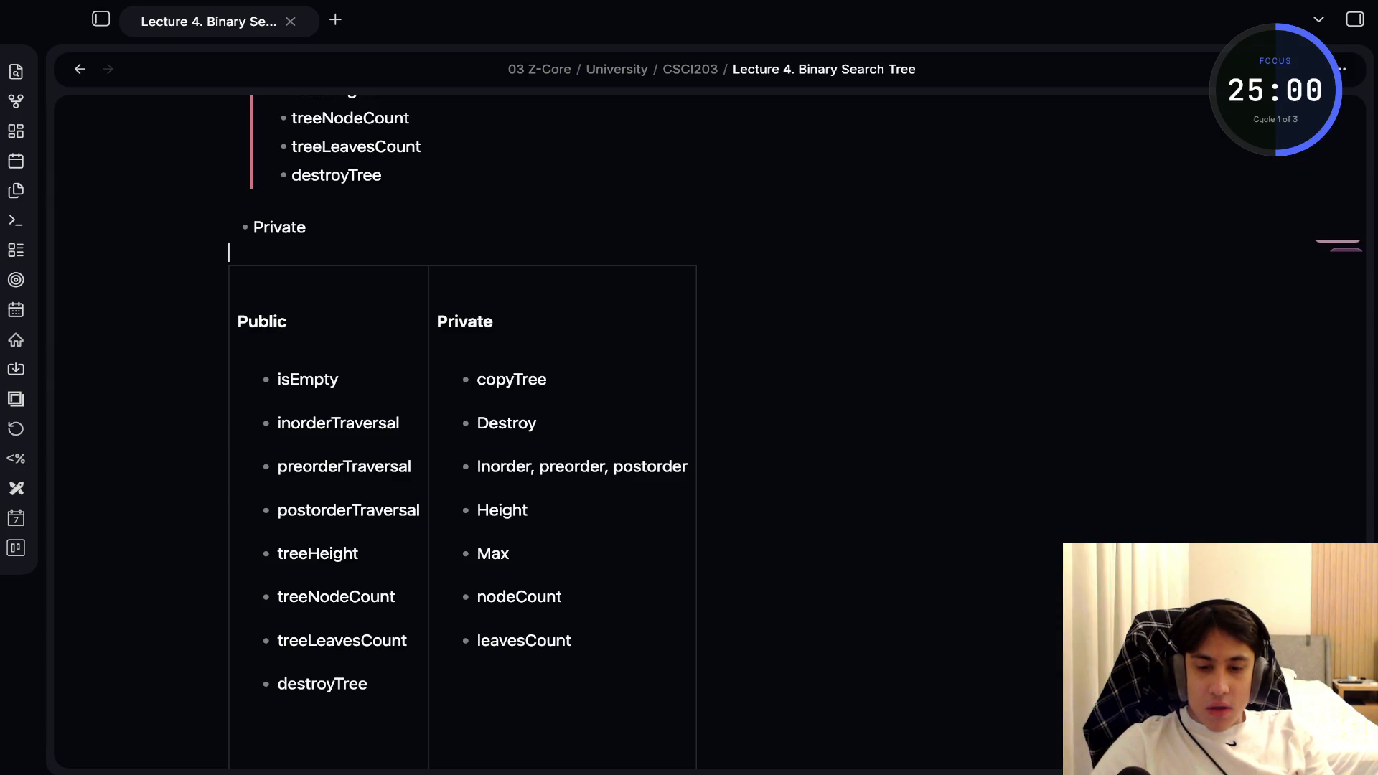
pyautogui.click(398, 422)
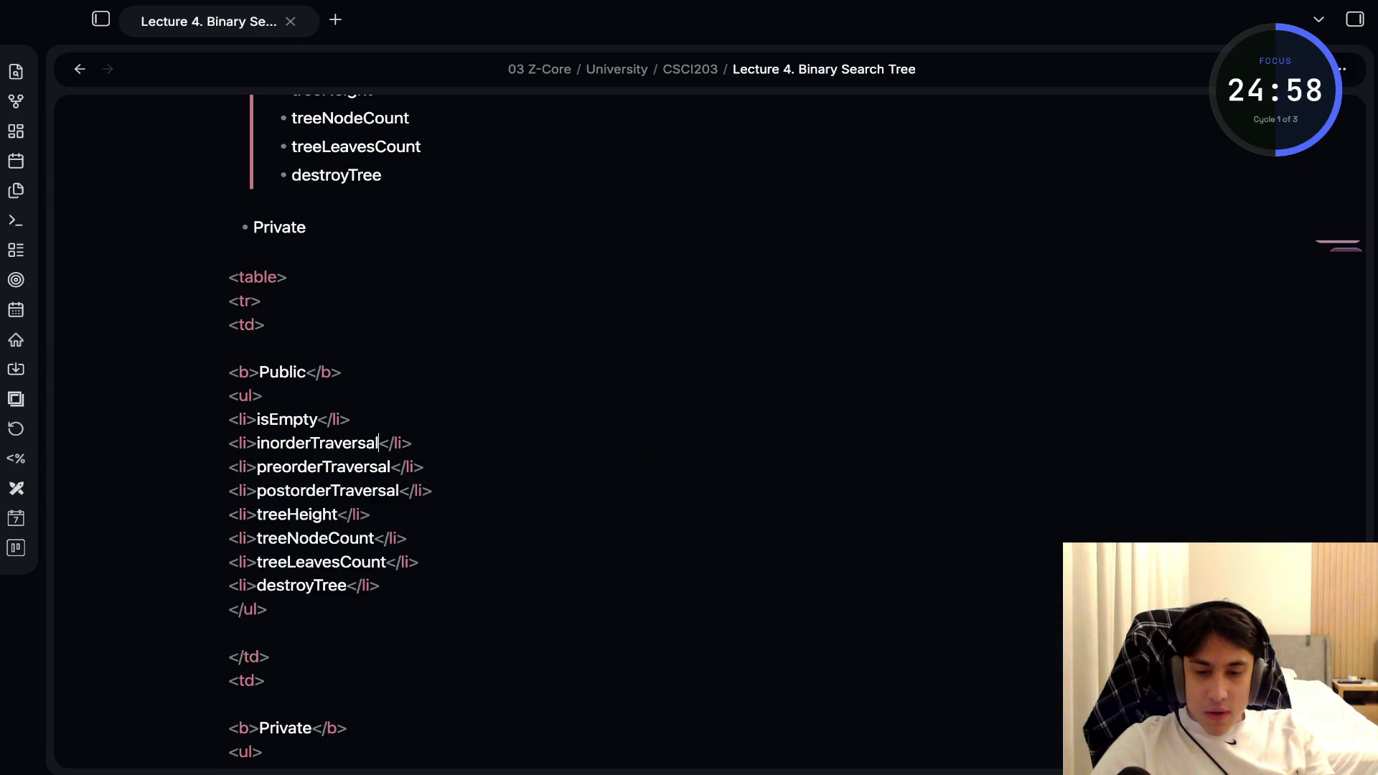
pyautogui.click(230, 419)
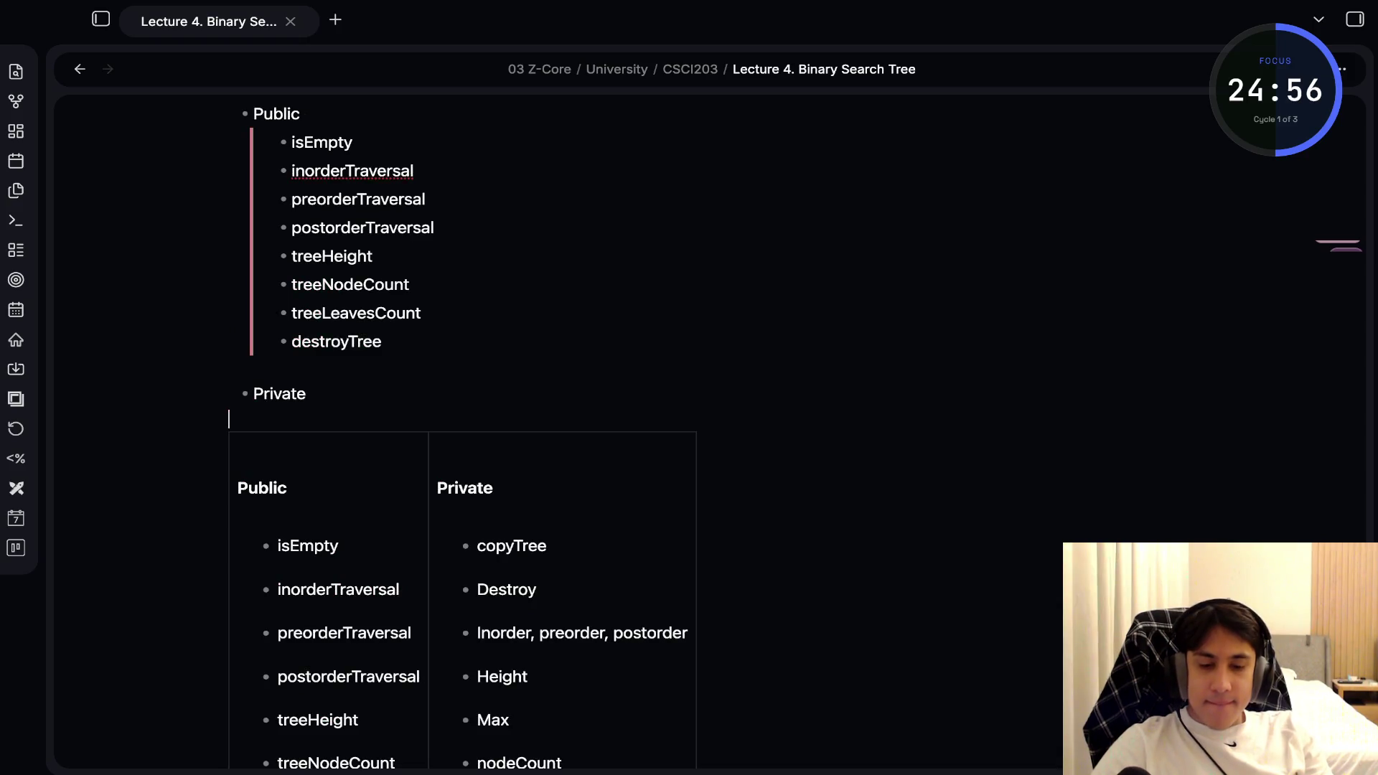
pyautogui.scroll(-3, 459, 430)
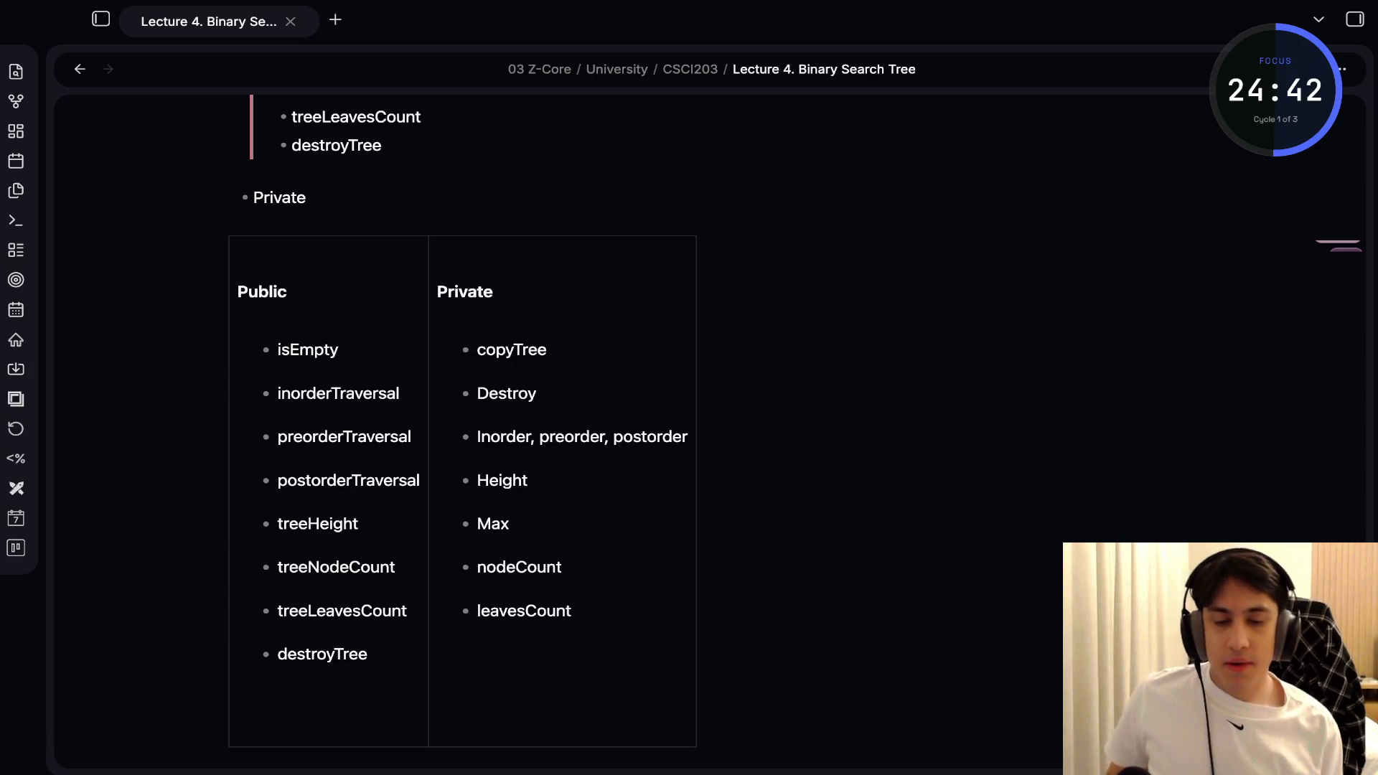
pyautogui.hotkey('ctrl', 'z')
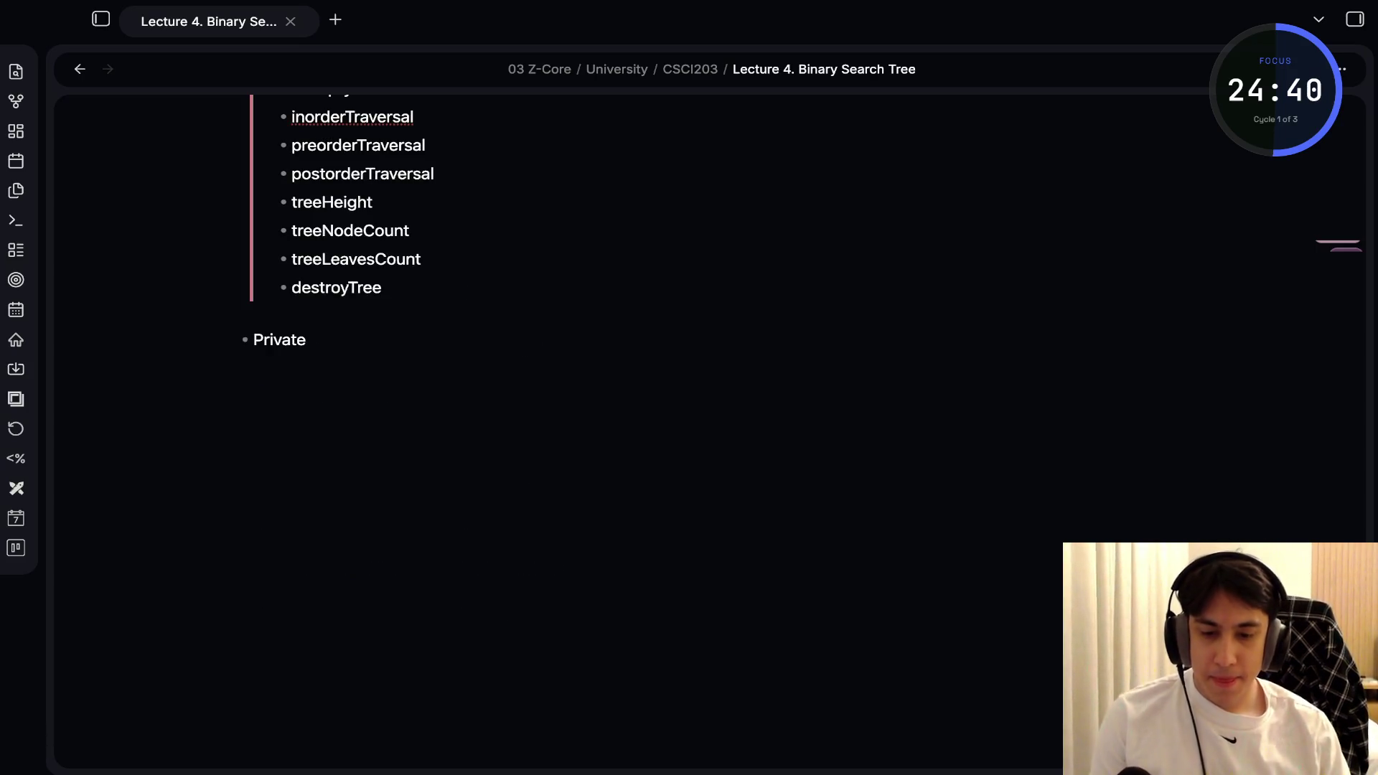
# Clear the stray < and <b tag characters and start a new bullet under Private
pyautogui.write('<')
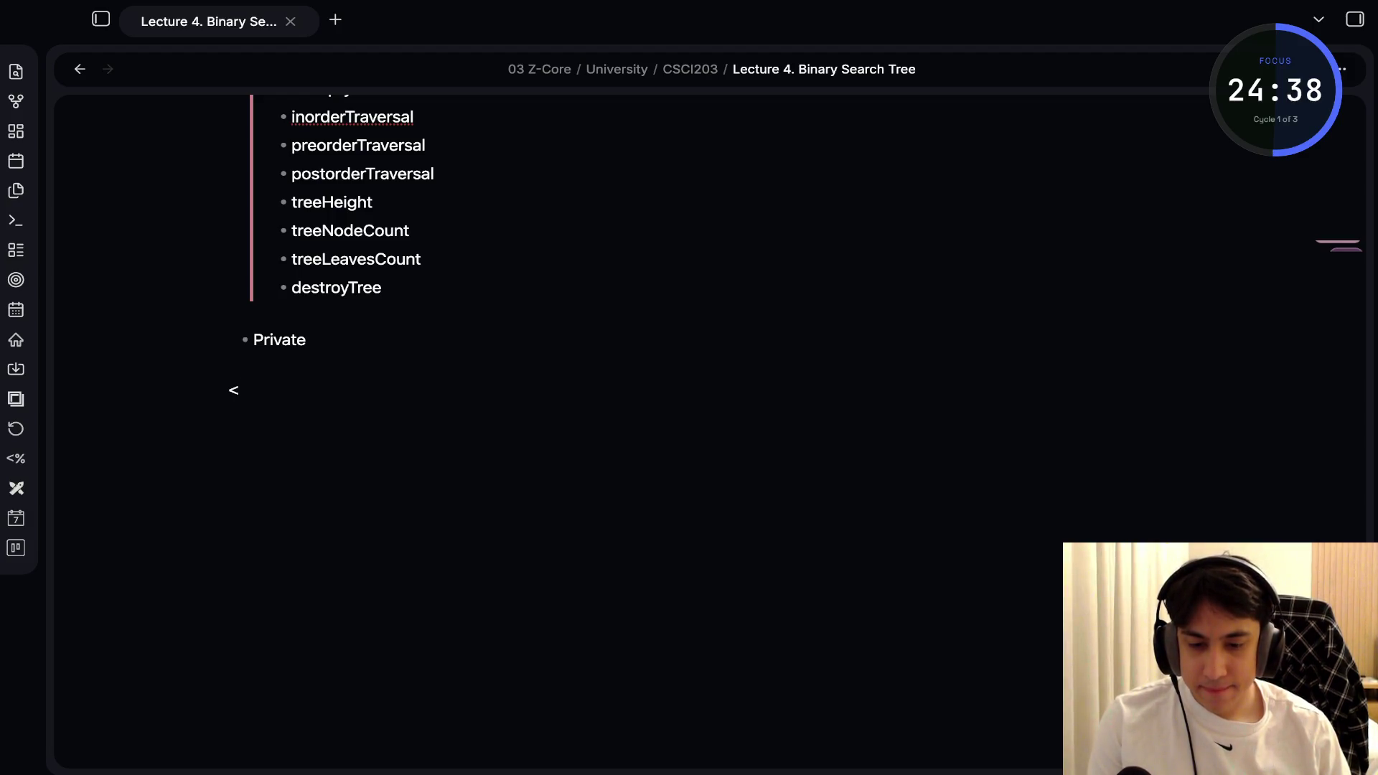
pyautogui.press('BackSpace')
pyautogui.press('BackSpace')
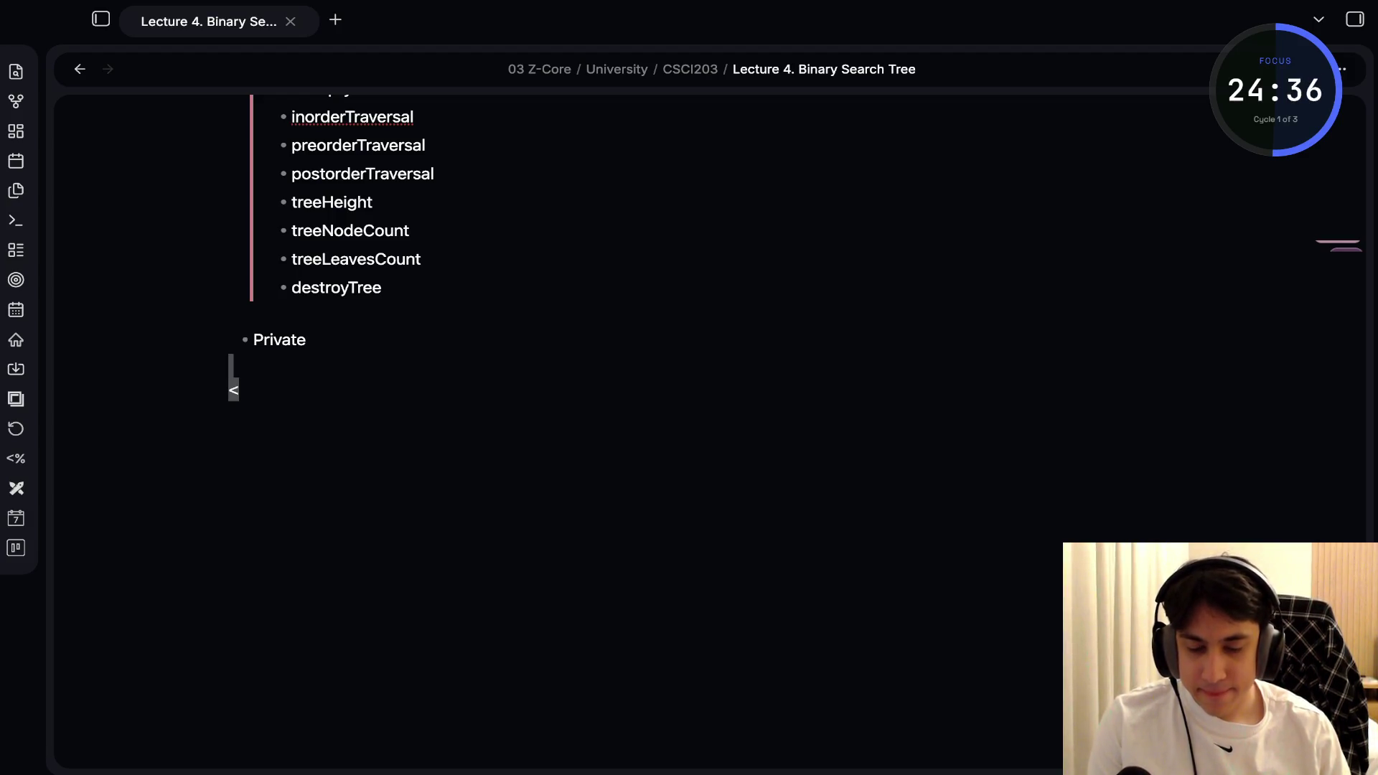
pyautogui.hotkey('ctrl', 'e')
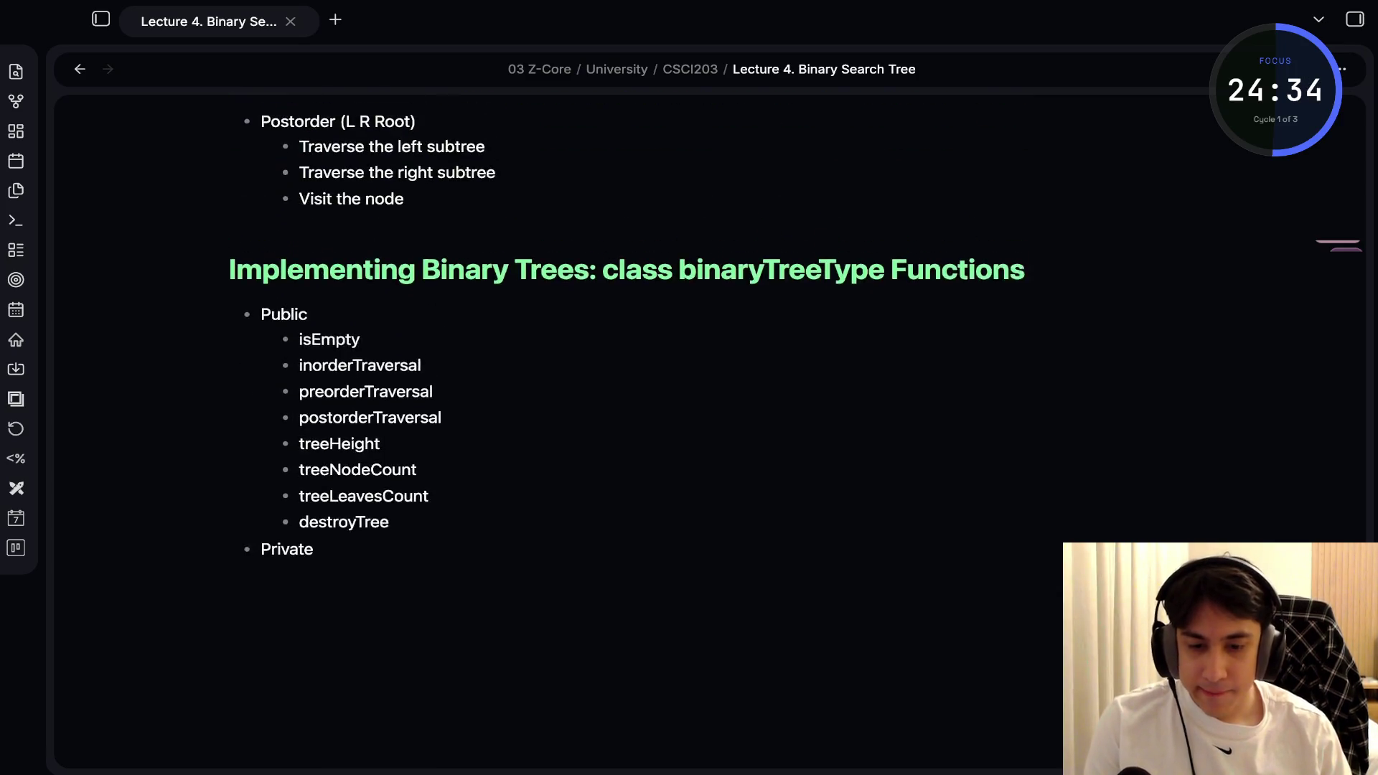
pyautogui.hotkey('ctrl', 'e')
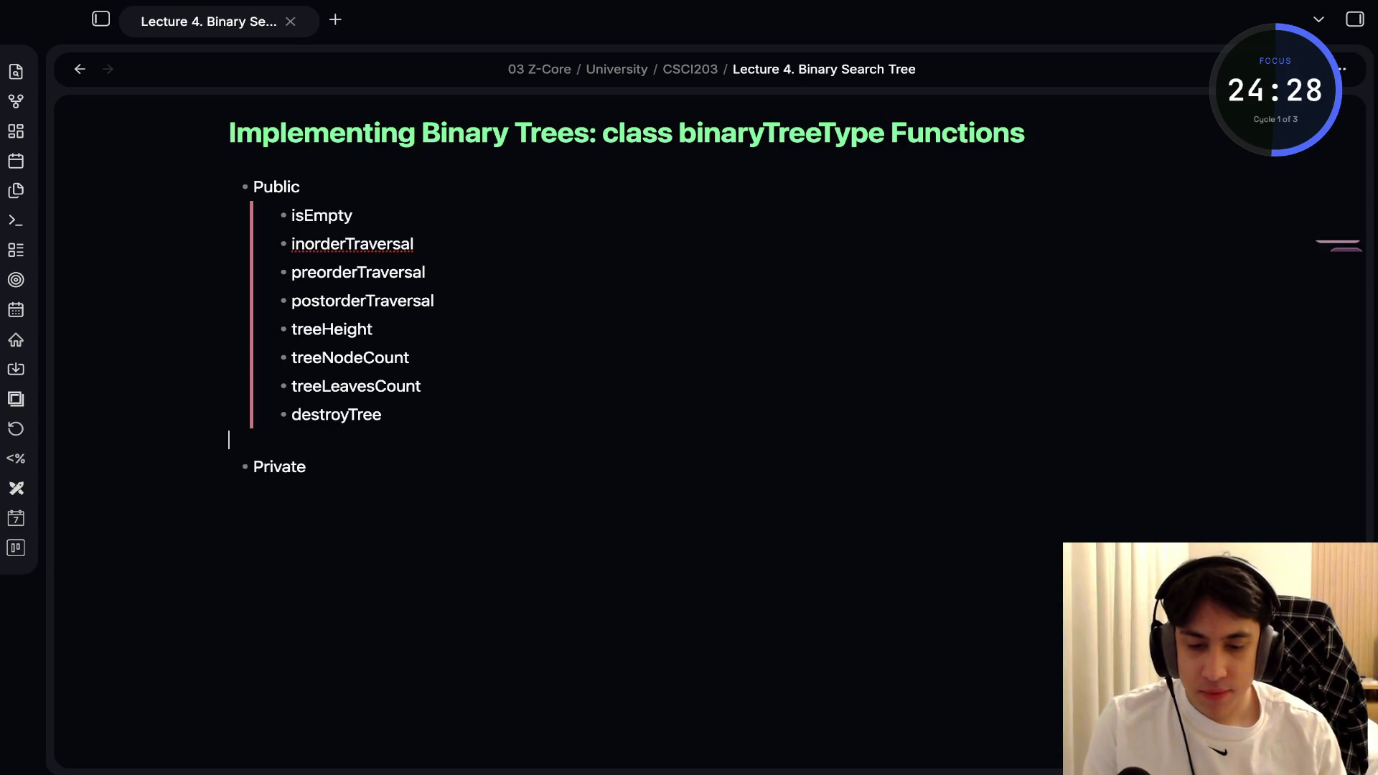
pyautogui.write('<b')
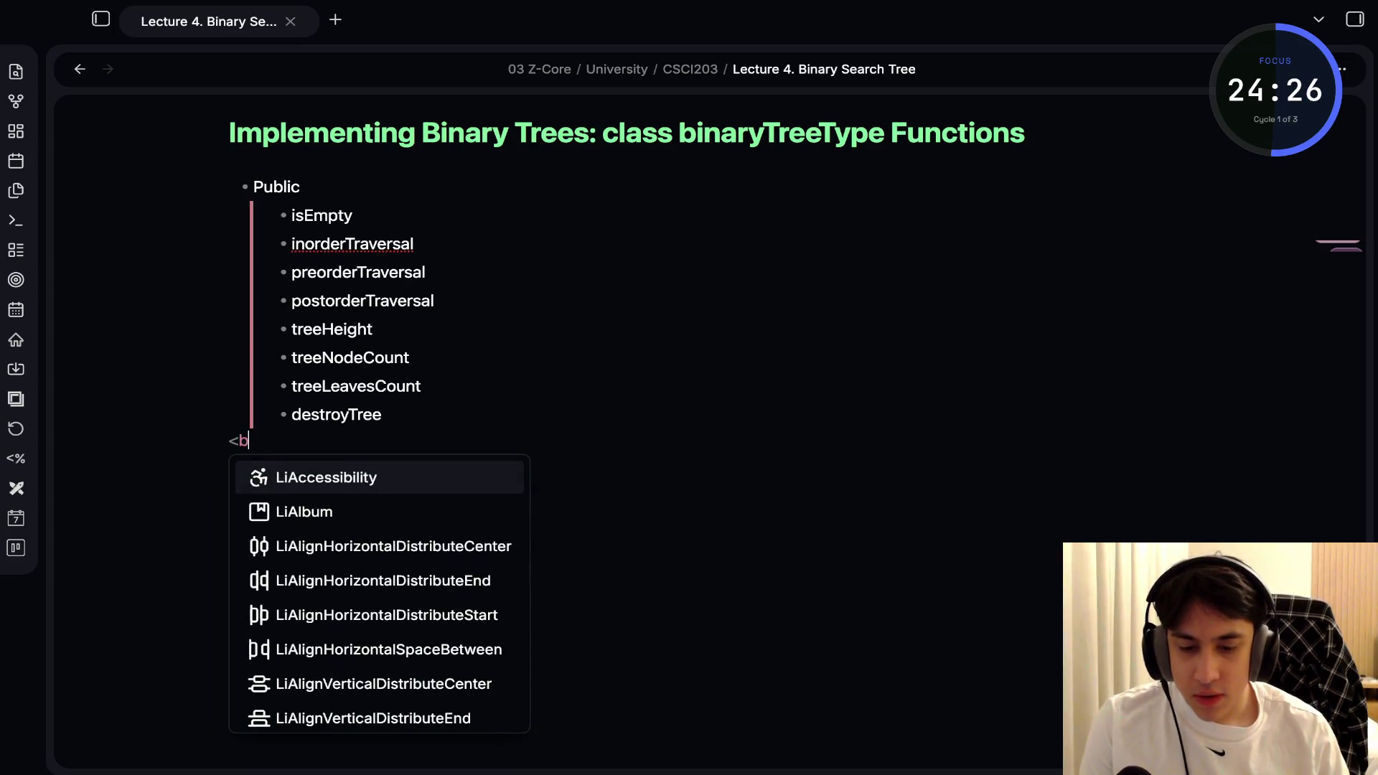
pyautogui.press('BackSpace')
pyautogui.press('BackSpace')
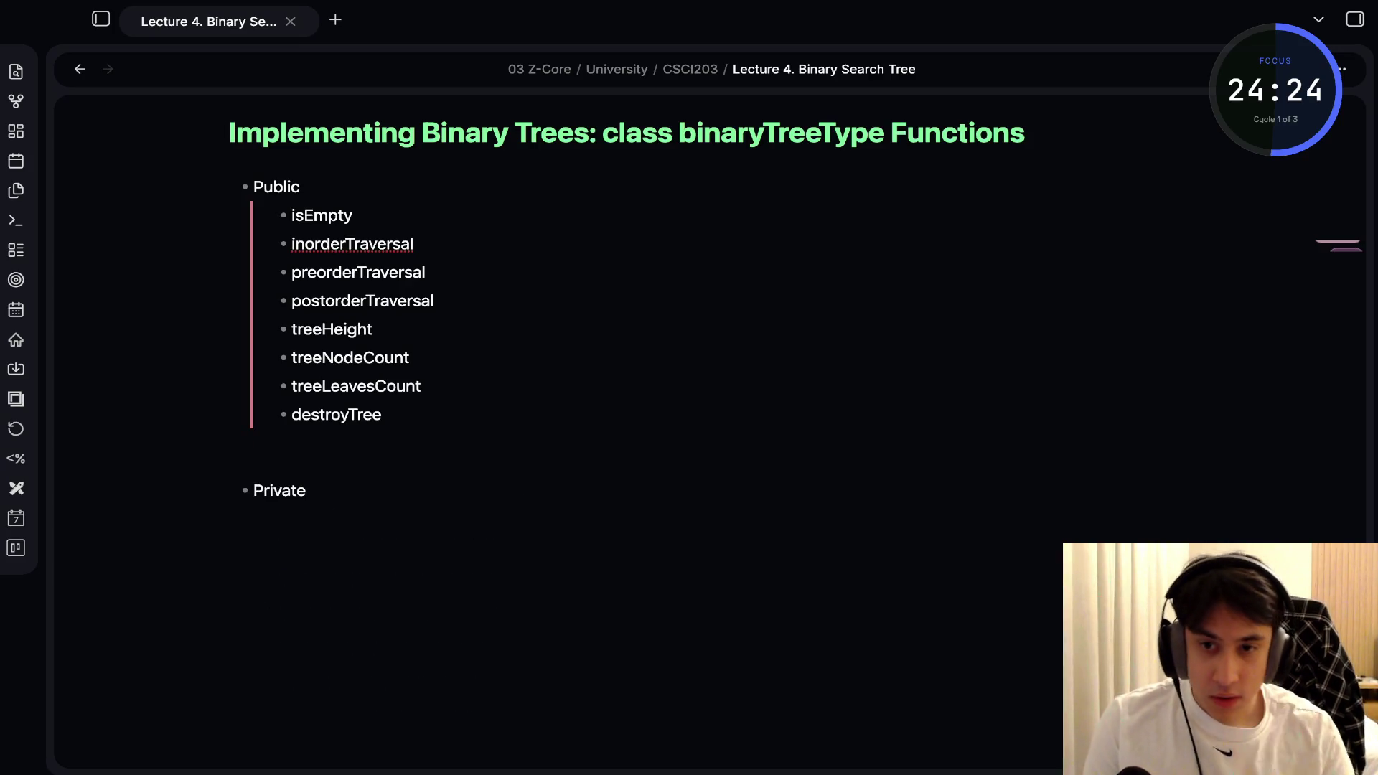
pyautogui.press('Return')
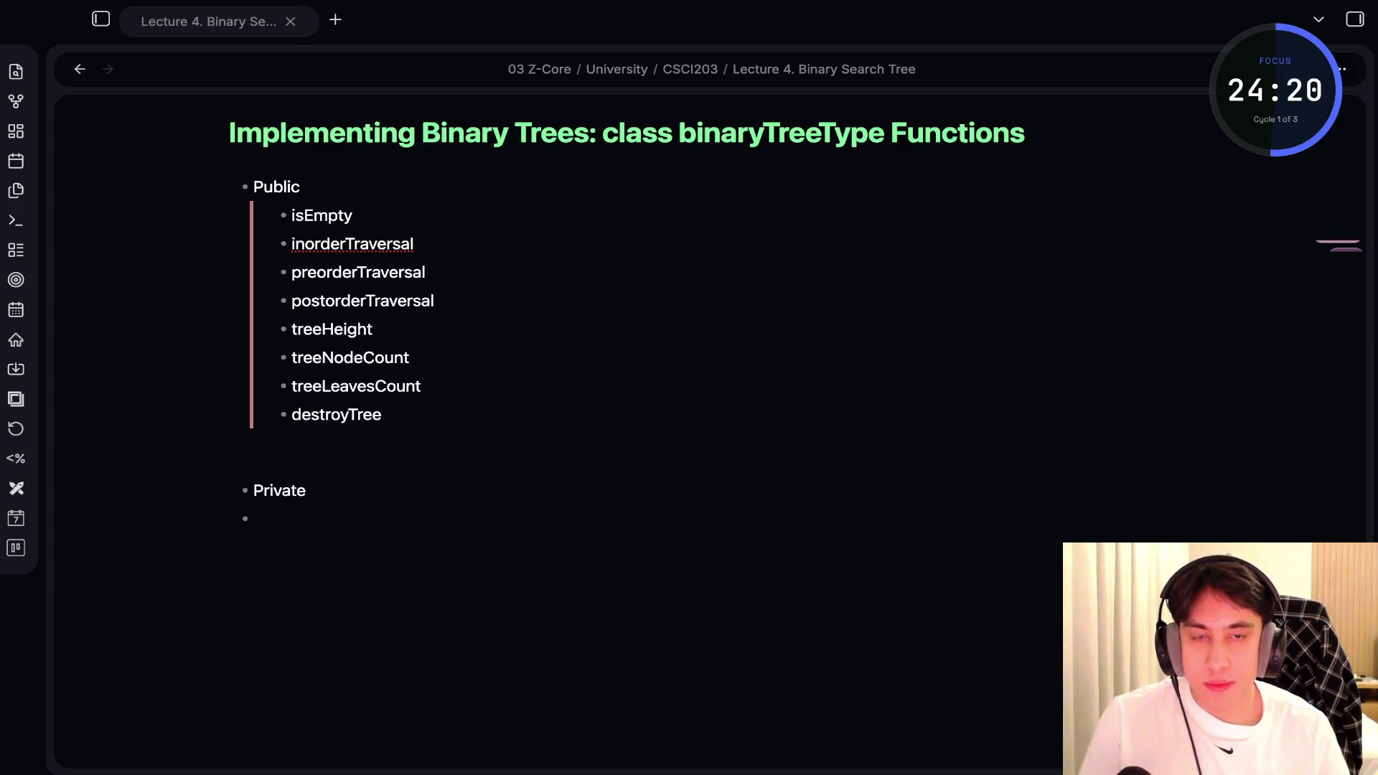
# Make Public and Private level-6 headings with ###### and nest the empty bullet under Private
pyautogui.click(253, 187)
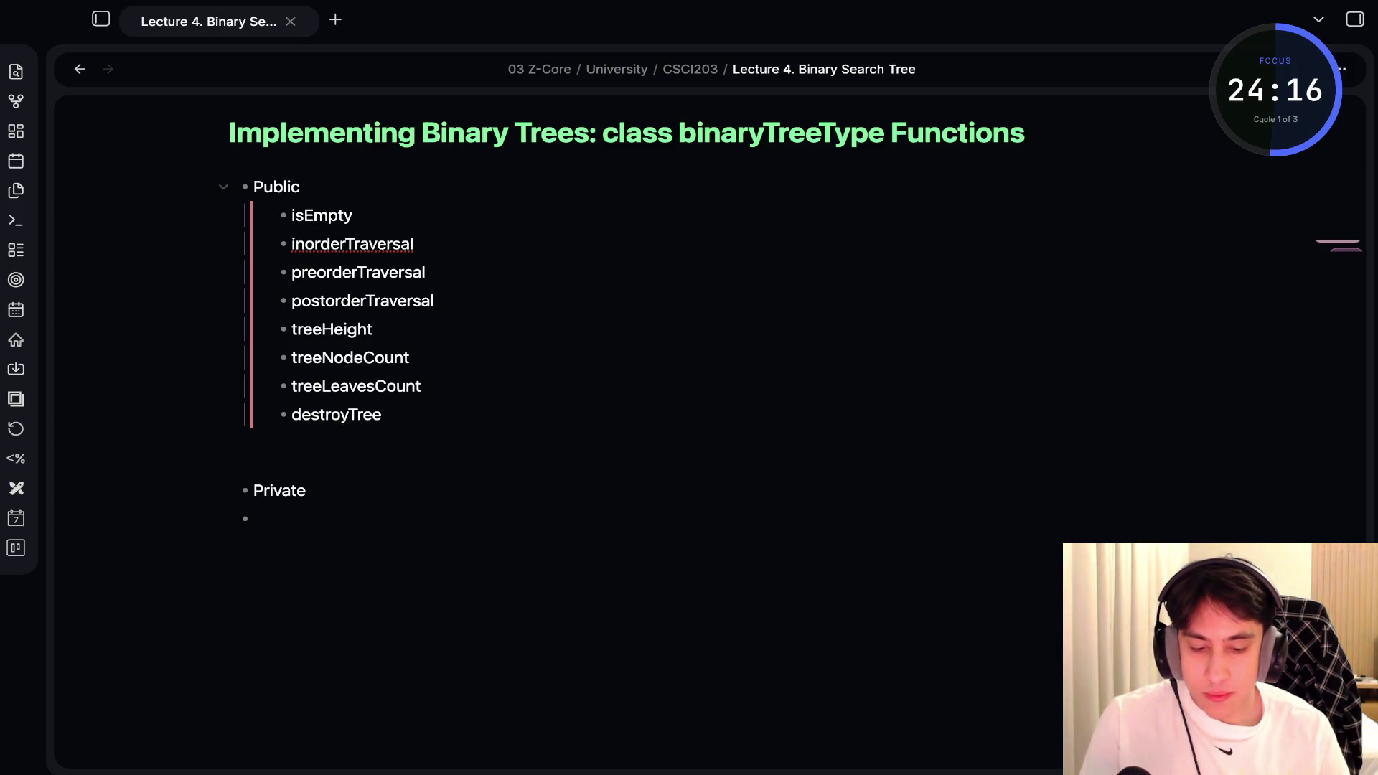
pyautogui.write('###')
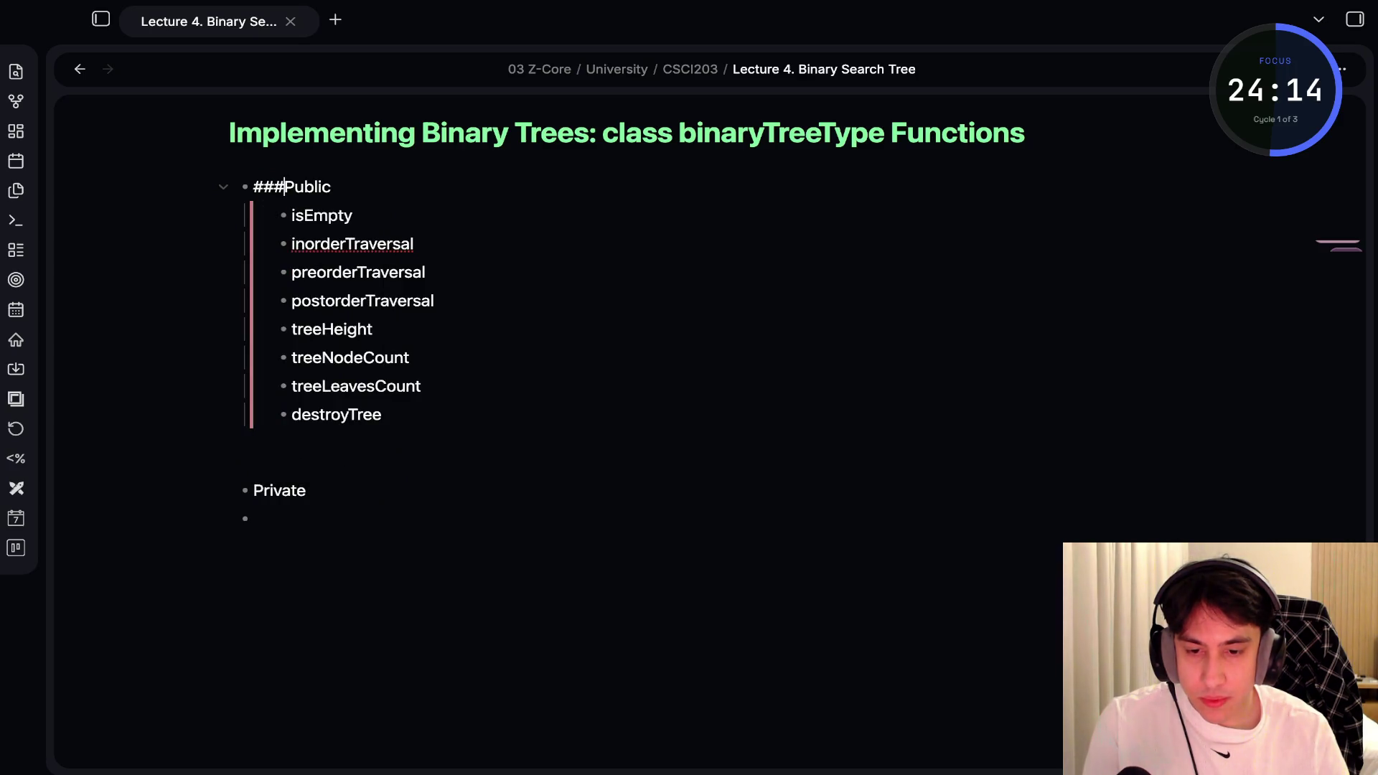
pyautogui.write('# ')
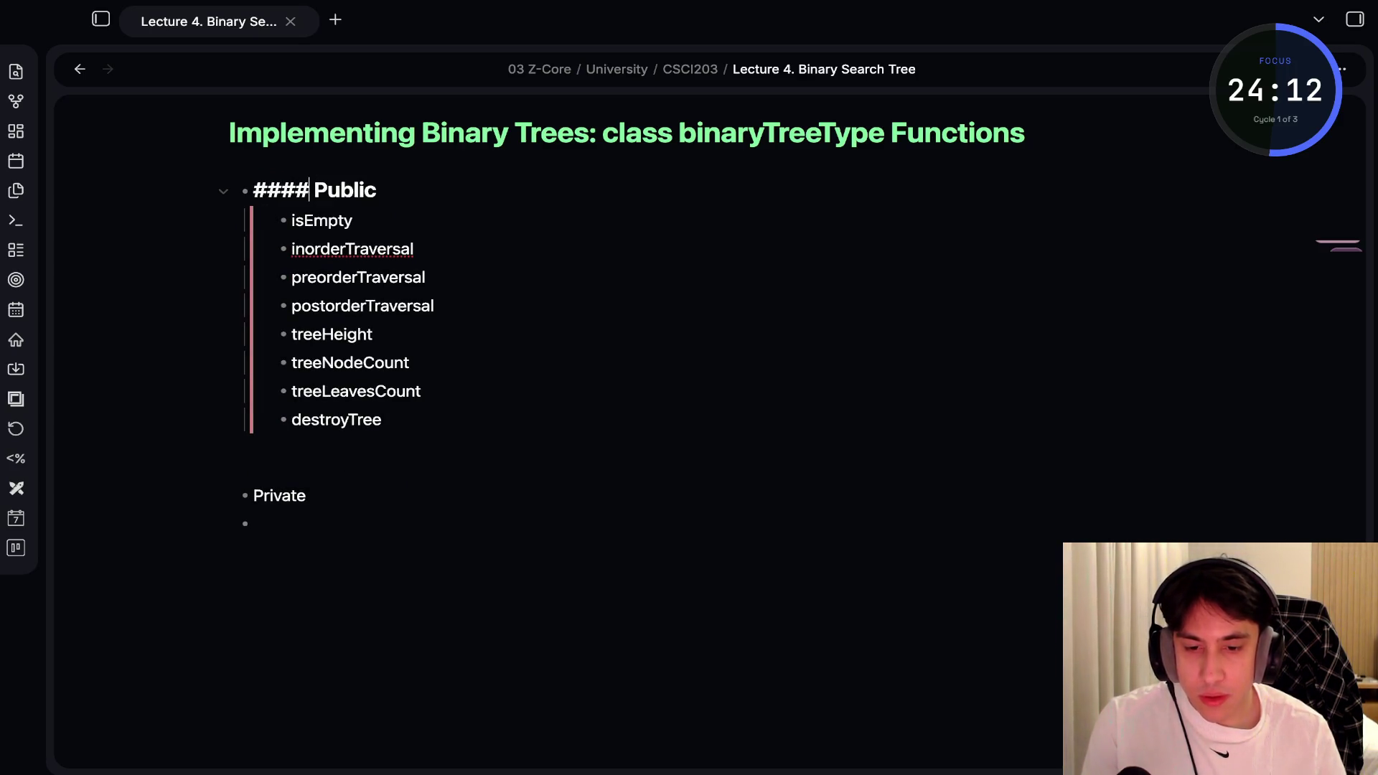
pyautogui.write('###')
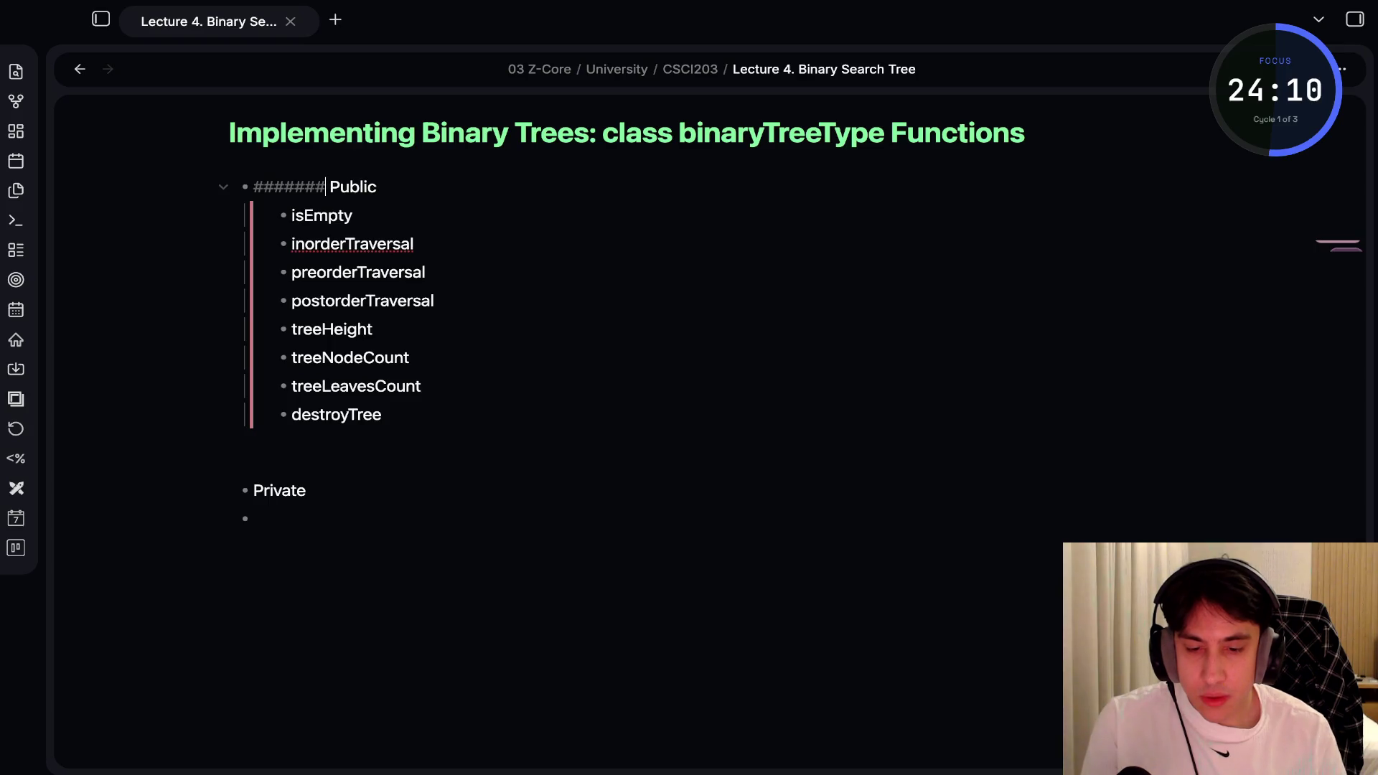
pyautogui.press('BackSpace')
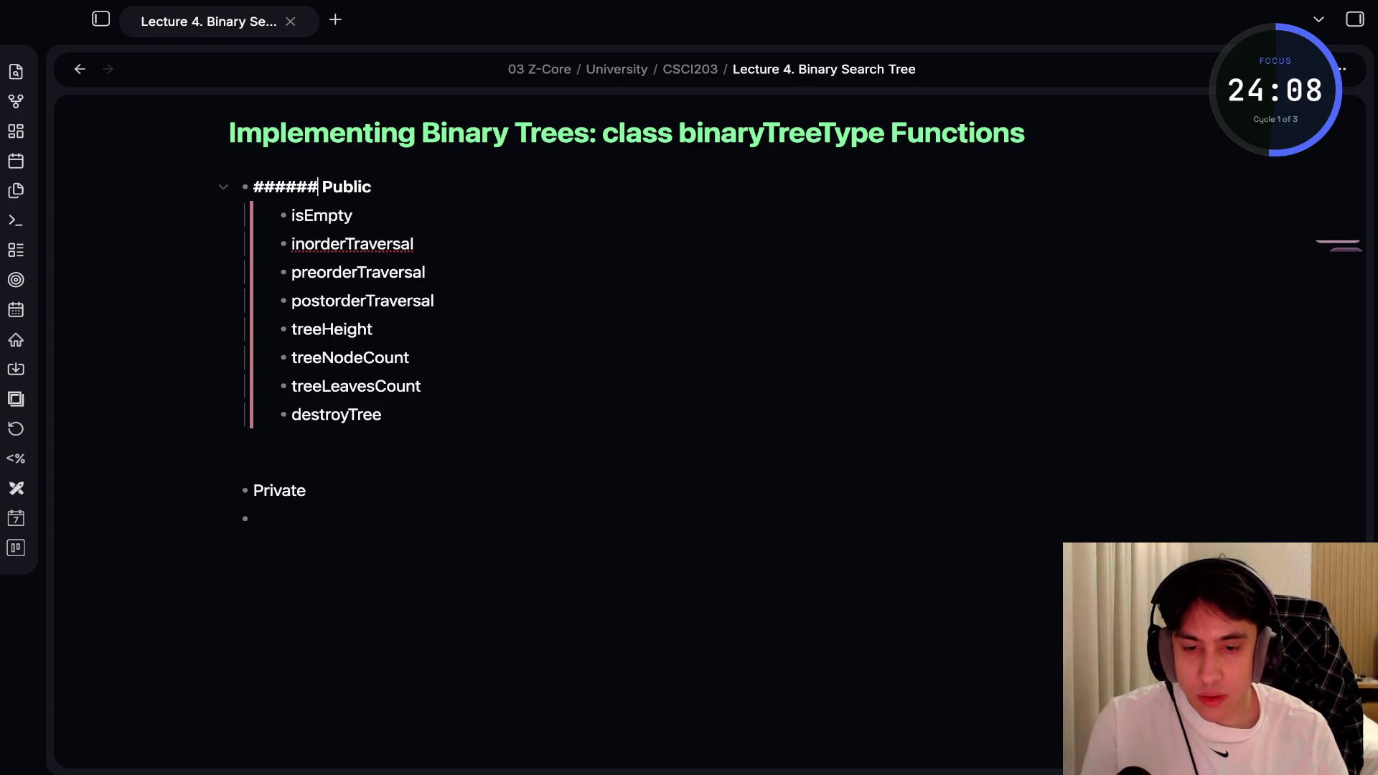
pyautogui.click(254, 490)
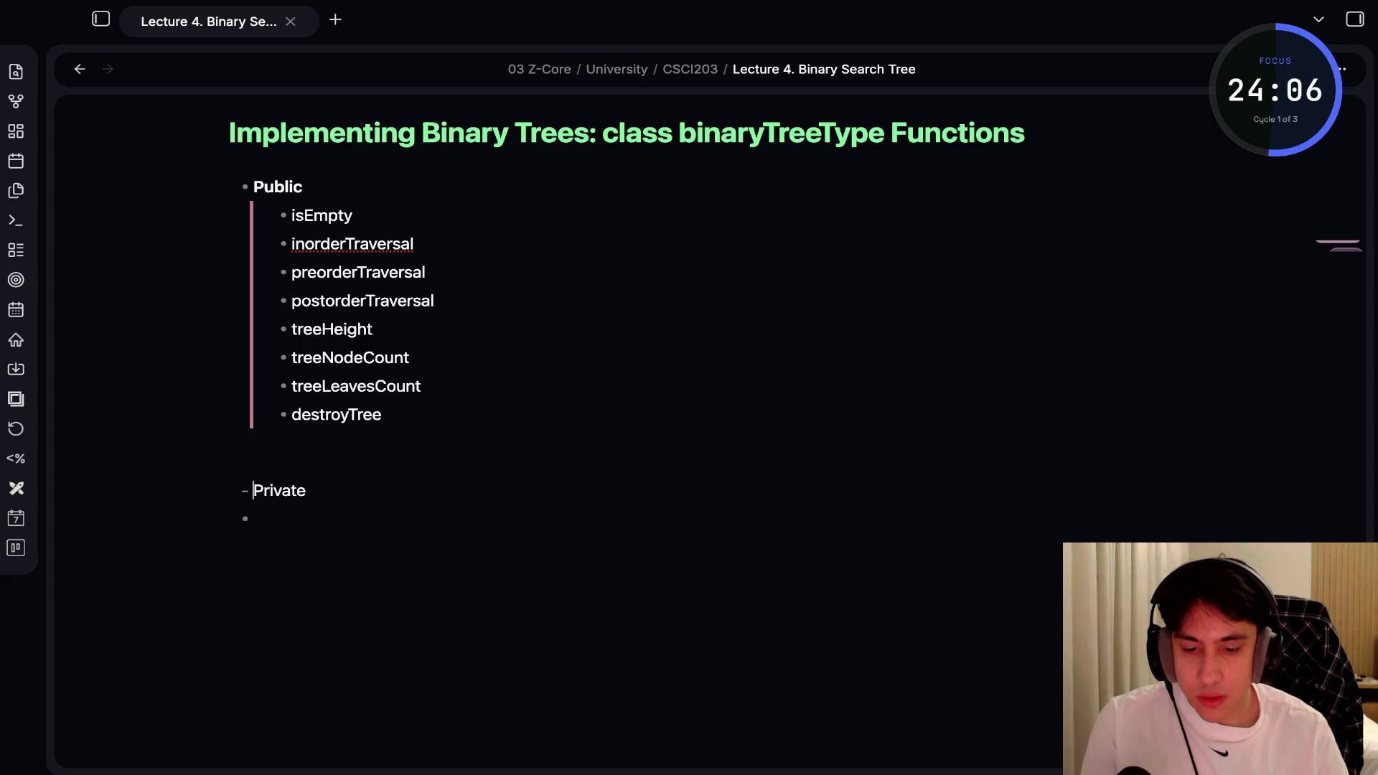
pyautogui.write('#########')
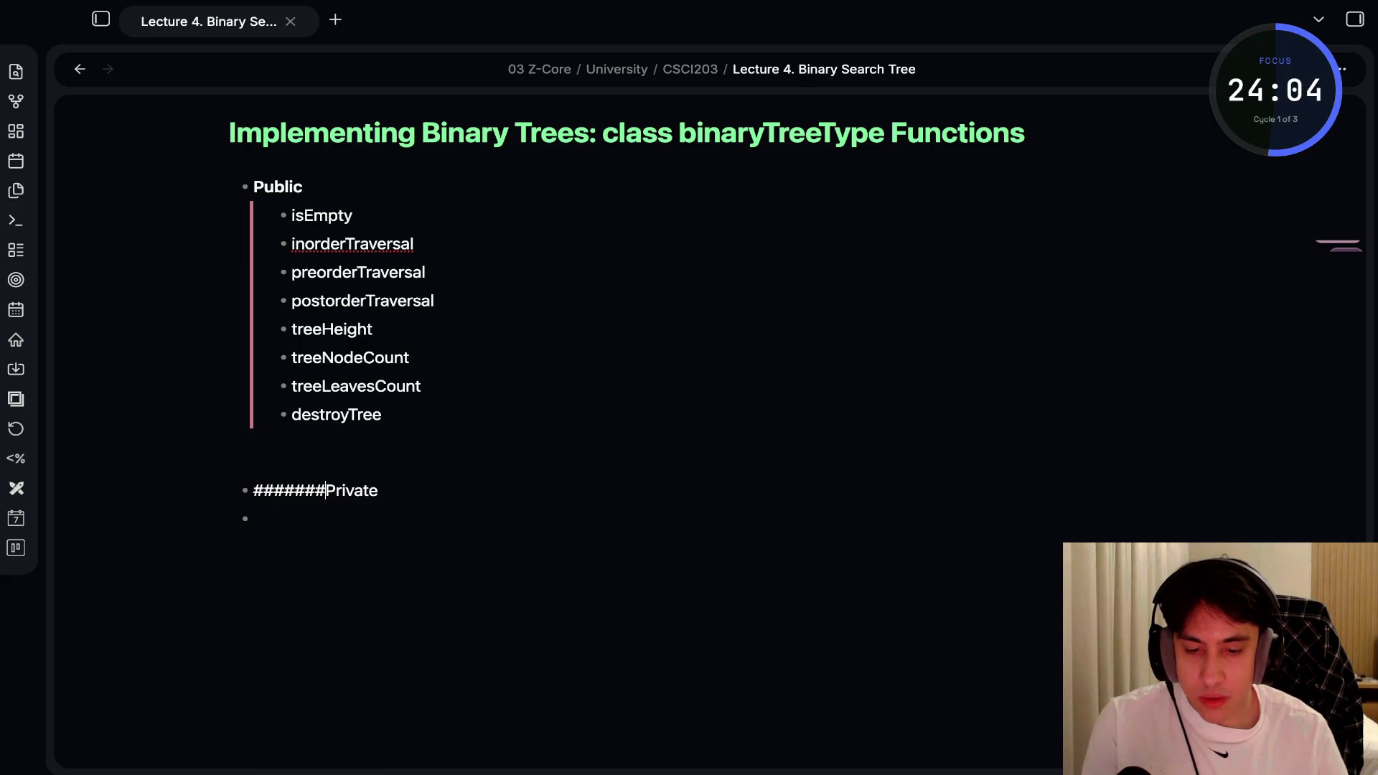
pyautogui.press('BackSpace')
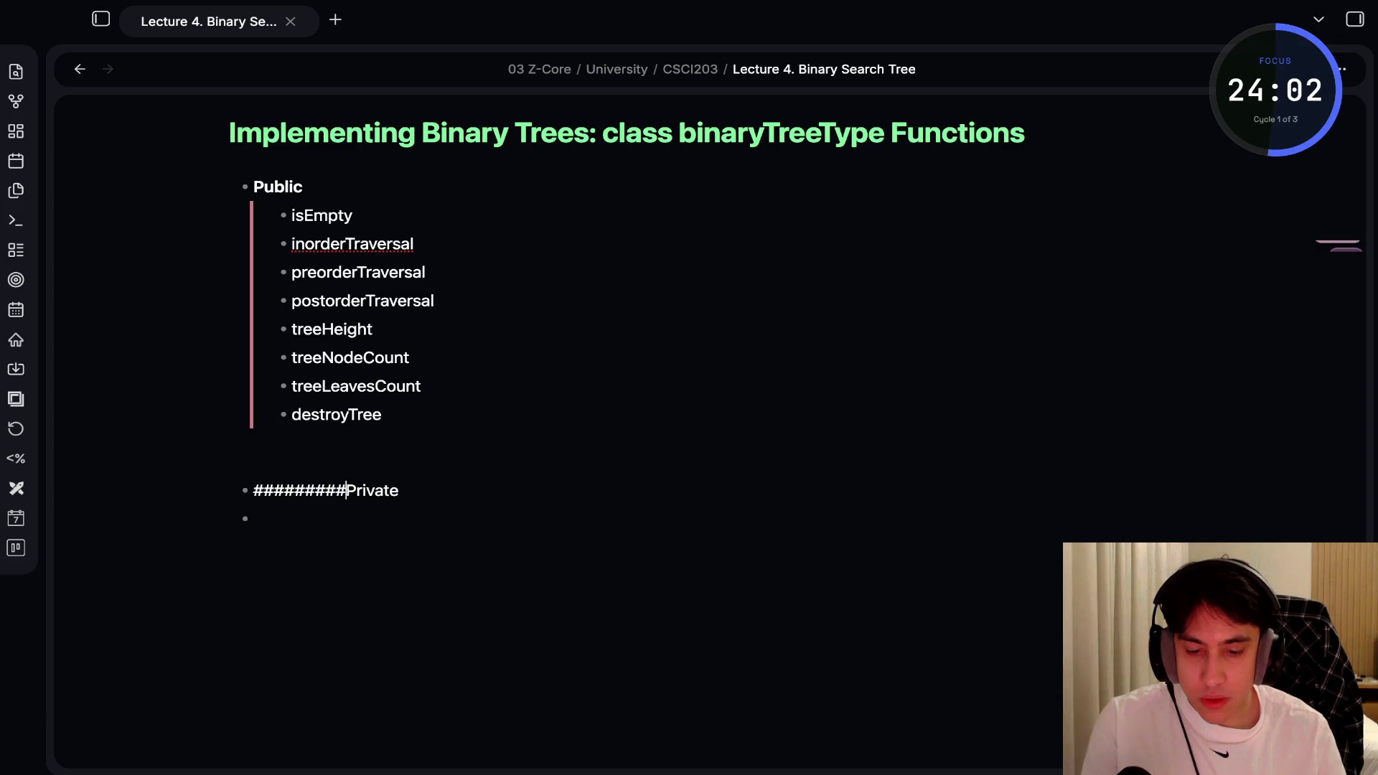
pyautogui.press('BackSpace')
pyautogui.press('BackSpace')
pyautogui.press('BackSpace')
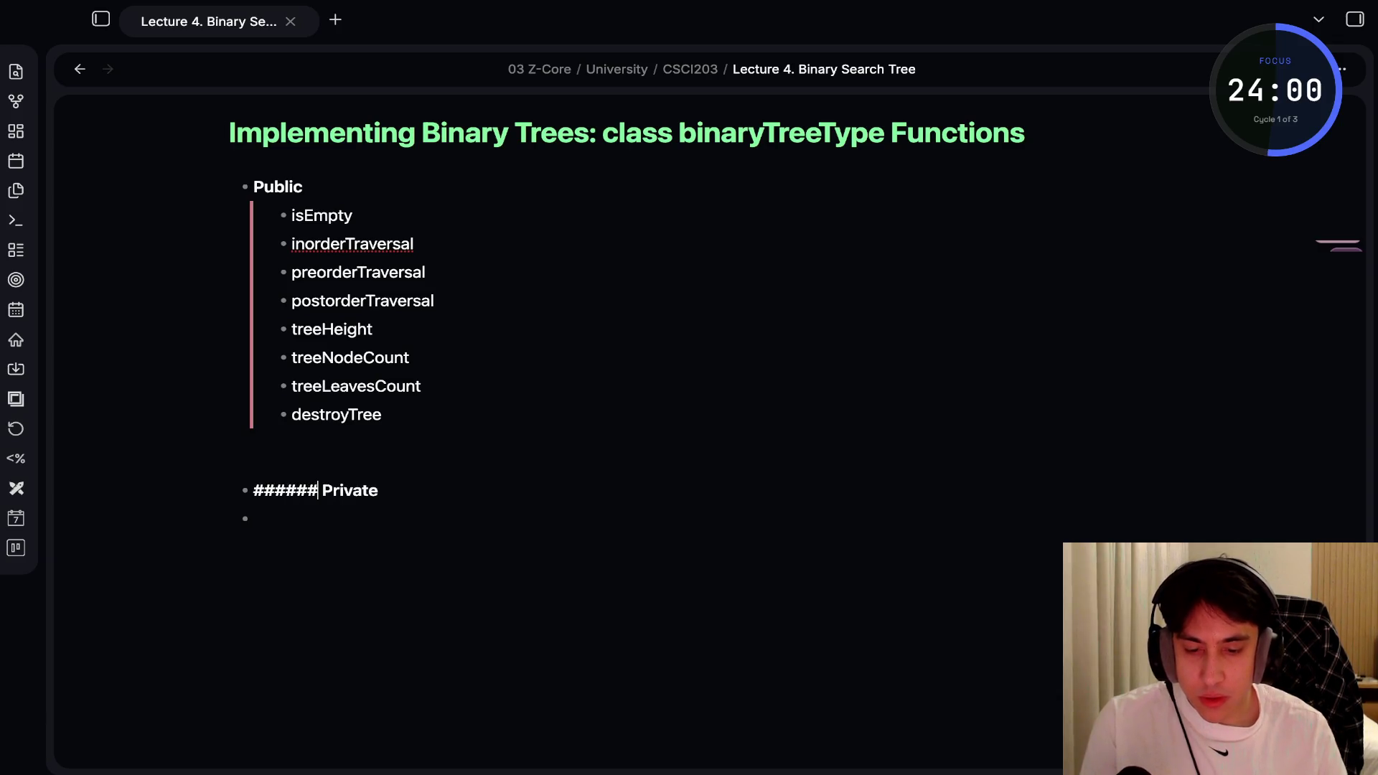
pyautogui.click(252, 518)
pyautogui.press('Tab')
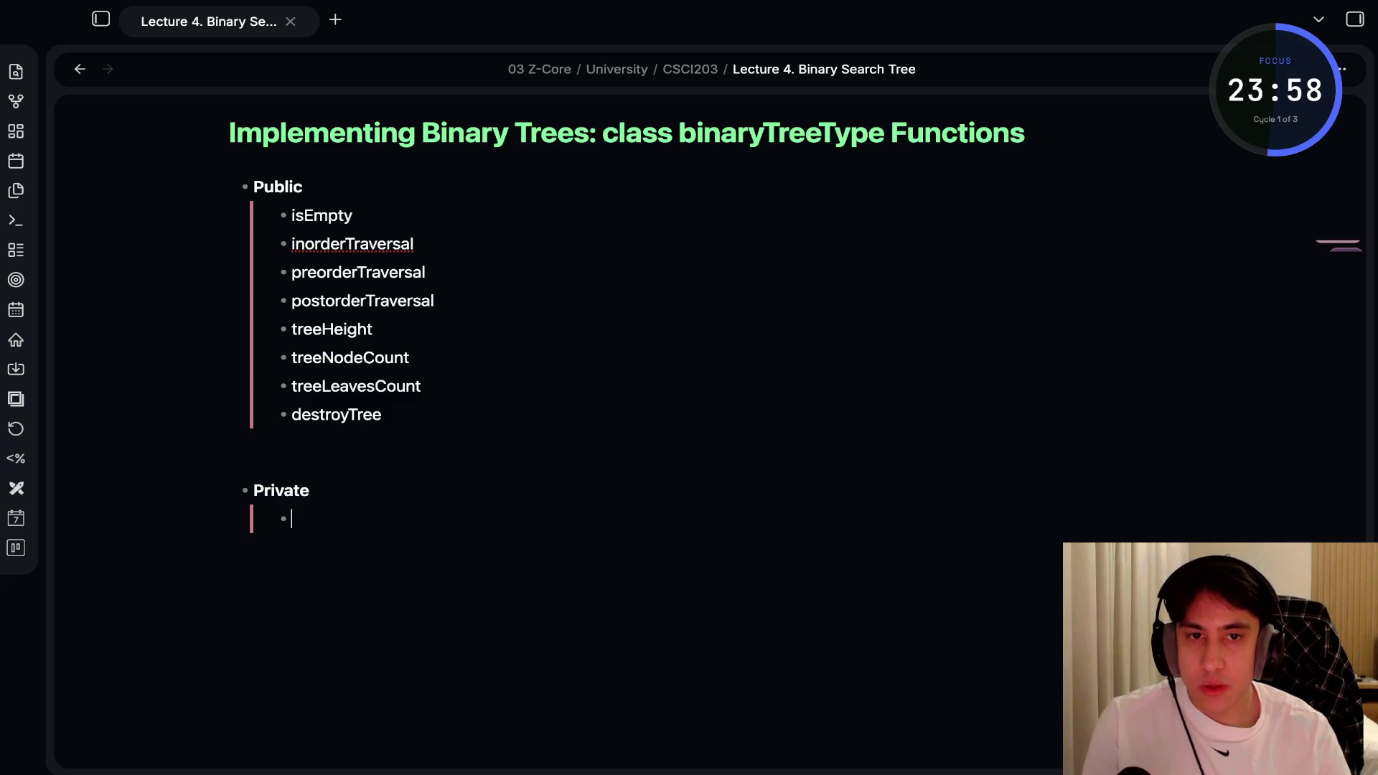
# Enter copyTree, Destroy, Inorder/preorder/postorder, Height, Max, nodeCount and leavesCount as nested bullets, then preview
pyautogui.write('copyT')
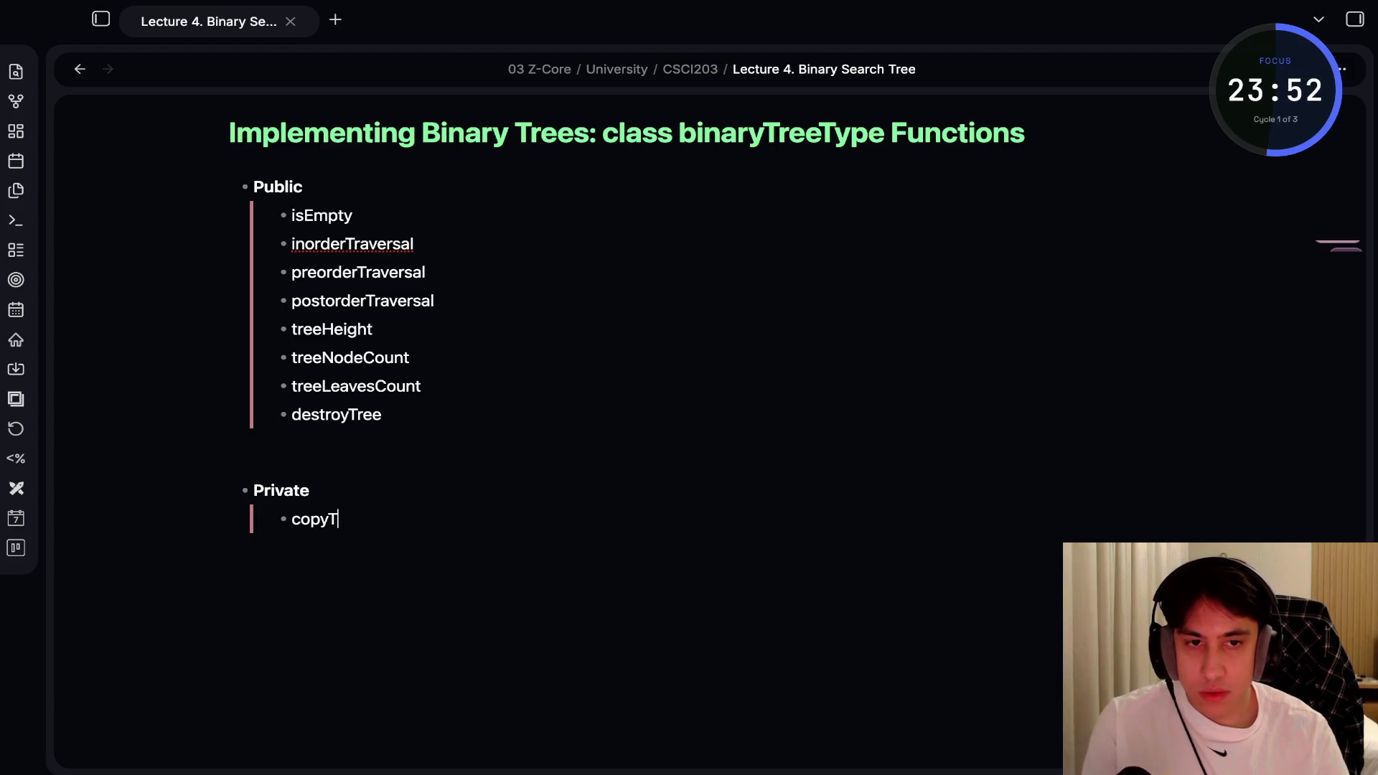
pyautogui.write('ree')
pyautogui.press('Return')
pyautogui.write('Destroy')
pyautogui.press('Return')
pyautogui.write('Inord')
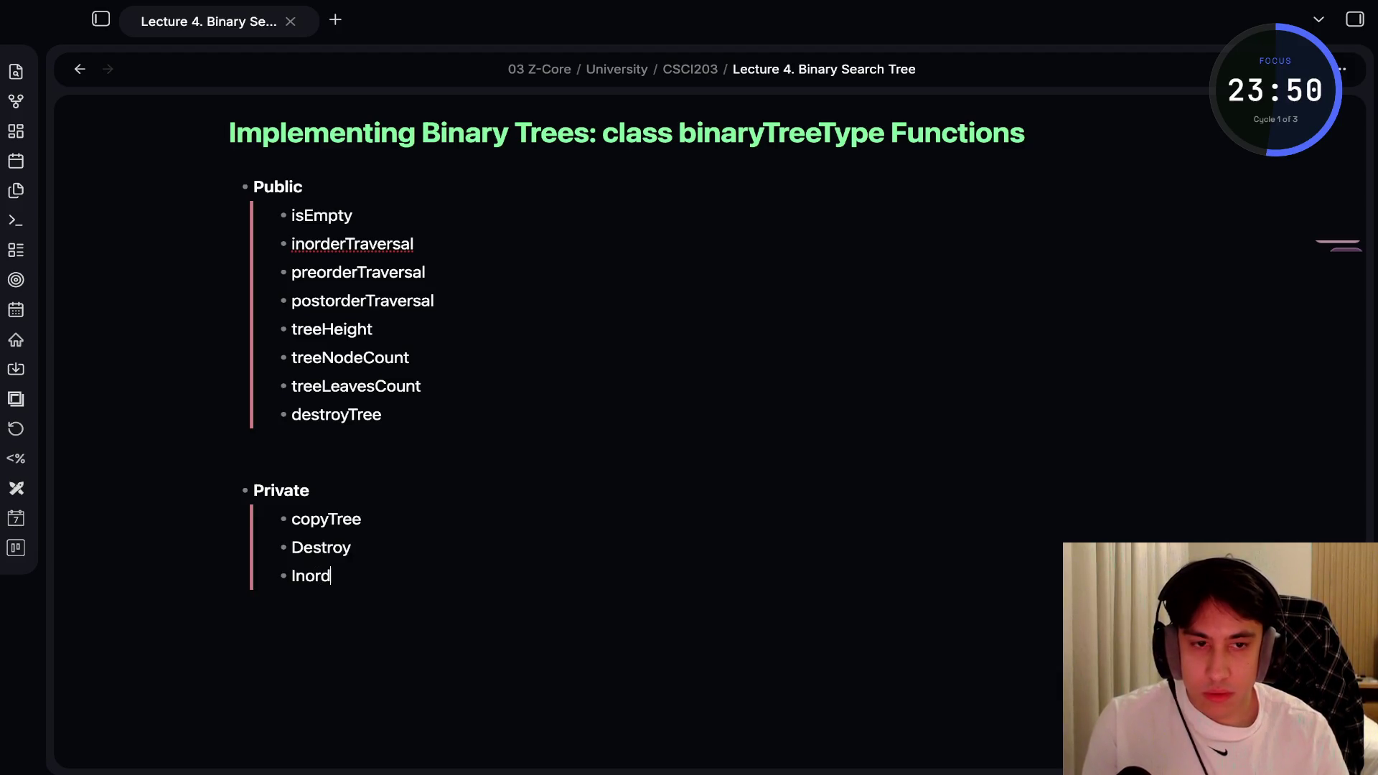
pyautogui.write('er, preorder')
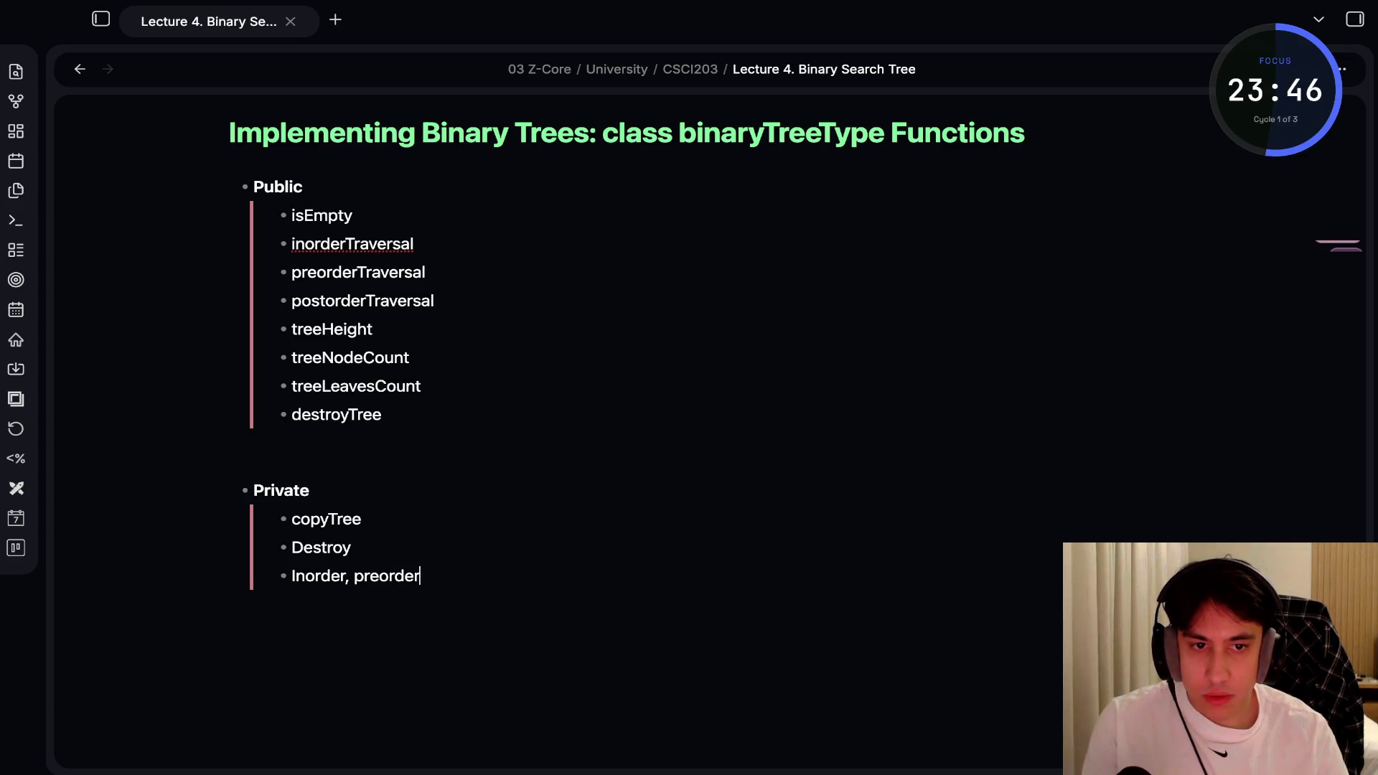
pyautogui.write(', postorder')
pyautogui.press('Return')
pyautogui.write('Height')
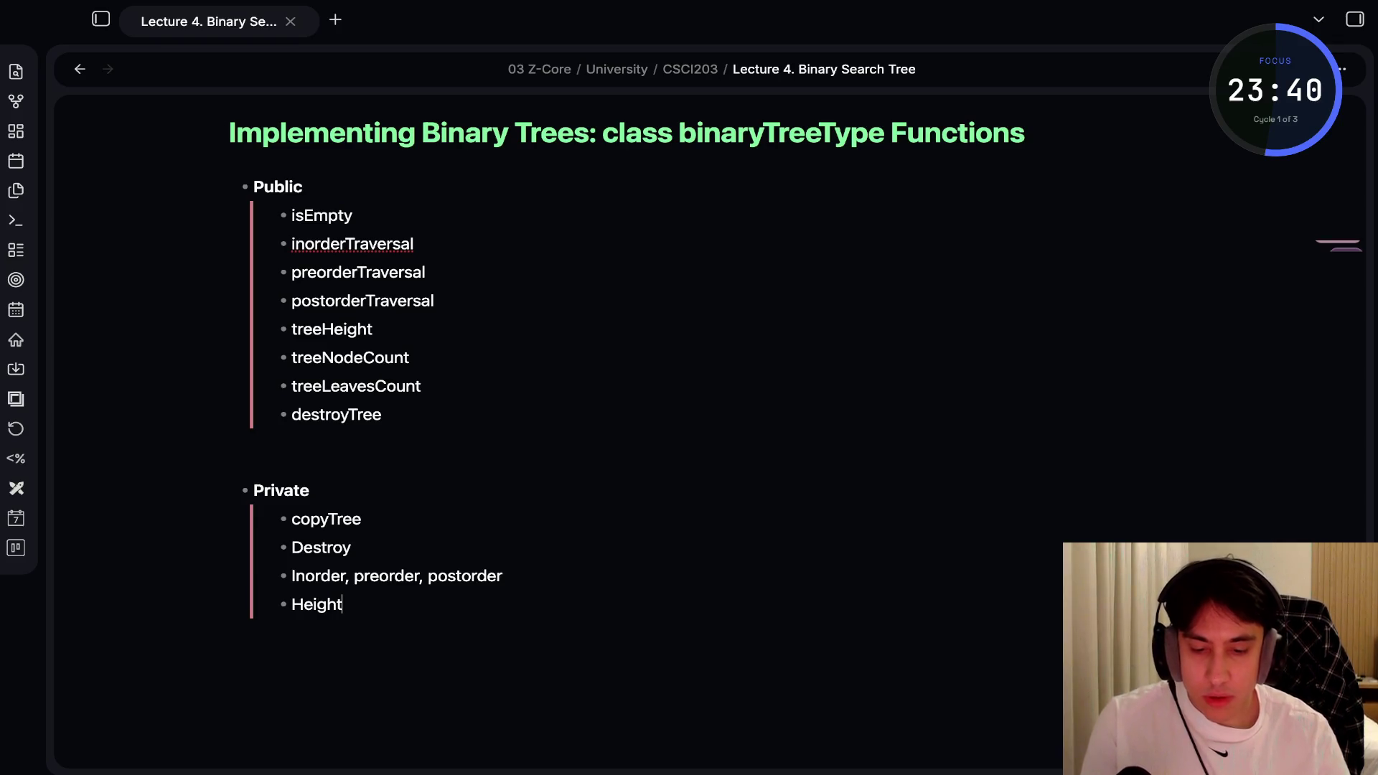
pyautogui.press('Return')
pyautogui.write('Max')
pyautogui.press('Return')
pyautogui.write('nod')
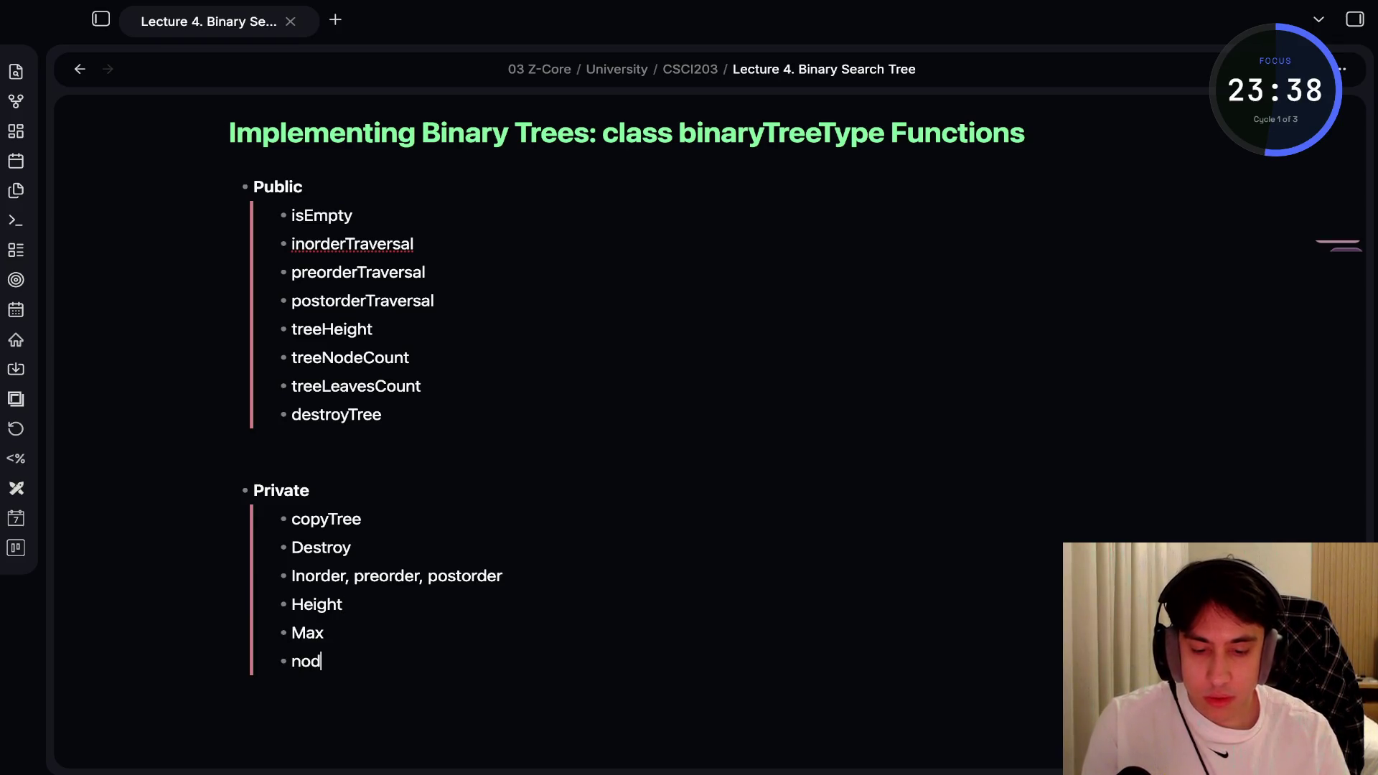
pyautogui.write('eCount')
pyautogui.press('Return')
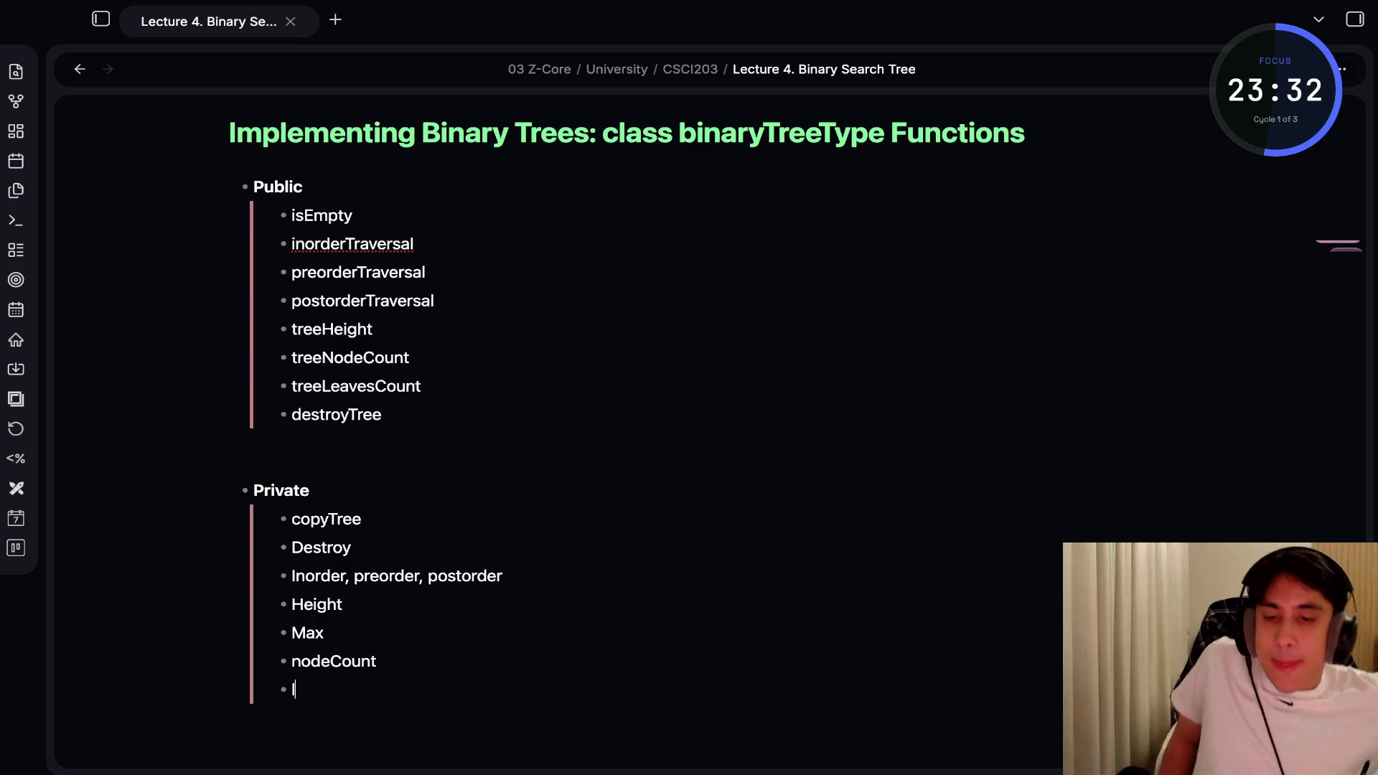
pyautogui.write('leavesCount')
pyautogui.hotkey('ctrl', 'e')
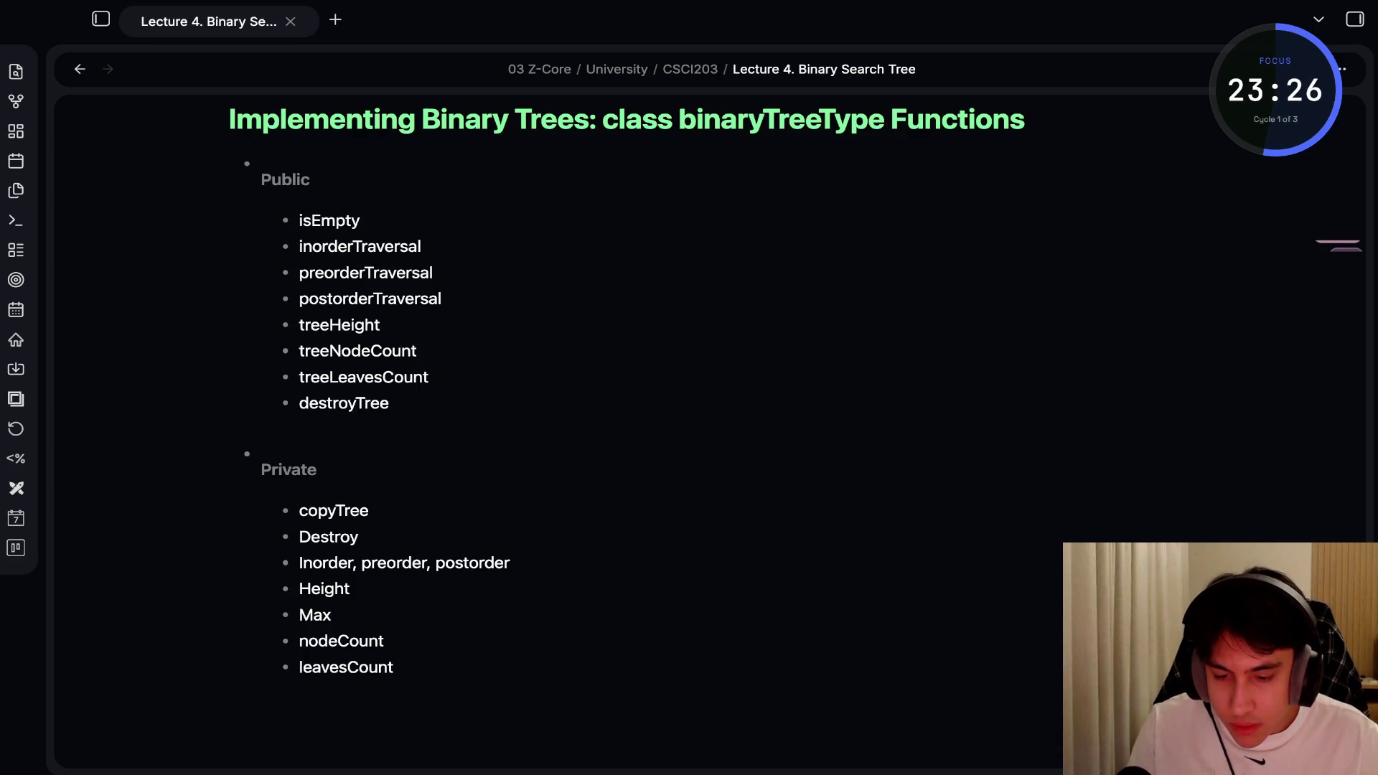
pyautogui.hotkey('ctrl', 'e')
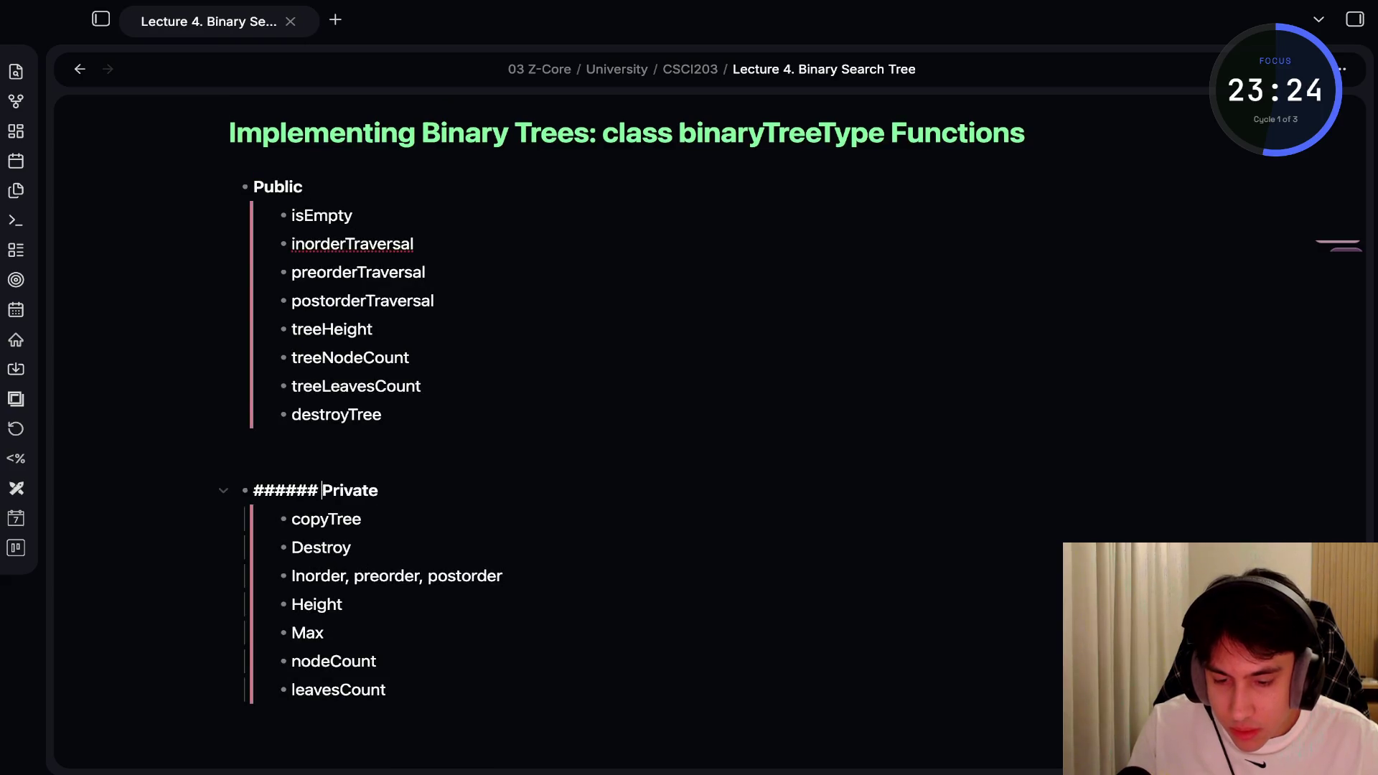
# Make Private a level-5 heading and preview both headings
pyautogui.click(307, 490)
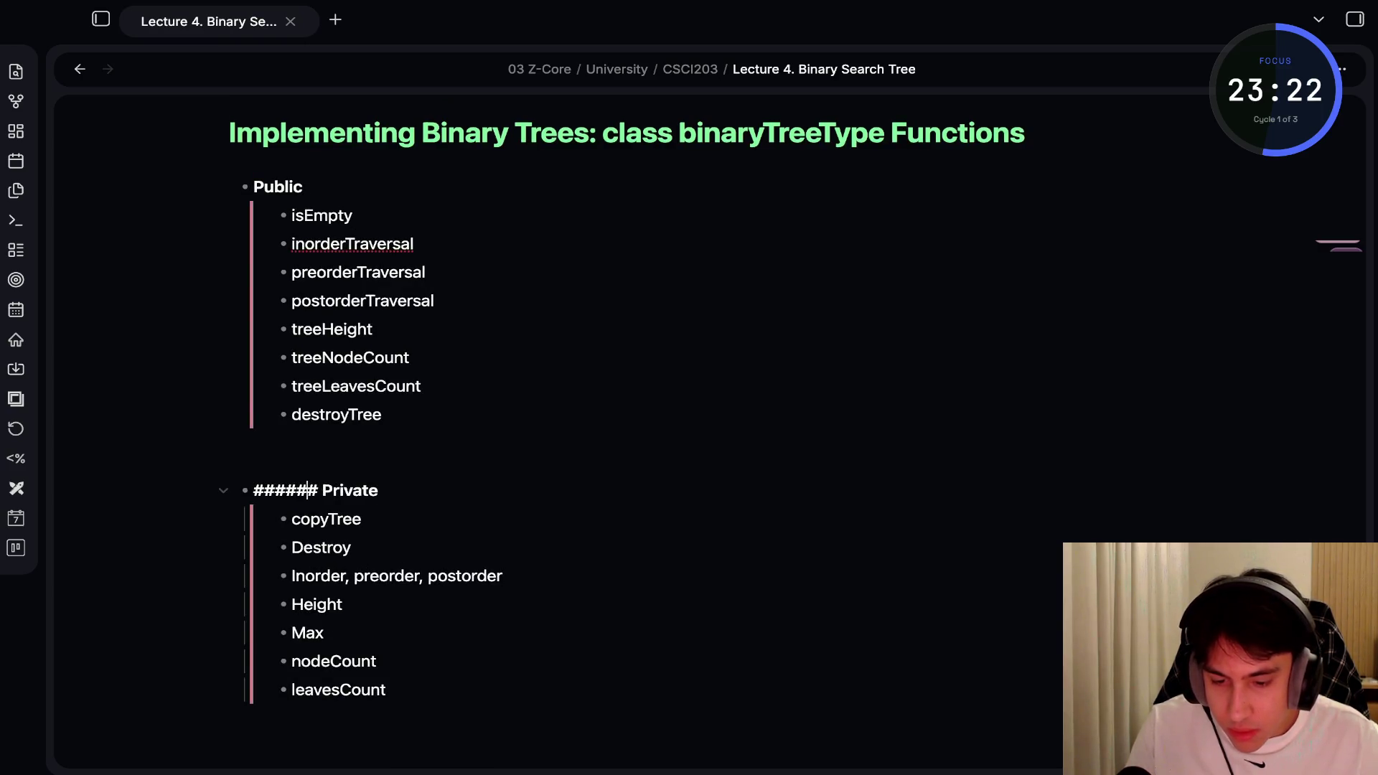
pyautogui.press('BackSpace')
pyautogui.hotkey('ctrl', 'e')
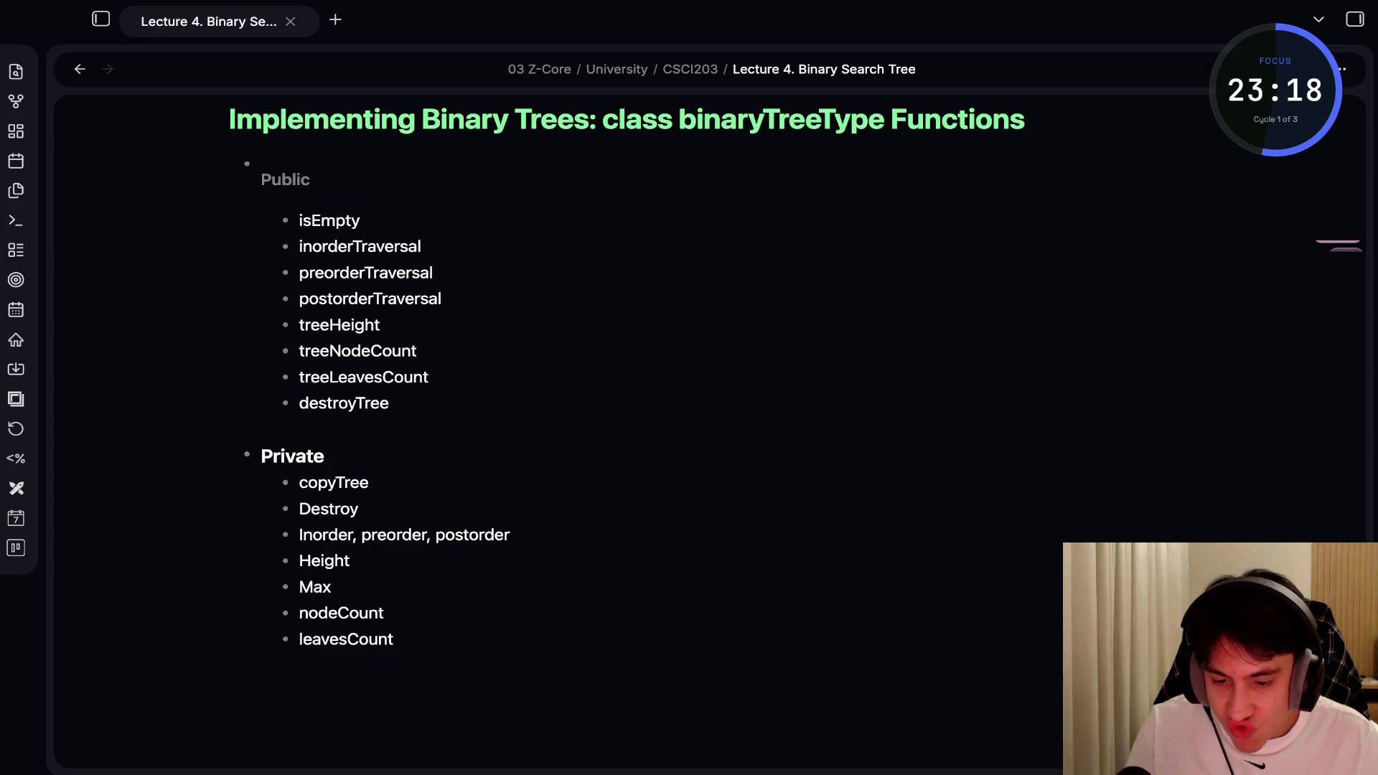
pyautogui.hotkey('ctrl', 'e')
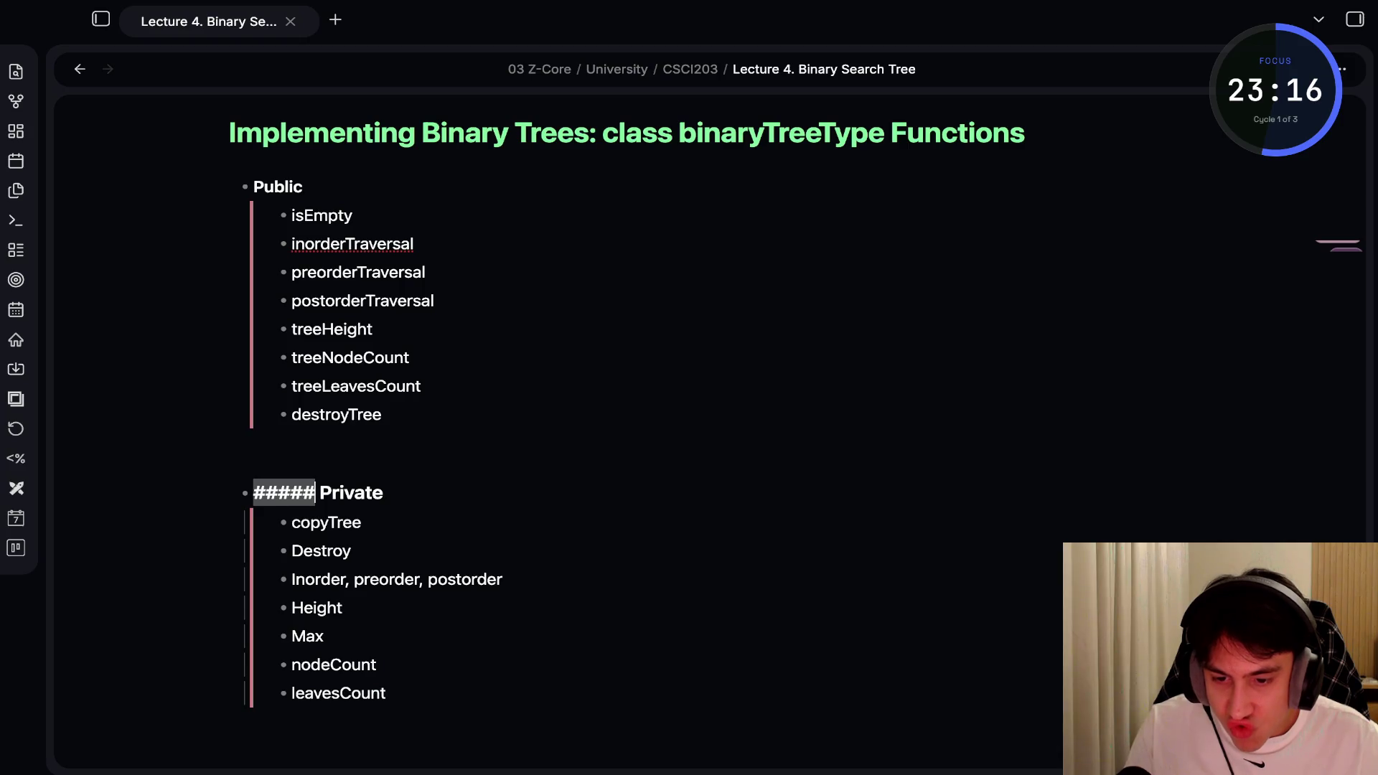
pyautogui.click(316, 188)
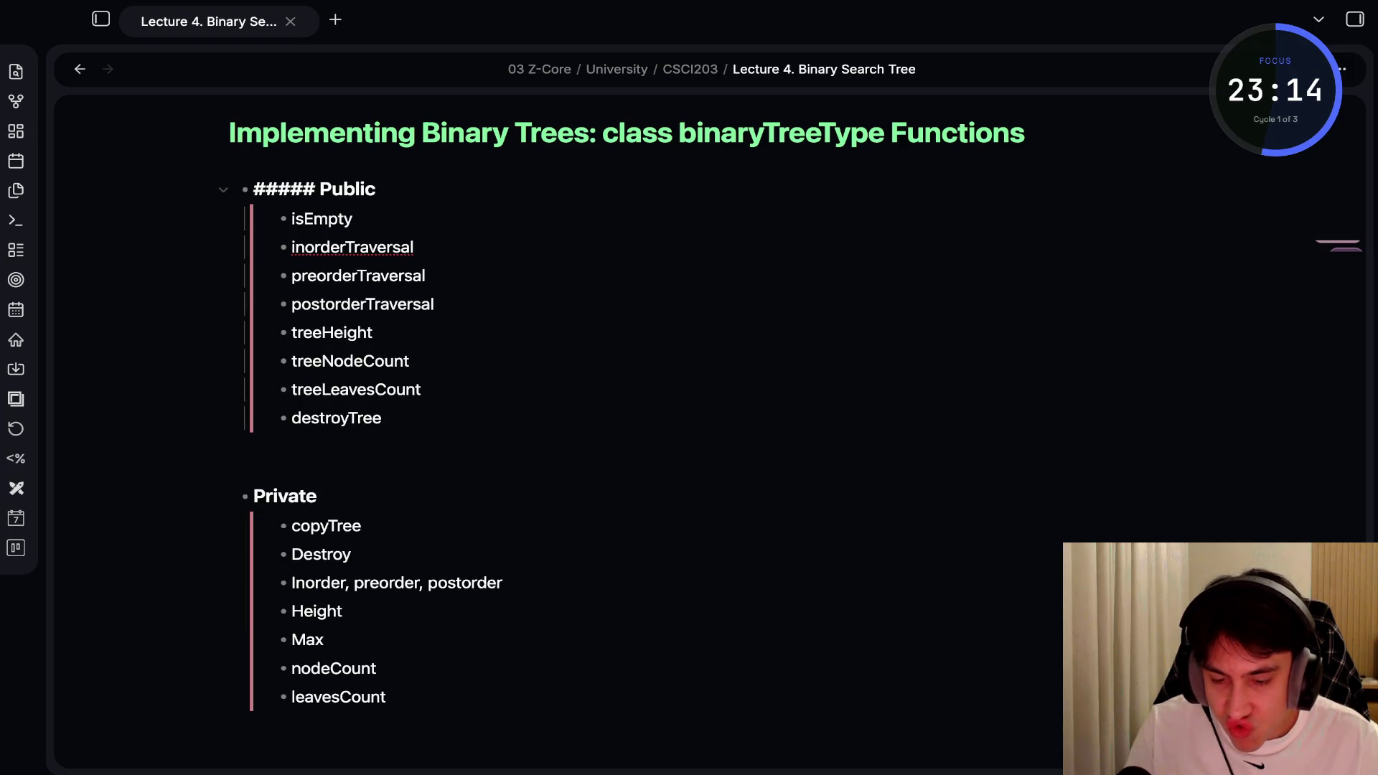
pyautogui.hotkey('ctrl', 'e')
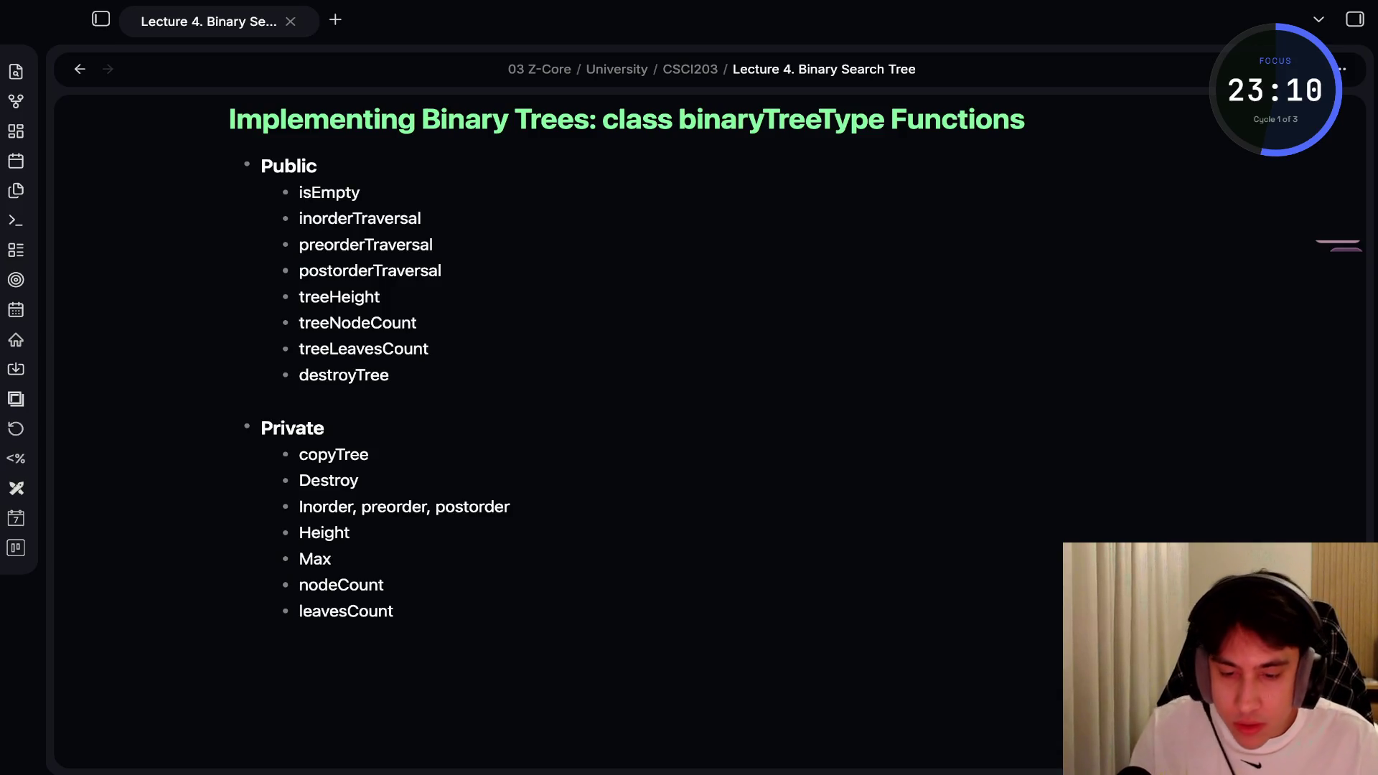
pyautogui.hotkey('ctrl', 'e')
# Take the Private heading out of the bullet list, removing the extra dash
pyautogui.click(253, 496)
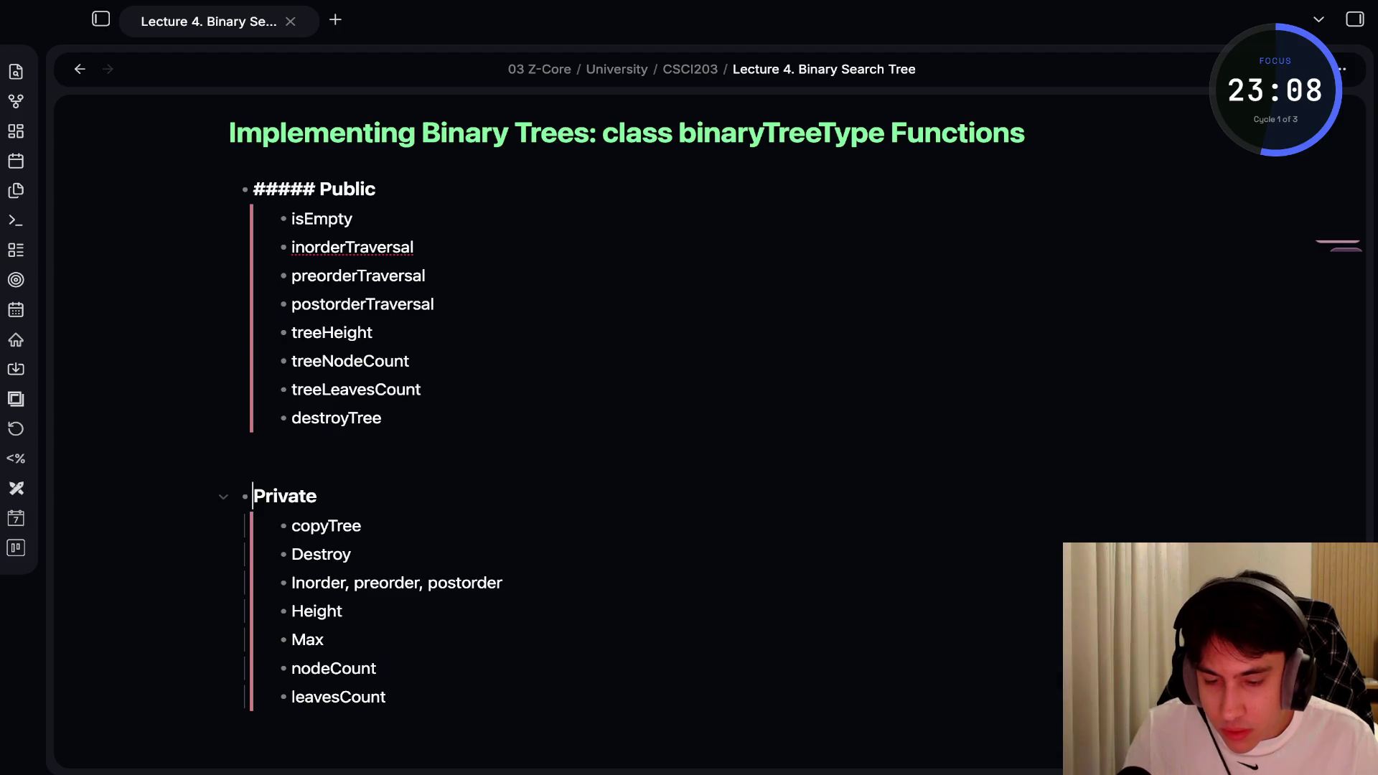
pyautogui.press('BackSpace')
pyautogui.write('#####')
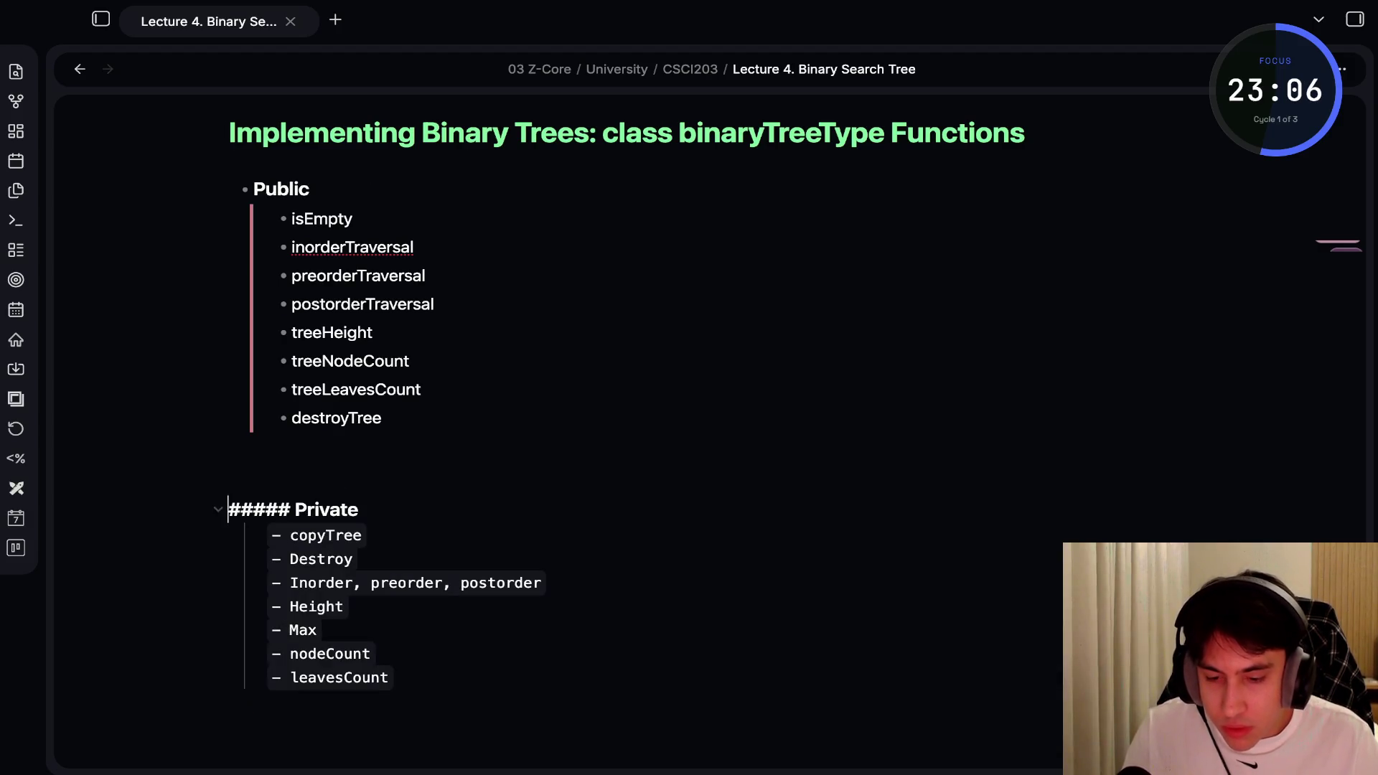
pyautogui.hotkey('ctrl', 'e')
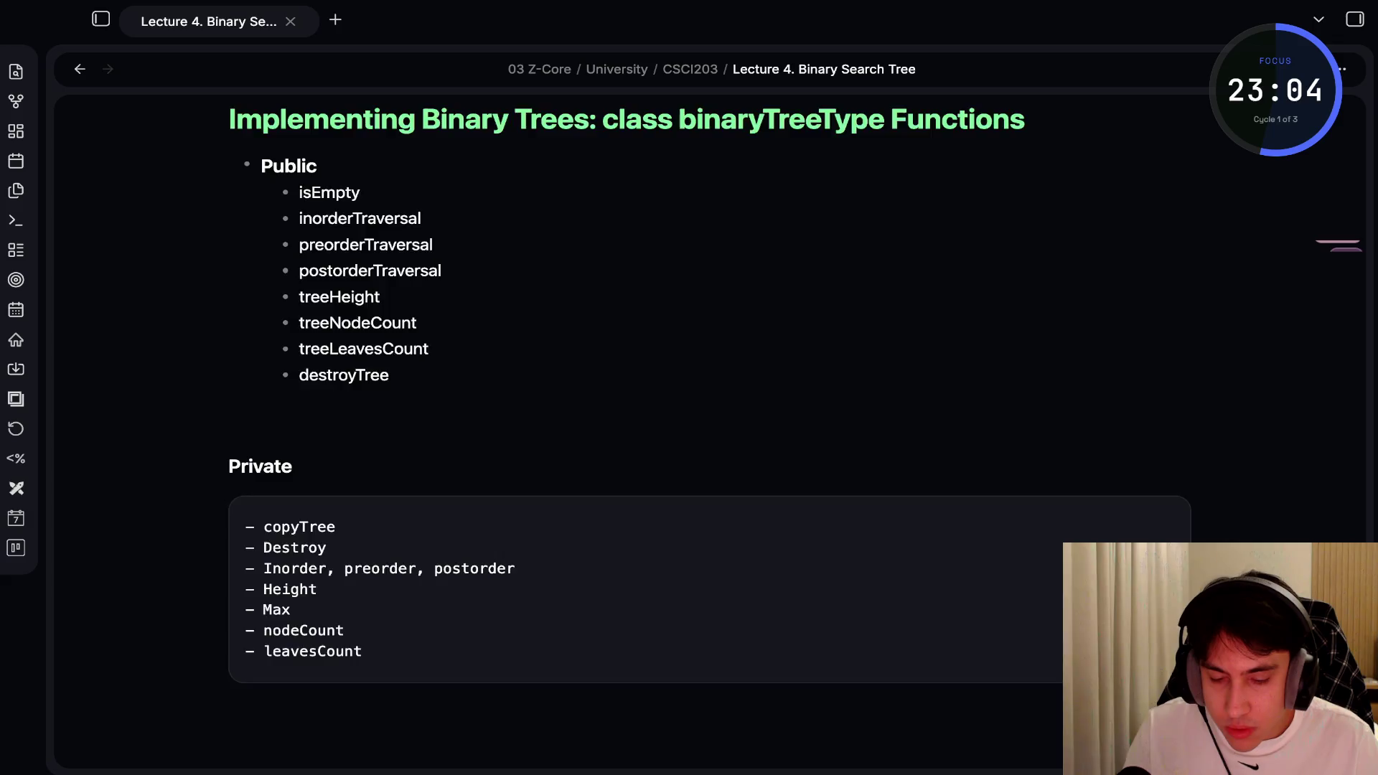
pyautogui.scroll(-3, 689, 358)
pyautogui.moveTo(245, 307)
pyautogui.mouseDown()
pyautogui.moveTo(290, 389)
pyautogui.moveTo(345, 411)
pyautogui.mouseUp()
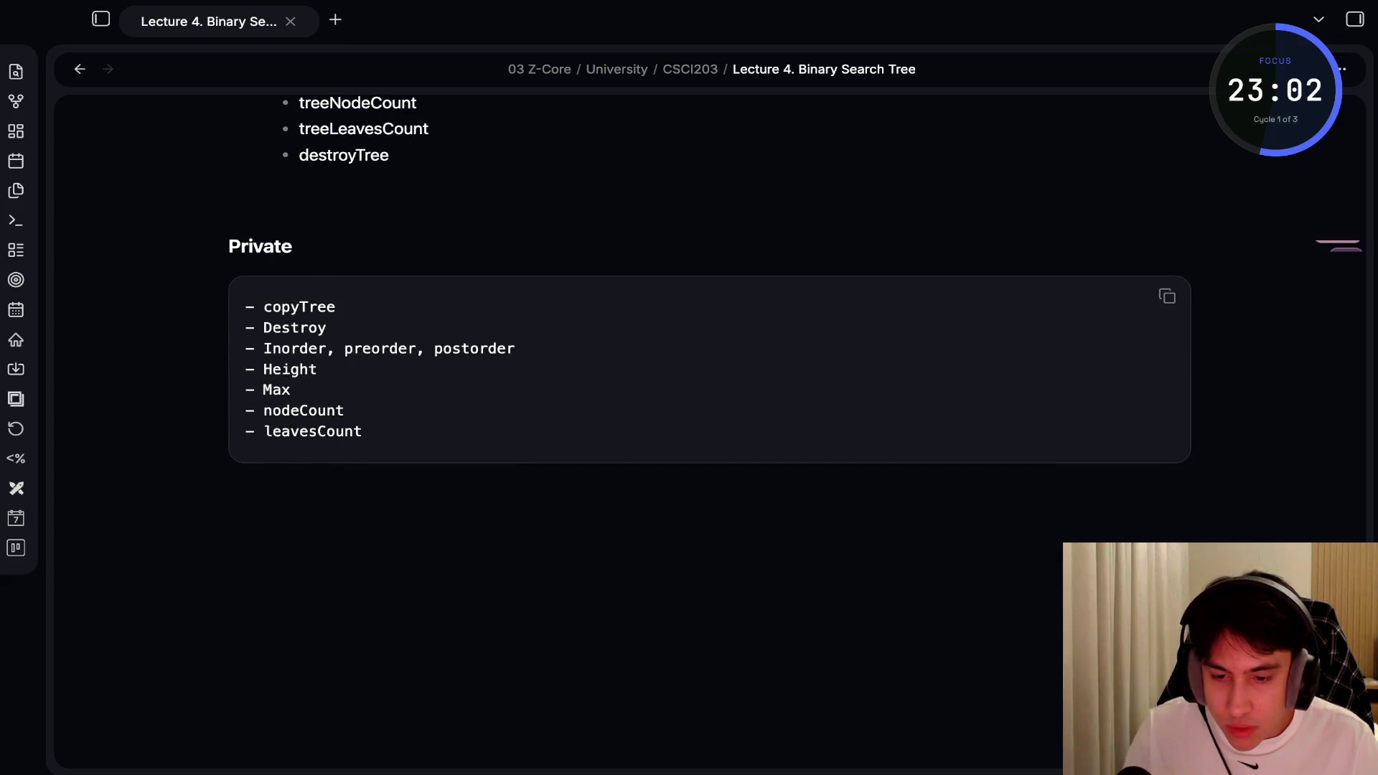
pyautogui.hotkey('ctrl', 'e')
pyautogui.write('-#####')
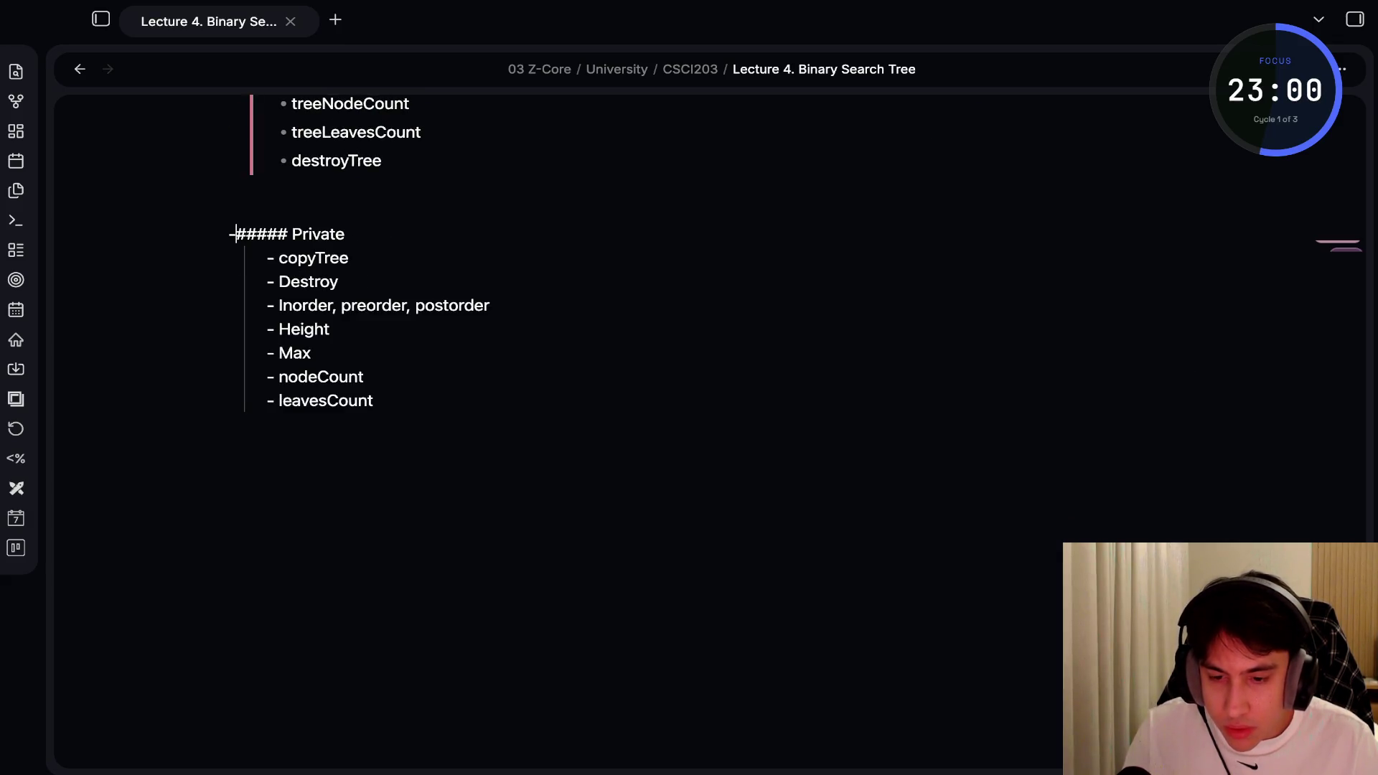
pyautogui.press('BackSpace')
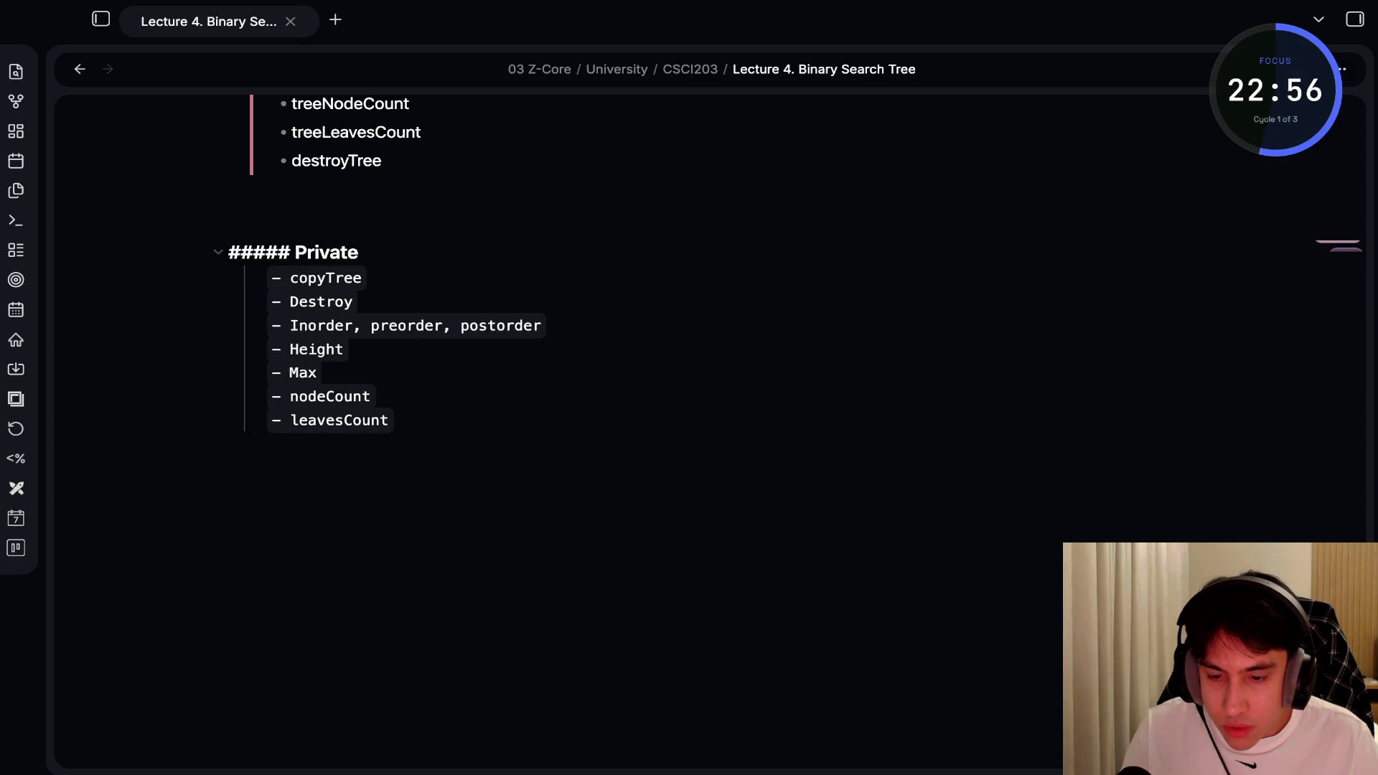
# Outdent copyTree through leavesCount into one flat list and remove the blank line under Private
pyautogui.click(362, 278)
pyautogui.click(360, 252)
pyautogui.press('Return')
pyautogui.click(290, 301)
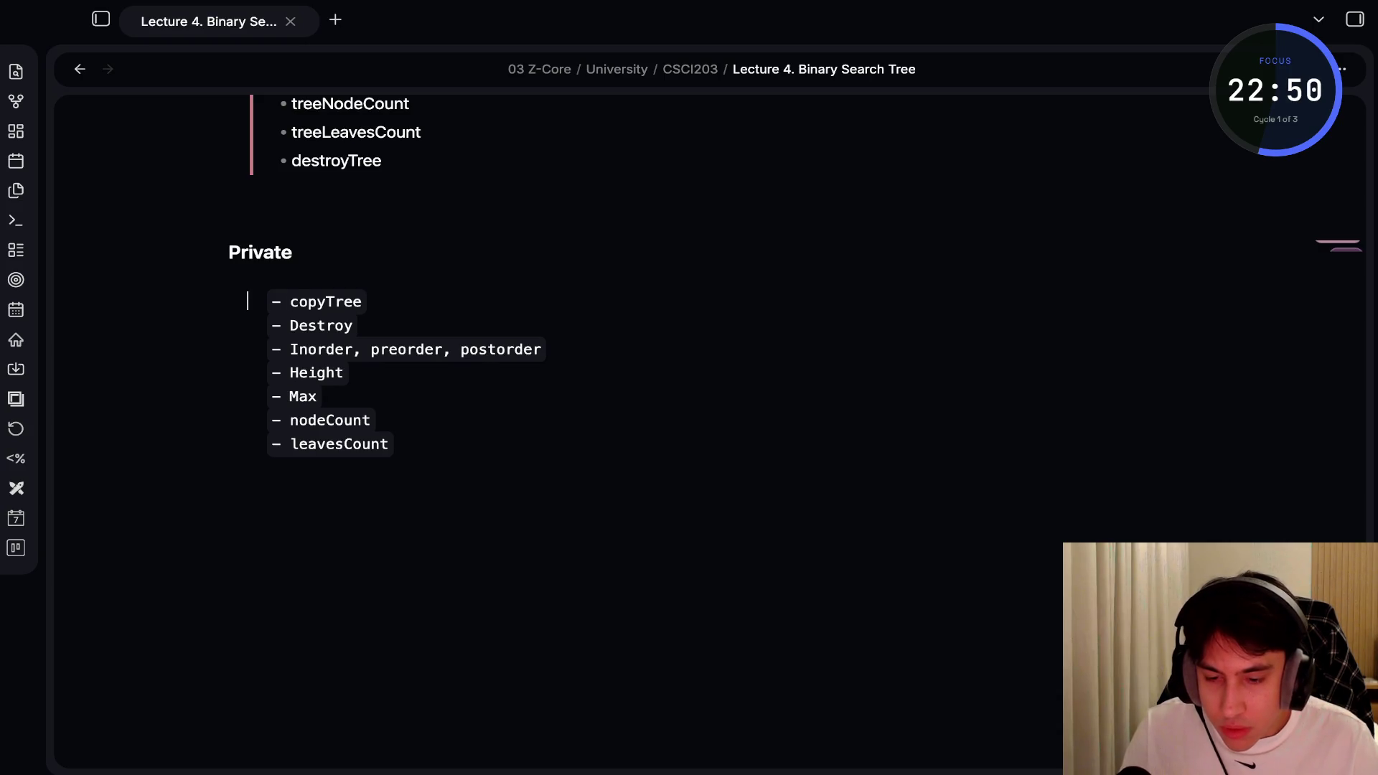
pyautogui.hotkey('shift', 'Tab')
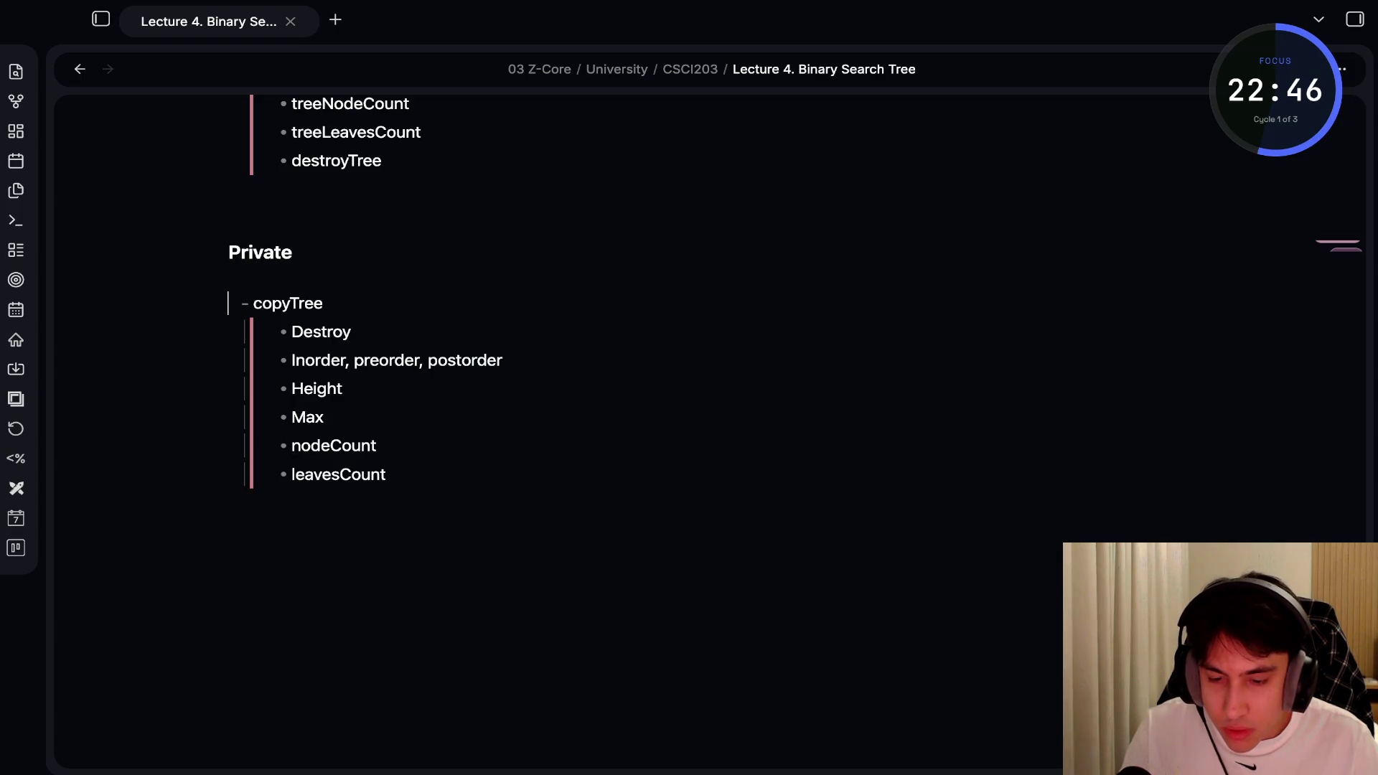
pyautogui.hotkey('ctrl', 'z')
pyautogui.press('Tab')
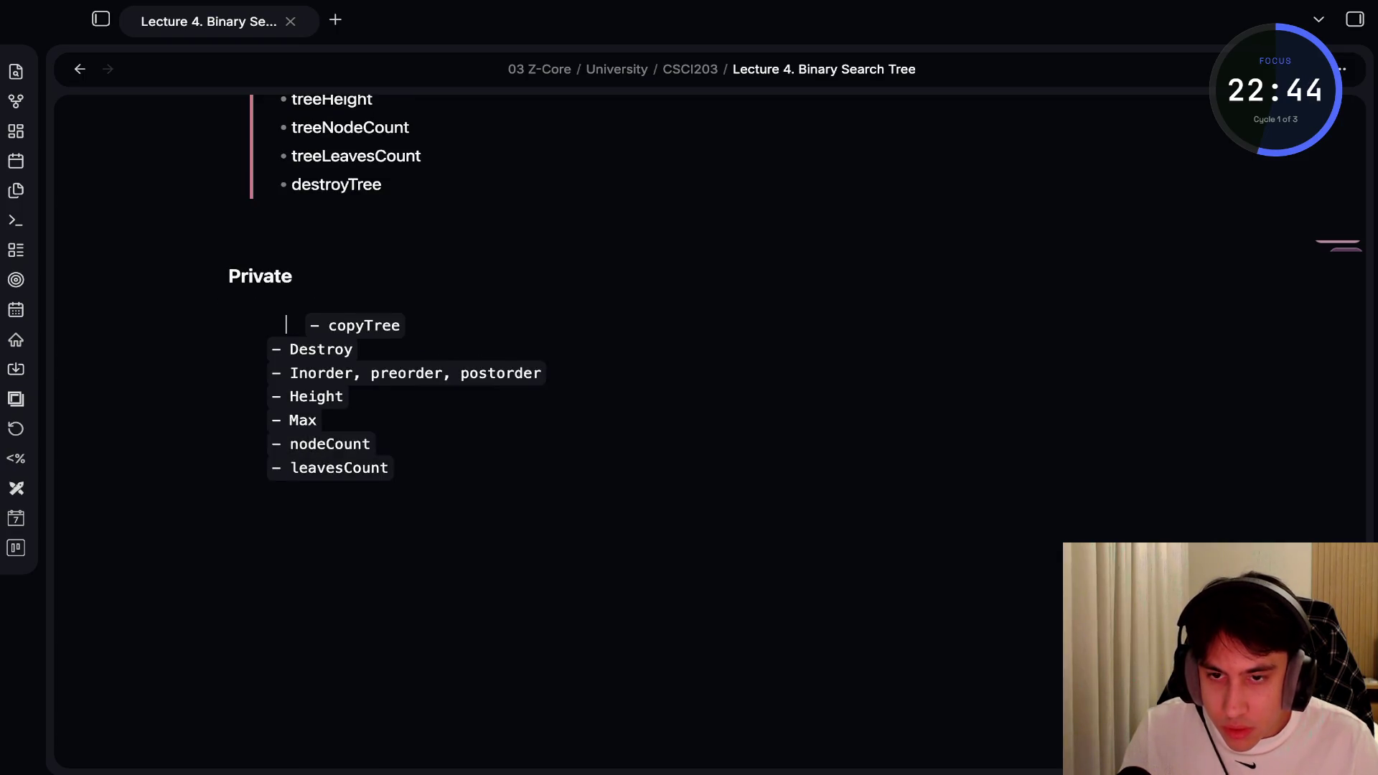
pyautogui.hotkey('ctrl', 'z')
pyautogui.hotkey('ctrl', 'z')
pyautogui.hotkey('ctrl', 'z')
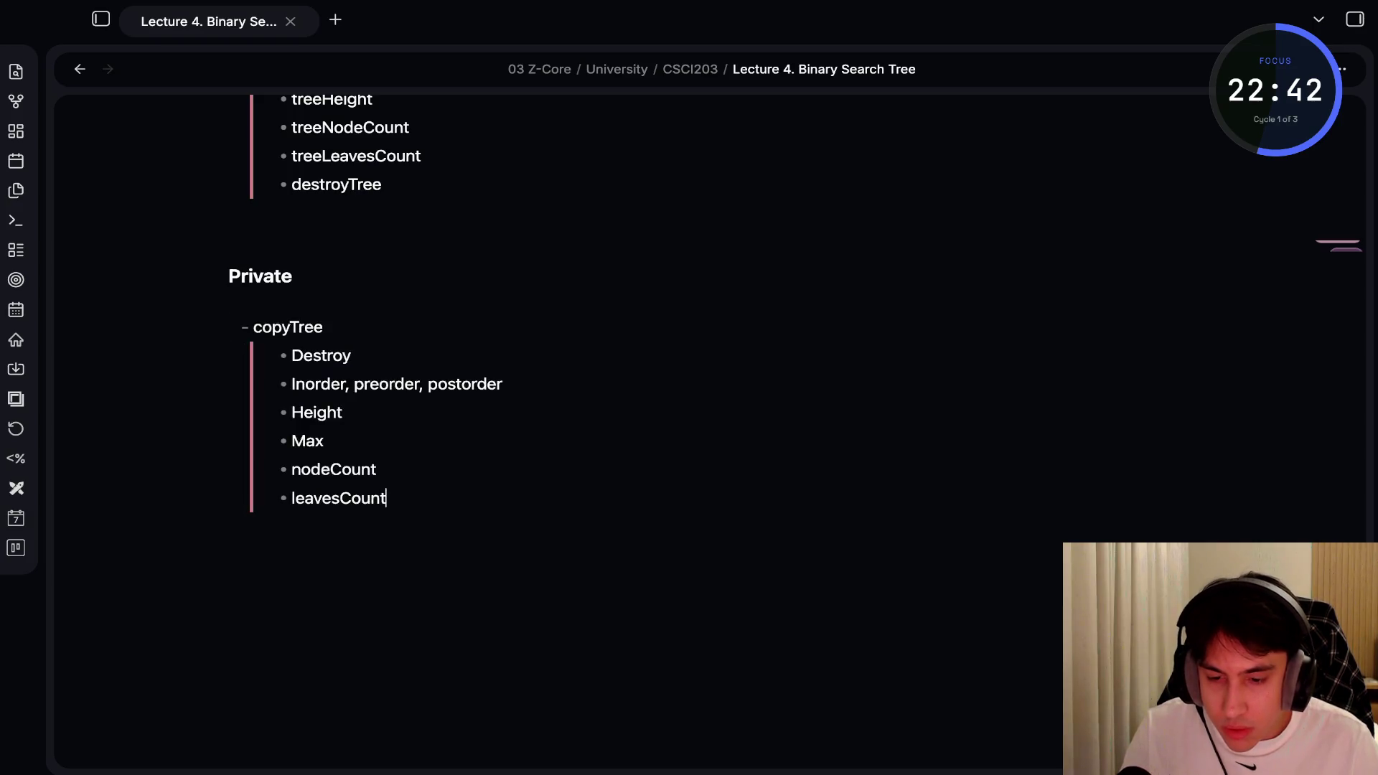
pyautogui.hotkey('shift', 'Tab')
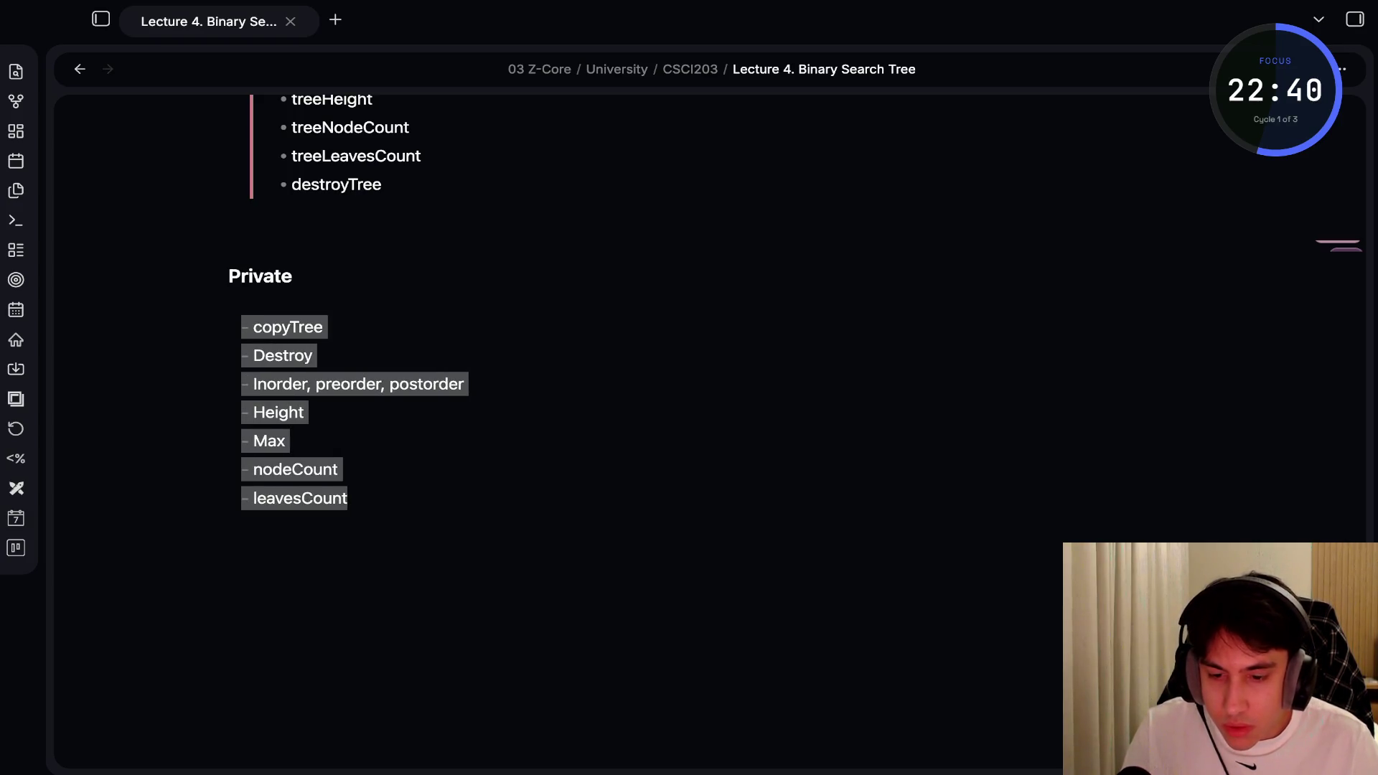
pyautogui.press('Up')
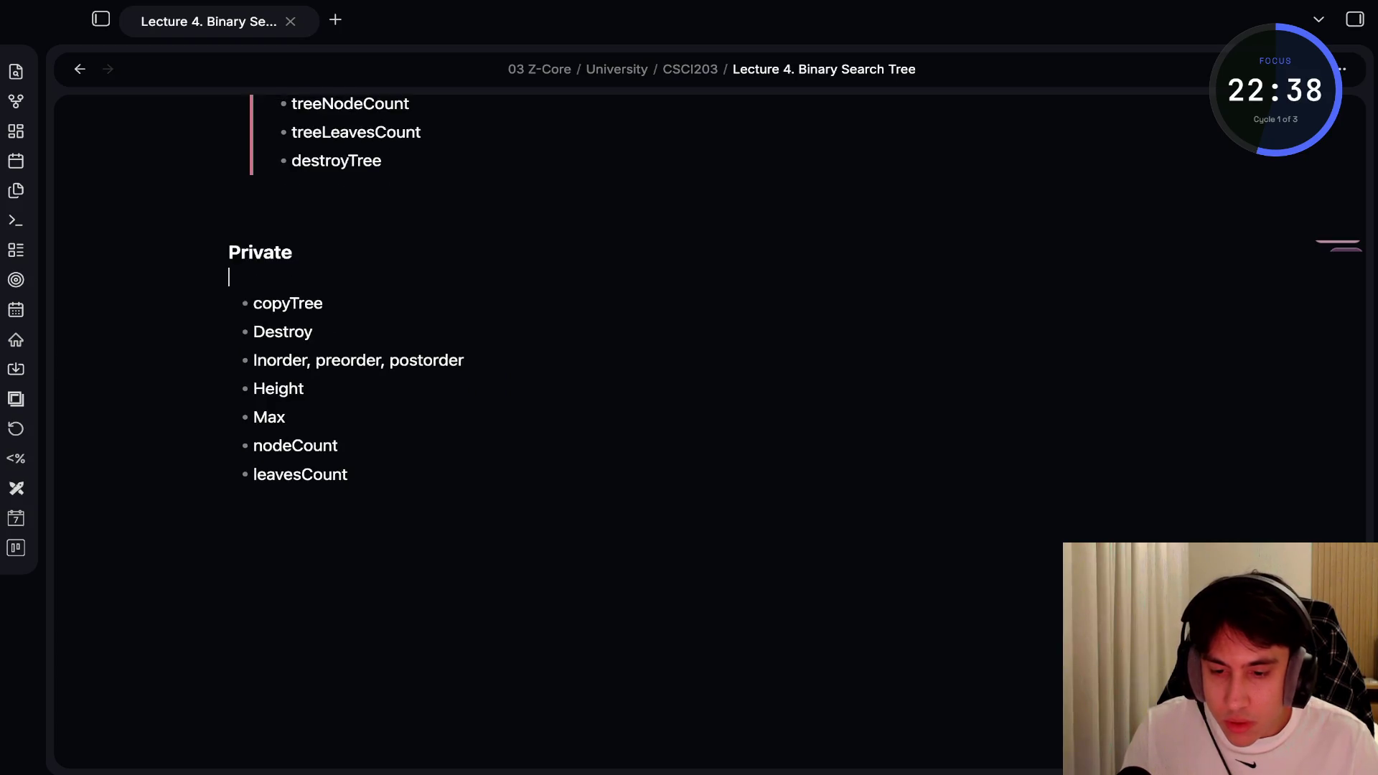
pyautogui.press('BackSpace')
pyautogui.hotkey('ctrl', 'e')
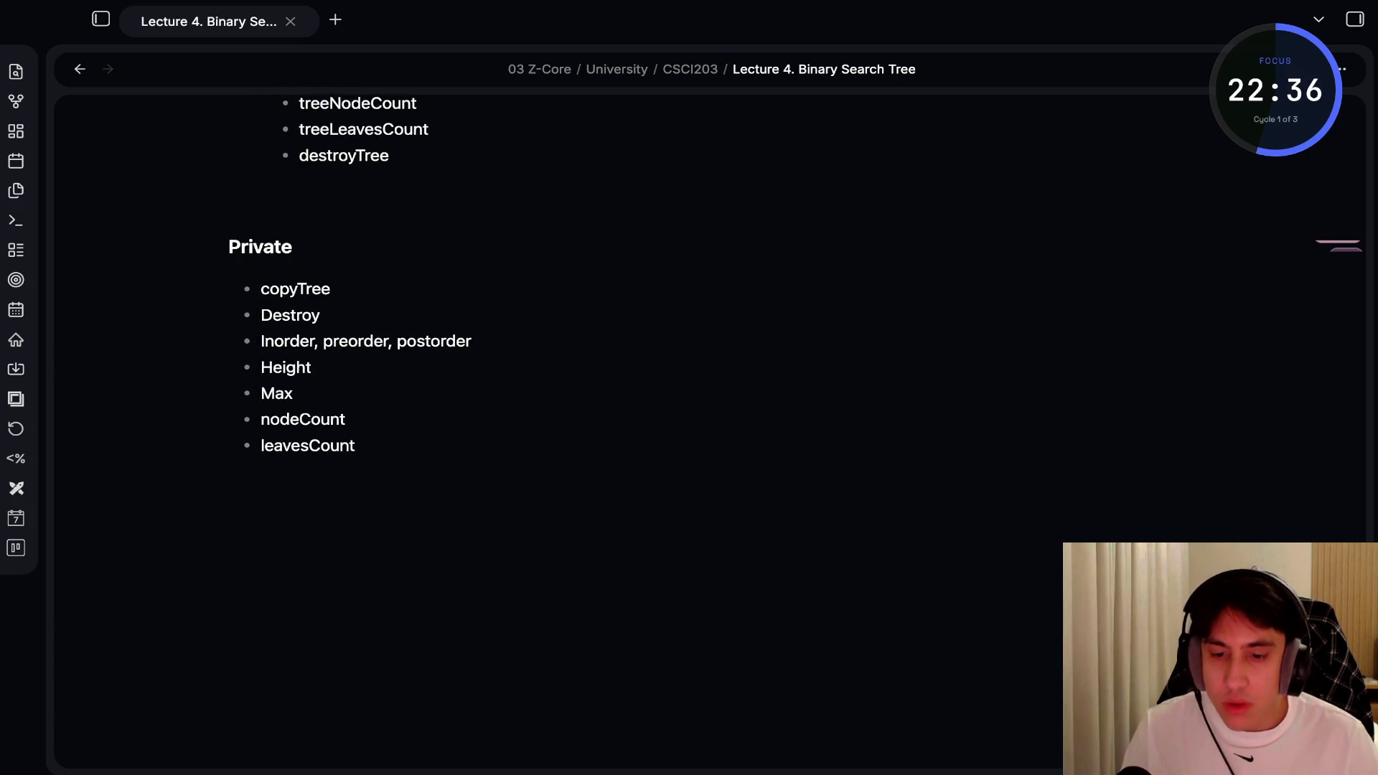
pyautogui.hotkey('ctrl', 'e')
# Outdent the Public block so Public heads a flat bullet list ending at destroyTree
pyautogui.scroll(3, 688, 417)
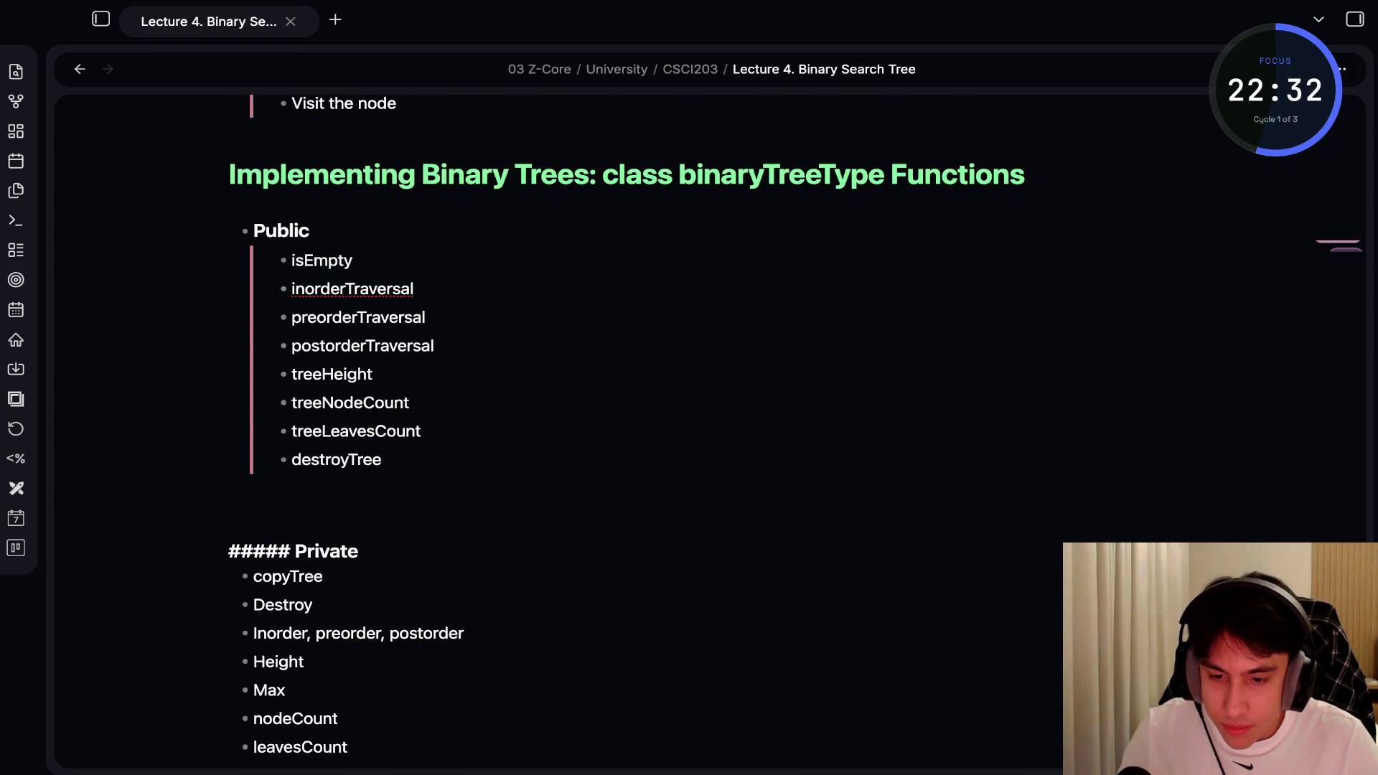
pyautogui.press('Up')
pyautogui.press('Up')
pyautogui.hotkey('shift', 'Up')
pyautogui.hotkey('shift', 'Up')
pyautogui.hotkey('shift', 'Up')
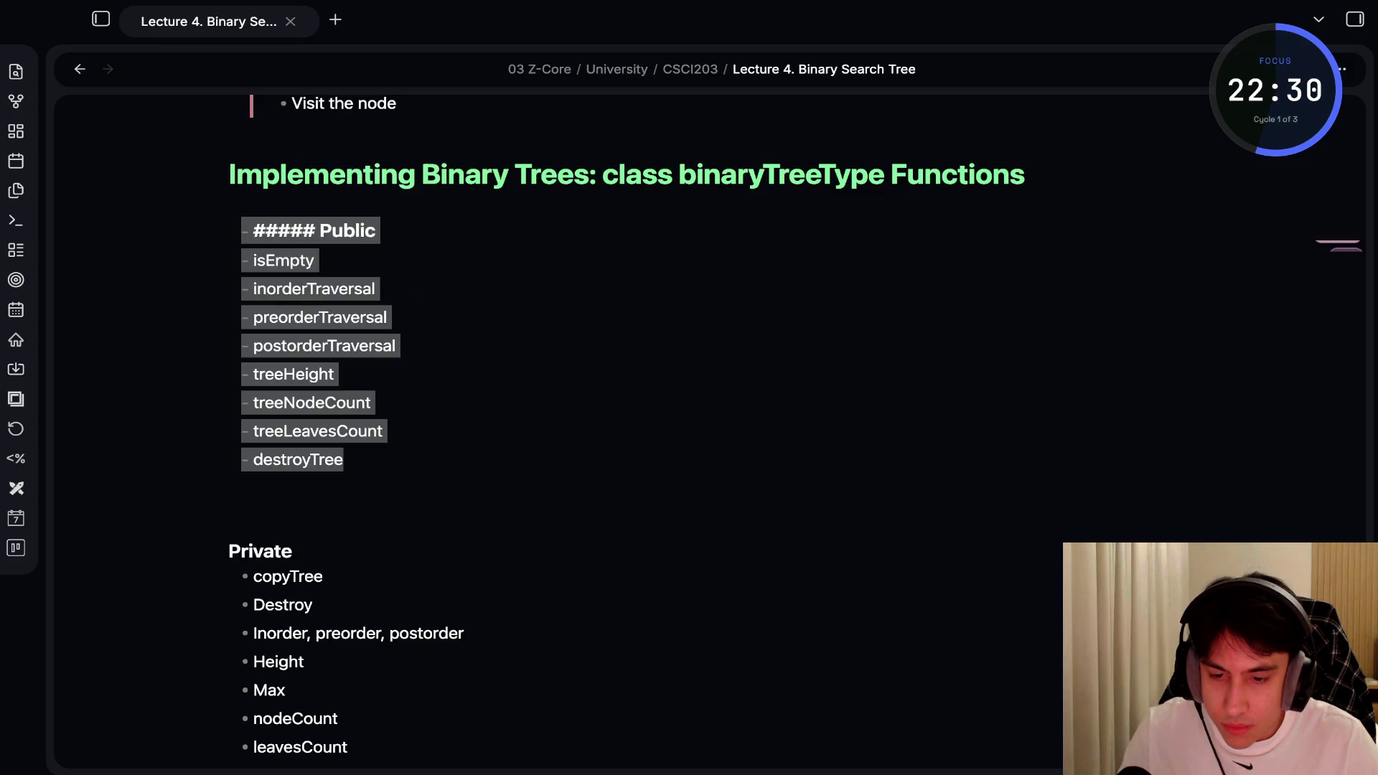
pyautogui.press('Up')
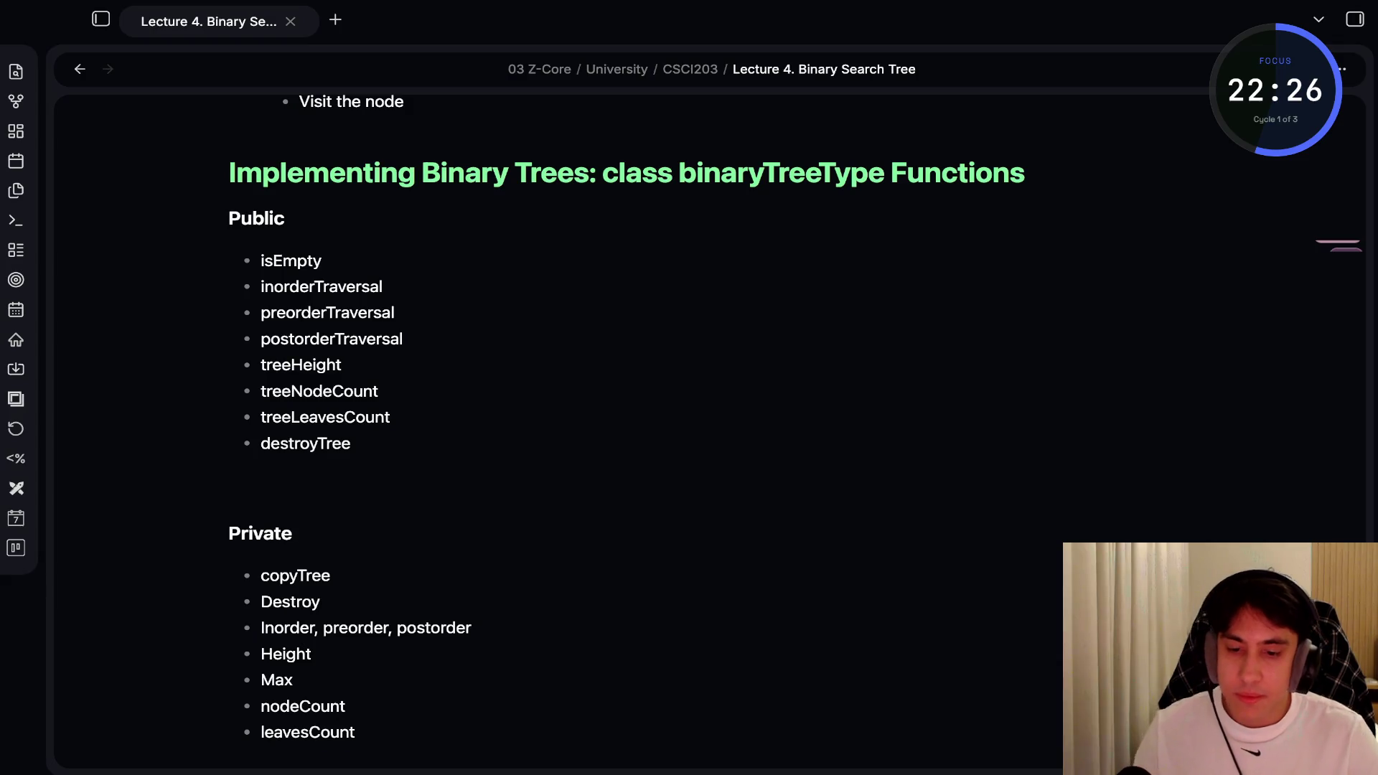
pyautogui.scroll(-3, 287, 480)
pyautogui.scroll(2, 287, 479)
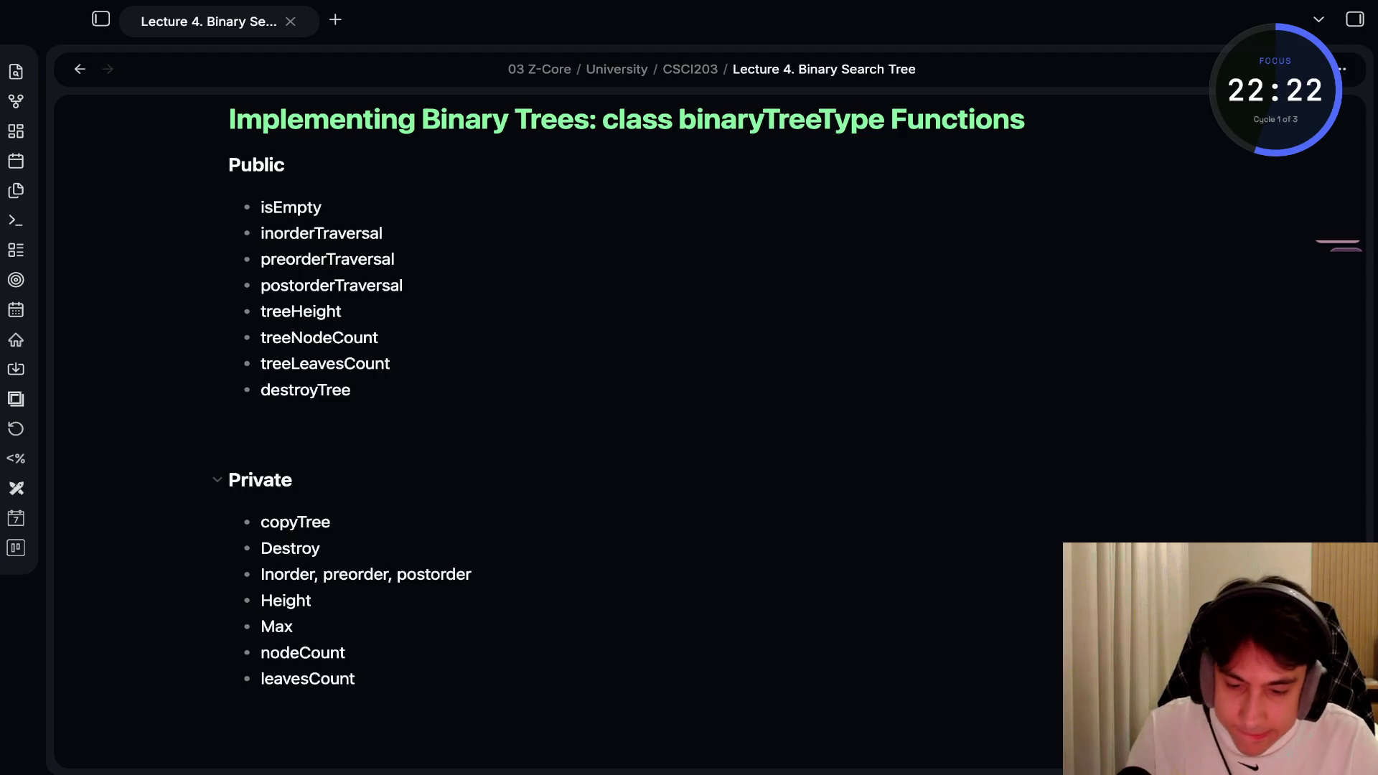
# Add <br> on the blank line after destroyTree to space out the Private heading, then preview
pyautogui.click(237, 430)
pyautogui.write('<br>')
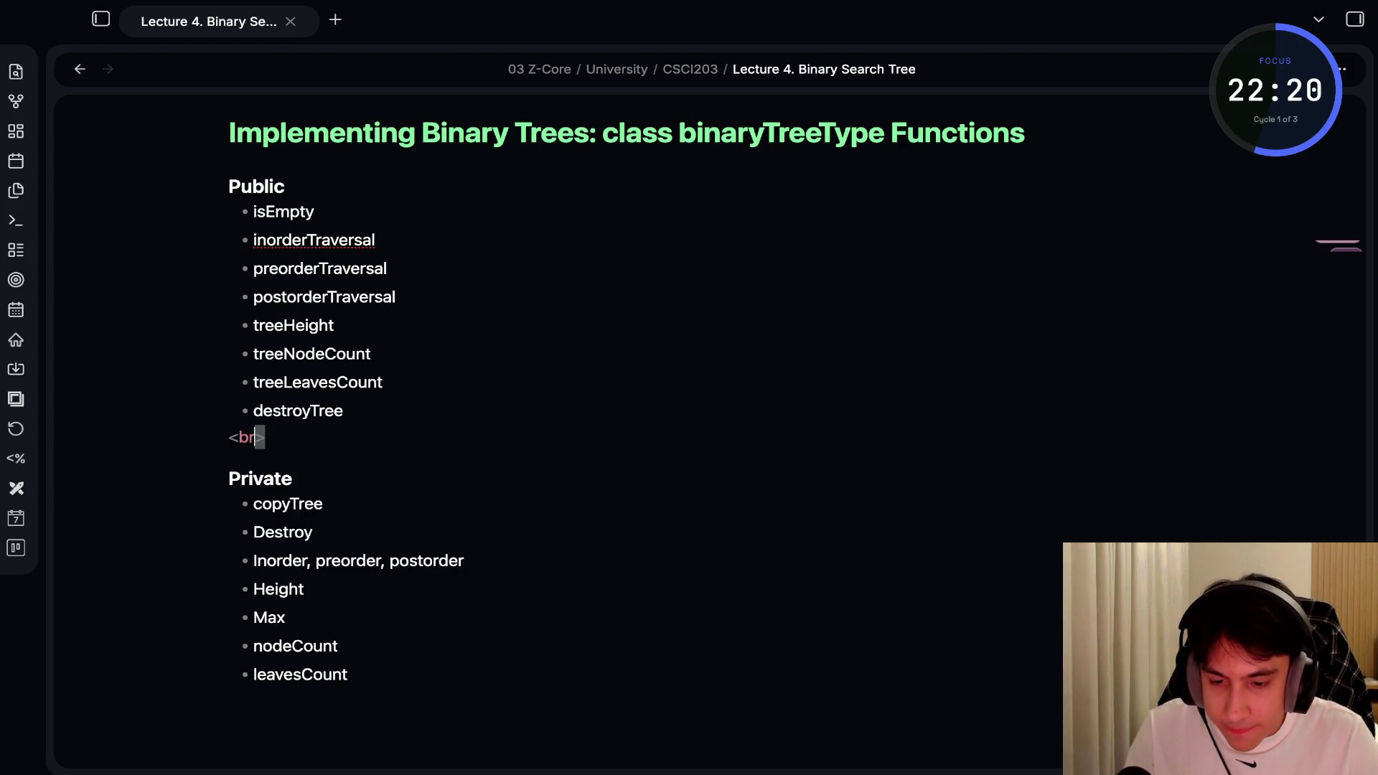
pyautogui.hotkey('ctrl', 'e')
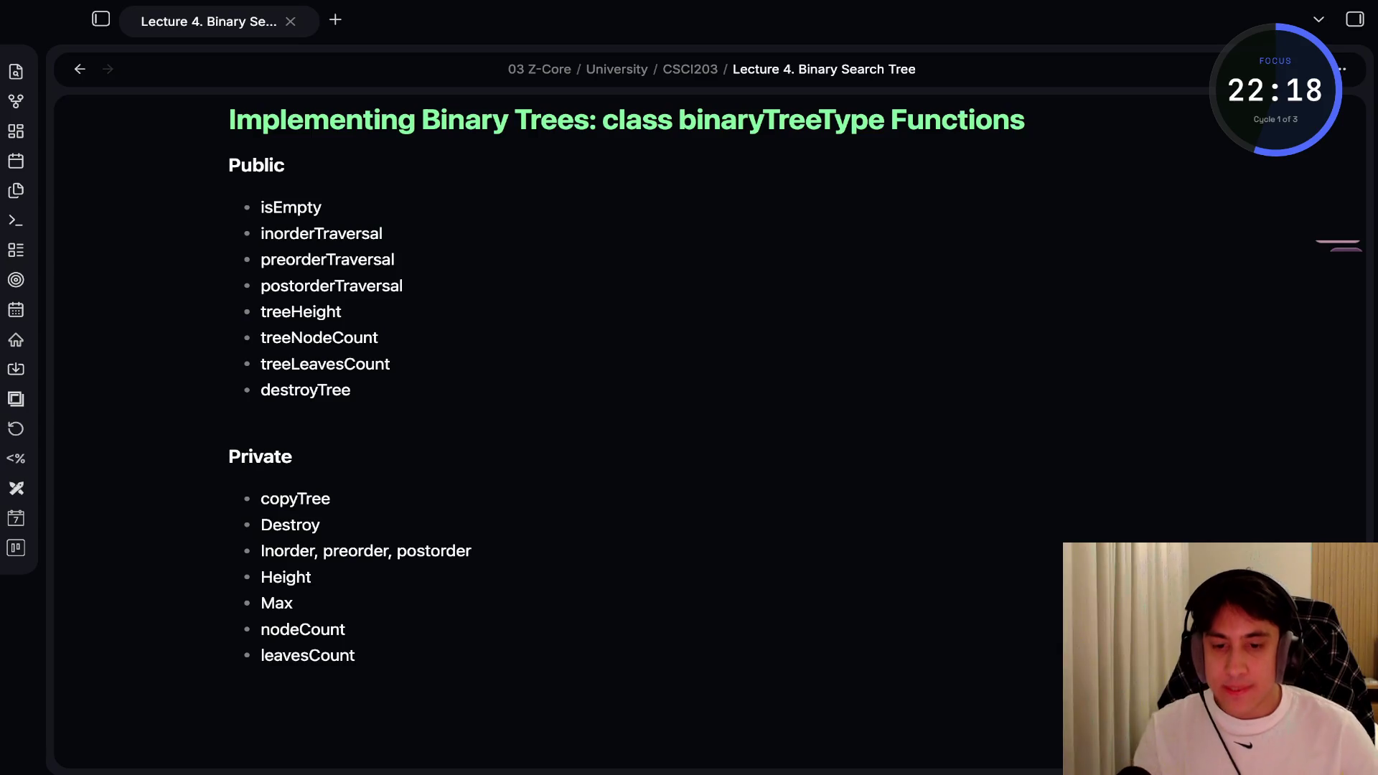
pyautogui.scroll(3, 625, 430)
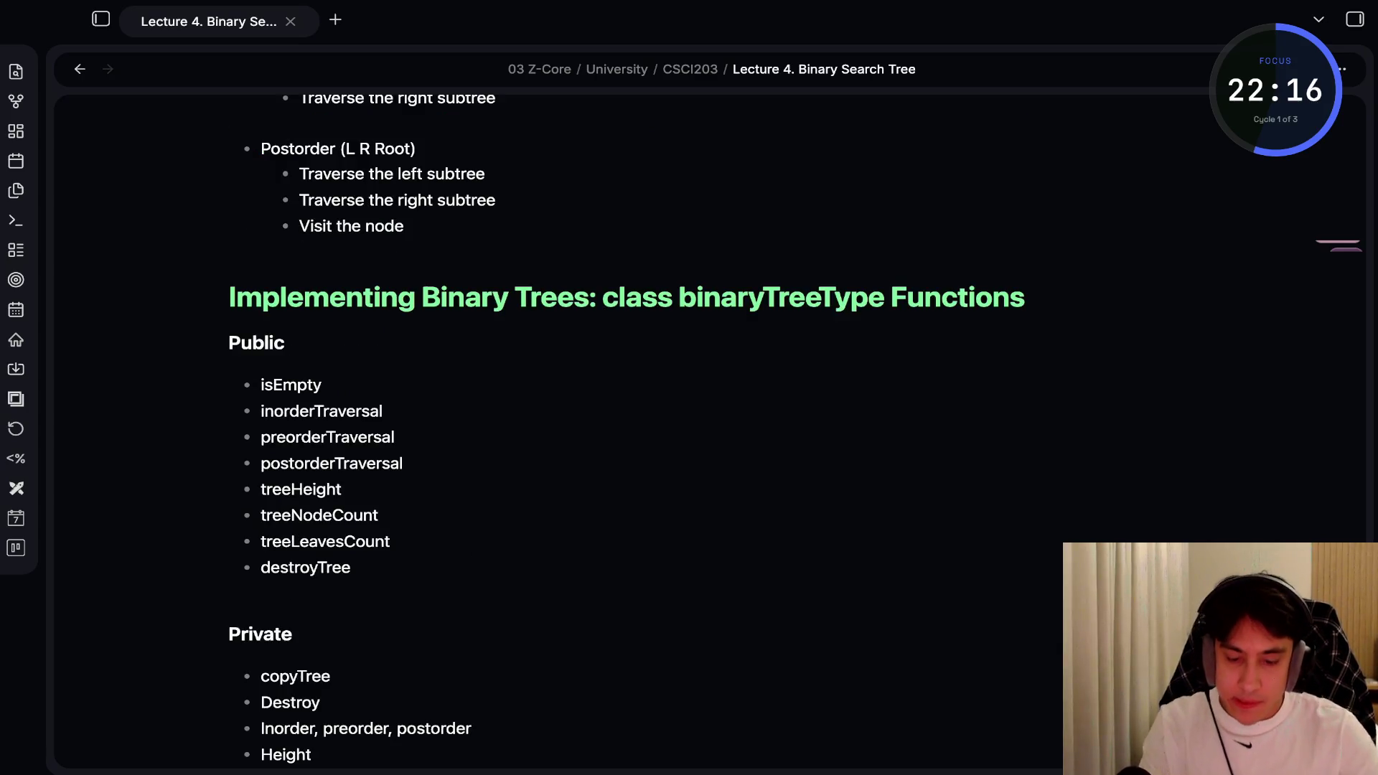
pyautogui.hotkey('ctrl', 'e')
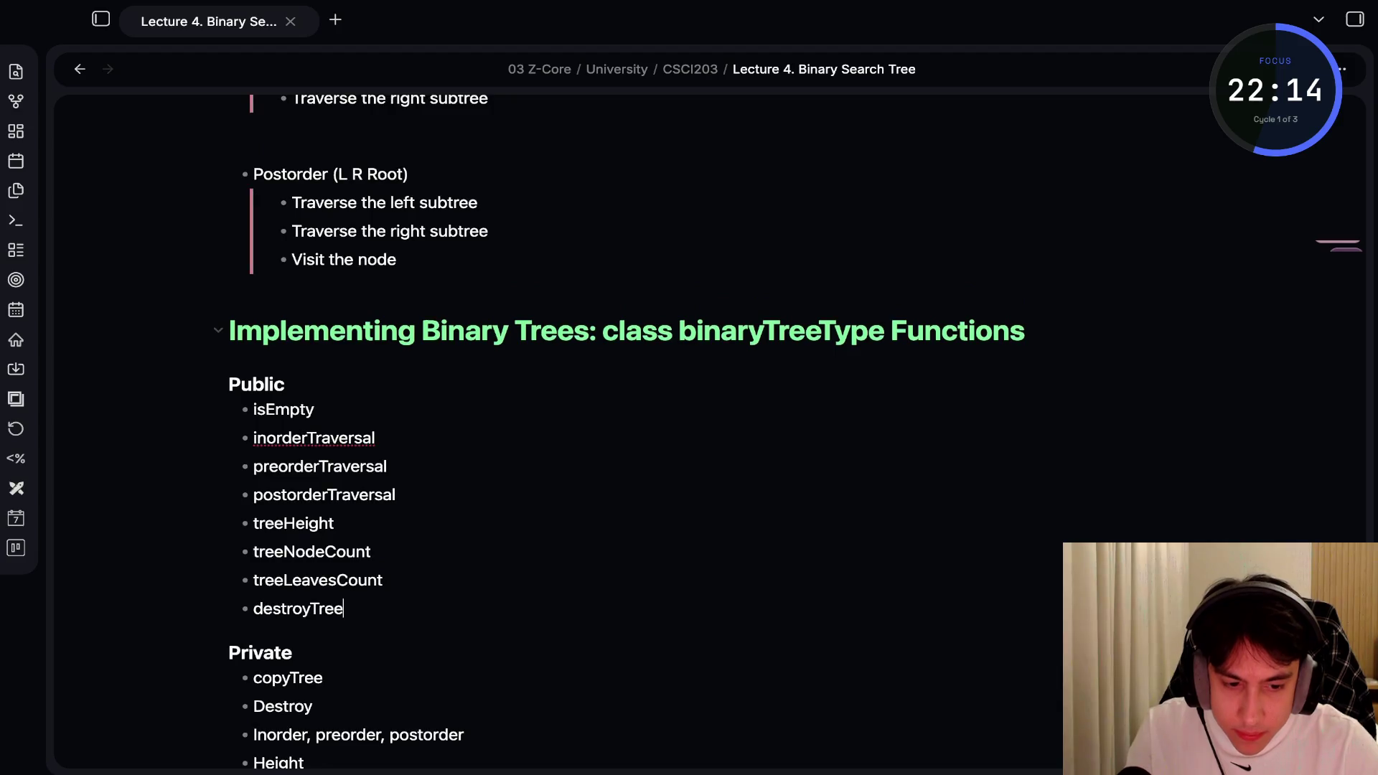
pyautogui.click(1025, 330)
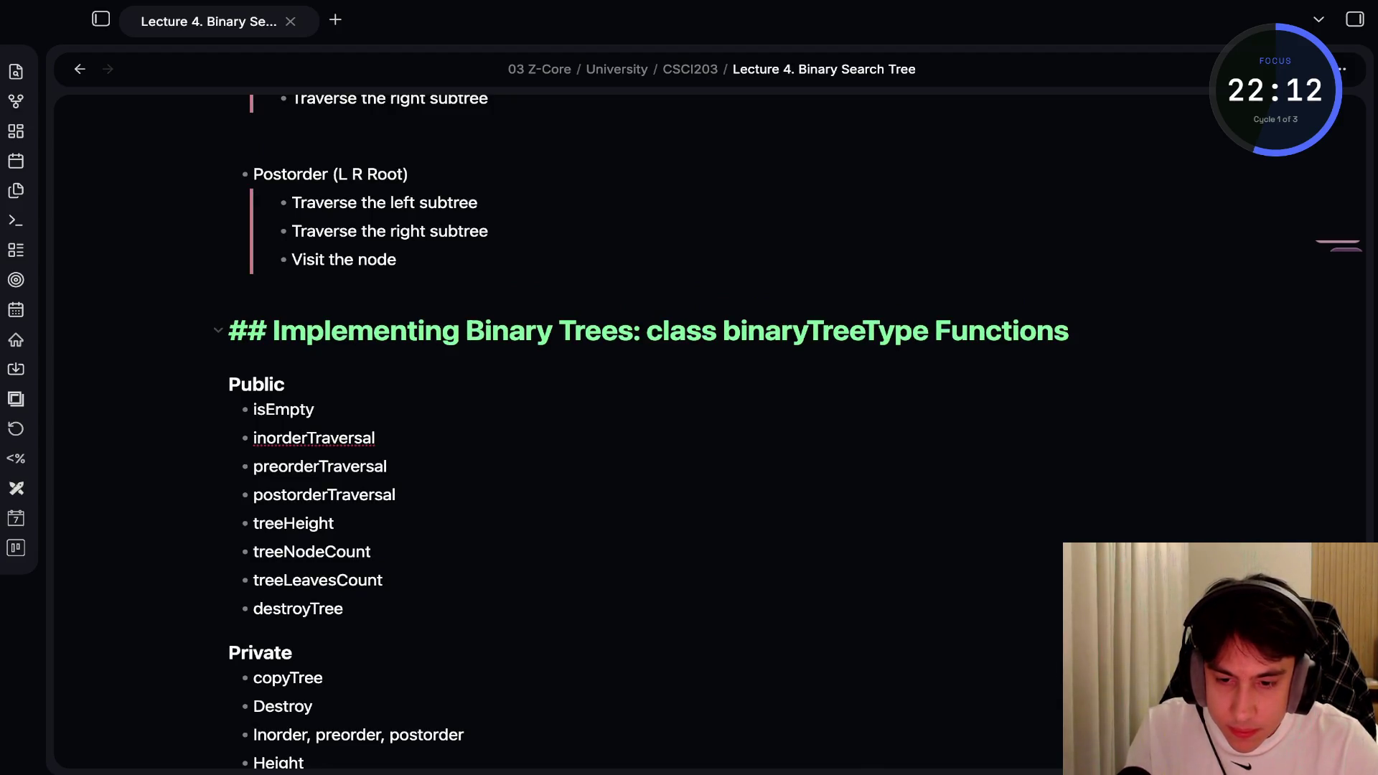
pyautogui.hotkey('ctrl', 'e')
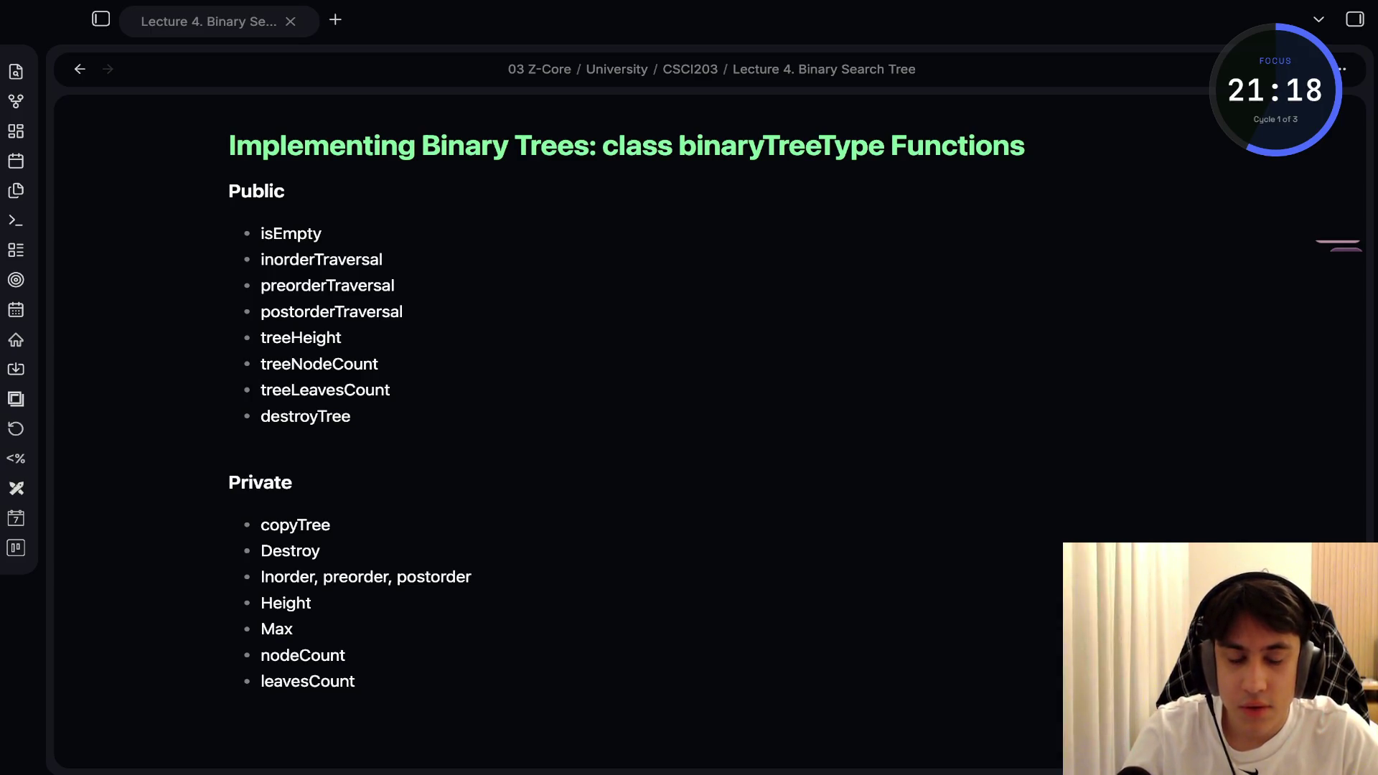
pyautogui.hotkey('alt', 'Tab')
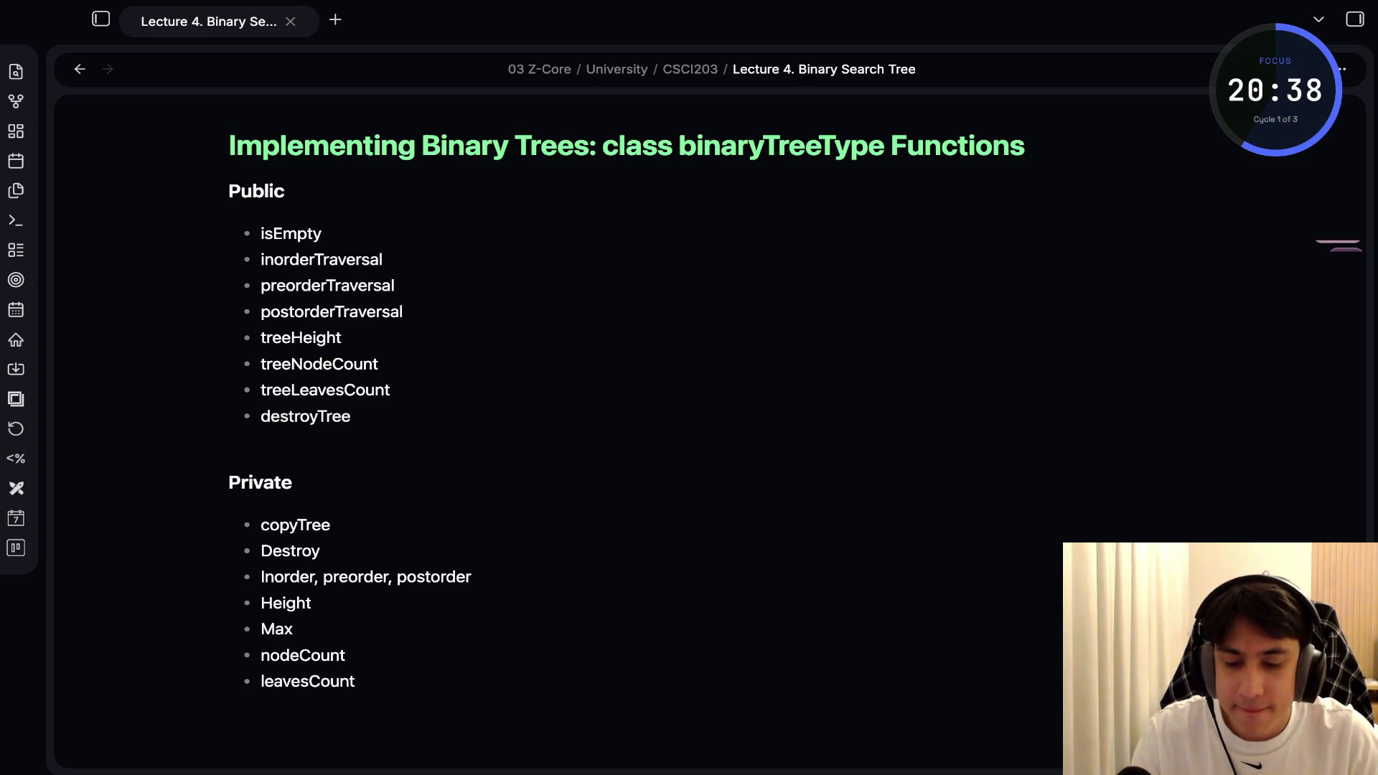
pyautogui.hotkey('ctrl', 'e')
# Paste the Mermaid graph TD tree code (nodes A–K) below leavesCount and render it
pyautogui.press('Return')
pyautogui.press('Return')
pyautogui.write('```mermaid graph TD     A --> B     A --> C     B --> D     B --> F     C --> G     C --> H     D --> I     D --> J     G --> K ```')
pyautogui.hotkey('ctrl', 'e')
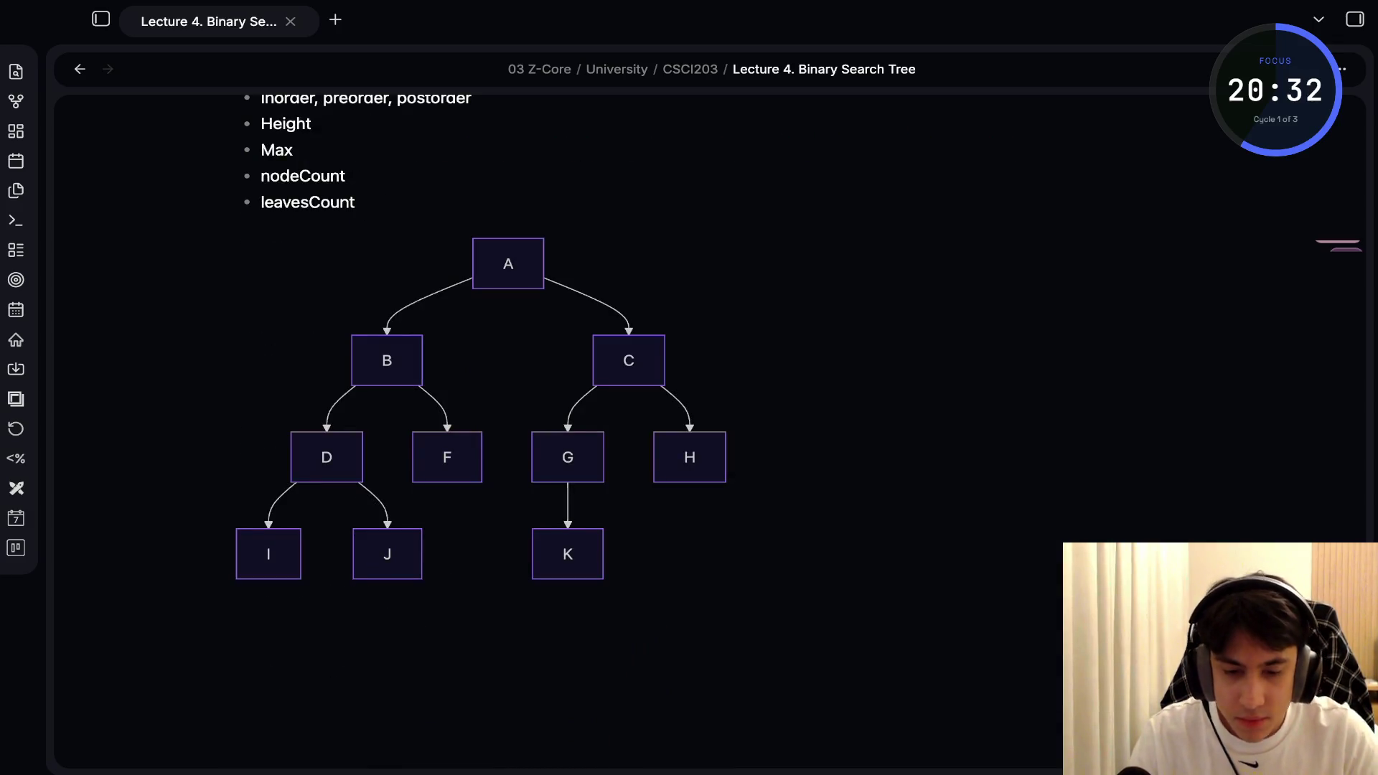
pyautogui.scroll(-1, 646, 430)
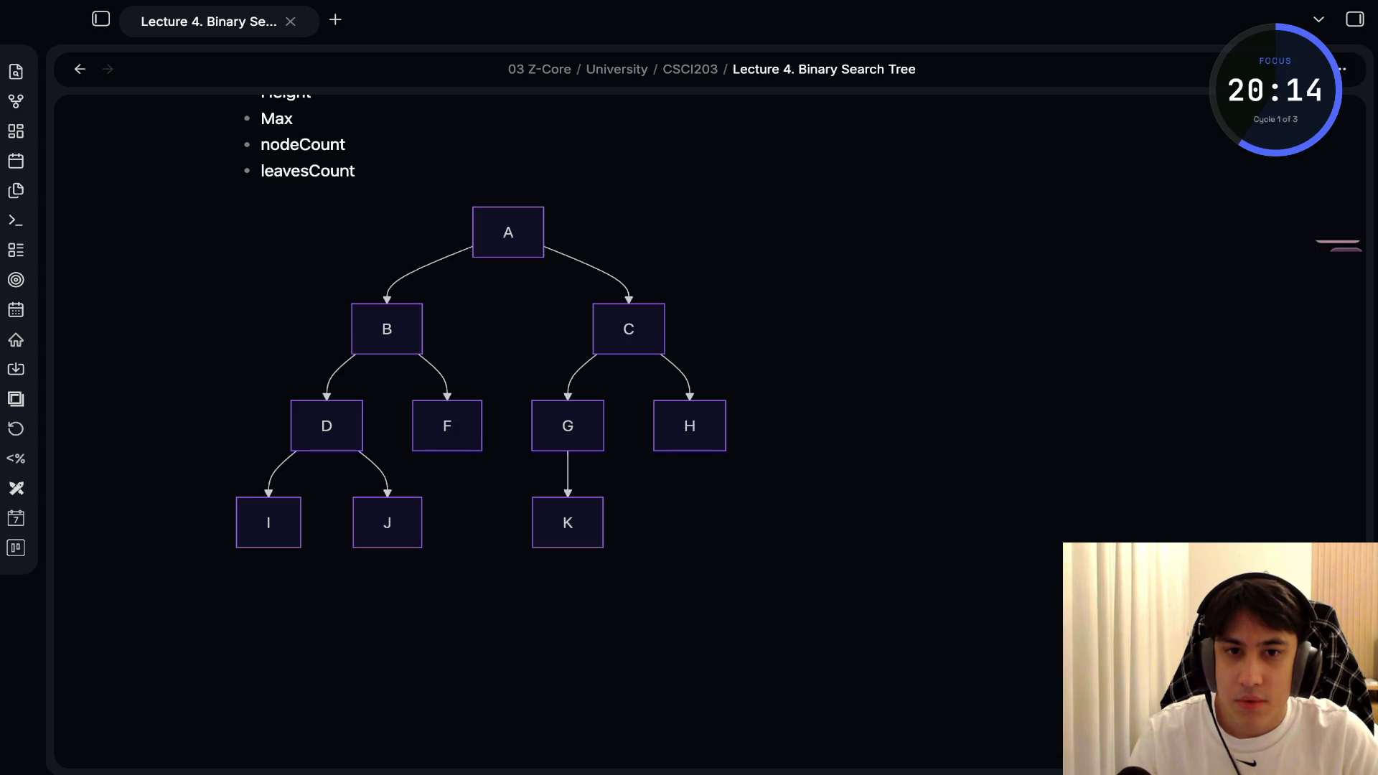
# Select the whole Mermaid code block and copy it
pyautogui.press('super+Tab')
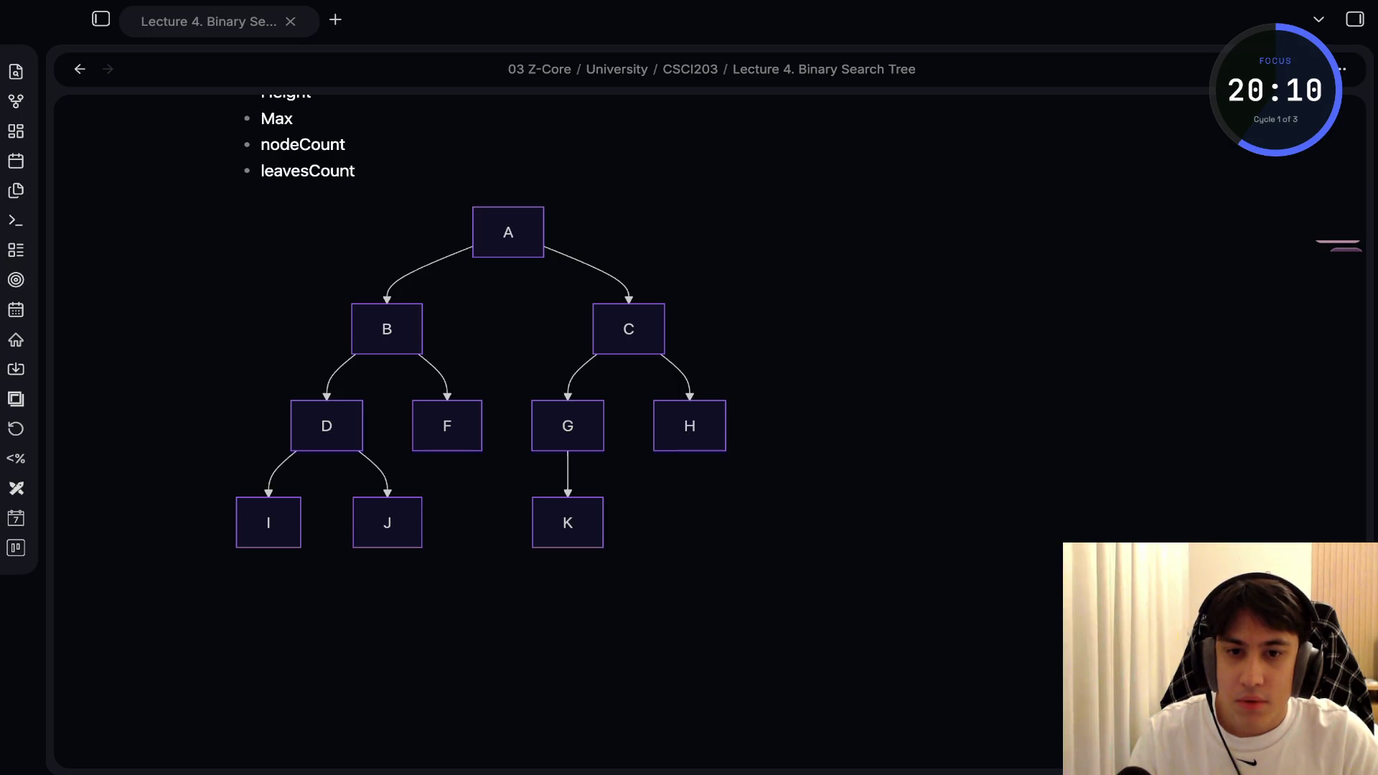
pyautogui.press('super+Tab')
pyautogui.press('Up')
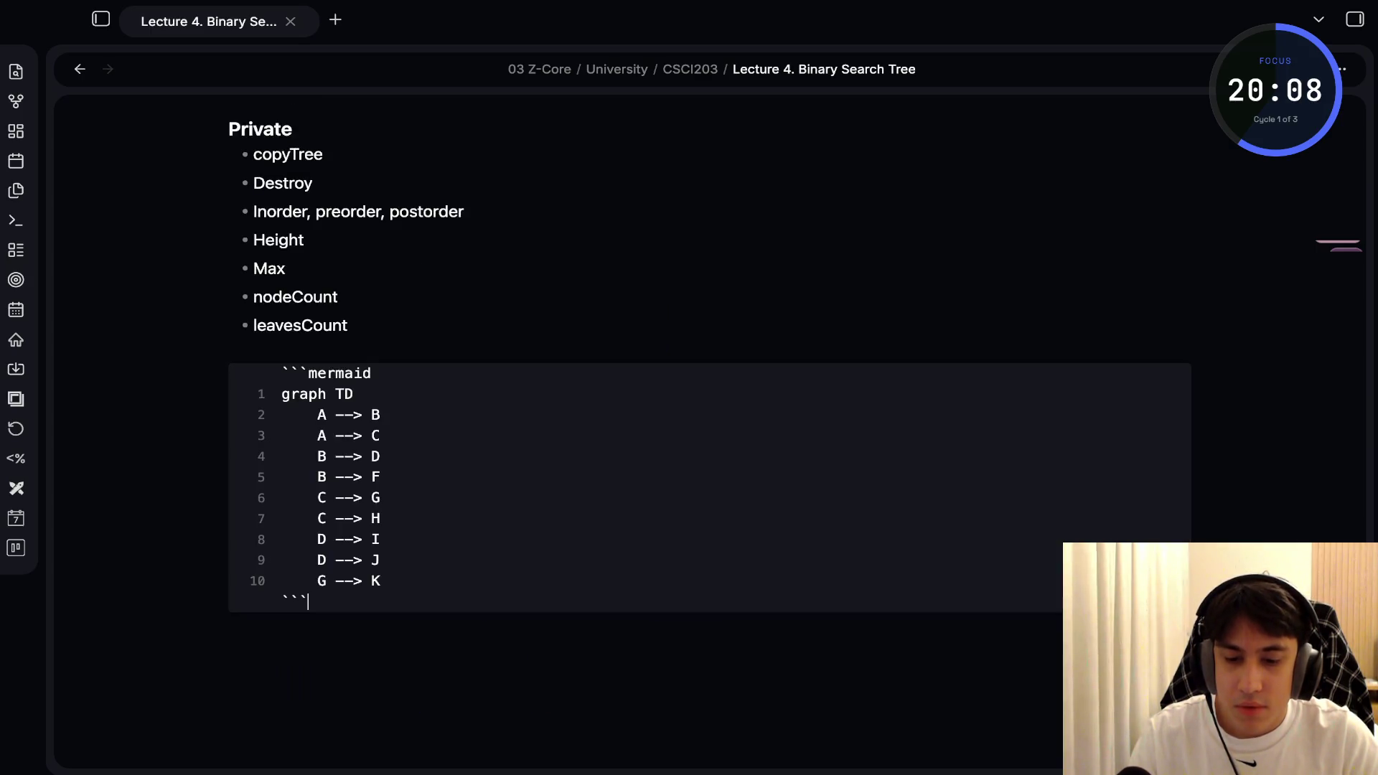
pyautogui.hotkey('shift', 'Up')
pyautogui.hotkey('shift', 'Up')
pyautogui.hotkey('shift', 'Up')
pyautogui.hotkey('shift', 'Up')
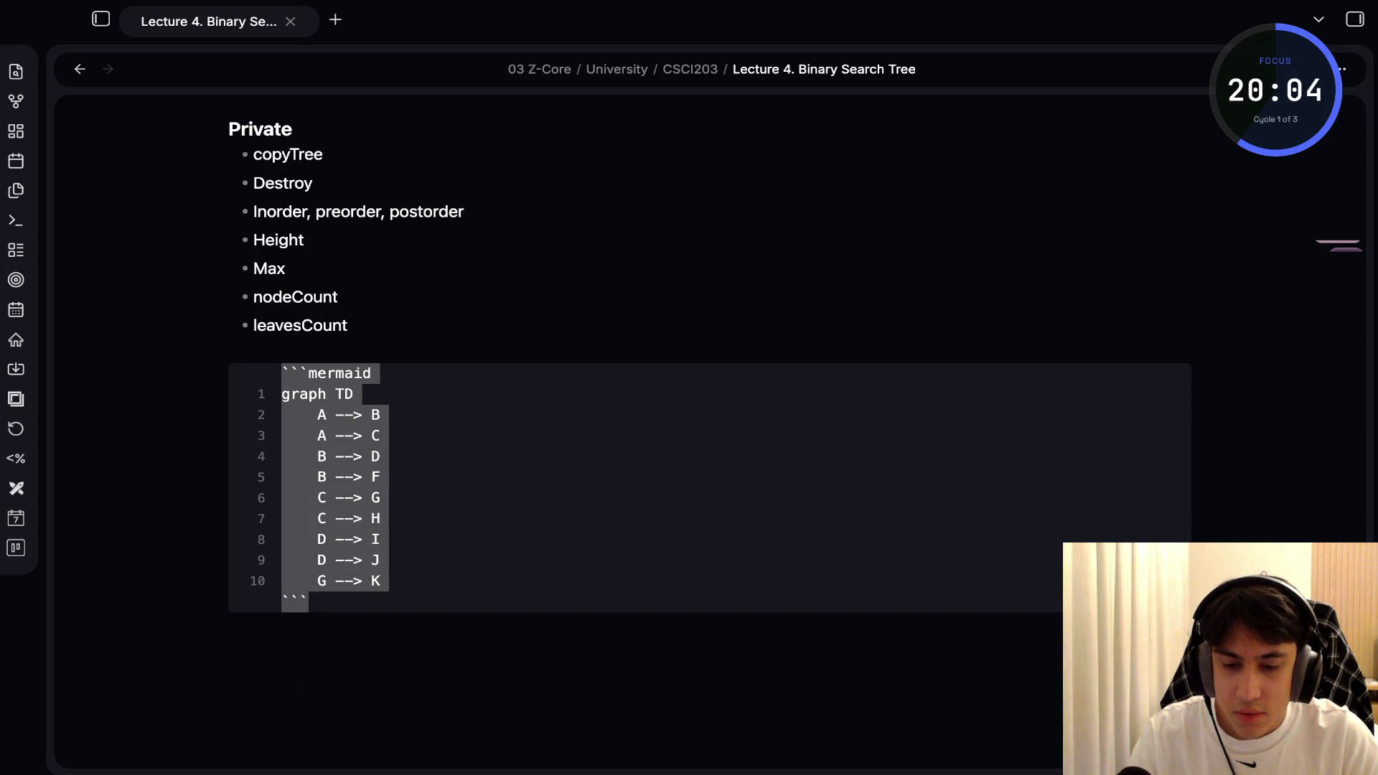
pyautogui.hotkey('ctrl', 'v')
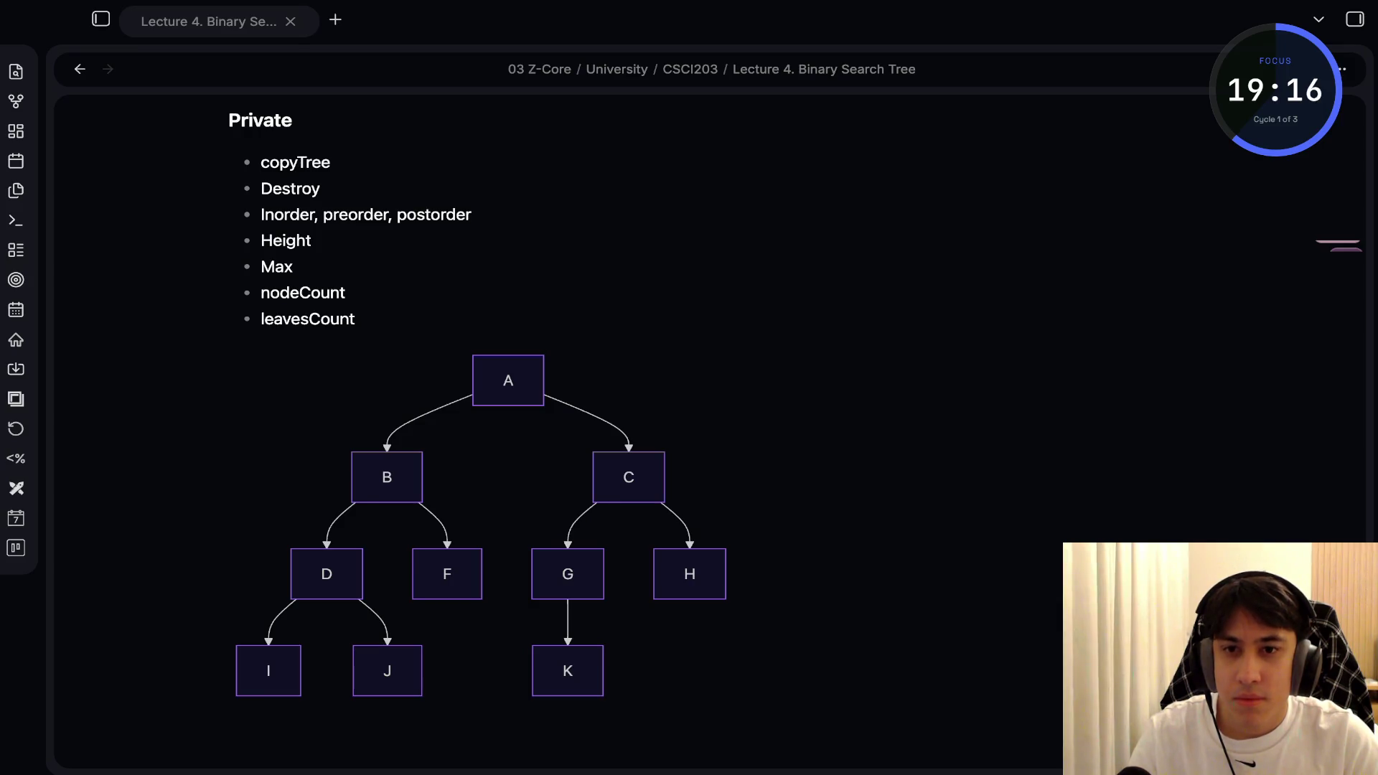
# Use ((A))–((K)) circle nodes with a blueNode classDef in the diagram code and preview the tree
pyautogui.hotkey('alt', 'Tab')
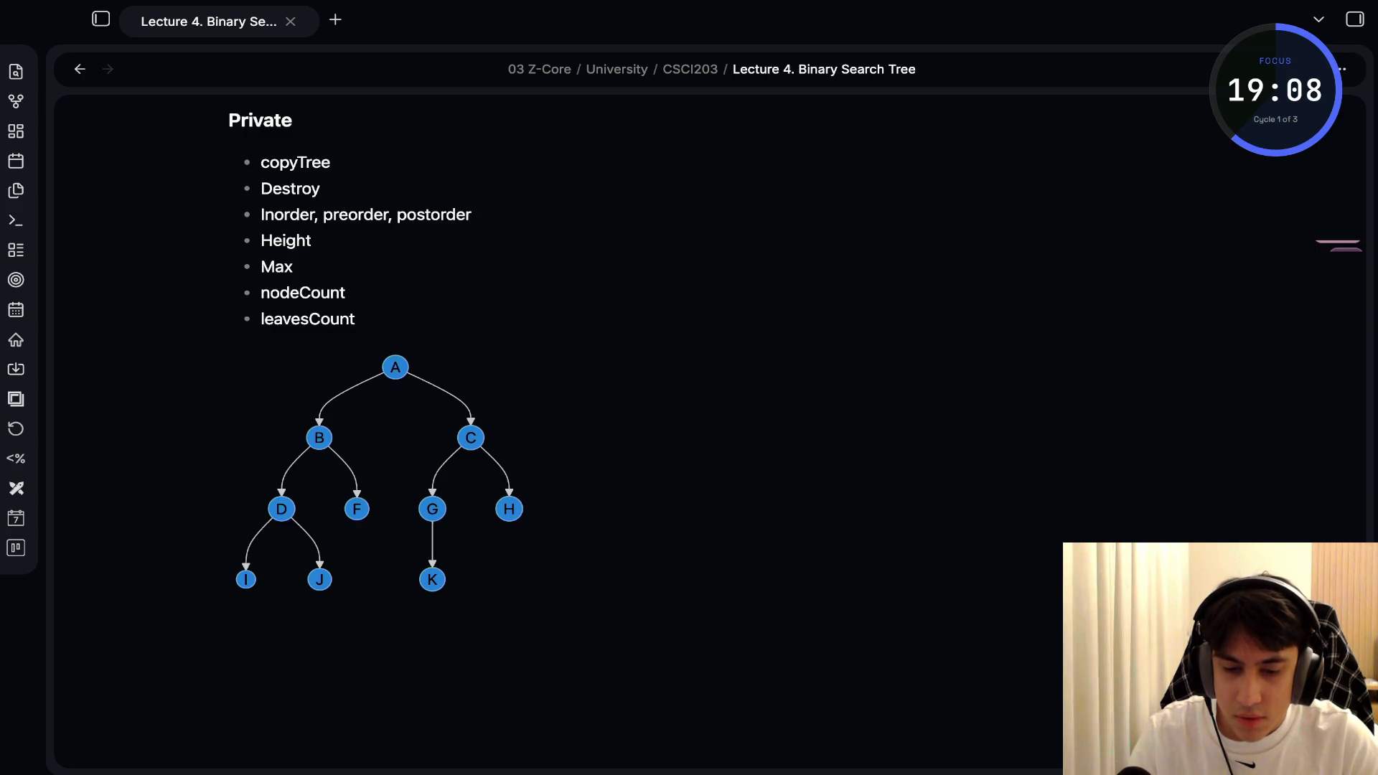
pyautogui.scroll(1, 379, 510)
pyautogui.scroll(10, 626, 431)
pyautogui.scroll(-9, 626, 431)
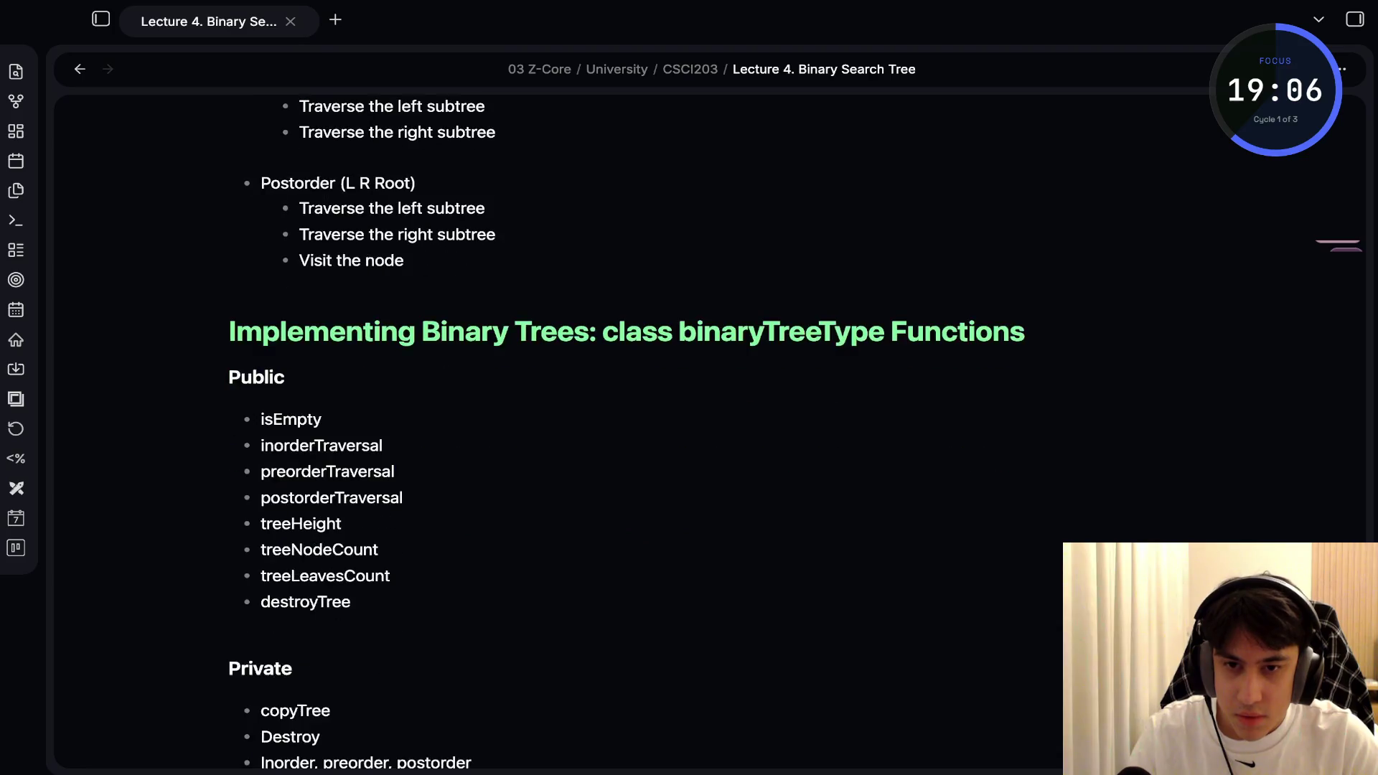
pyautogui.hotkey('ctrl', 'e')
pyautogui.press('Up')
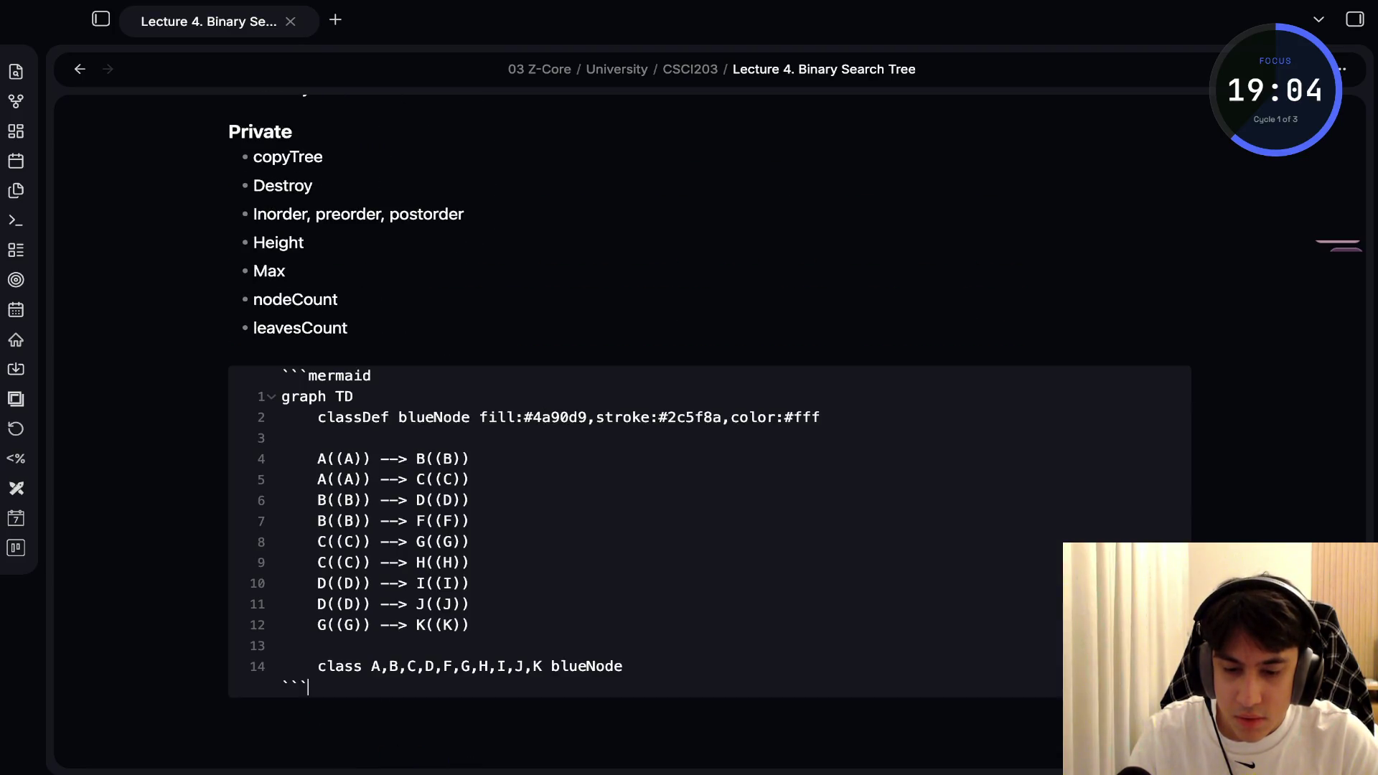
pyautogui.hotkey('ctrl', 'e')
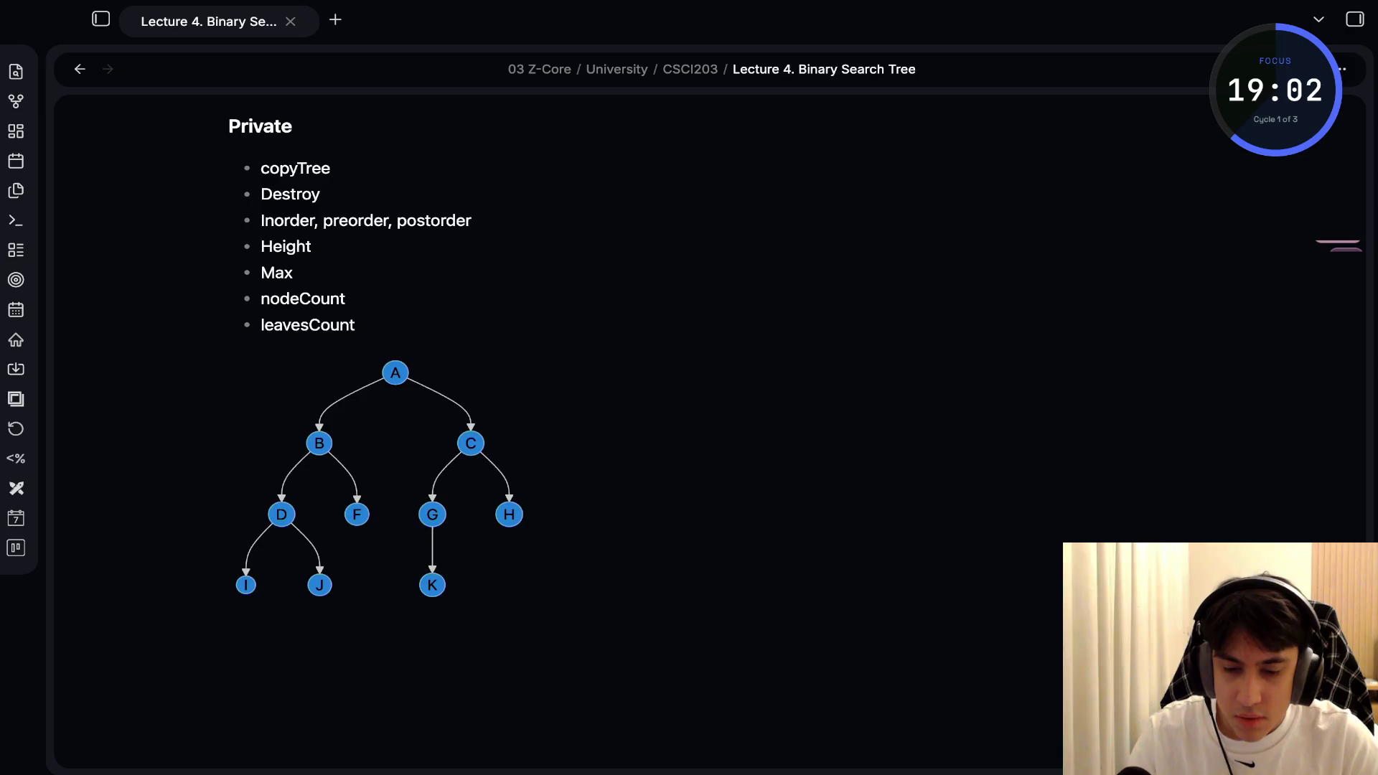
pyautogui.hotkey('ctrl', 'e')
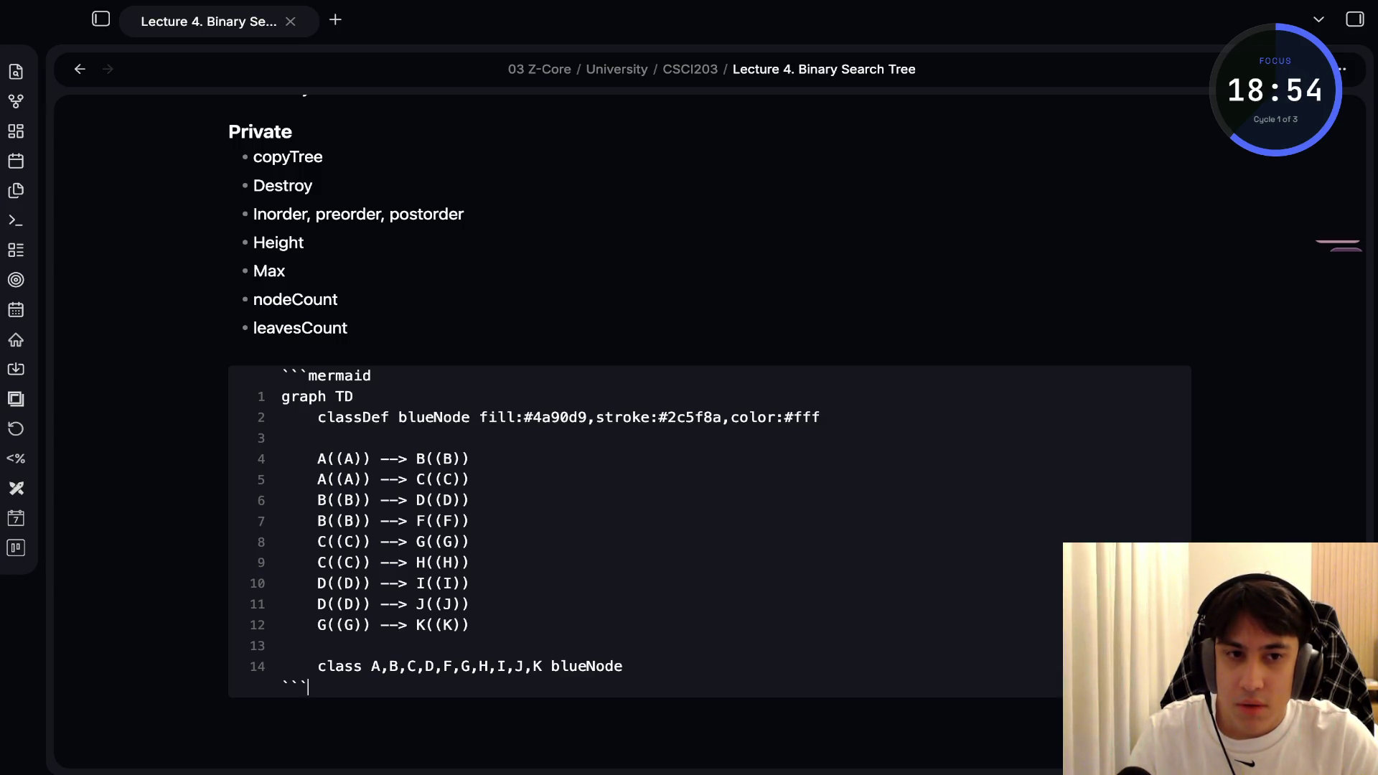
pyautogui.scroll(1, 709, 402)
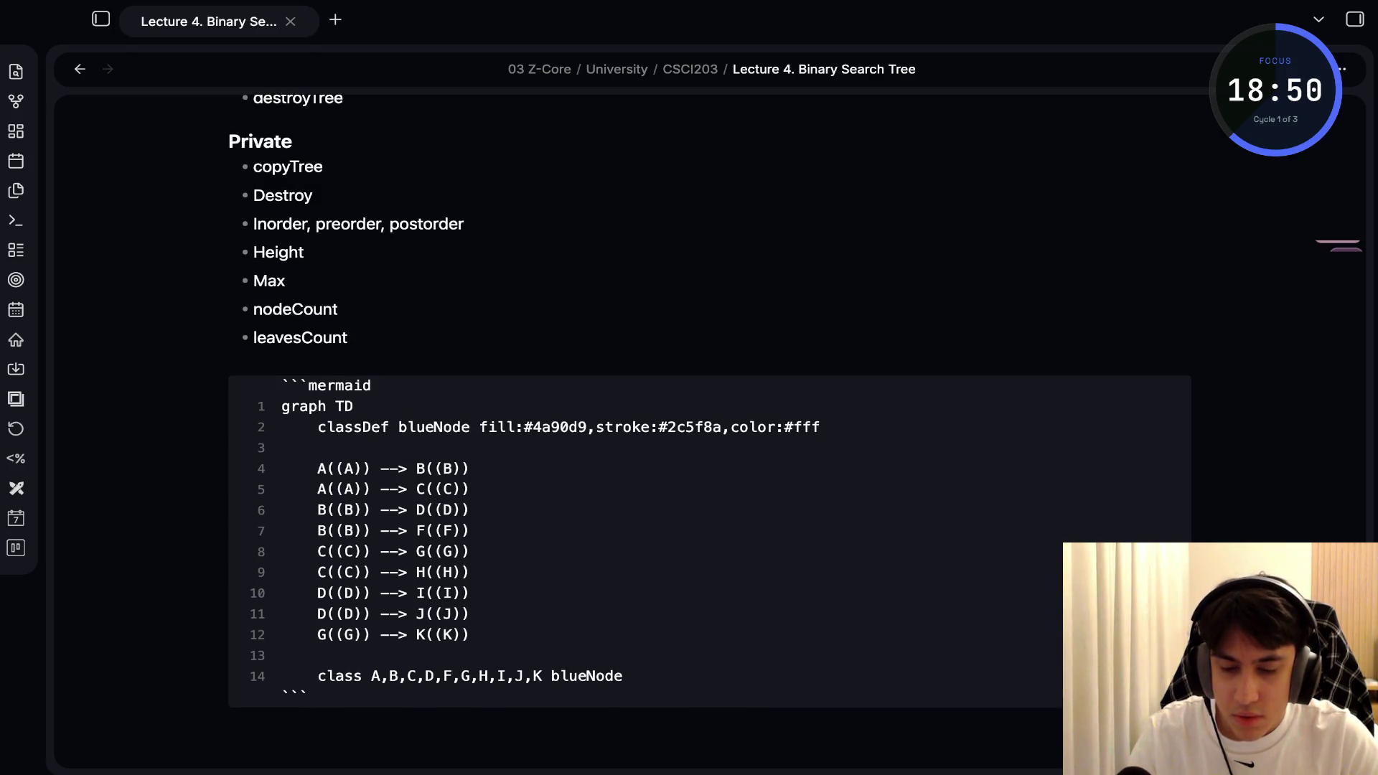
pyautogui.moveTo(308, 694); pyautogui.dragTo(281, 469)
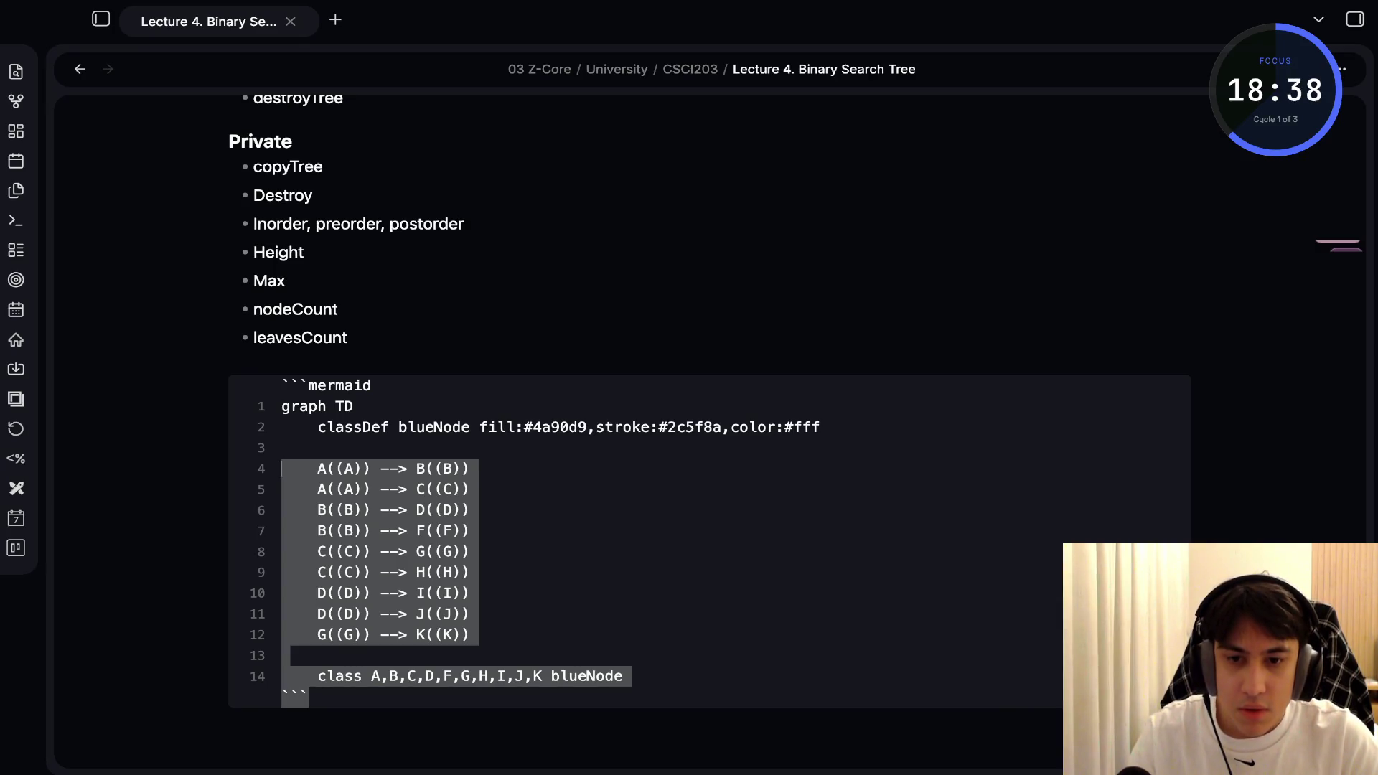
pyautogui.hotkey('ctrl', 'e')
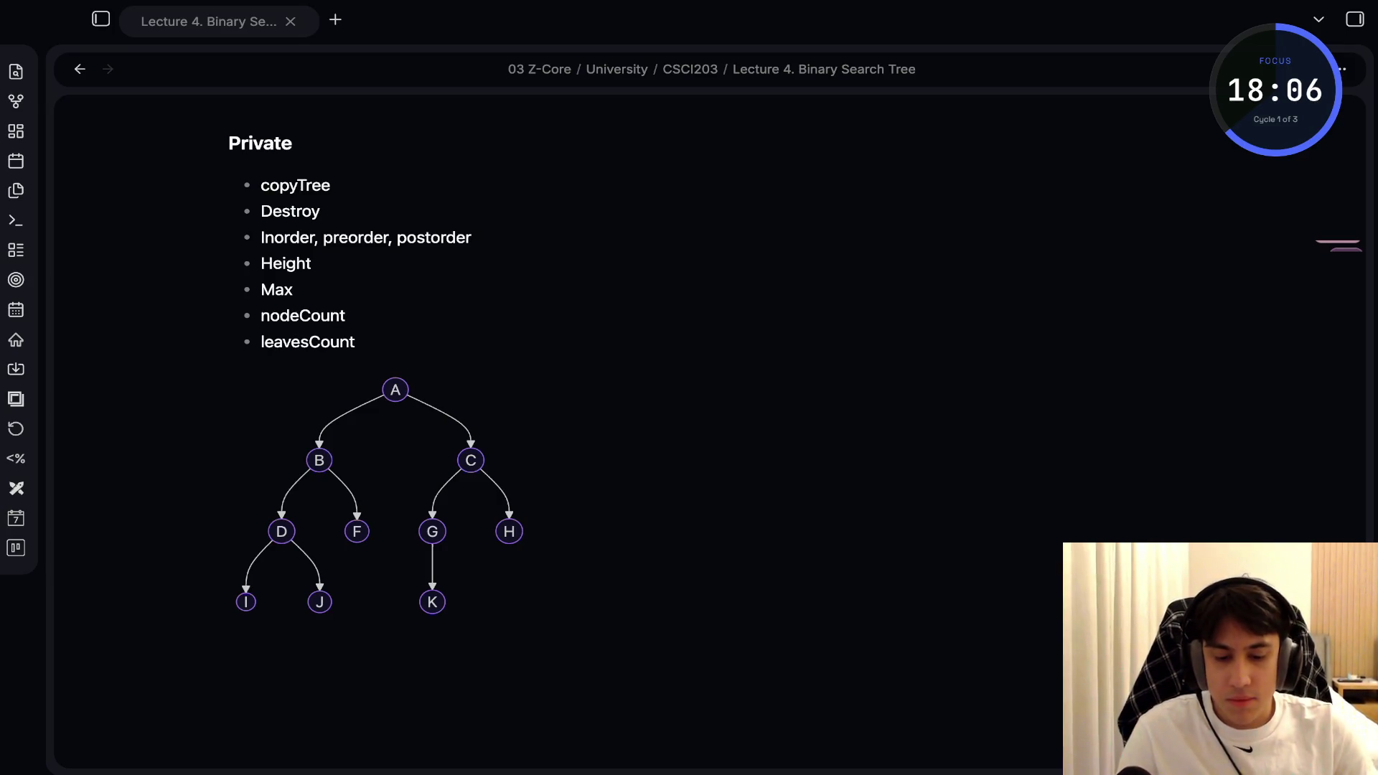
# Open the diagram's source to add nodeSpacing and rankSpacing init settings
pyautogui.scroll(-1, 689, 431)
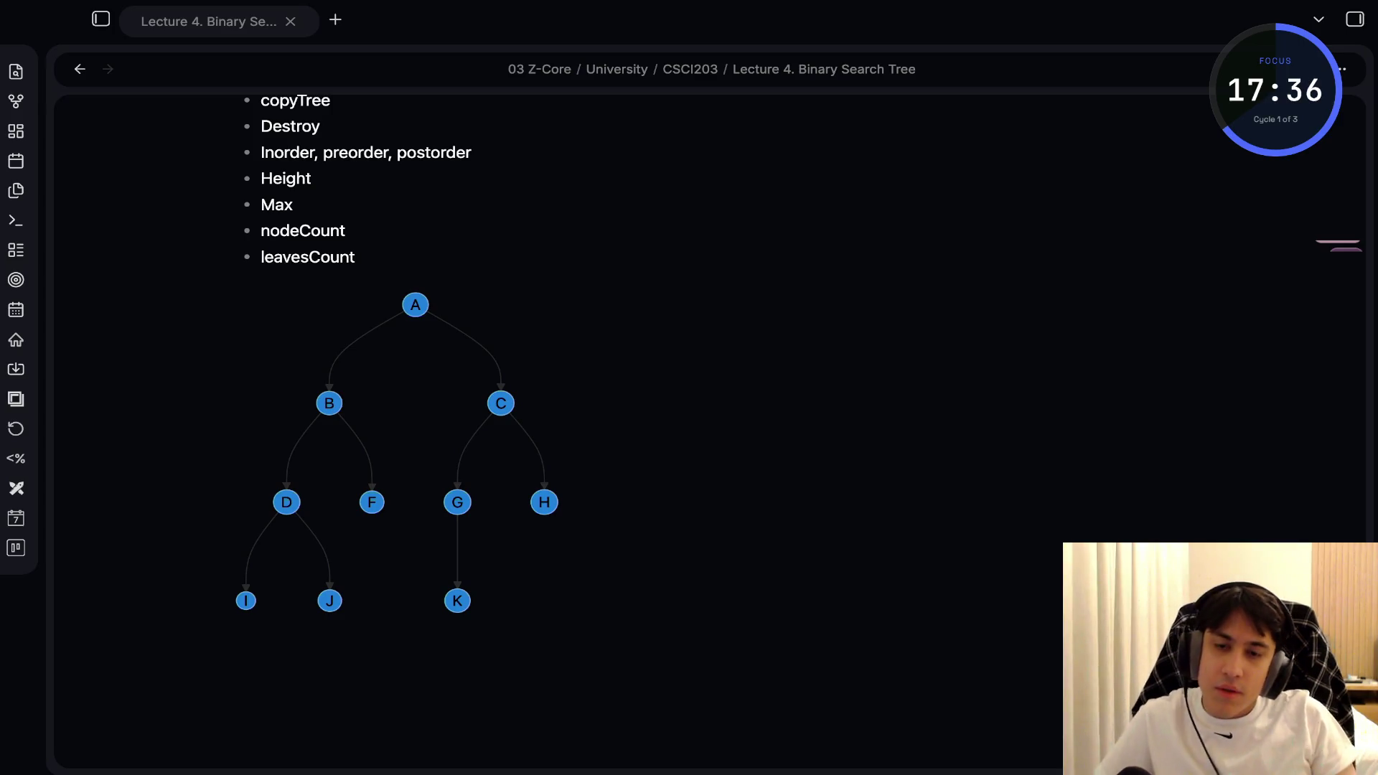
pyautogui.click(230, 350)
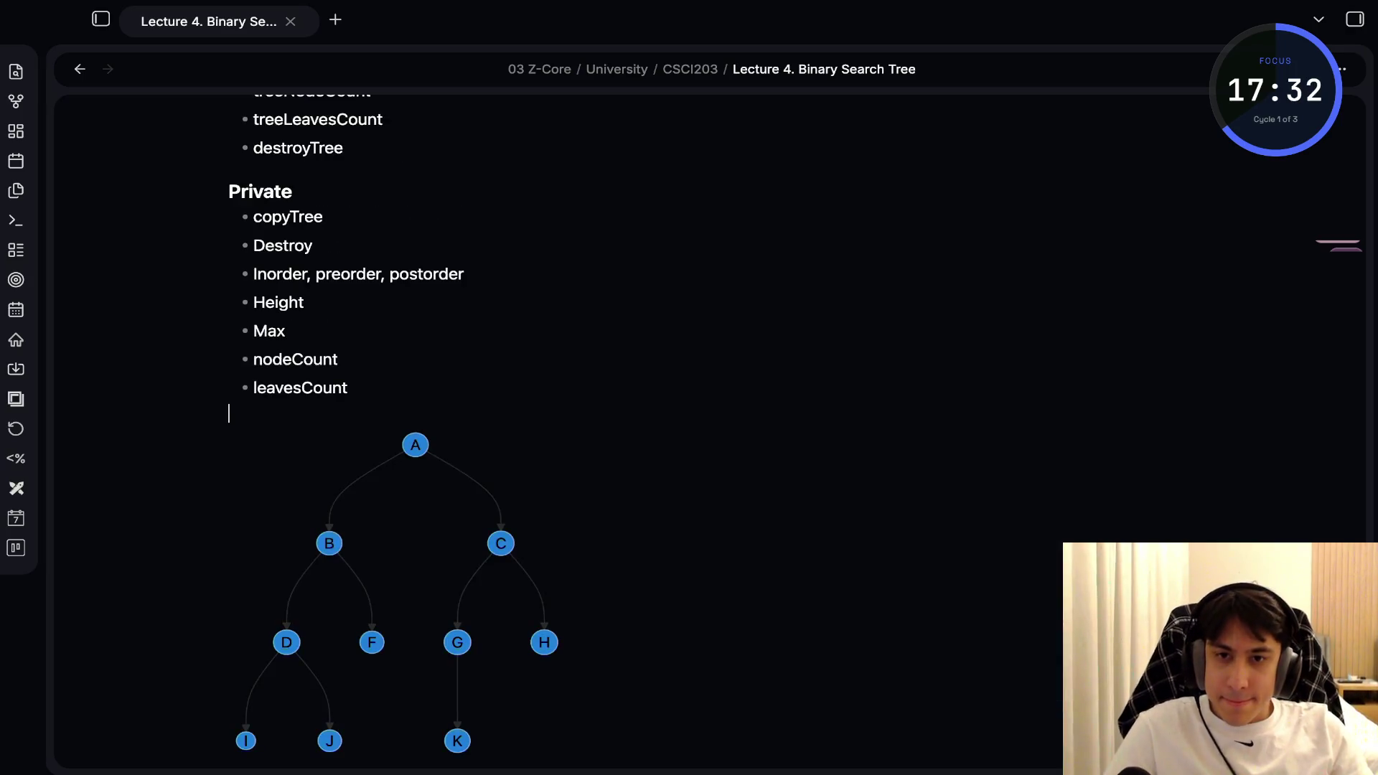
# Wrap the blue Mermaid tree in a centring div, adding </div> after the closing ```
pyautogui.write('<div style="display: flex; justify-content: center;">')
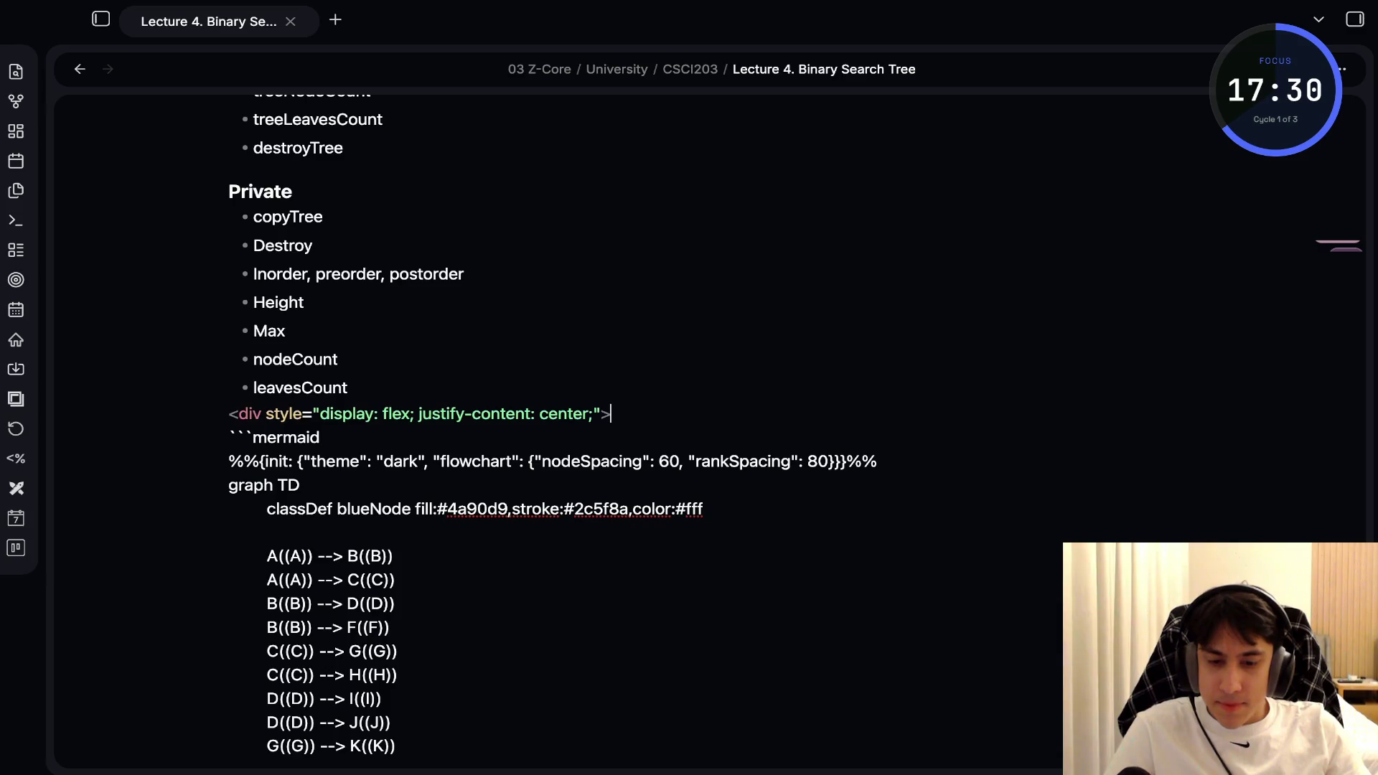
pyautogui.hotkey('ctrl', 'End')
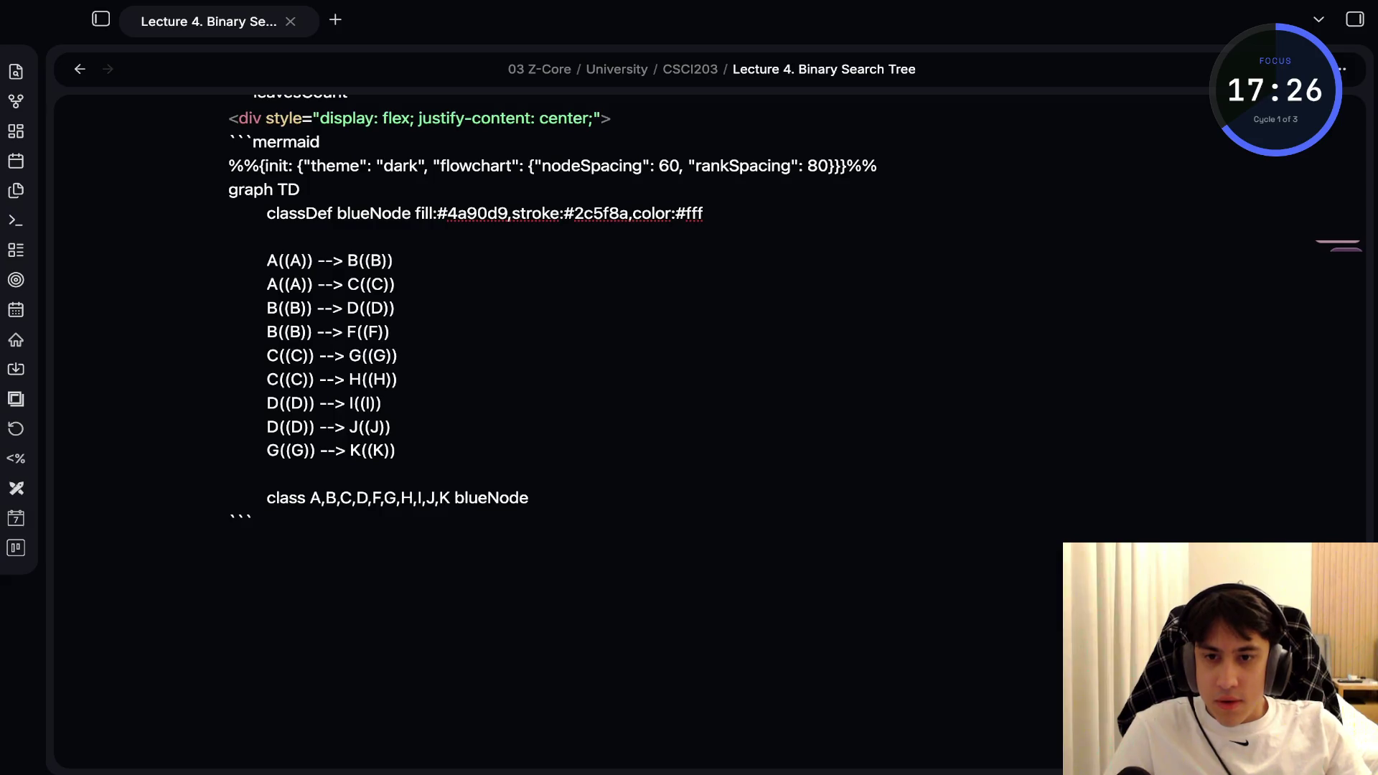
pyautogui.press('Return')
pyautogui.write('Б.')
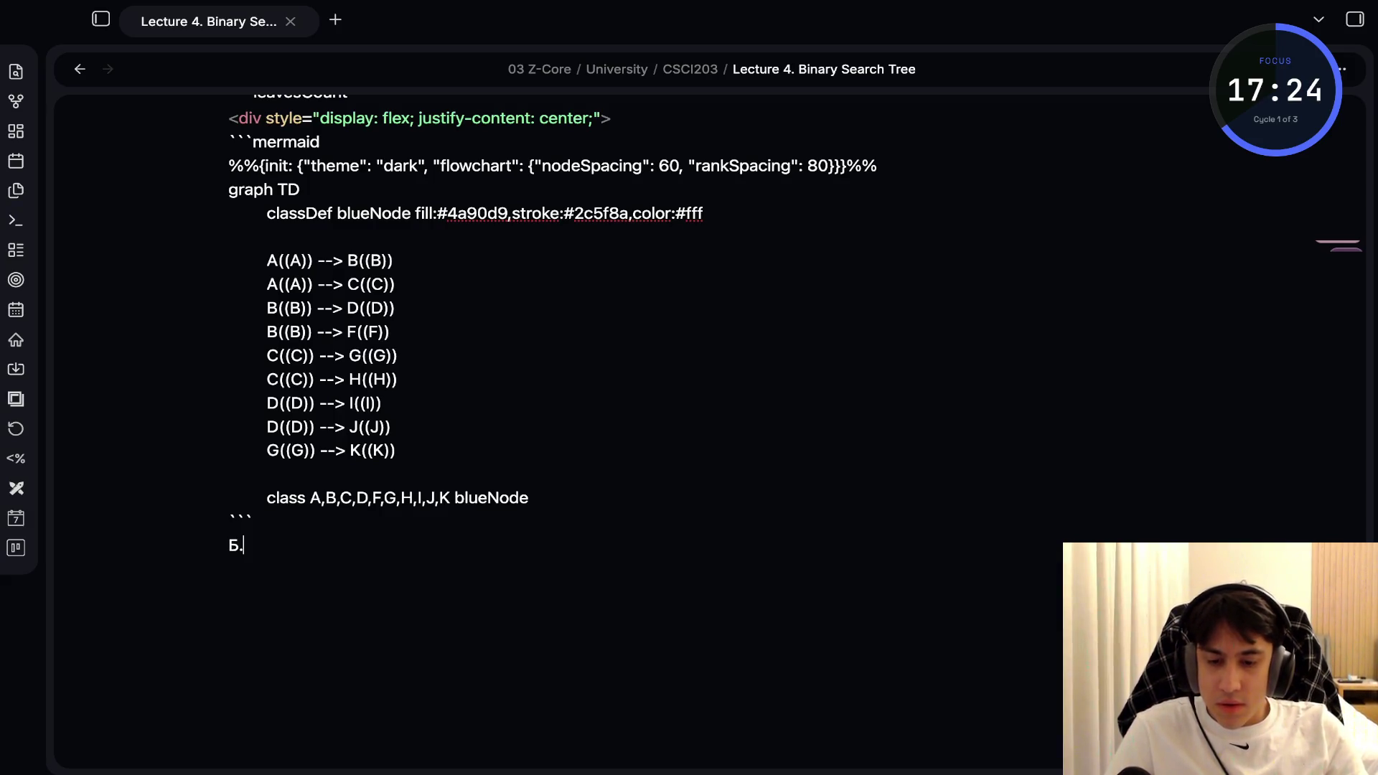
pyautogui.press('BackSpace')
pyautogui.press('BackSpace')
pyautogui.write('</div')
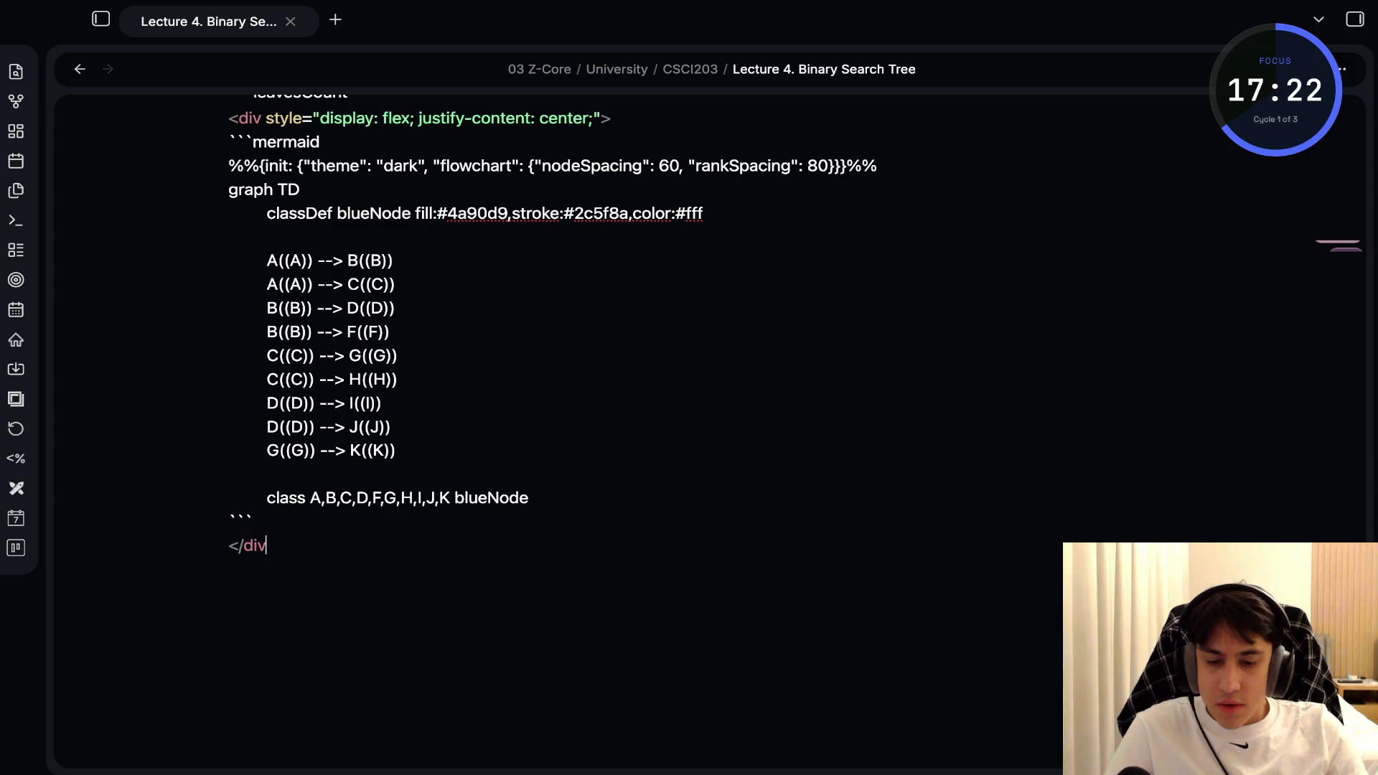
pyautogui.write('>')
# Toggle reading view to check the tree, ending on the plain boxed A–K version
pyautogui.hotkey('ctrl', 'e')
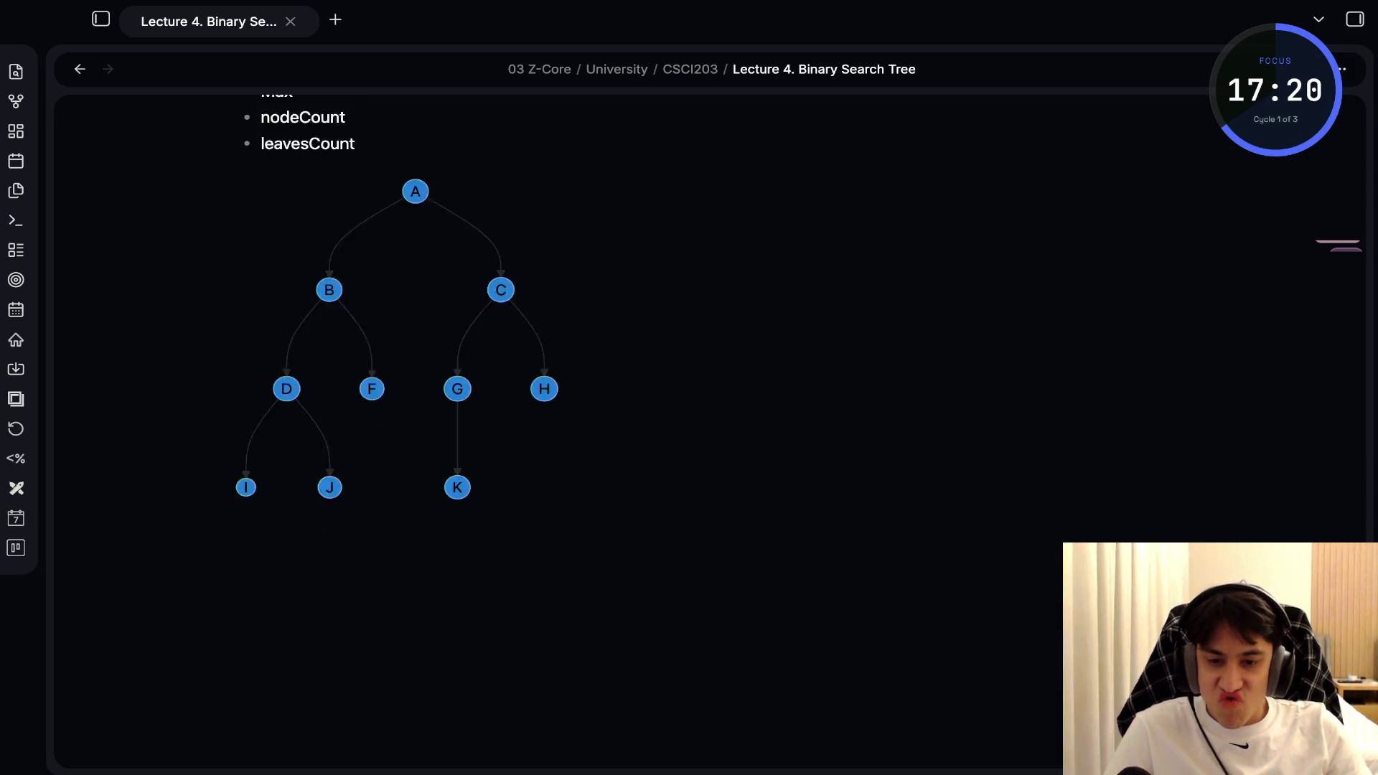
pyautogui.hotkey('ctrl', 'e')
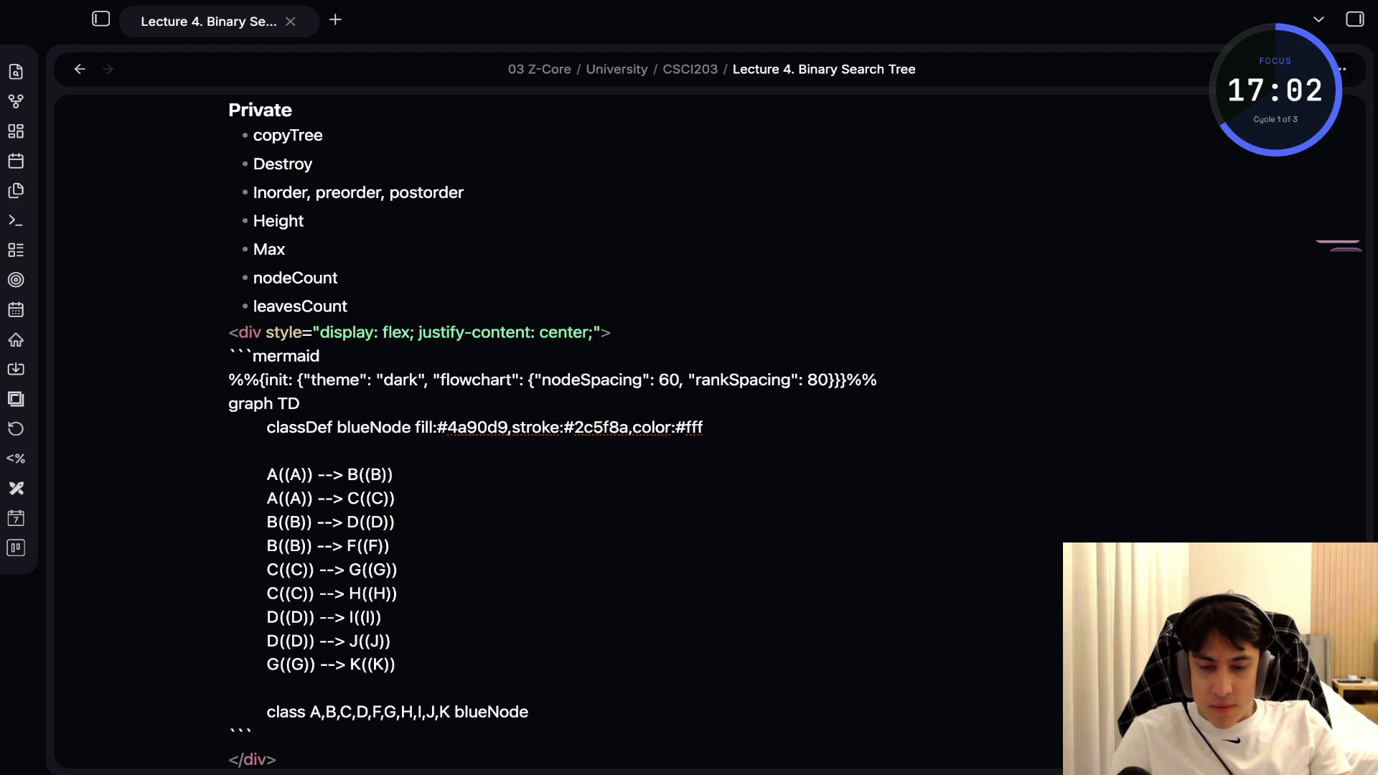
pyautogui.scroll(-4, 553, 309)
pyautogui.scroll(1, 552, 308)
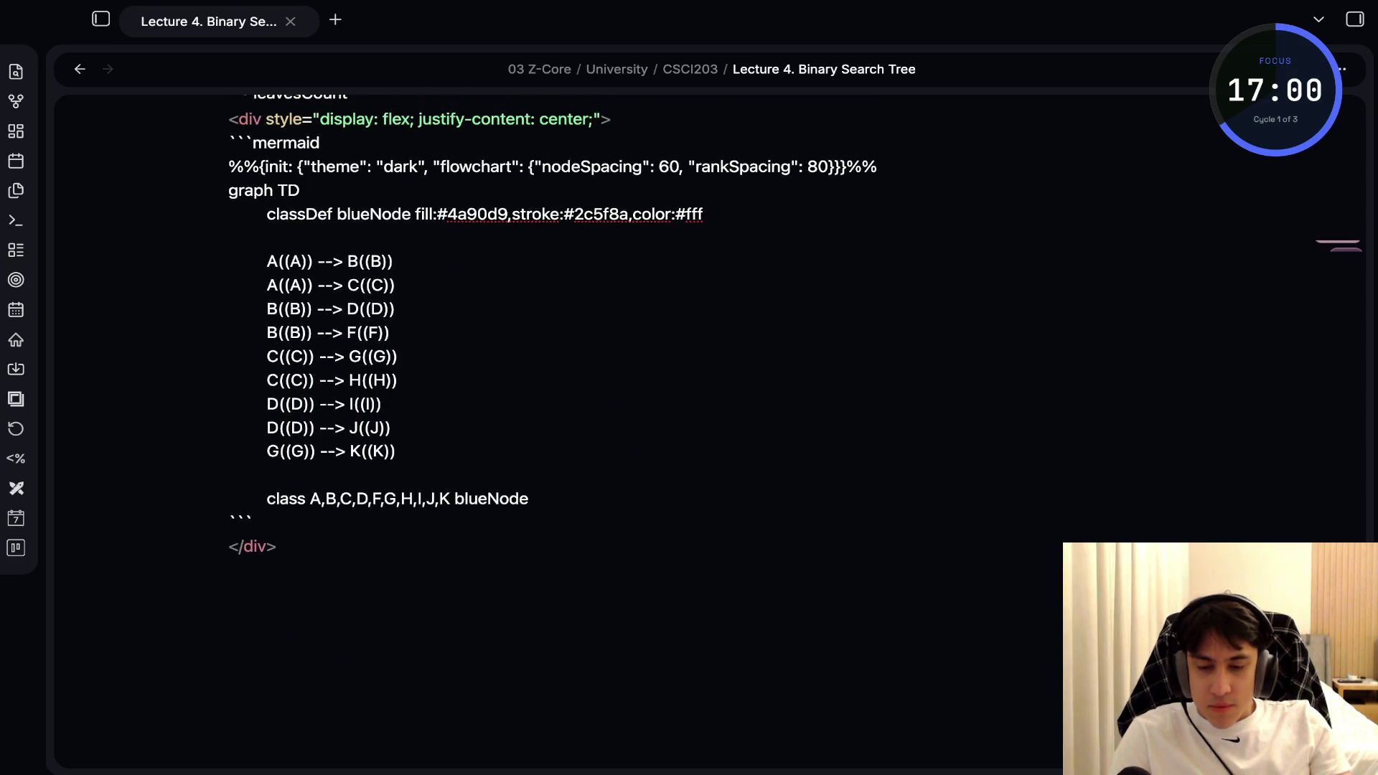
pyautogui.scroll(5, 397, 364)
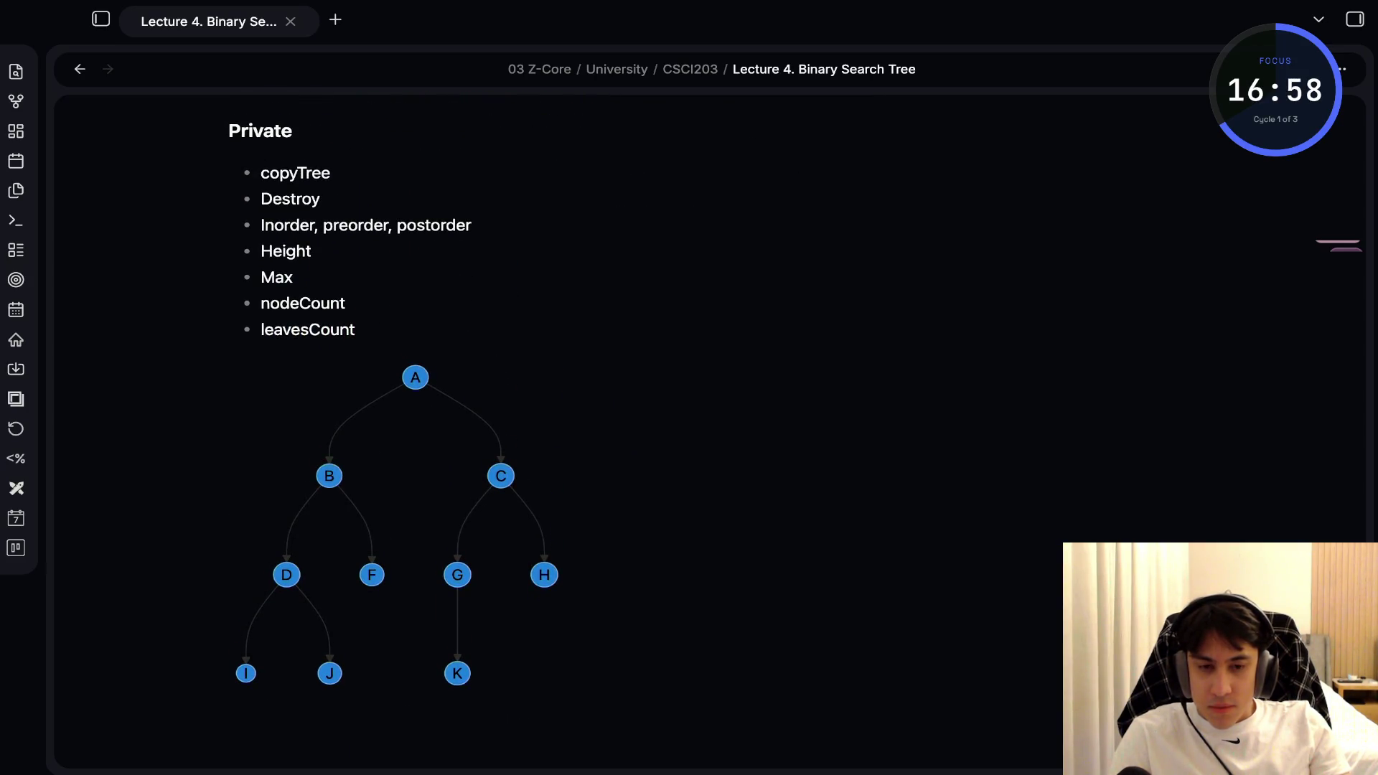
pyautogui.click(415, 502)
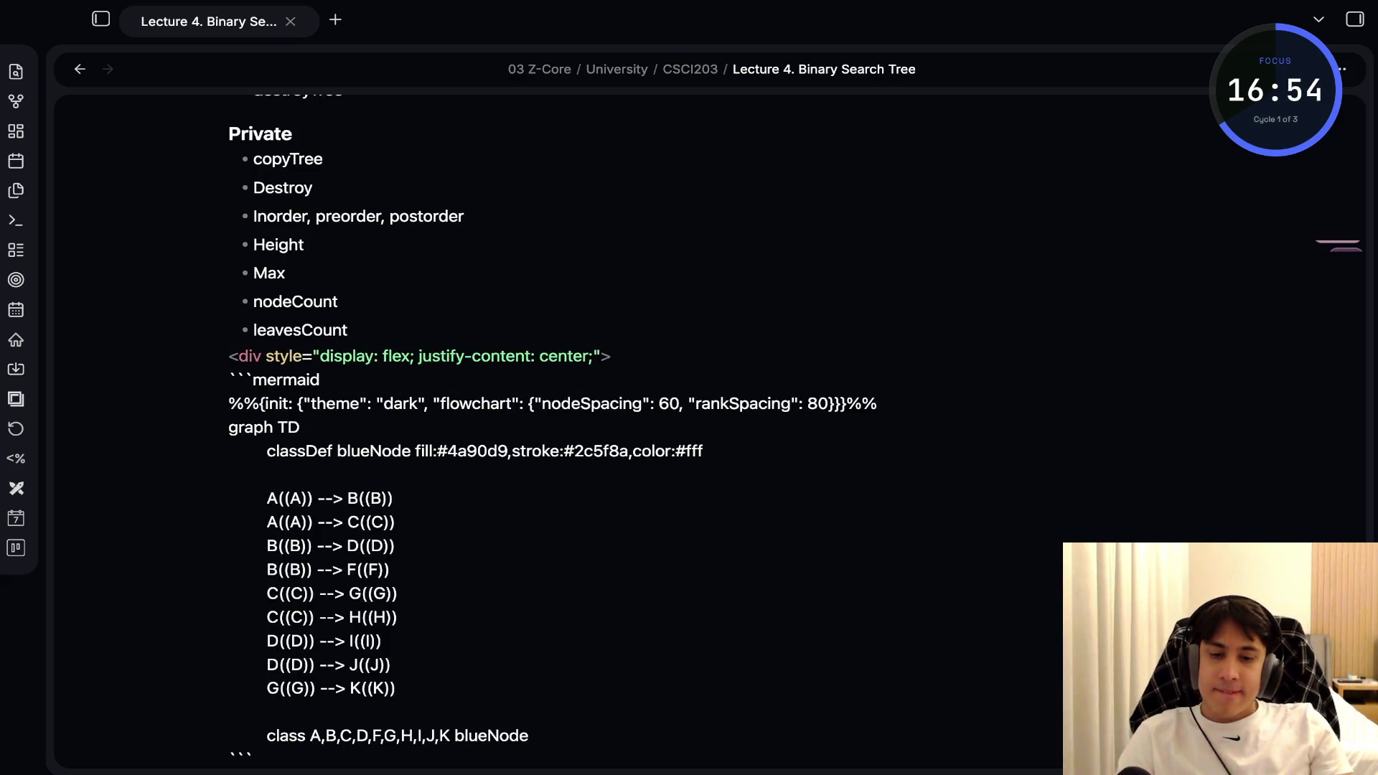
pyautogui.hotkey('ctrl', 'e')
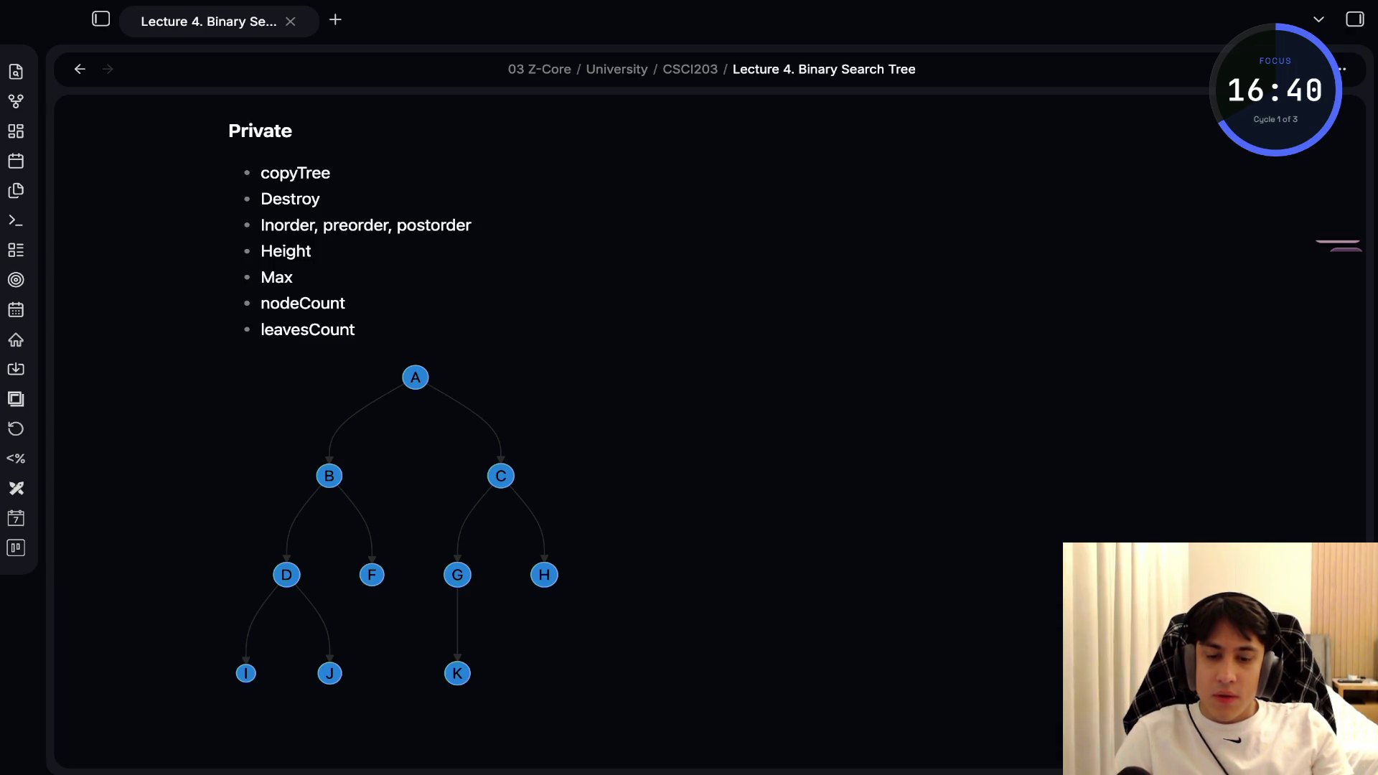
pyautogui.hotkey('ctrl', 'e')
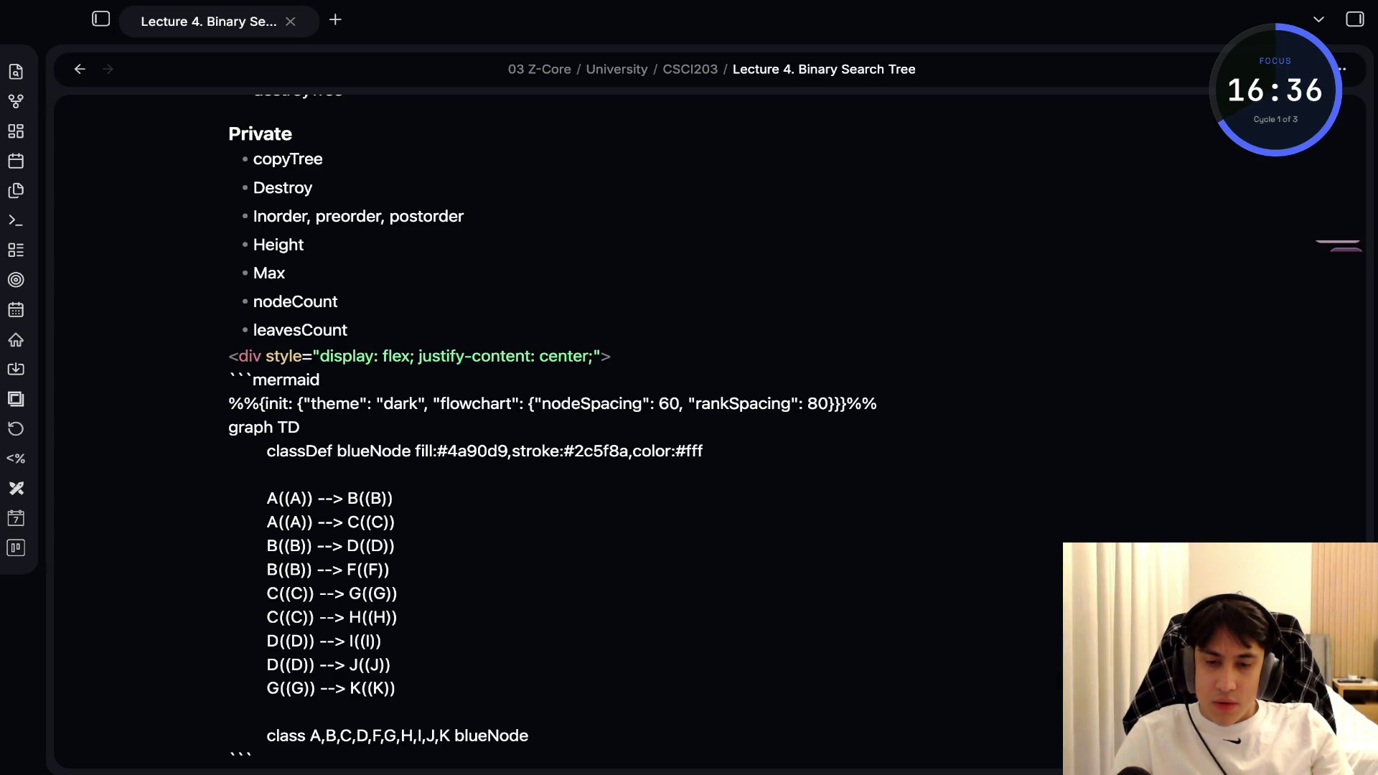
pyautogui.hotkey('ctrl', 'e')
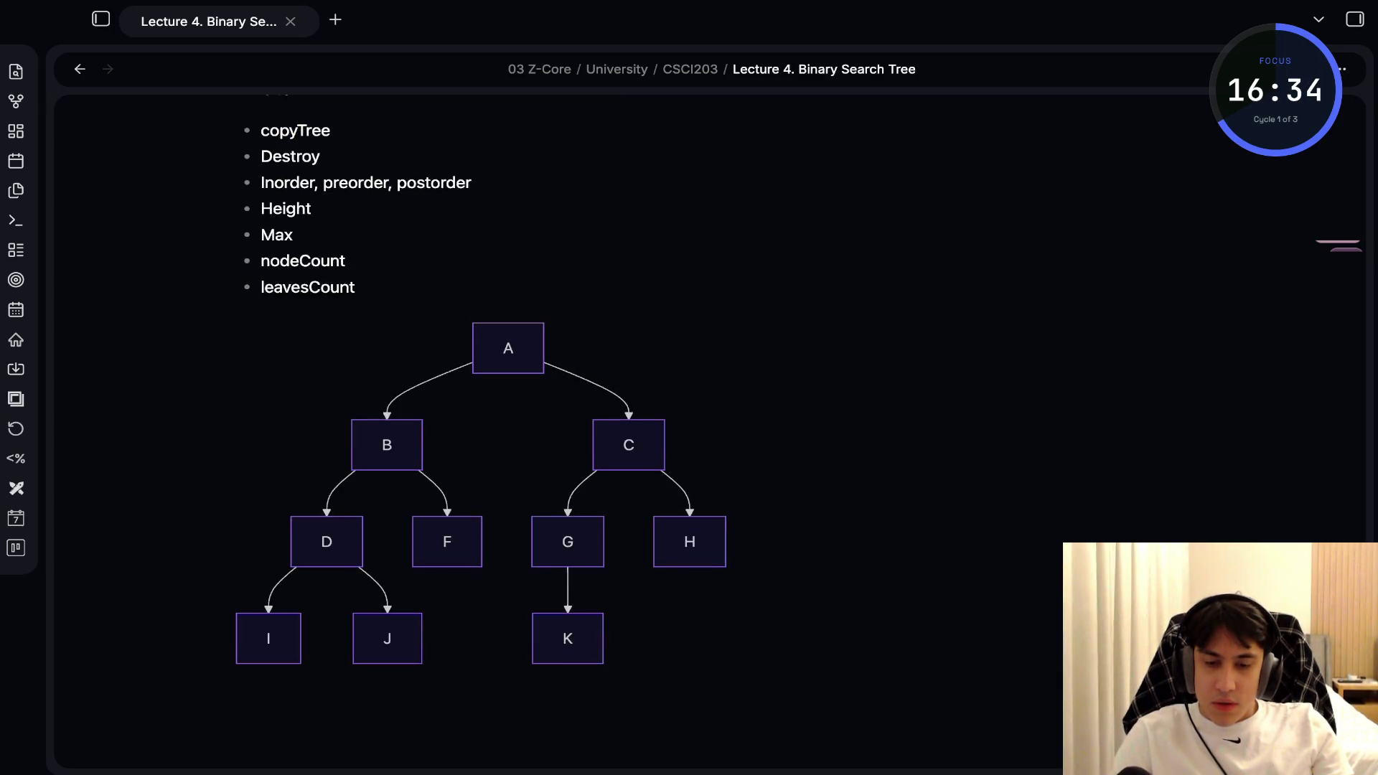
# Paste styled Mermaid code over the block: dark theme, nodeSpacing 100, rankSpacing 120, blue circle nodes A–K
pyautogui.hotkey('ctrl', 'e')
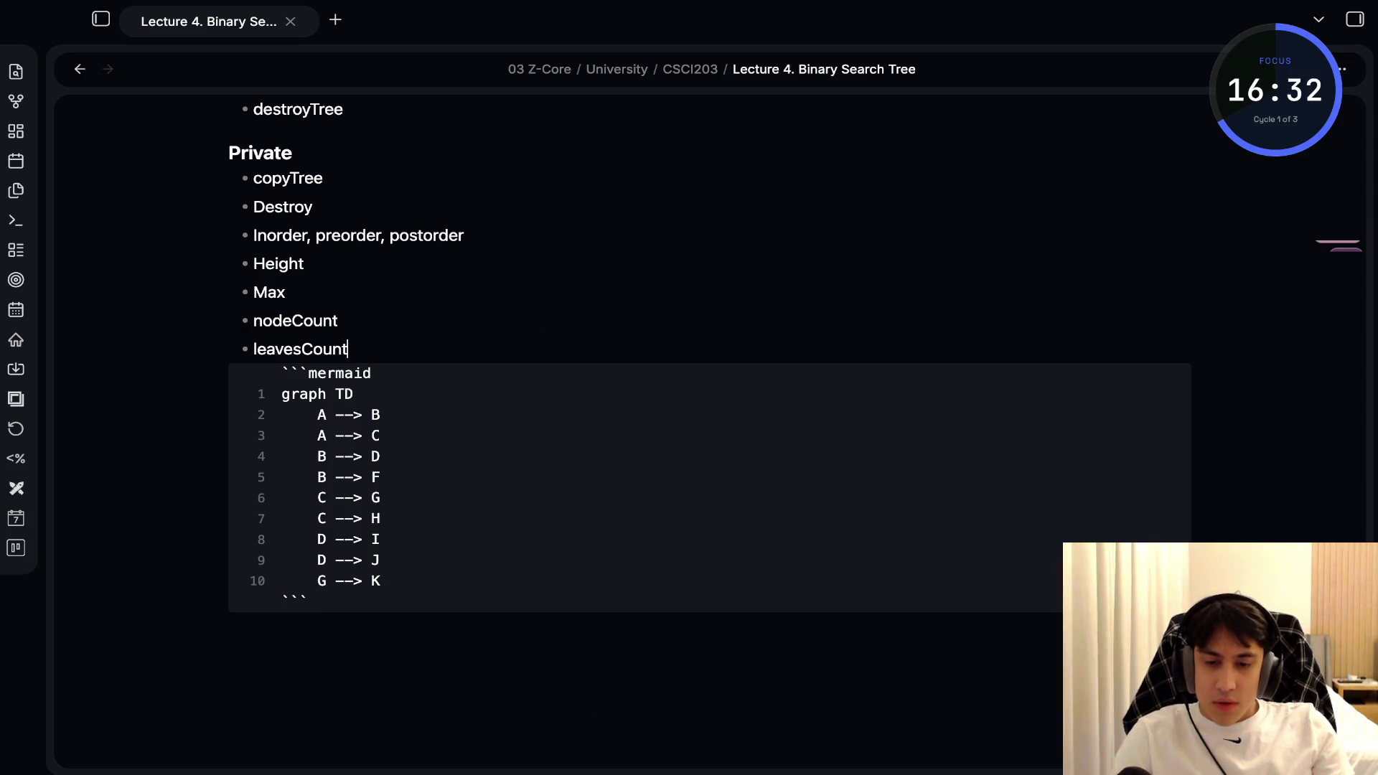
pyautogui.hotkey('ctrl', 'e')
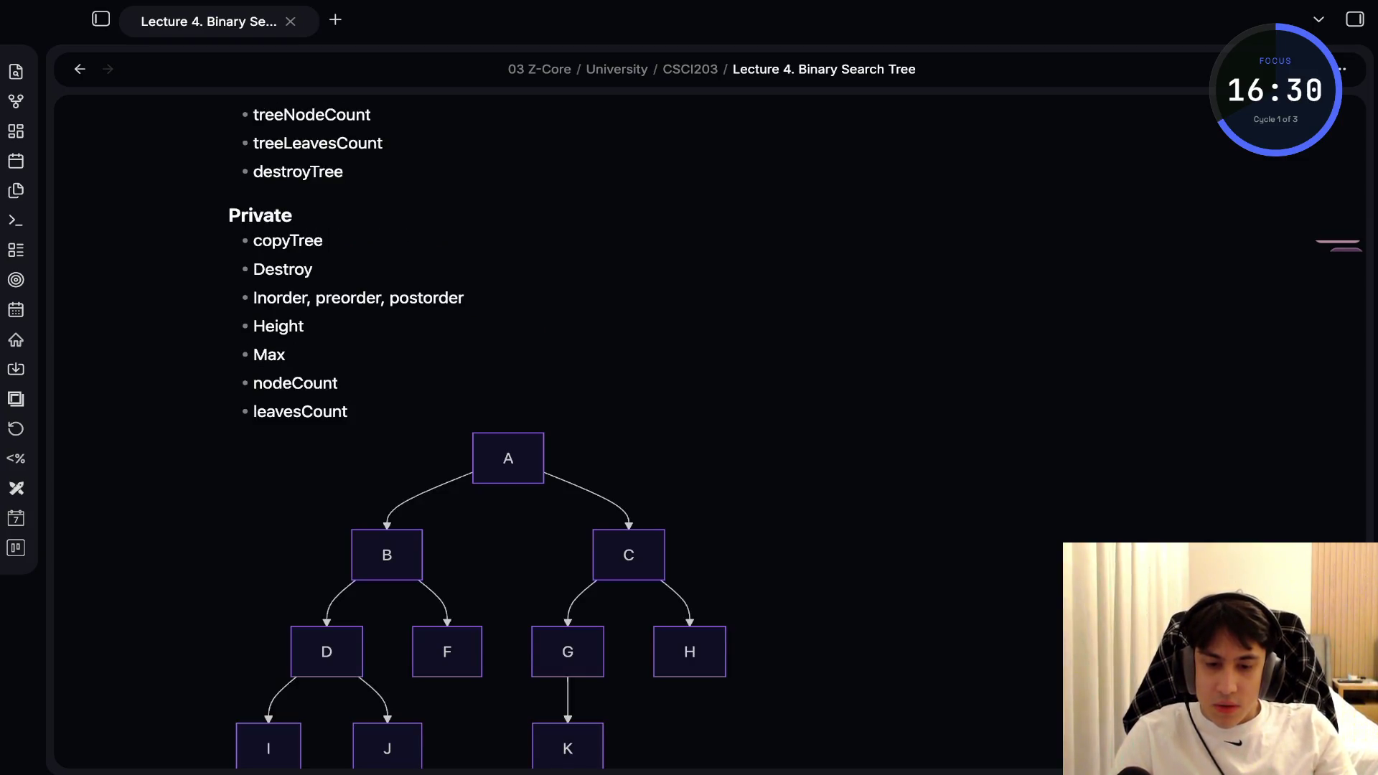
pyautogui.press('Return')
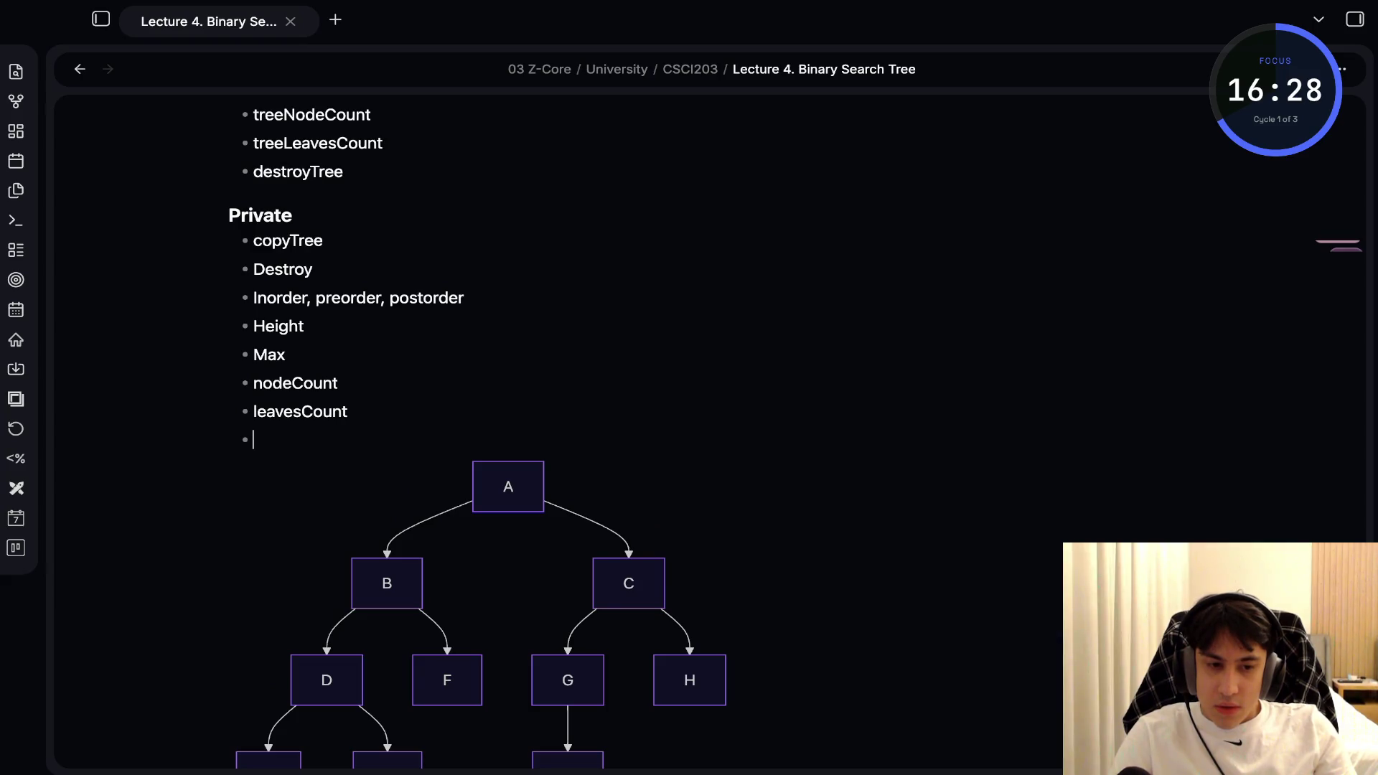
pyautogui.press('BackSpace')
pyautogui.click(381, 447)
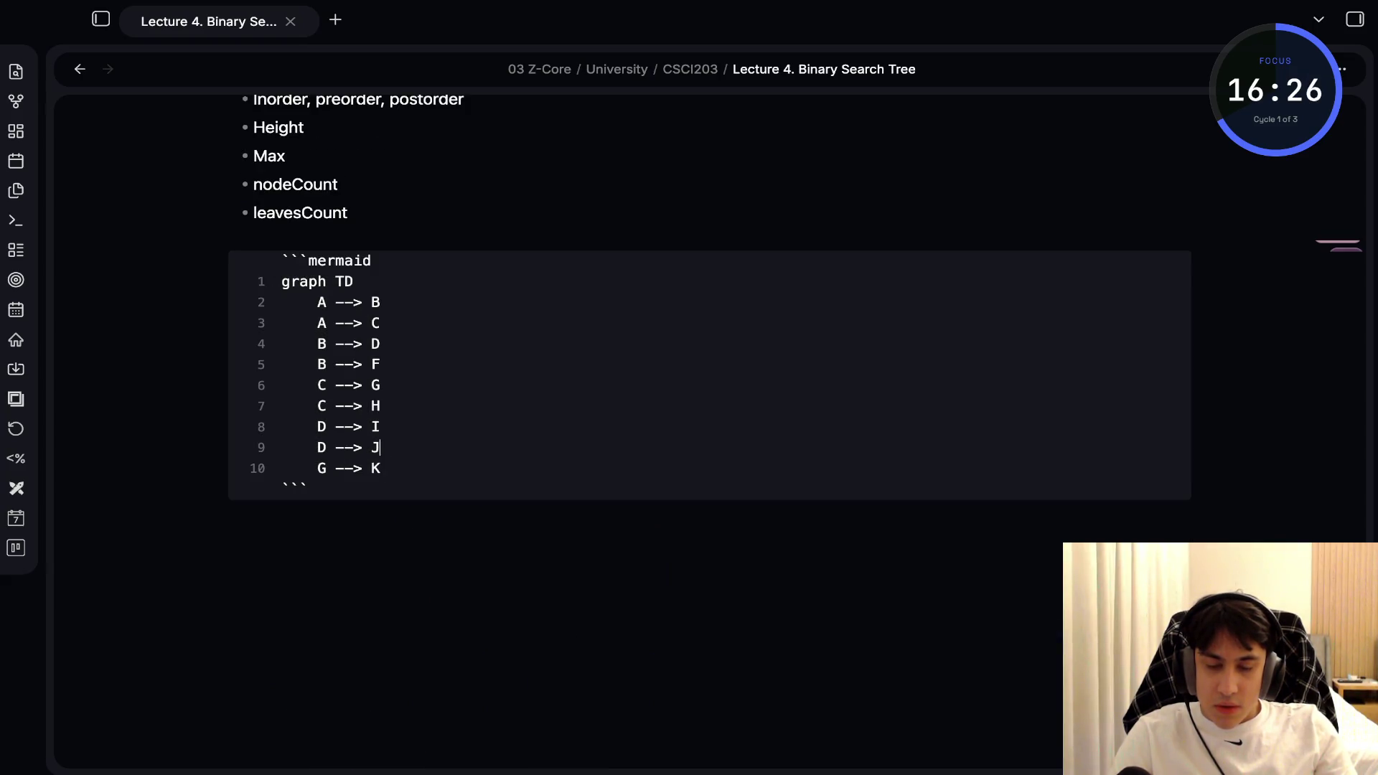
pyautogui.moveTo(307, 488); pyautogui.dragTo(281, 260)
pyautogui.hotkey('ctrl', 'c')
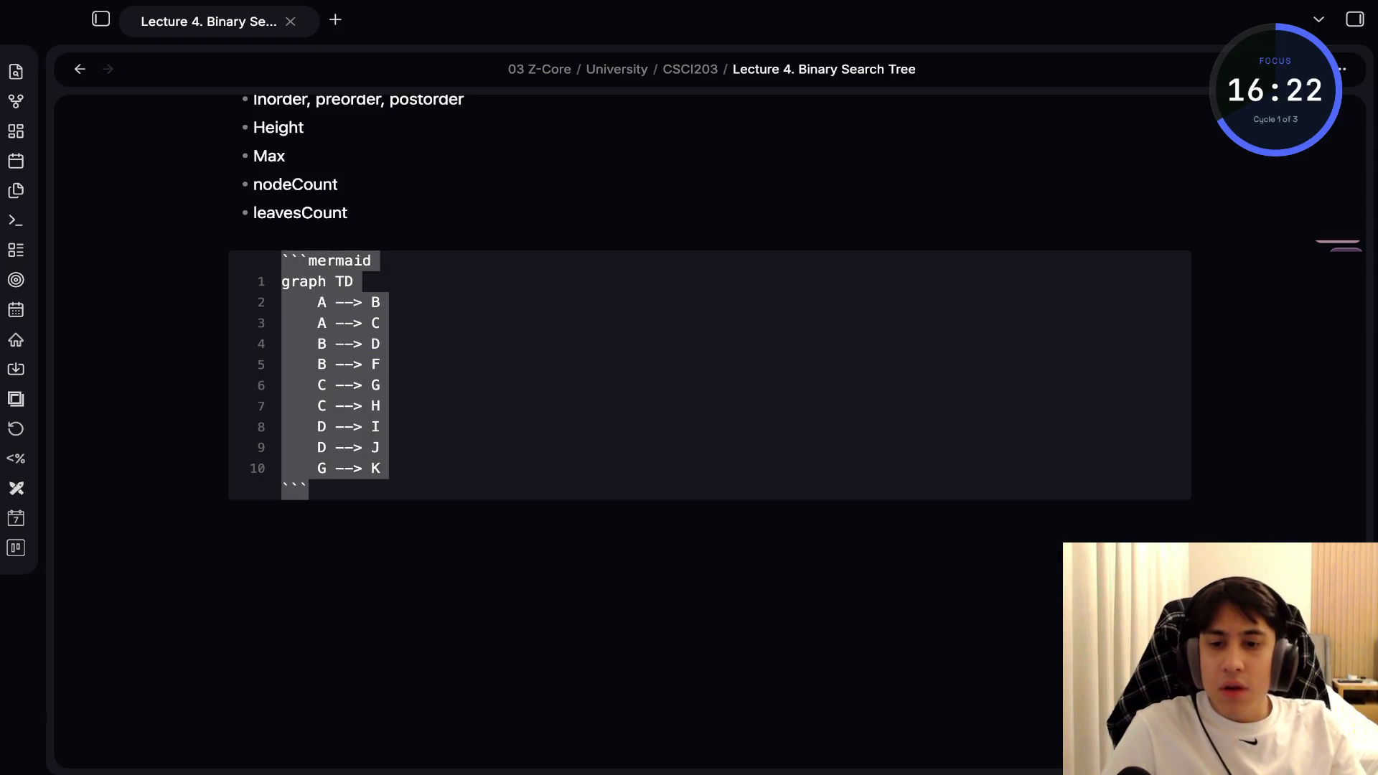
pyautogui.hotkey('alt', 'Tab')
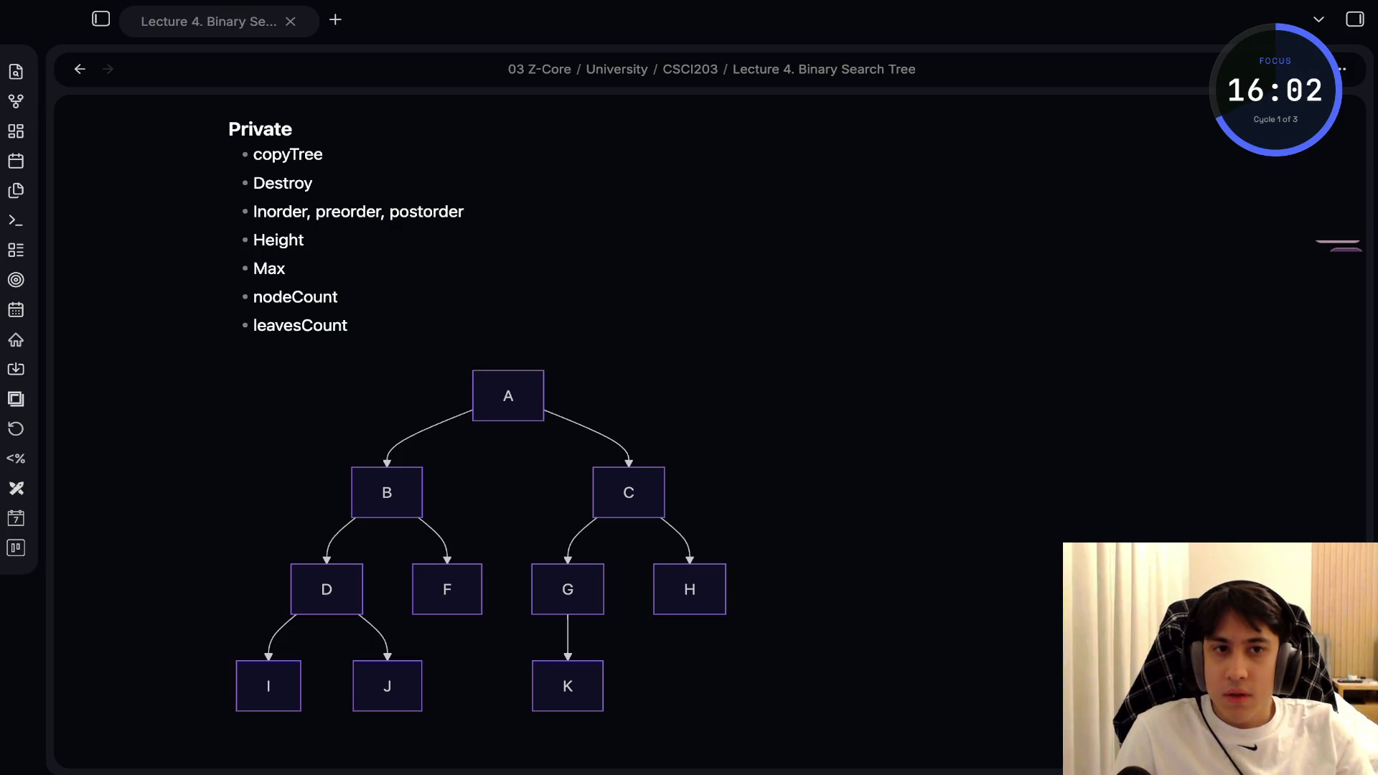
pyautogui.hotkey('alt', 'Tab')
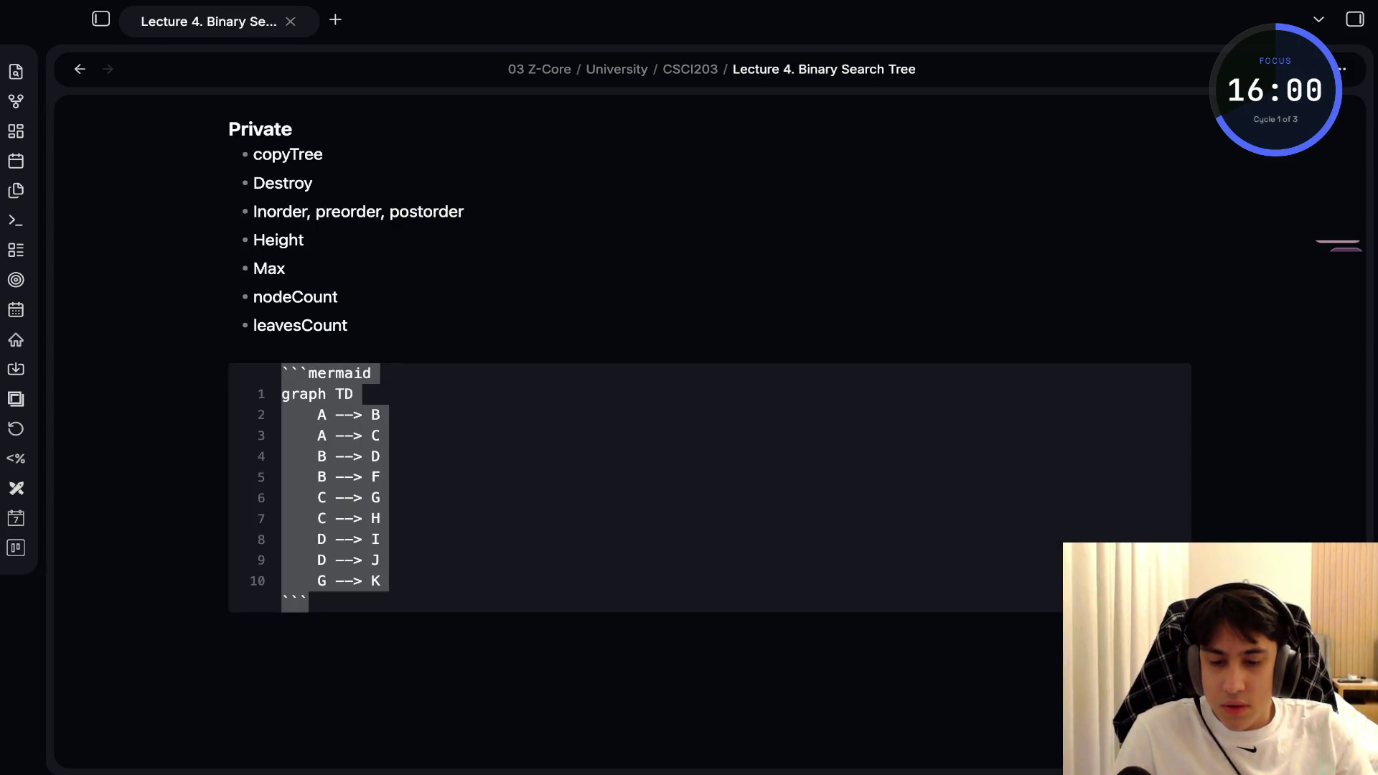
pyautogui.write('```mermaid %%{init: {"theme": "dark", "flowchart": {"nodeSpacing": 100, "rankSpacing": 120, "useMaxWidth": true}}}%% graph TD     classDef blueNode fill:#4a90d9,stroke:#2c5f8a,color:#fff      A((A)) --> B((B))     A((A)) --> C((C))     B((B)) --> D((D))     B((B)) --> F((F))     C((C)) --> G((G))     C((C)) --> H((H))     D((D)) --> I((I))     D((D)) --> J((J))     G((G)) --> K((K))      class A,B,C,D,F,G,H,I,J,K blueNode ```')
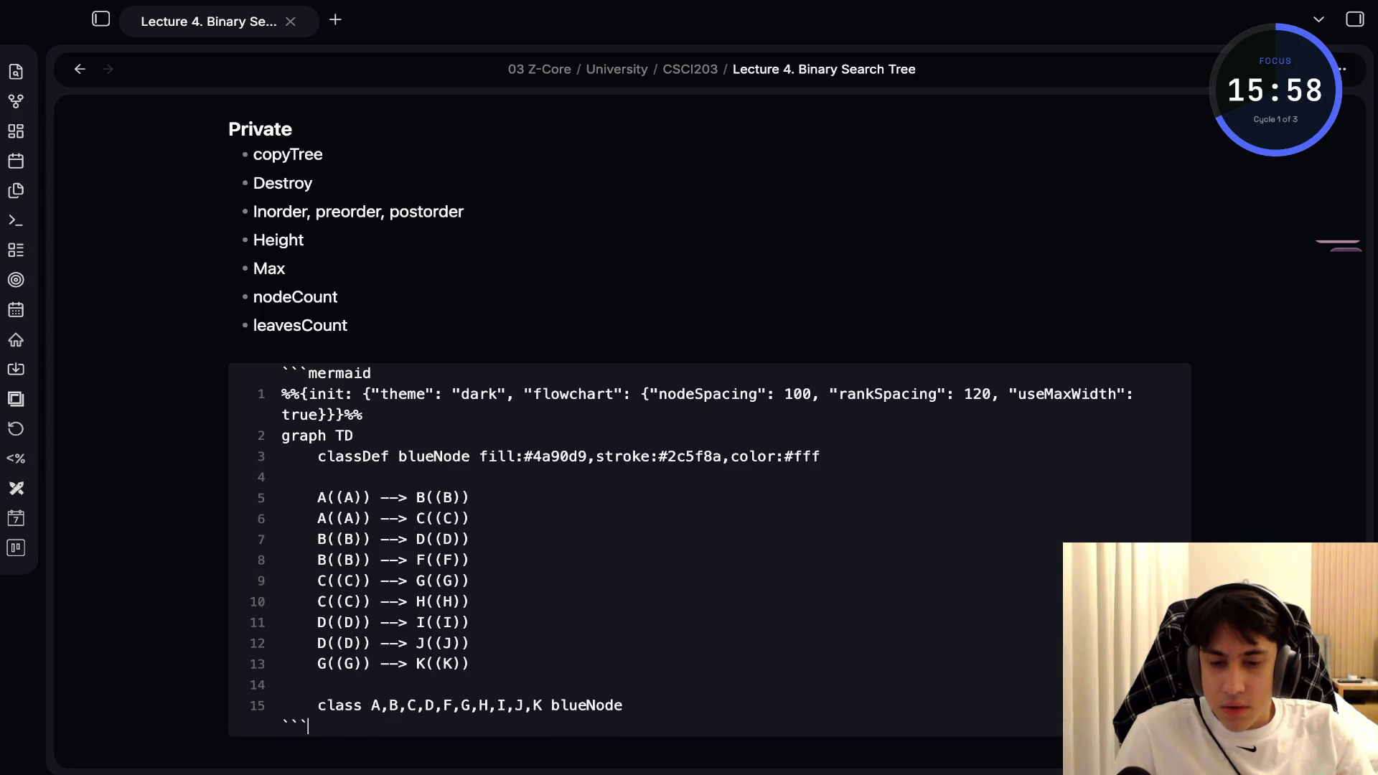
# Preview the blue circular tree, then paste the plain graph TD code (A-->B through G-->K) back
pyautogui.press('Down')
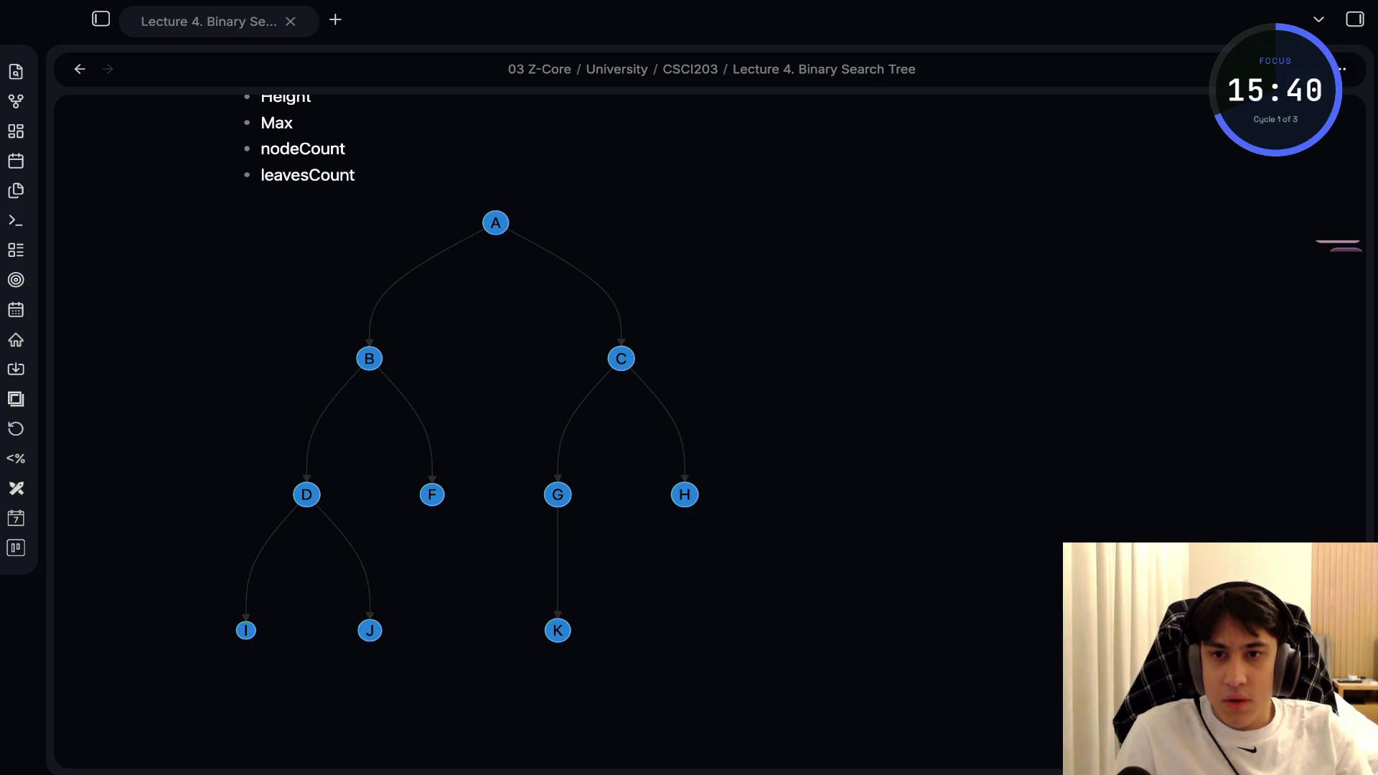
pyautogui.press('Up')
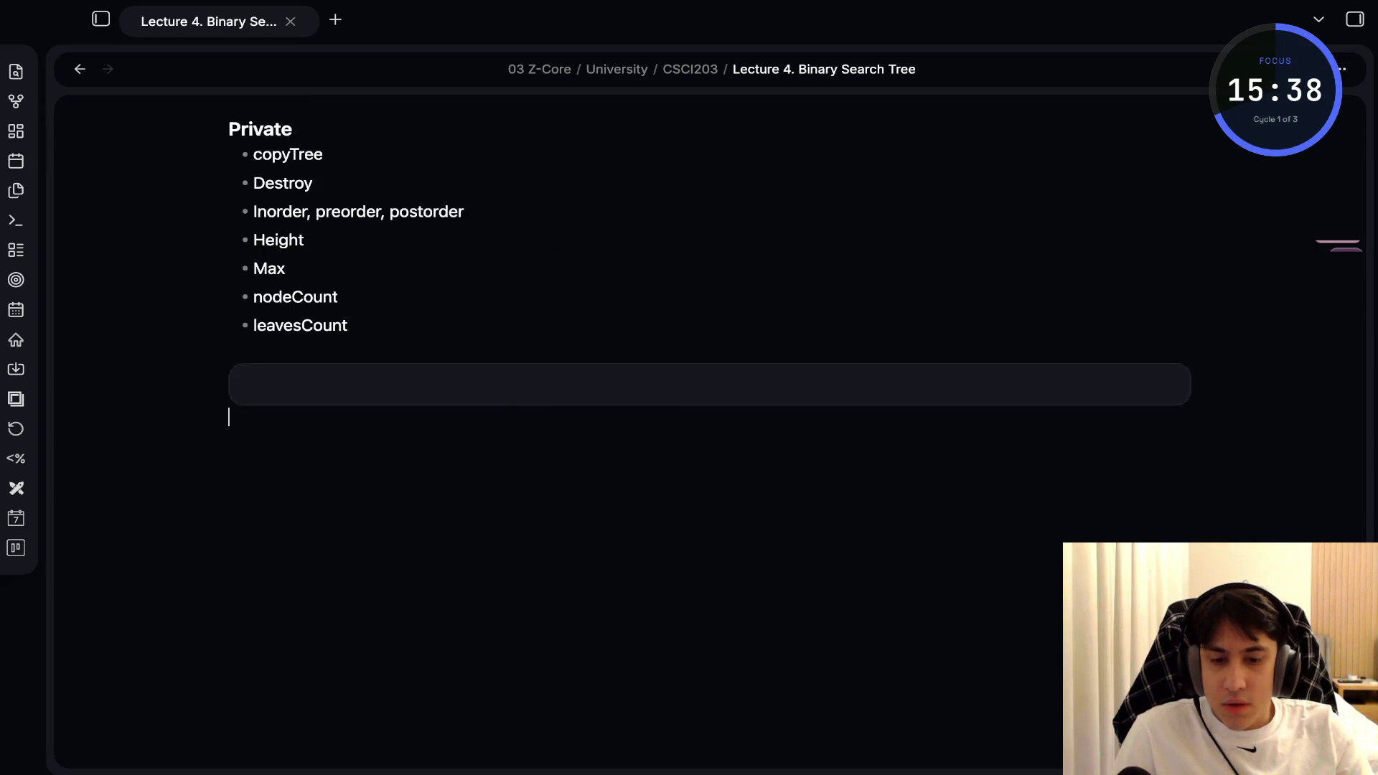
pyautogui.hotkey('shift', 'Up')
pyautogui.hotkey('shift', 'Up')
pyautogui.hotkey('shift', 'Up')
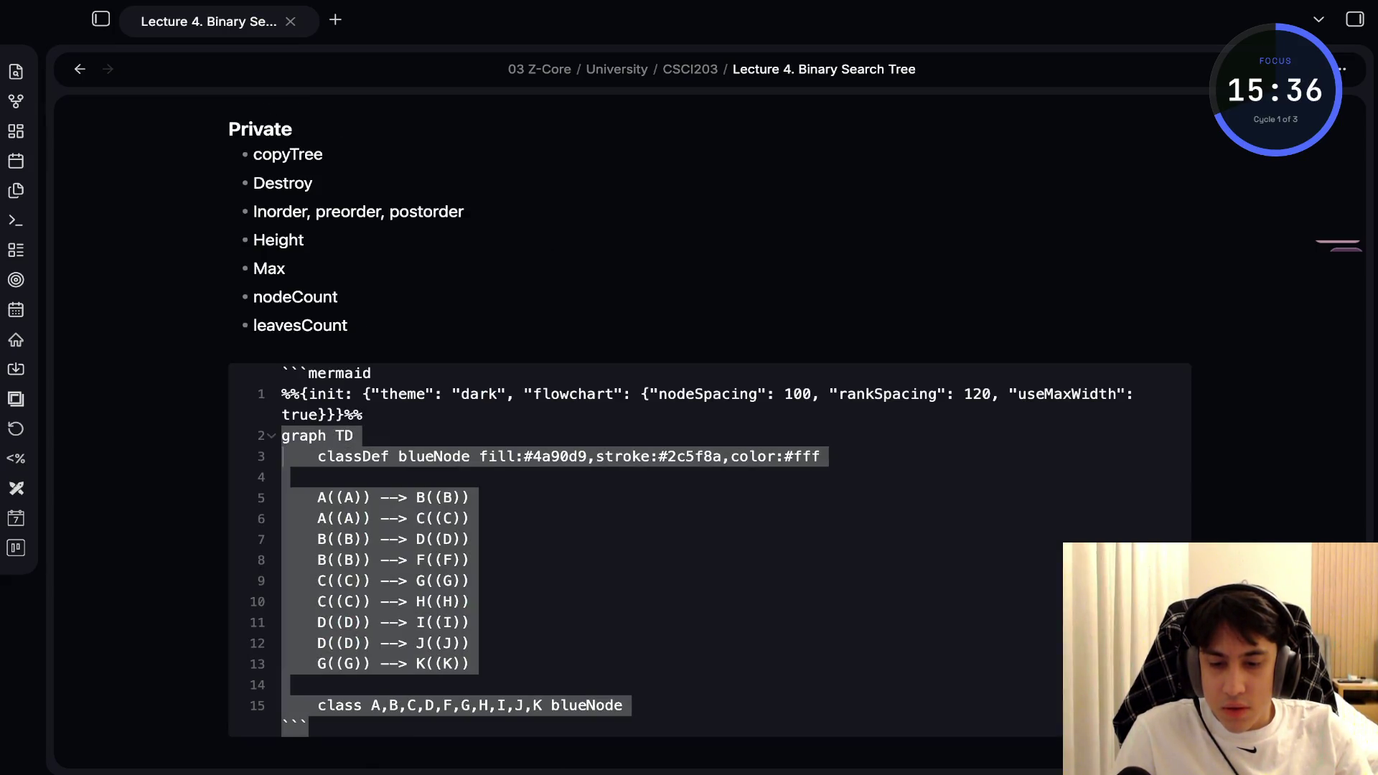
pyautogui.hotkey('ctrl', 'v')
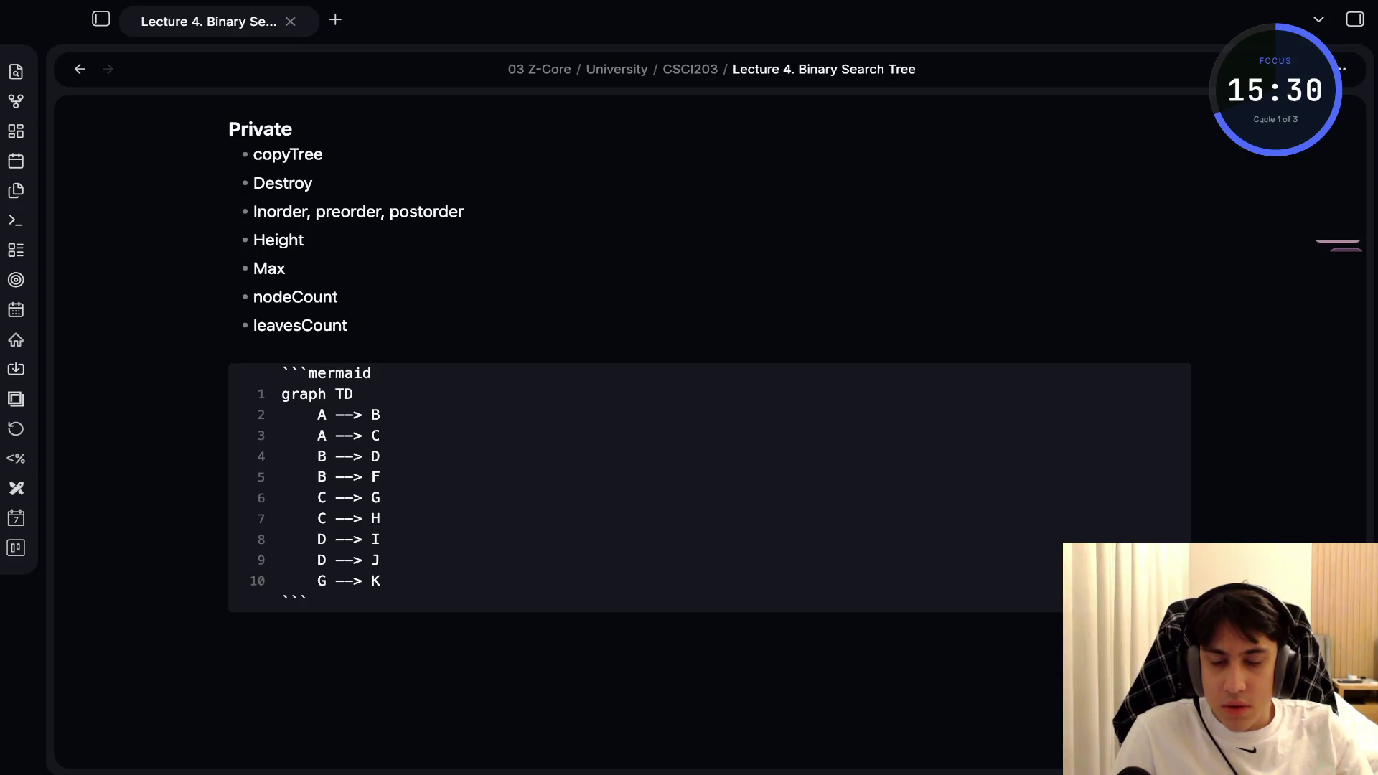
# Wrap nodes A and B on line 2 of the Mermaid code in parentheses
pyautogui.click(317, 415)
pyautogui.write('(')
pyautogui.press('Right')
pyautogui.write(')')
pyautogui.click(389, 415)
pyautogui.write('(')
pyautogui.press('Right')
pyautogui.write(')')
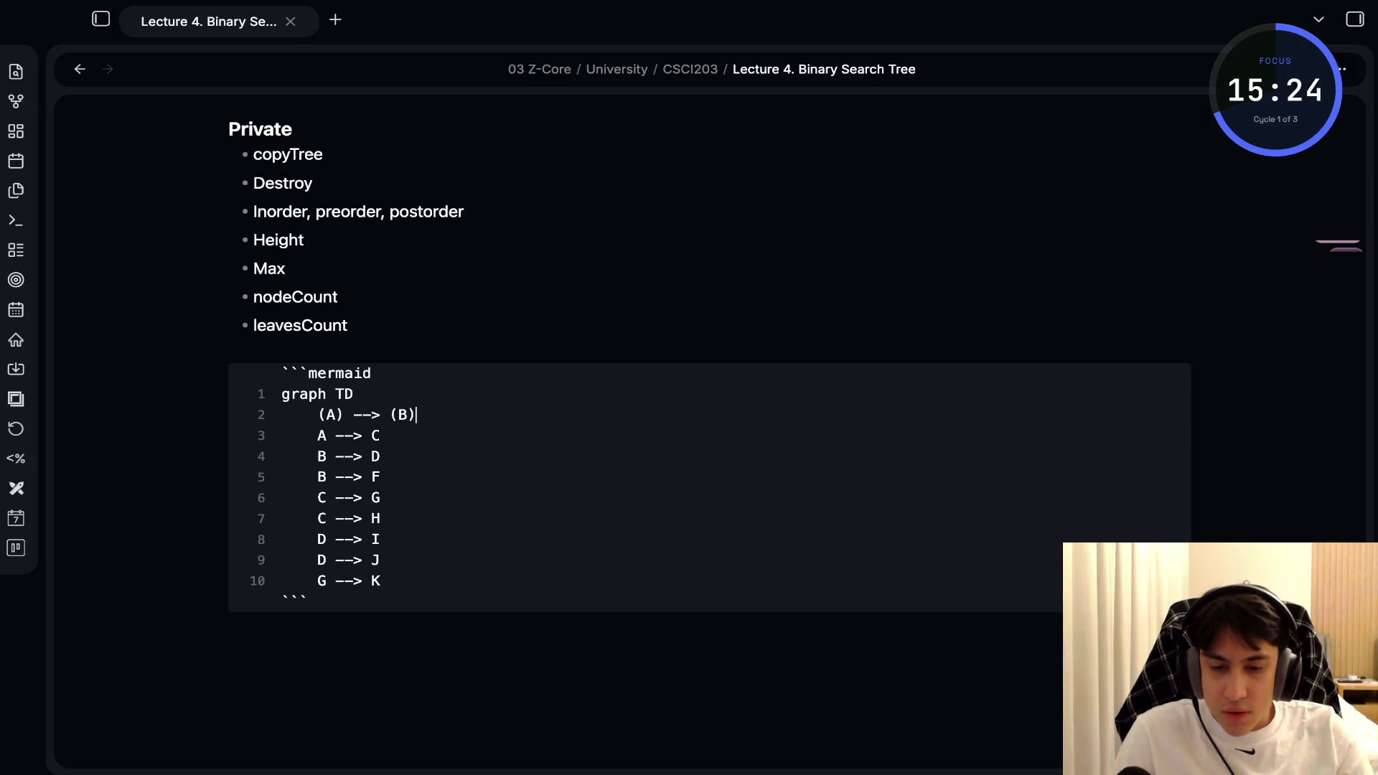
# Rework node A, removing the stray Φ and extra parentheses, down to single round brackets
pyautogui.click(344, 414)
pyautogui.press('BackSpace')
pyautogui.press('Left')
pyautogui.press('BackSpace')
pyautogui.press('Right')
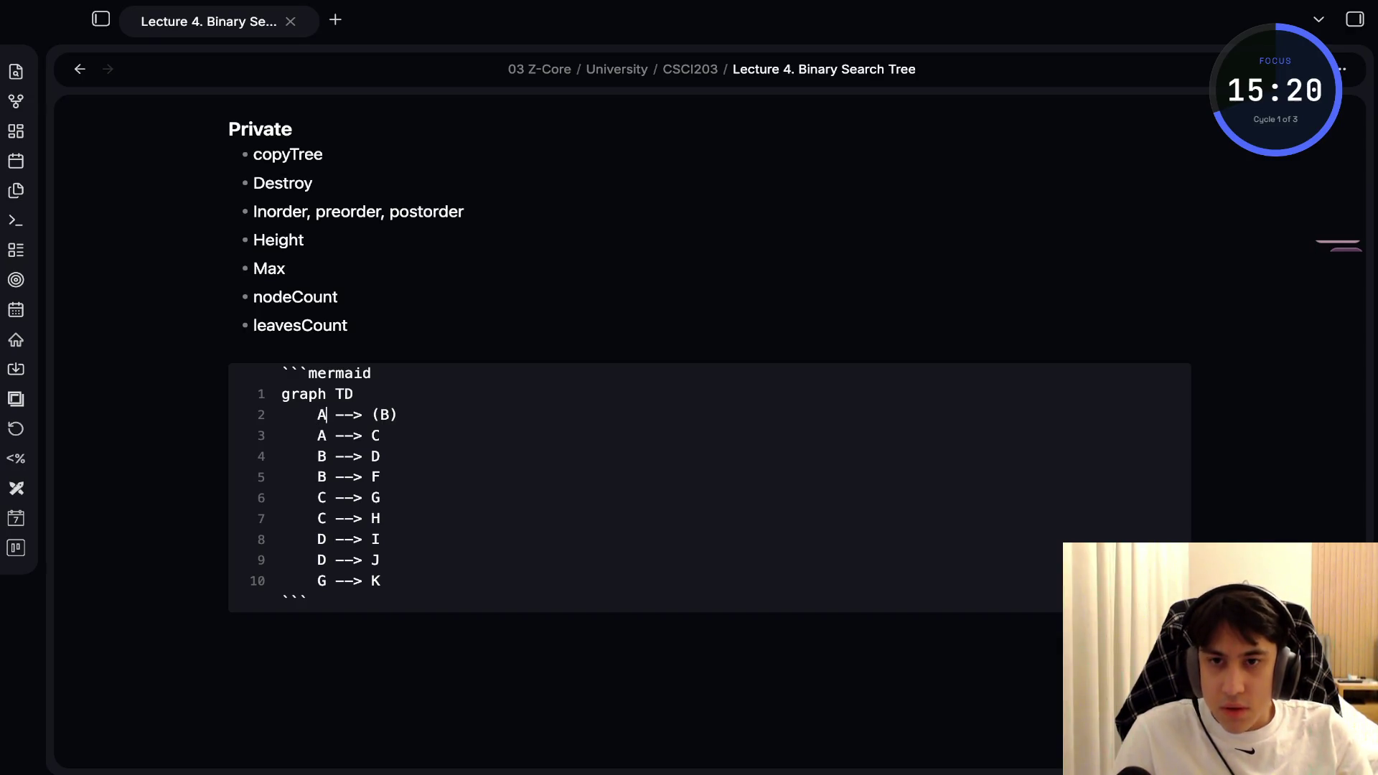
pyautogui.write('((Φ')
pyautogui.press('BackSpace')
pyautogui.write('A')
pyautogui.press('Right')
pyautogui.press('BackSpace')
pyautogui.press('Left')
pyautogui.press('Right')
pyautogui.press('Right')
pyautogui.press('BackSpace')
# Redo node B as (B) and preview the tree with rounded A and B nodes
pyautogui.click(405, 415)
pyautogui.press('Left')
pyautogui.press('BackSpace')
pyautogui.press('Right')
pyautogui.press('Right')
pyautogui.press('BackSpace')
pyautogui.write('(B')
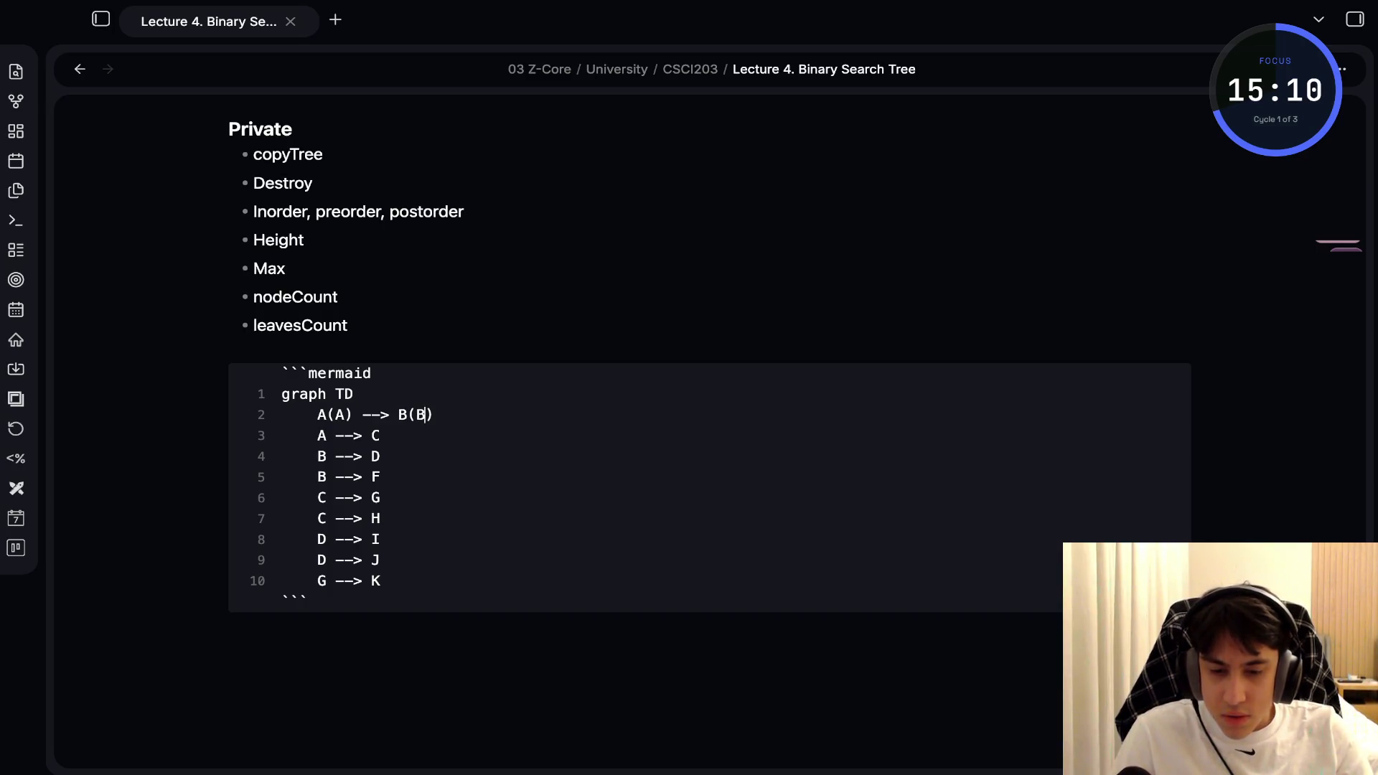
pyautogui.hotkey('ctrl', 'e')
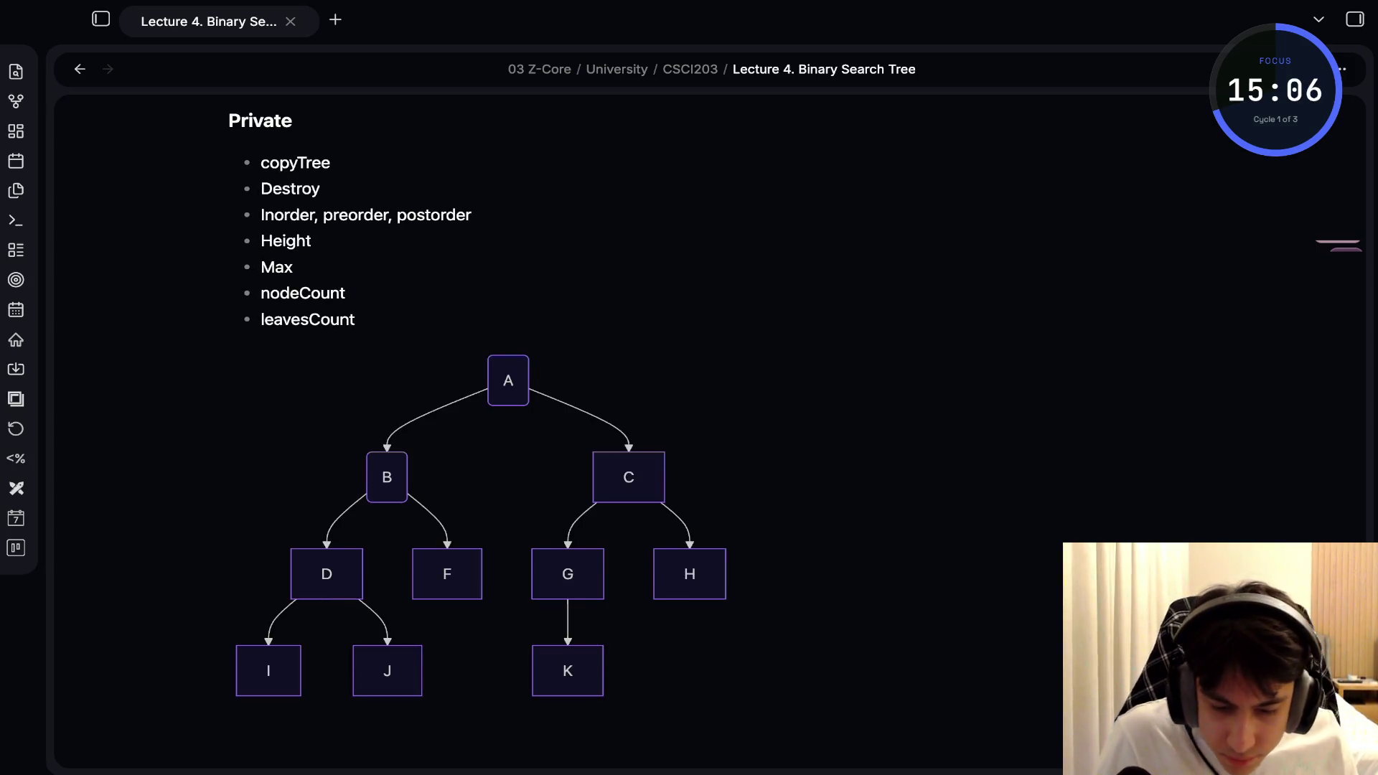
# Make node A circular with ((A)) and preview the tree
pyautogui.click(425, 414)
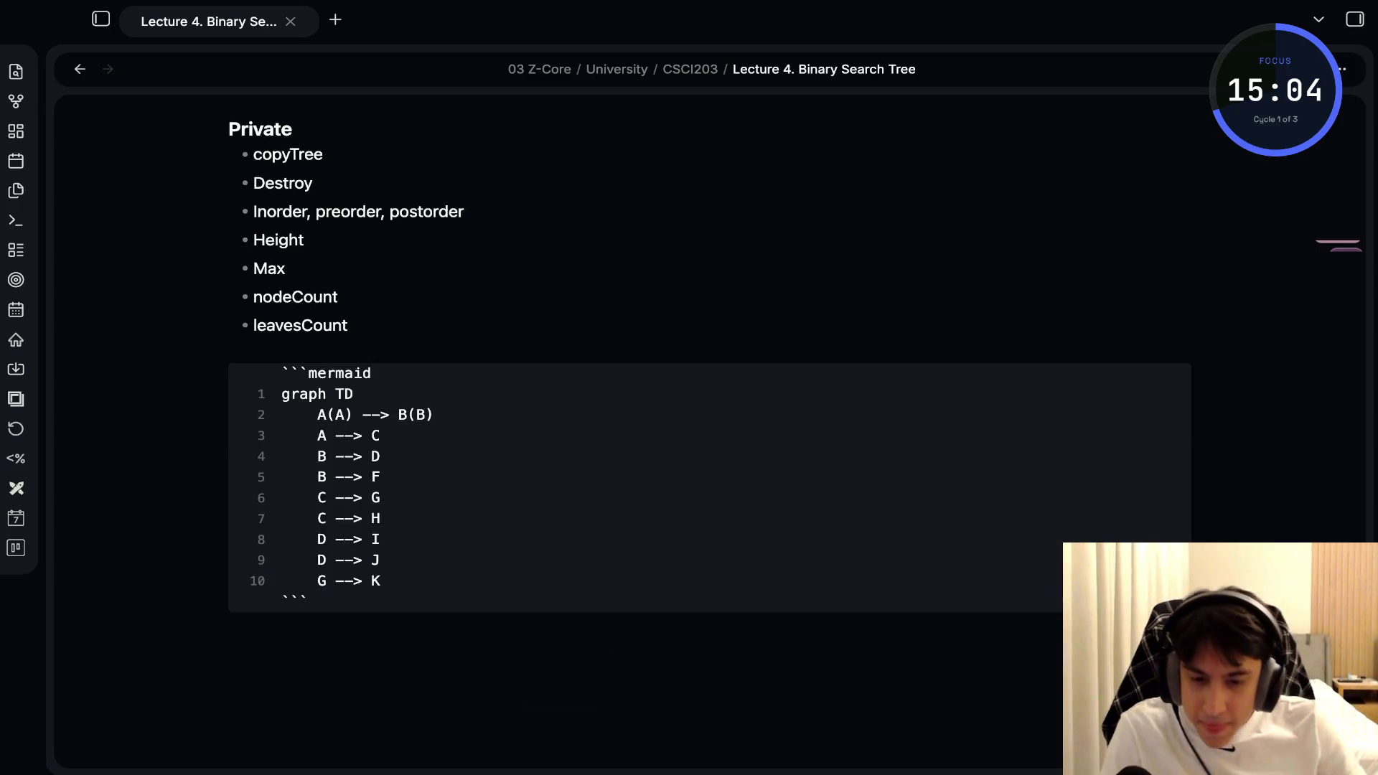
pyautogui.click(334, 415)
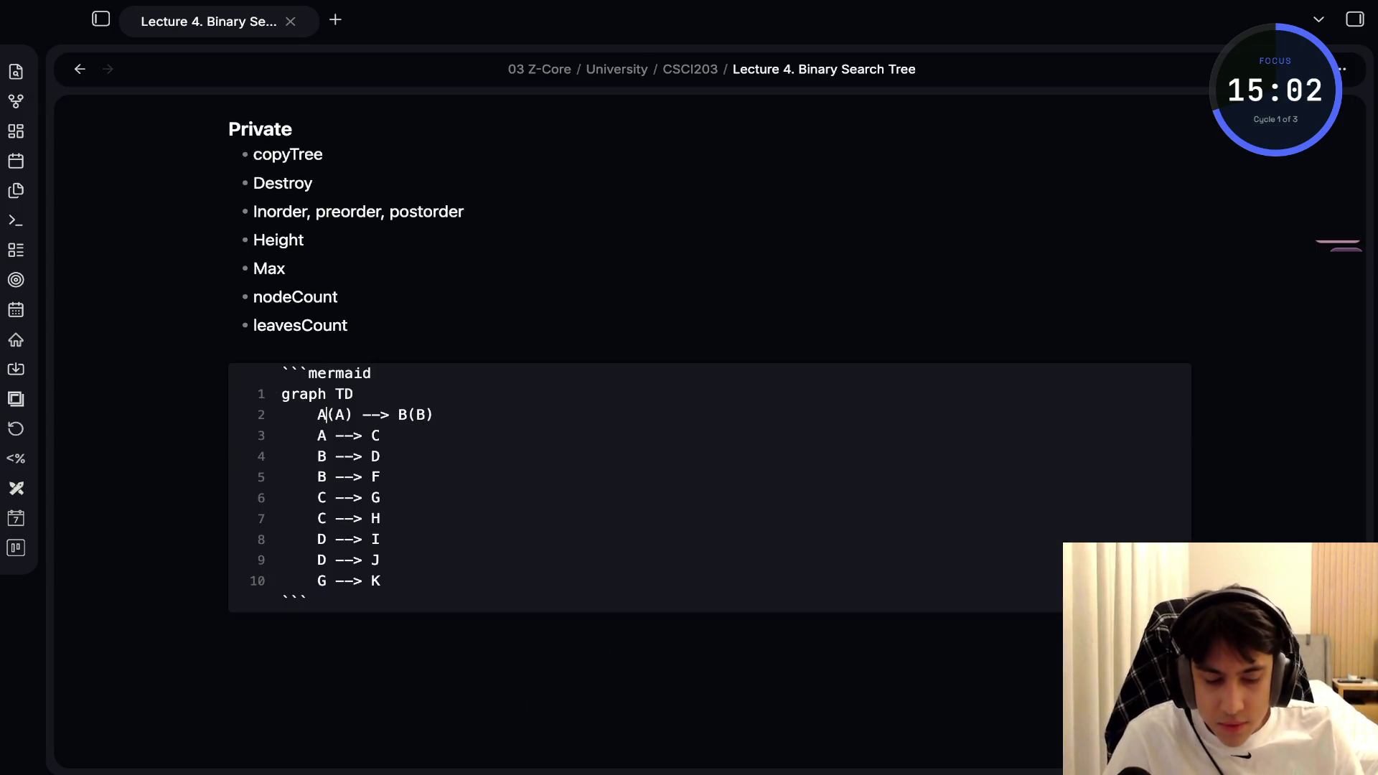
pyautogui.write('(A')
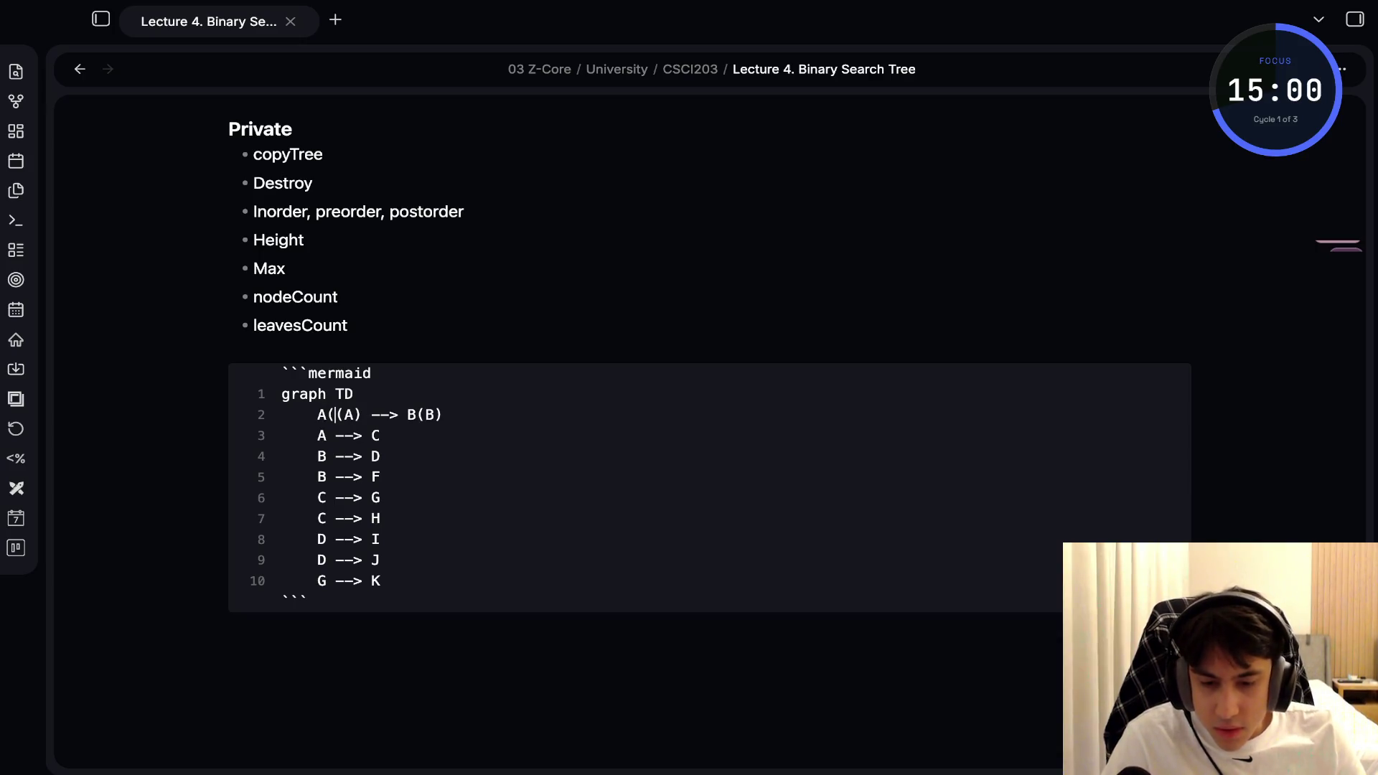
pyautogui.write(')')
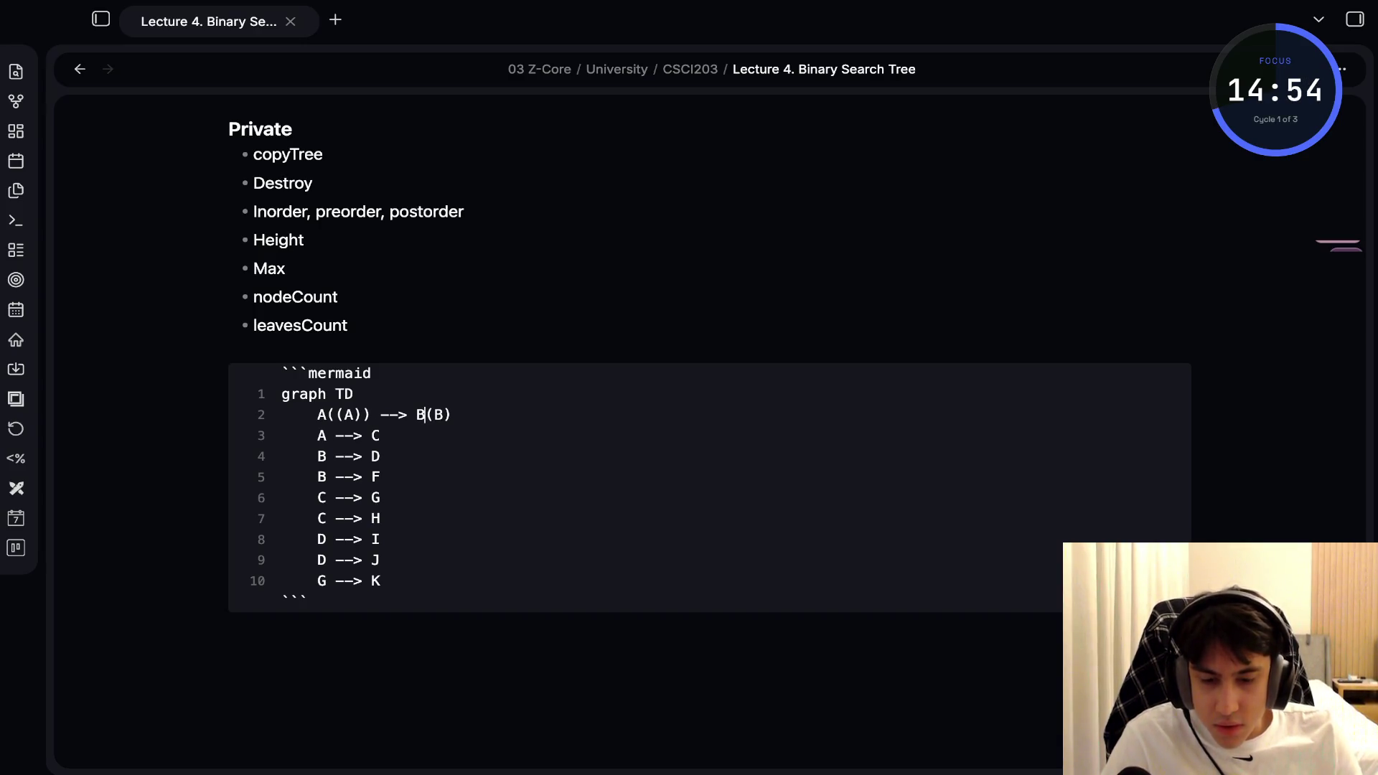
pyautogui.hotkey('ctrl', 'e')
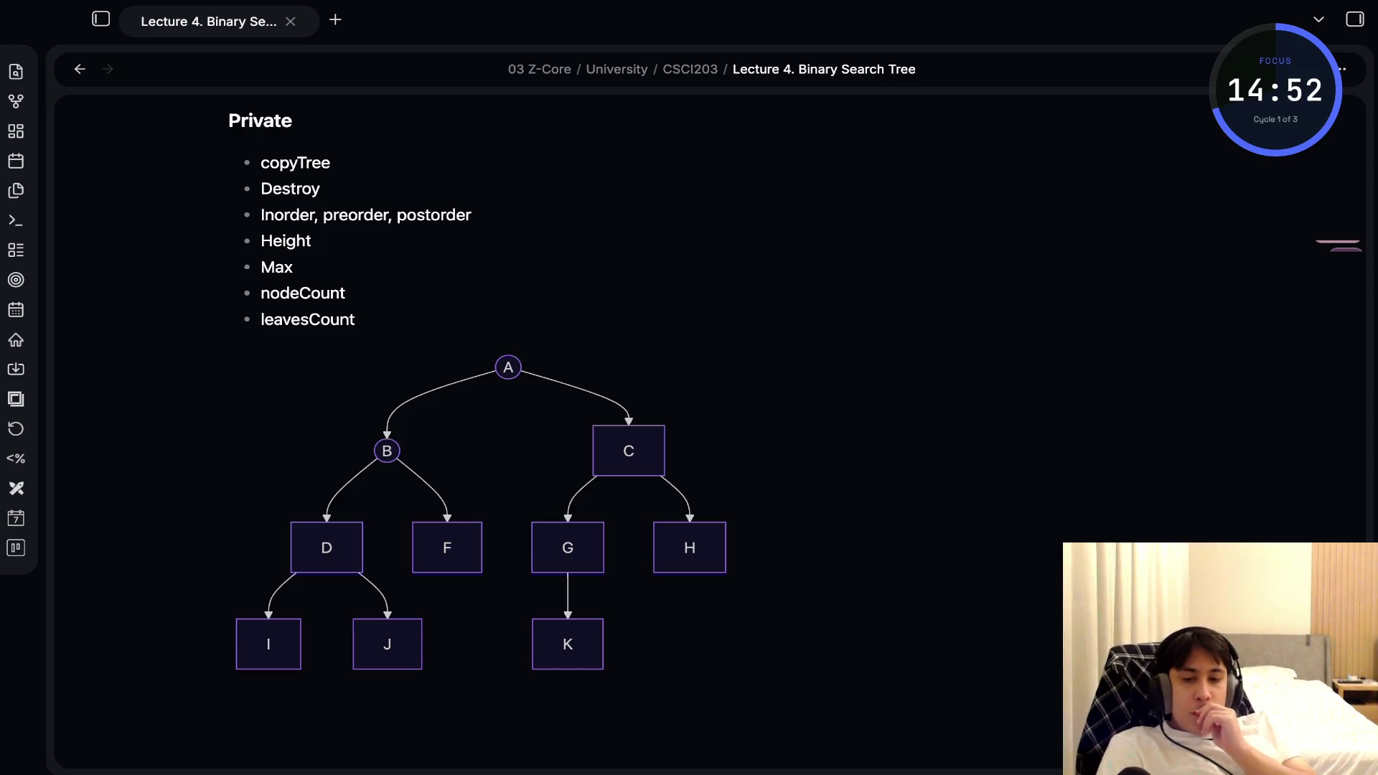
# Remove the leftover brackets around A and B to clear the parse error, then view the boxed A–K tree
pyautogui.hotkey('ctrl', 'e')
pyautogui.press('Up')
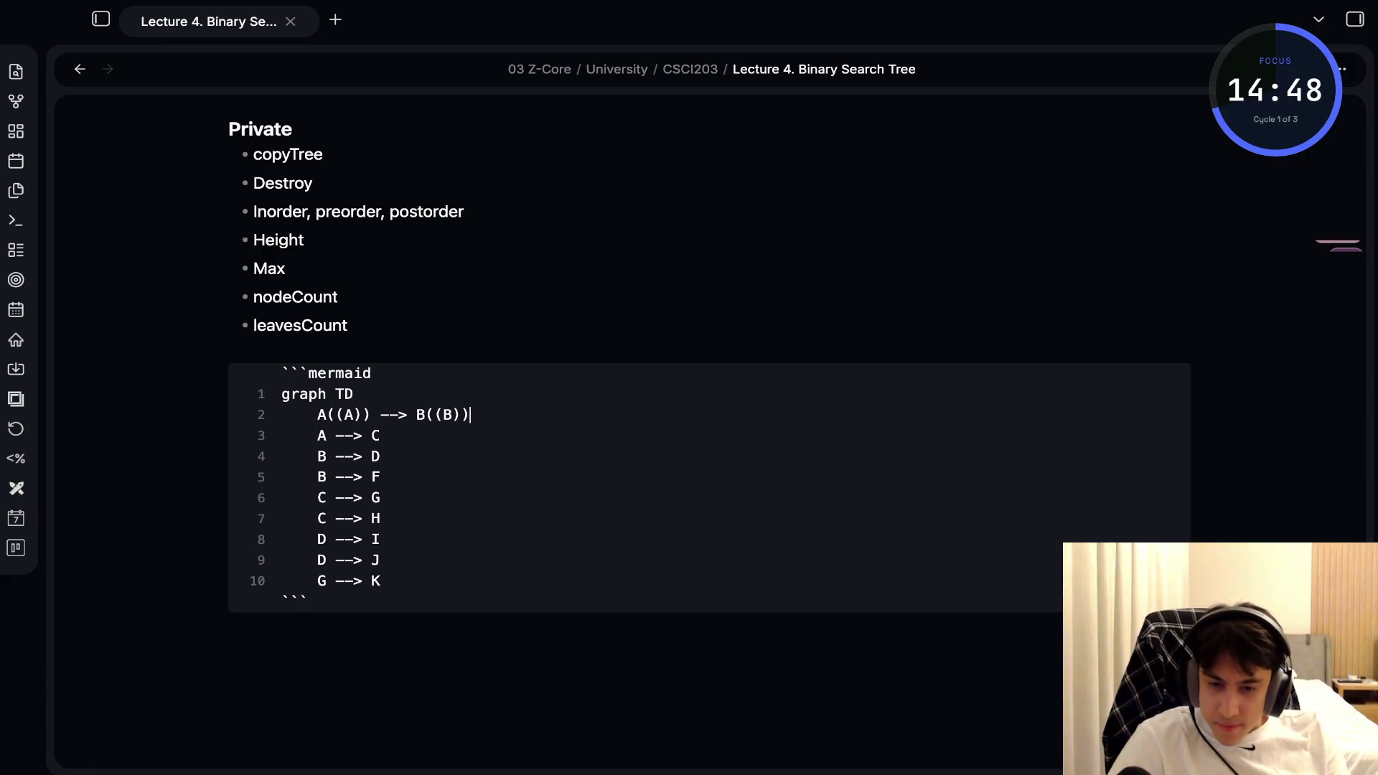
pyautogui.click(371, 414)
pyautogui.press('BackSpace')
pyautogui.press('BackSpace')
pyautogui.press('BackSpace')
pyautogui.press('BackSpace')
pyautogui.press('BackSpace')
pyautogui.press('Left')
pyautogui.write('((')
pyautogui.press('Right')
pyautogui.write('))')
pyautogui.click(416, 415)
pyautogui.press('BackSpace')
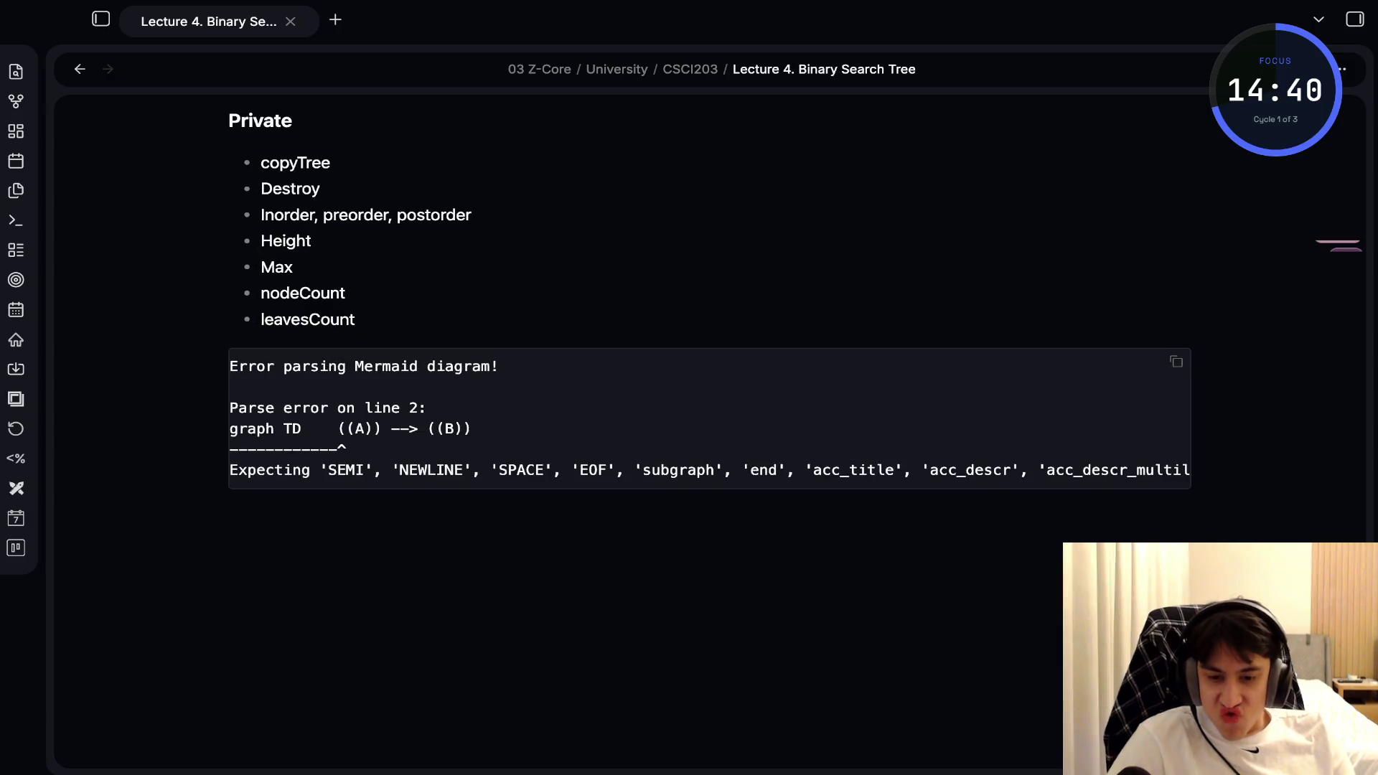
pyautogui.click(452, 415)
pyautogui.press('BackSpace')
pyautogui.press('BackSpace')
pyautogui.press('BackSpace')
pyautogui.press('BackSpace')
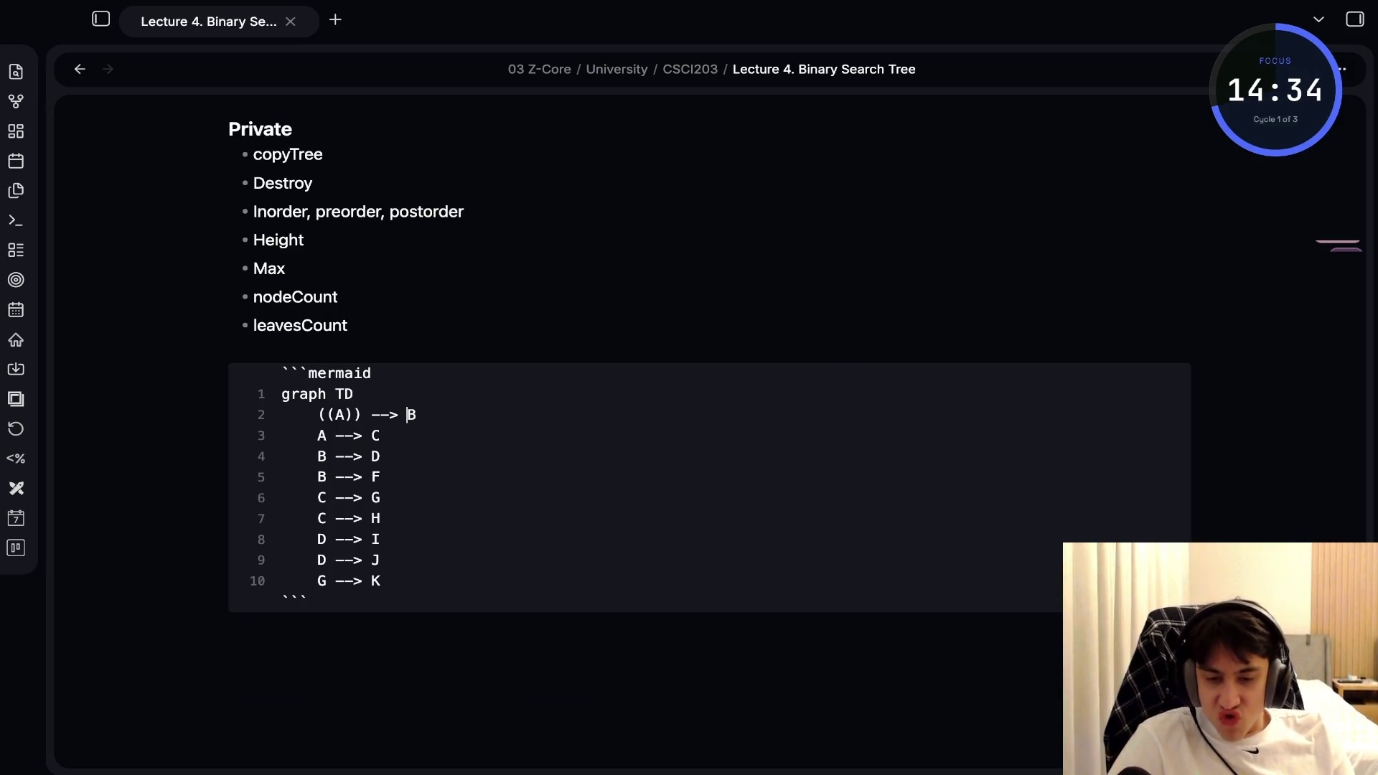
pyautogui.hotkey('ctrl', 'e')
pyautogui.scroll(-2, 502, 431)
pyautogui.scroll(9, 503, 431)
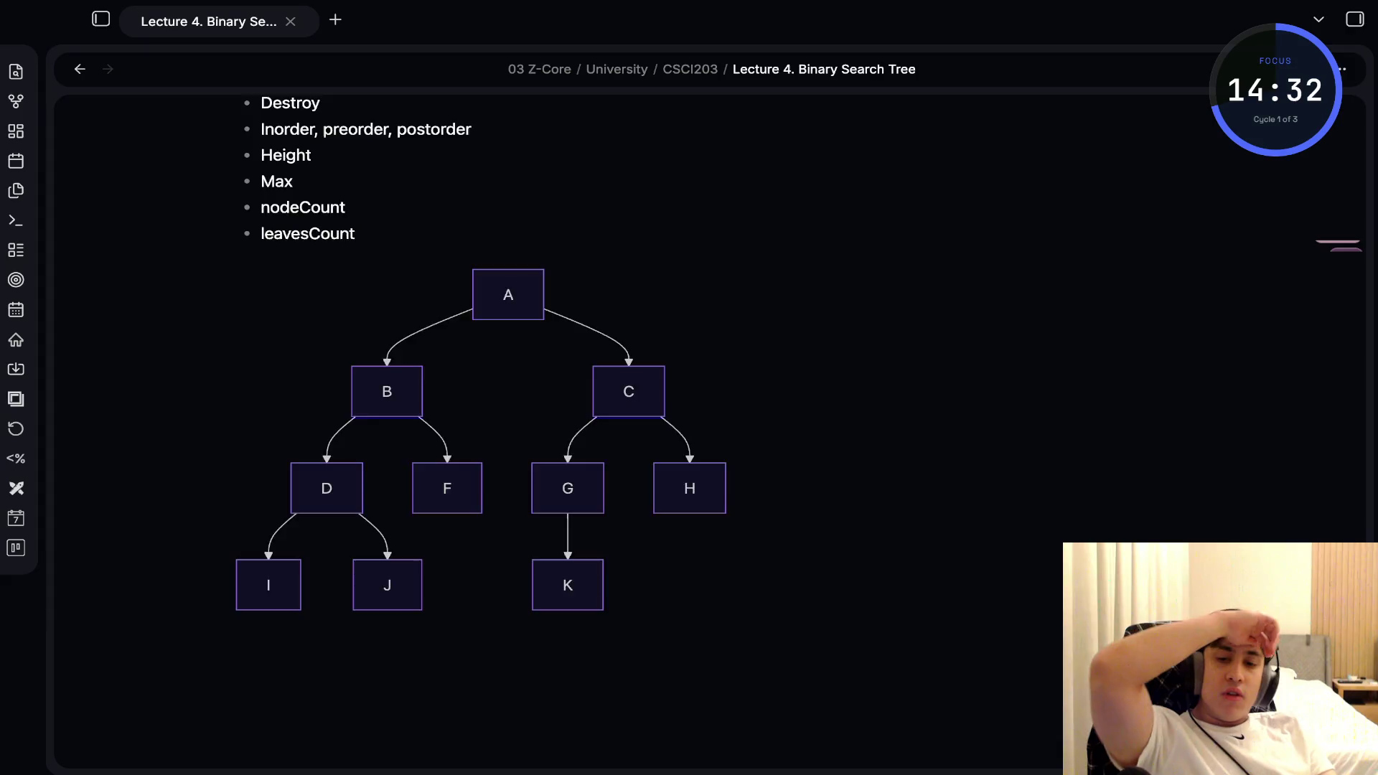
pyautogui.scroll(-10, 502, 430)
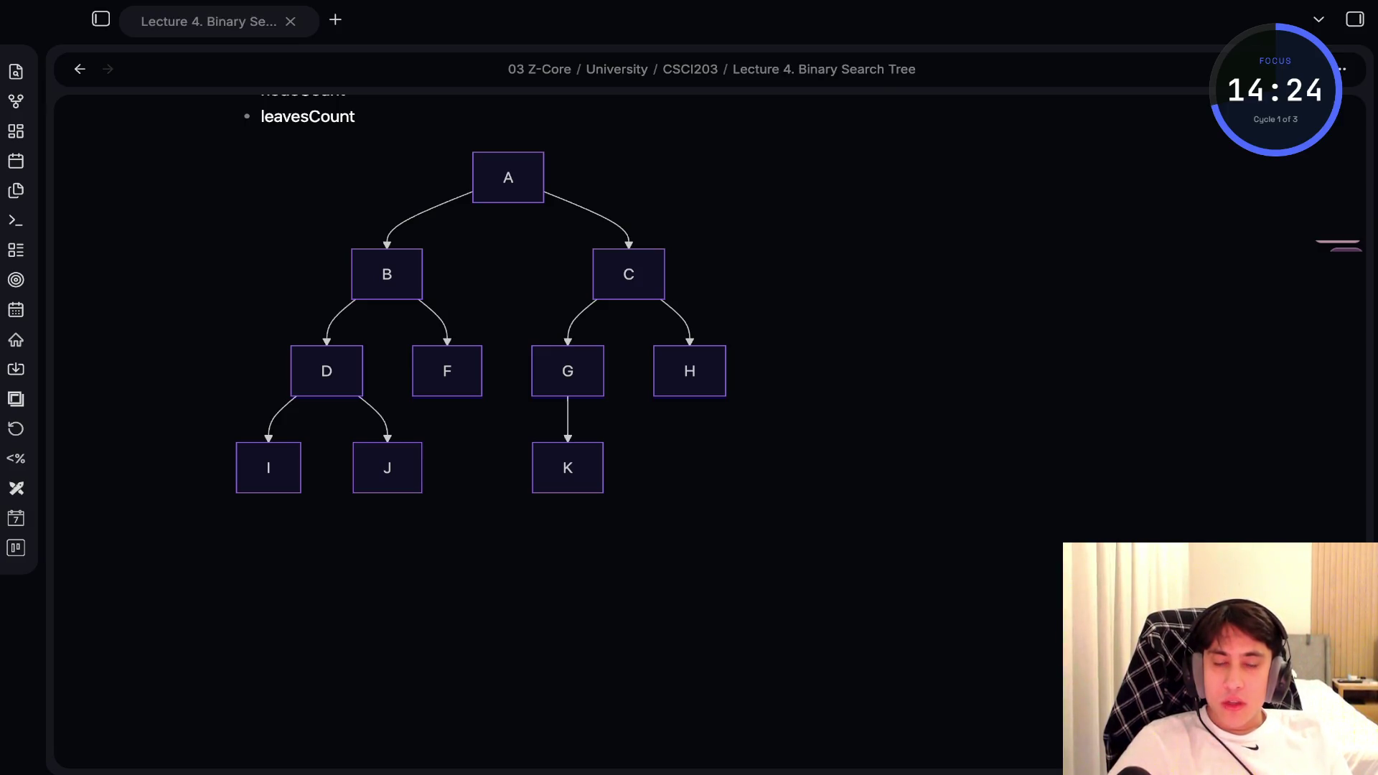
pyautogui.scroll(-2, 503, 322)
pyautogui.click(316, 414)
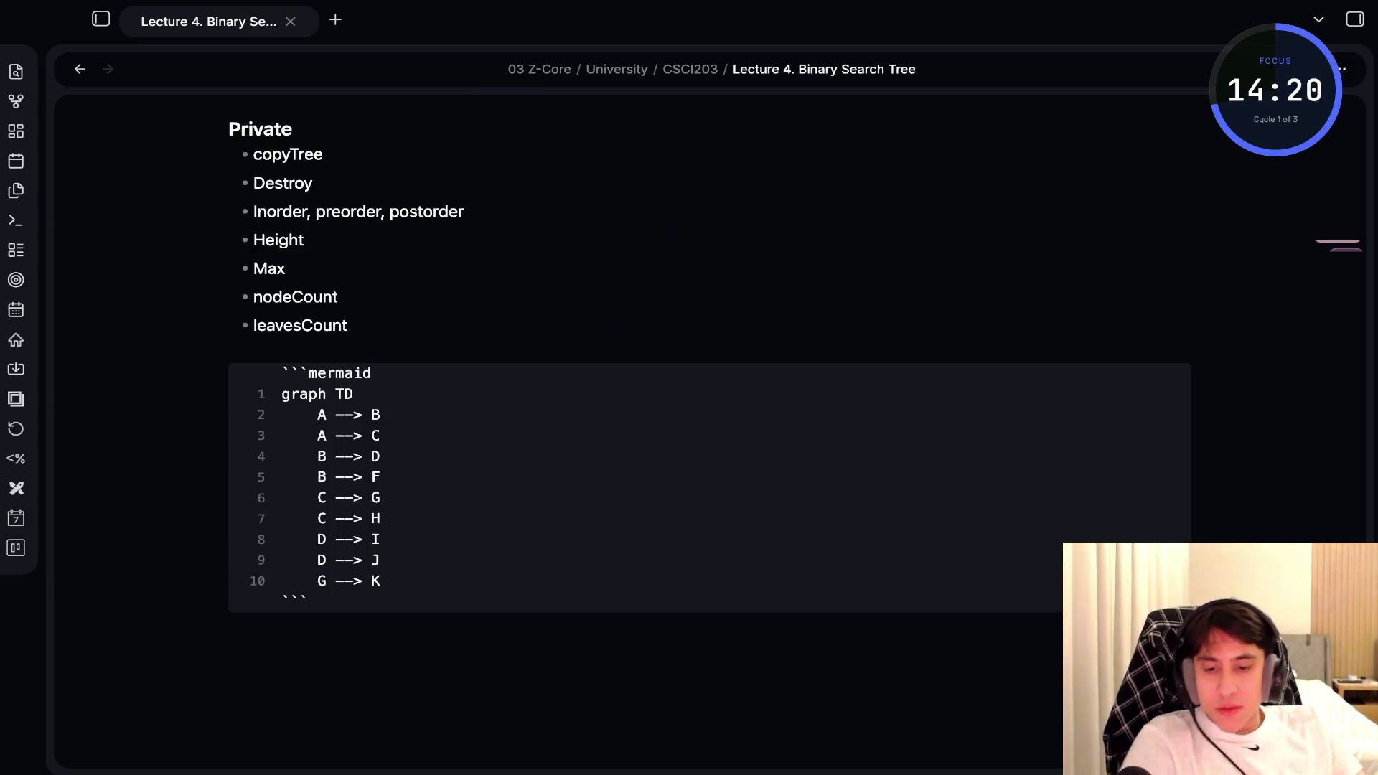
pyautogui.hotkey('ctrl', 'e')
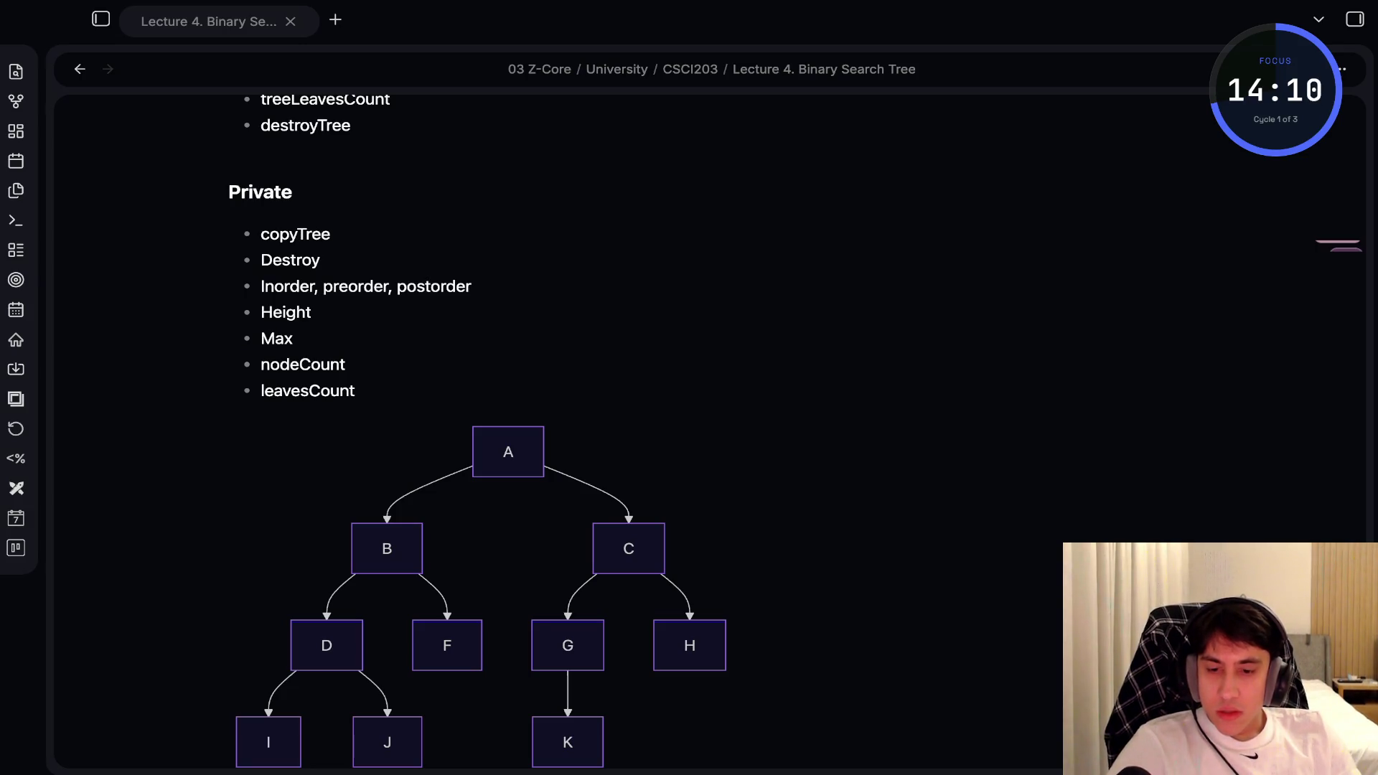
# Add an ### In-Order Traversal heading with a plaintext code block reading I - D - J - B - F - A - G - K - C - H
pyautogui.write('### In-Order ')
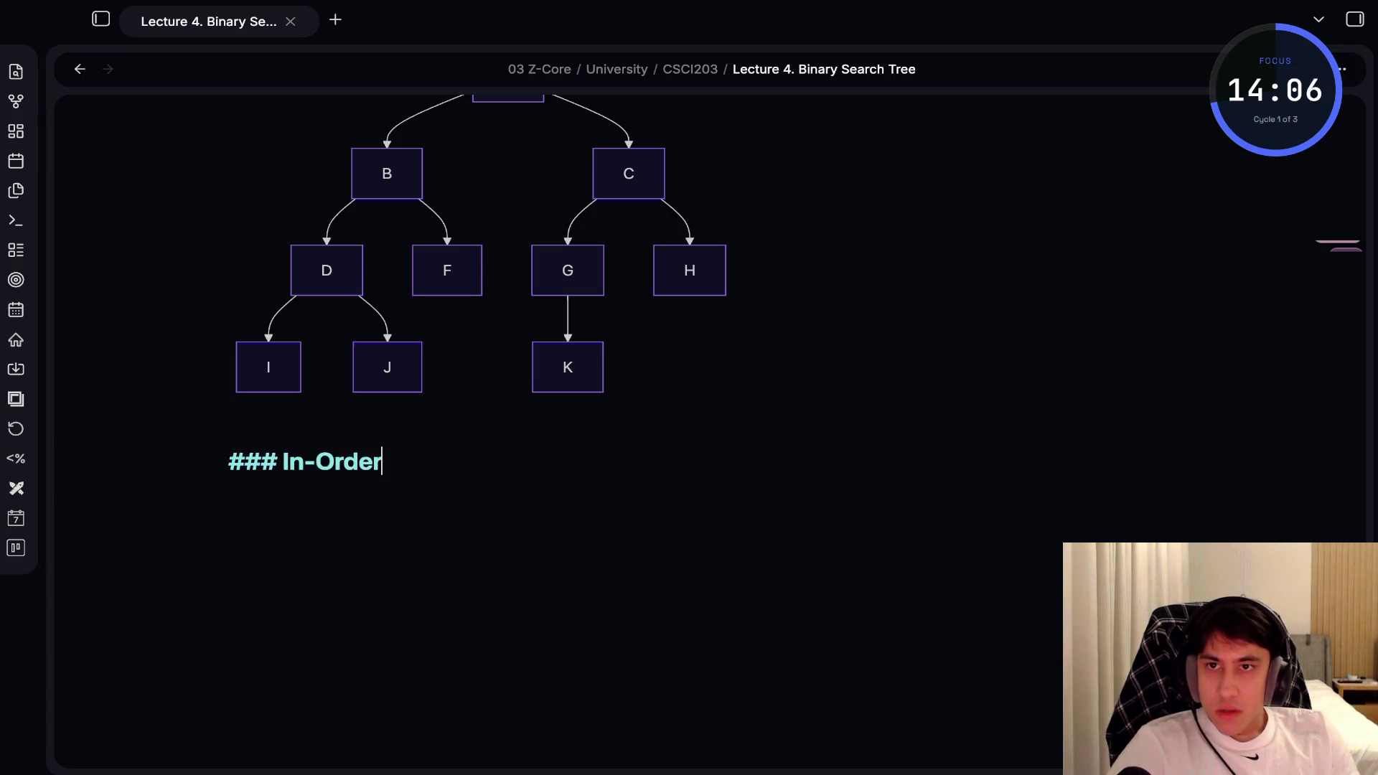
pyautogui.write('Traversal')
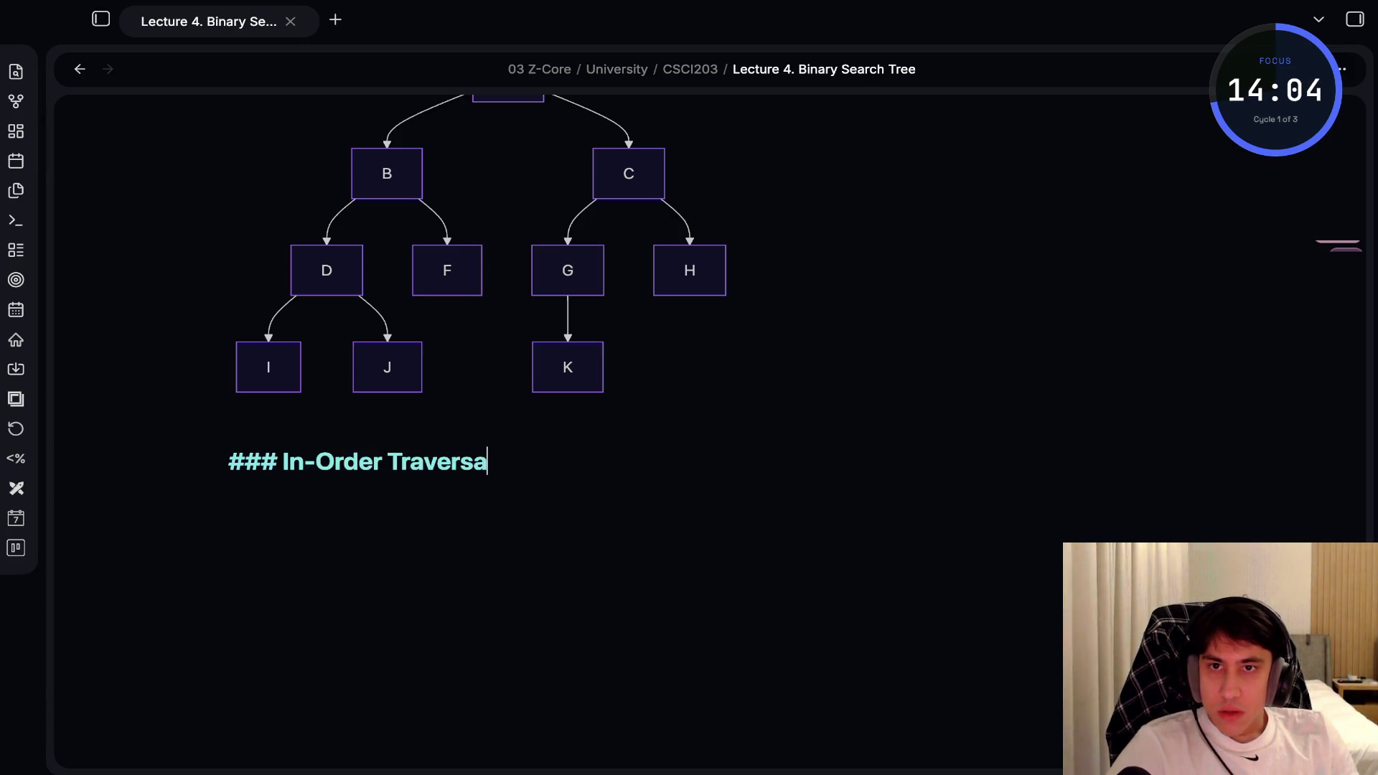
pyautogui.press('Return')
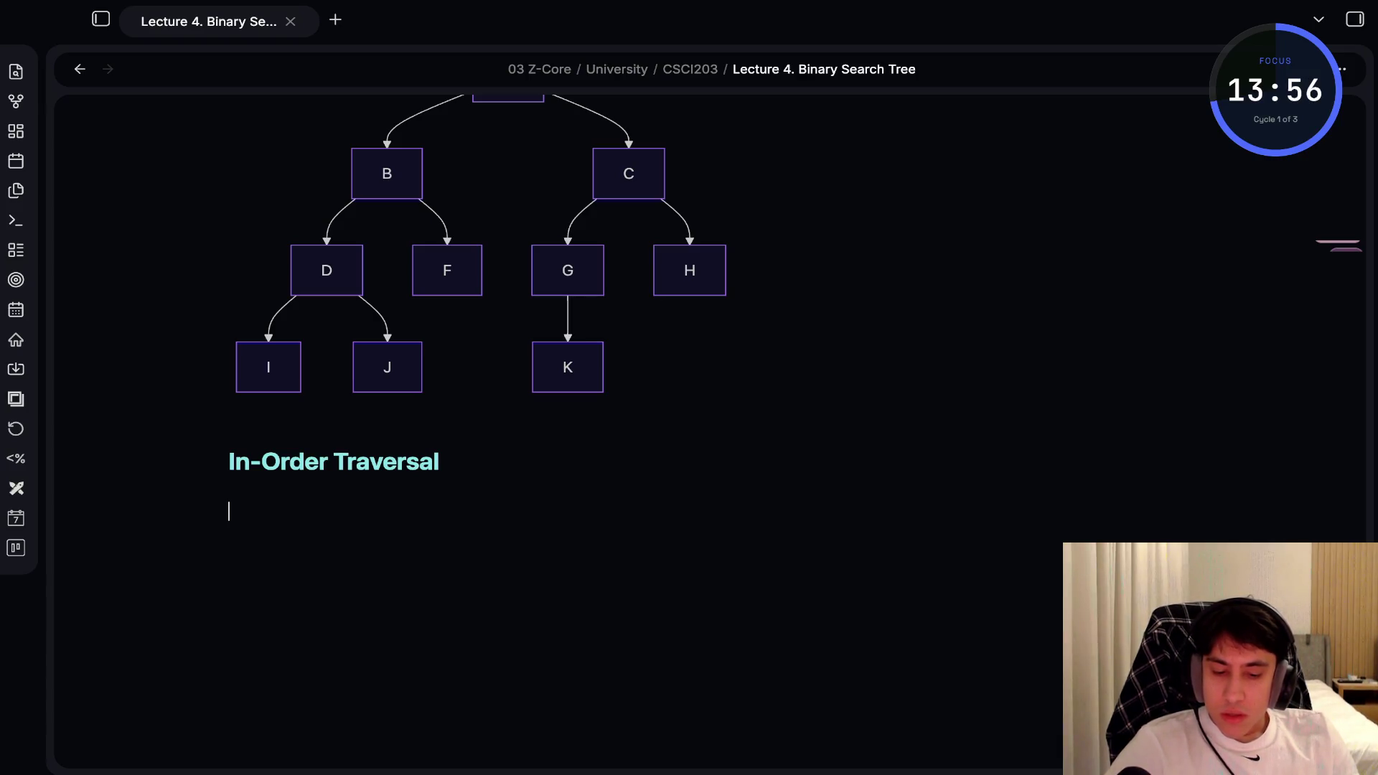
pyautogui.write('***')
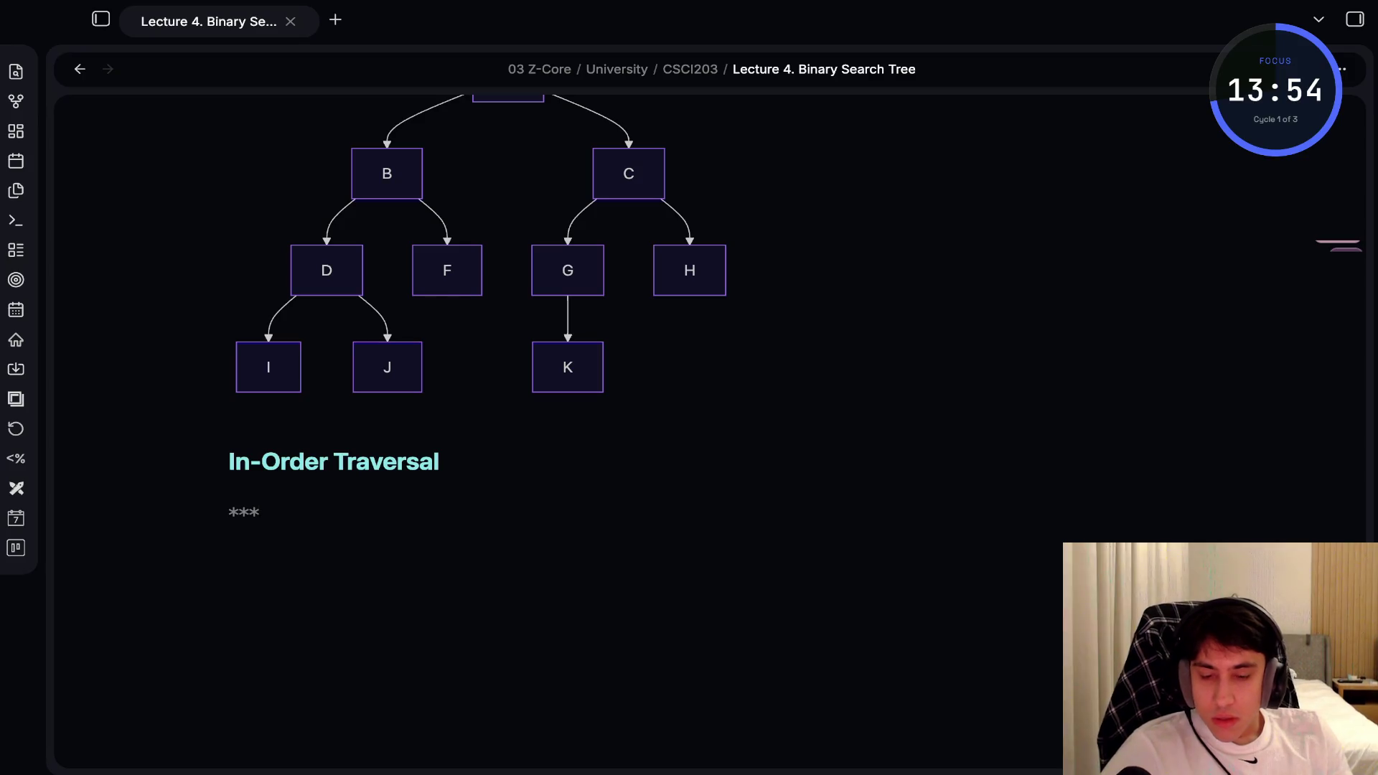
pyautogui.press('BackSpace')
pyautogui.press('BackSpace')
pyautogui.press('BackSpace')
pyautogui.write('```plaintext')
pyautogui.press('Return')
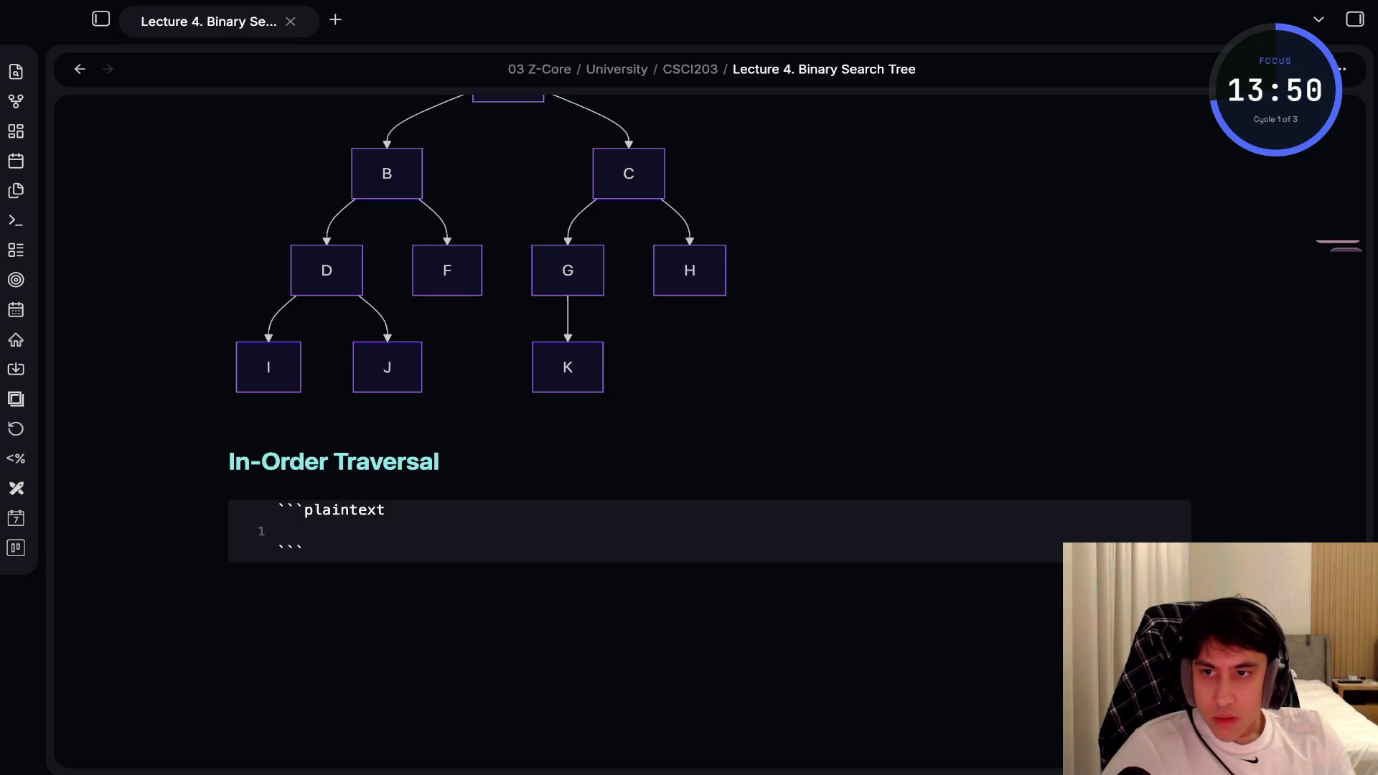
pyautogui.write('I ->')
pyautogui.press('BackSpace')
pyautogui.write('D - J -')
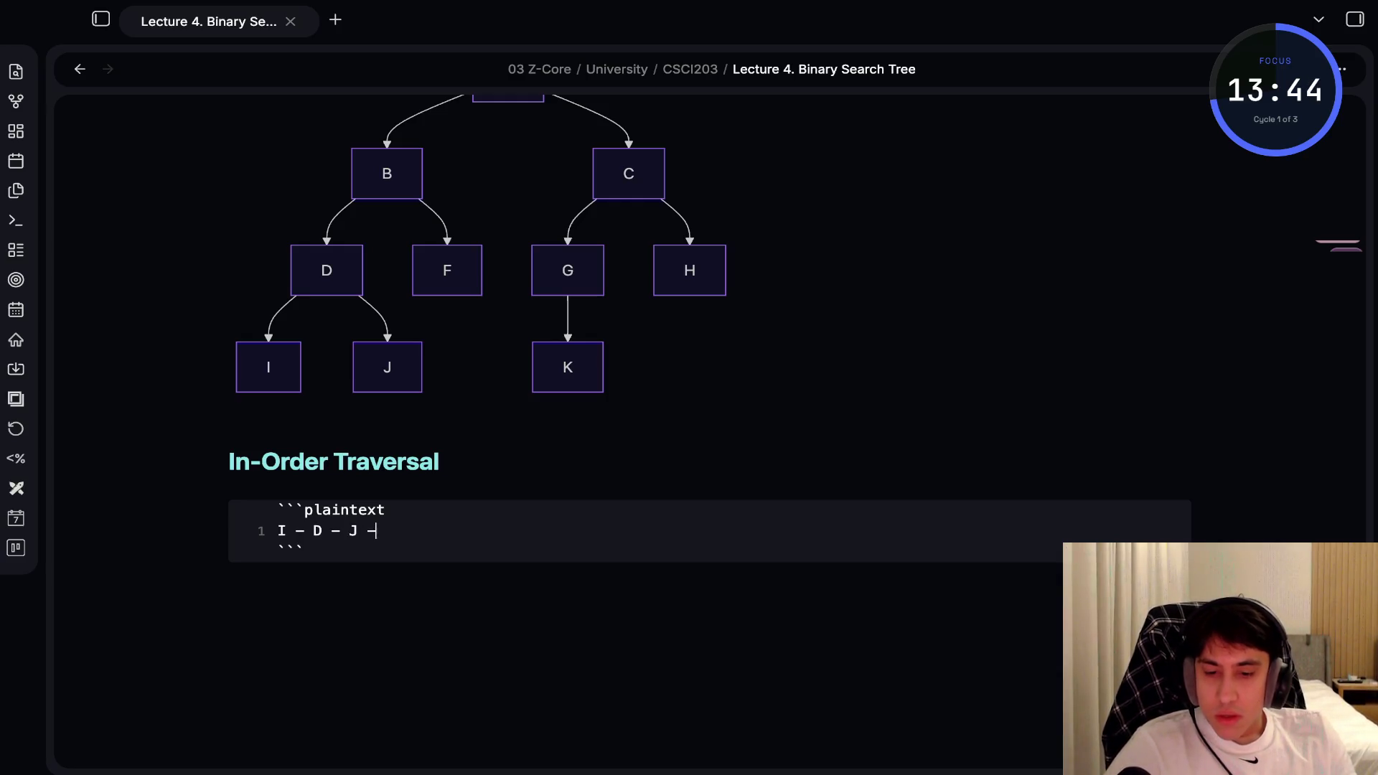
pyautogui.write(' B -')
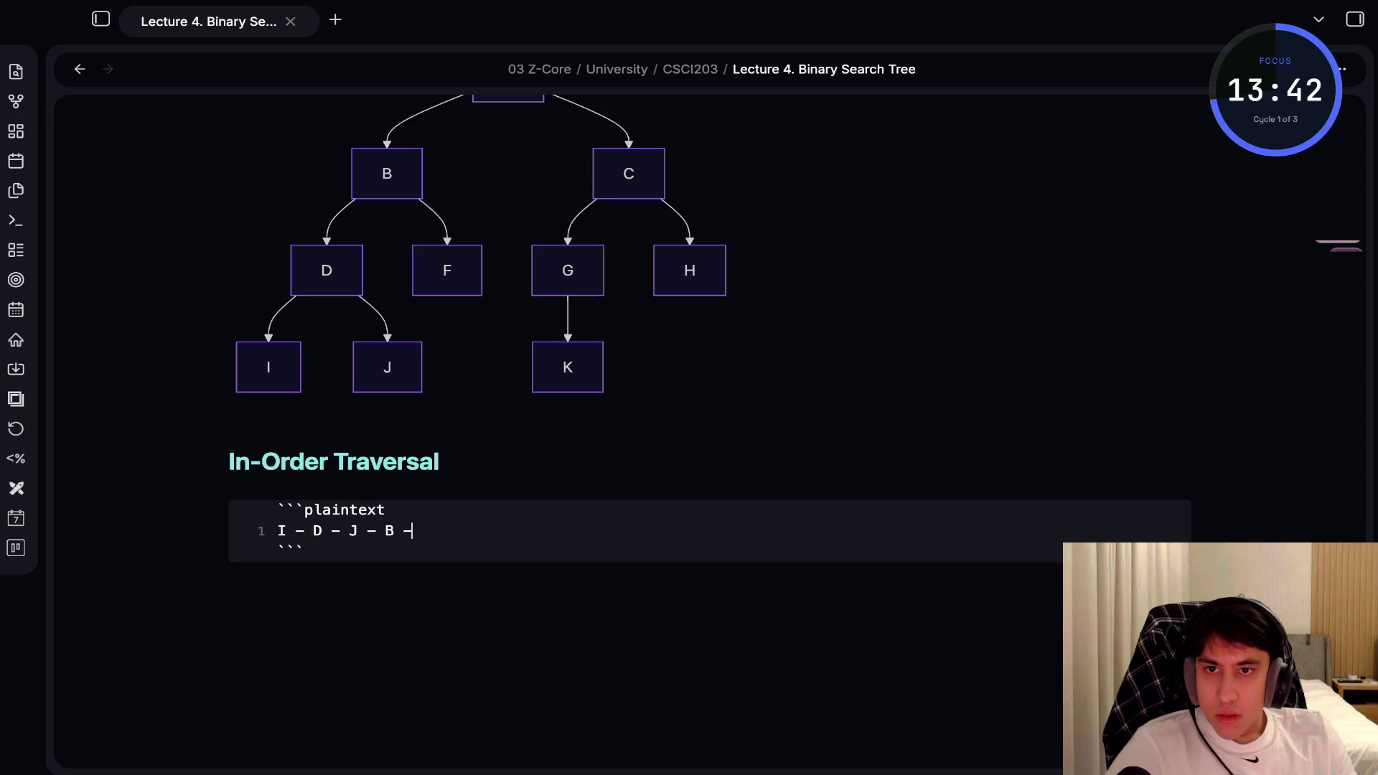
pyautogui.write('F -')
pyautogui.press('BackSpace')
pyautogui.press('BackSpace')
pyautogui.press('BackSpace')
pyautogui.write('F - A - ')
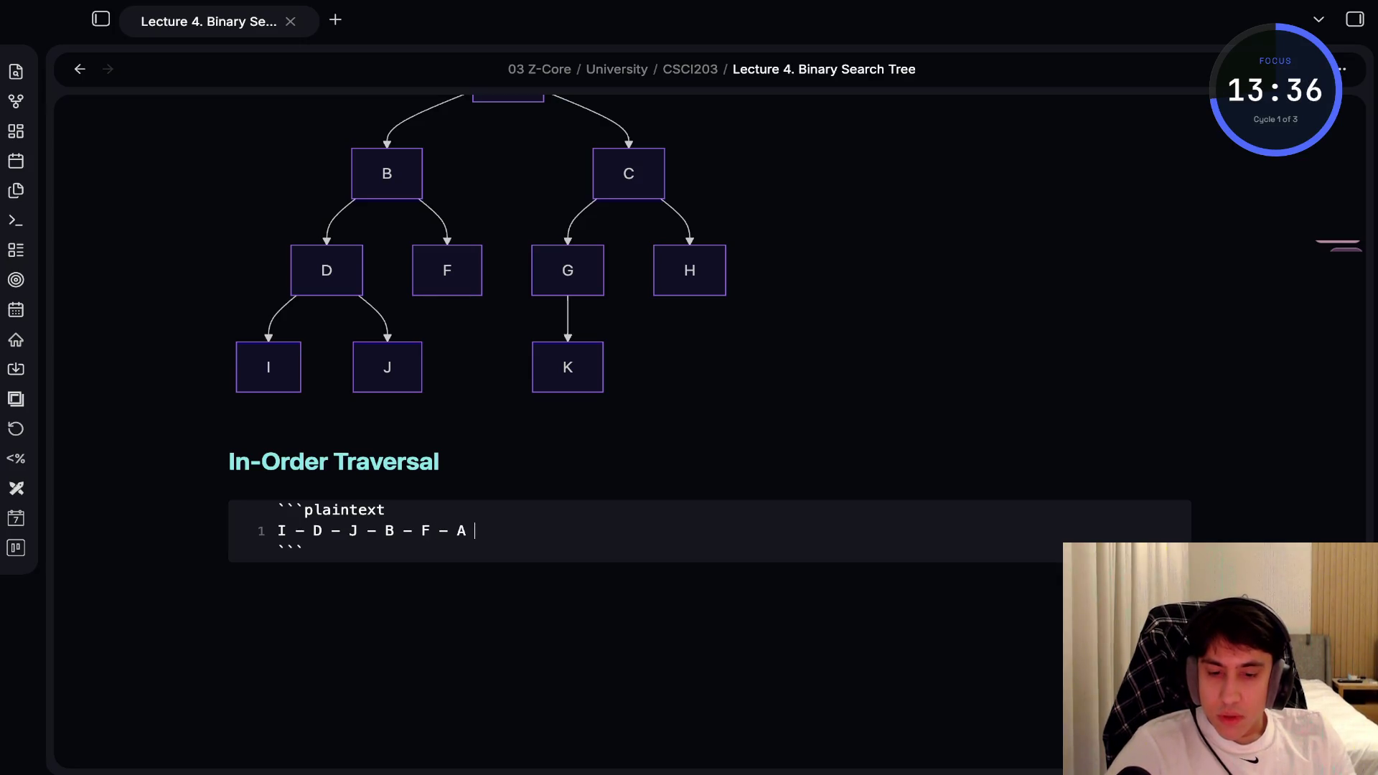
pyautogui.write('G - ')
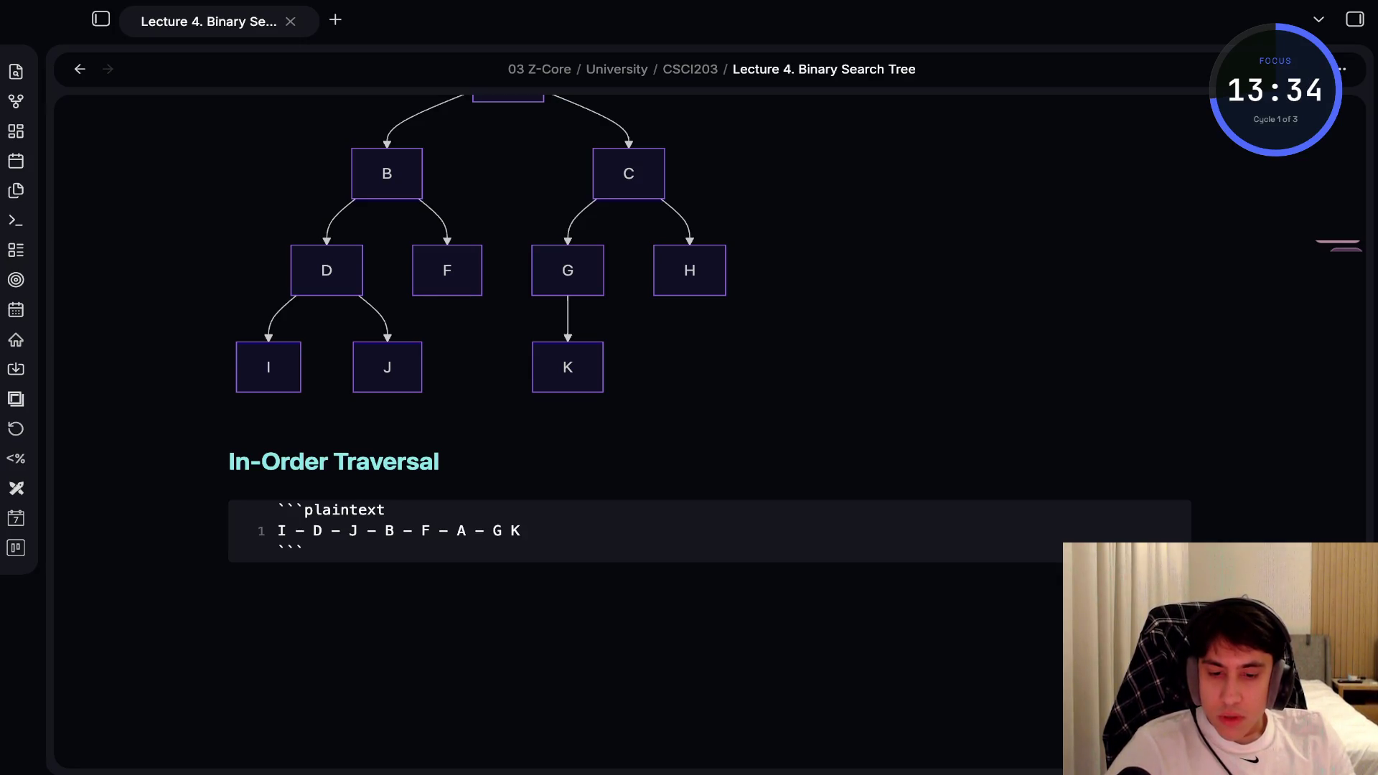
pyautogui.write('K')
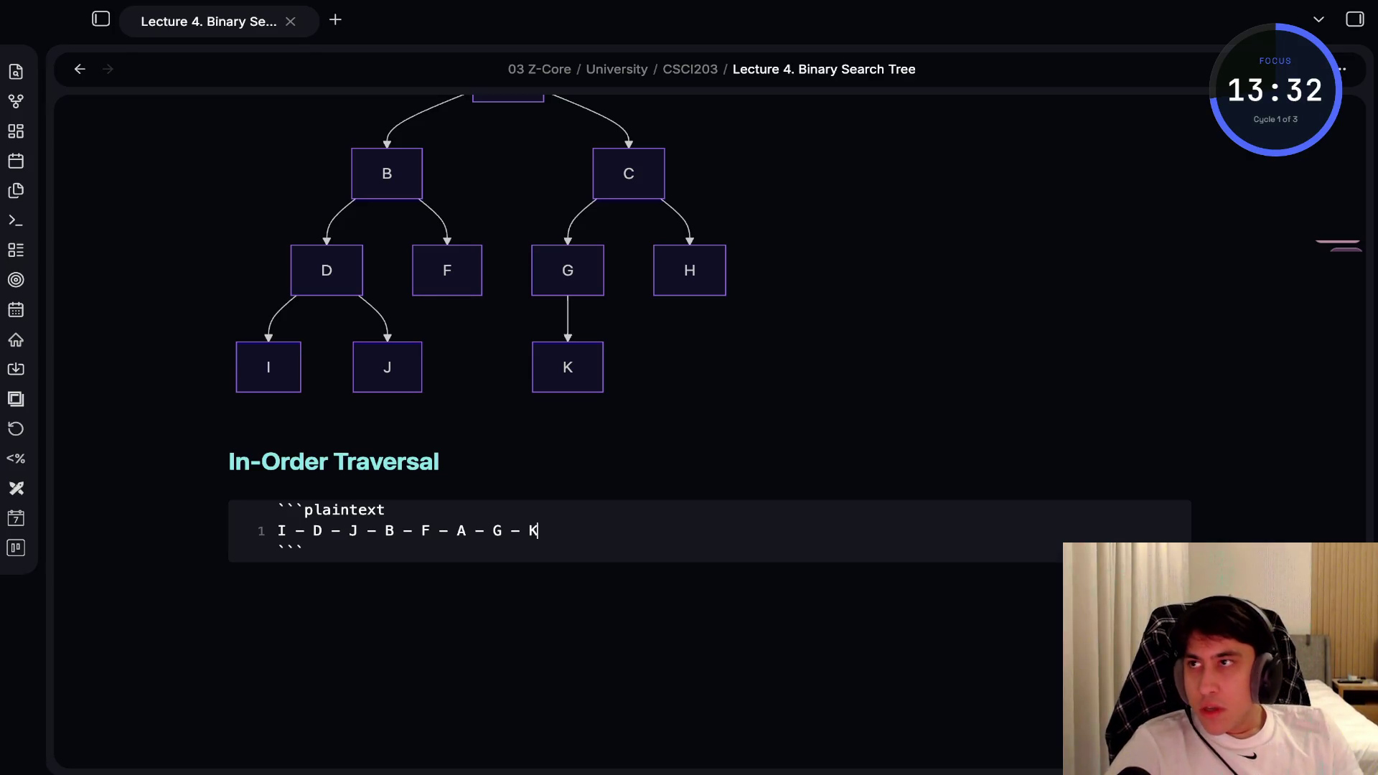
pyautogui.write(' - C - H')
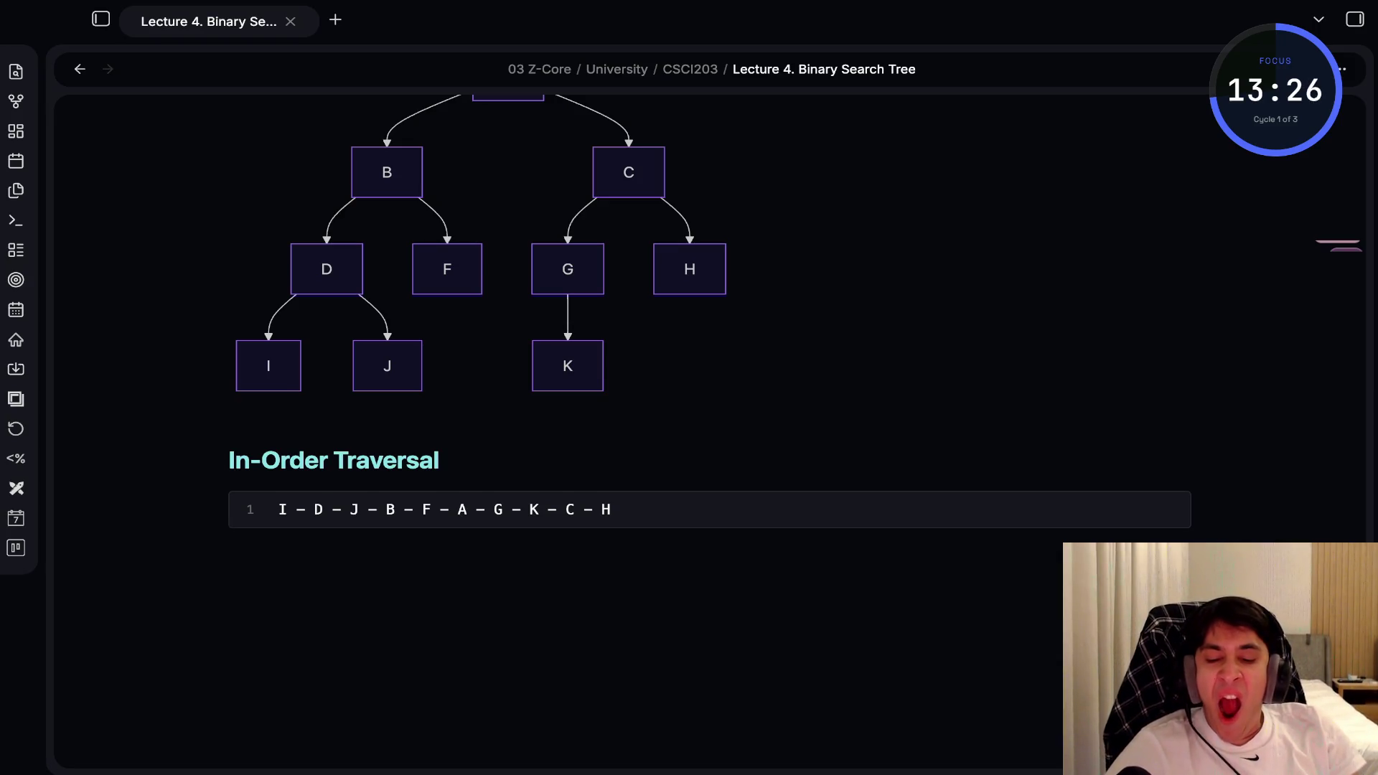
pyautogui.hotkey('shift', 'Up')
pyautogui.hotkey('shift', 'Up')
pyautogui.hotkey('shift', 'Up')
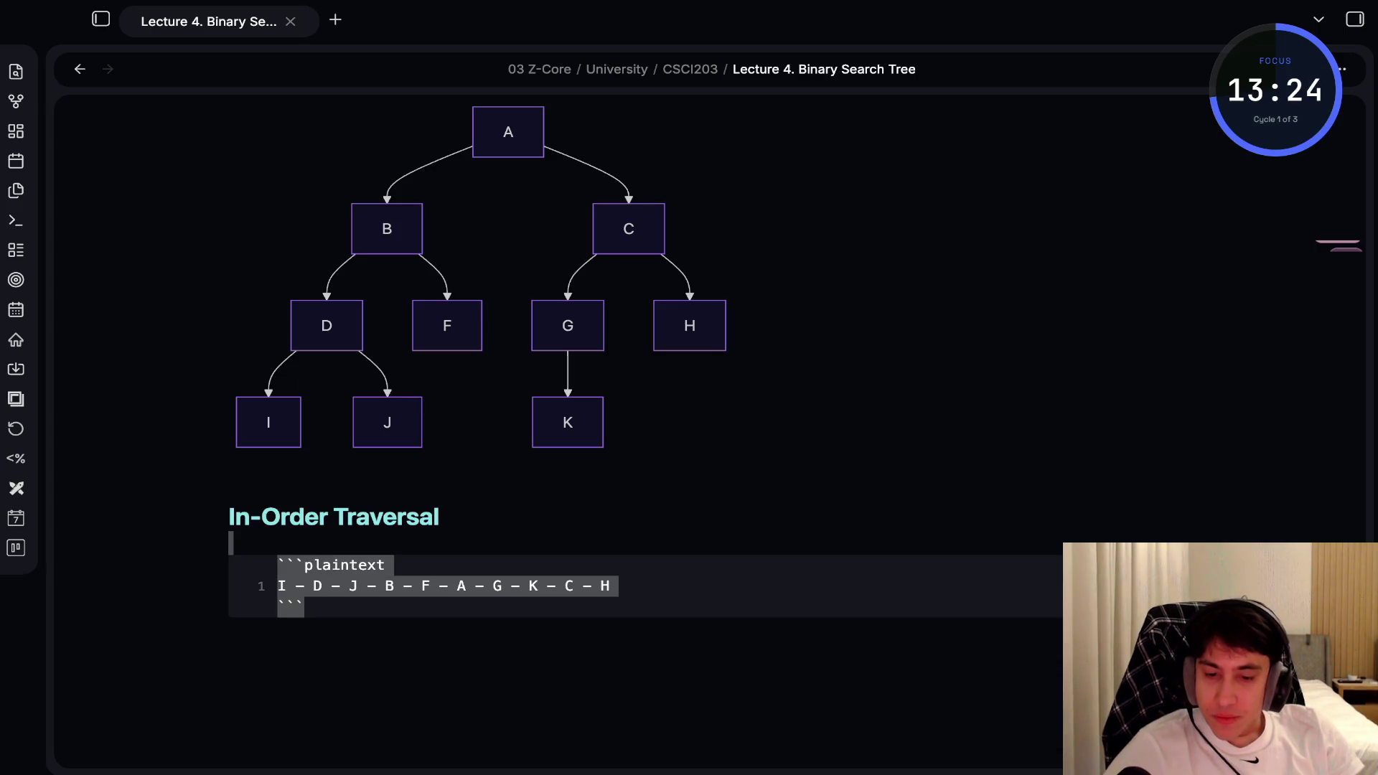
# Add an ### Pre-order Traversal heading and a copied code block reading A - B D - I - J - F - C - G - K - H
pyautogui.press('Right')
pyautogui.press('Return')
pyautogui.write('#')
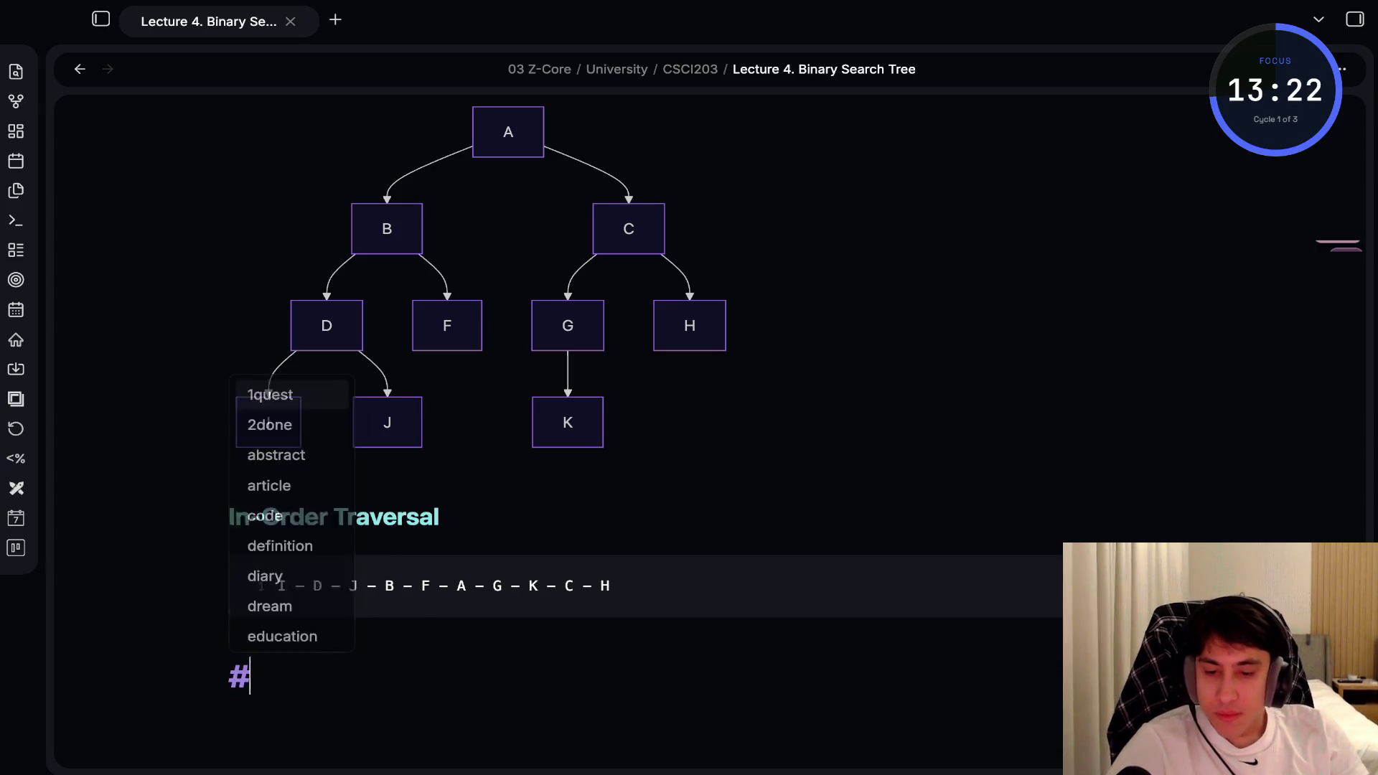
pyautogui.write('## Pre-or')
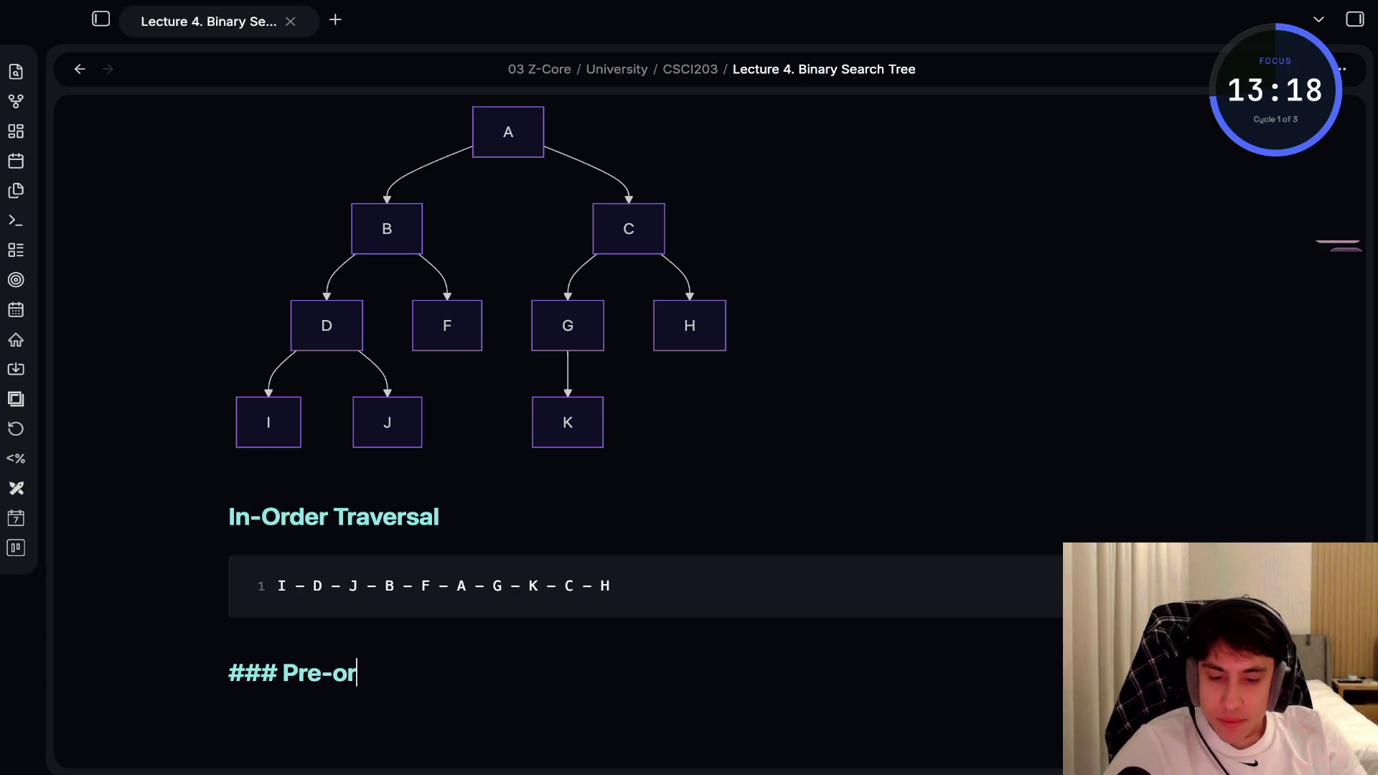
pyautogui.write('der Traversal')
pyautogui.press('Return')
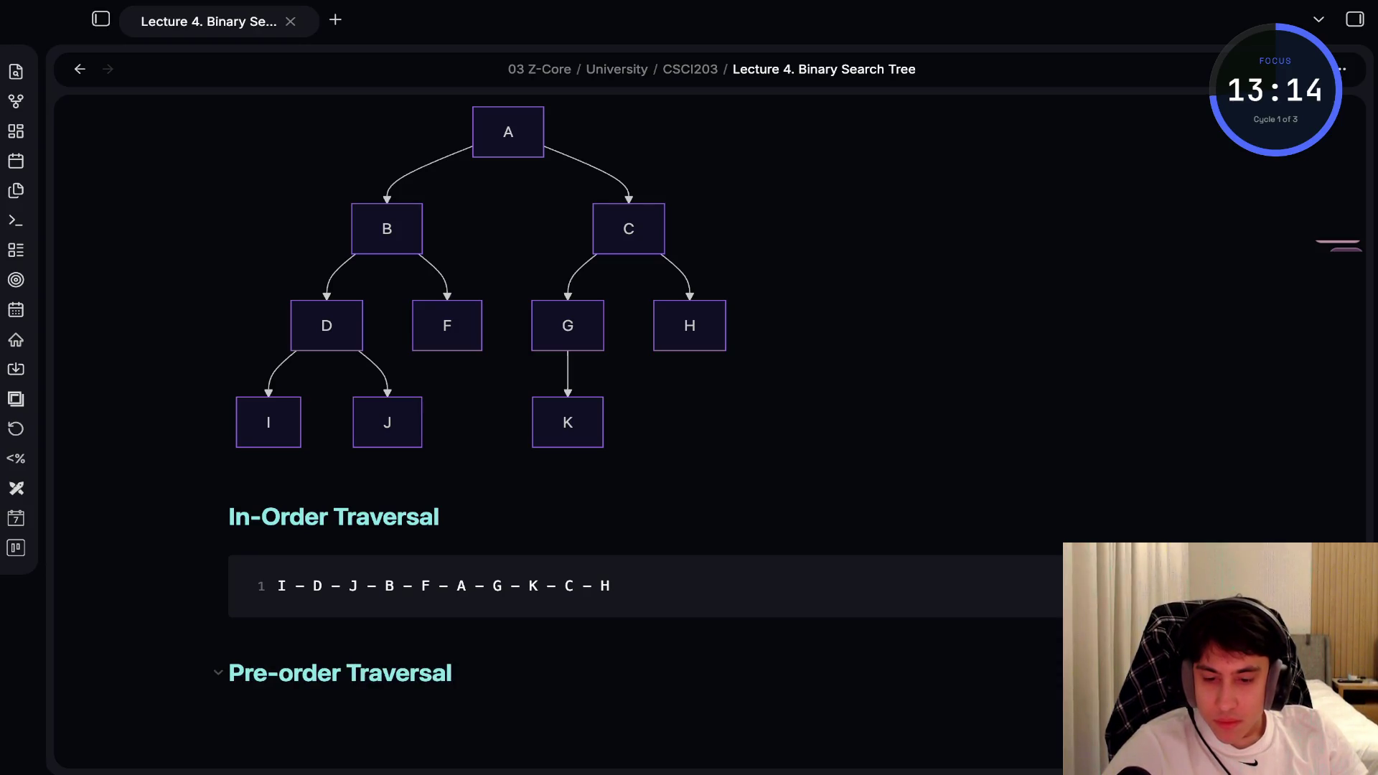
pyautogui.write('```plaintext I – D – J – B – F – A – G – K – C – H ```')
pyautogui.press('Up')
pyautogui.hotkey('shift', 'Home')
pyautogui.write('A')
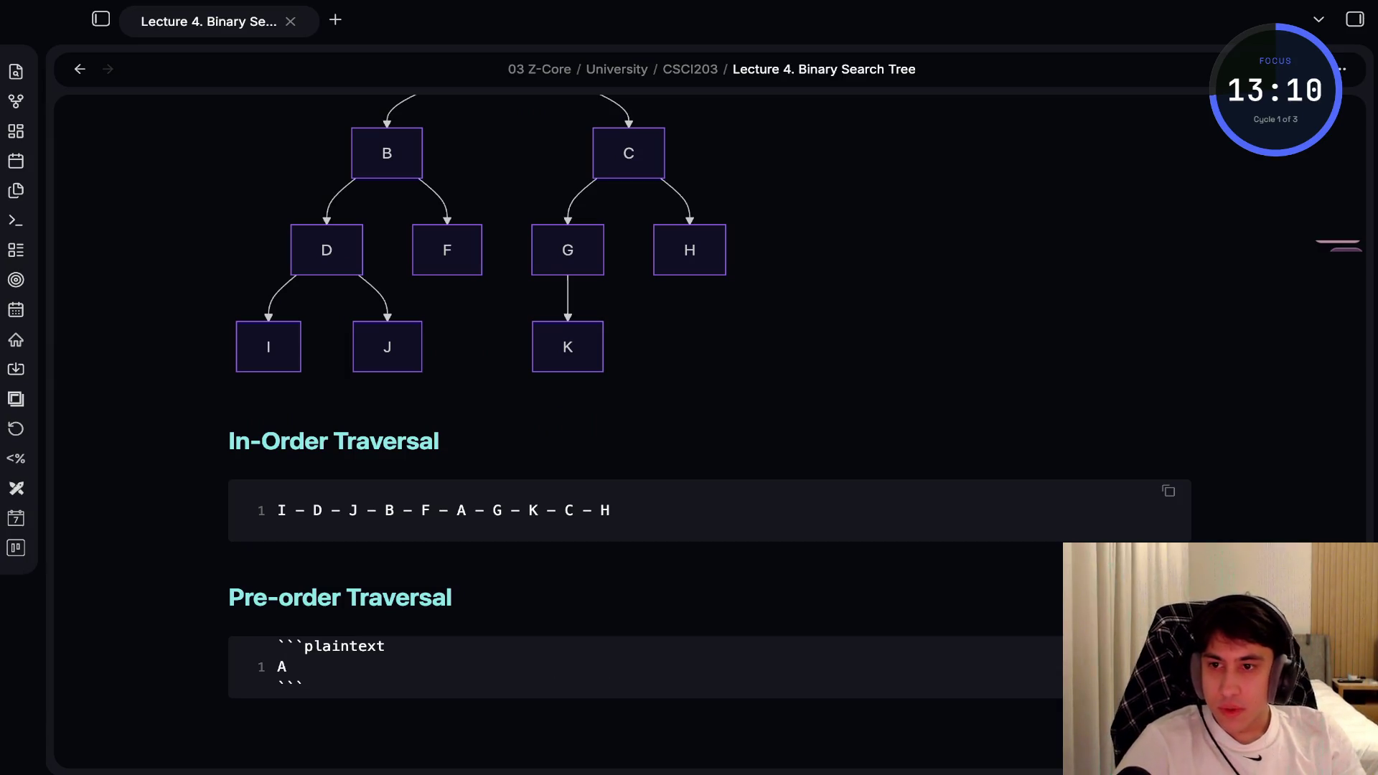
pyautogui.write(' - B D - I')
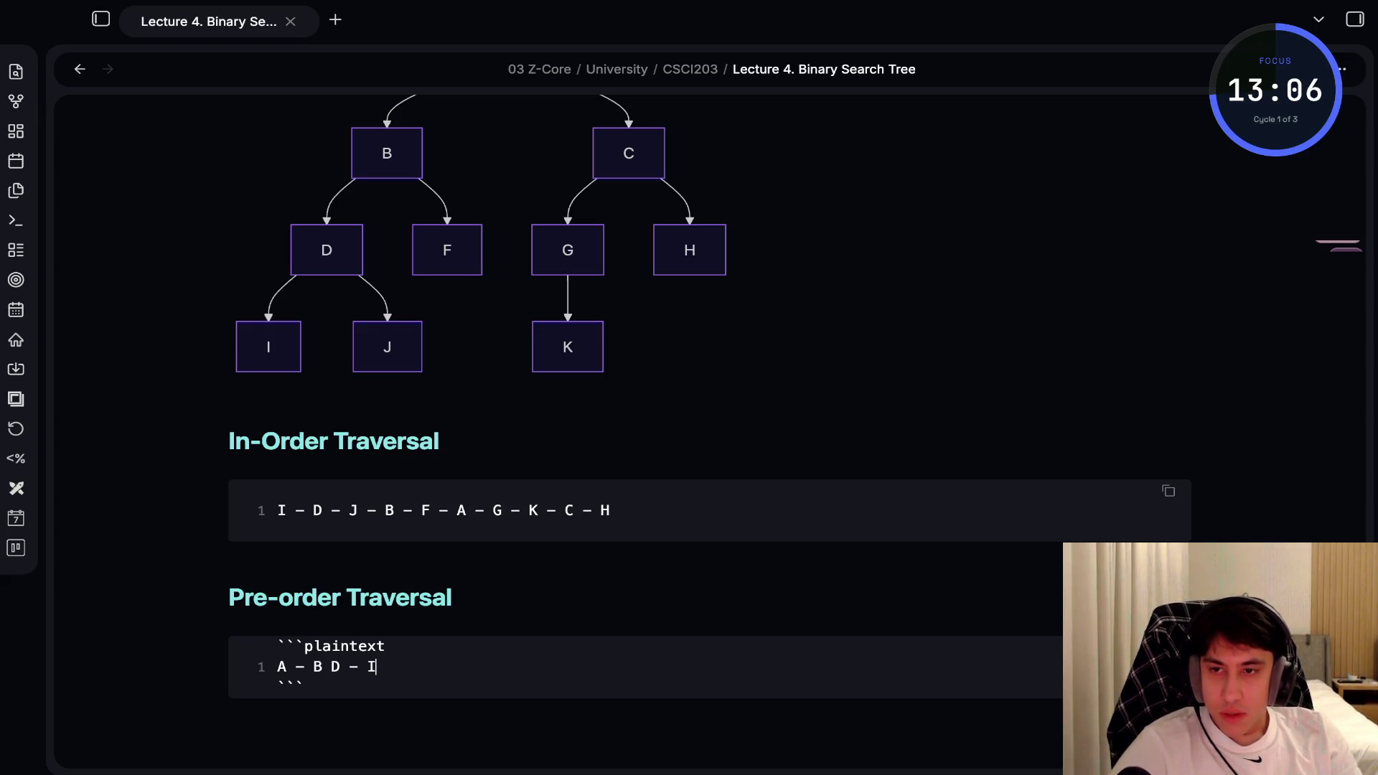
pyautogui.write(' -')
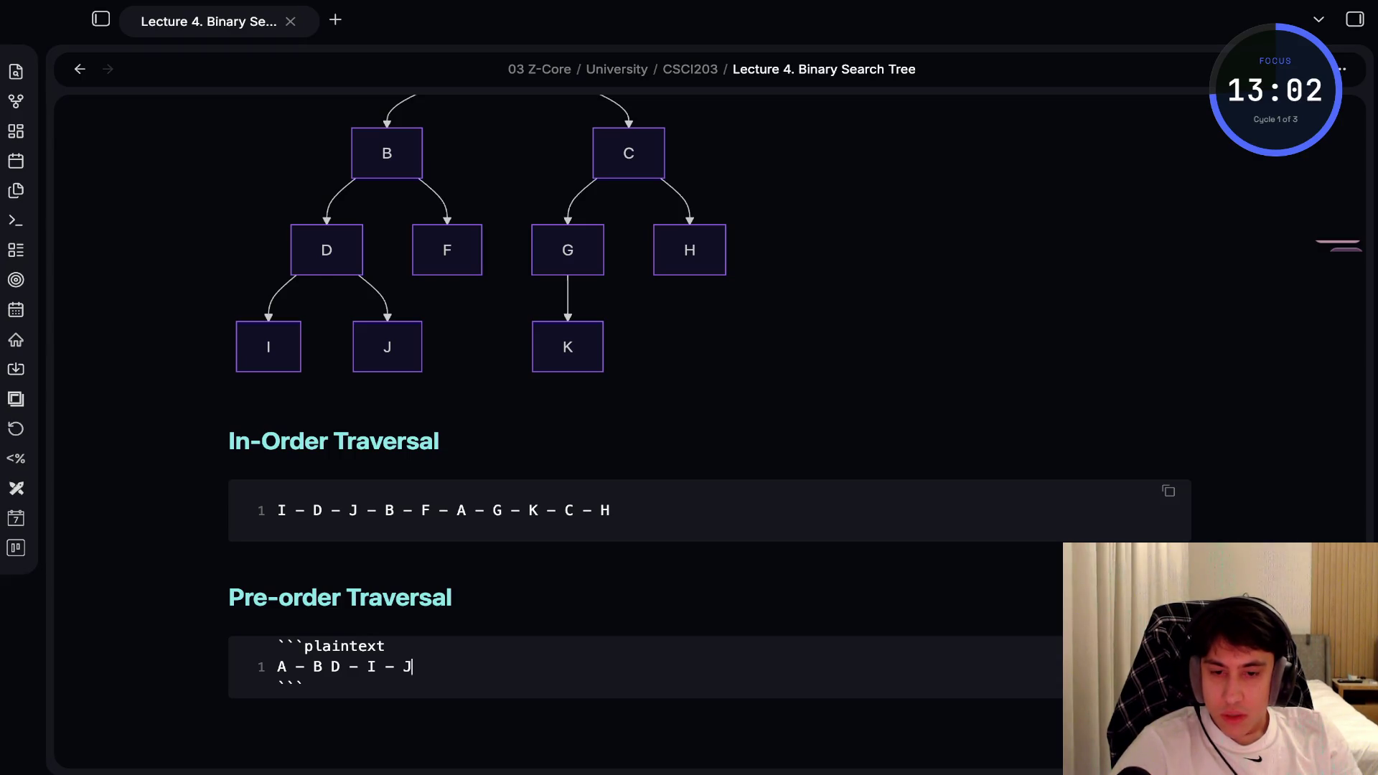
pyautogui.write(' J - F')
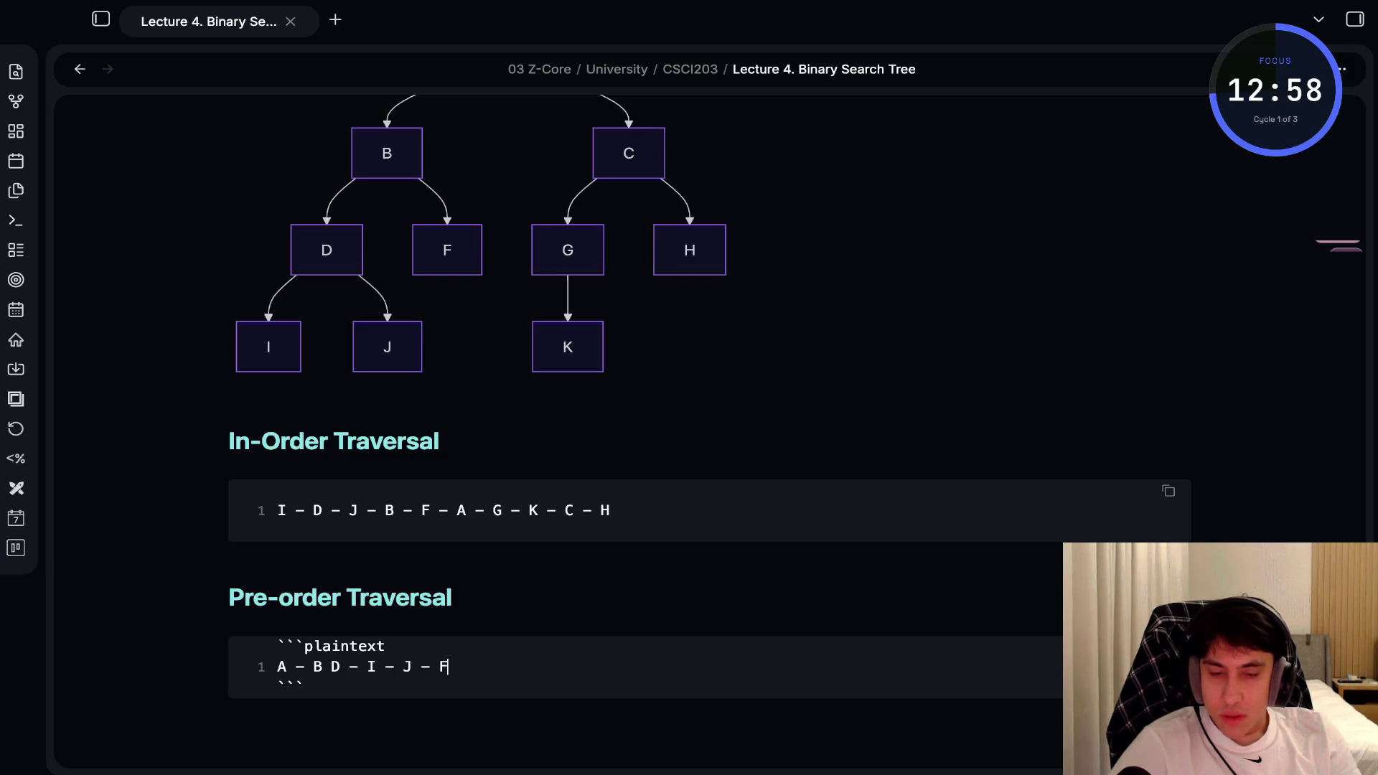
pyautogui.write(' - C - G - ')
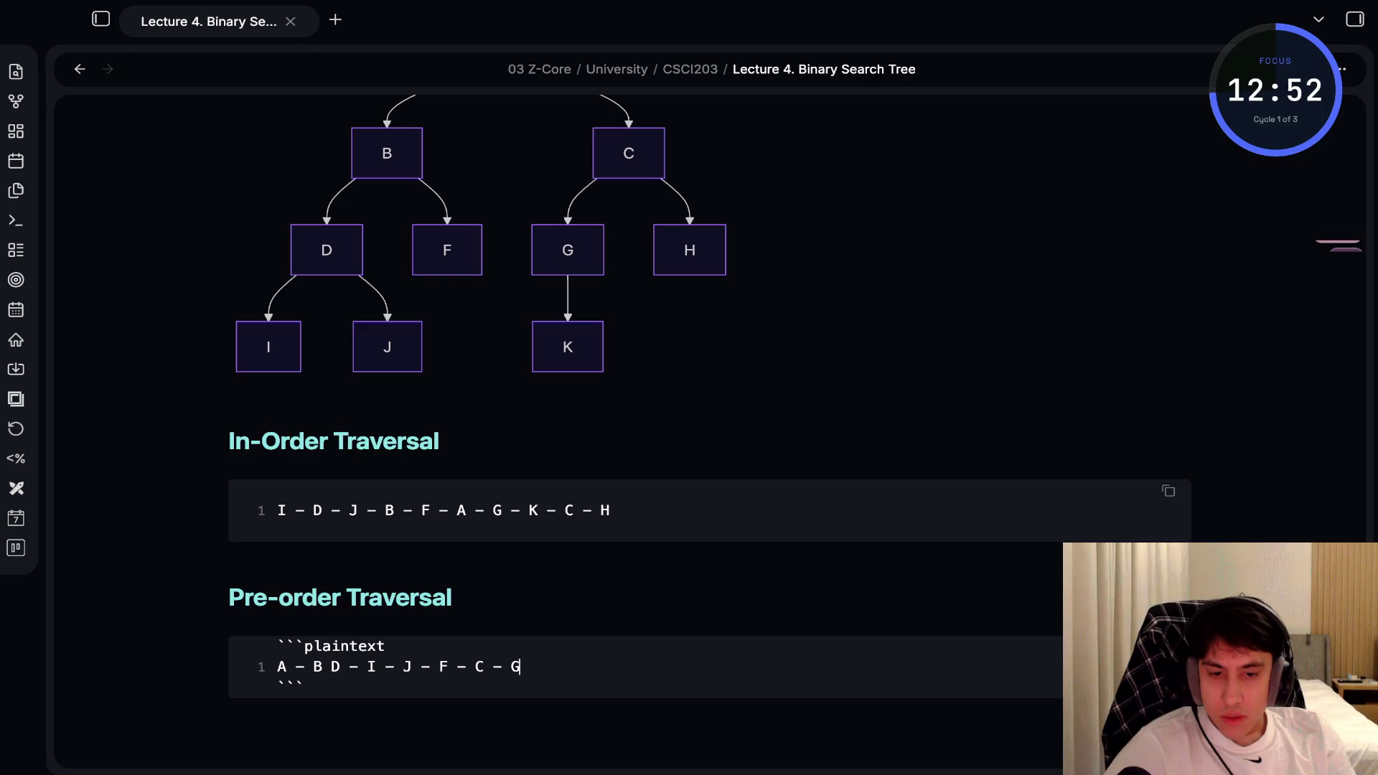
pyautogui.write('K - H')
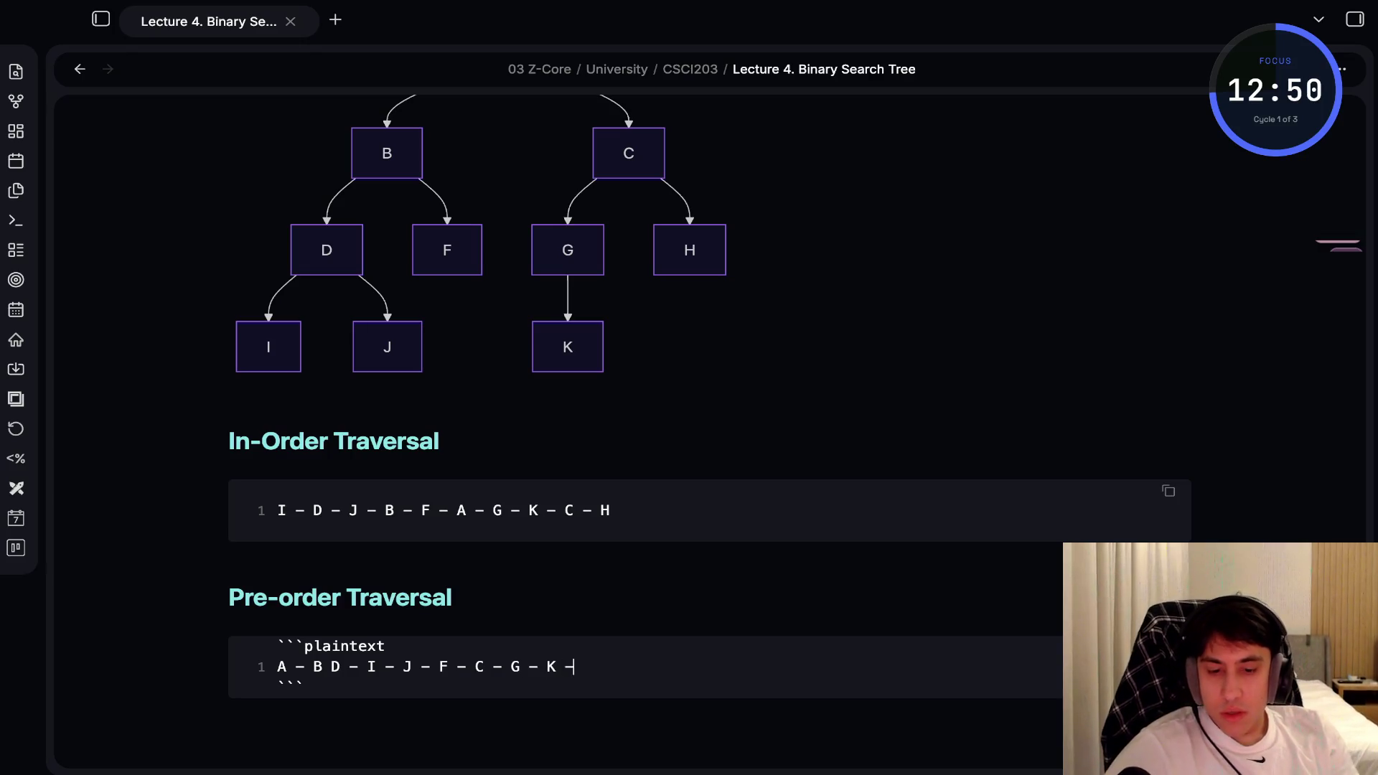
# Check the new section in reading view, then add an empty line below the Pre-order block
pyautogui.hotkey('ctrl', 'e')
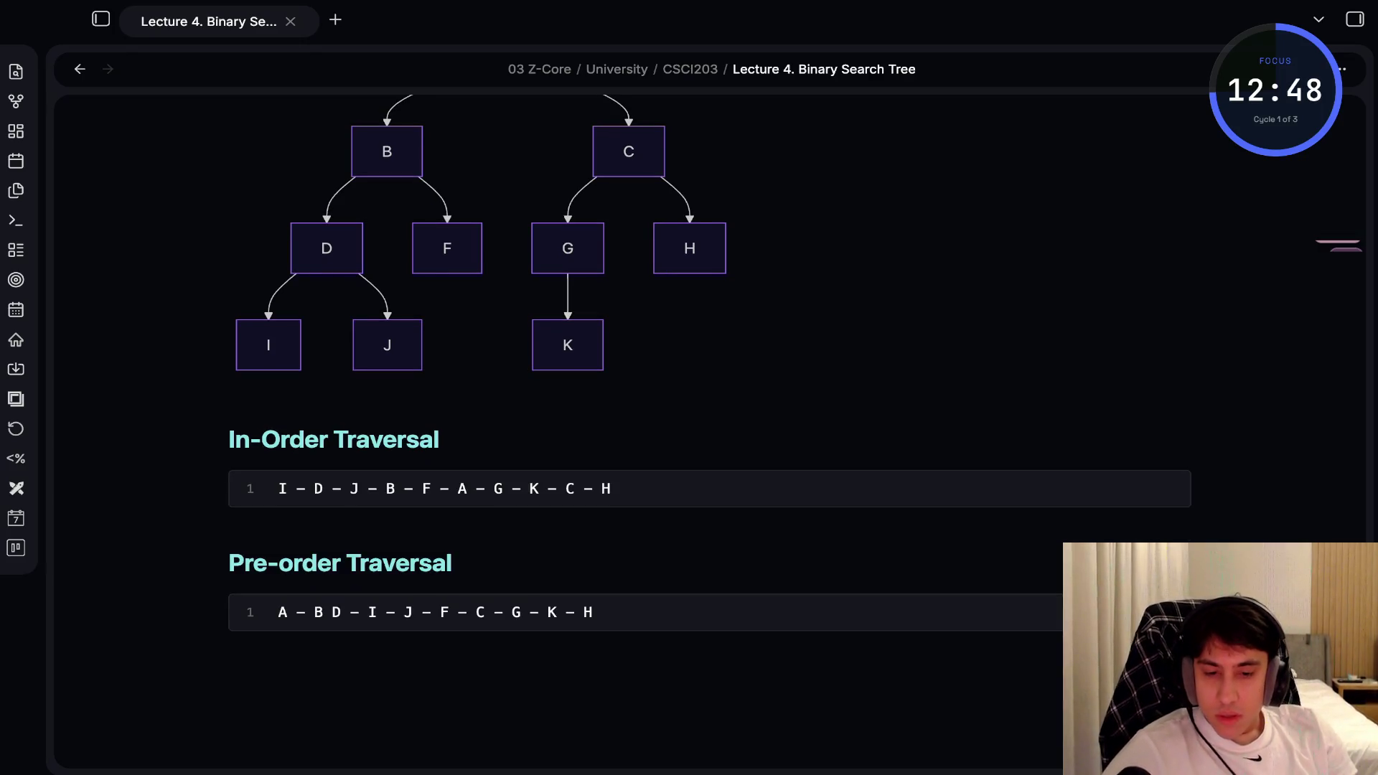
pyautogui.scroll(4, 710, 373)
pyautogui.scroll(-5, 711, 430)
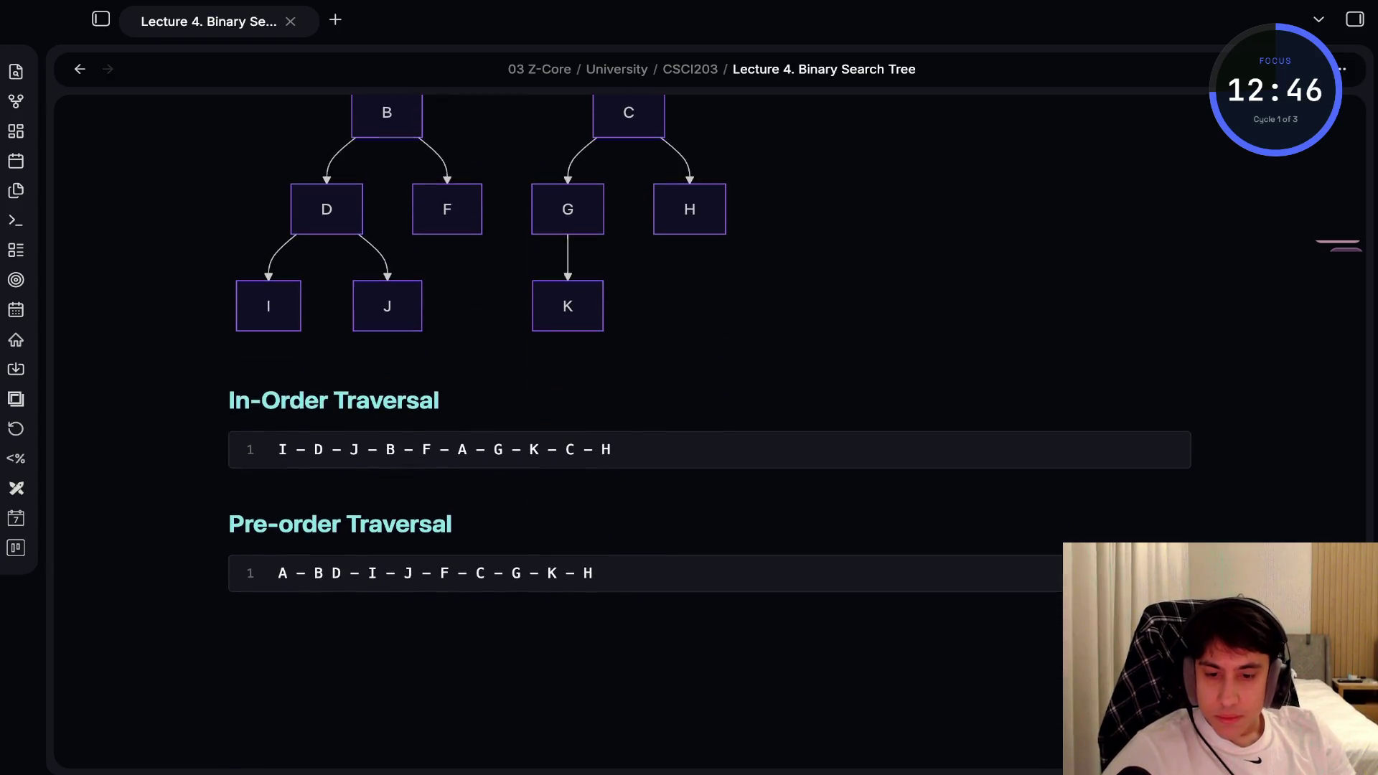
pyautogui.hotkey('ctrl', 'e')
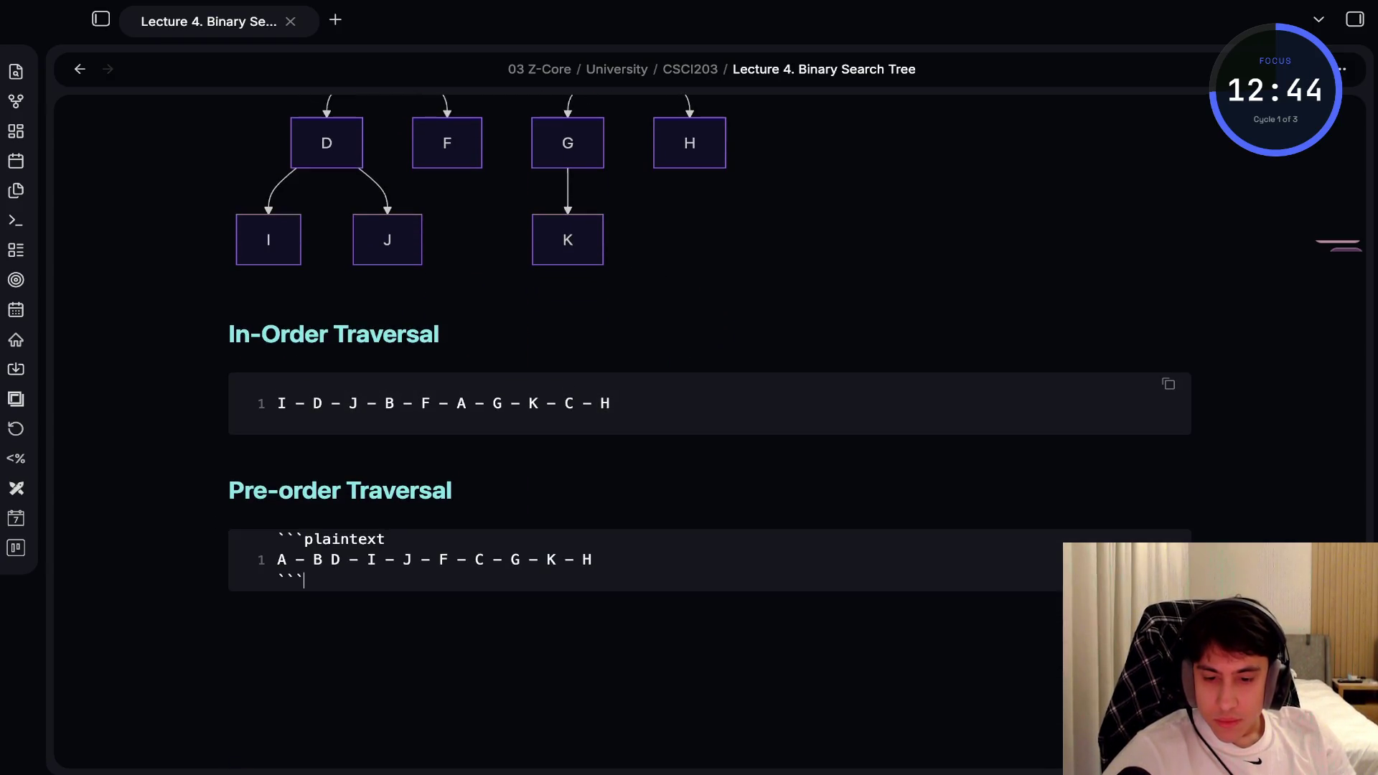
pyautogui.click(230, 603)
pyautogui.press('Return')
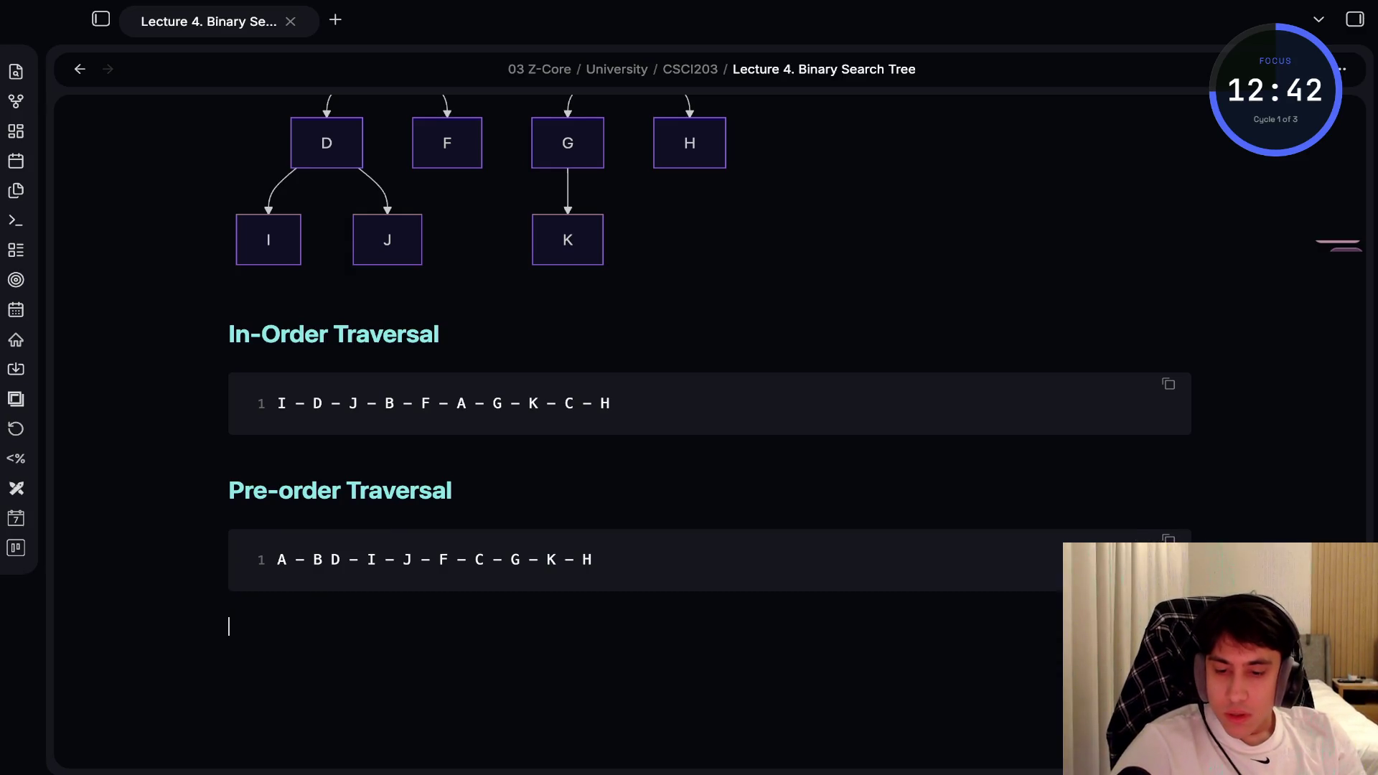
# Create an H3 'Post-Order Traversal' heading and paste the copied code block below it
pyautogui.write('####')
pyautogui.press('BackSpace')
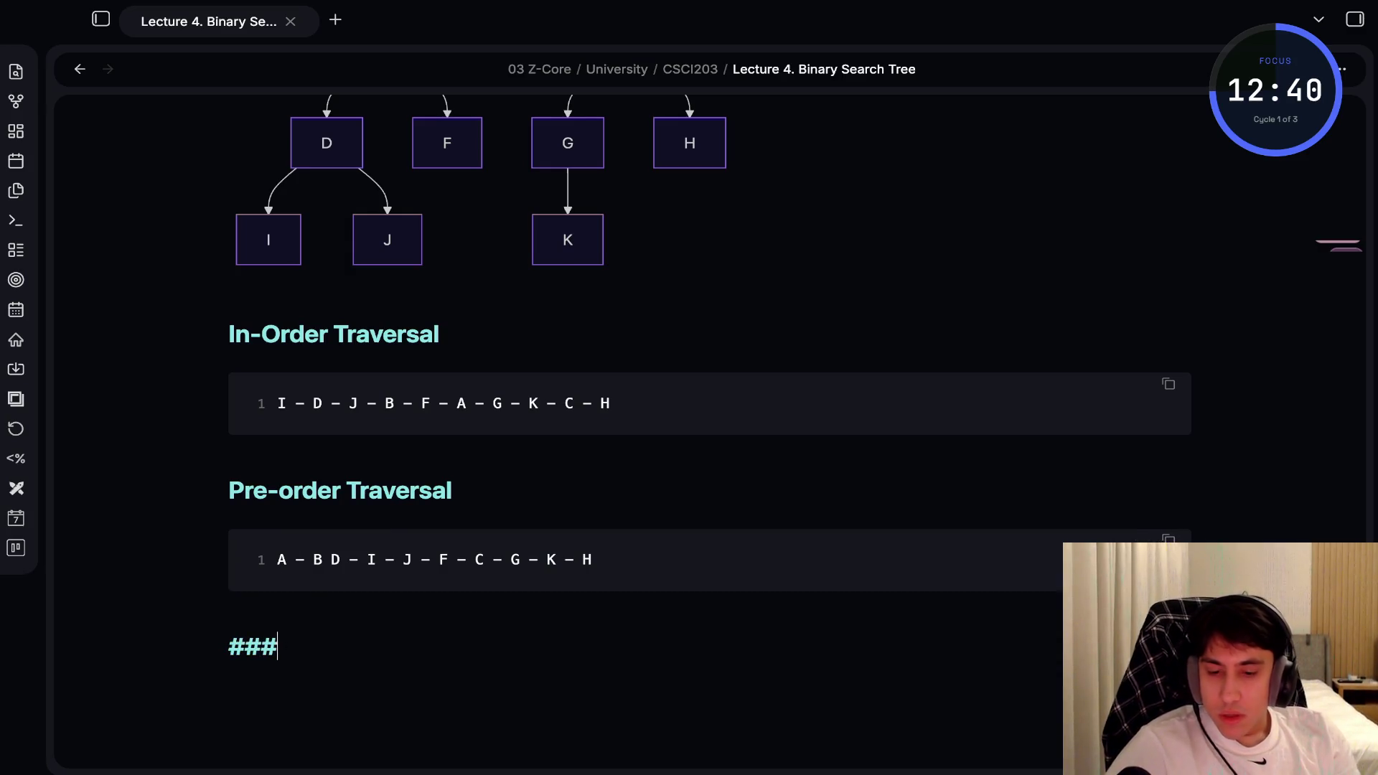
pyautogui.write(' Post-Order')
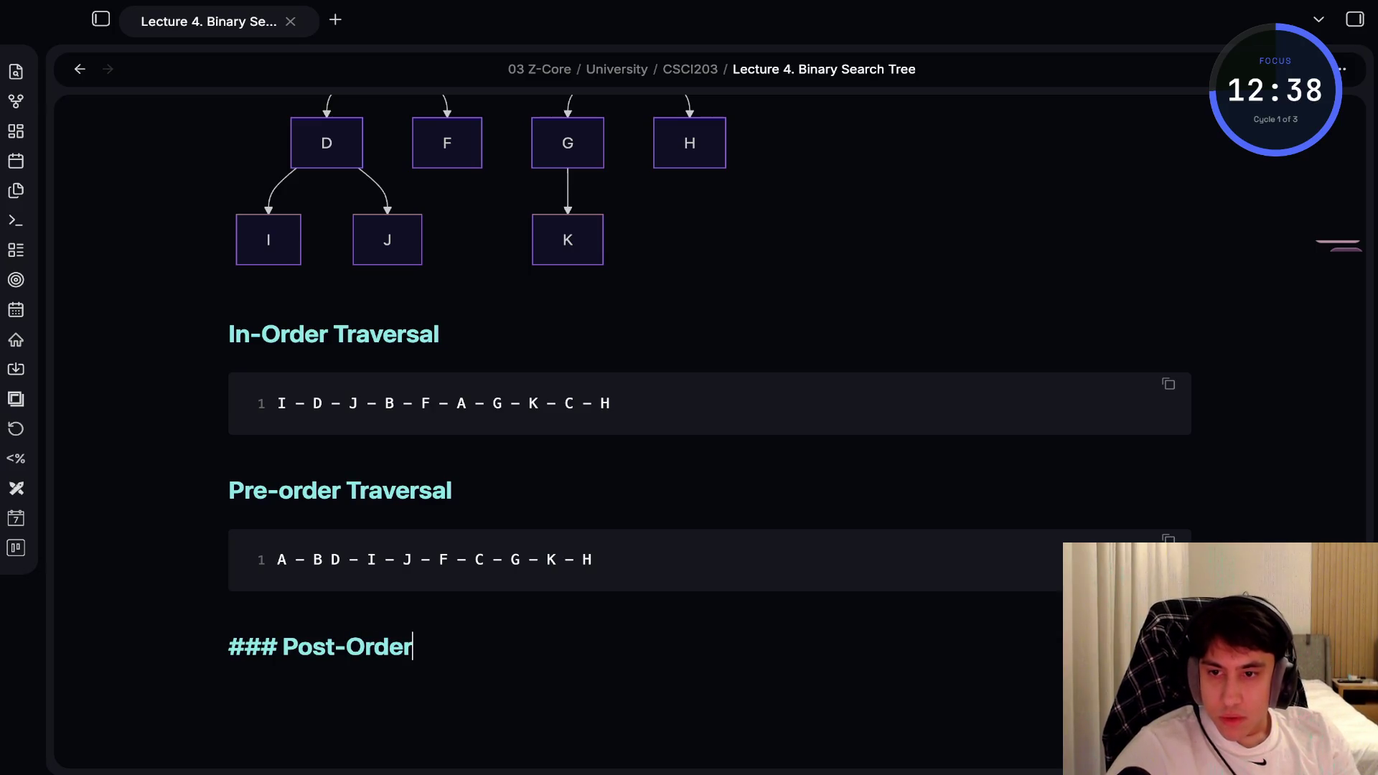
pyautogui.write(' Traversal')
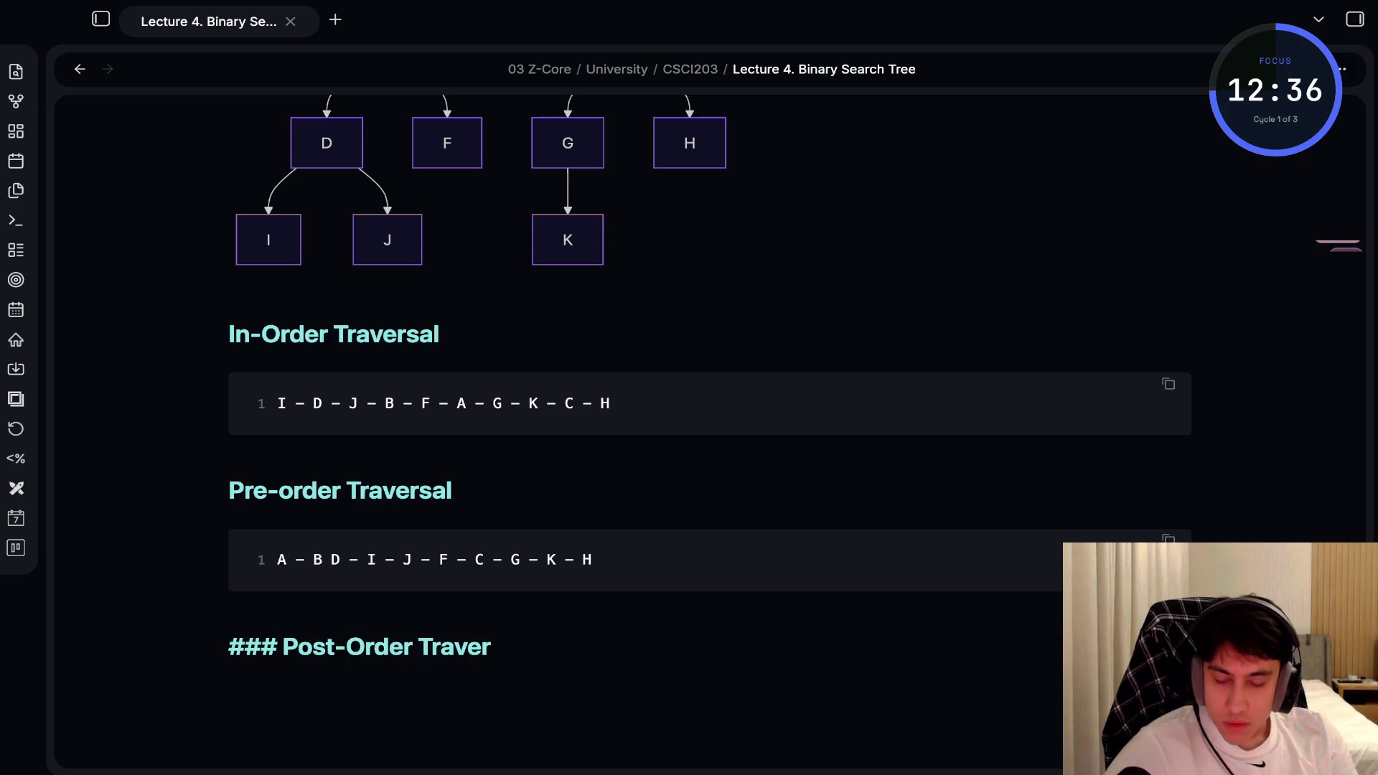
pyautogui.press('Return')
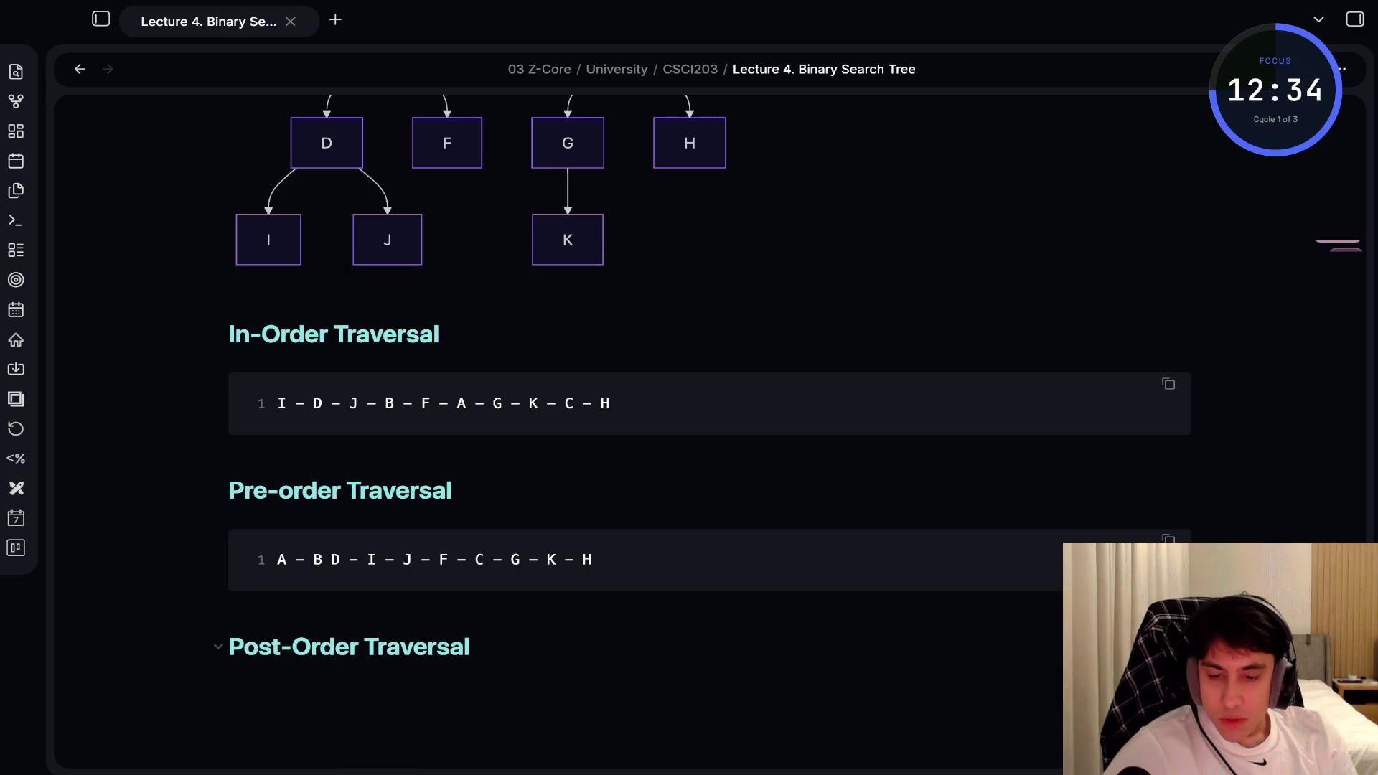
pyautogui.write('```')
pyautogui.press('BackSpace')
pyautogui.press('BackSpace')
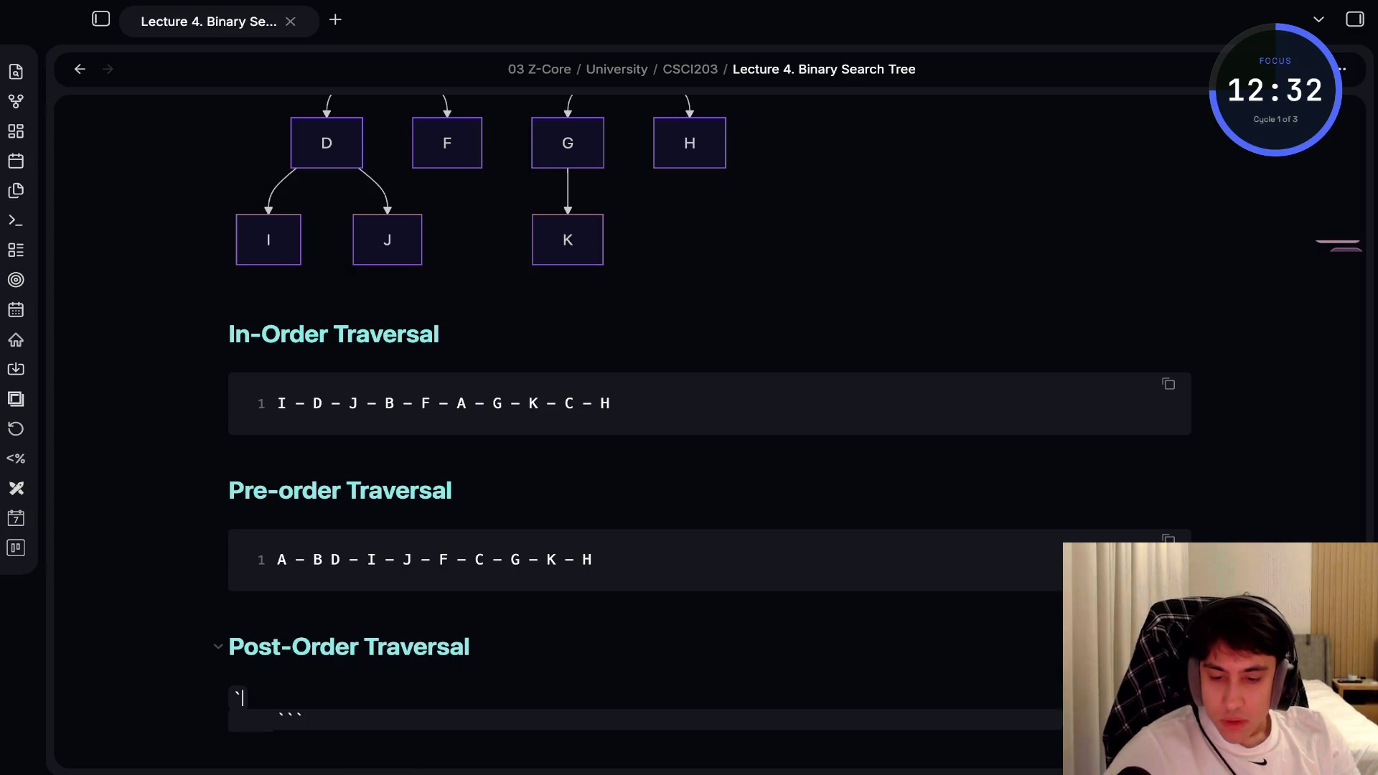
pyautogui.press('BackSpace')
pyautogui.press('BackSpace')
pyautogui.hotkey('ctrl', 'v')
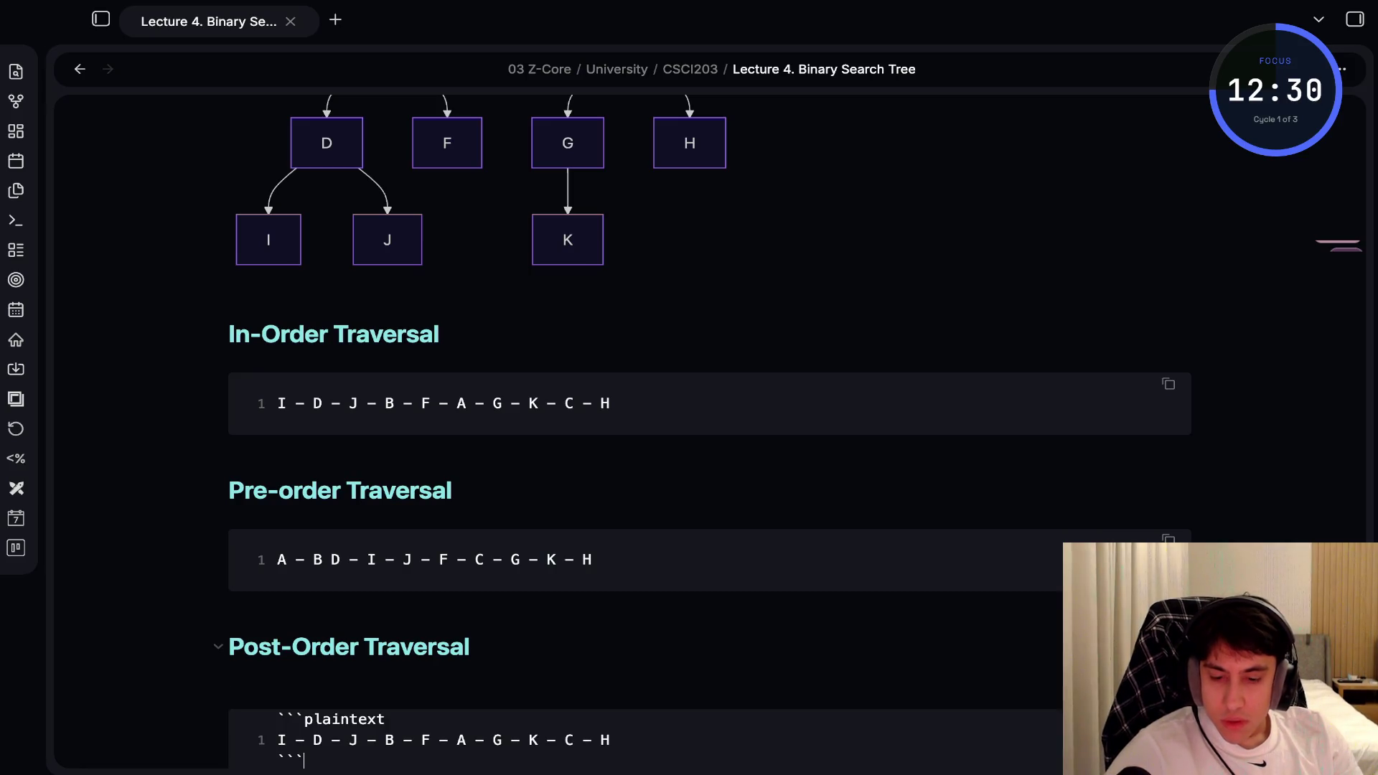
# Rewrite the pasted sequence as I - J - D - F - B - K - G - H - C - A and view it in reading mode
pyautogui.scroll(-3, 709, 381)
pyautogui.press('Up')
pyautogui.press('End')
pyautogui.hotkey('shift', 'alt', 'Left')
pyautogui.hotkey('shift', 'alt', 'Left')
pyautogui.hotkey('shift', 'alt', 'Left')
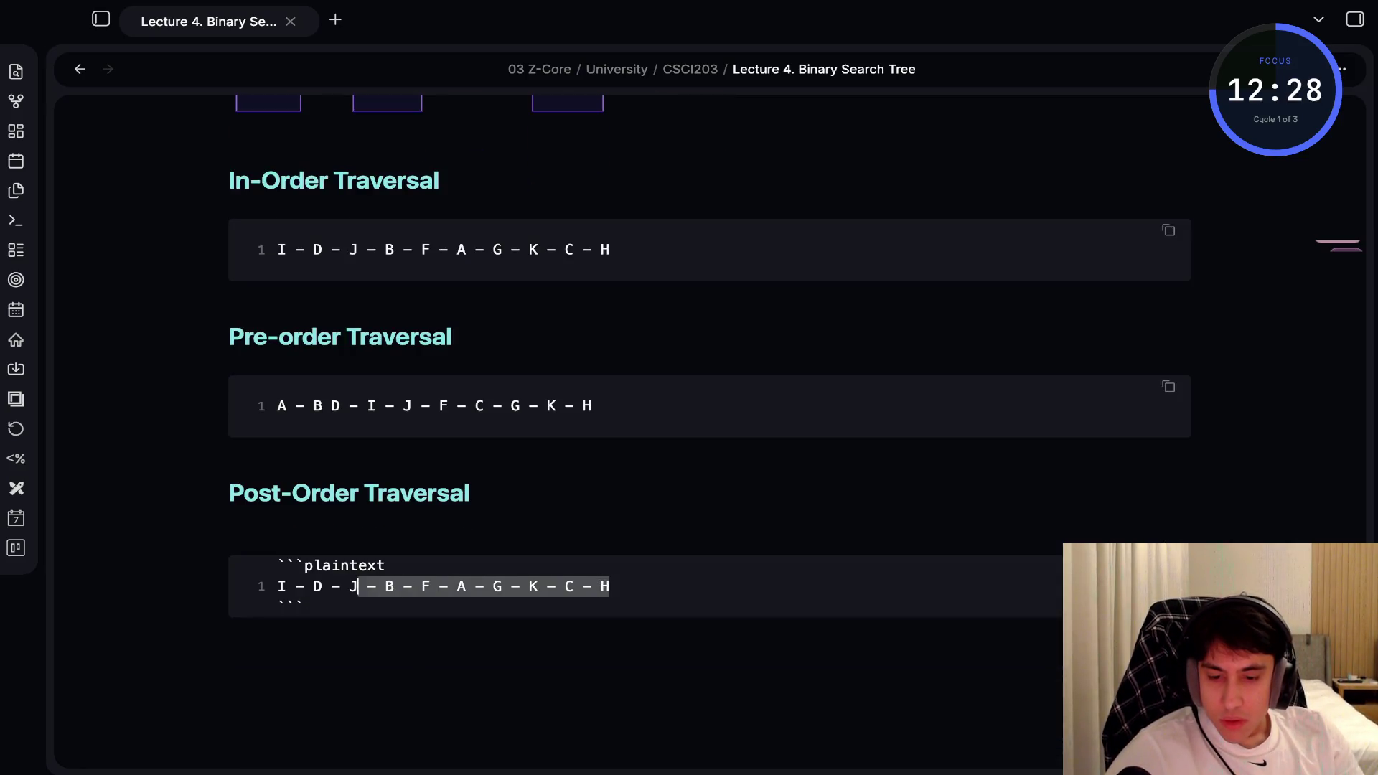
pyautogui.hotkey('shift', 'alt', 'Left')
pyautogui.hotkey('shift', 'alt', 'Left')
pyautogui.press('BackSpace')
pyautogui.write('J')
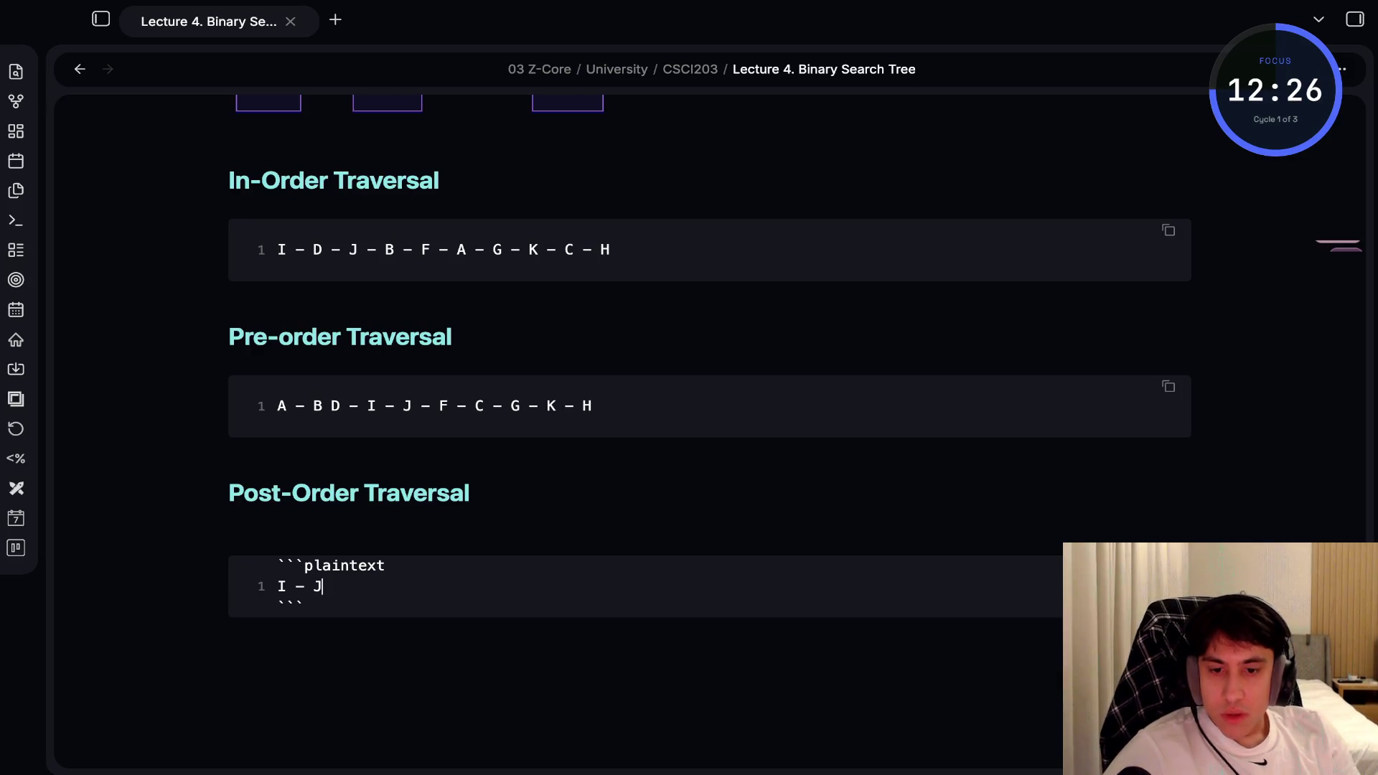
pyautogui.scroll(2, 709, 380)
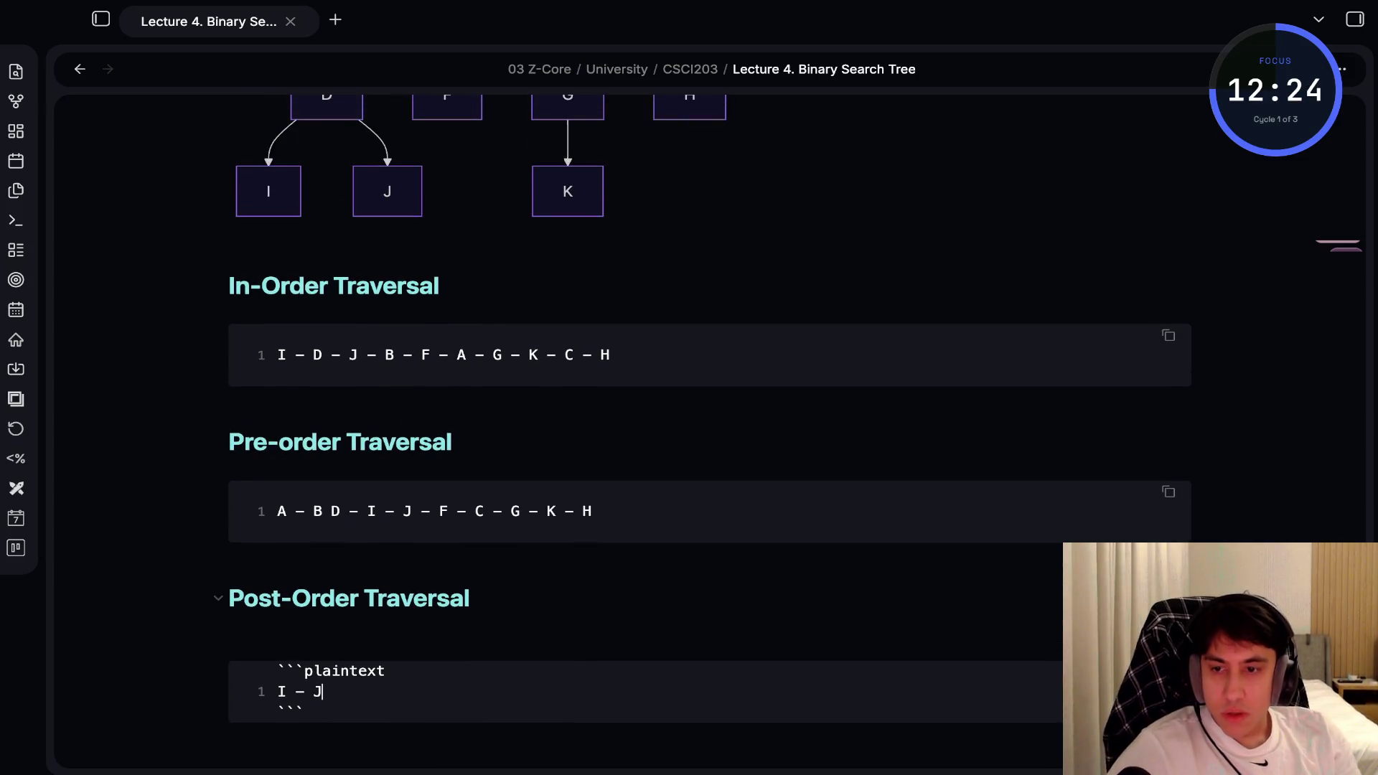
pyautogui.write('- D -F')
pyautogui.press('BackSpace')
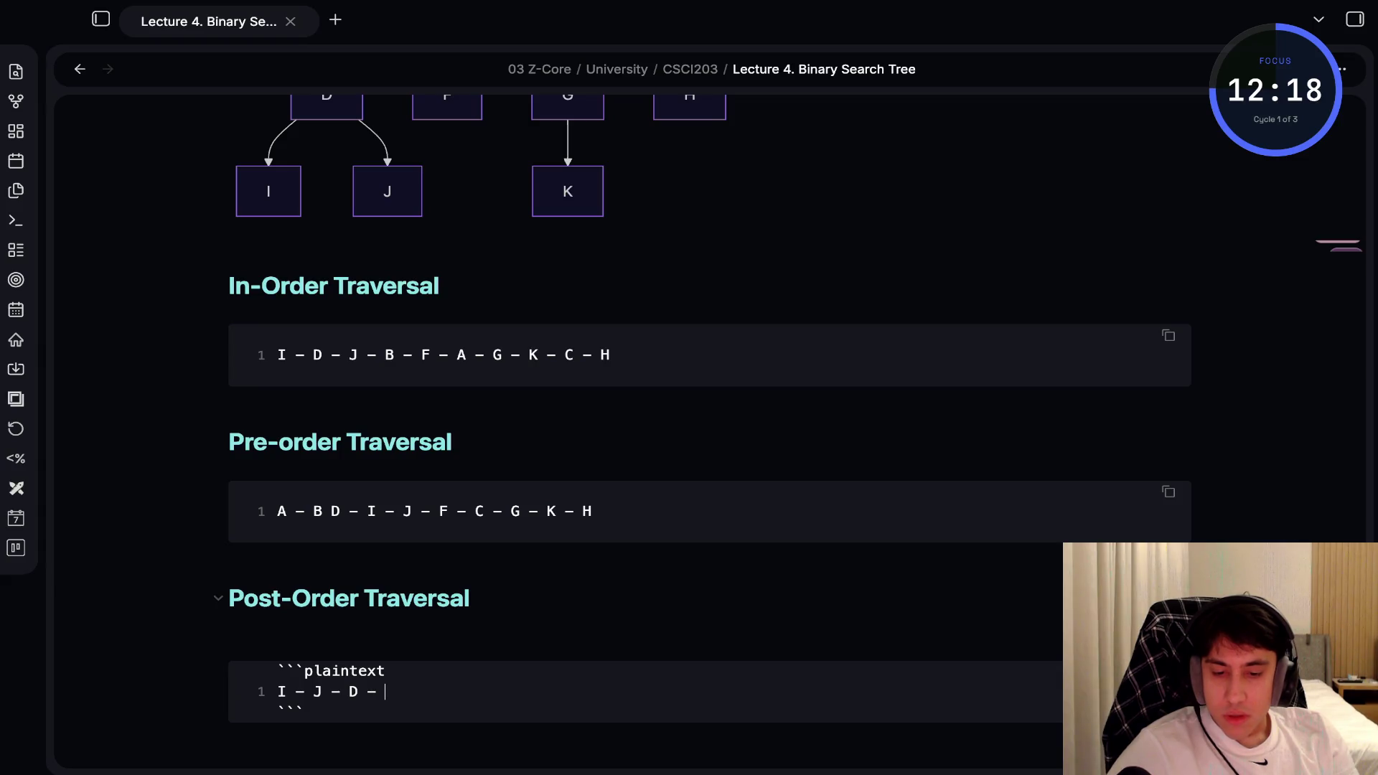
pyautogui.write('F - B - K')
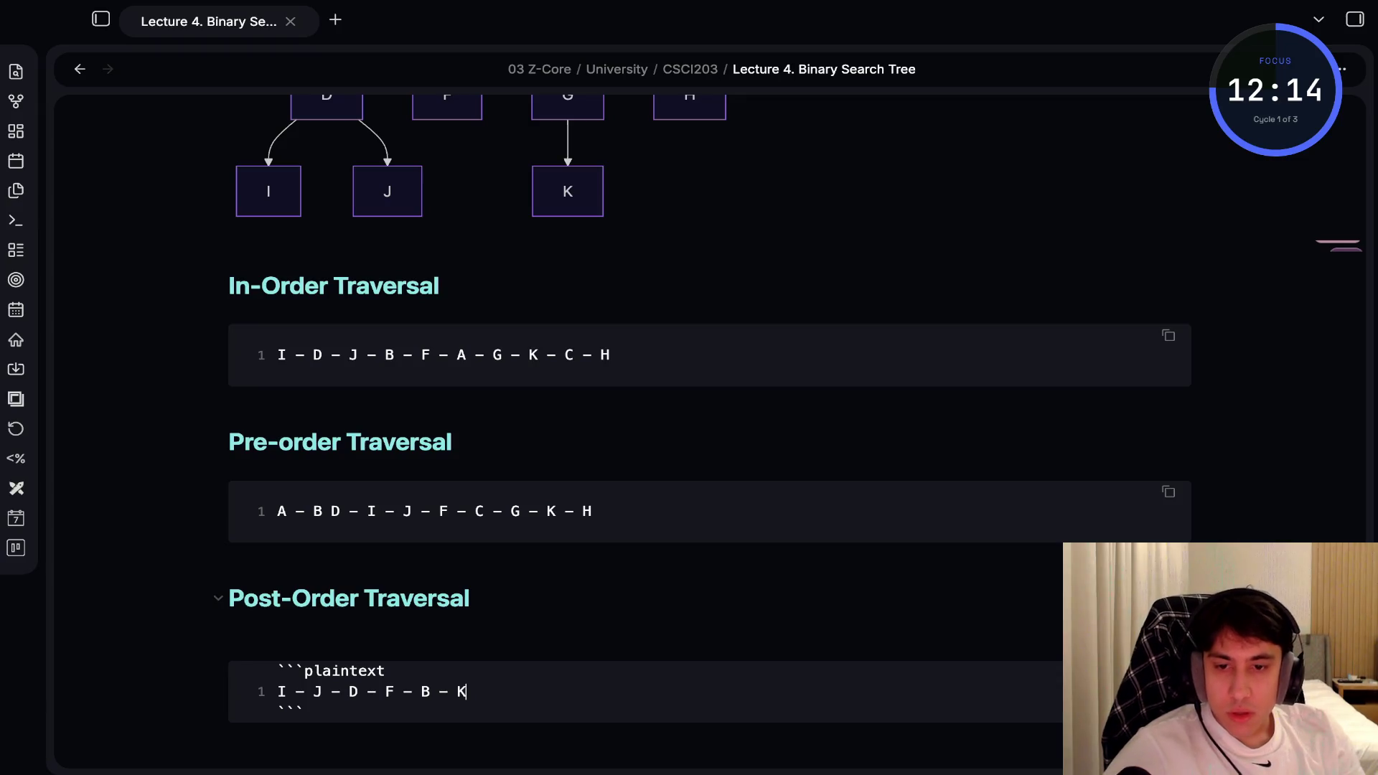
pyautogui.write(' - G -')
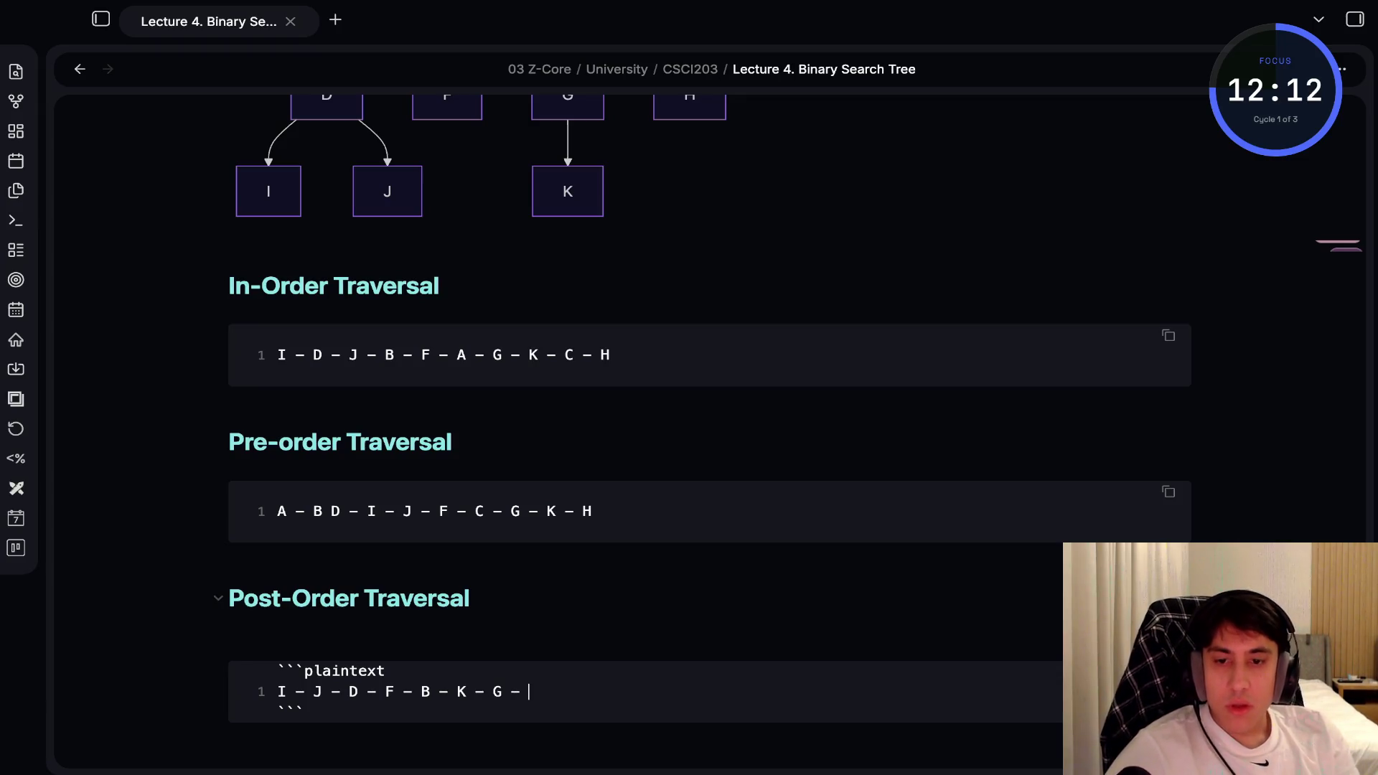
pyautogui.write(' H - ')
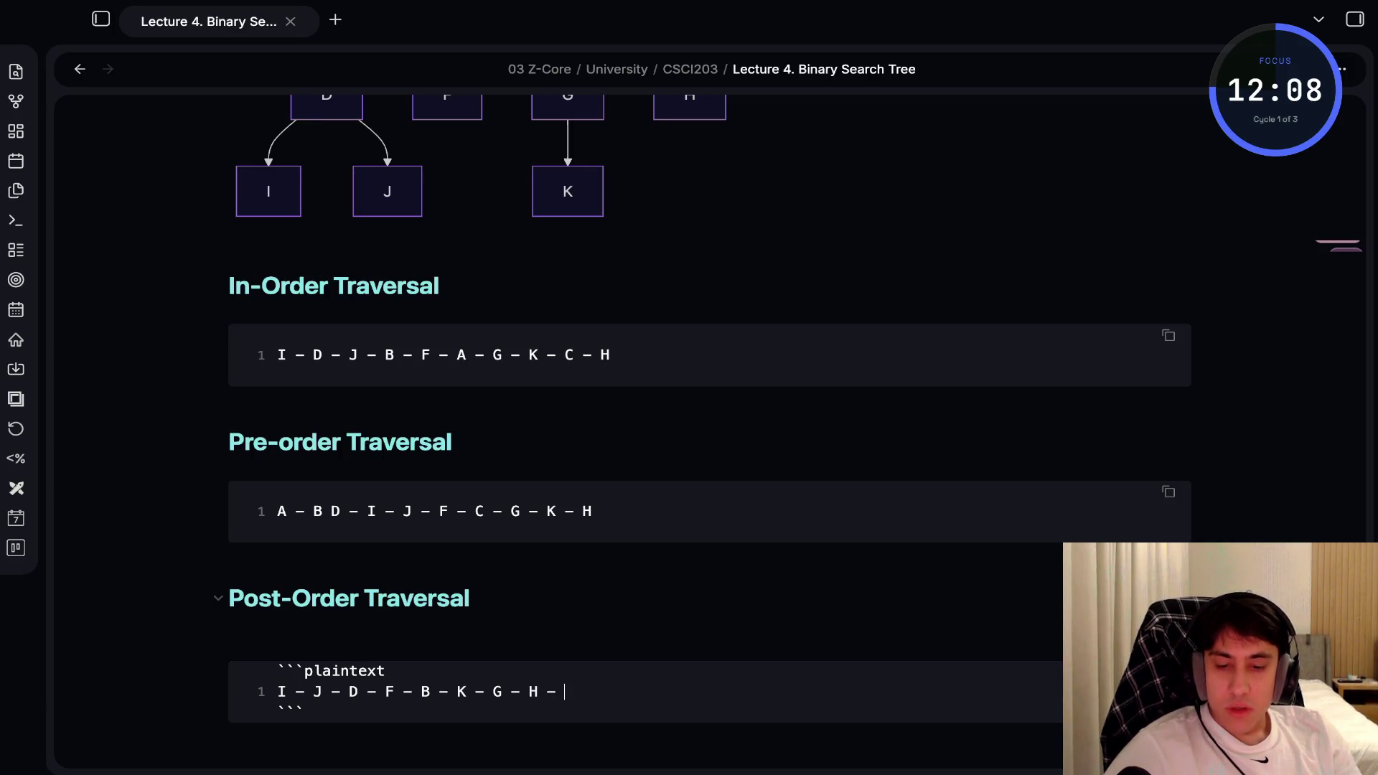
pyautogui.write('C - A')
pyautogui.hotkey('ctrl', 'e')
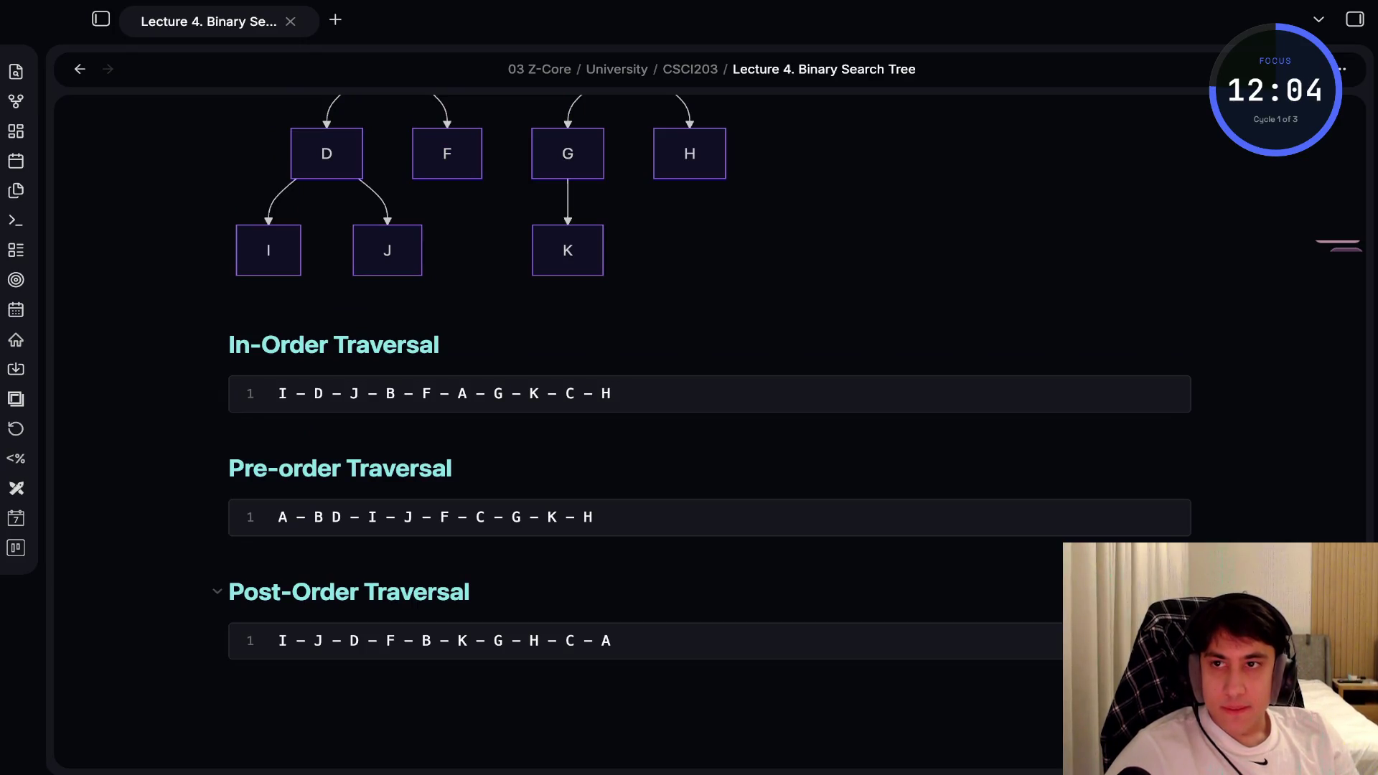
pyautogui.press('super+Tab')
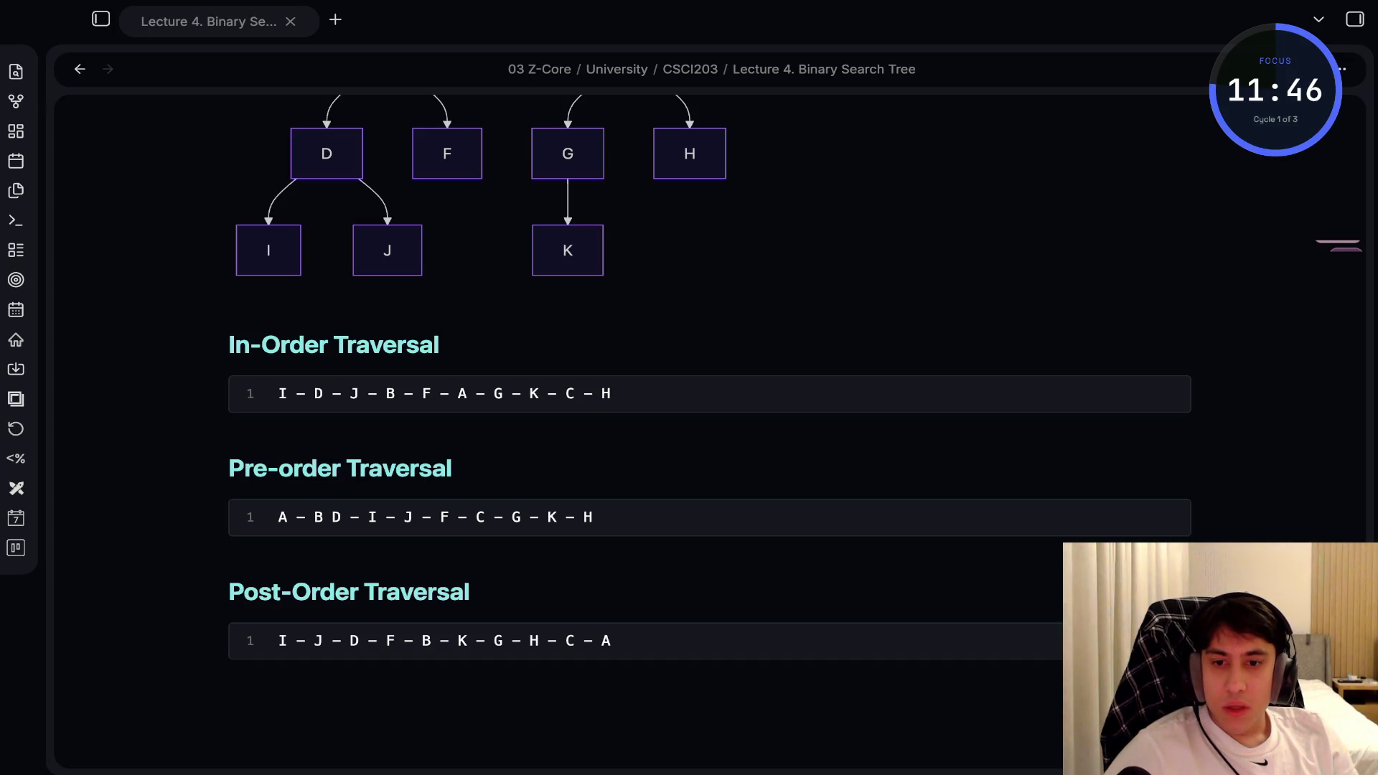
pyautogui.scroll(-4, 709, 388)
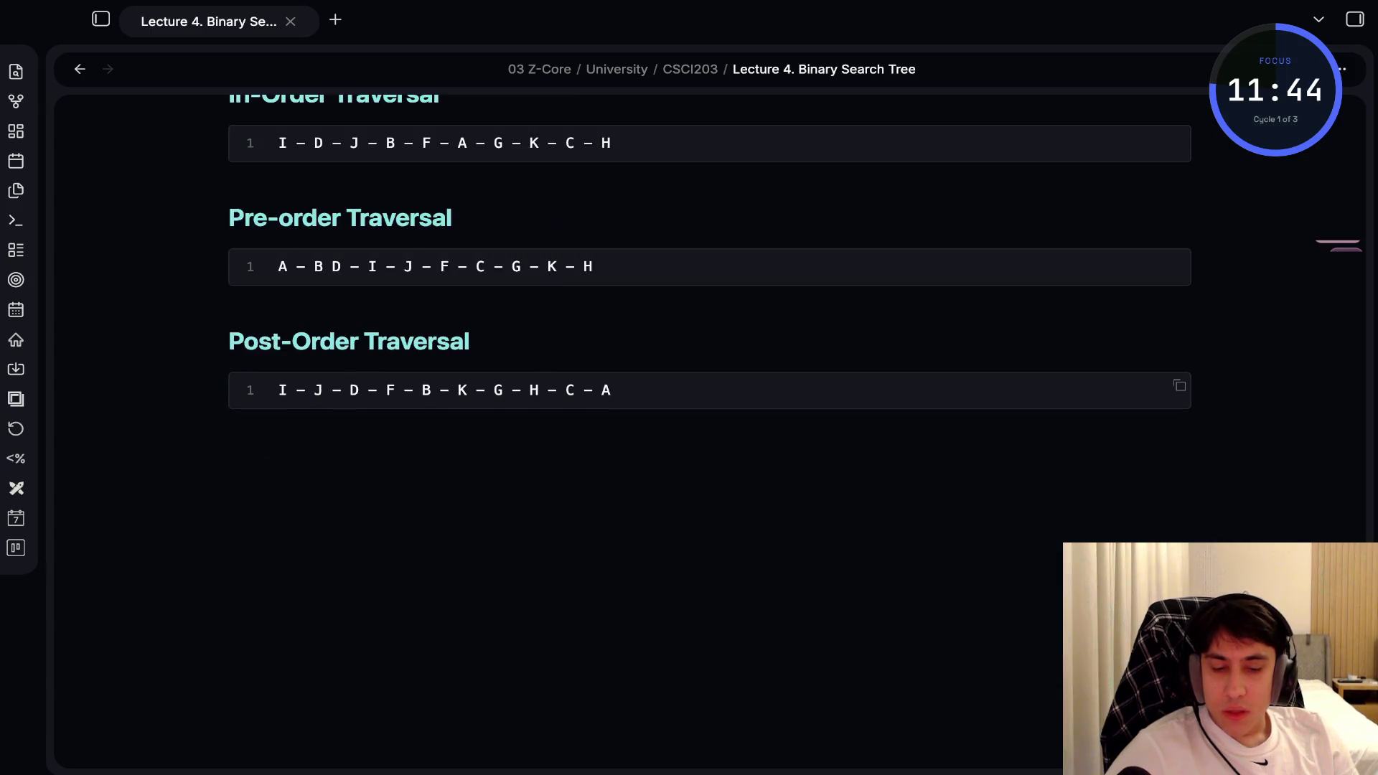
# Paste the Python traversal code below the post-order code block
pyautogui.click(303, 519)
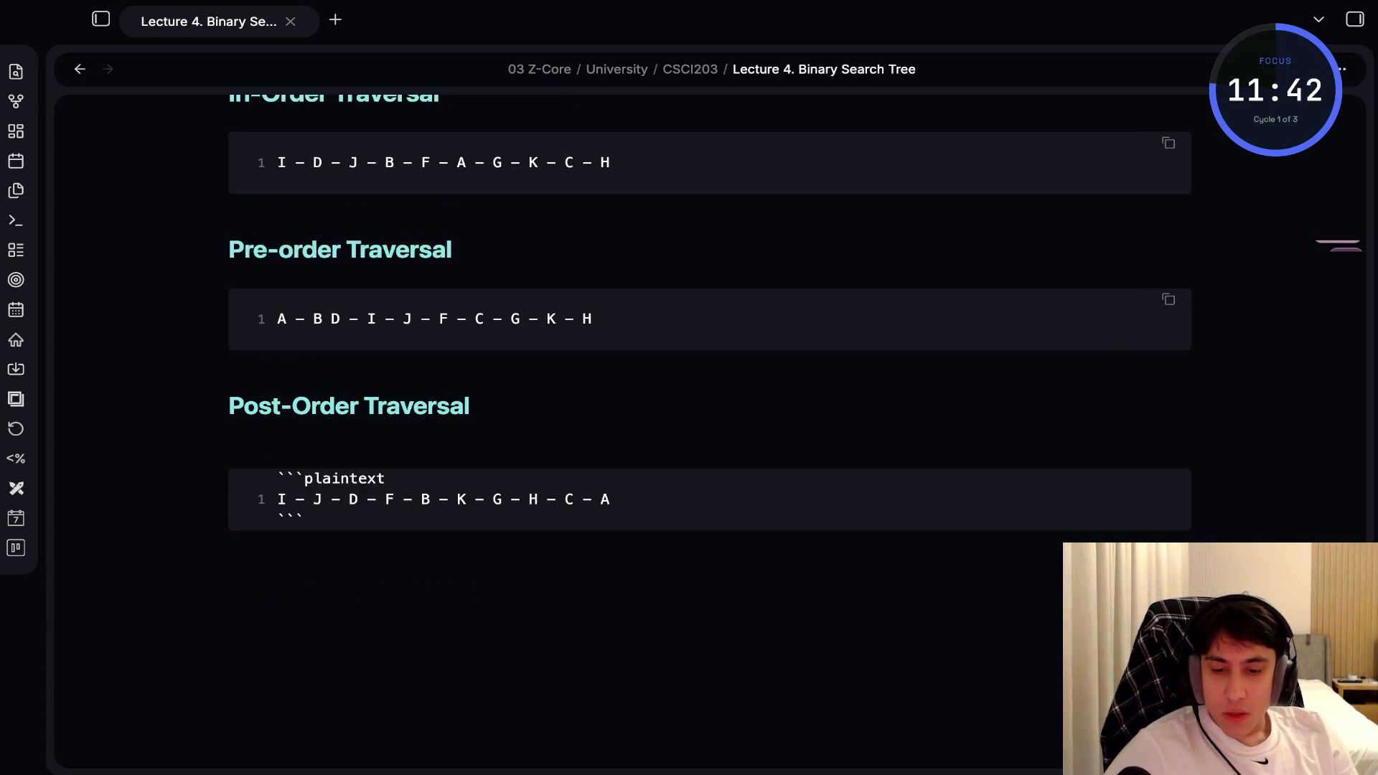
pyautogui.hotkey('ctrl', 'v')
pyautogui.scroll(-2, 709, 431)
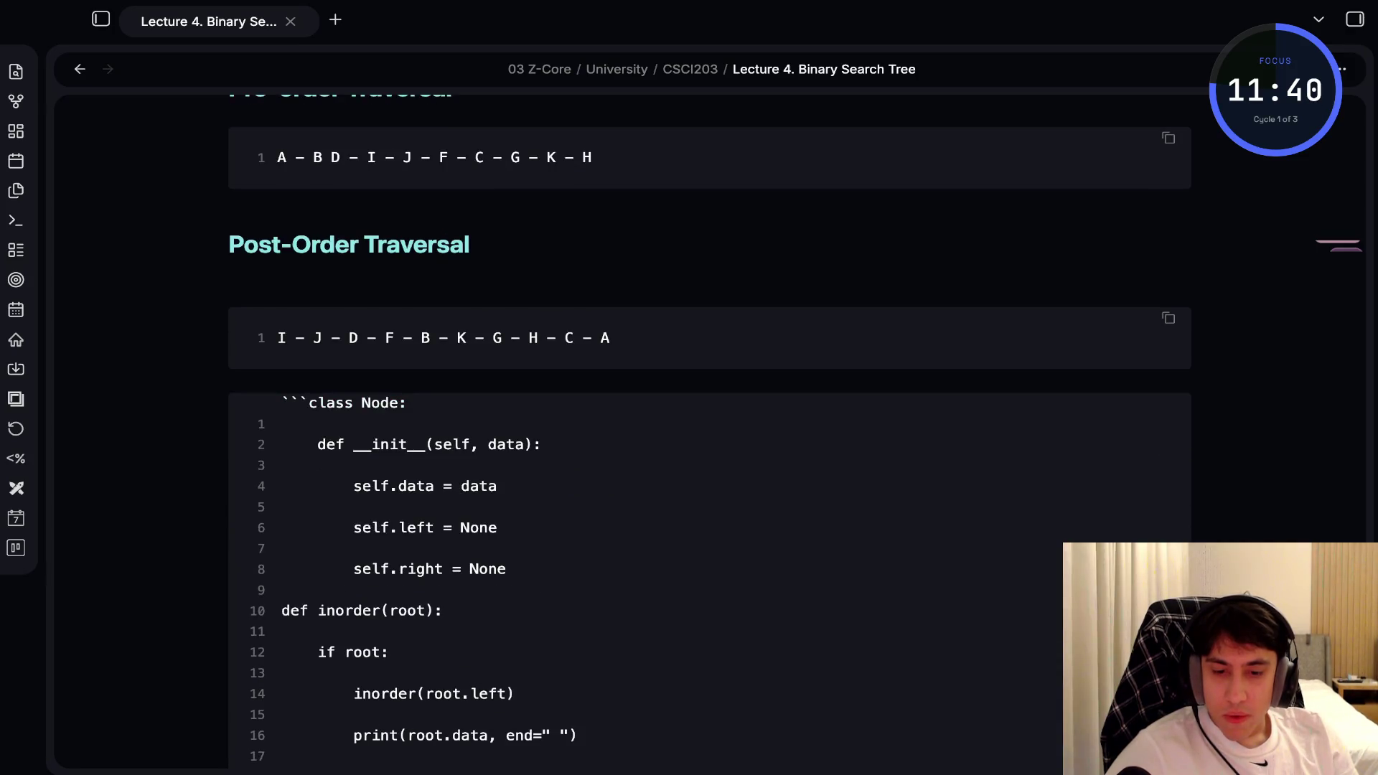
pyautogui.scroll(-3, 708, 431)
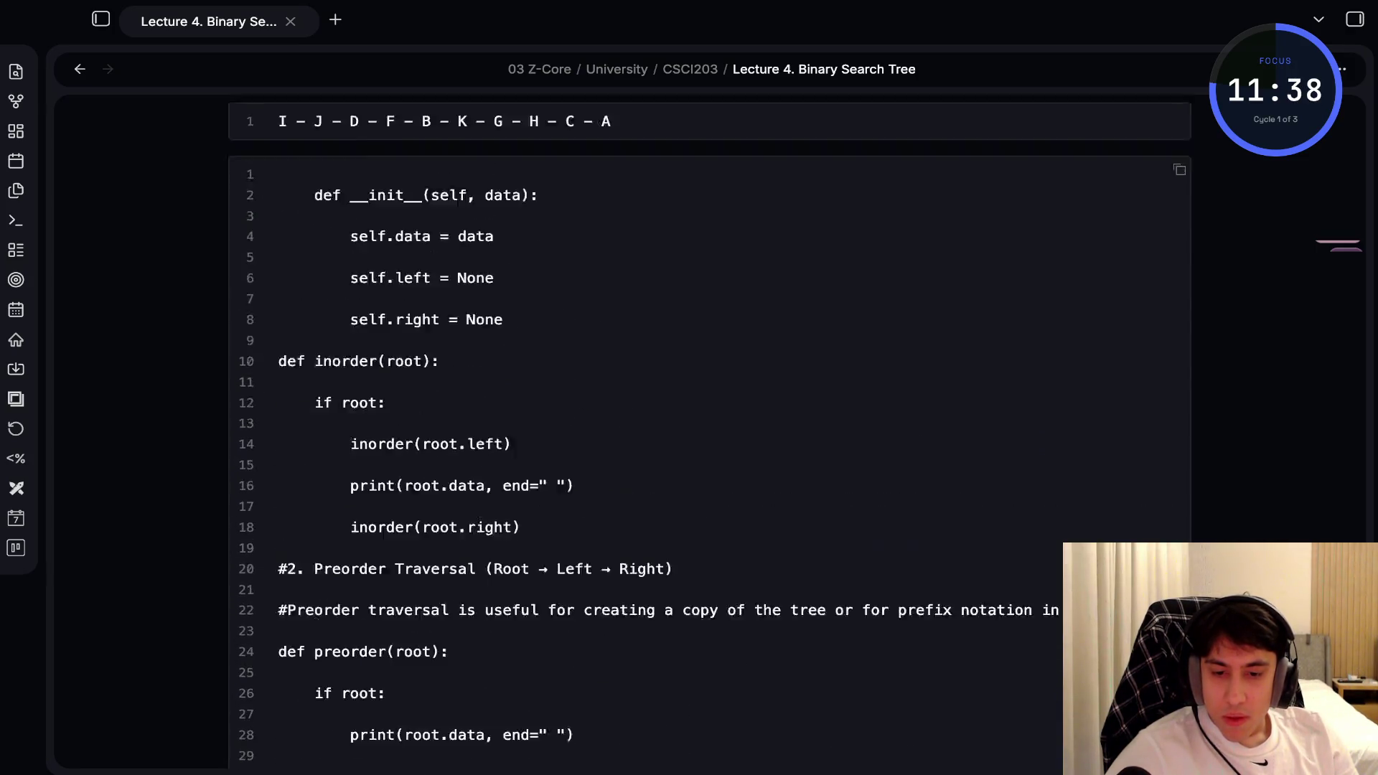
pyautogui.scroll(3, 709, 431)
pyautogui.scroll(-1, 709, 430)
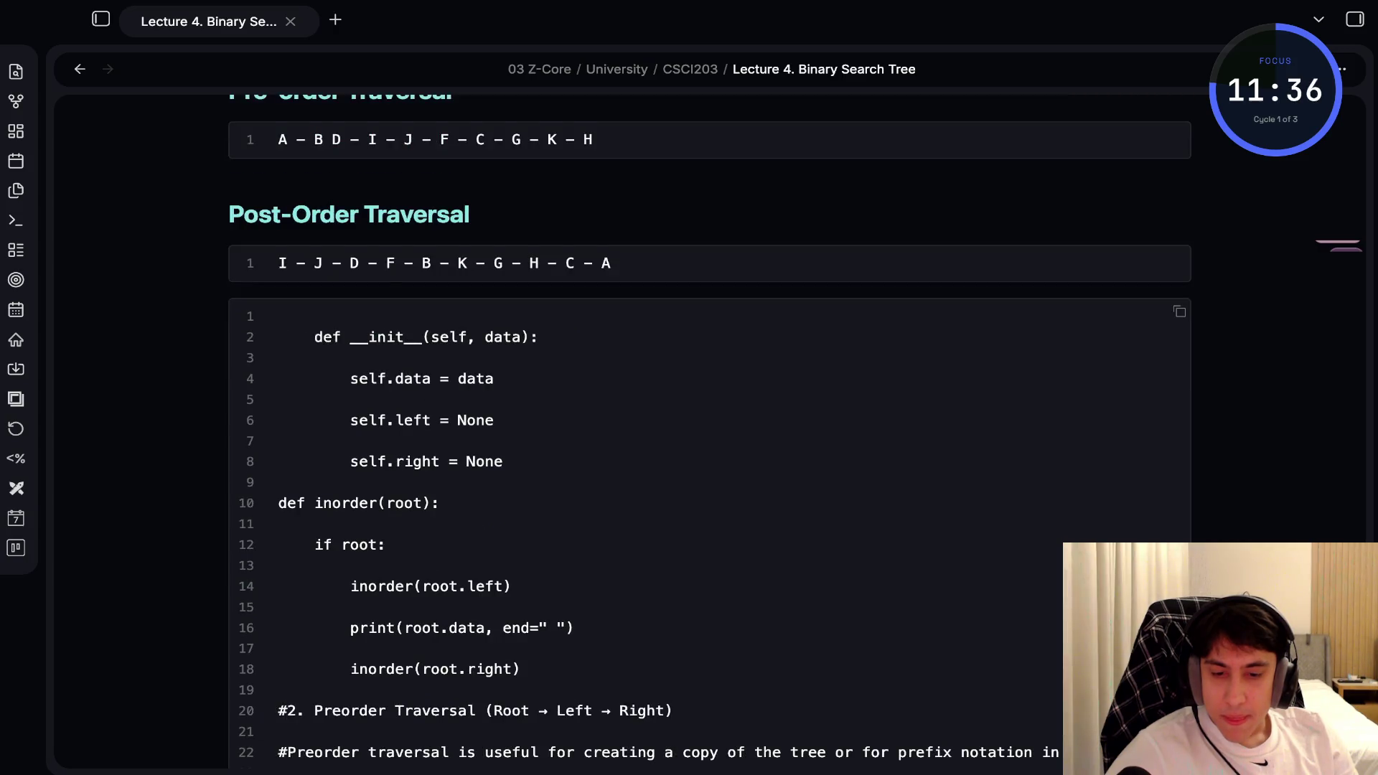
pyautogui.scroll(-1, 709, 431)
pyautogui.scroll(-2, 708, 431)
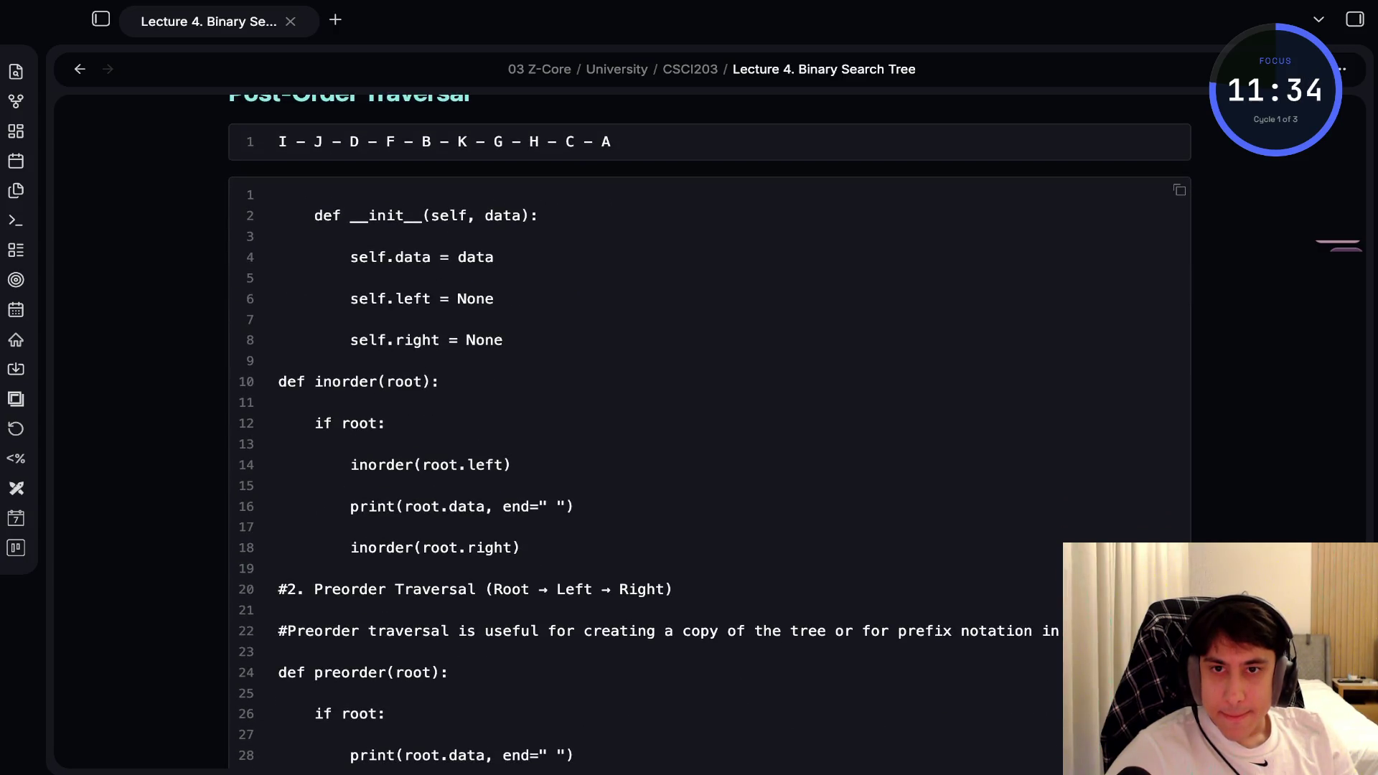
pyautogui.scroll(3, 709, 431)
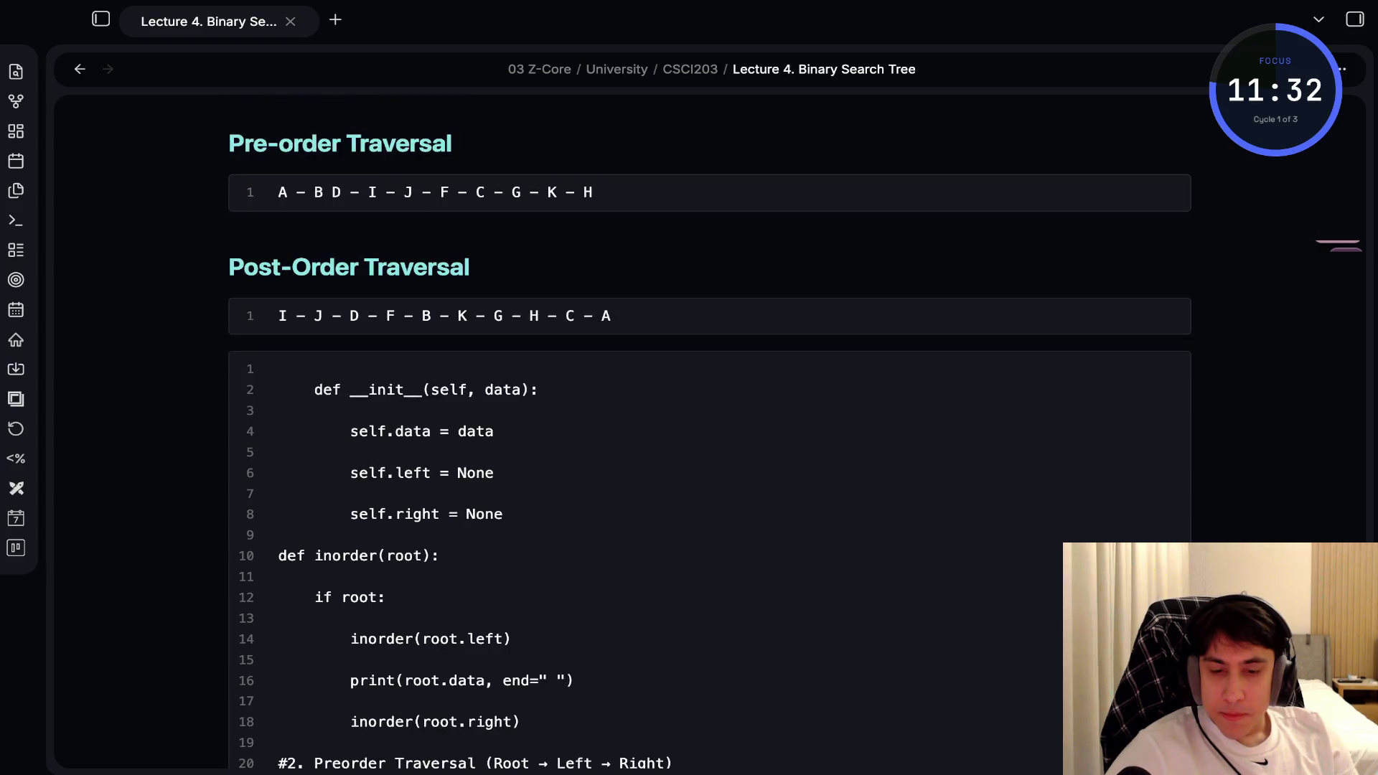
pyautogui.scroll(2, 708, 430)
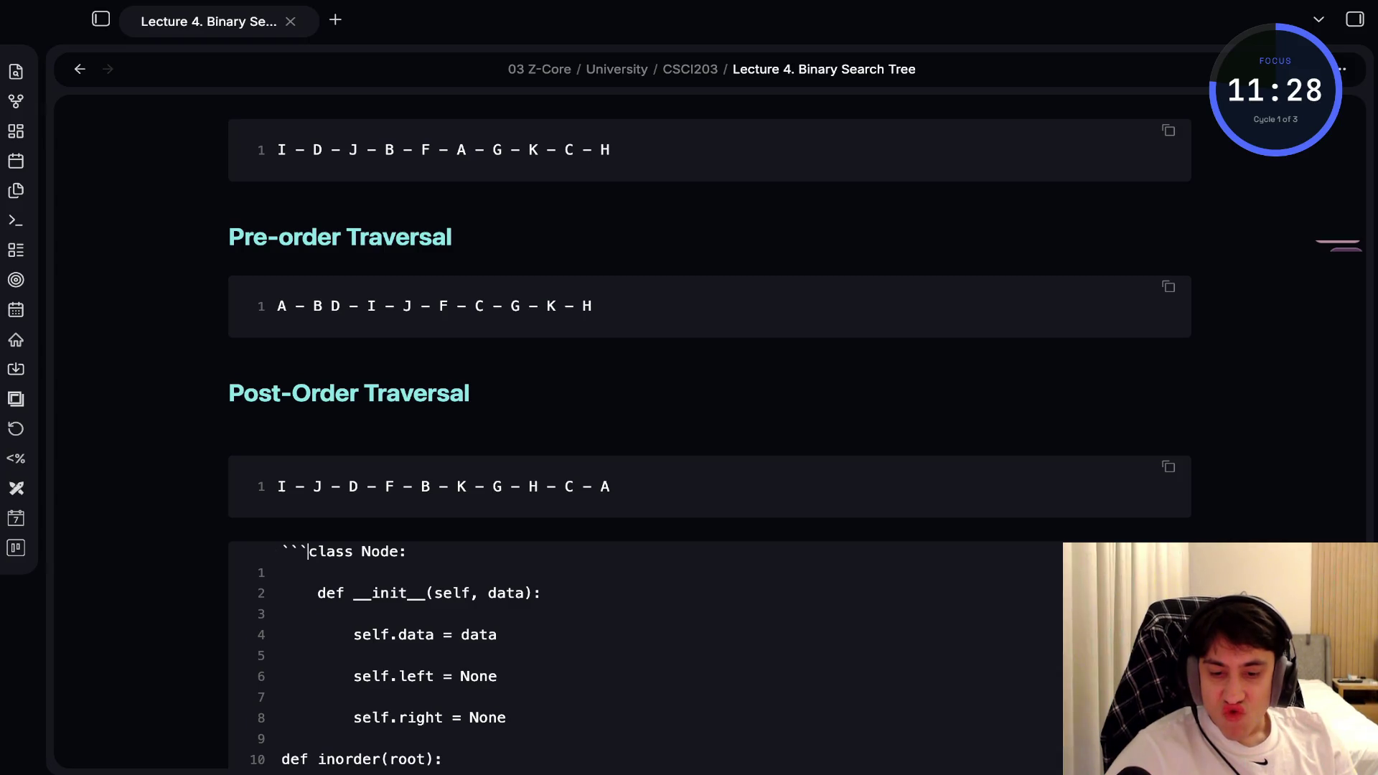
# Put 'class Node:' on its own line and label the code fence as python
pyautogui.press('Return')
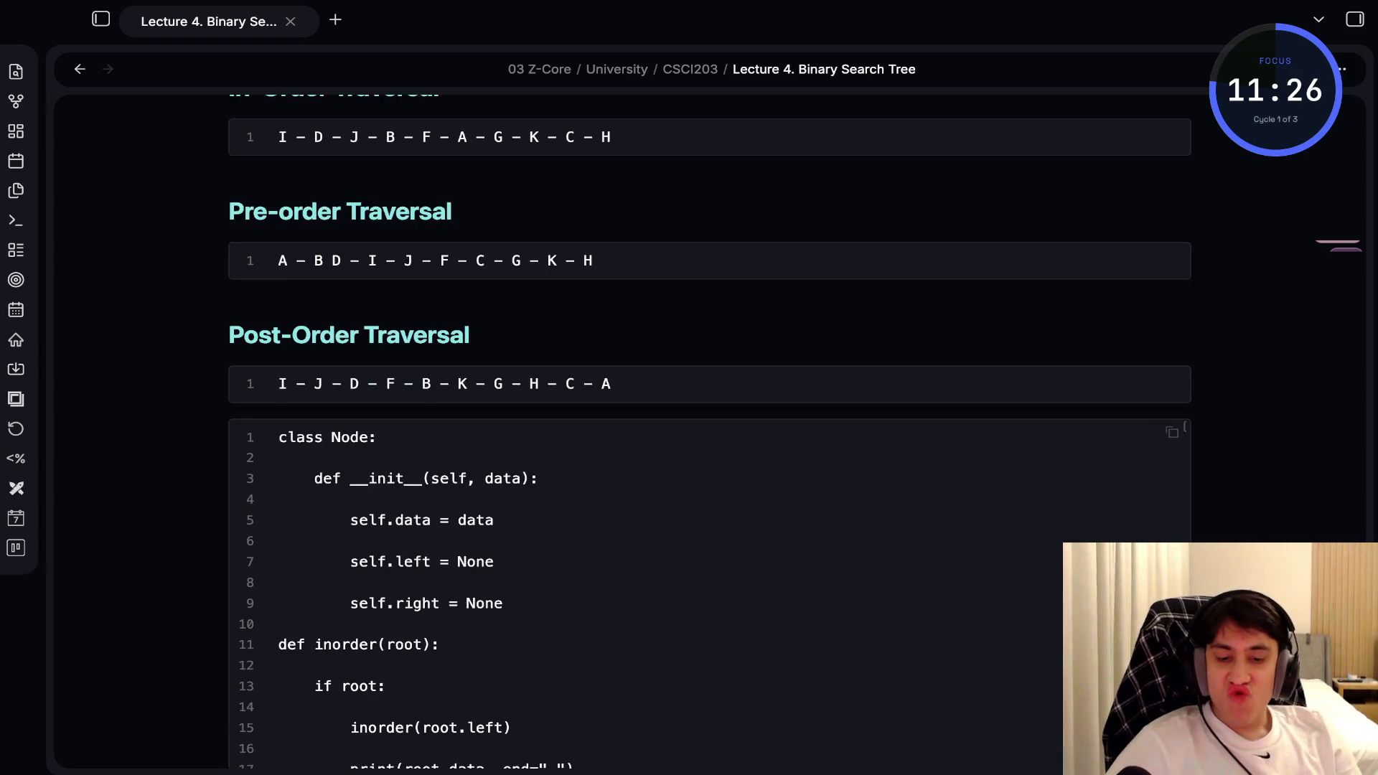
pyautogui.scroll(-4, 711, 430)
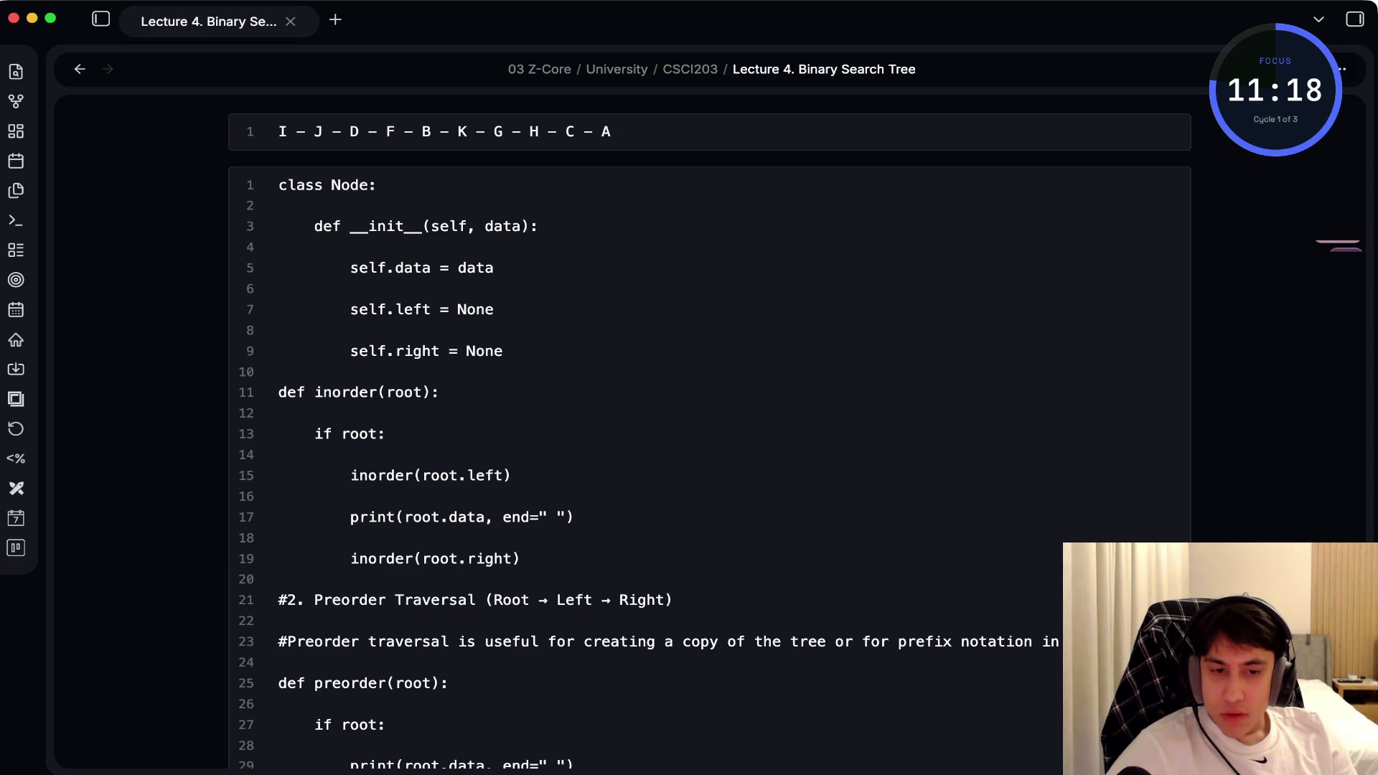
pyautogui.click(308, 245)
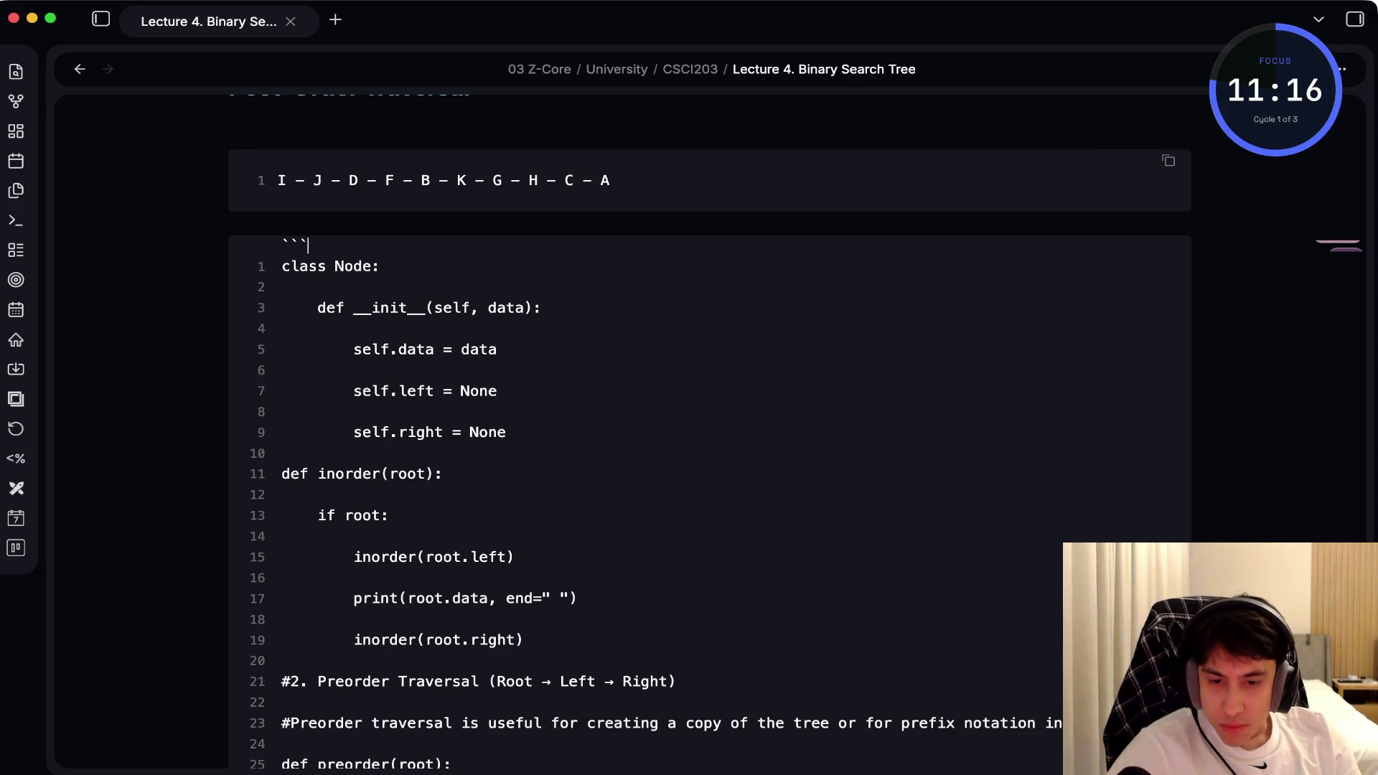
pyautogui.write('python')
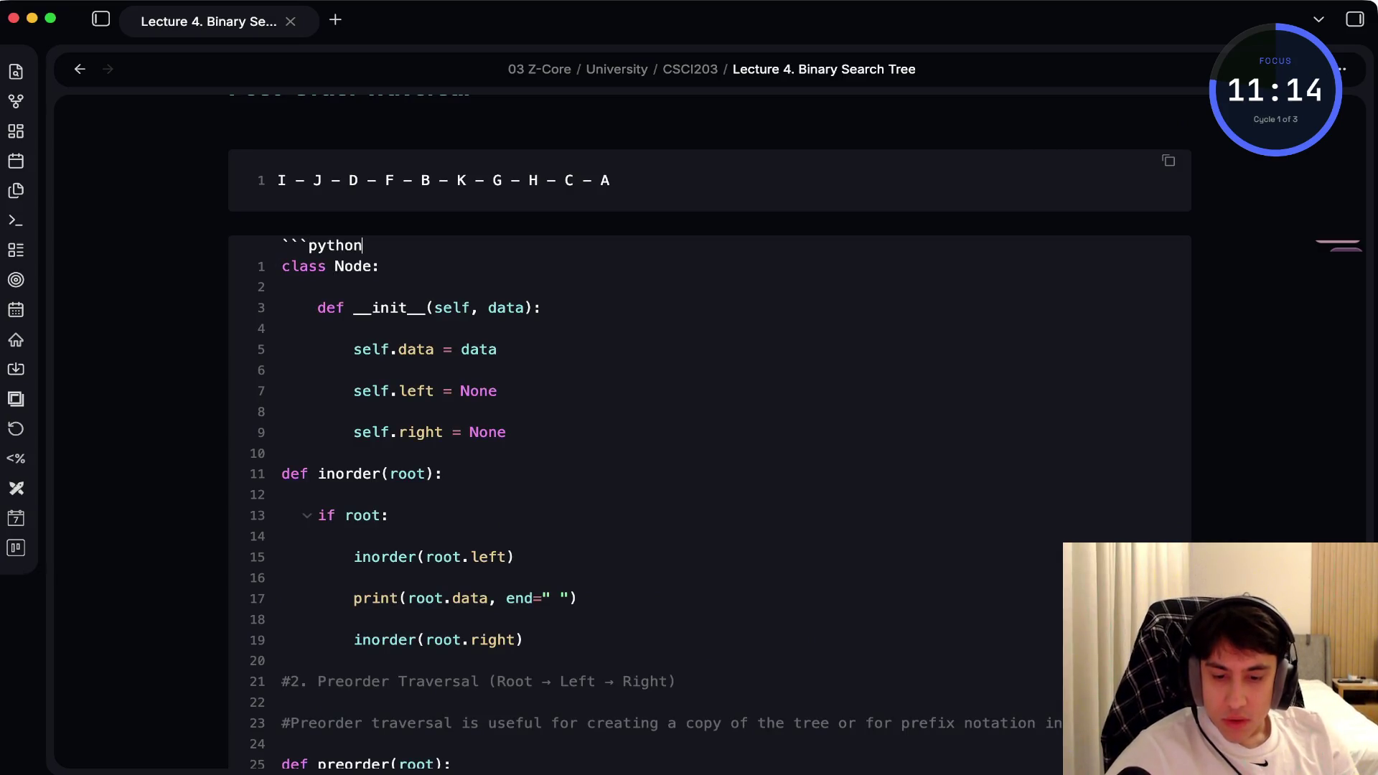
pyautogui.scroll(-5, 711, 431)
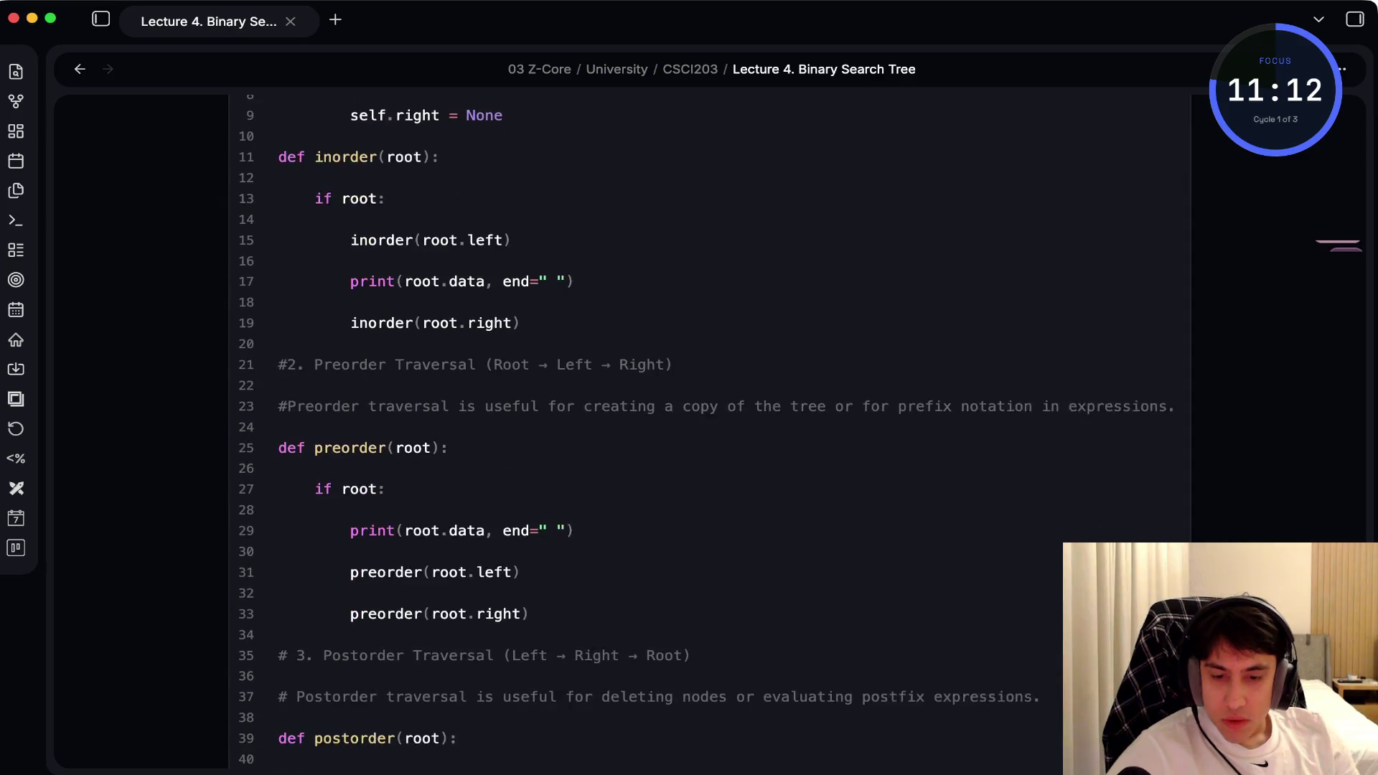
pyautogui.scroll(-5, 710, 431)
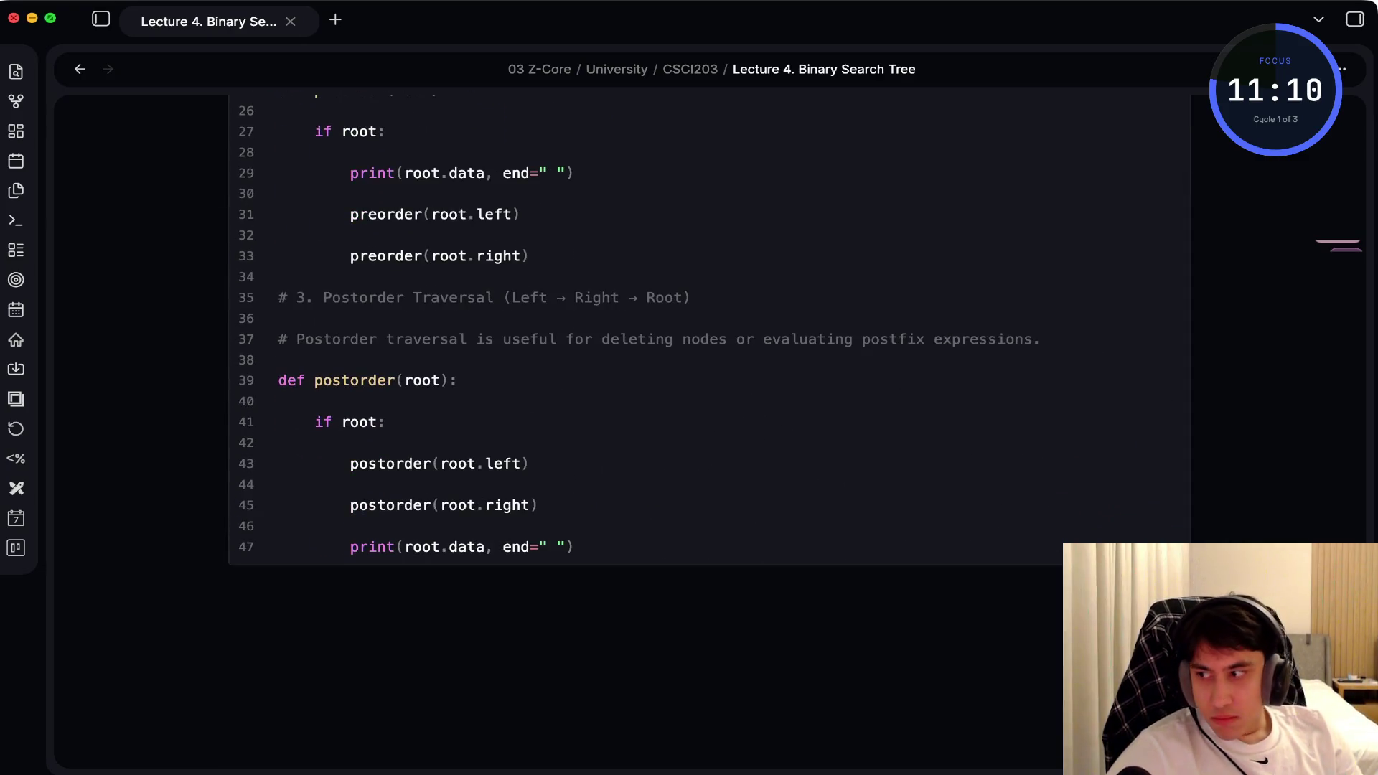
pyautogui.scroll(10, 710, 430)
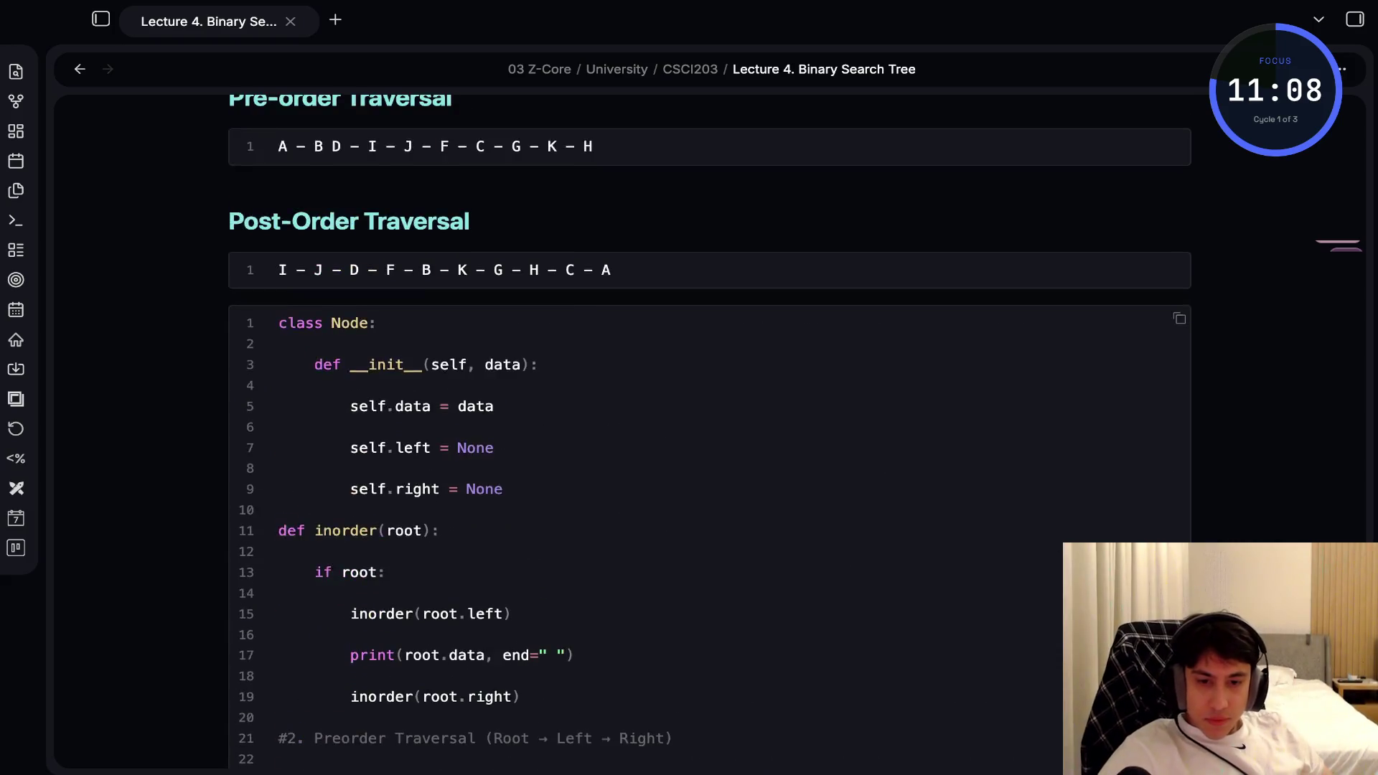
pyautogui.scroll(1, 710, 430)
pyautogui.scroll(1, 710, 428)
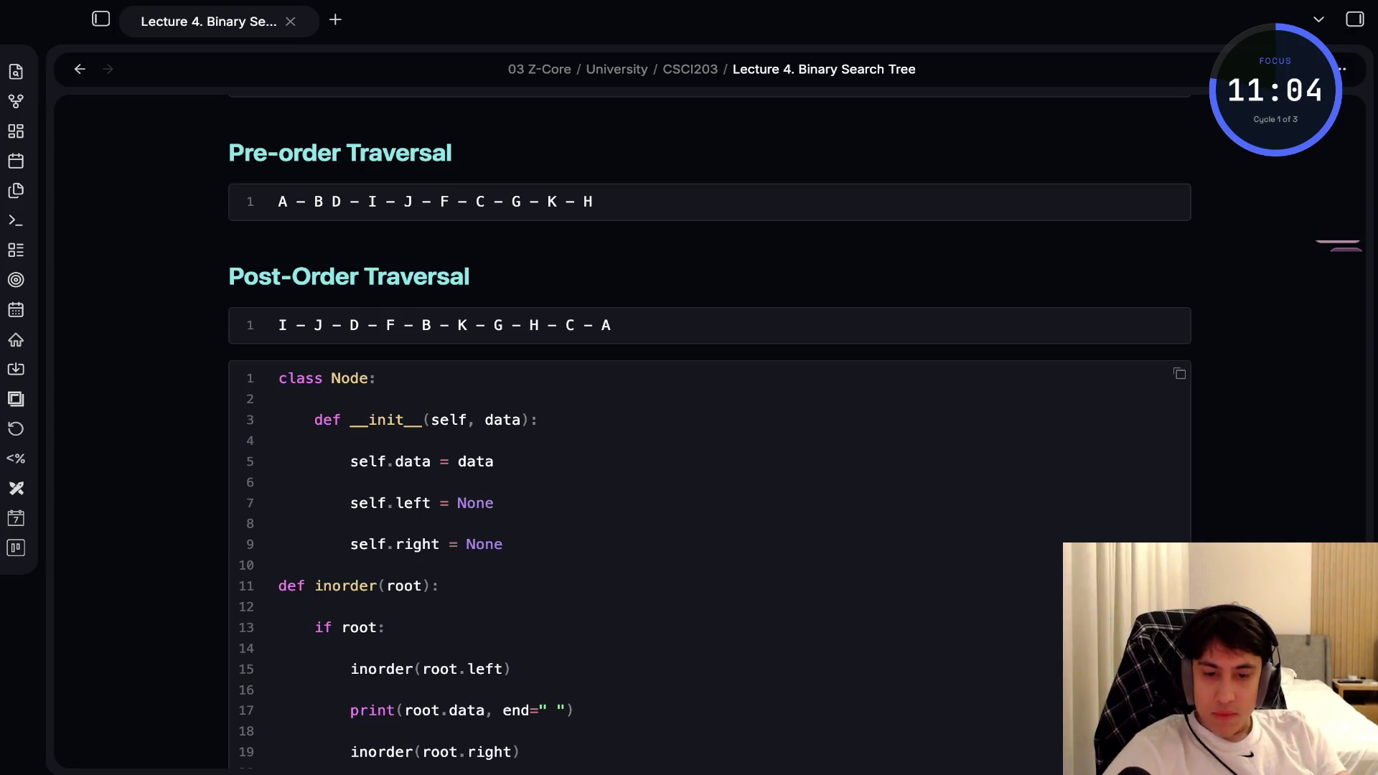
# Remove the blank lines and a stray '=' inside the Node class around self.data and self.right
pyautogui.click(279, 440)
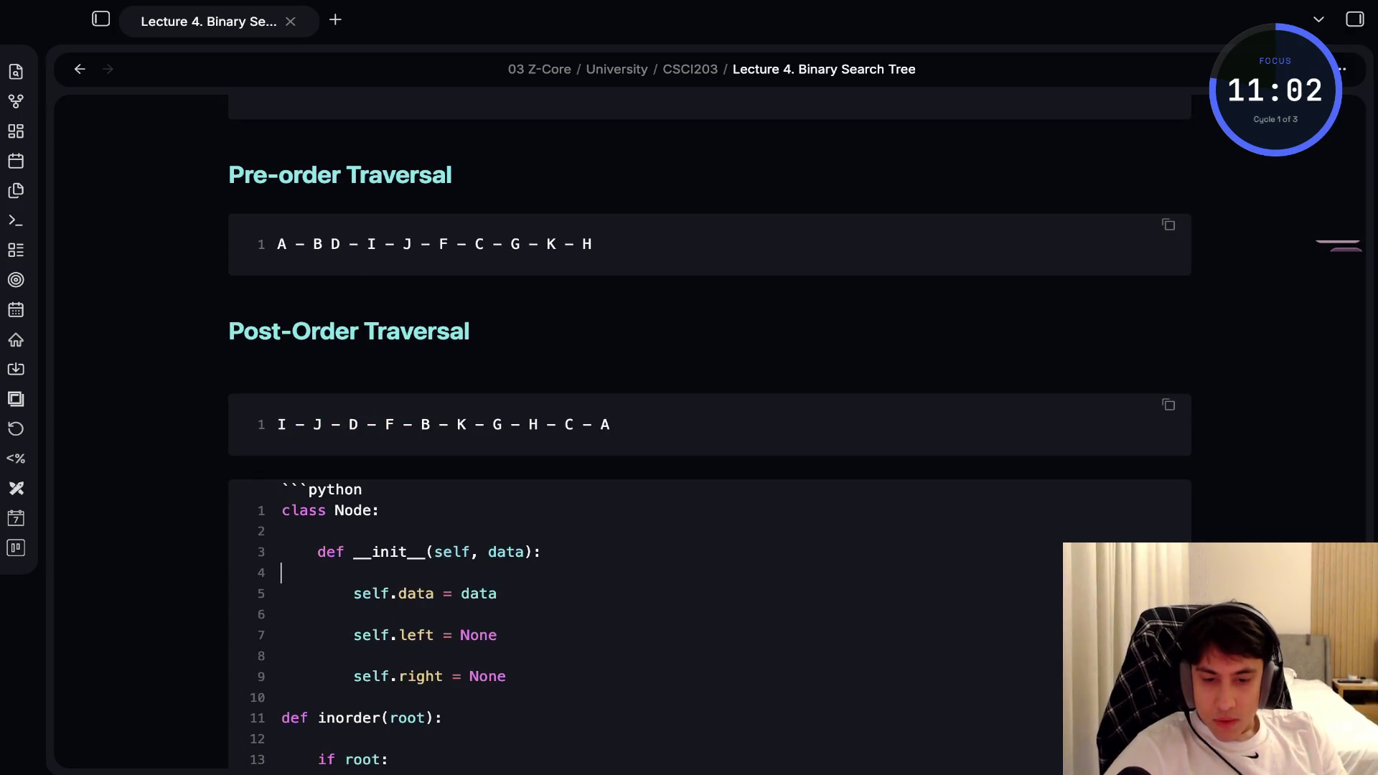
pyautogui.press('BackSpace')
pyautogui.press('Down')
pyautogui.press('Delete')
pyautogui.write('=')
pyautogui.press('BackSpace')
pyautogui.press('Return')
pyautogui.press('BackSpace')
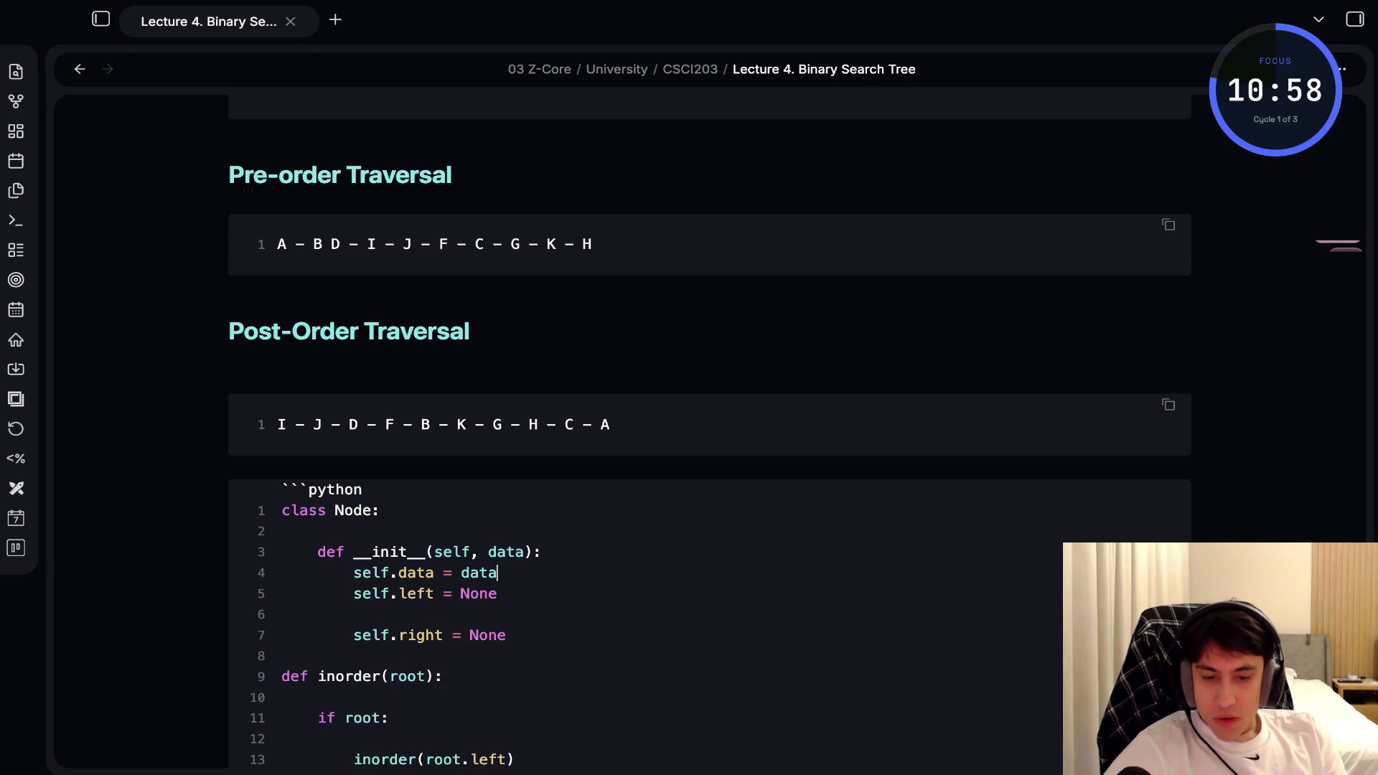
pyautogui.press('Down')
pyautogui.press('Delete')
pyautogui.scroll(-2, 709, 430)
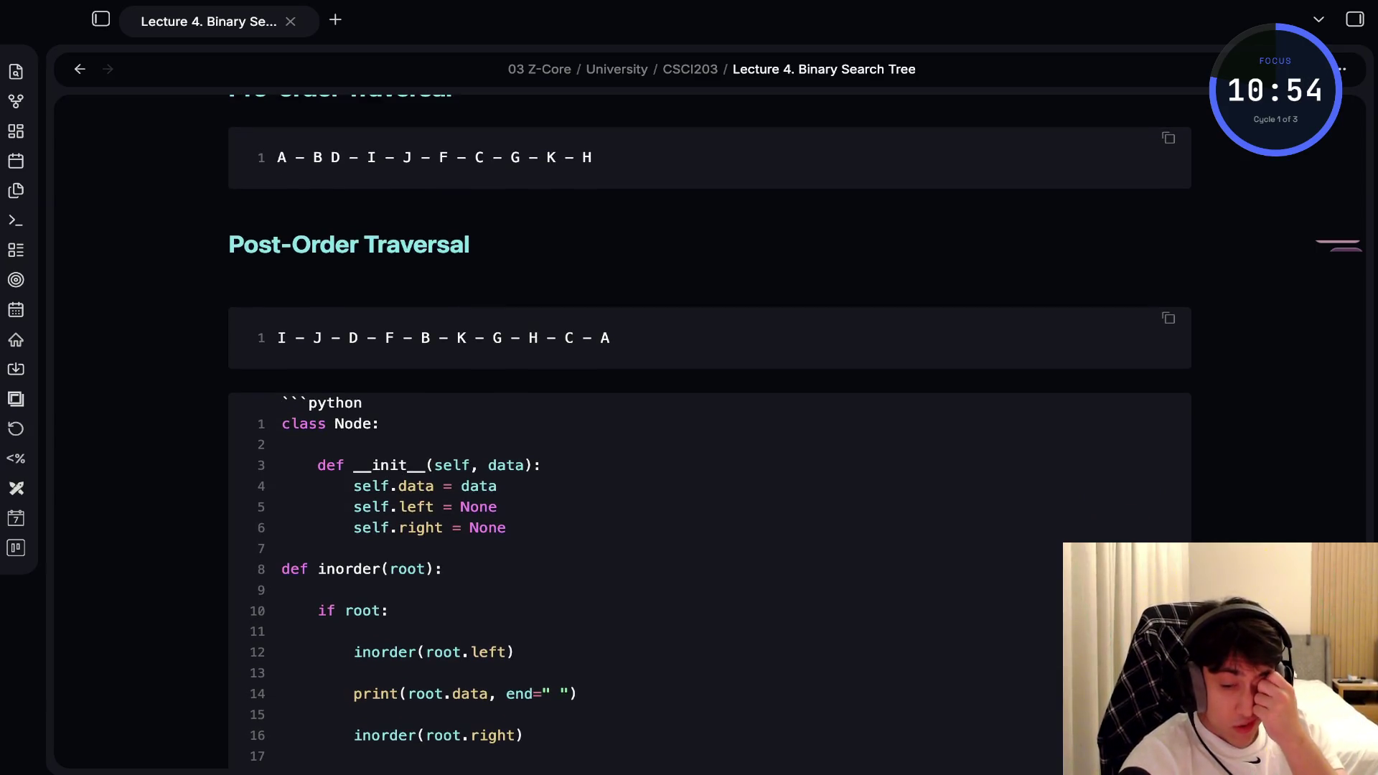
# Close up the empty lines in the inorder function around the recursive calls and print line
pyautogui.press('BackSpace')
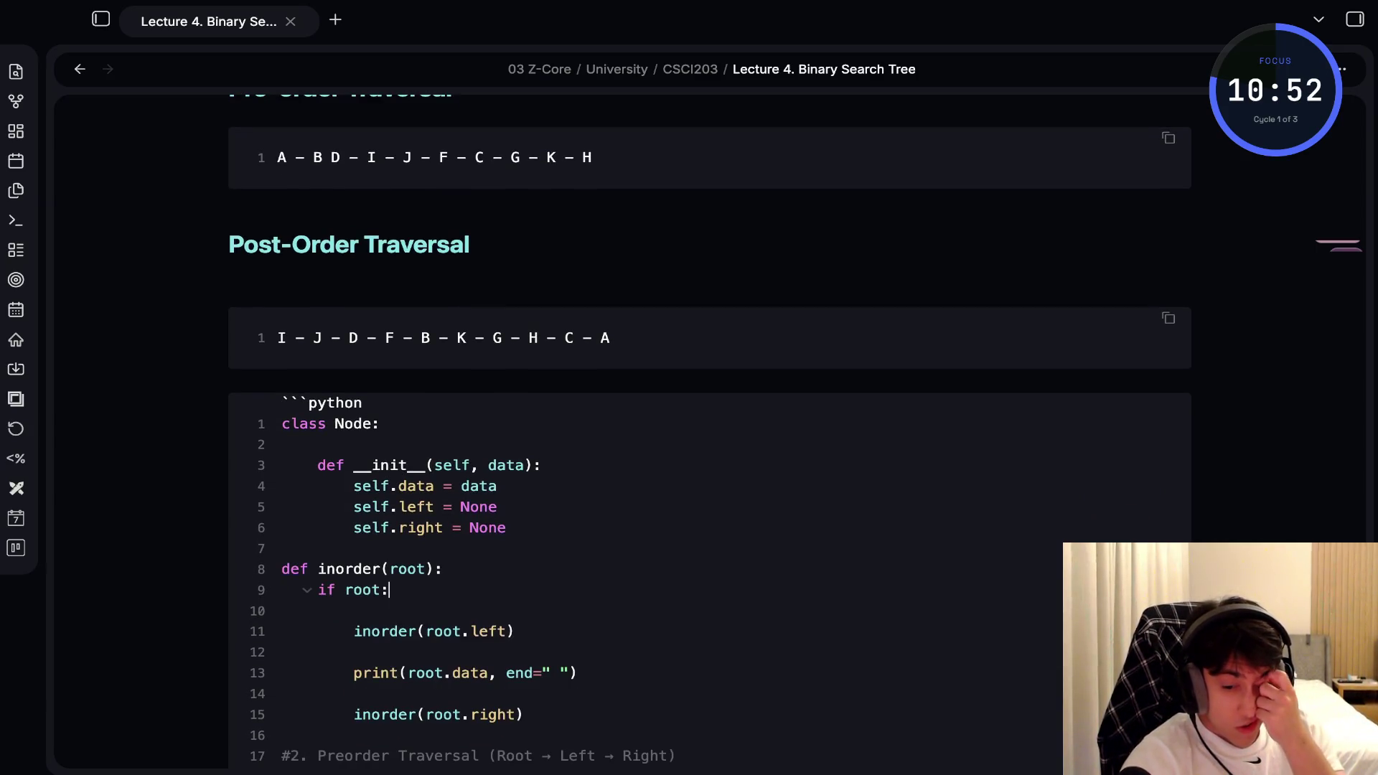
pyautogui.press('Delete')
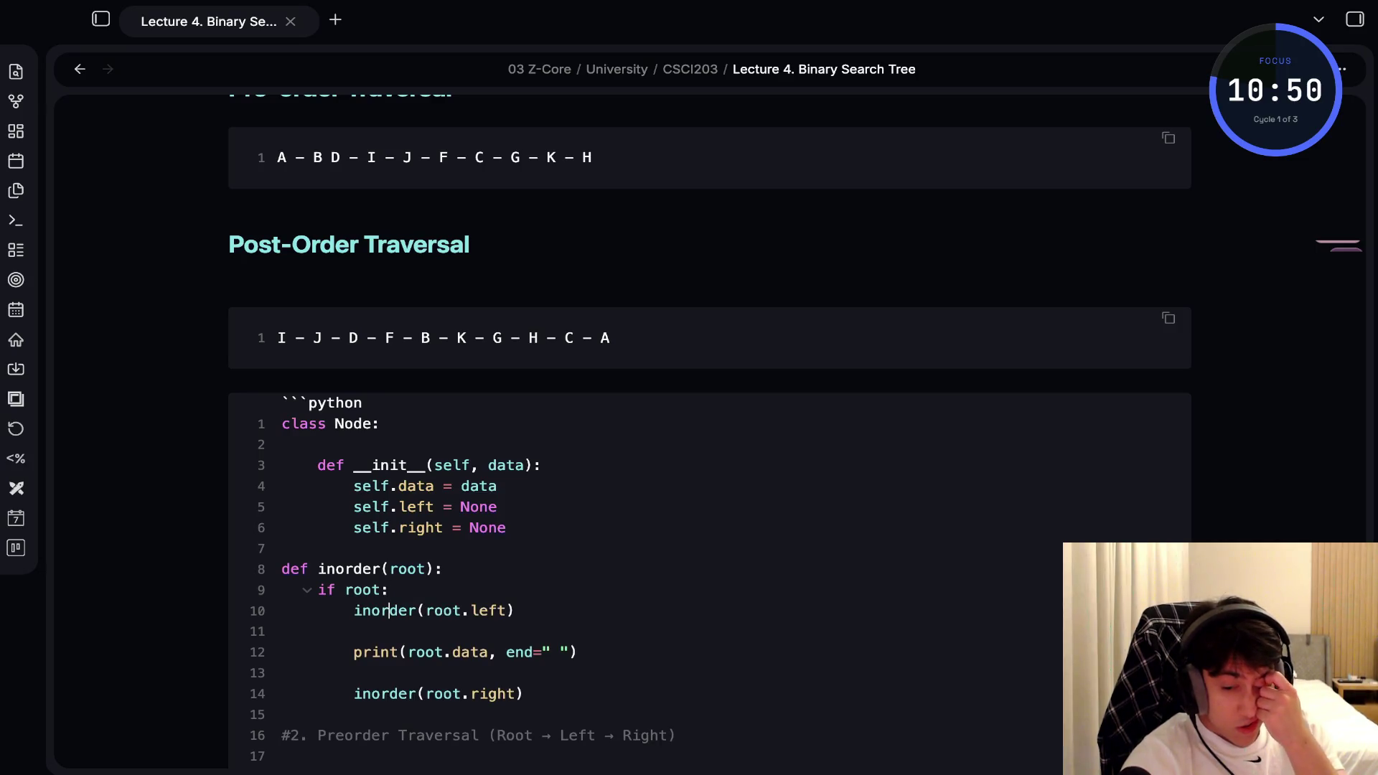
pyautogui.press('Down')
pyautogui.press('Delete')
pyautogui.press('Down')
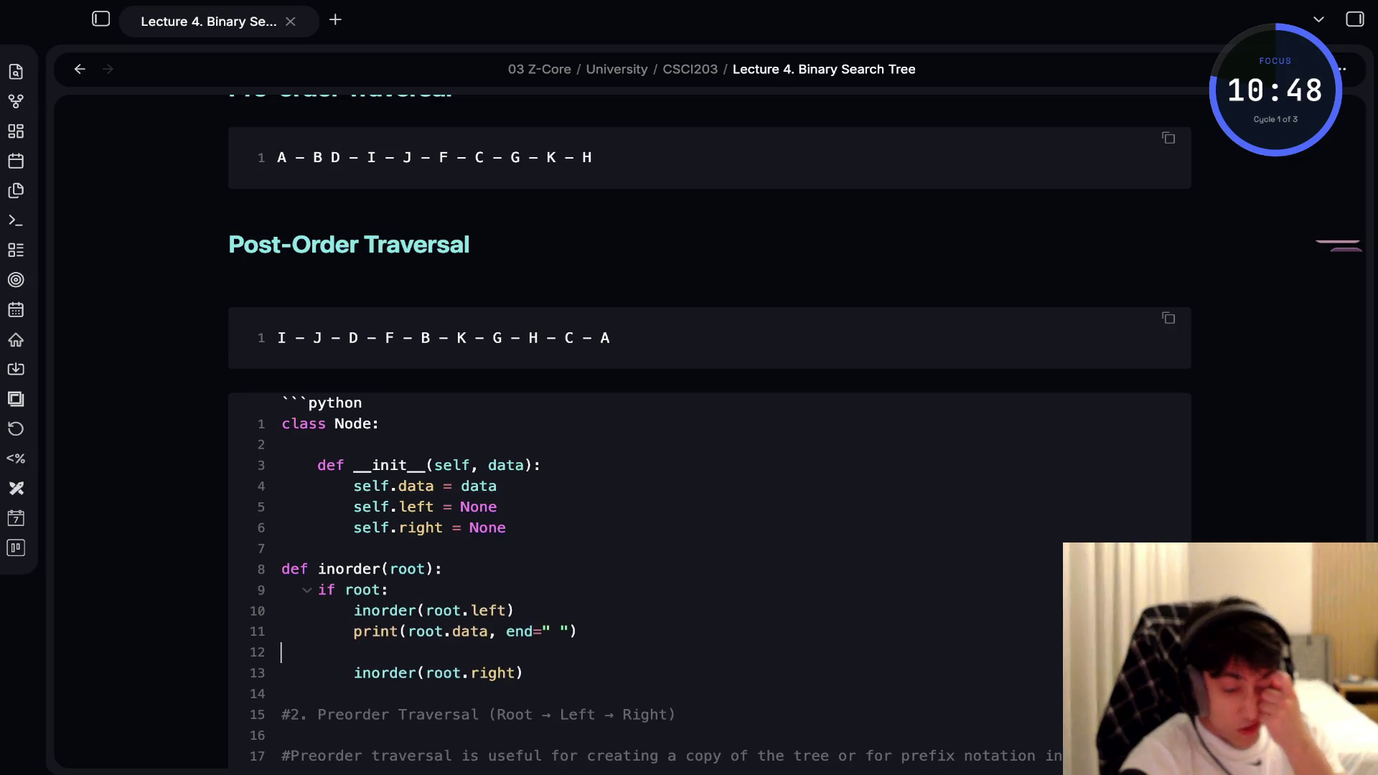
pyautogui.press('BackSpace')
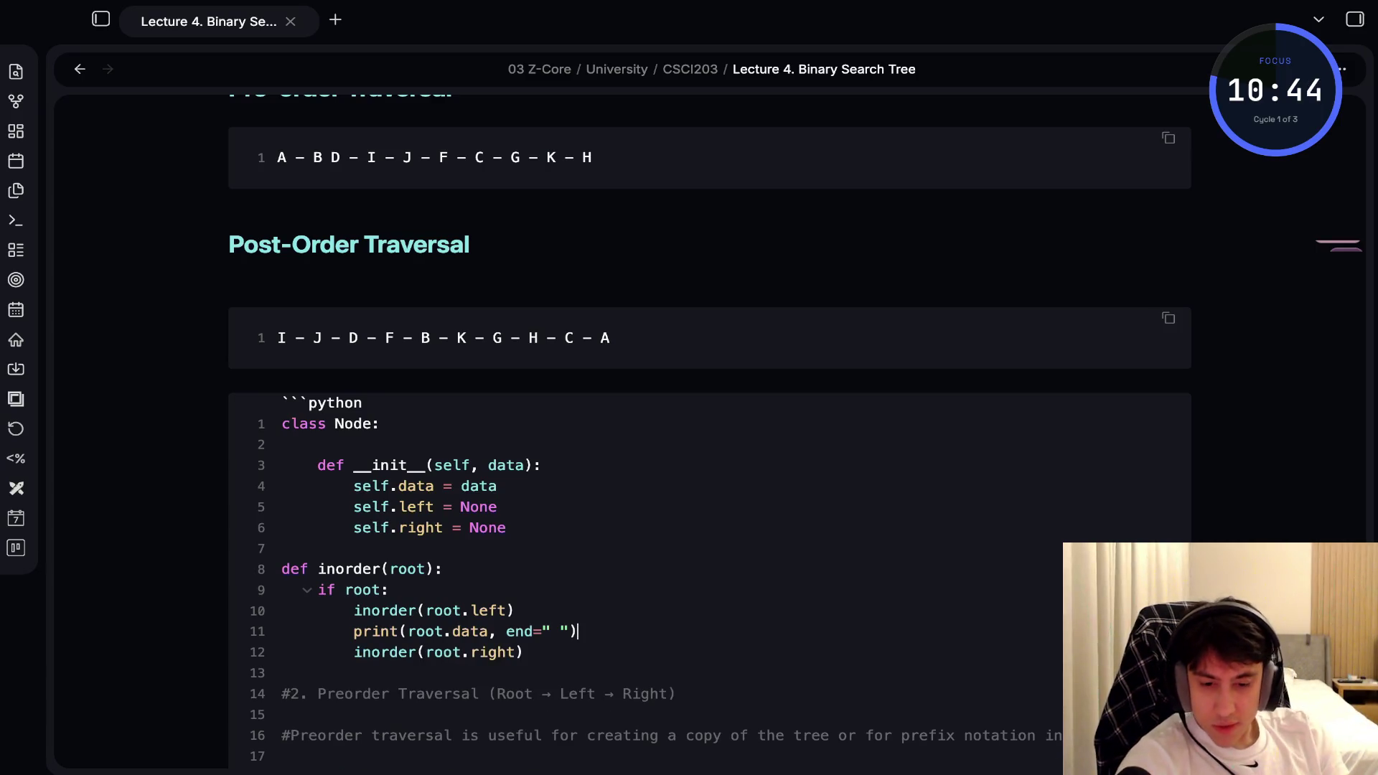
pyautogui.scroll(-2, 709, 430)
pyautogui.scroll(-2, 709, 430)
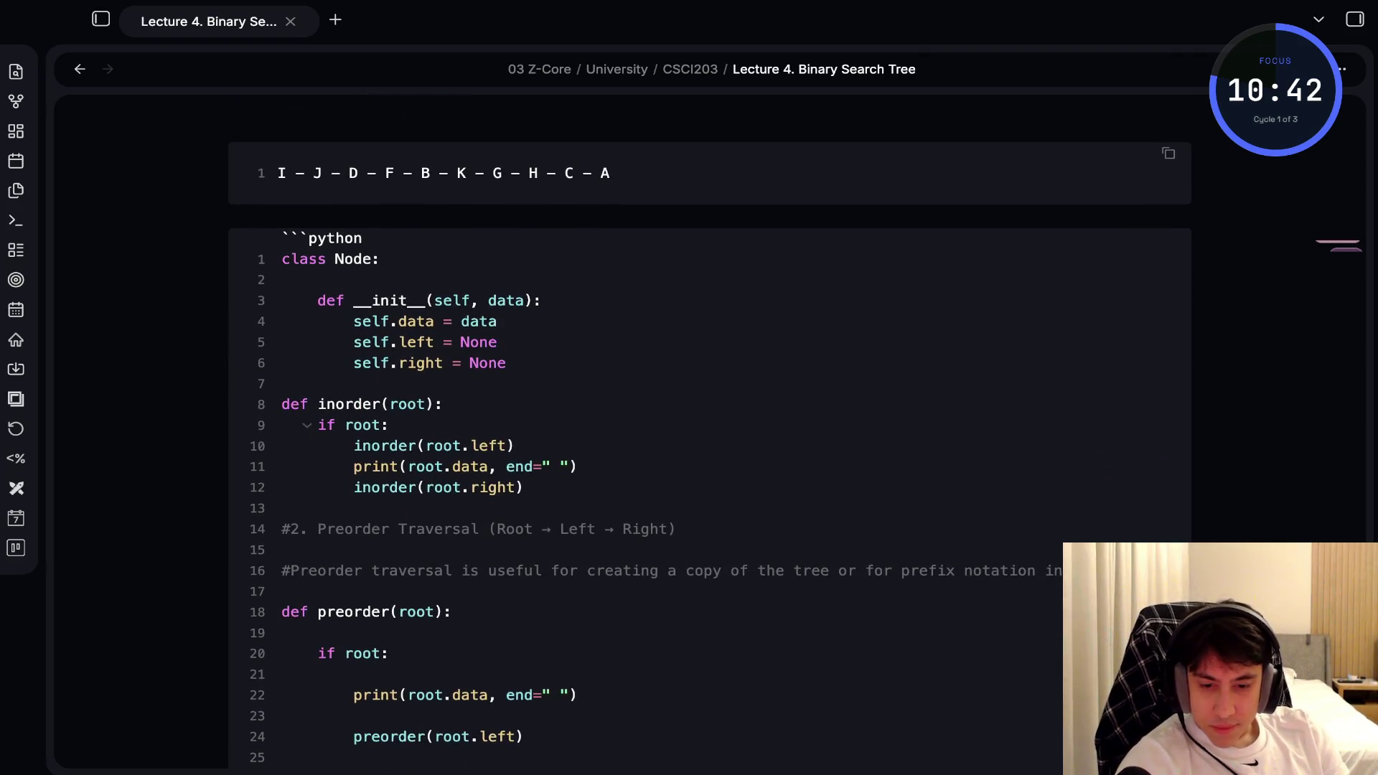
pyautogui.scroll(-2, 709, 430)
# Remove the blank lines inside the preorder function, including before preorder(root.right)
pyautogui.click(281, 568)
pyautogui.press('Delete')
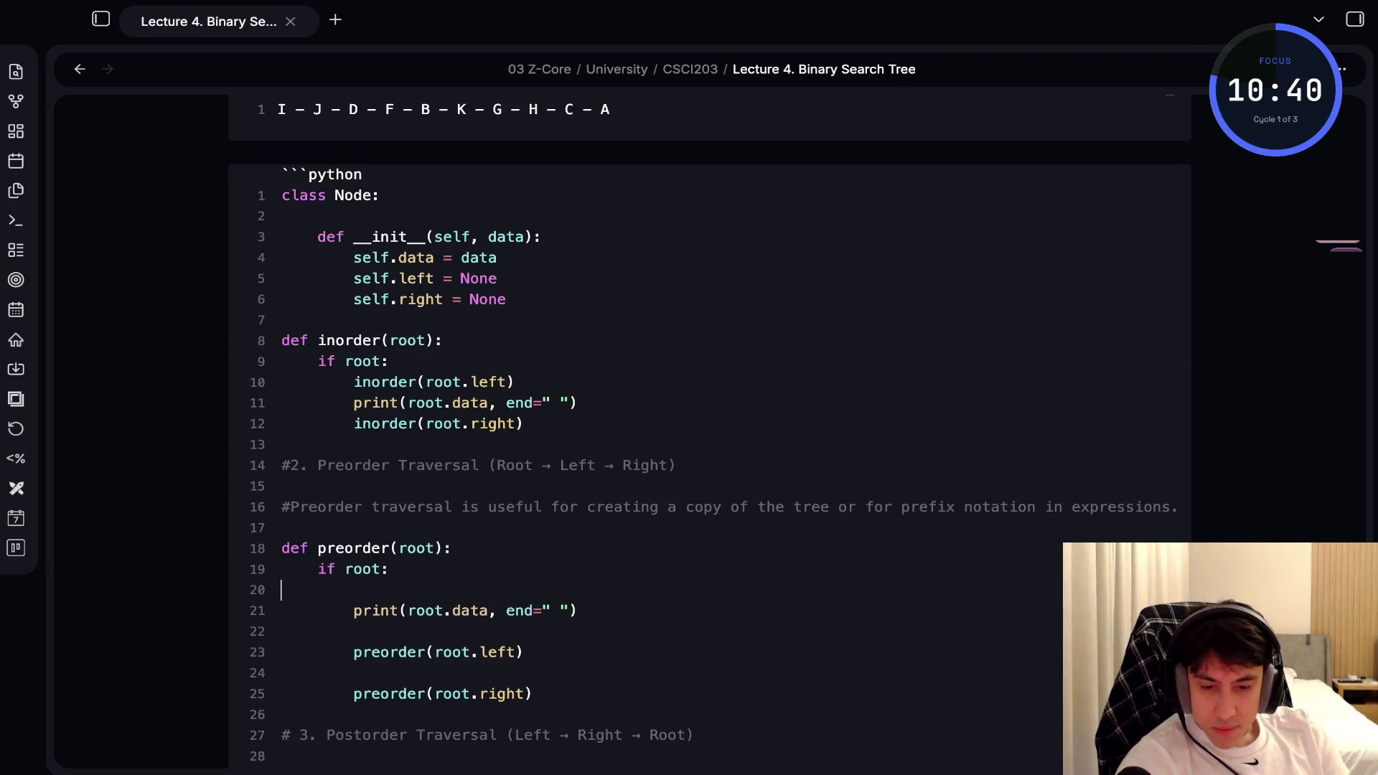
pyautogui.press('Down')
pyautogui.press('BackSpace')
pyautogui.press('Down')
pyautogui.press('Down')
pyautogui.press('BackSpace')
pyautogui.press('Down')
pyautogui.press('Down')
pyautogui.press('BackSpace')
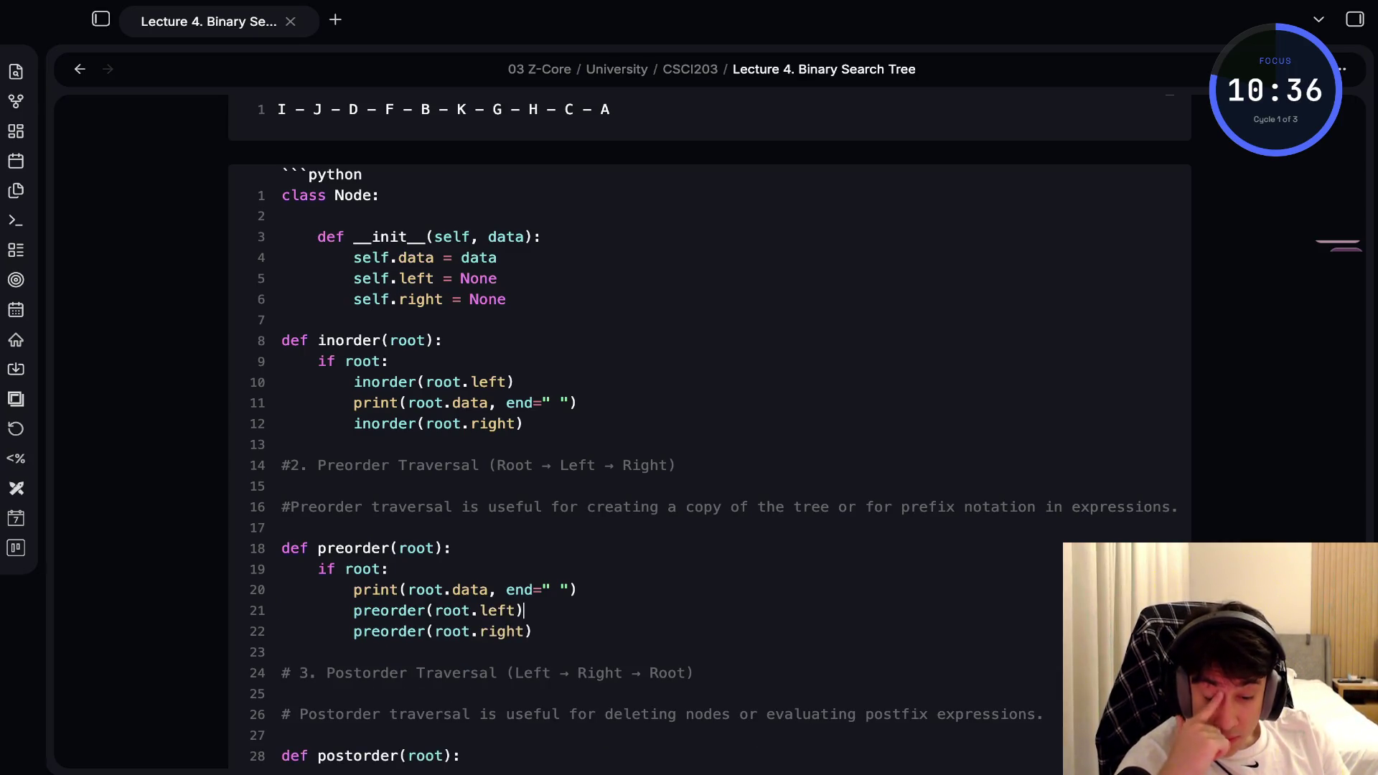
# Remove the blank lines inside the postorder function
pyautogui.press('Down')
pyautogui.press('Down')
pyautogui.press('Down')
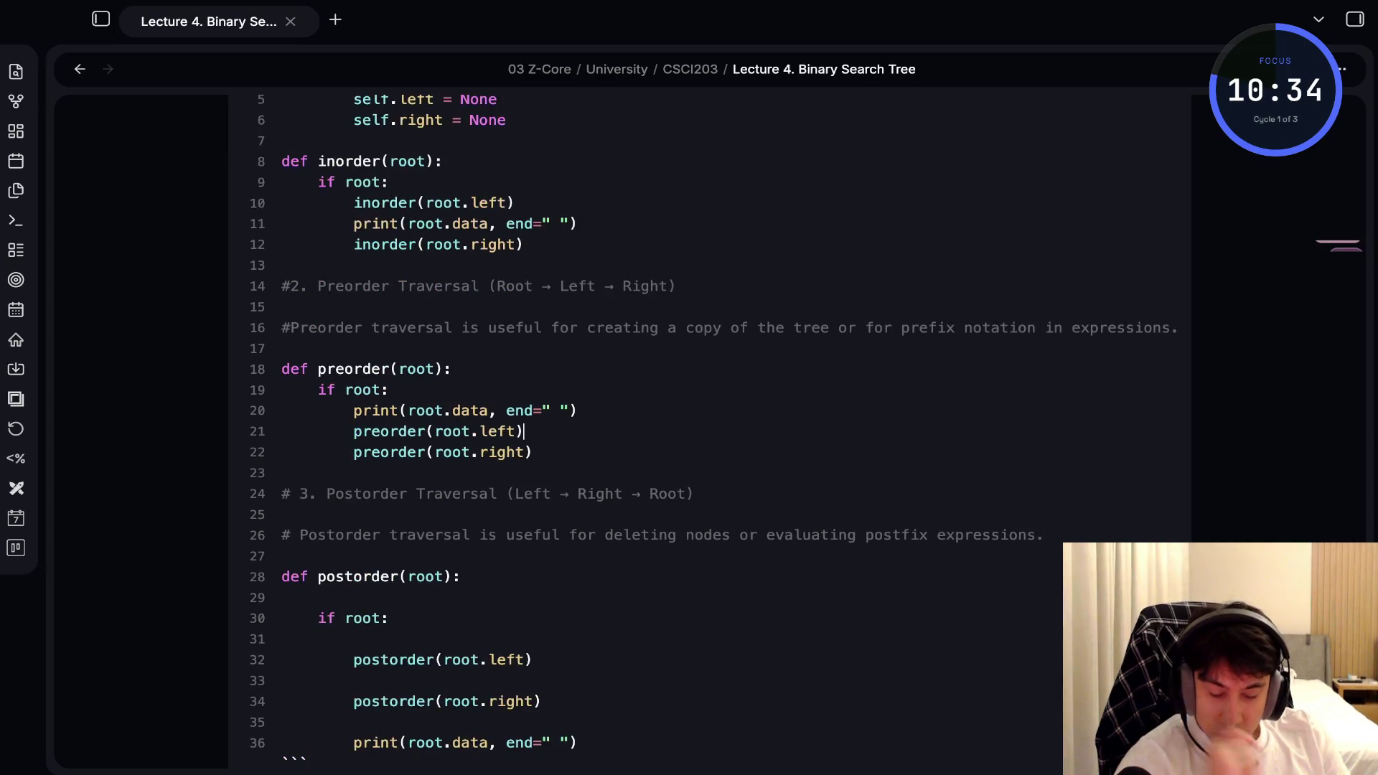
pyautogui.press('Delete')
pyautogui.press('Down')
pyautogui.press('Delete')
pyautogui.press('Down')
pyautogui.press('BackSpace')
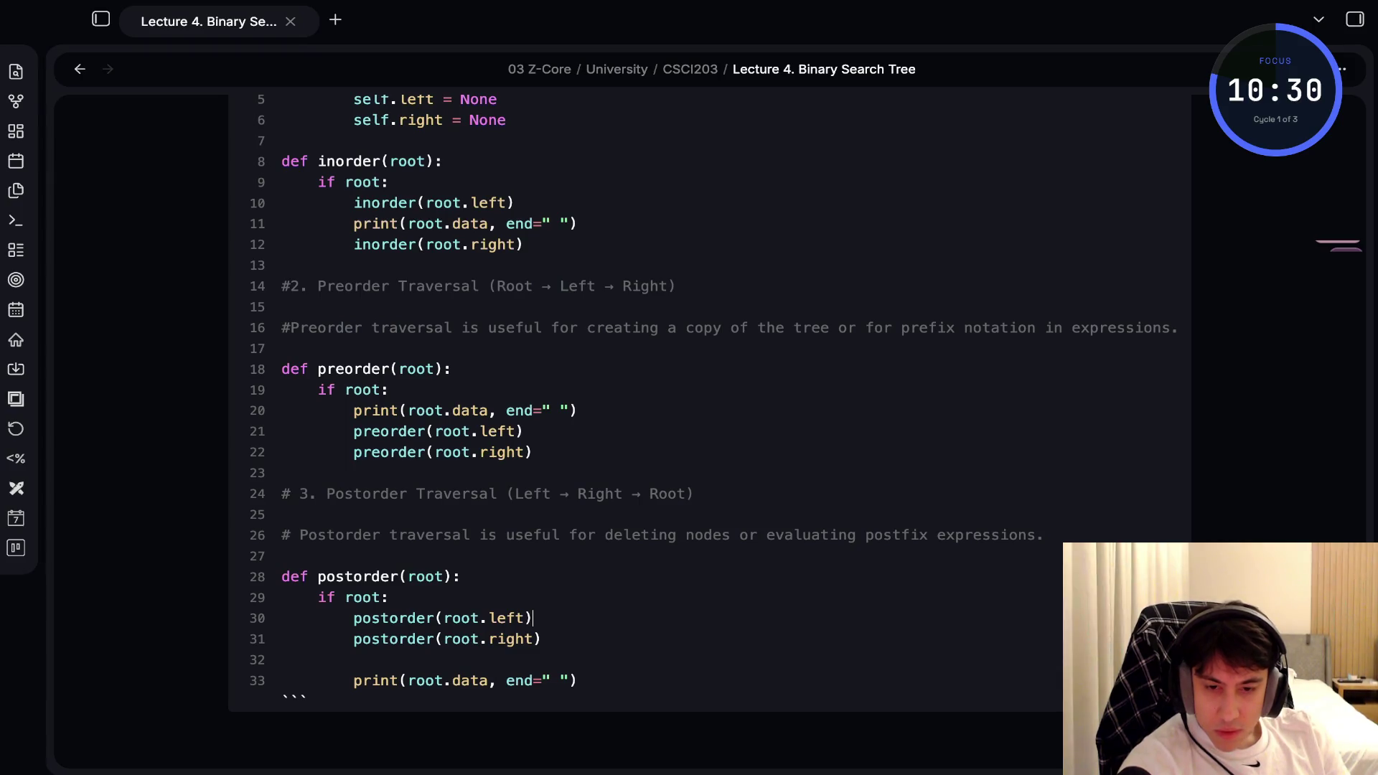
pyautogui.scroll(5, 709, 430)
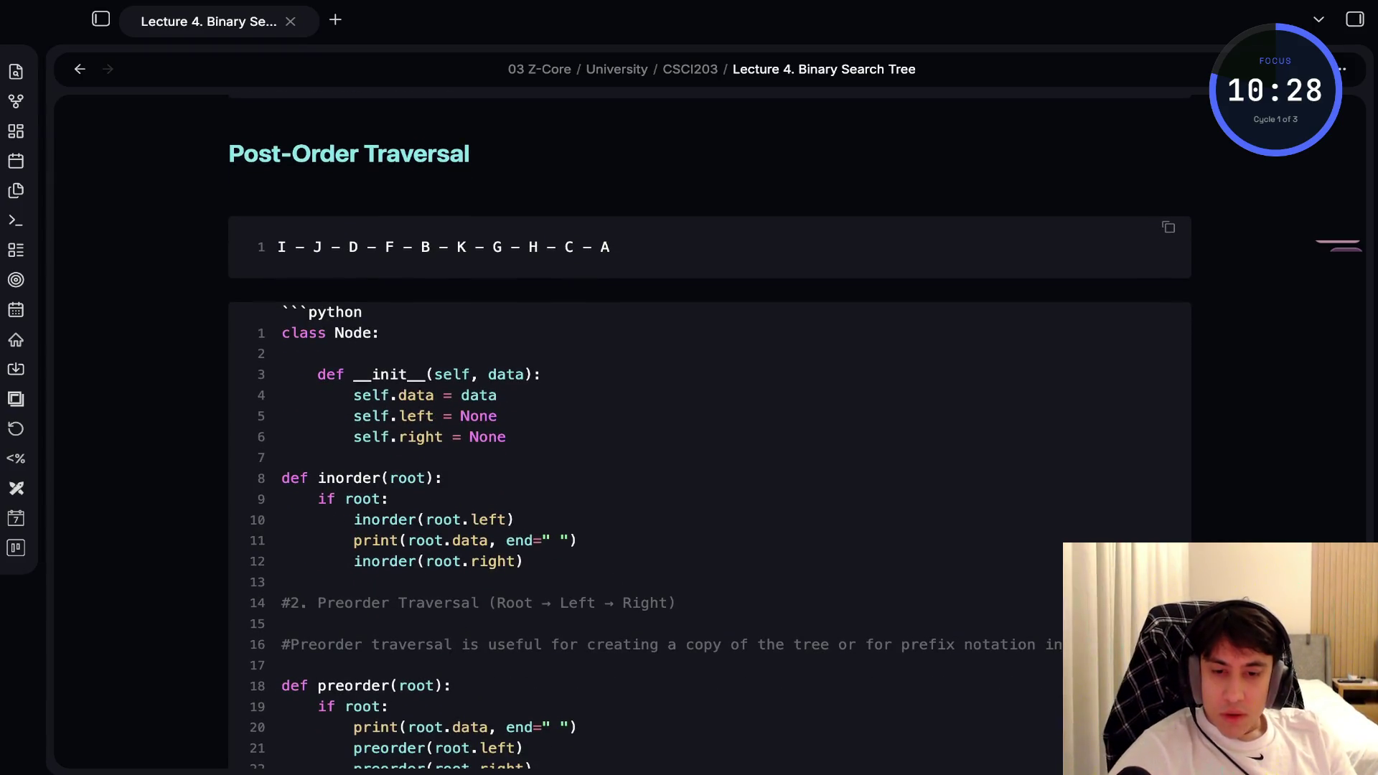
# Check the rendered code in reading view and add a blank line before def inorder
pyautogui.hotkey('ctrl', 'e')
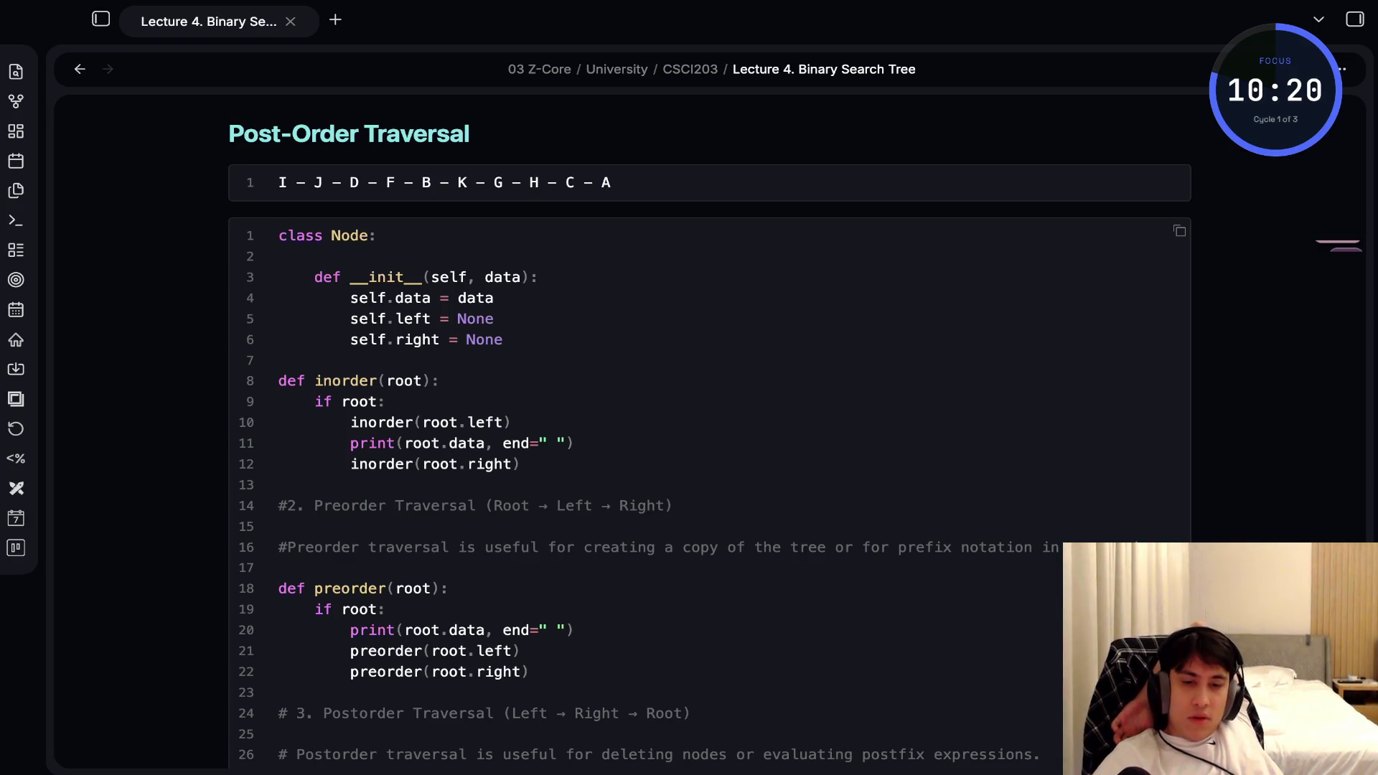
pyautogui.click(282, 256)
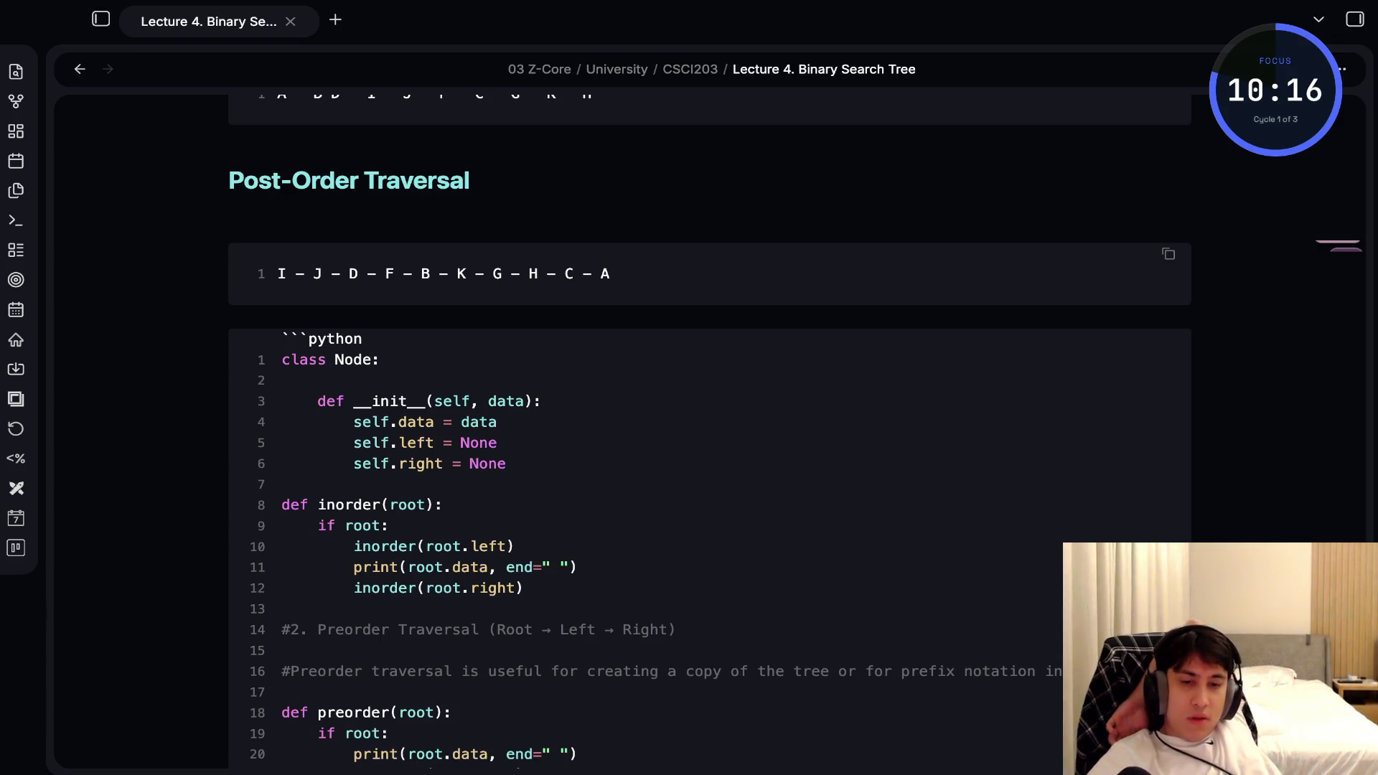
pyautogui.hotkey('ctrl', 'e')
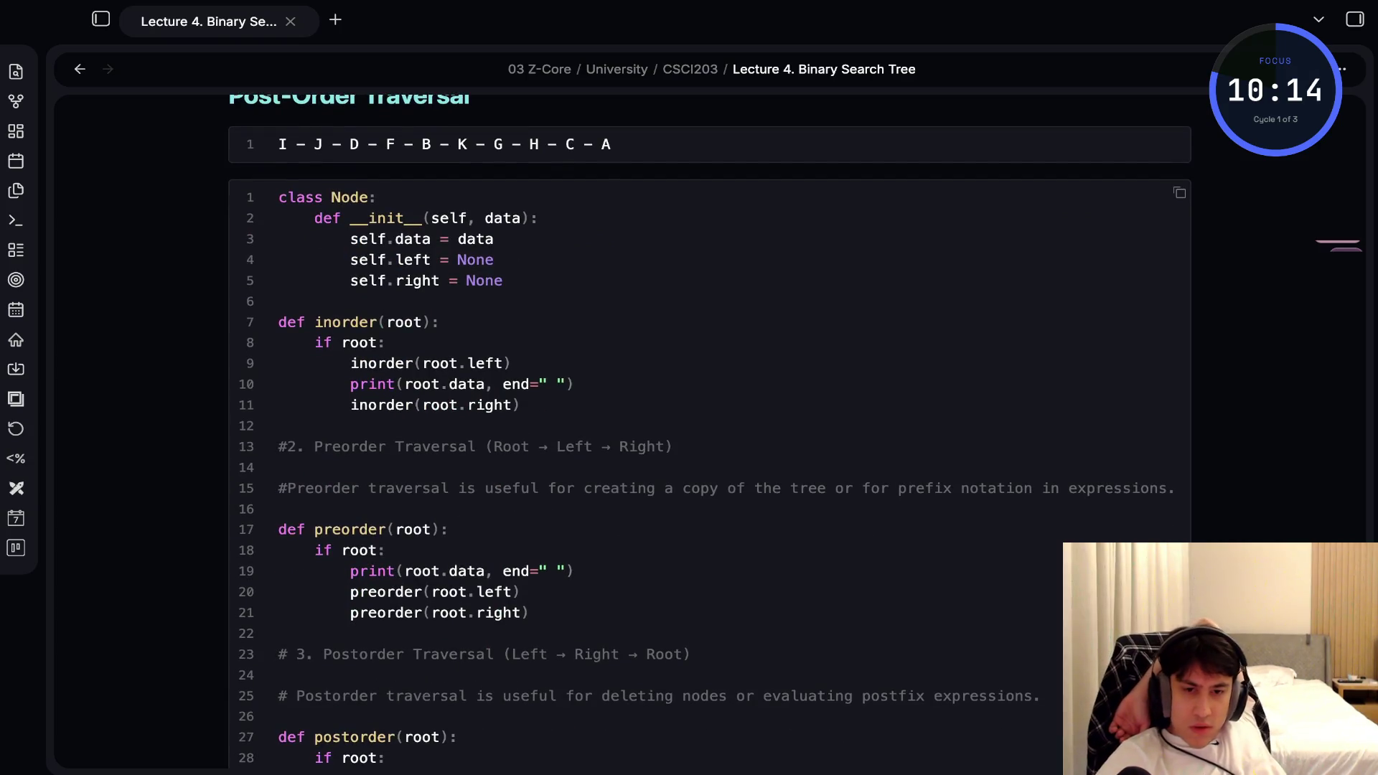
pyautogui.hotkey('ctrl', 'e')
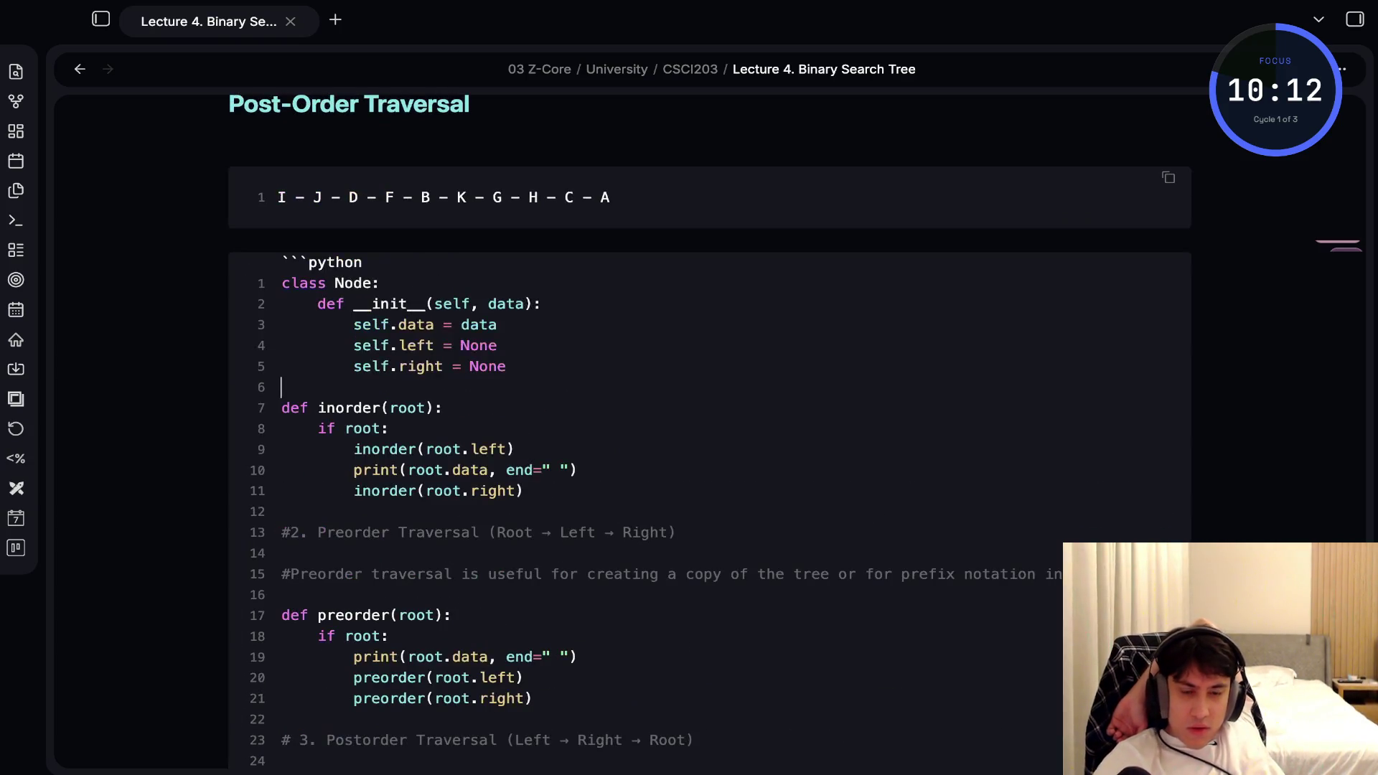
pyautogui.press('Return')
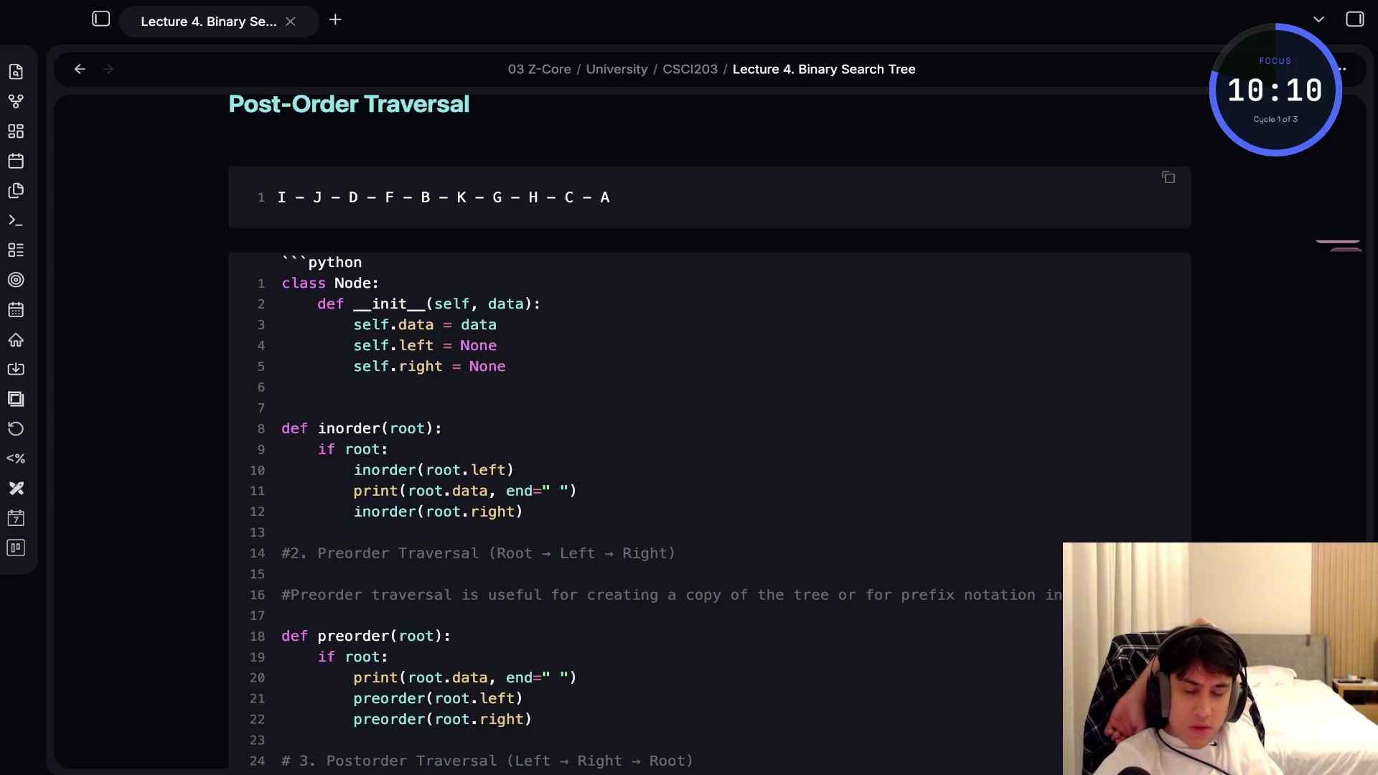
pyautogui.hotkey('ctrl', 'e')
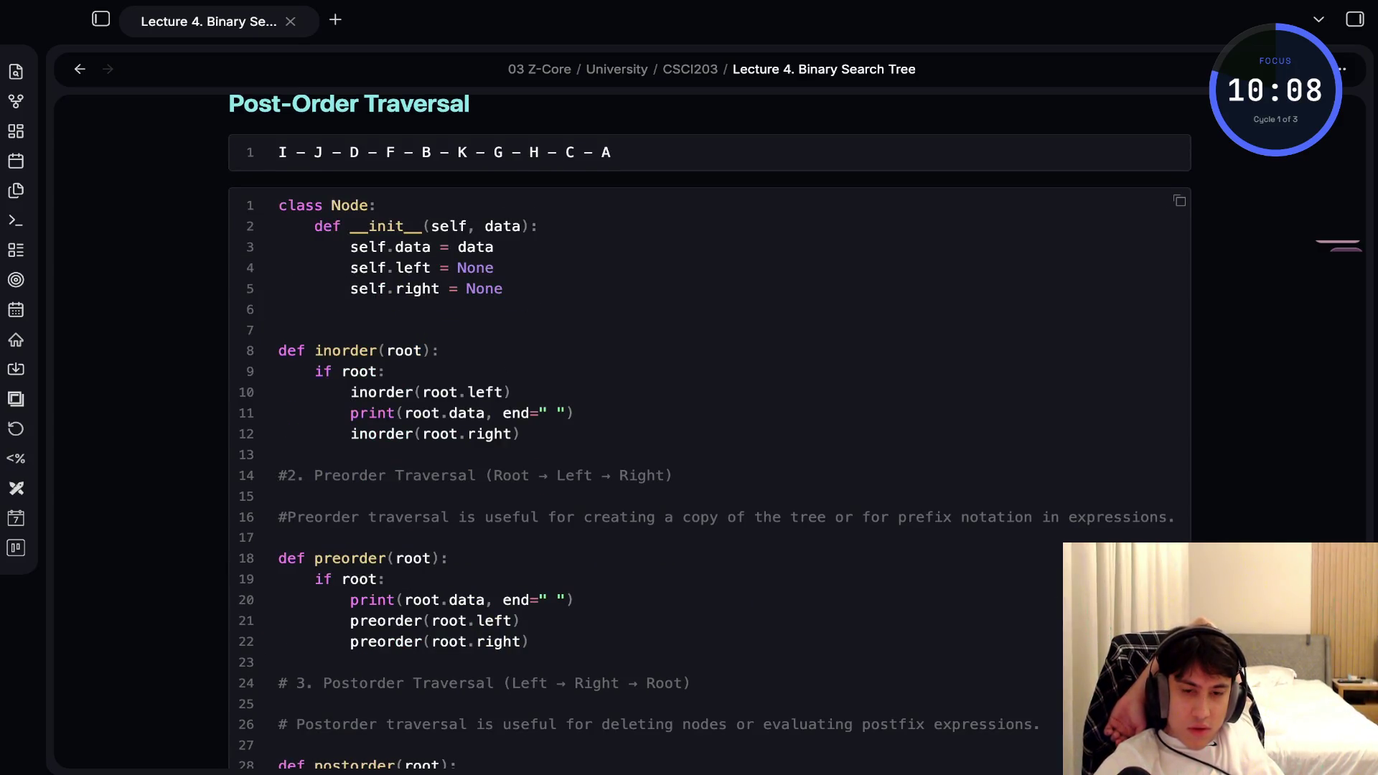
pyautogui.scroll(-3, 709, 430)
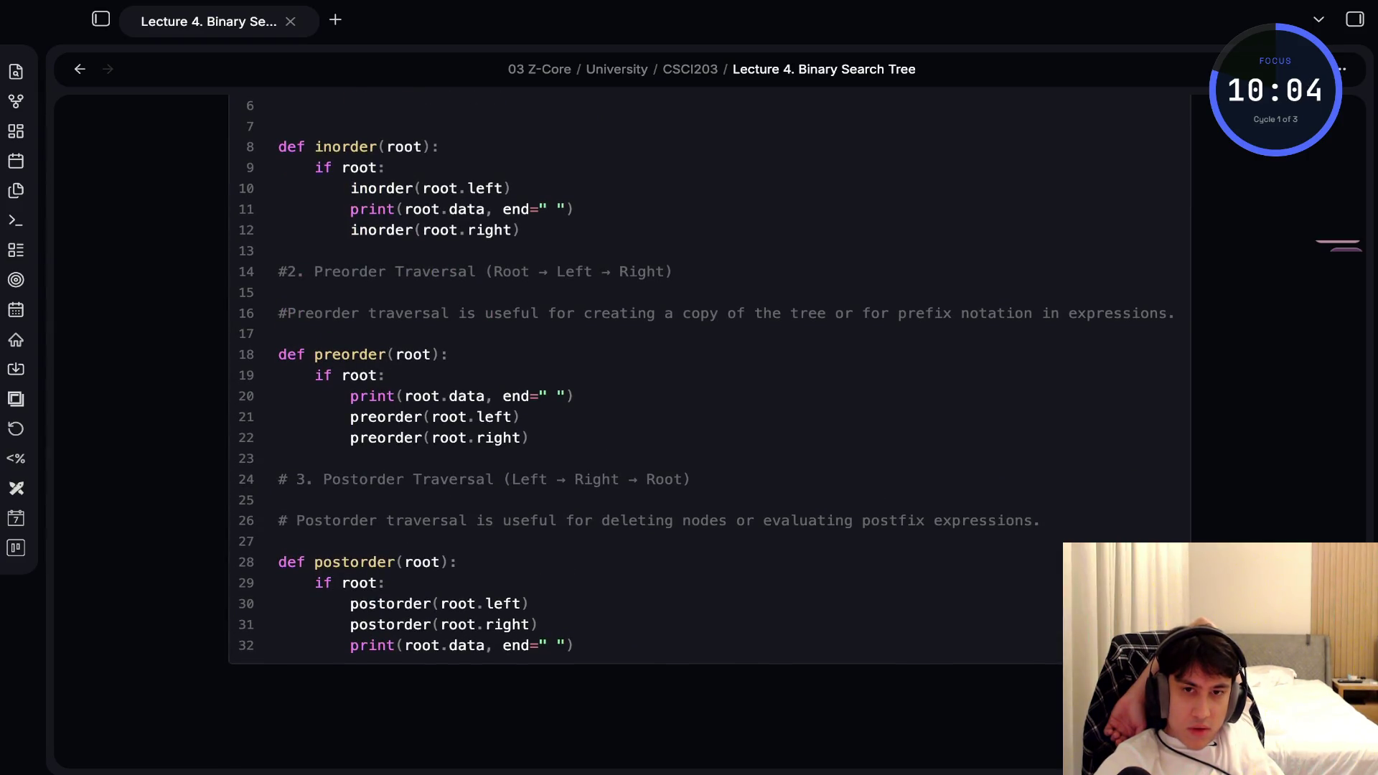
pyautogui.scroll(1, 709, 402)
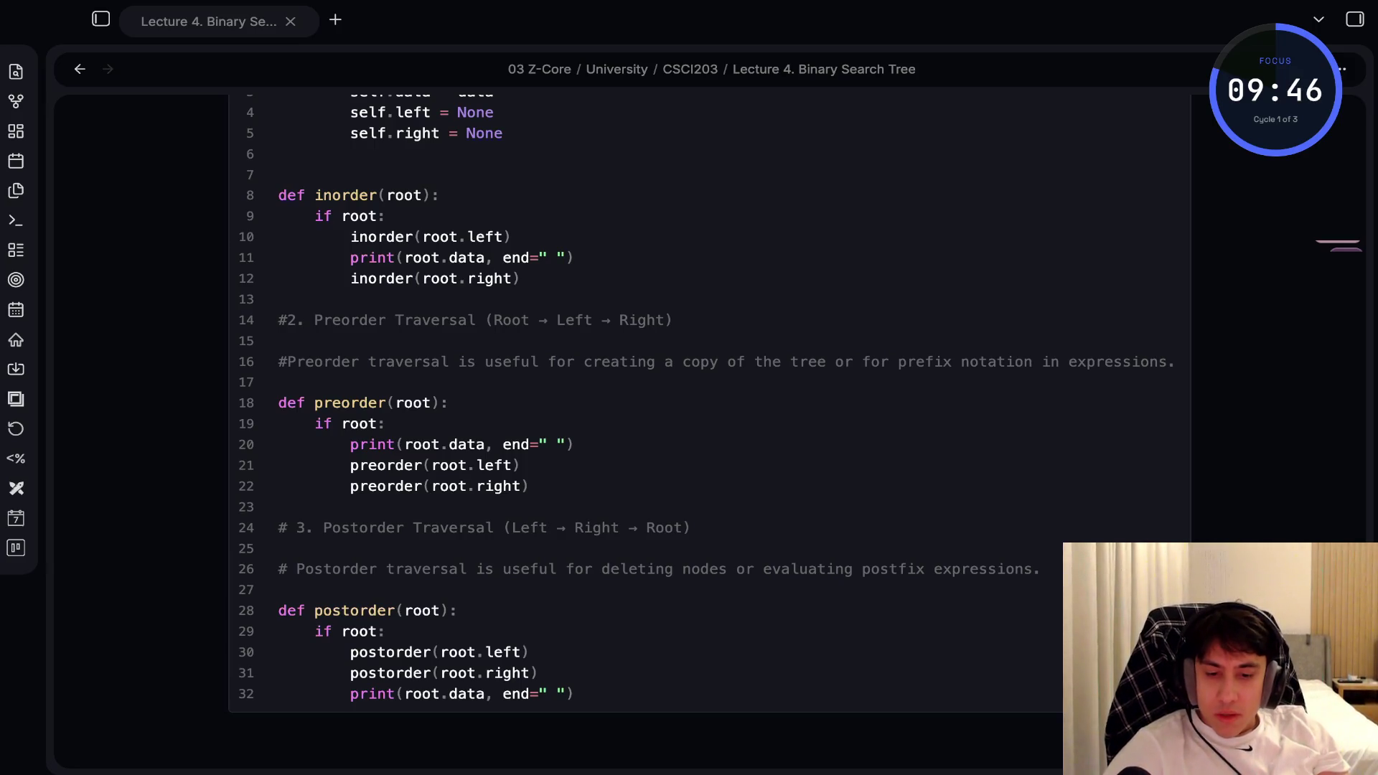
pyautogui.scroll(-5, 689, 359)
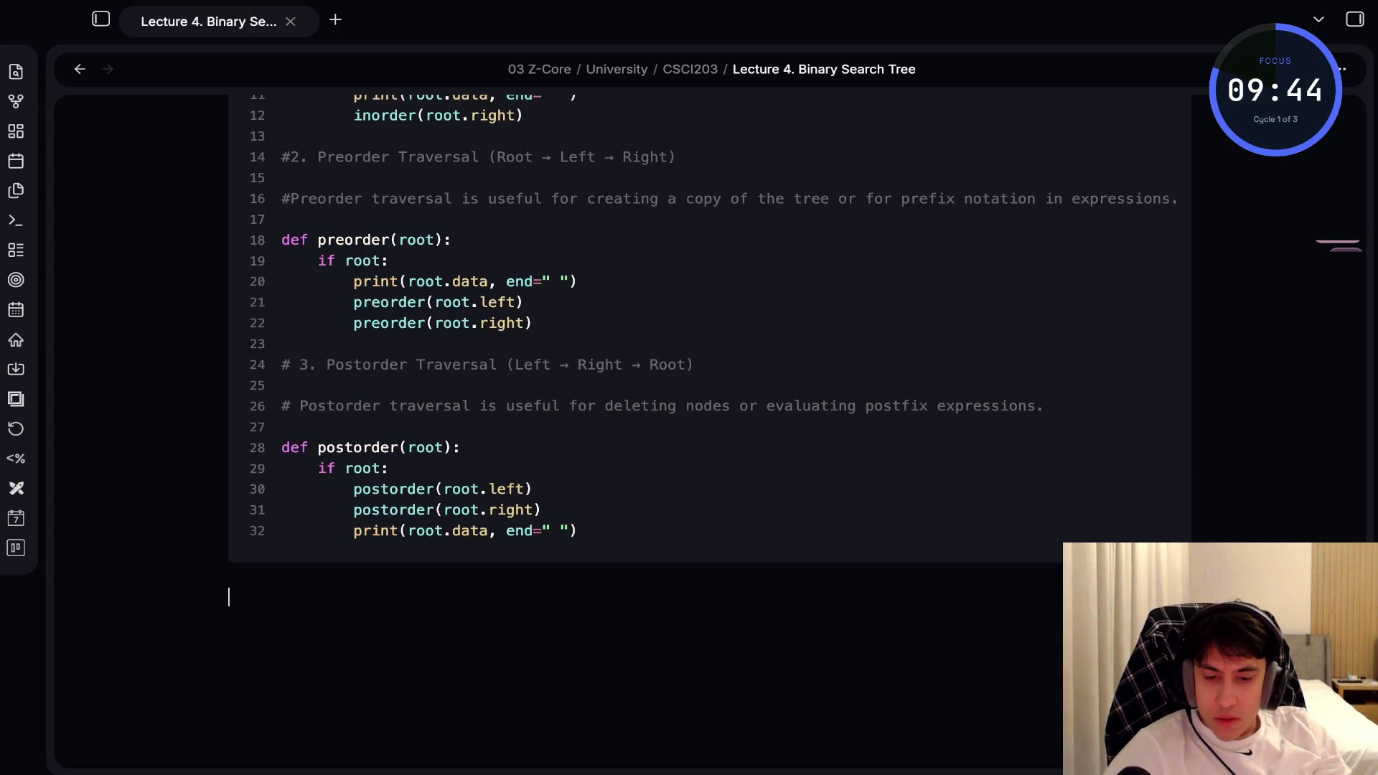
# Create a new python code block and paste the Level Order Traversal code into it
pyautogui.write('```')
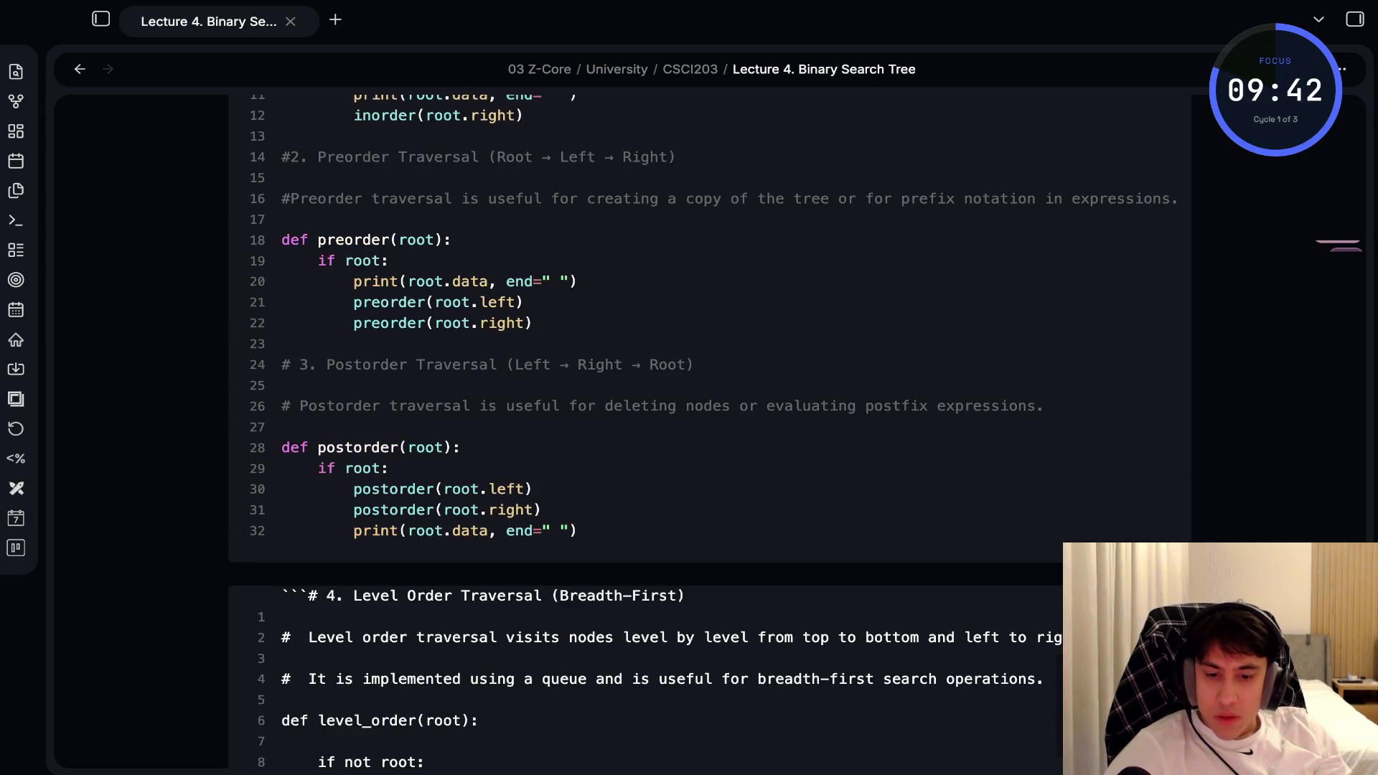
pyautogui.hotkey('ctrl', 'v')
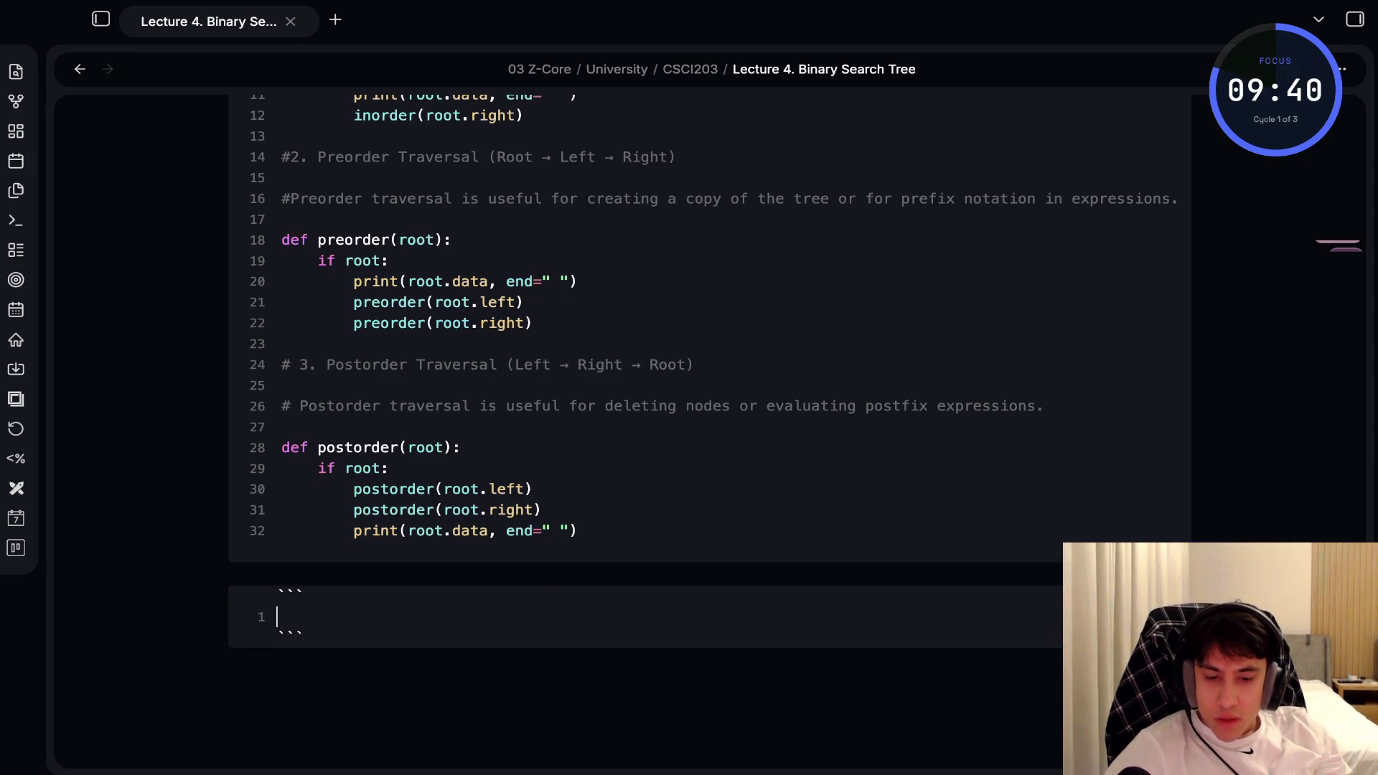
pyautogui.write('python')
pyautogui.press('Up')
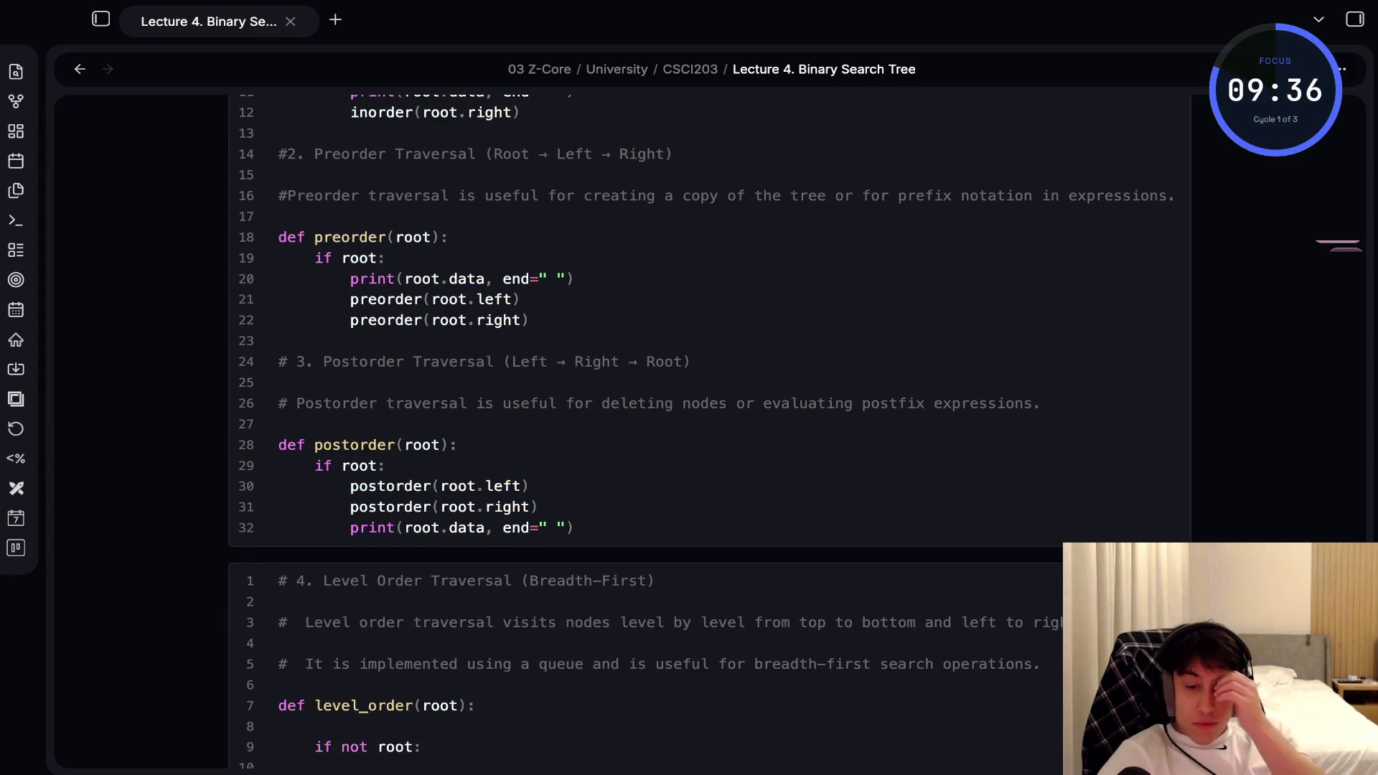
pyautogui.scroll(-5, 709, 430)
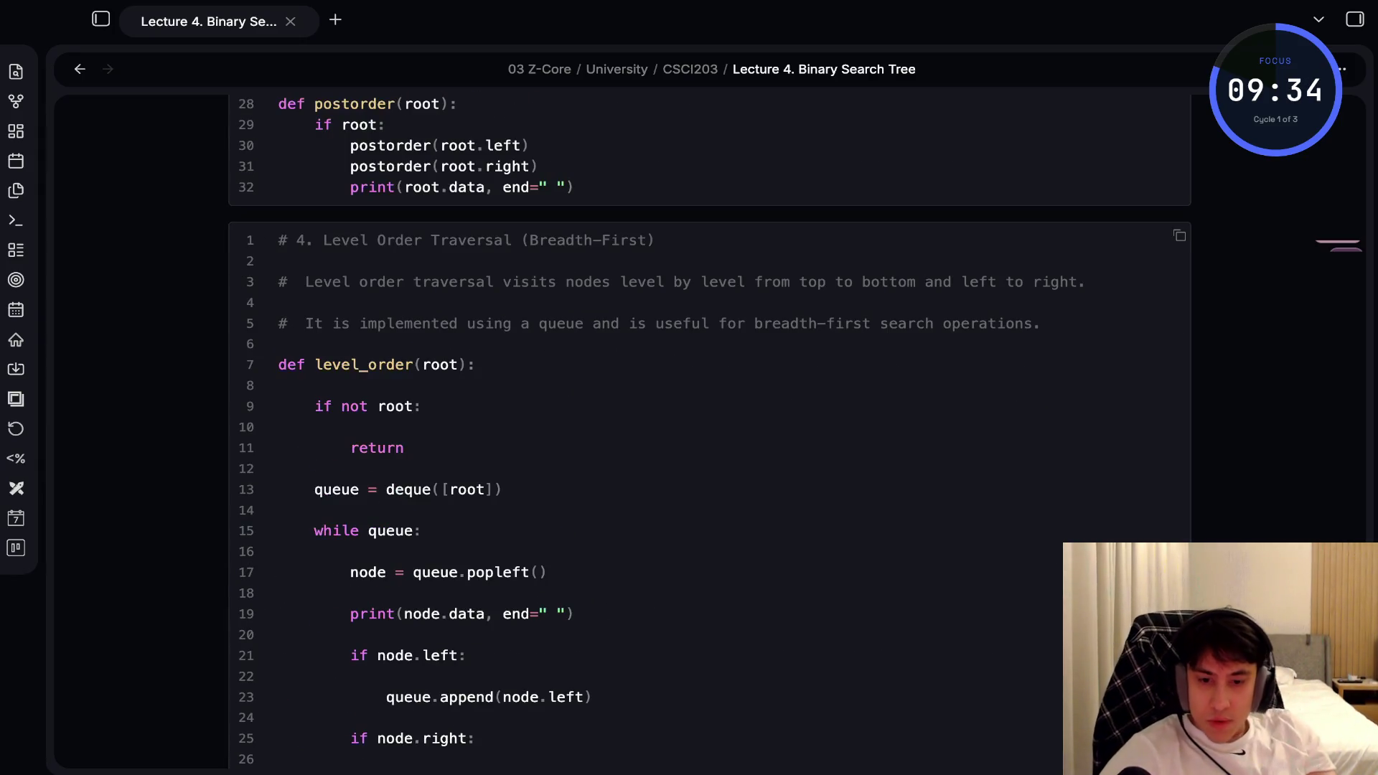
# Remove the empty lines under def level_order, above return and after while queue
pyautogui.click(280, 385)
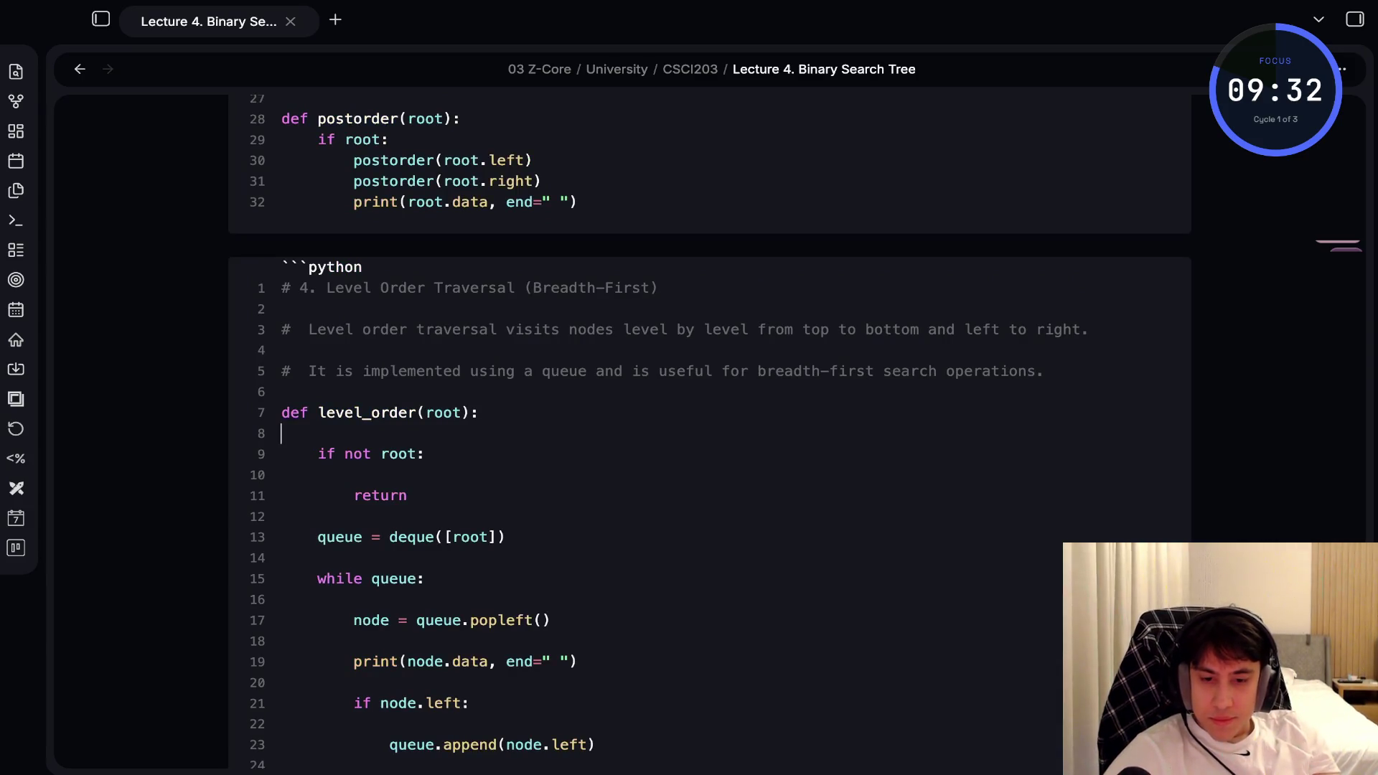
pyautogui.press('Delete')
pyautogui.press('End')
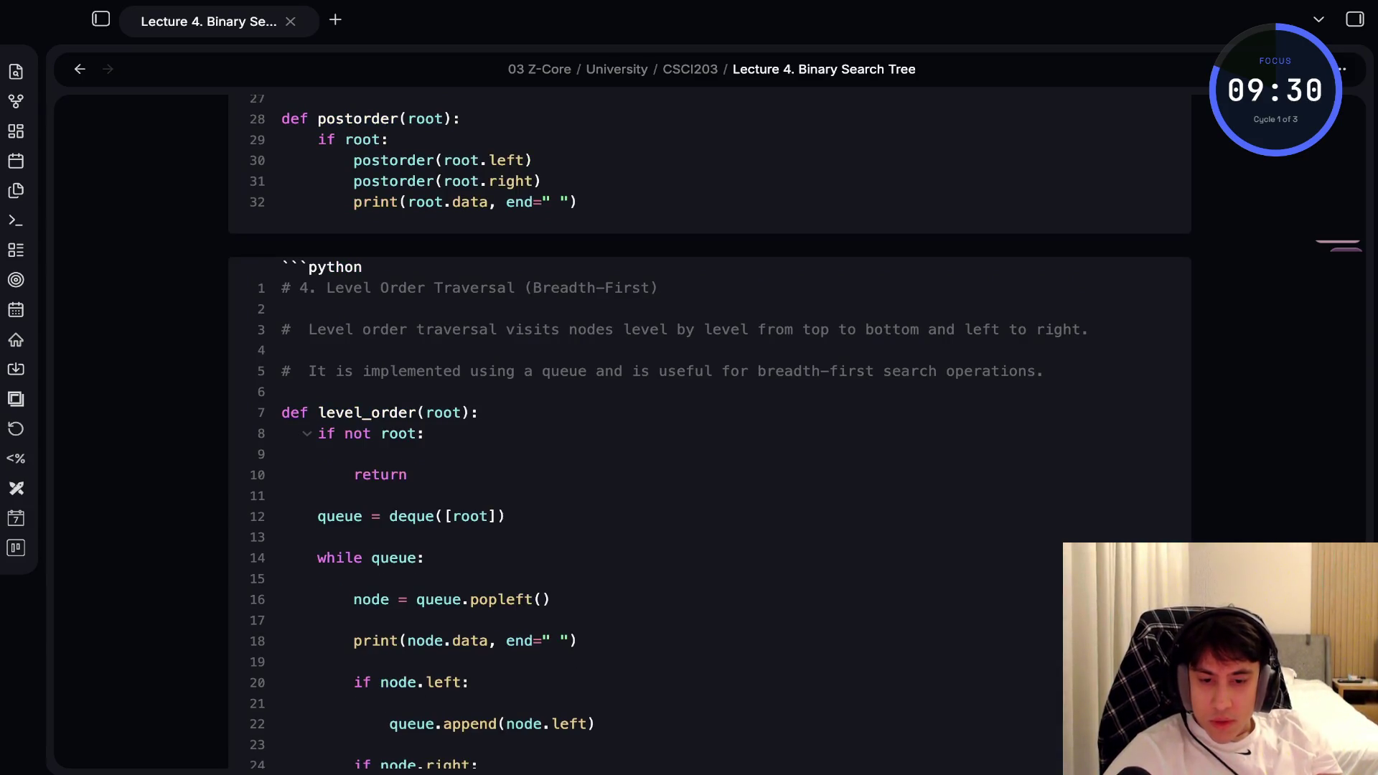
pyautogui.press('Delete')
pyautogui.click(281, 557)
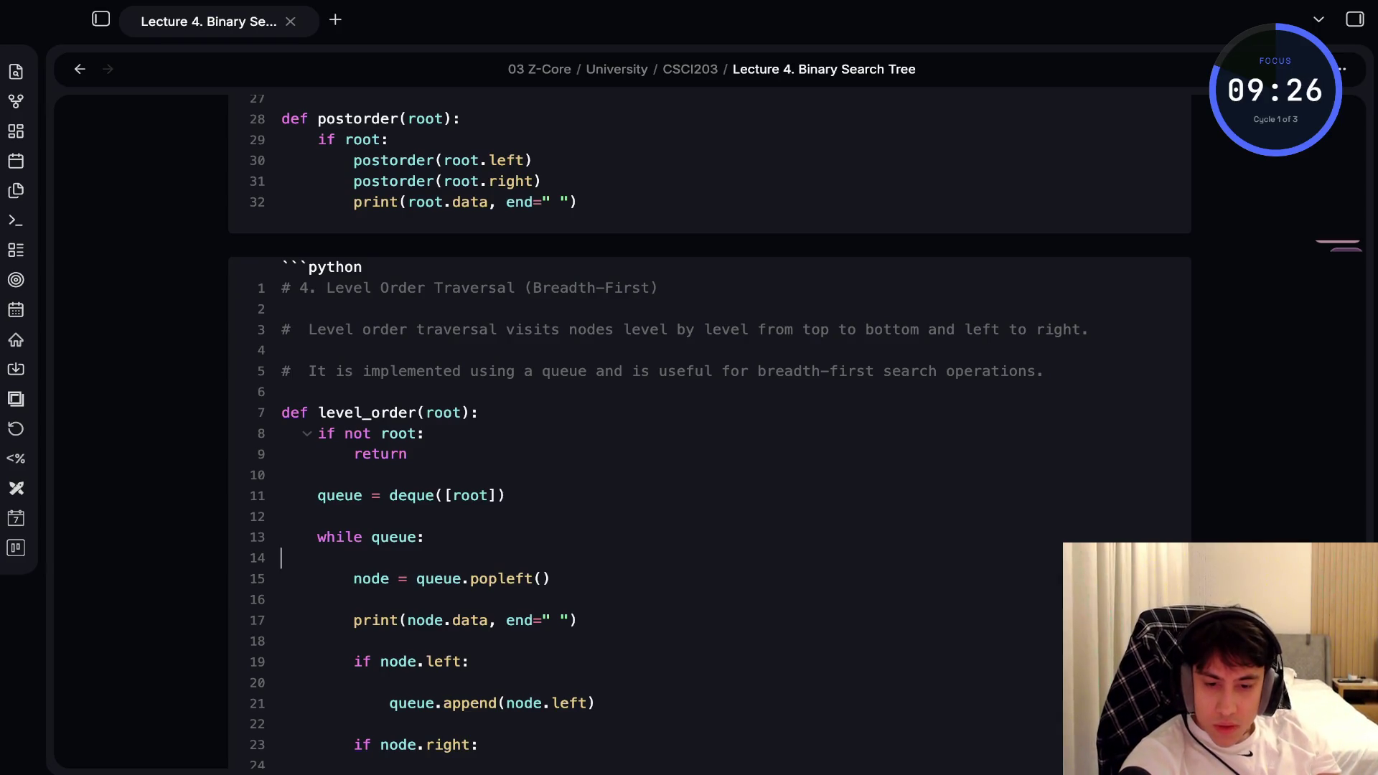
pyautogui.press('BackSpace')
# Remove the blank lines after the popleft and print lines and around the node.left/node.right checks
pyautogui.click(282, 578)
pyautogui.click(282, 619)
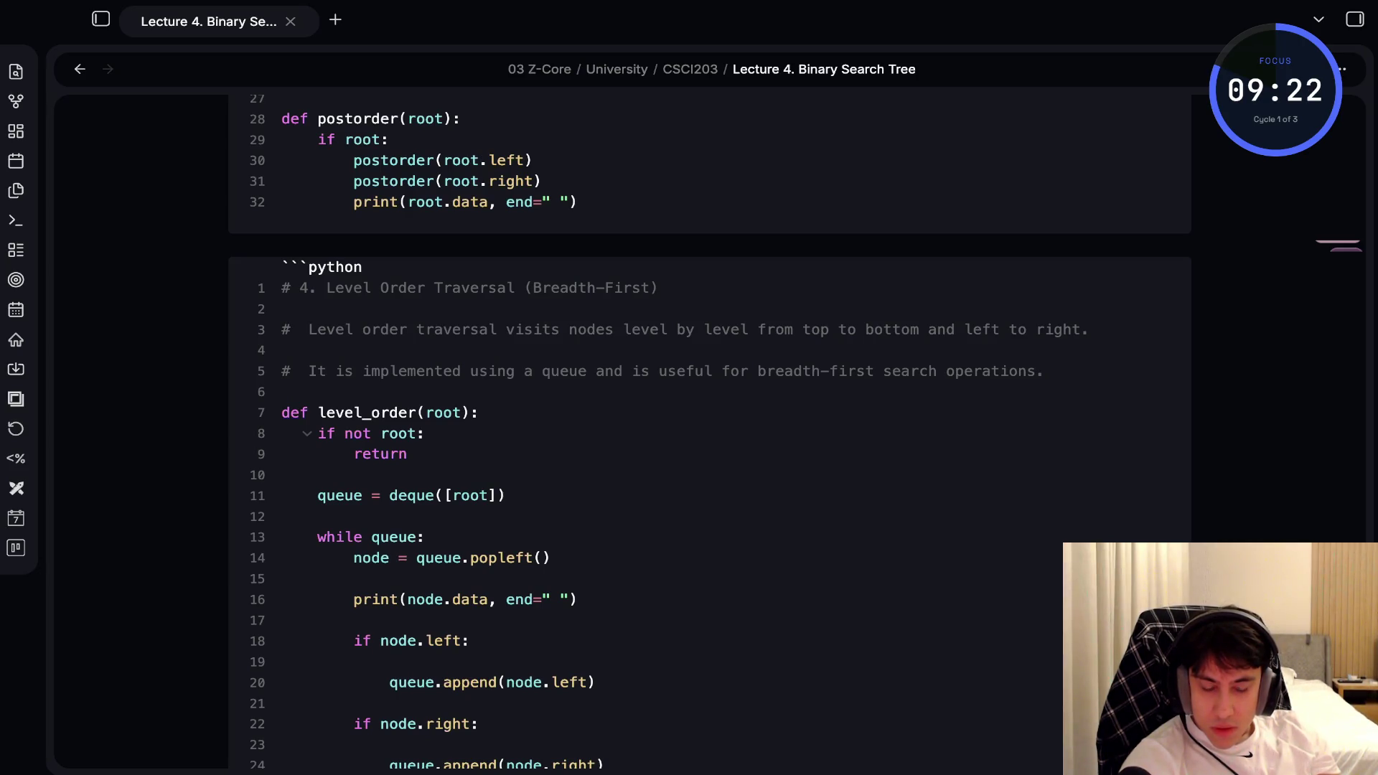
pyautogui.click(426, 640)
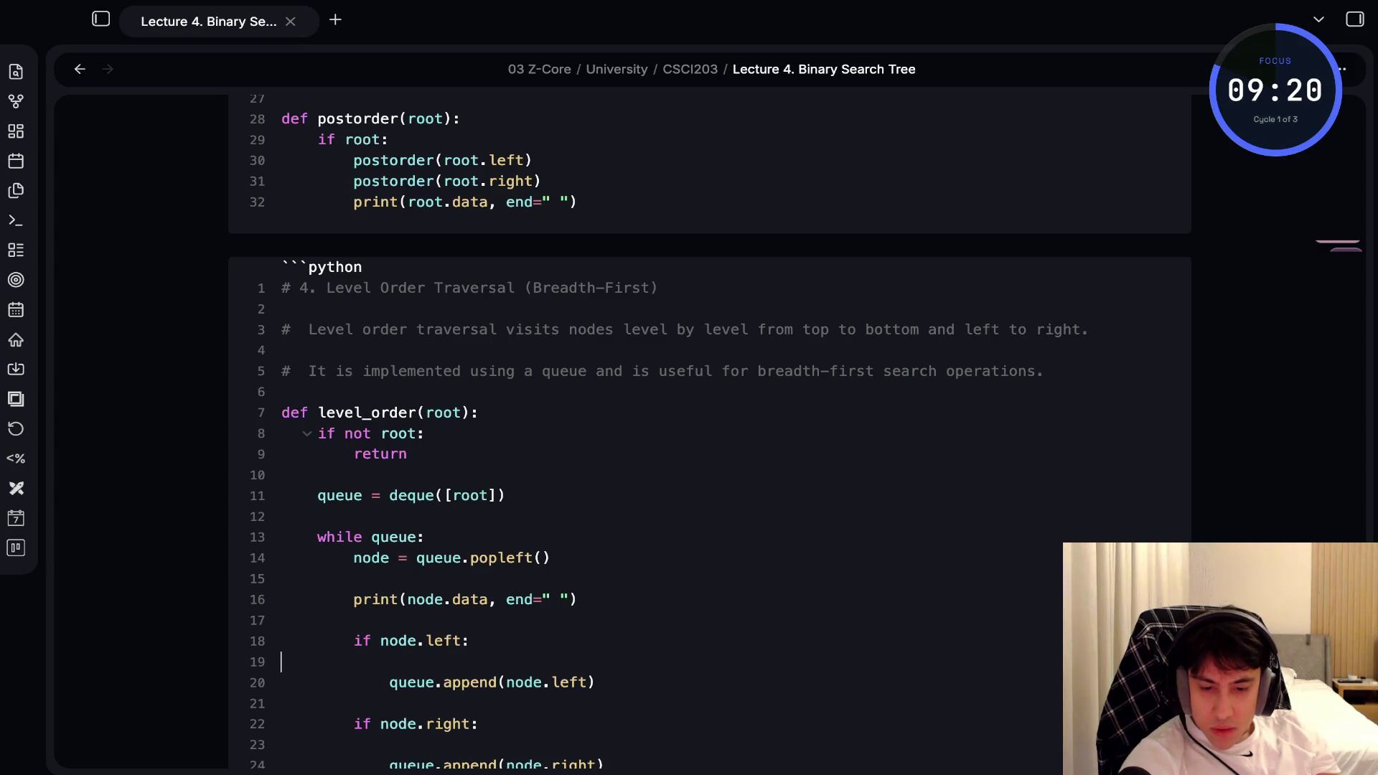
pyautogui.click(470, 681)
pyautogui.press('Down')
pyautogui.press('BackSpace')
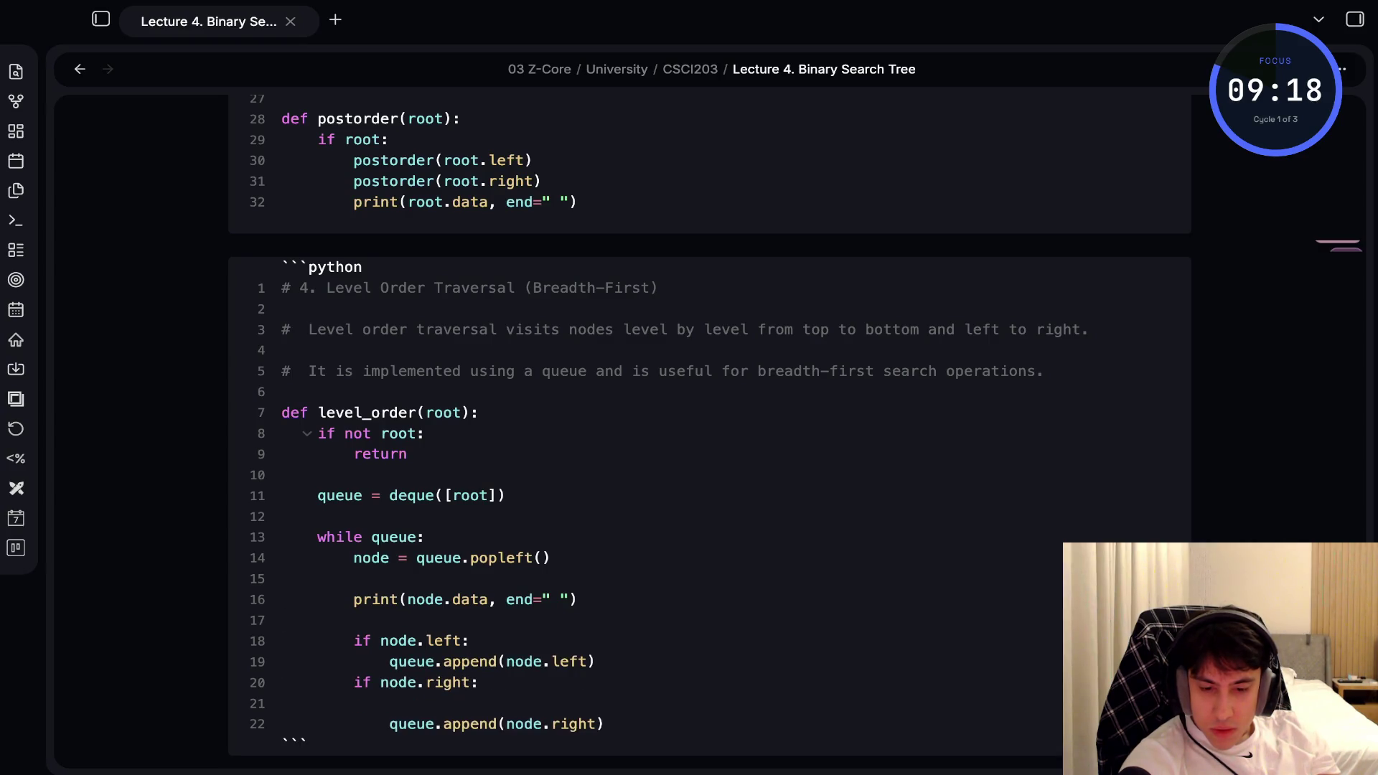
pyautogui.press('Down')
pyautogui.press('Delete')
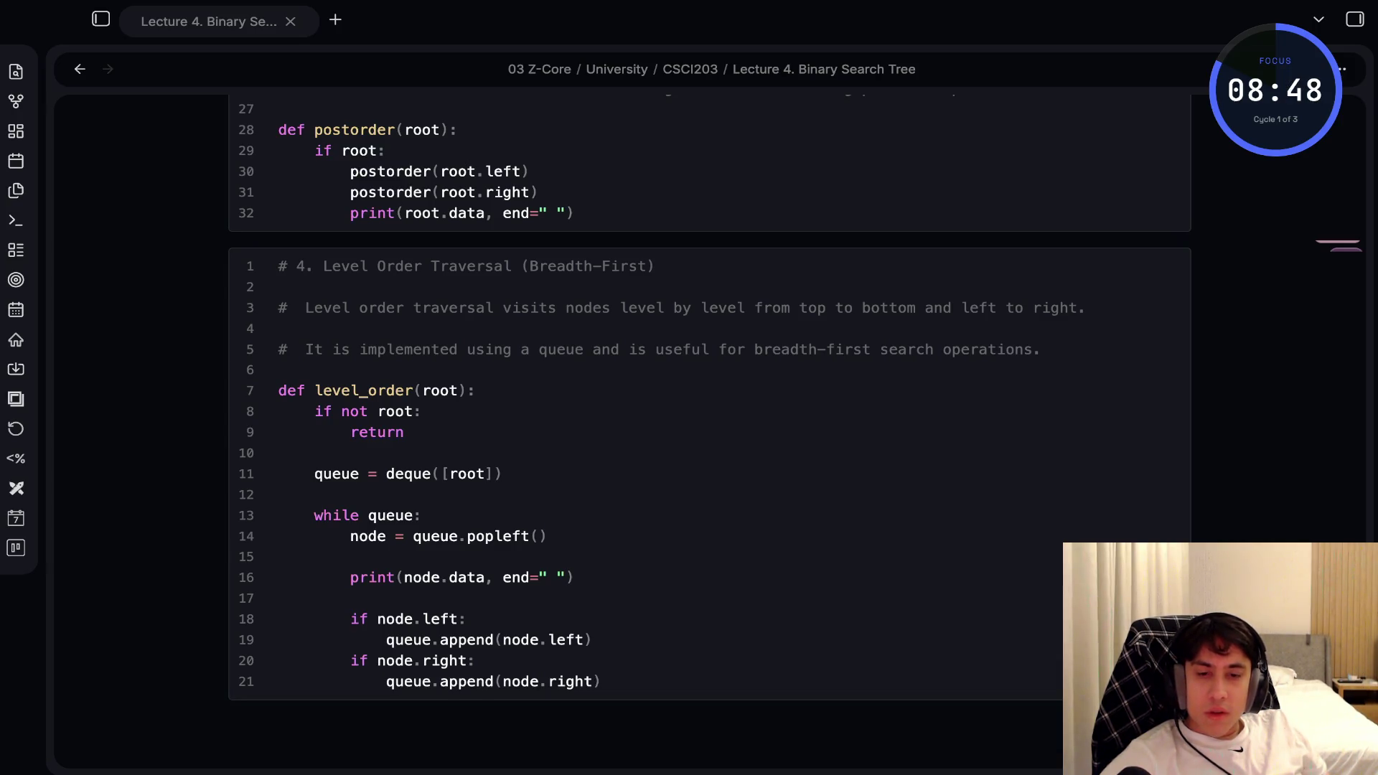
# Switch windows with Alt+Tab and scroll down to review the level_order code block
pyautogui.hotkey('alt', 'Tab')
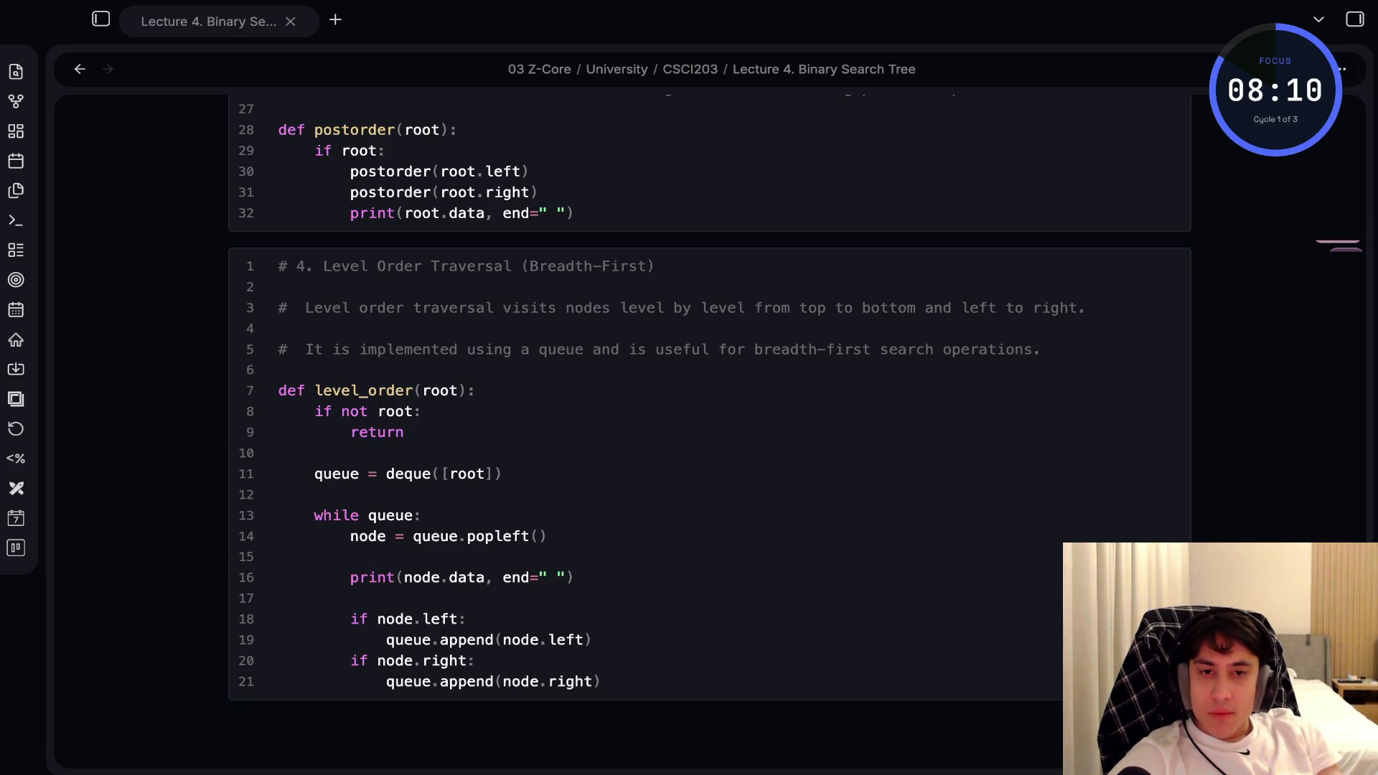
pyautogui.scroll(-15, 710, 431)
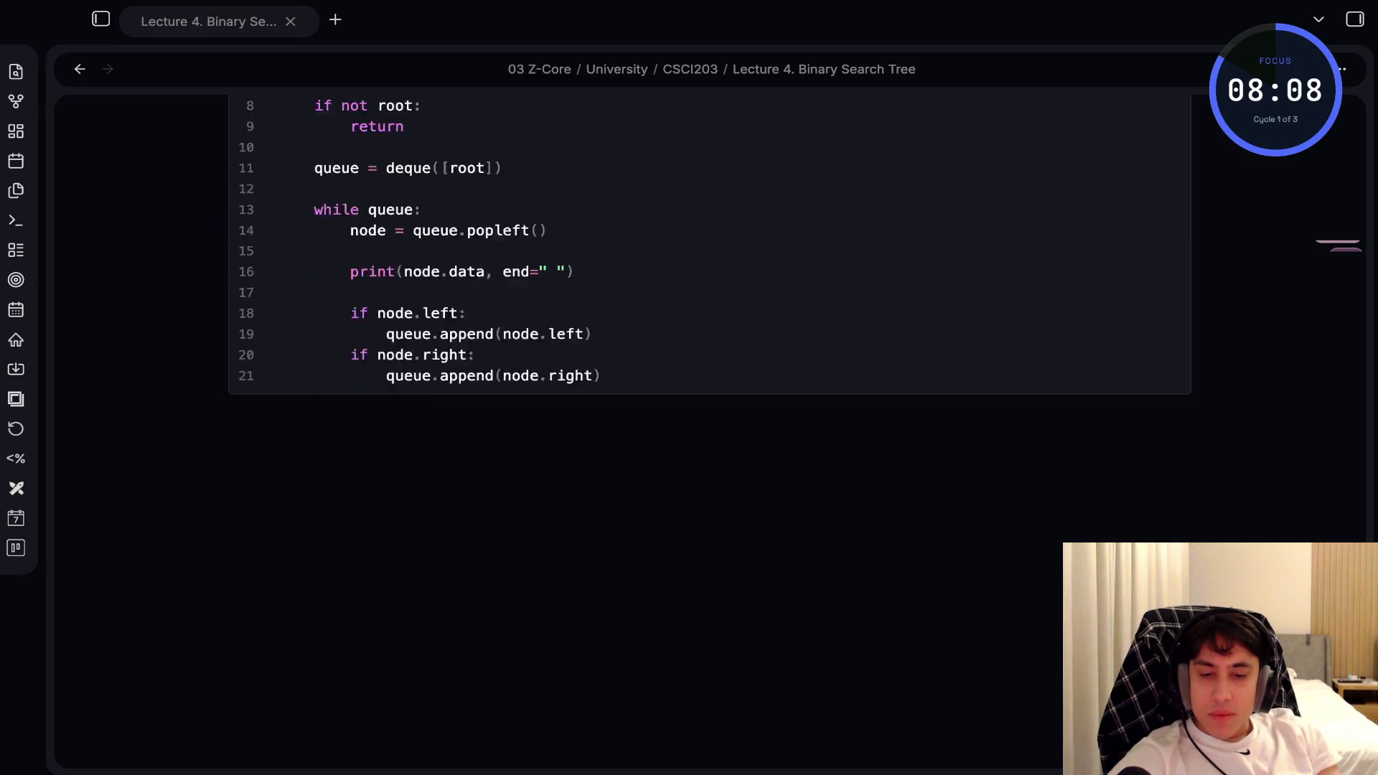
# Tick the Completed property, show the file tree, and start a new note titled 'Lecture 5. Graphs'
pyautogui.scroll(7, 617, 430)
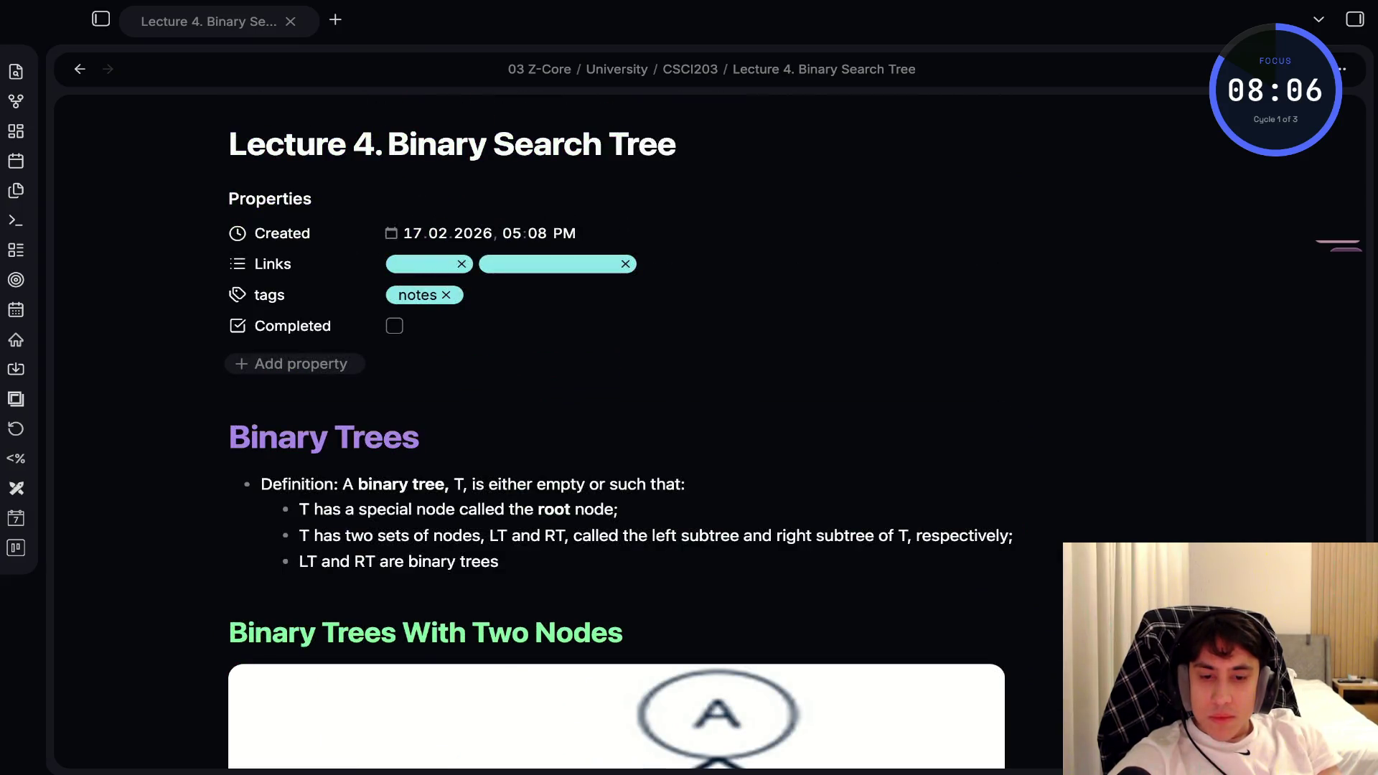
pyautogui.click(394, 326)
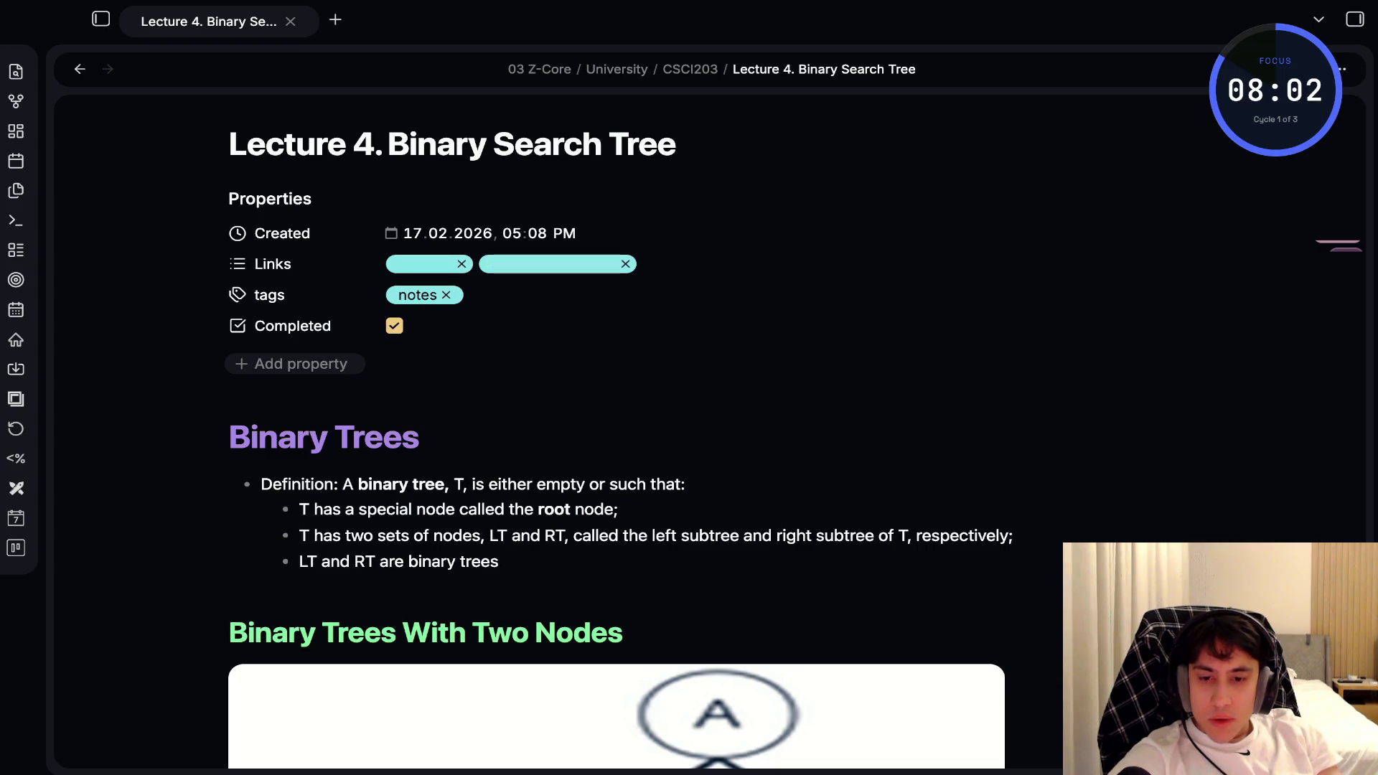
pyautogui.hotkey('ctrl', '\\')
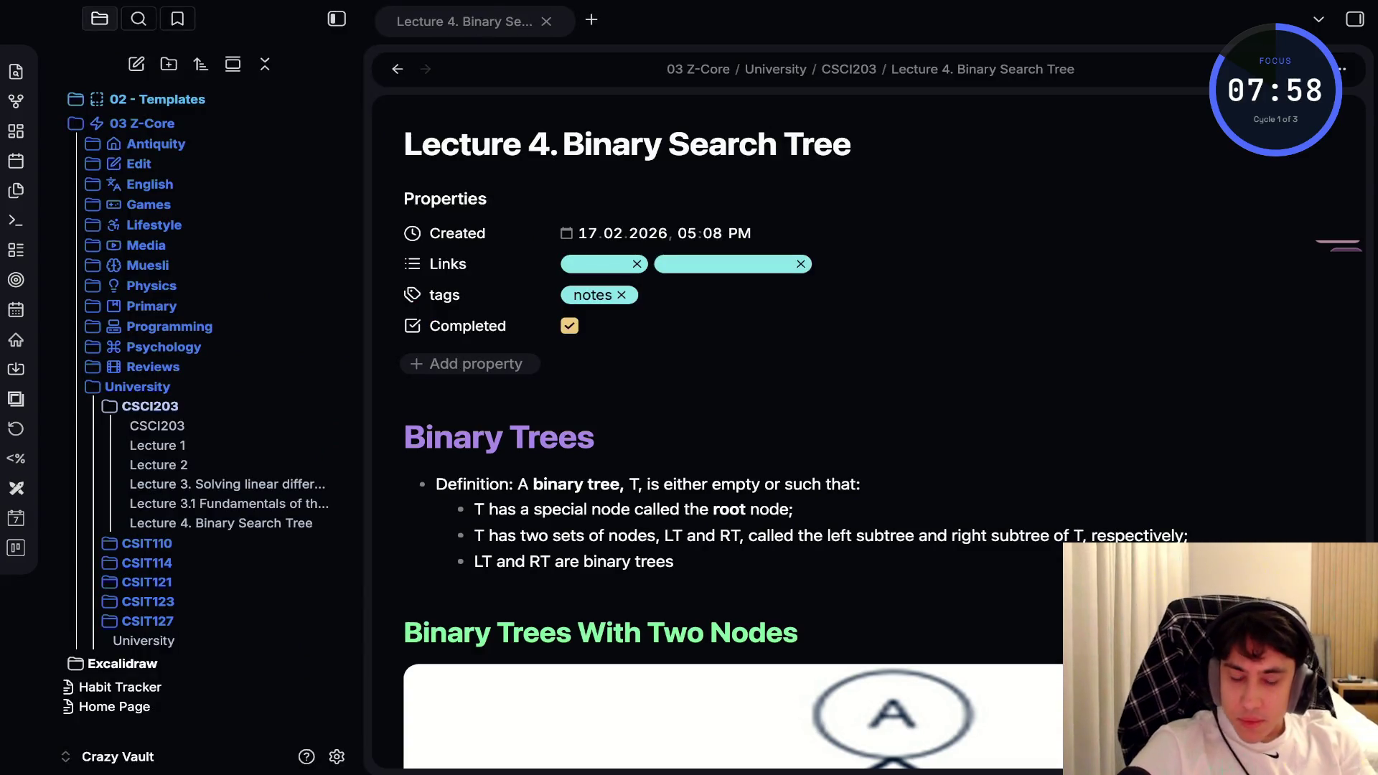
pyautogui.hotkey('ctrl', 'n')
pyautogui.write('Lecture')
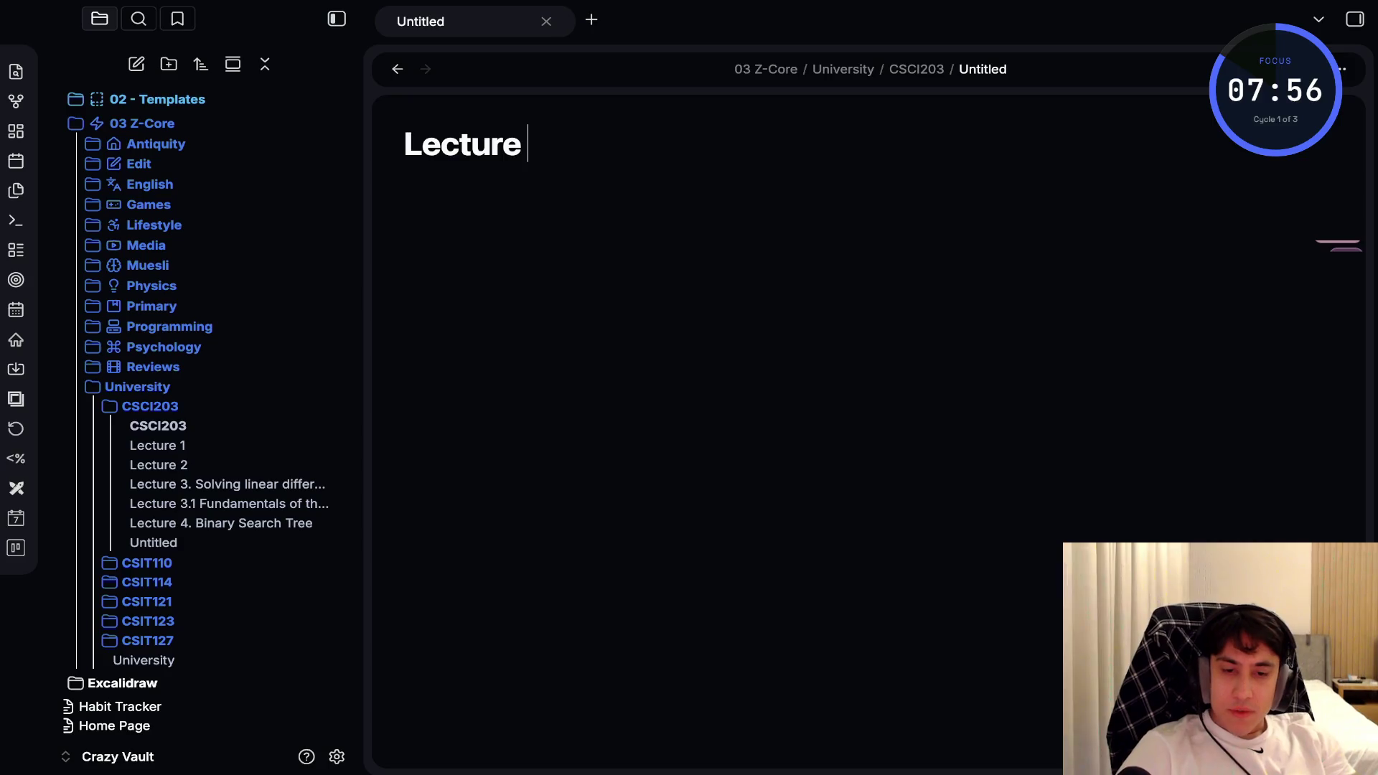
pyautogui.write(' 5.')
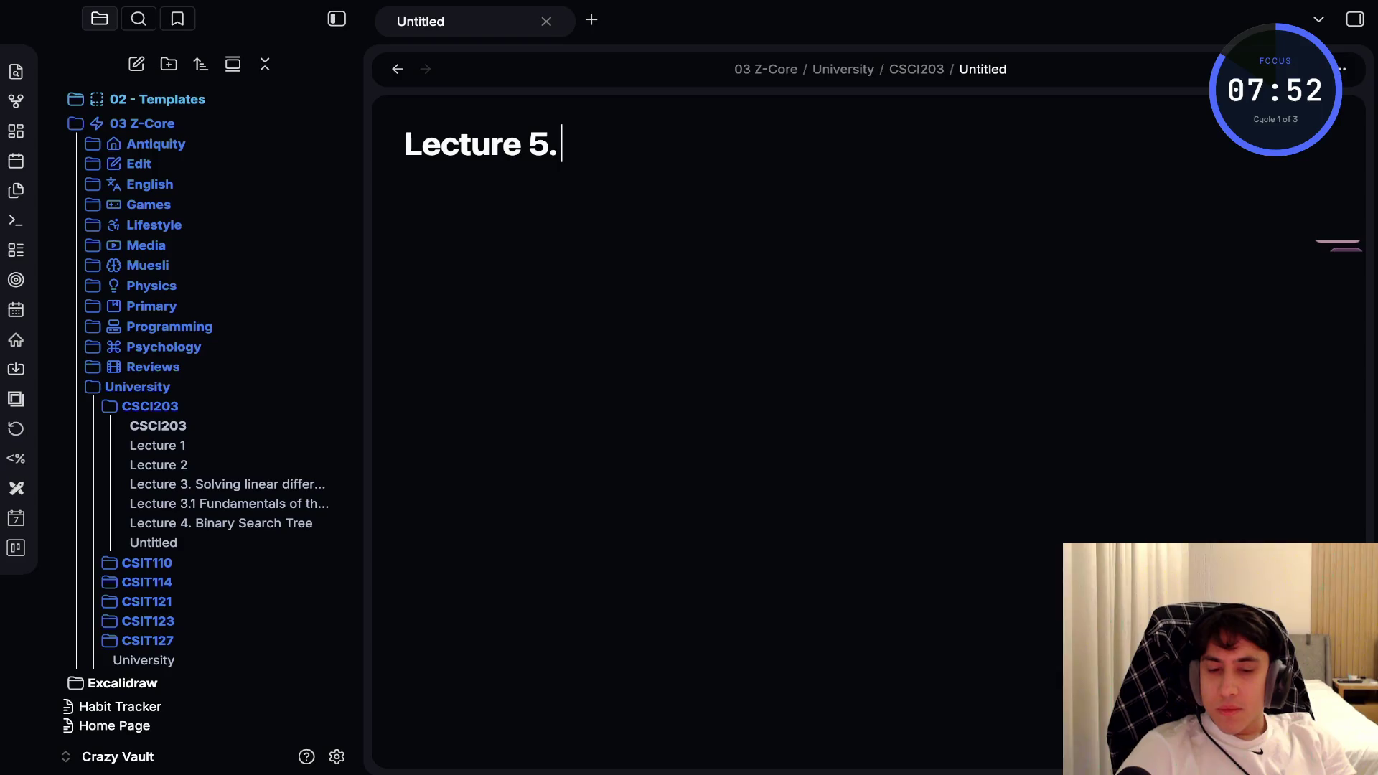
pyautogui.write(' Graphs')
# Scroll up in the new 'Lecture 5. Graphs' note
pyautogui.scroll(1, 201, 358)
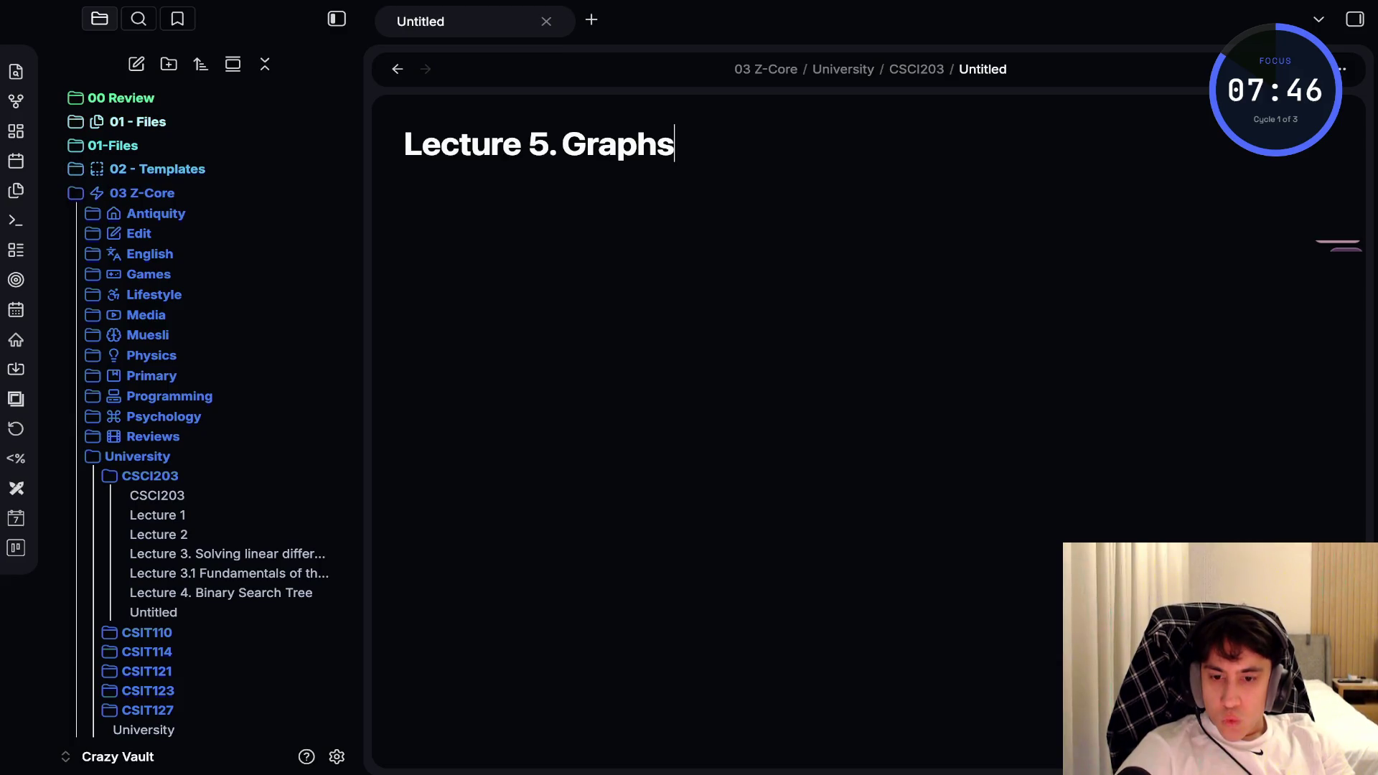
# Expand 01 - Files > University > CSCI203 and move the A-B tree image into folder 4
pyautogui.click(138, 121)
pyautogui.click(192, 317)
pyautogui.click(191, 336)
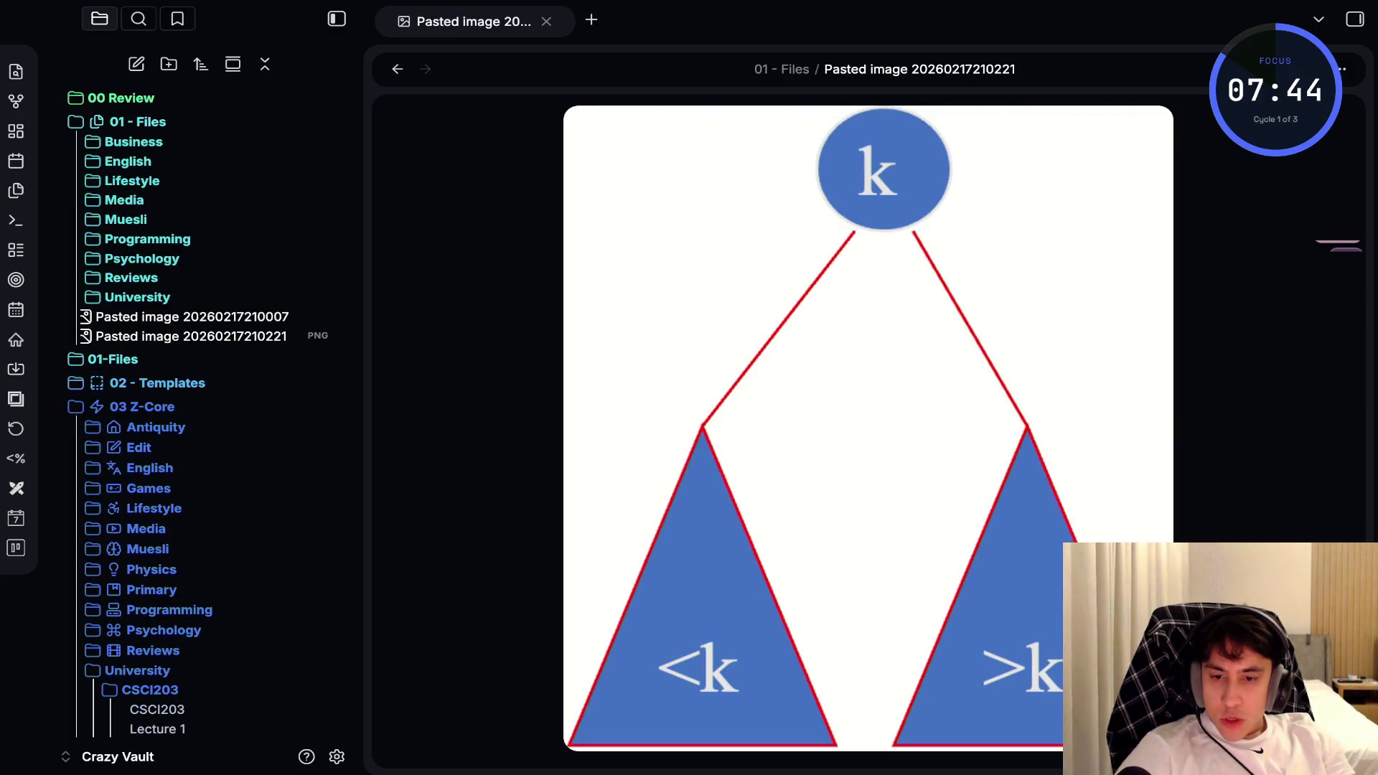
pyautogui.click(138, 296)
pyautogui.click(191, 434)
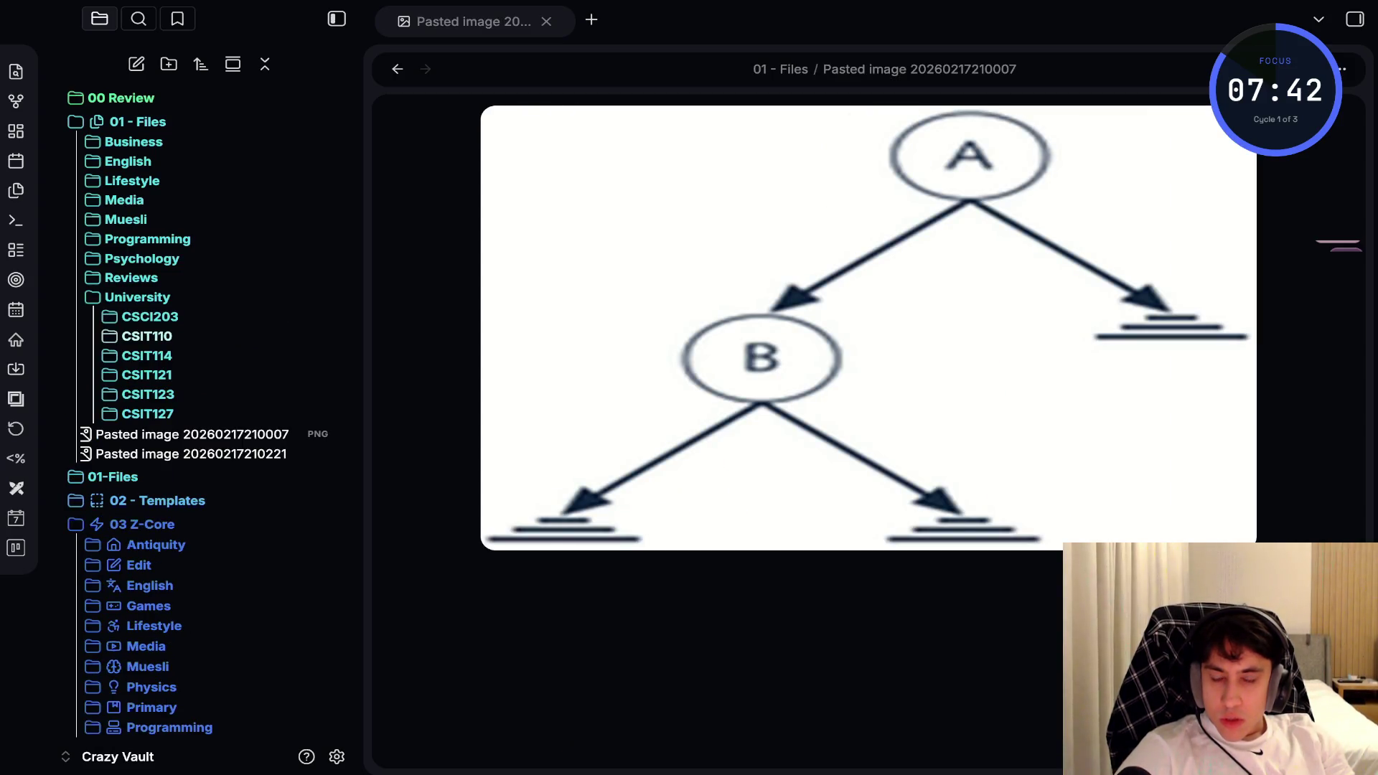
pyautogui.click(149, 316)
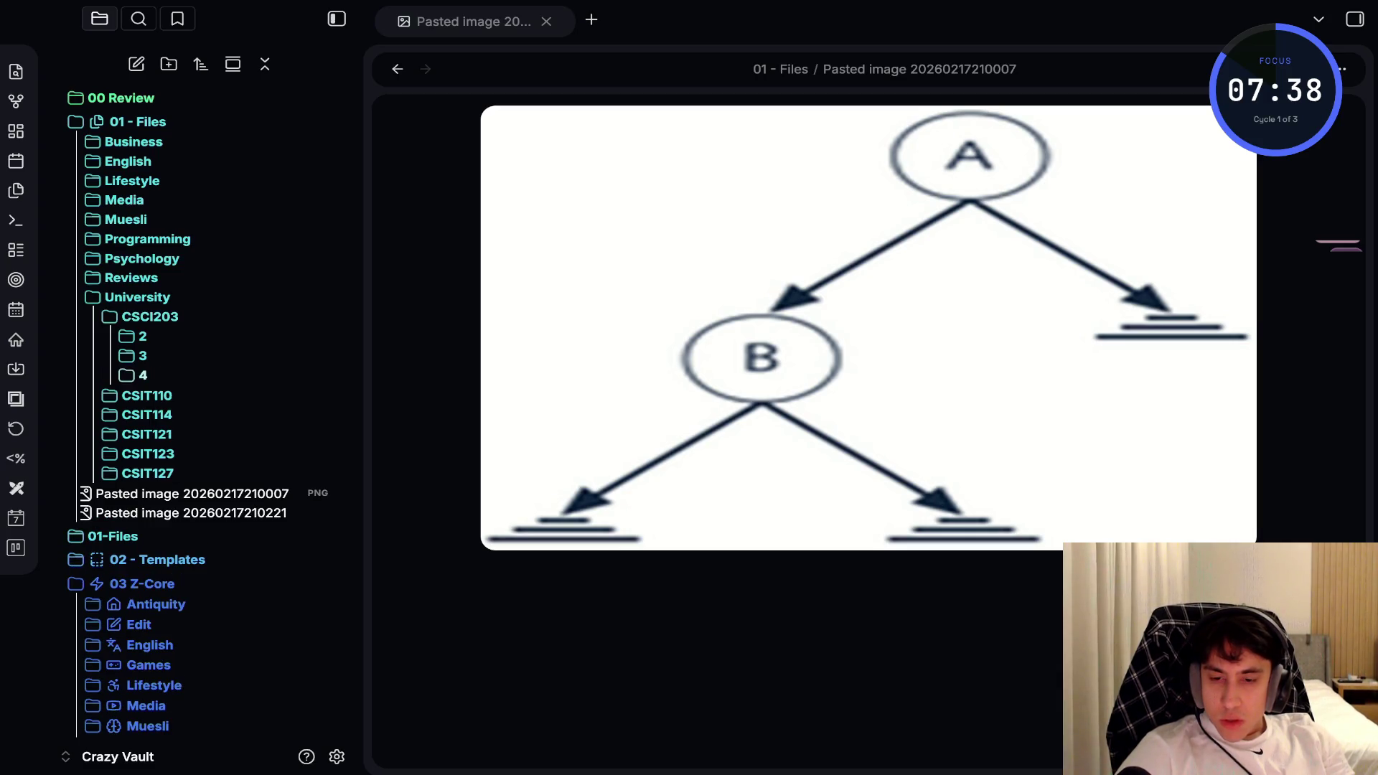
pyautogui.moveTo(192, 493); pyautogui.dragTo(143, 374)
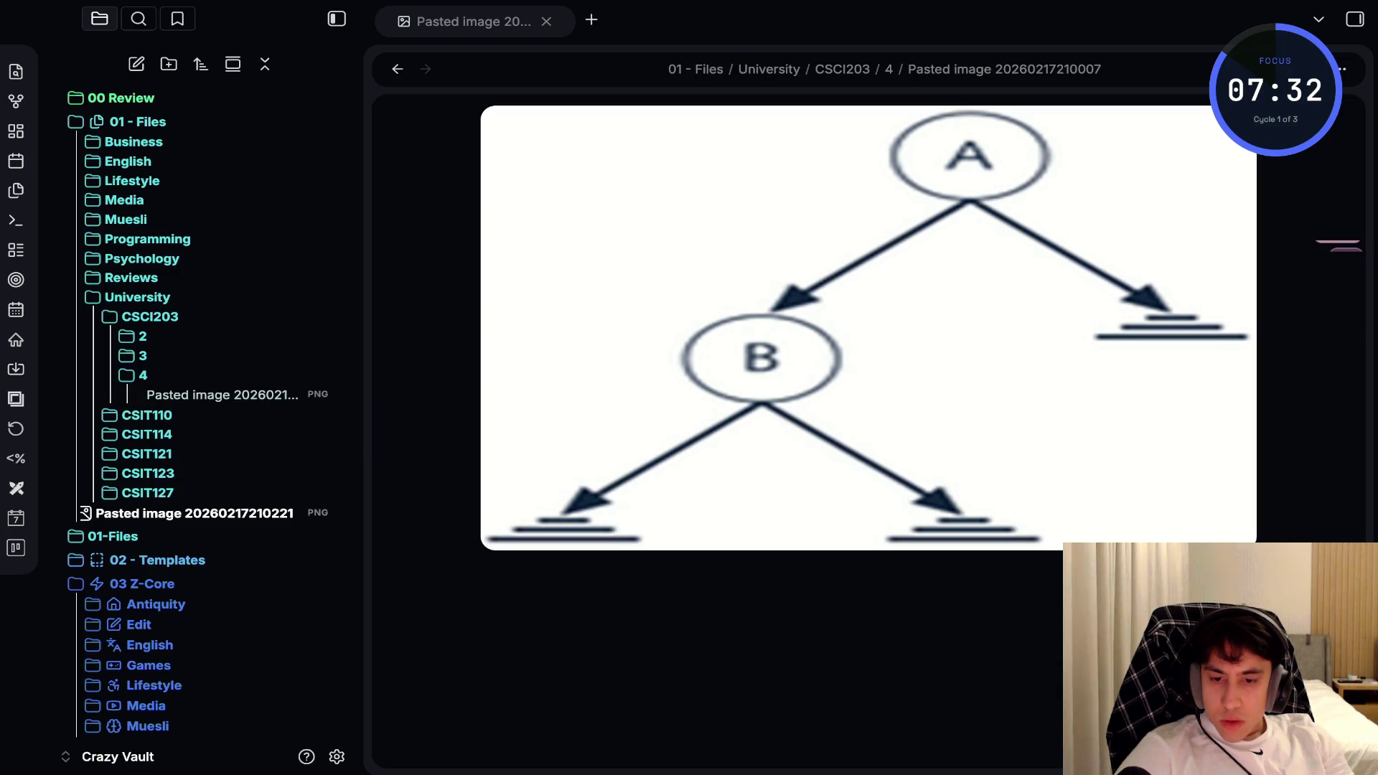
# Rename the A-B tree image to 'CSCI203 lecture 4'
pyautogui.click(222, 414)
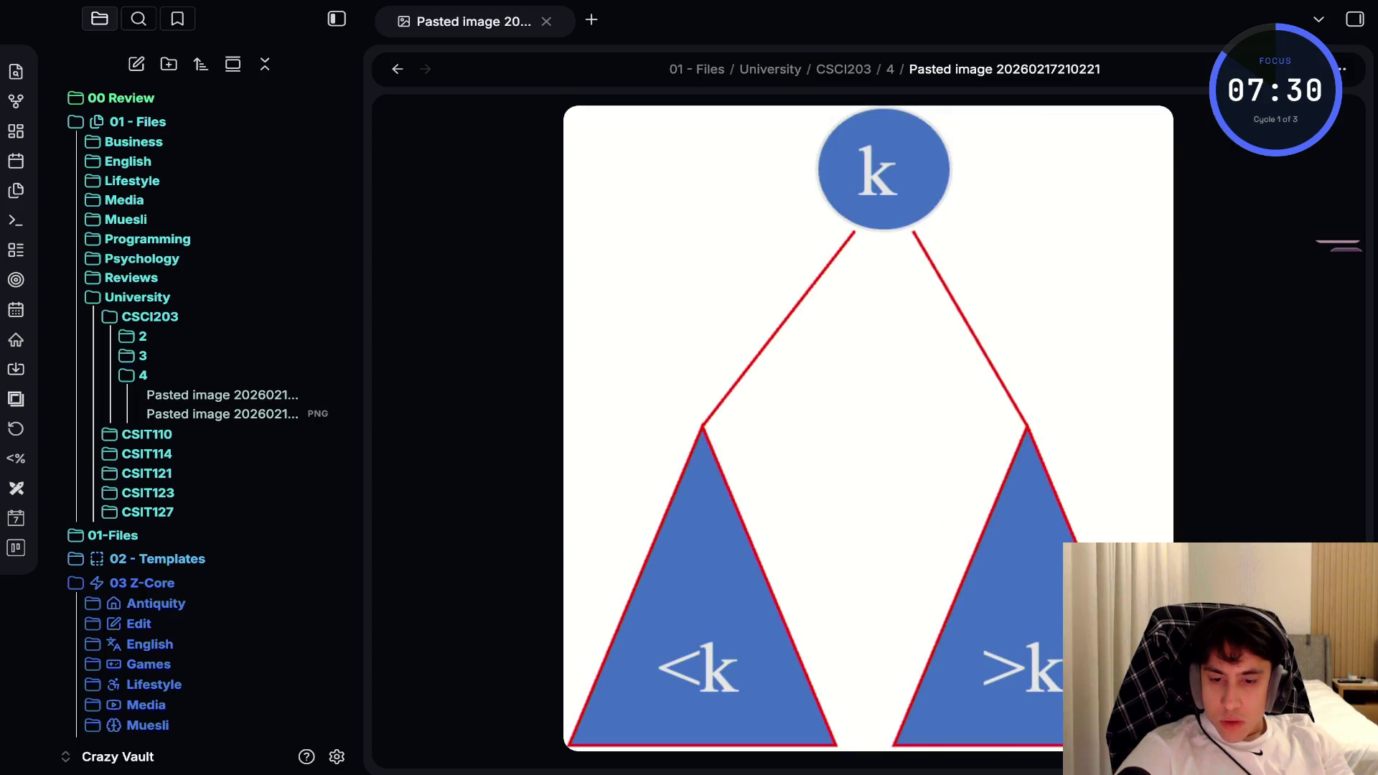
pyautogui.click(222, 395)
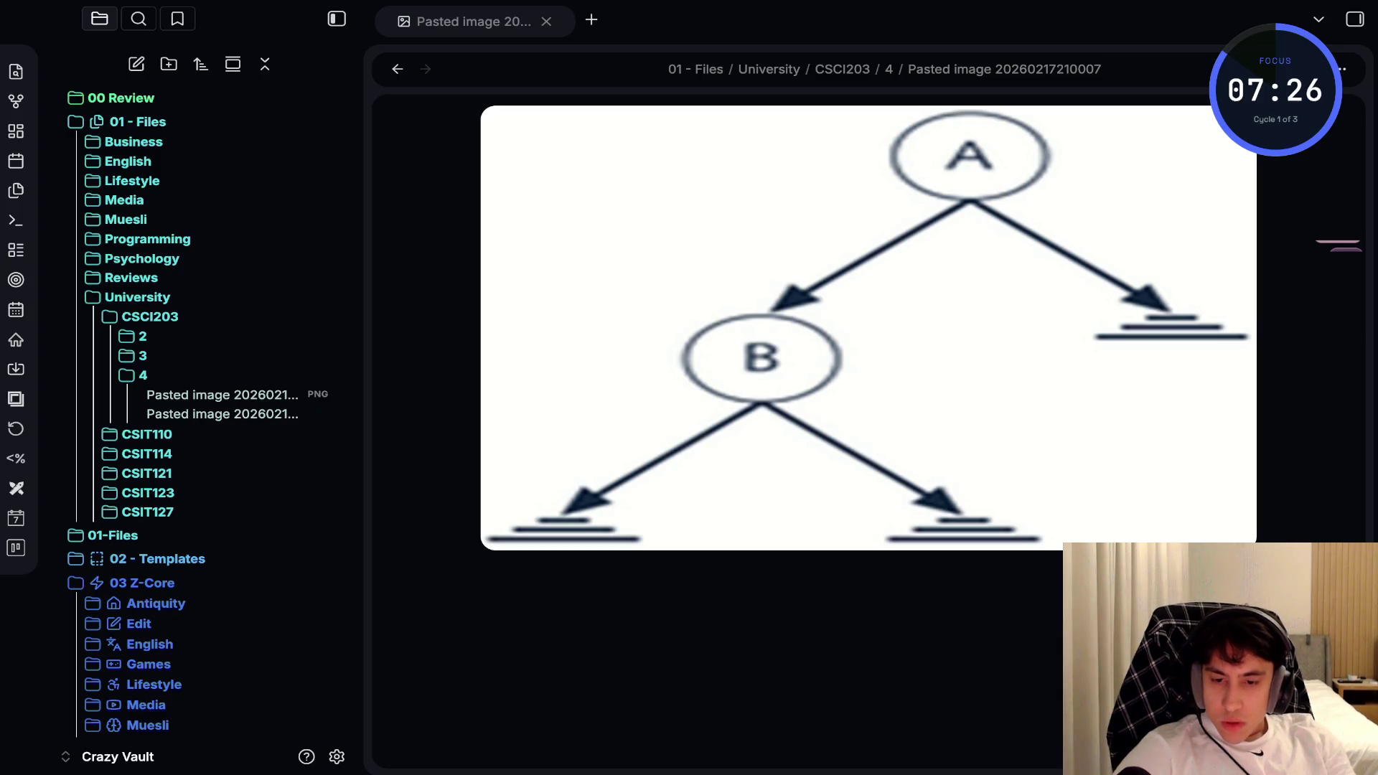
pyautogui.press('F2')
pyautogui.write('CSIT')
pyautogui.press('BackSpace')
pyautogui.press('BackSpace')
pyautogui.write('C')
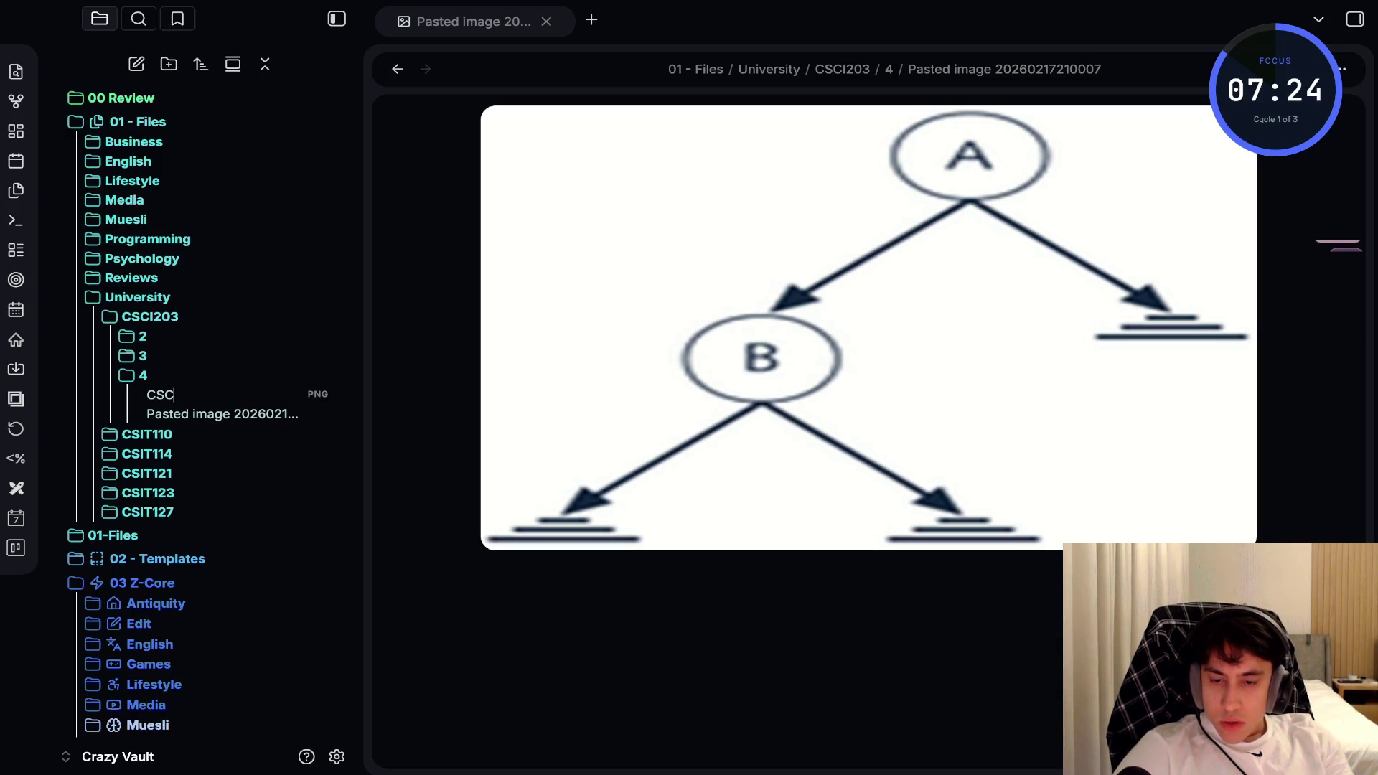
pyautogui.write('I203')
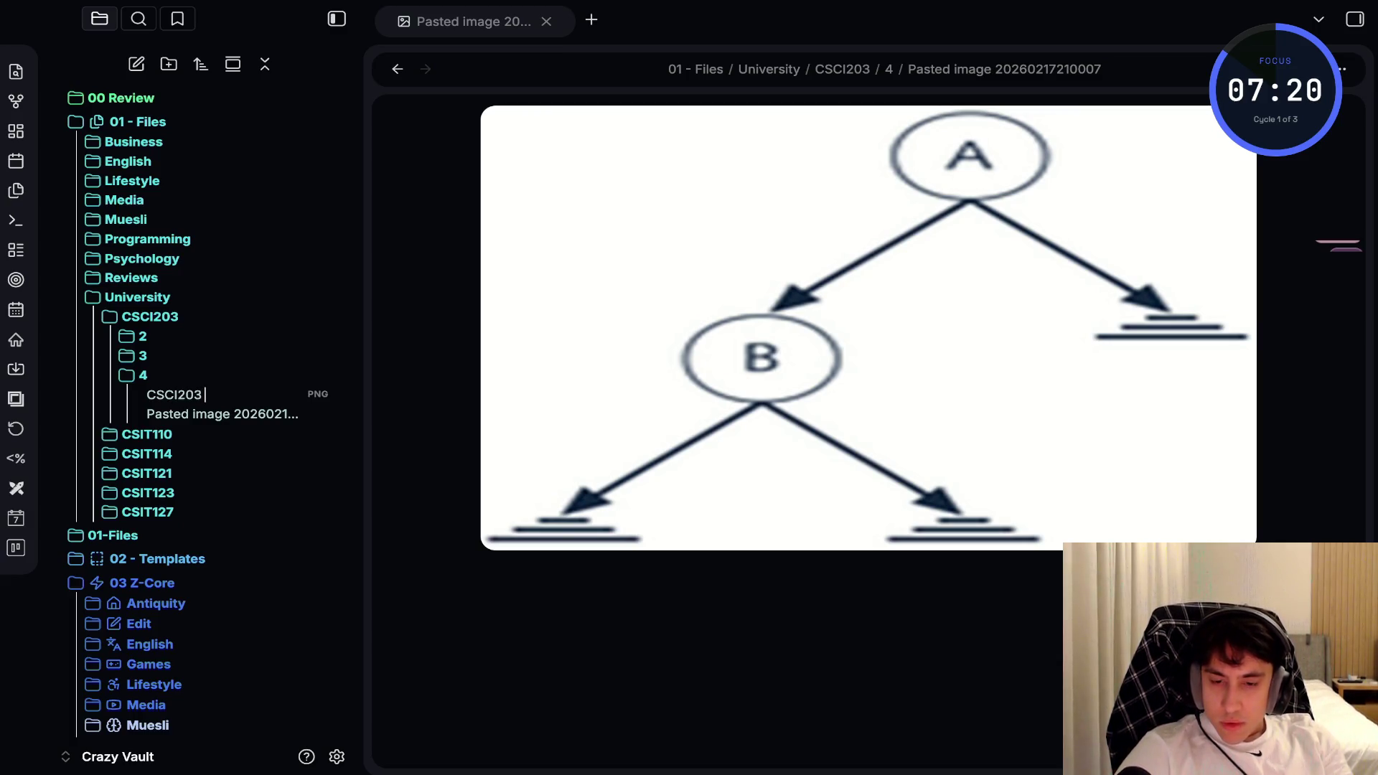
pyautogui.write(' lecture 4')
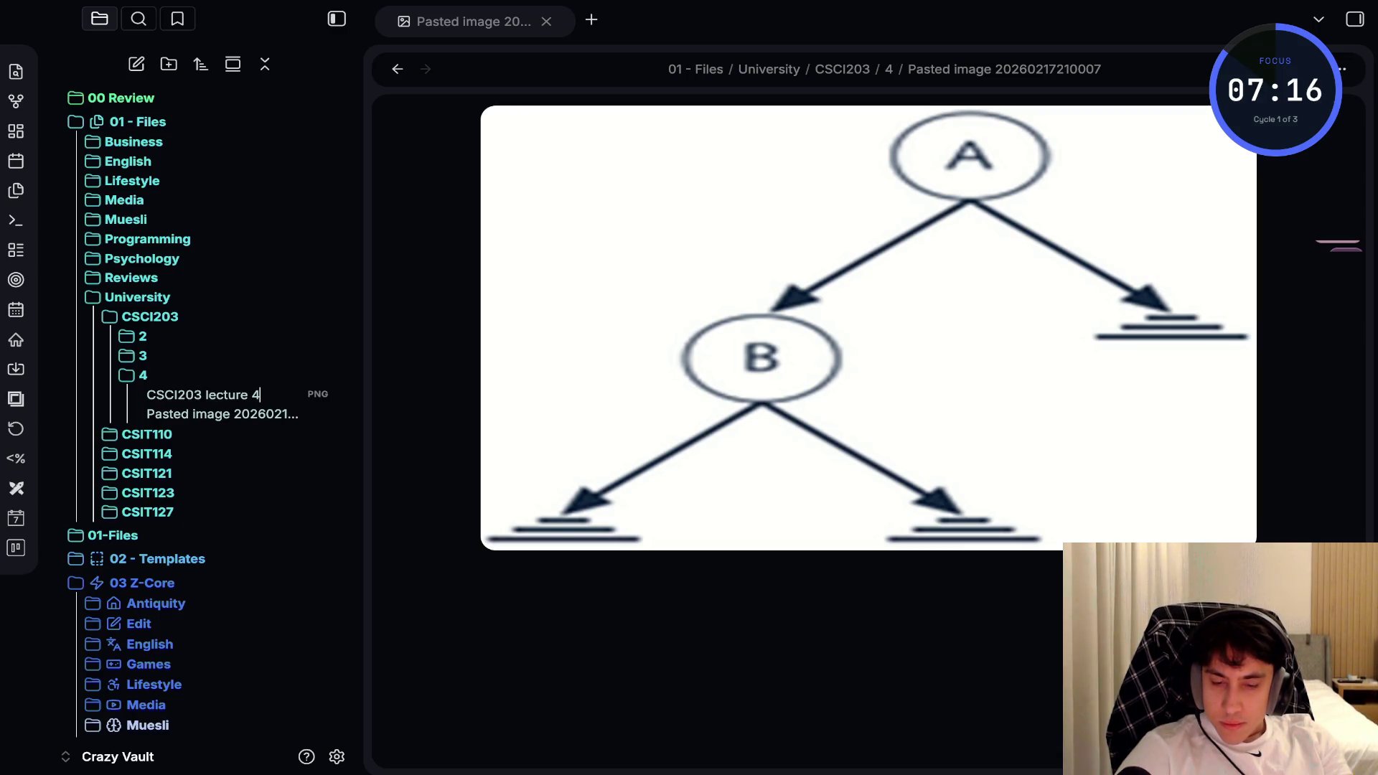
pyautogui.write('.')
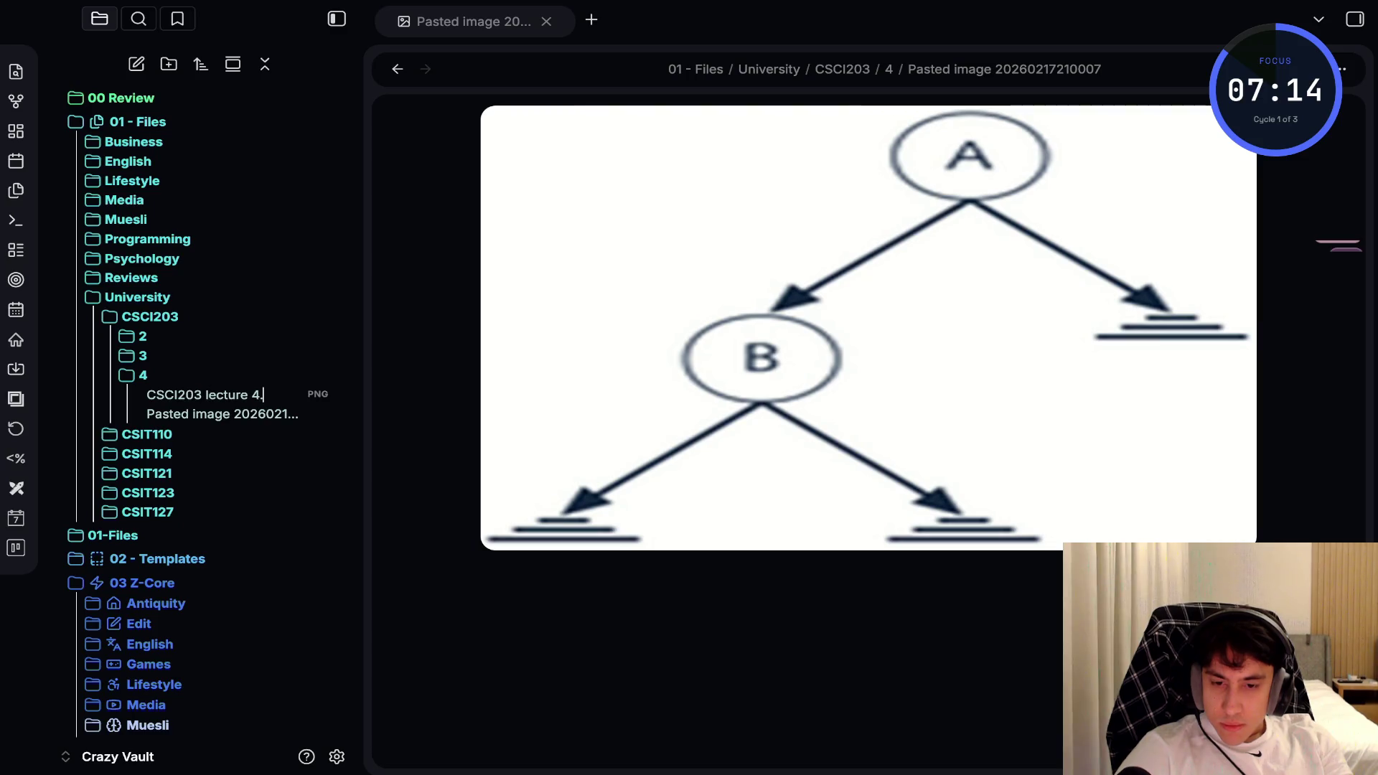
pyautogui.press('BackSpace')
pyautogui.press('BackSpace')
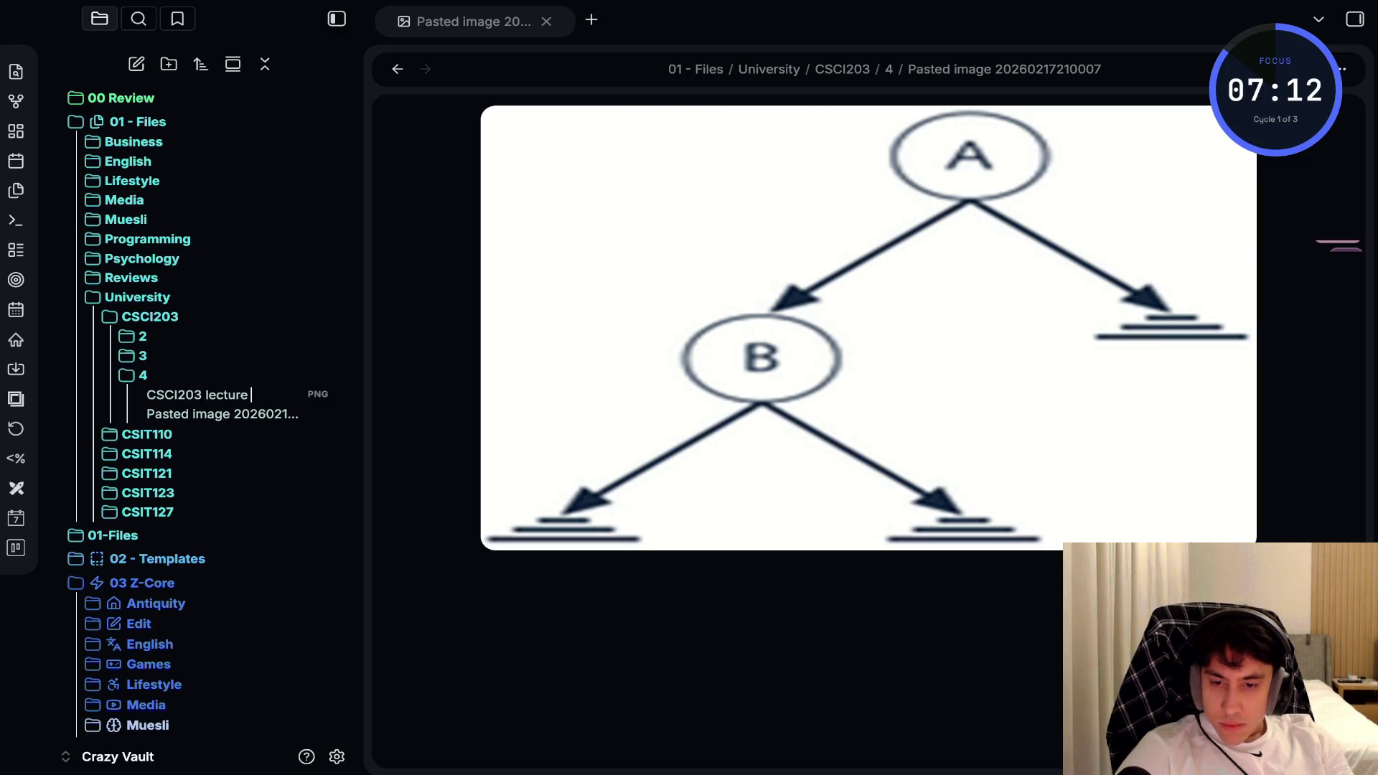
pyautogui.press('Return')
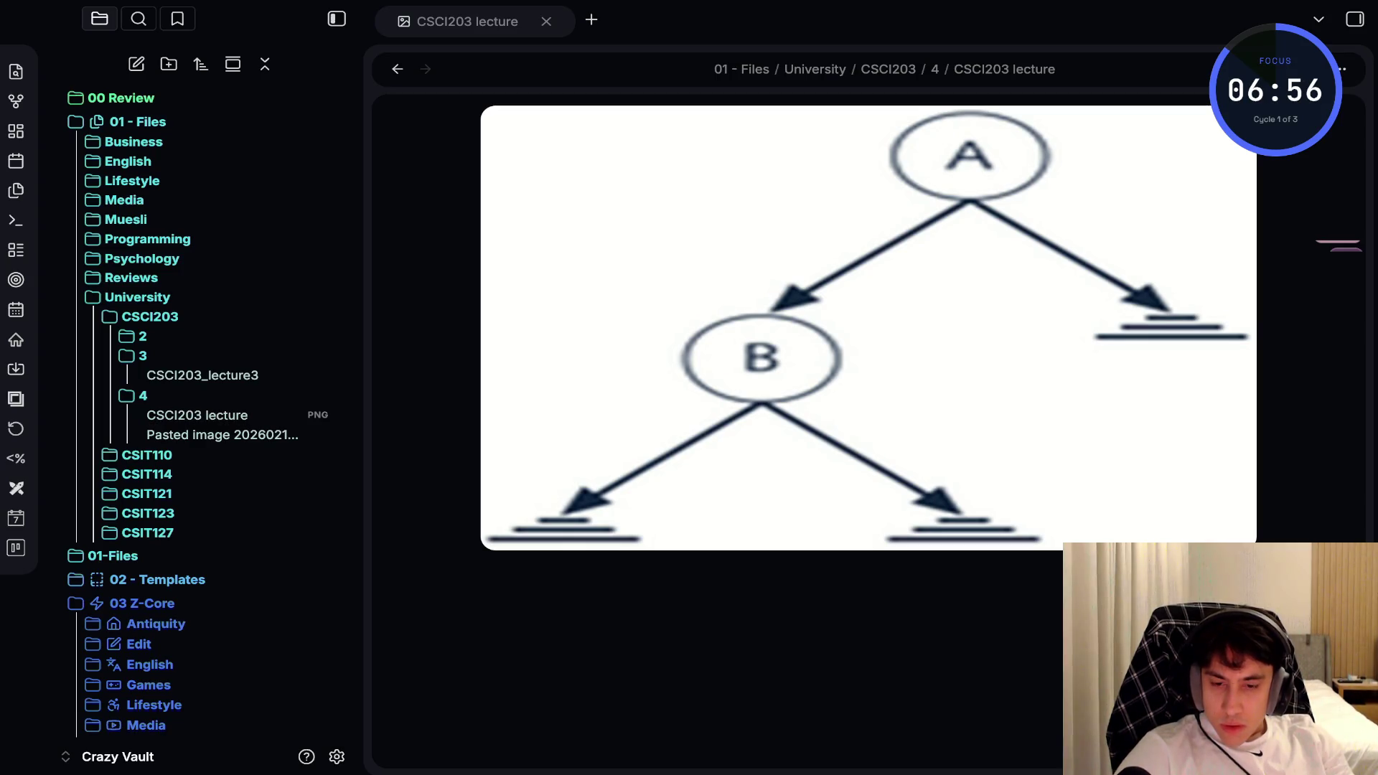
pyautogui.press('F2')
pyautogui.write(' 4')
pyautogui.press('Return')
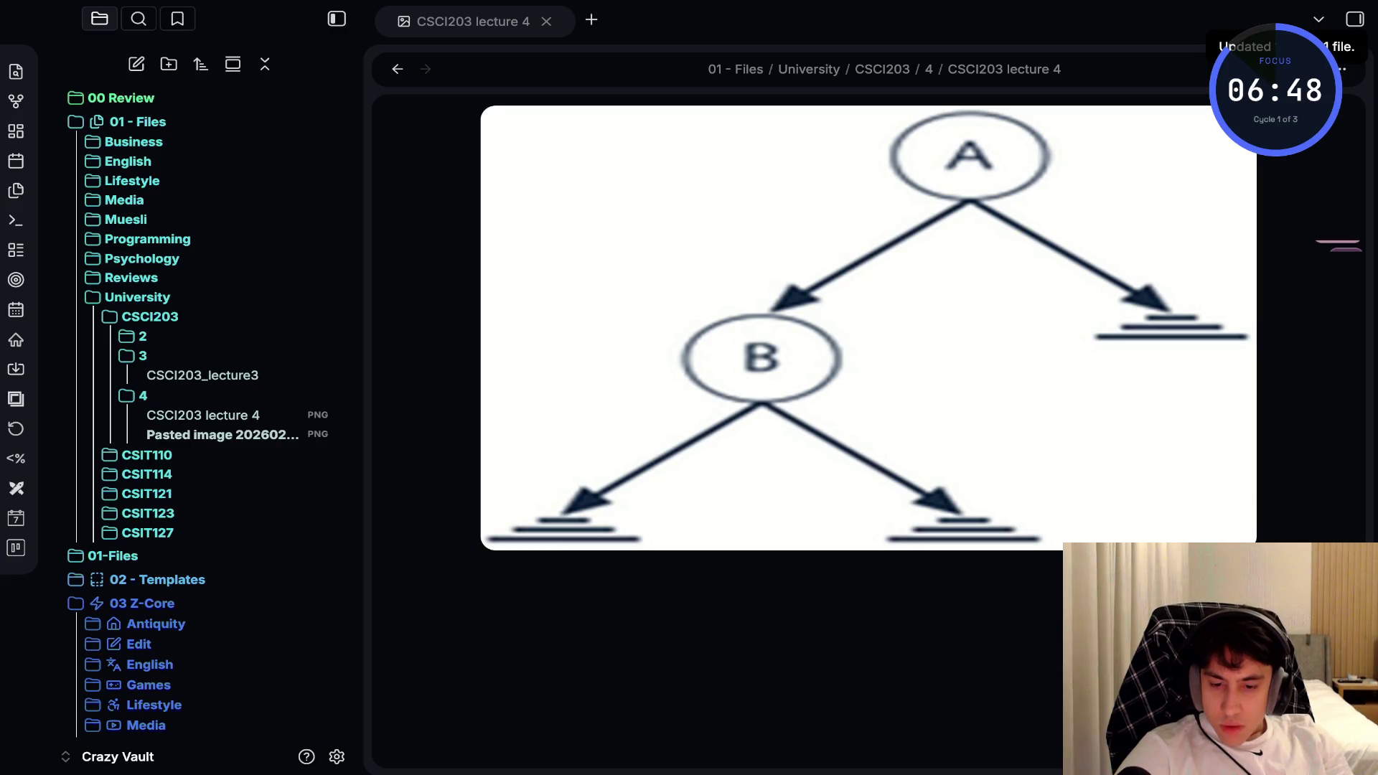
# Rename the second pasted image 'CSCI203 lecture 4' (becoming lecture 4_1) and collapse University
pyautogui.press('F2')
pyautogui.write('CSCI2')
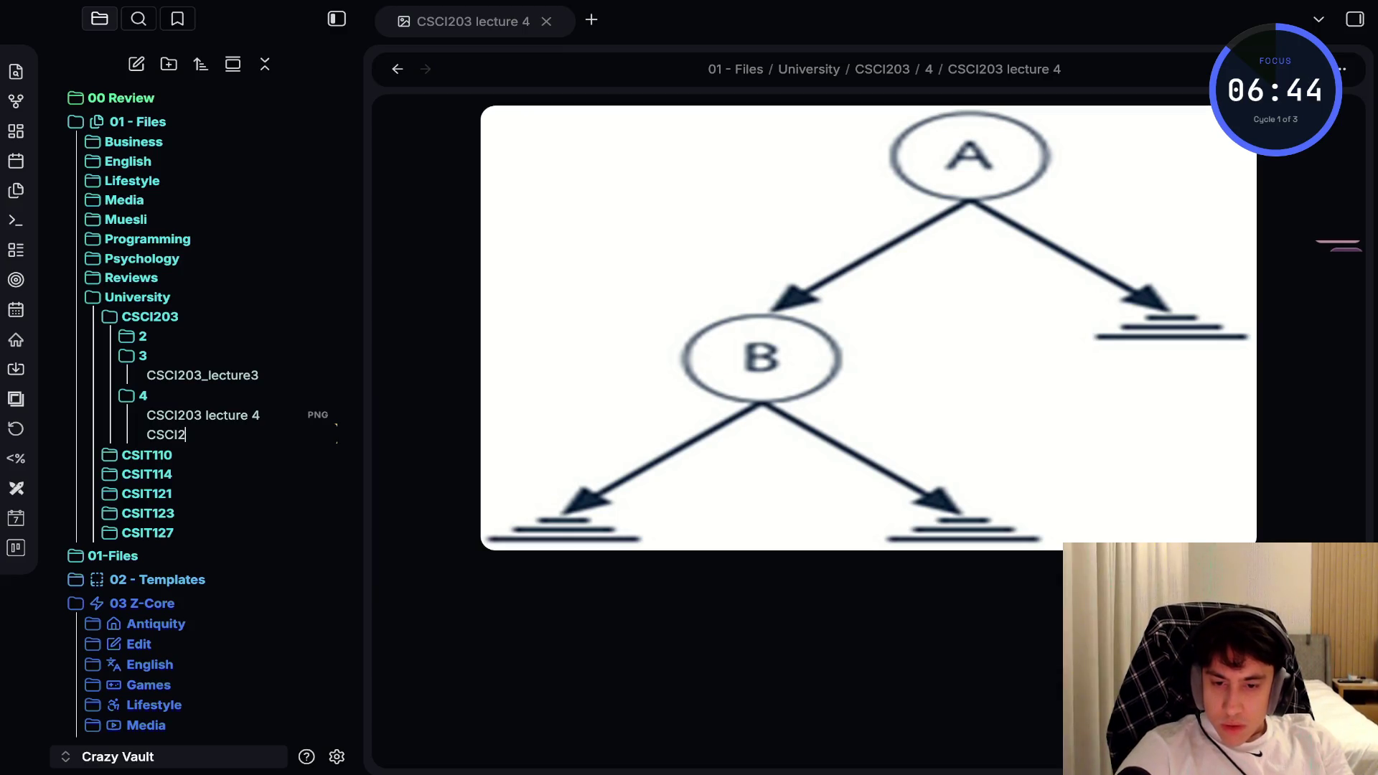
pyautogui.write('03 lecture 4')
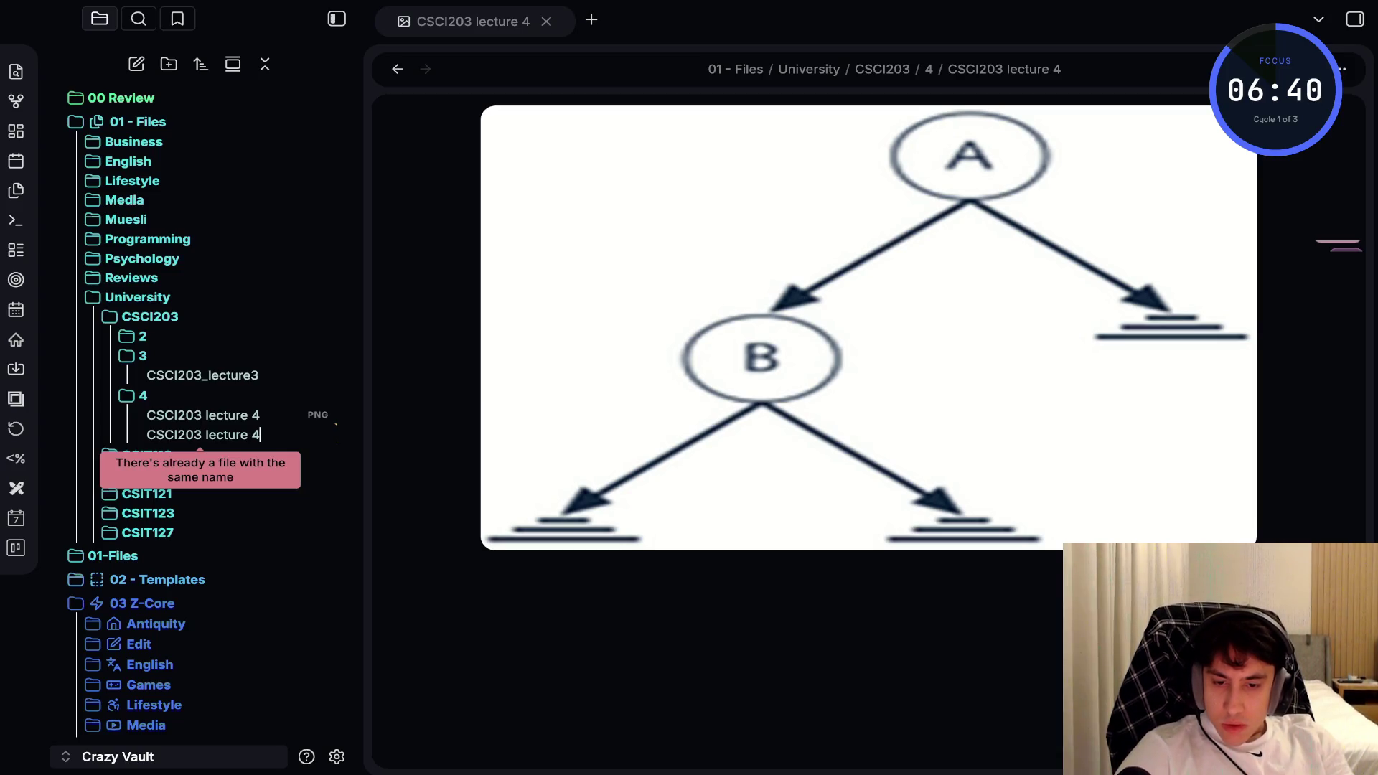
pyautogui.press('Return')
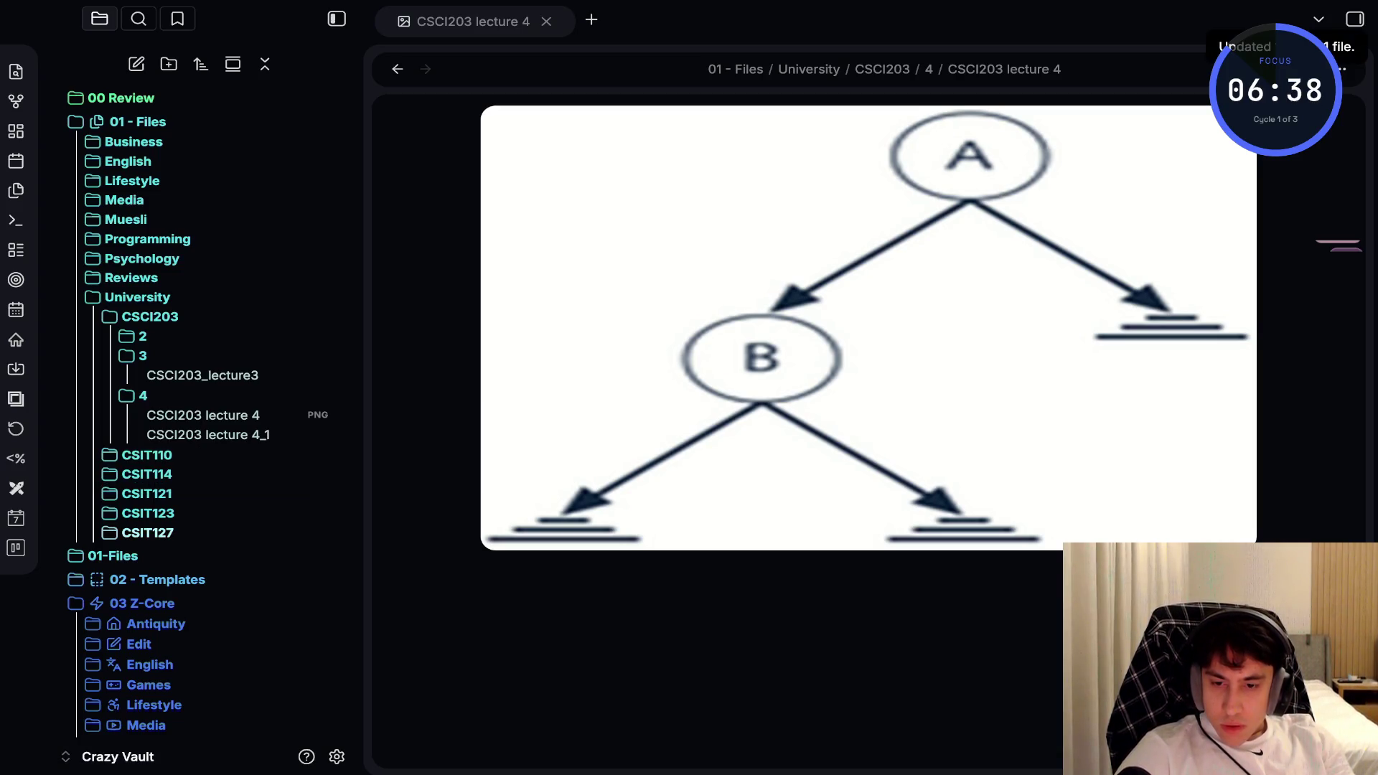
pyautogui.click(137, 298)
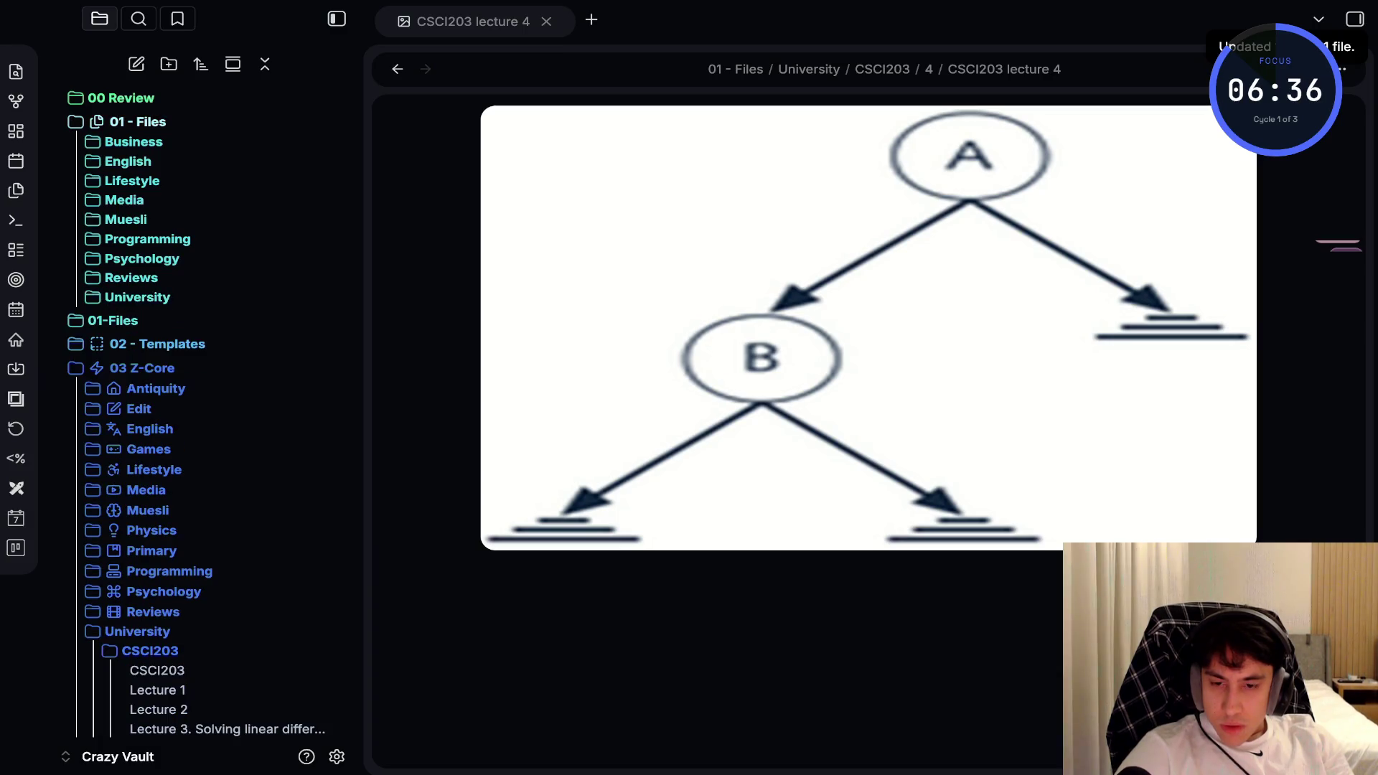
# Expand Excalidraw > University > CSIT127 and open the pasted subnetting question image
pyautogui.scroll(-4, 201, 416)
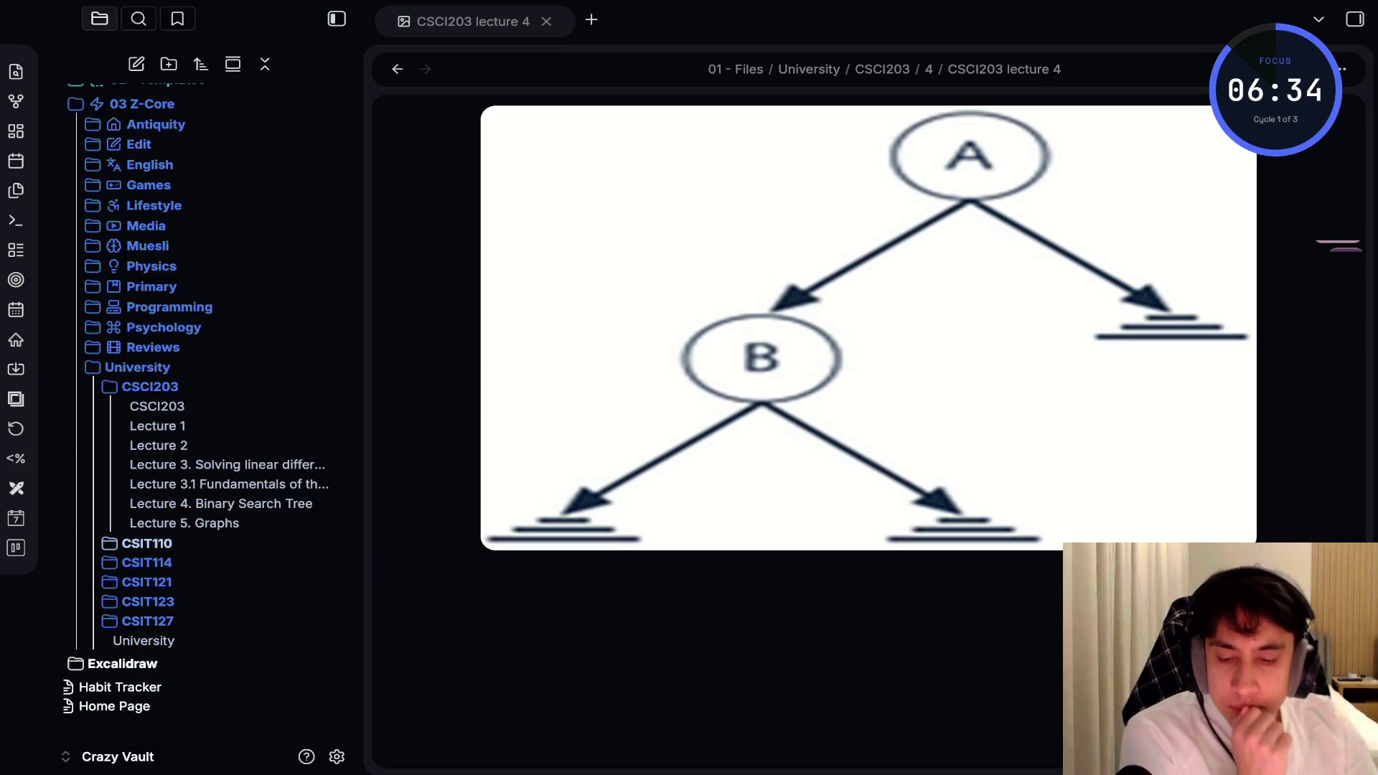
pyautogui.click(122, 663)
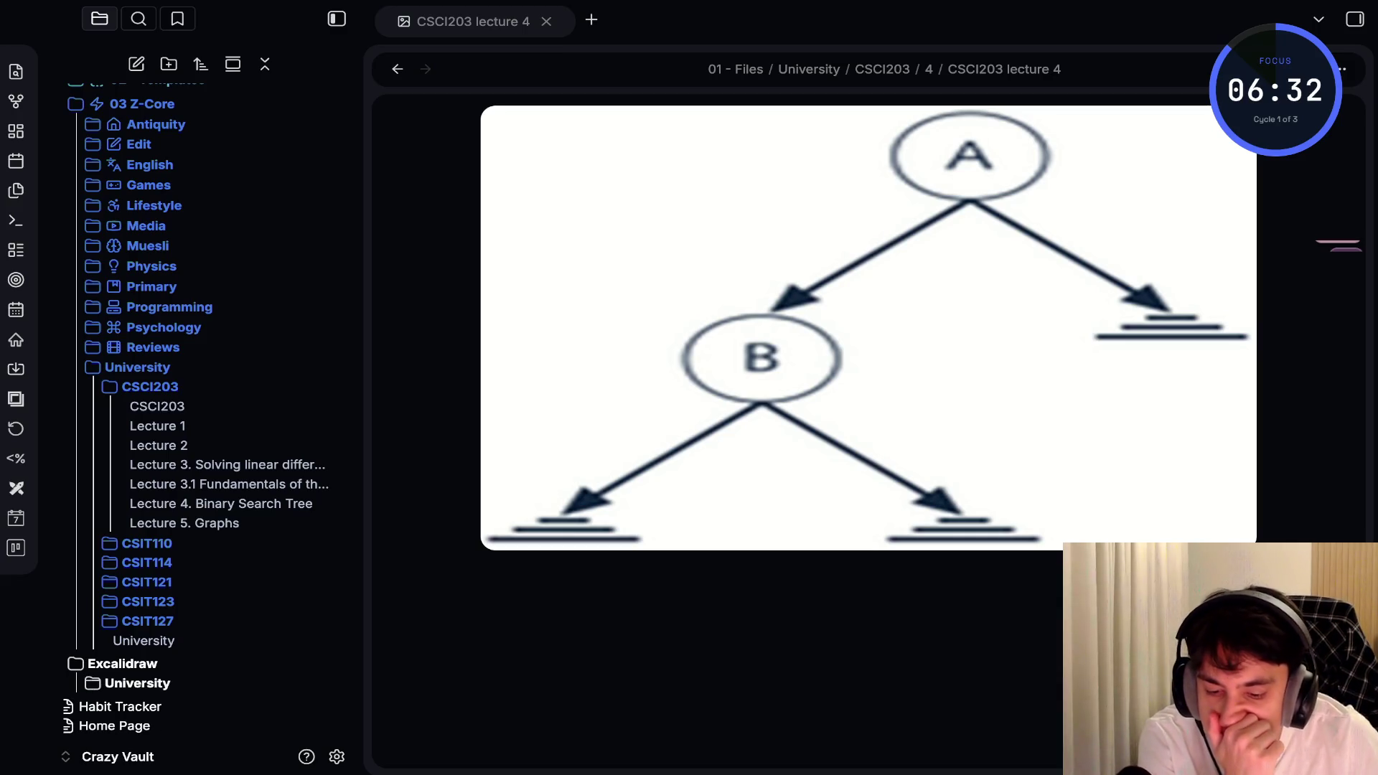
pyautogui.click(137, 683)
pyautogui.click(147, 702)
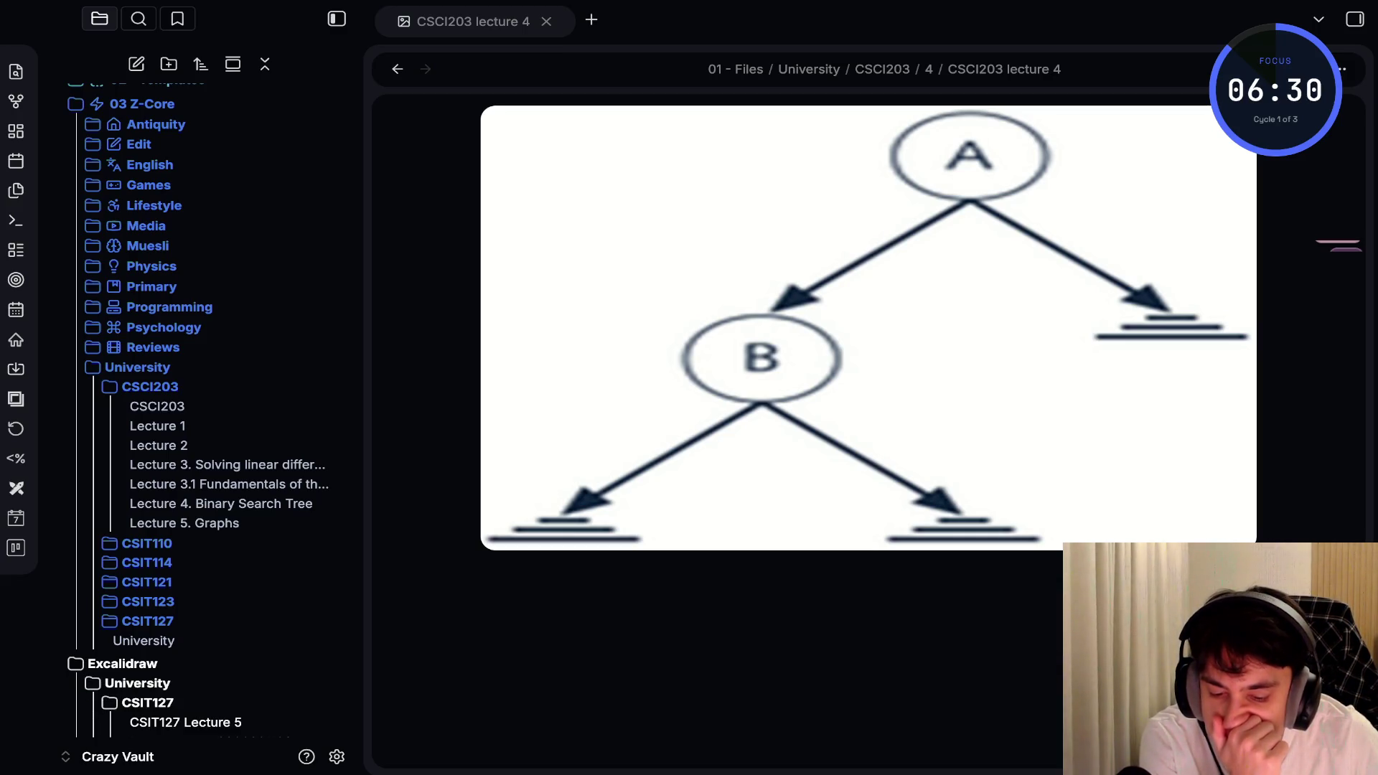
pyautogui.scroll(-2, 201, 416)
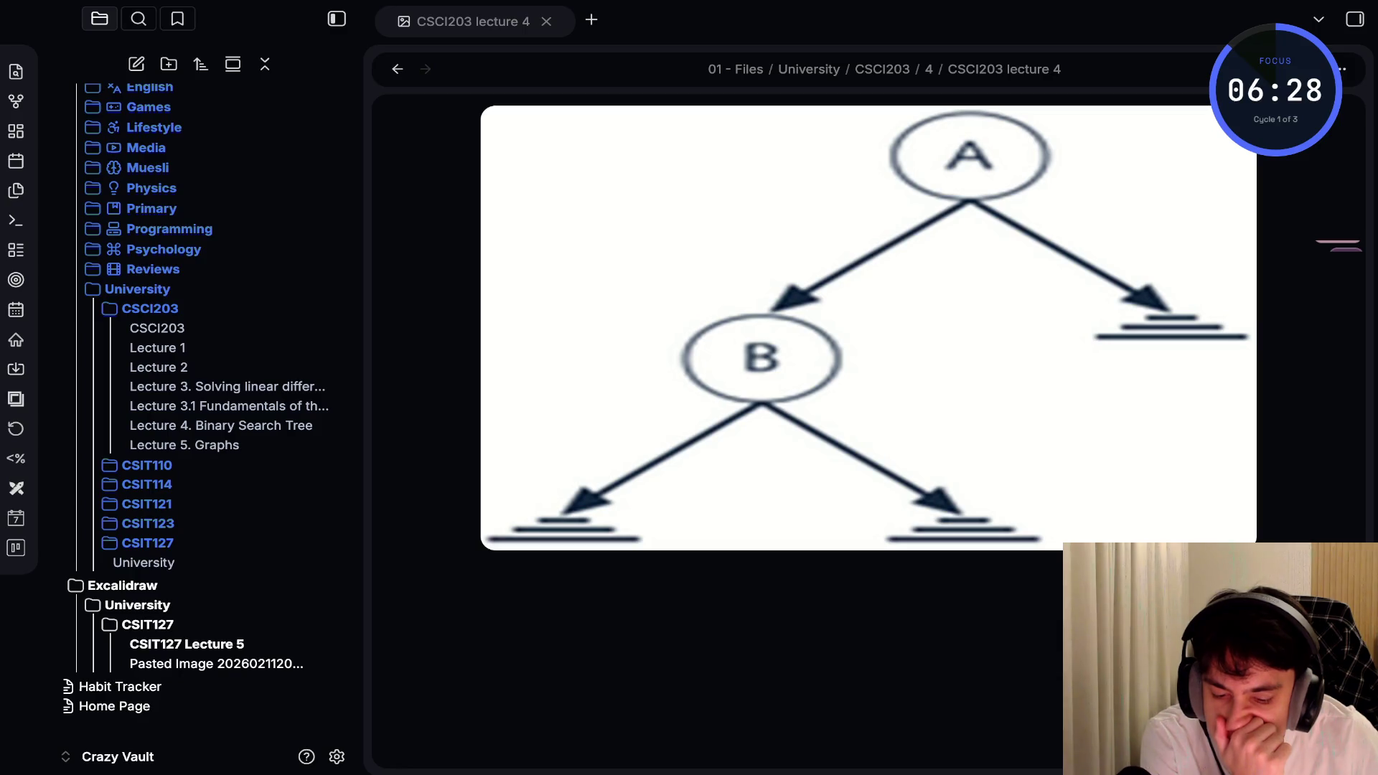
pyautogui.click(185, 644)
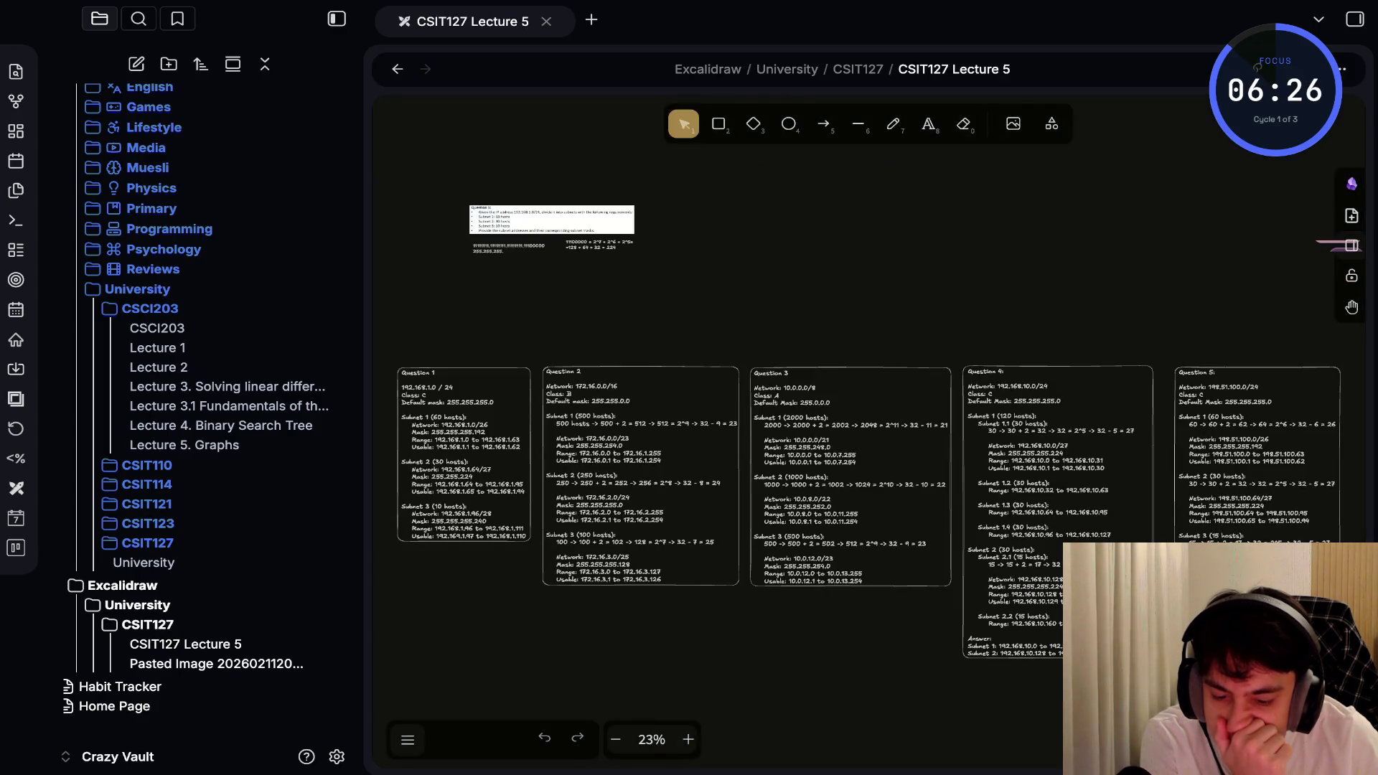
pyautogui.click(215, 663)
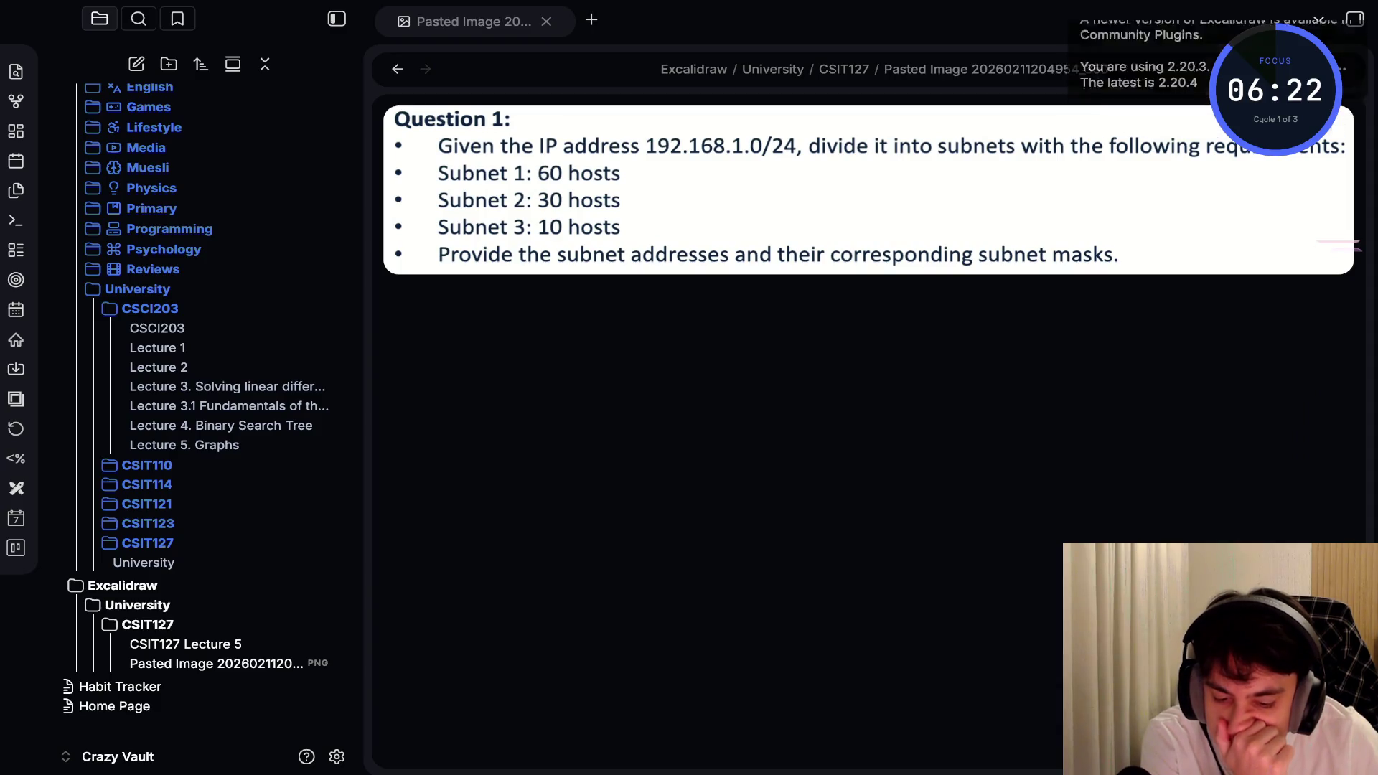
# Rename the subnetting question image to 'CSCI127 lecture 5'
pyautogui.press('F2')
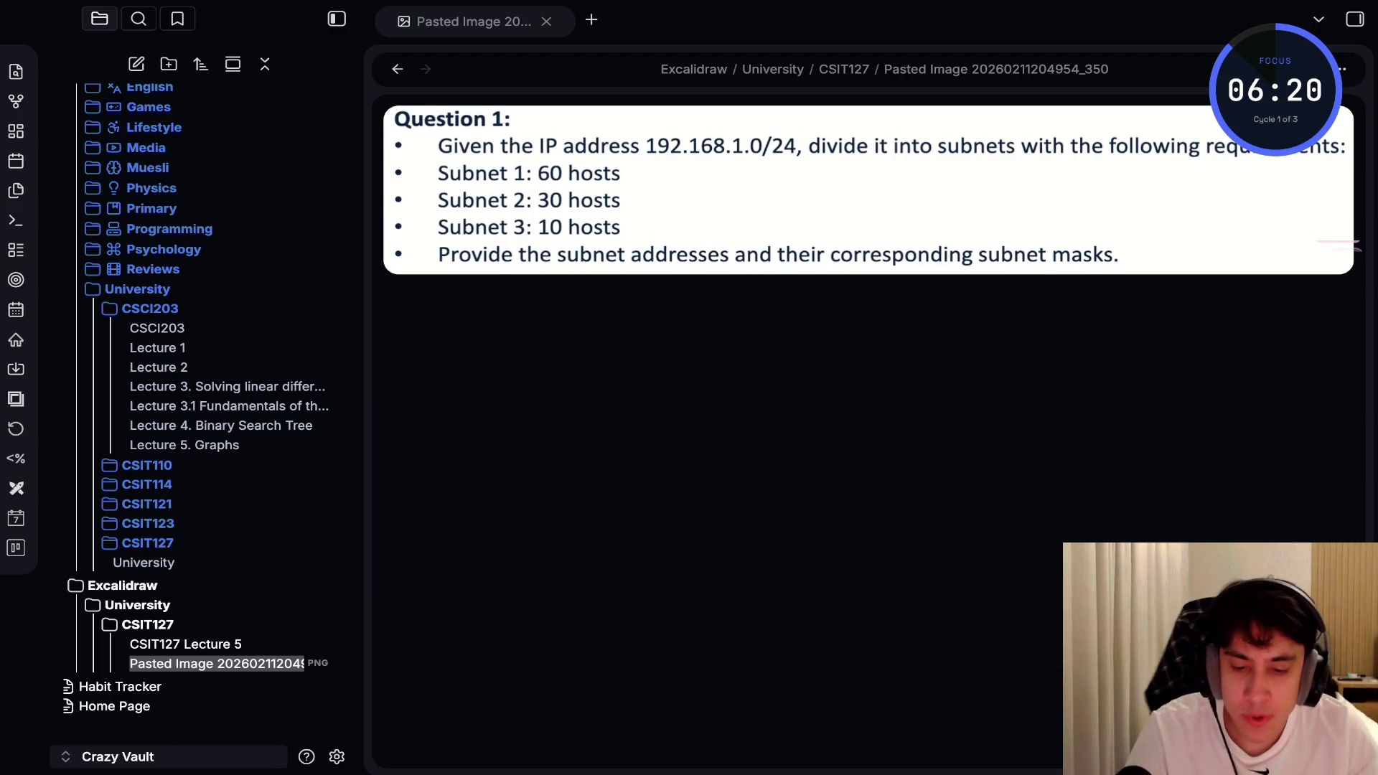
pyautogui.write('Net')
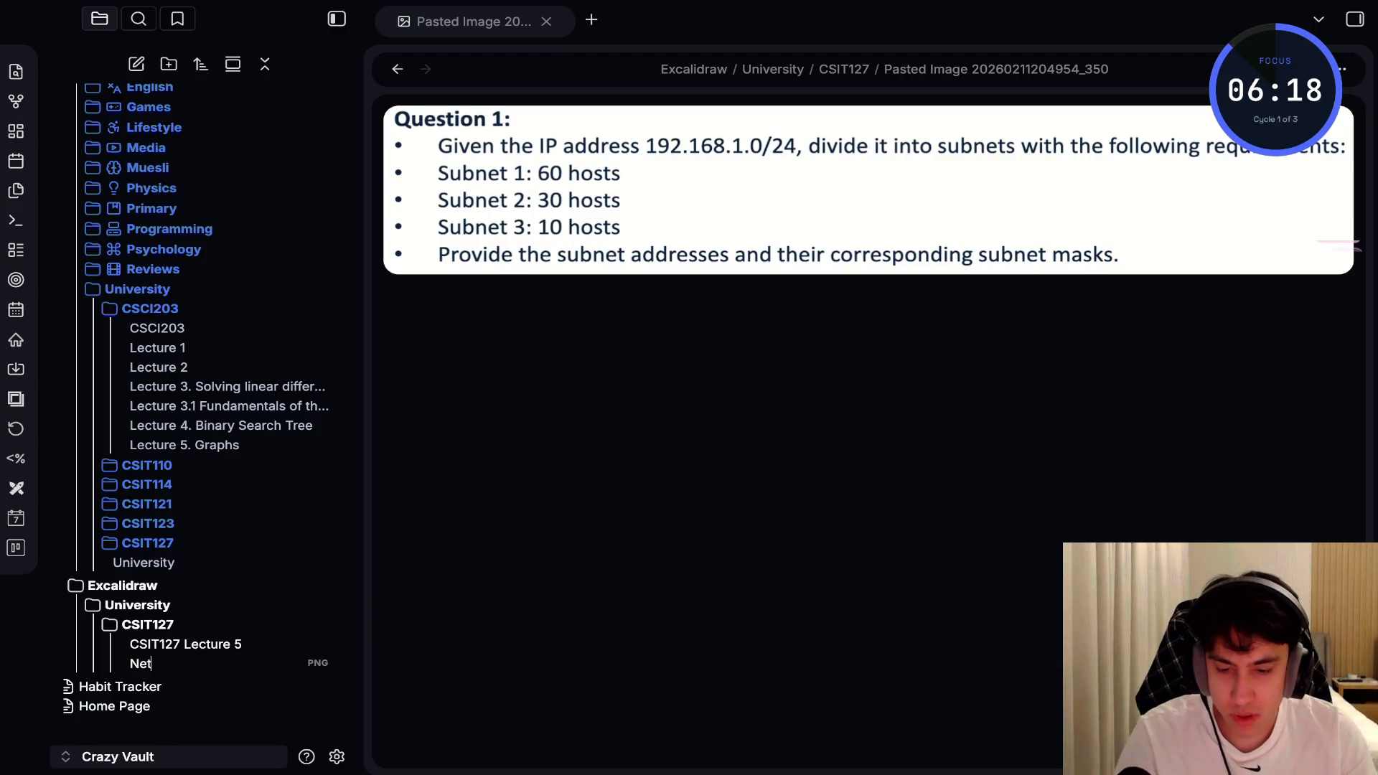
pyautogui.write('works and')
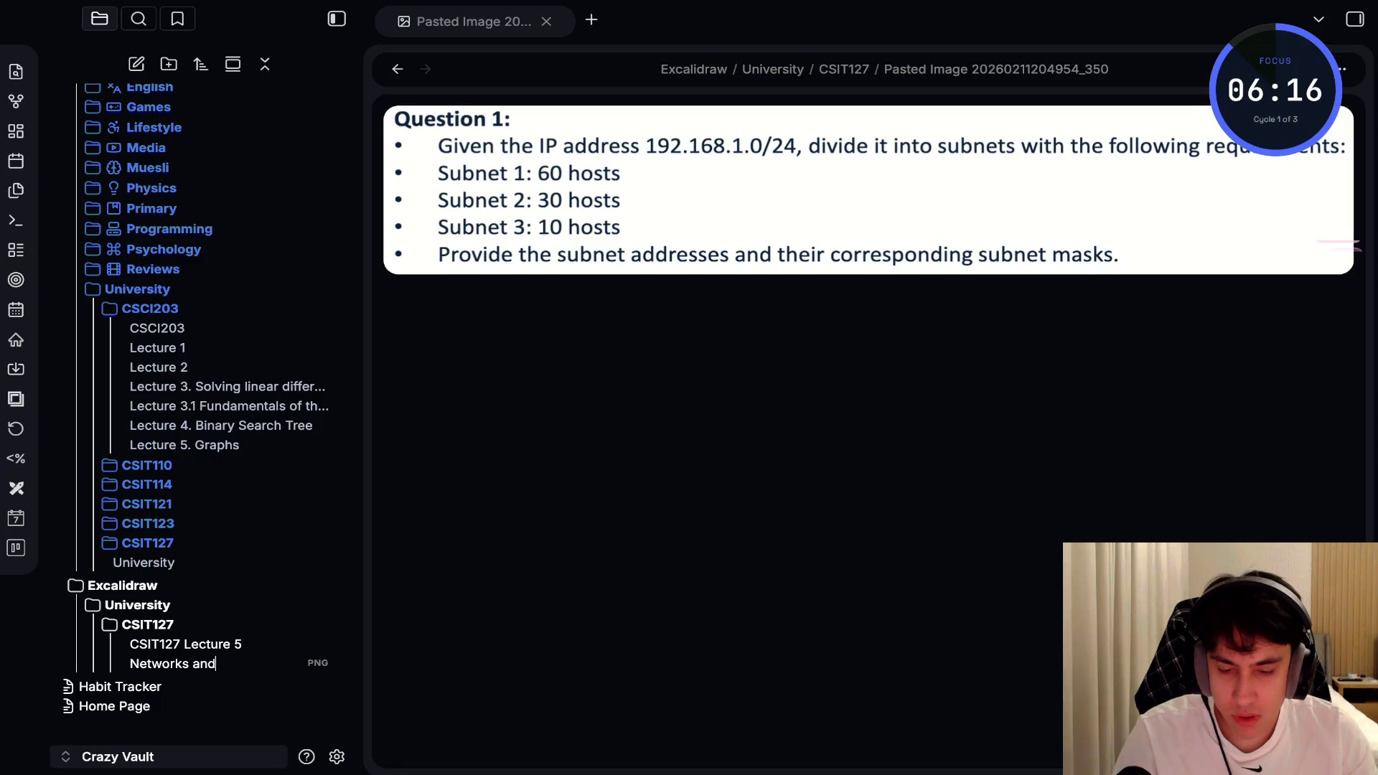
pyautogui.press('BackSpace')
pyautogui.press('BackSpace')
pyautogui.press('BackSpace')
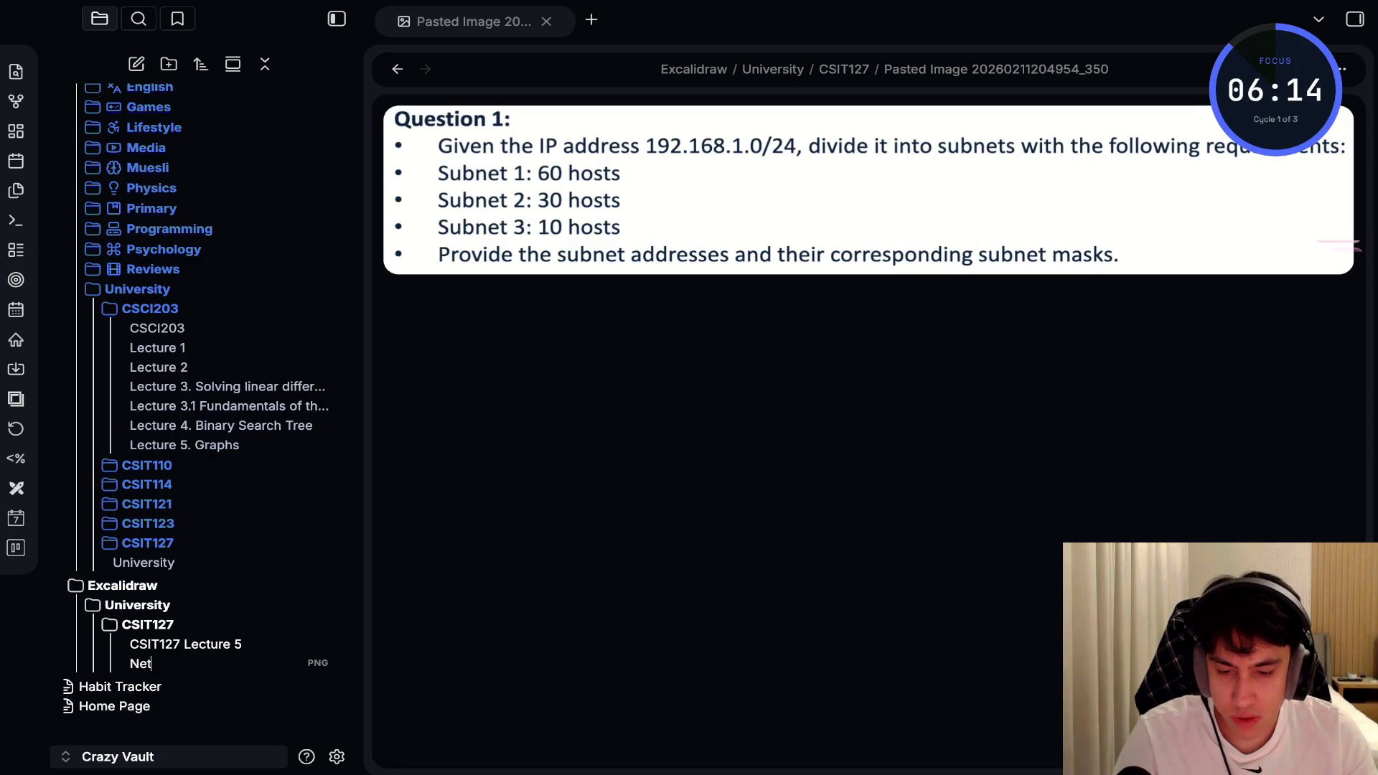
pyautogui.write('CSC')
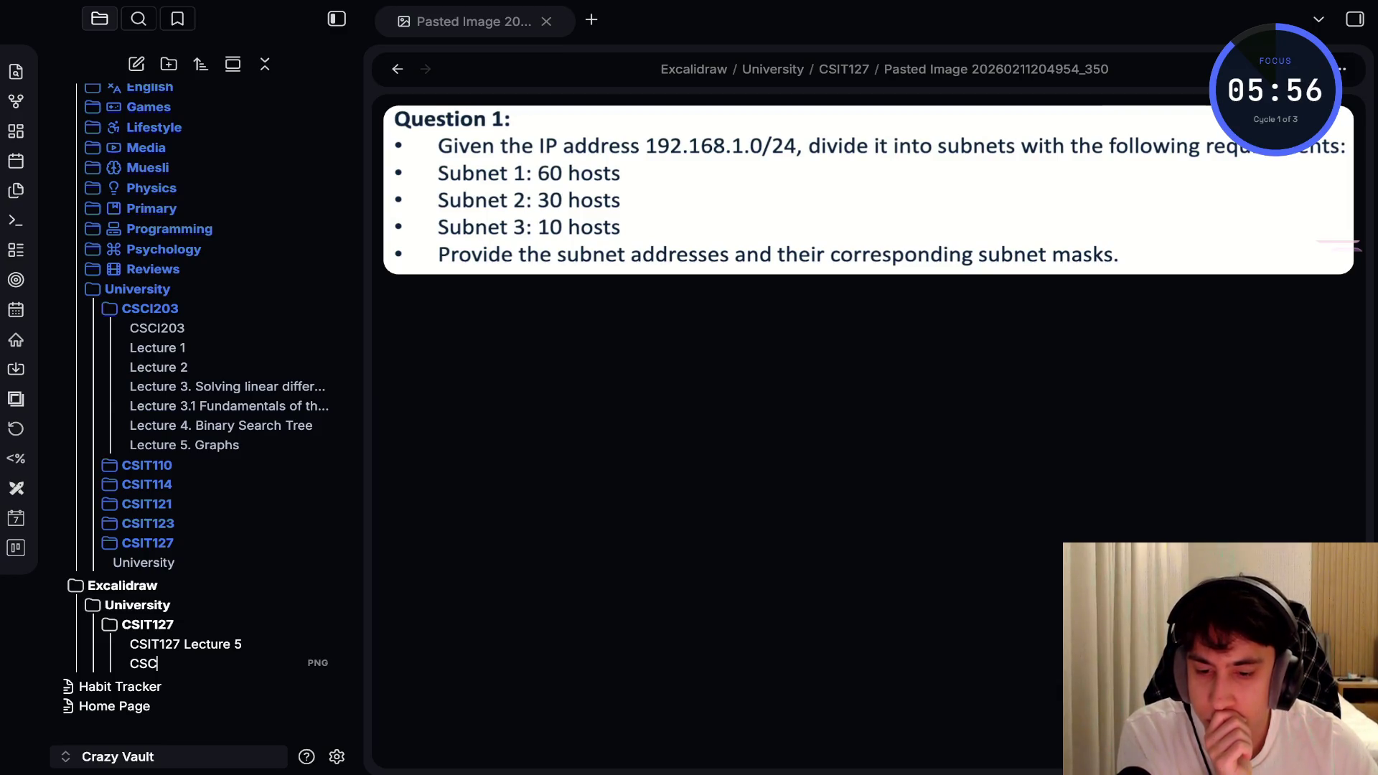
pyautogui.write('I127 lecture 5')
pyautogui.press('Return')
pyautogui.scroll(-2, 196, 409)
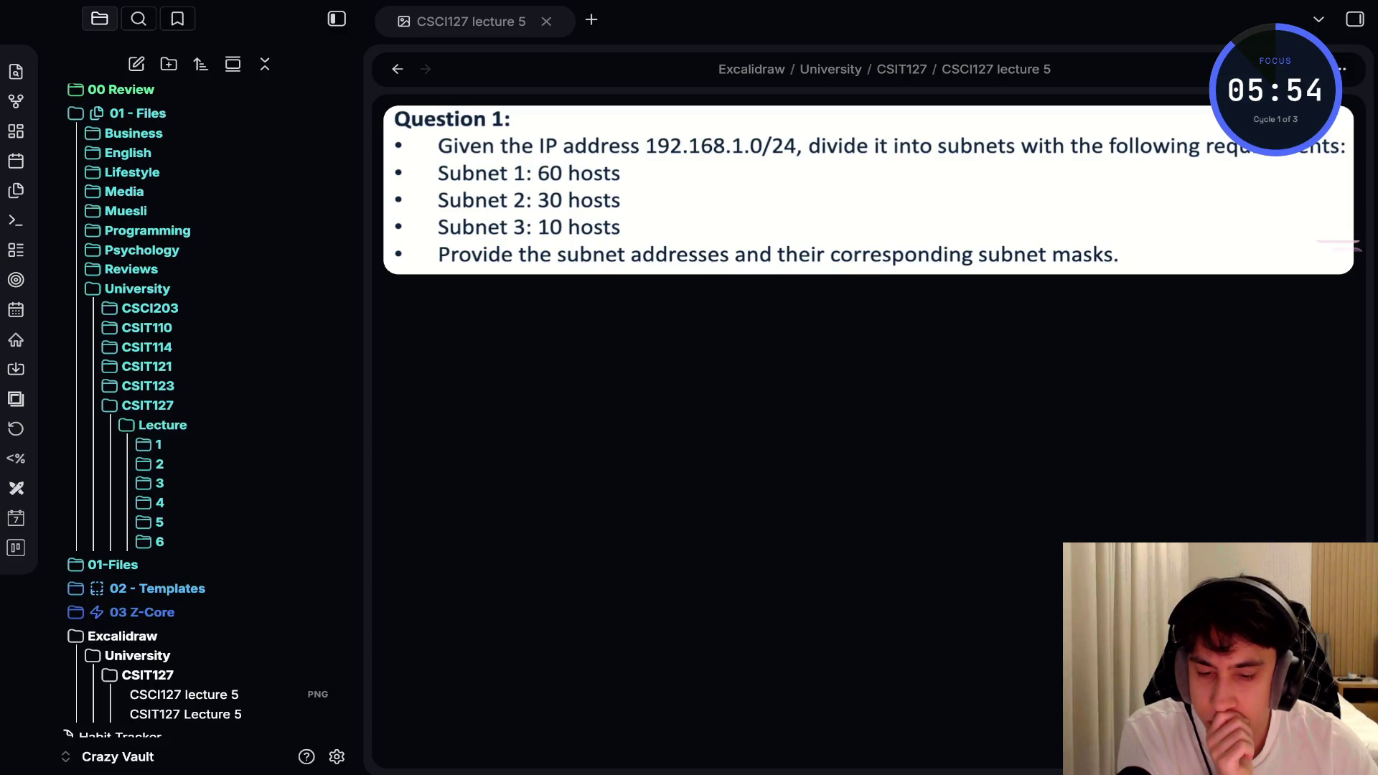
# Open the CSIT127 Lecture 5 subnetting slides and move the CSCI127 lecture 5 image into folder 5
pyautogui.click(159, 471)
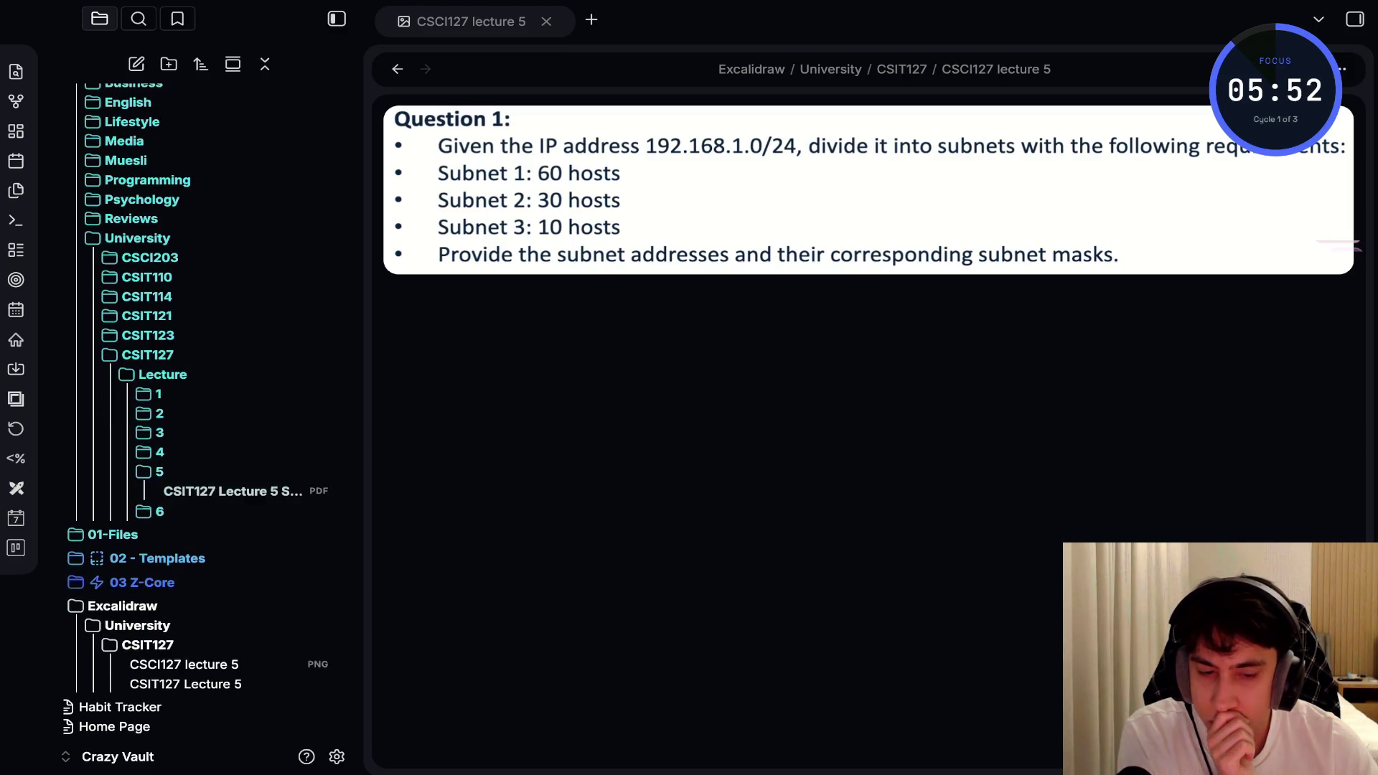
pyautogui.click(229, 491)
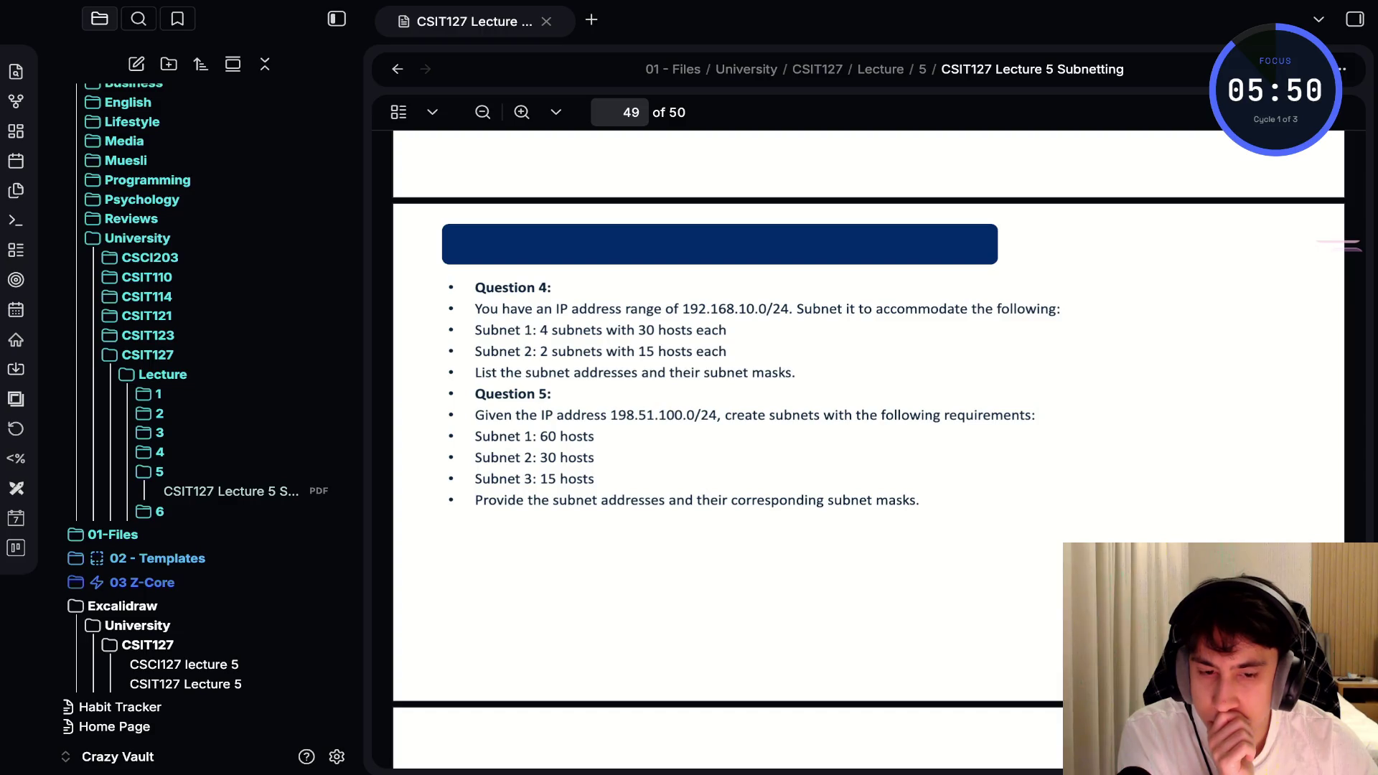
pyautogui.scroll(-5, 869, 445)
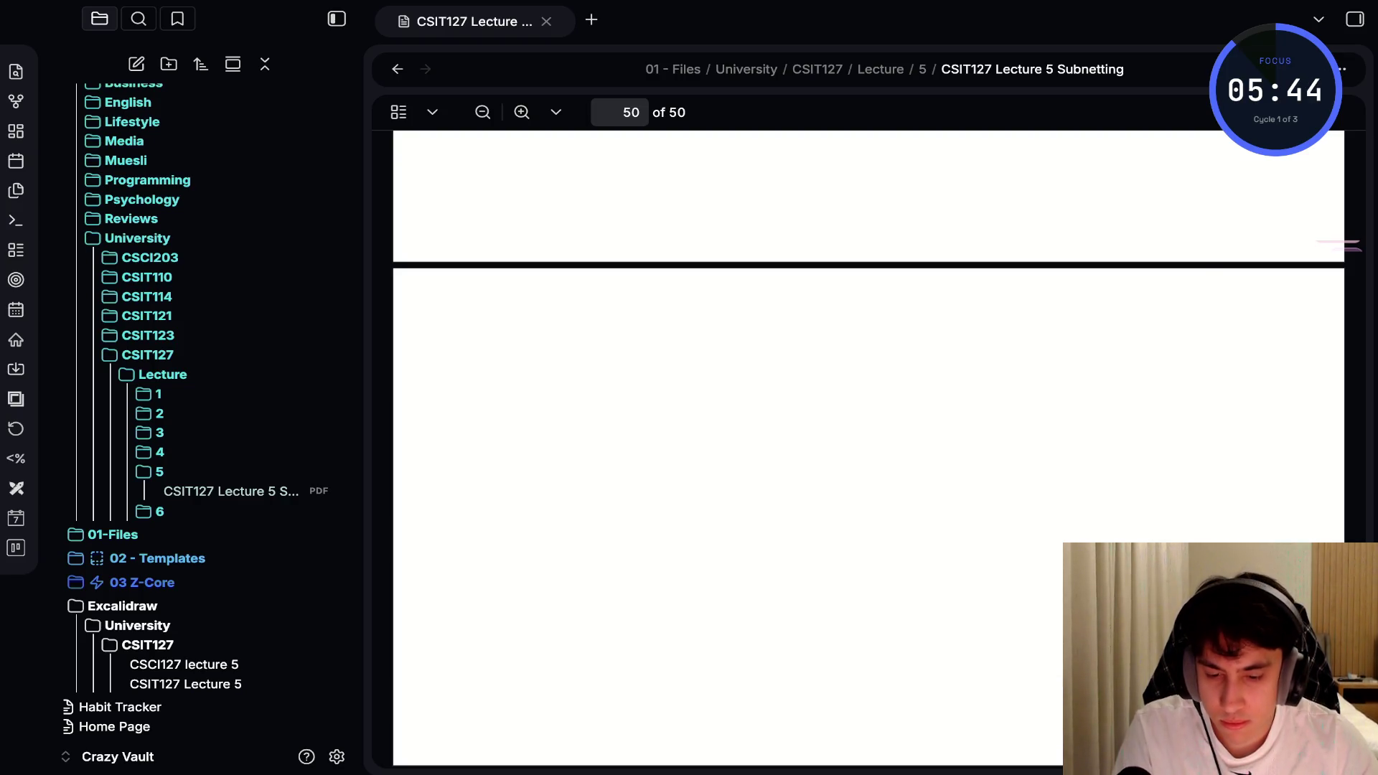
pyautogui.moveTo(183, 663)
pyautogui.mouseDown()
pyautogui.moveTo(202, 579)
pyautogui.moveTo(191, 481)
pyautogui.mouseUp()
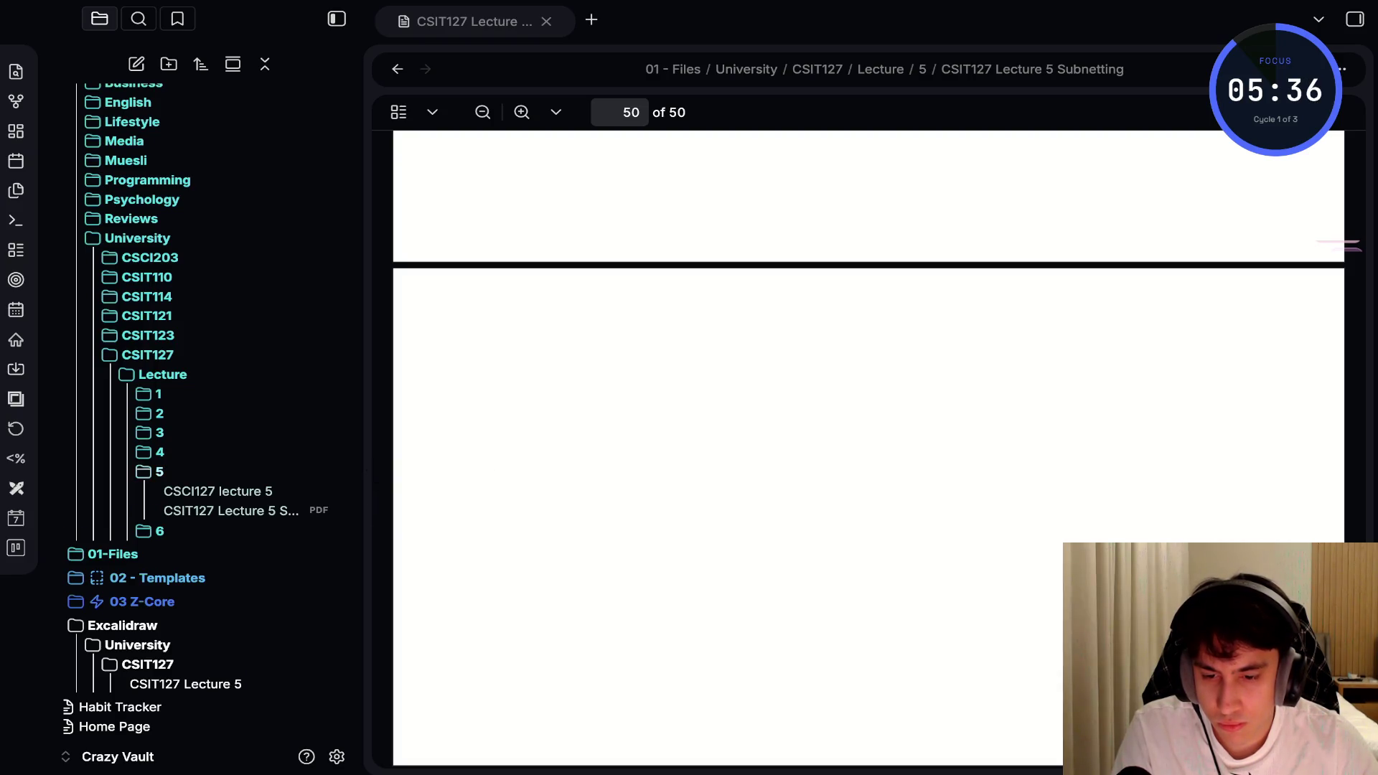
# Collapse the 01 - Files and Excalidraw trees and open 'Lecture 5. Graphs' from 03 Z-Core
pyautogui.click(159, 471)
pyautogui.click(154, 394)
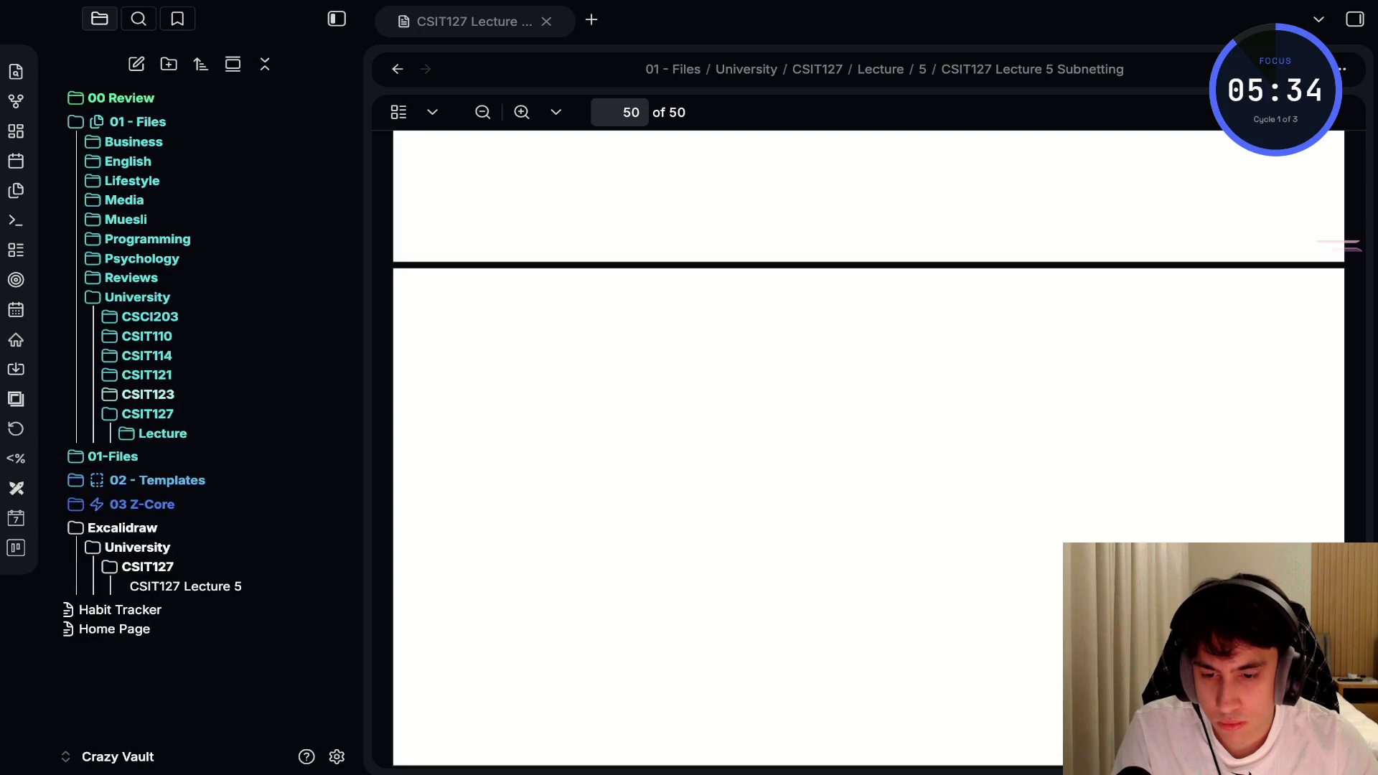
pyautogui.click(147, 414)
pyautogui.click(137, 296)
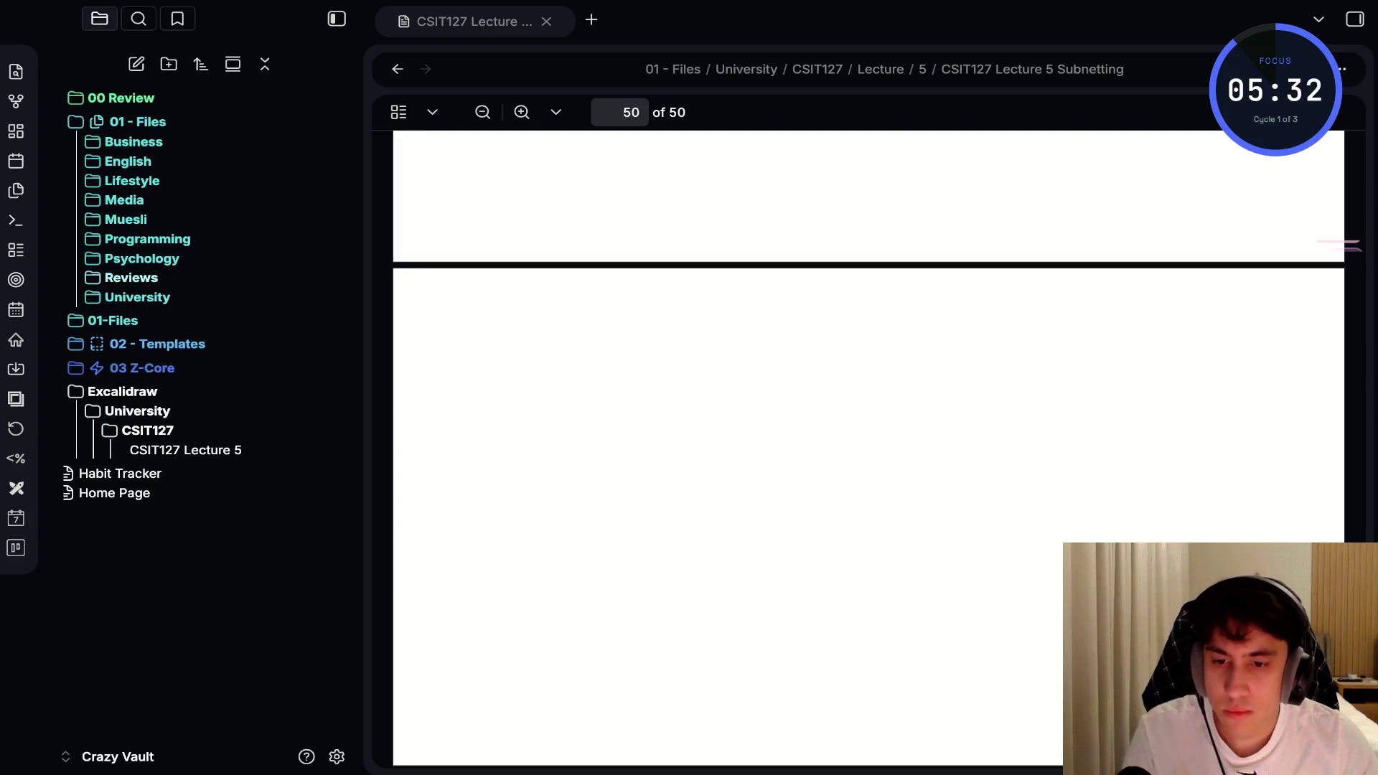
pyautogui.click(137, 122)
pyautogui.click(147, 256)
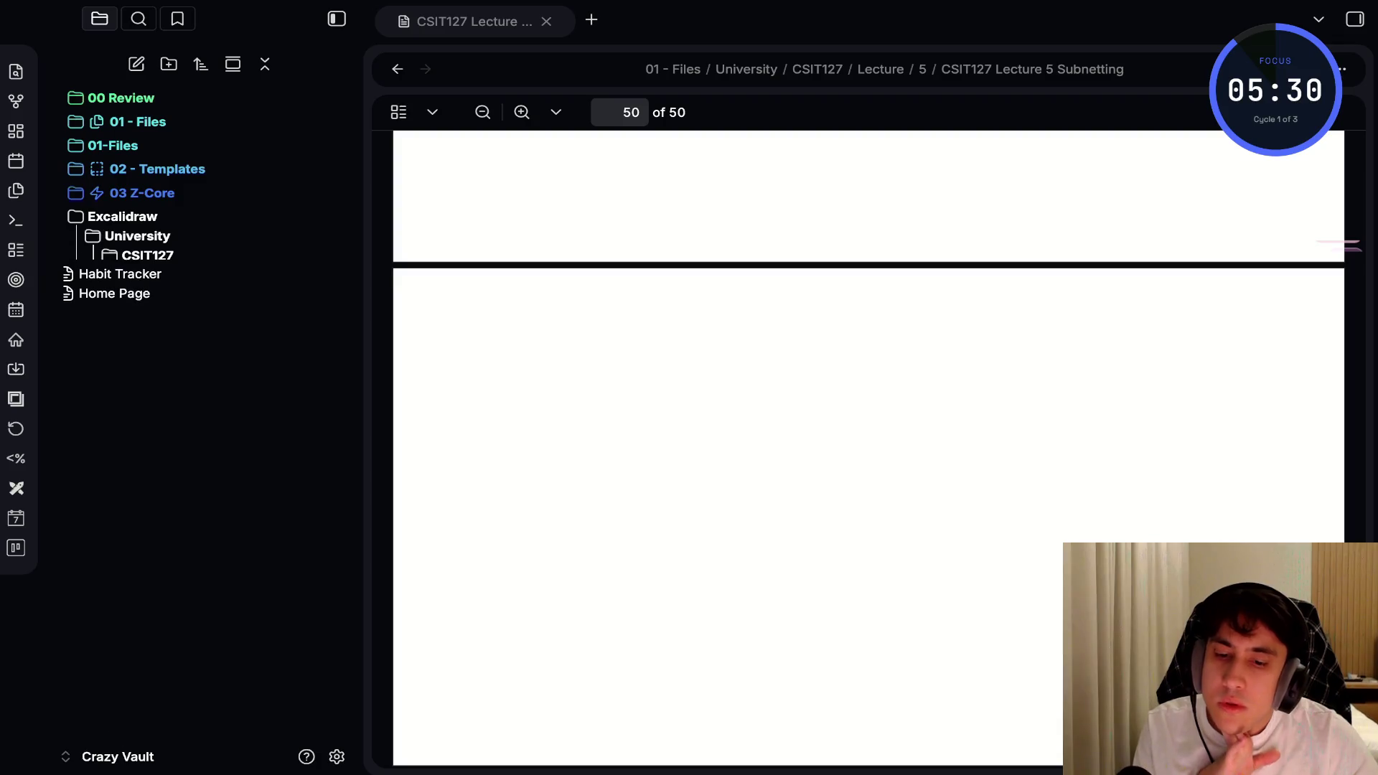
pyautogui.click(137, 236)
pyautogui.click(122, 216)
pyautogui.click(142, 192)
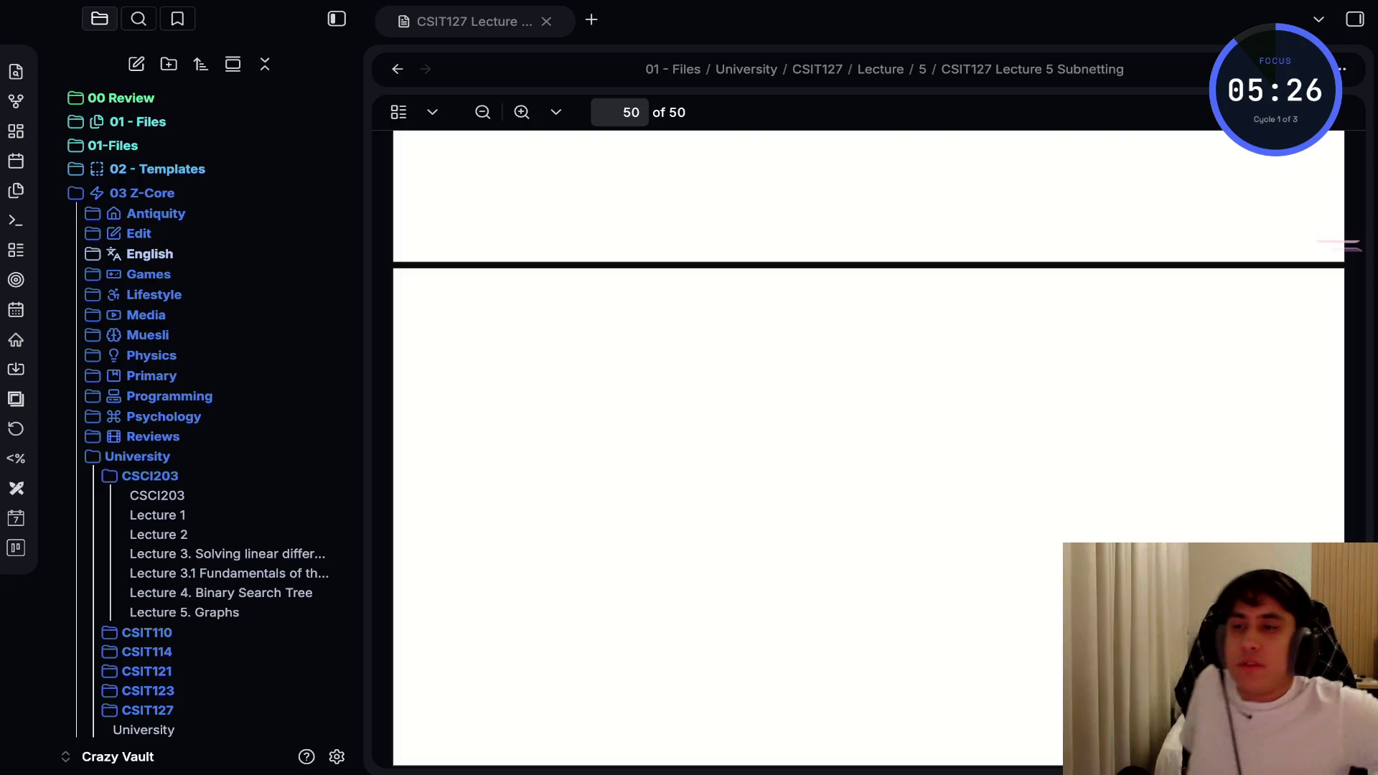
pyautogui.click(184, 612)
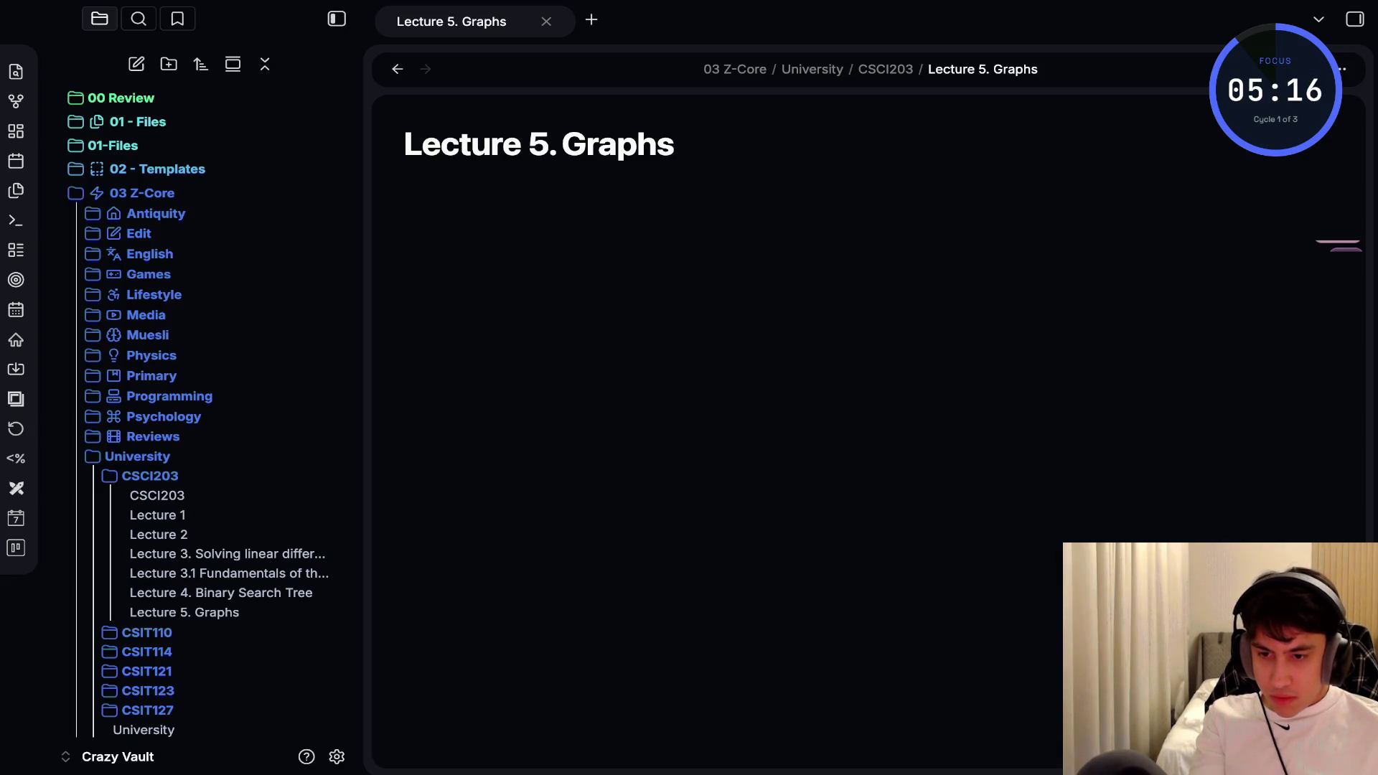
# Insert the properties template into the Lecture 5. Graphs note, with Created date and Links
pyautogui.hotkey('alt', 'e')
pyautogui.press('Down')
pyautogui.press('Down')
pyautogui.press('Down')
pyautogui.press('Return')
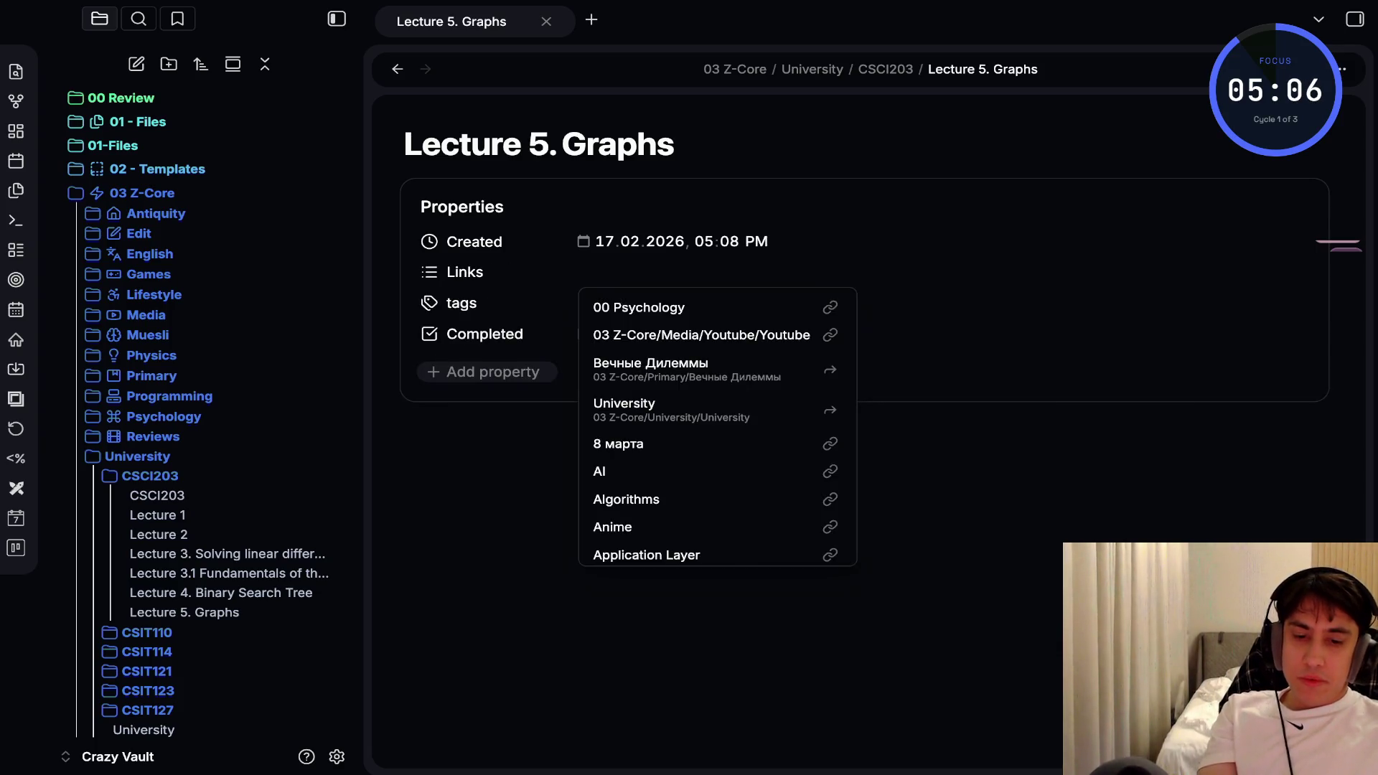
pyautogui.write('p')
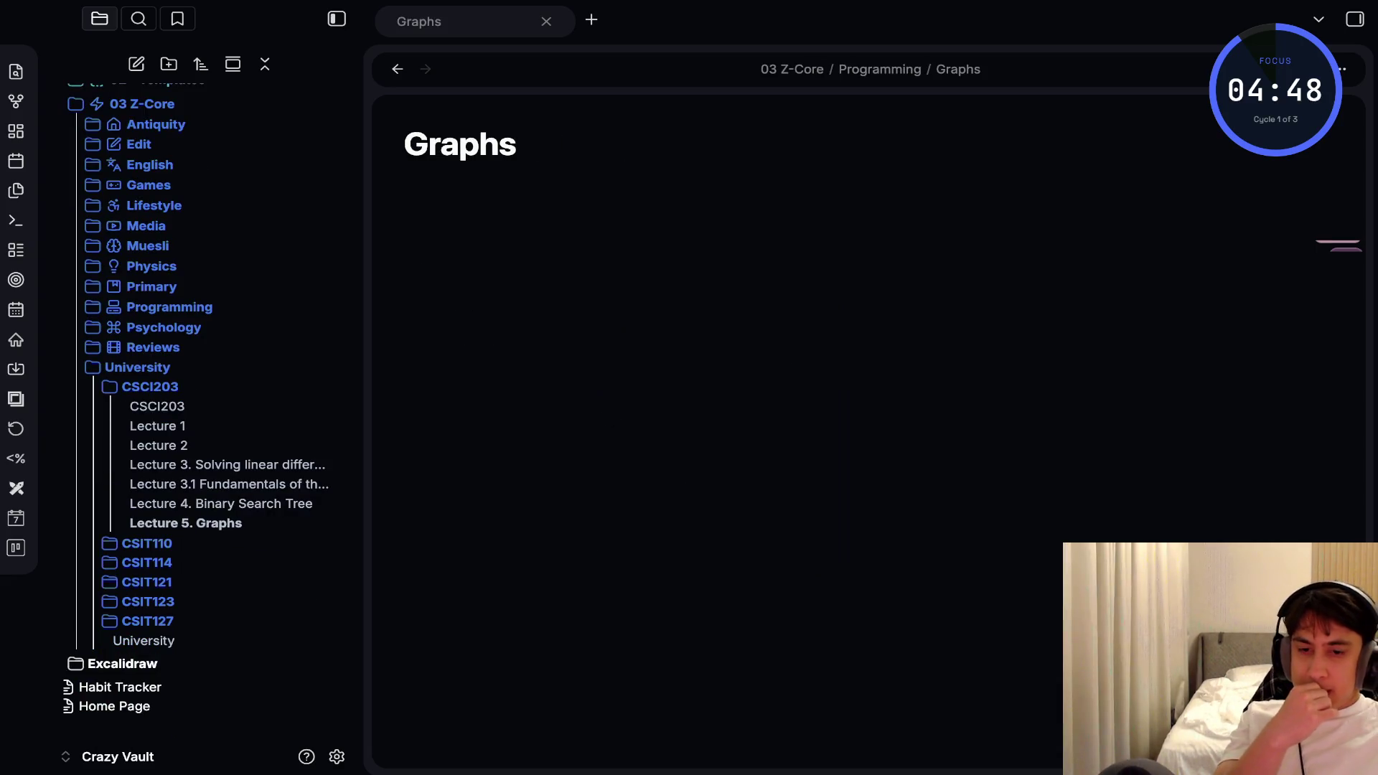
# After checking the Lecture 4 note for reference, add the 'notes' tag
pyautogui.hotkey('ctrl', 'alt', 'Left')
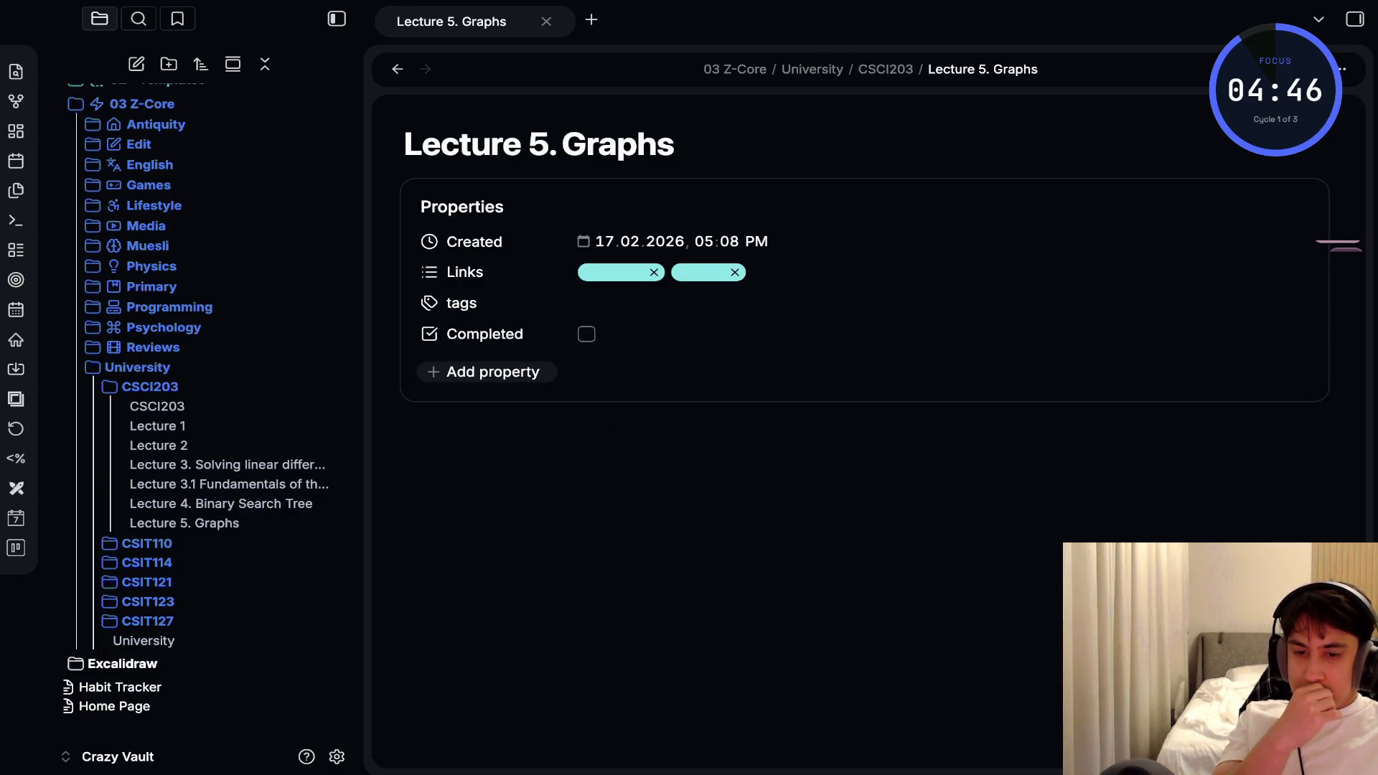
pyautogui.hotkey('ctrl', 'alt', 'Left')
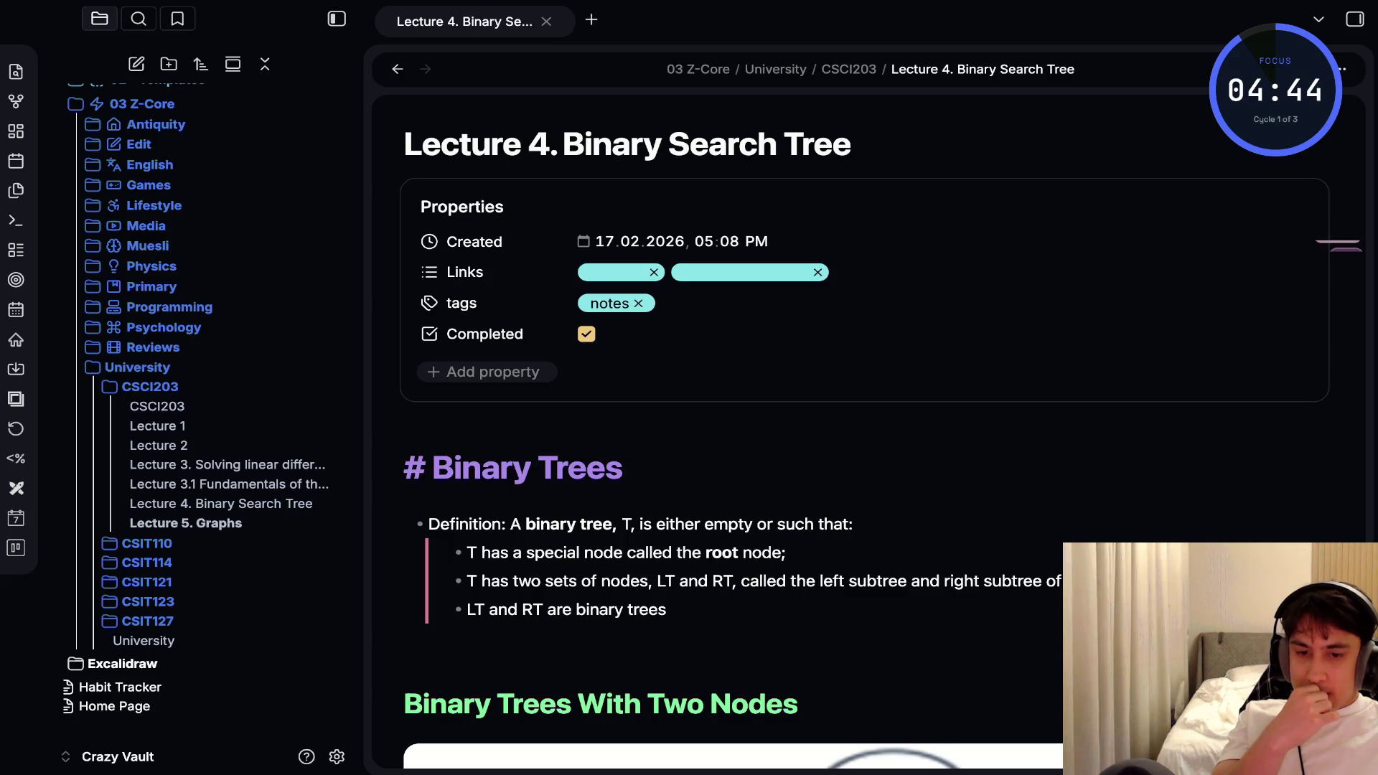
pyautogui.hotkey('ctrl', 'alt', 'Right')
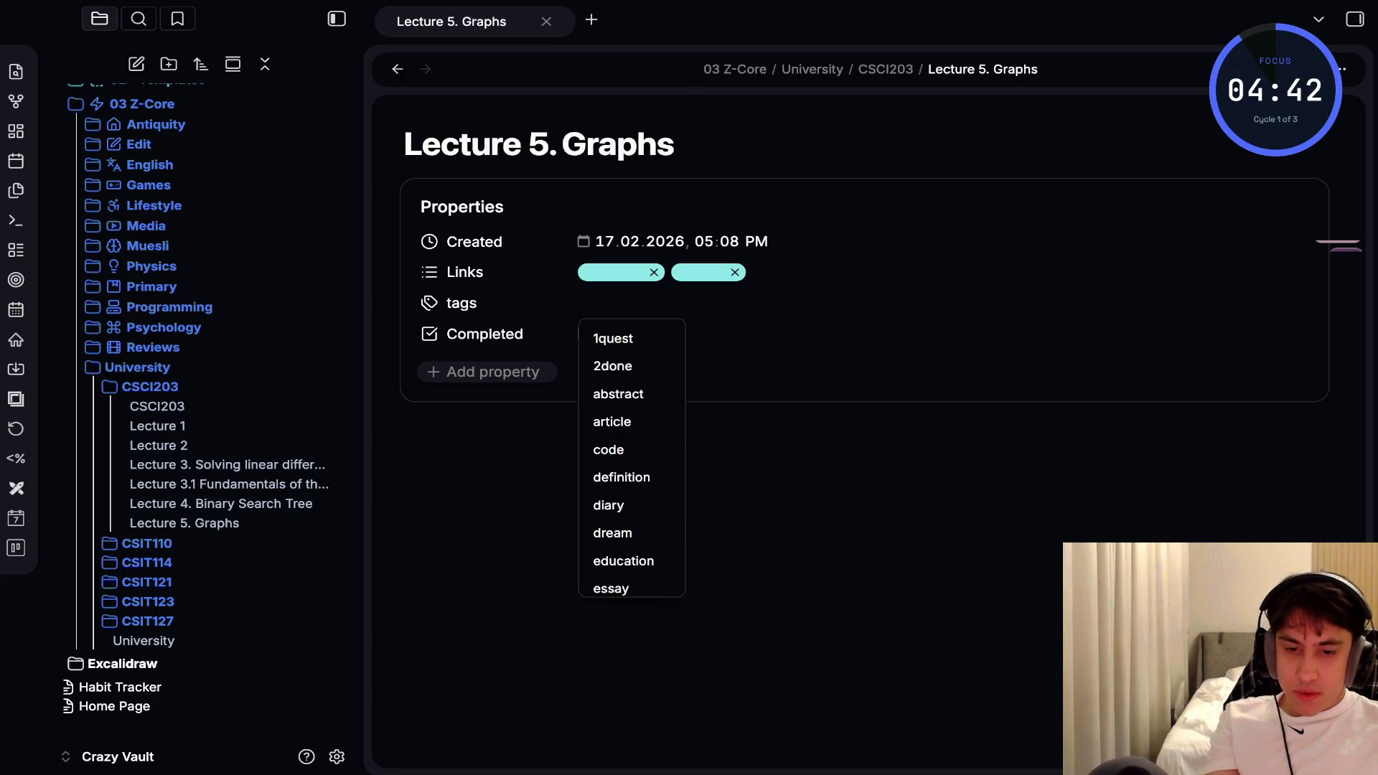
pyautogui.write('noe')
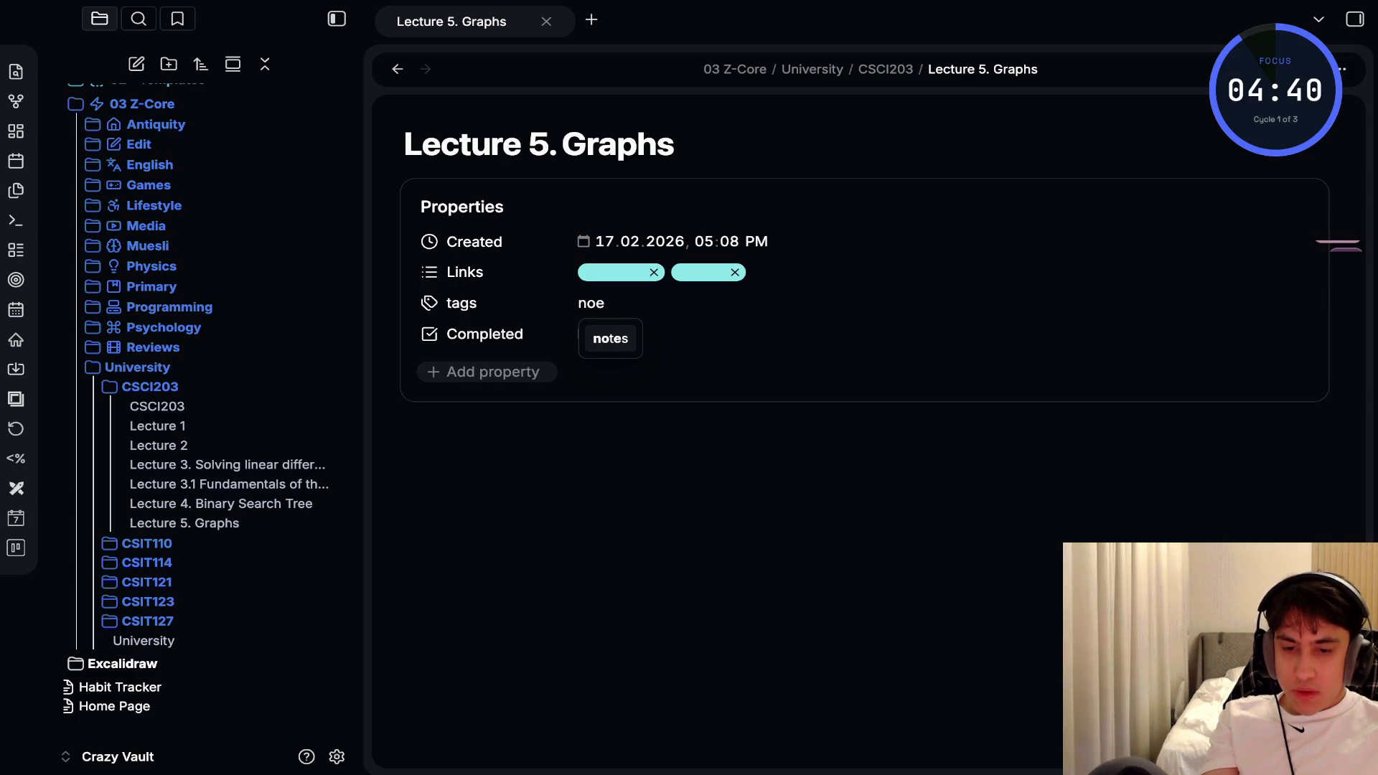
pyautogui.press('Return')
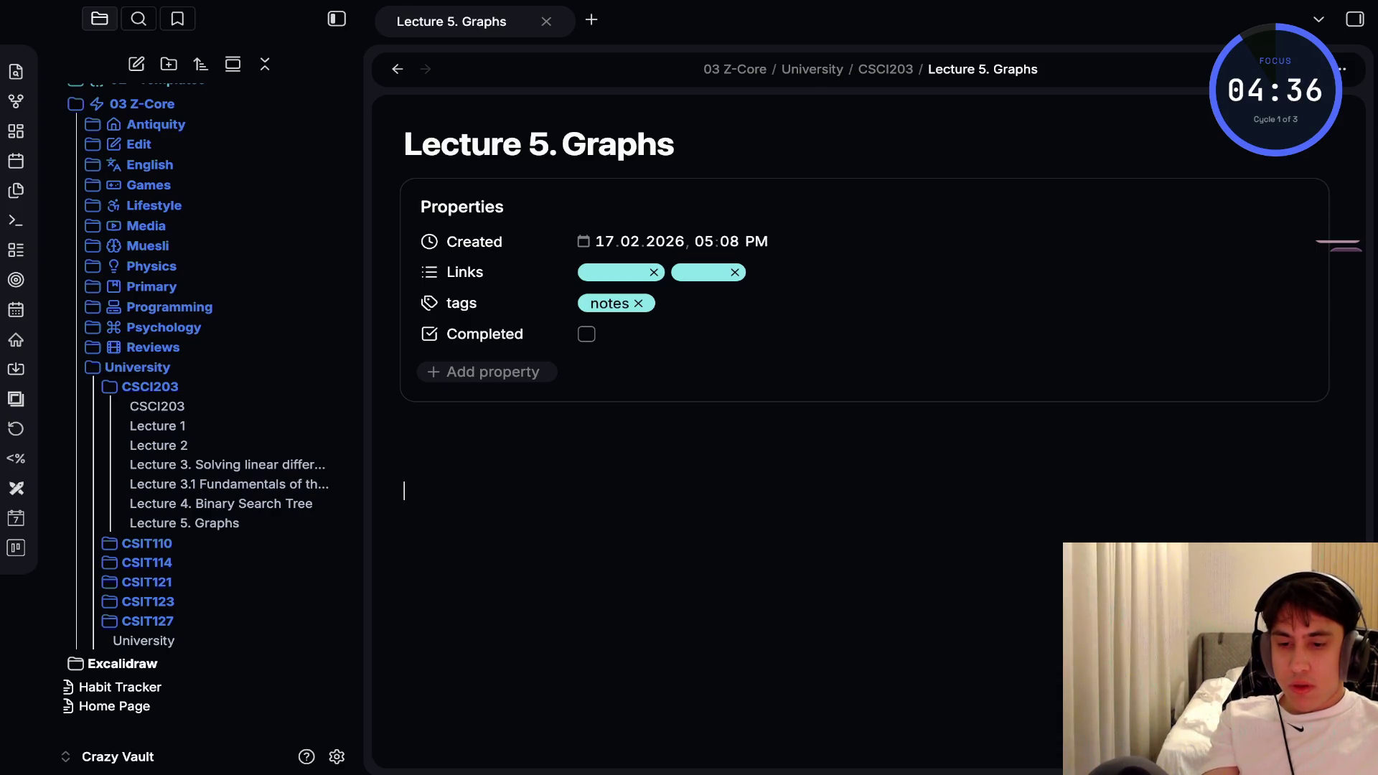
# Hide the file list and add a '# Graphs' heading at the top of the note
pyautogui.hotkey('ctrl', '\\')
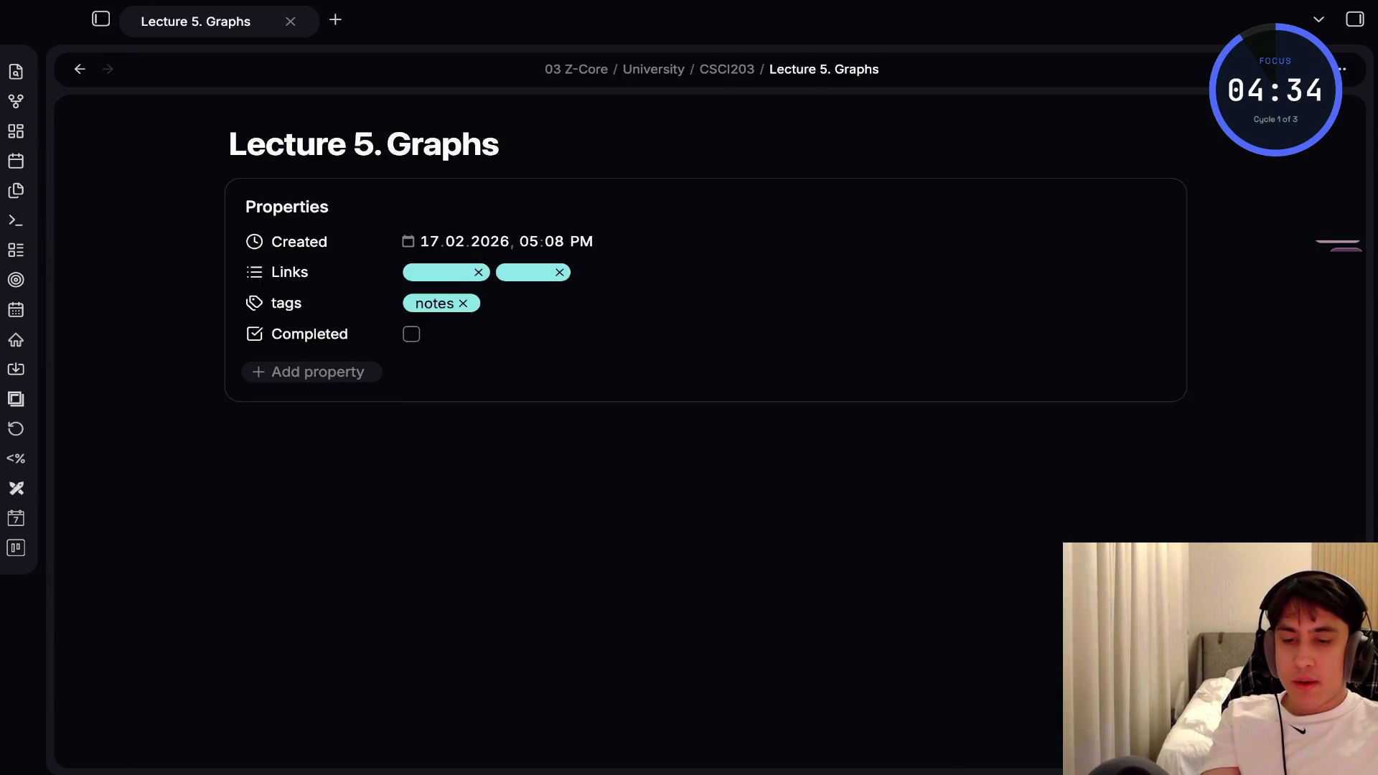
pyautogui.write('##')
pyautogui.press('BackSpace')
pyautogui.write('Graph')
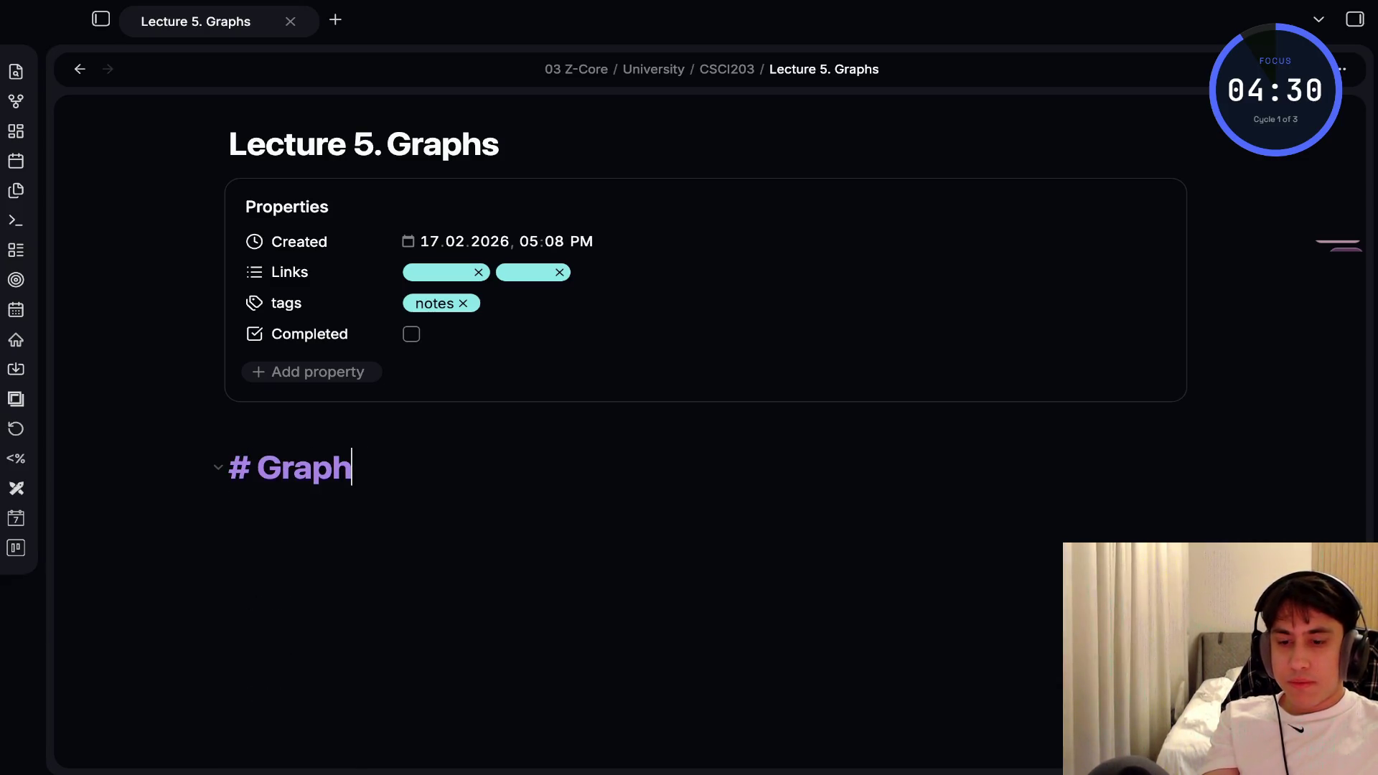
pyautogui.write('s')
pyautogui.press('Return')
# Begin the definition line 'A graph, $G = (V' with inline math
pyautogui.write('A graph, ')
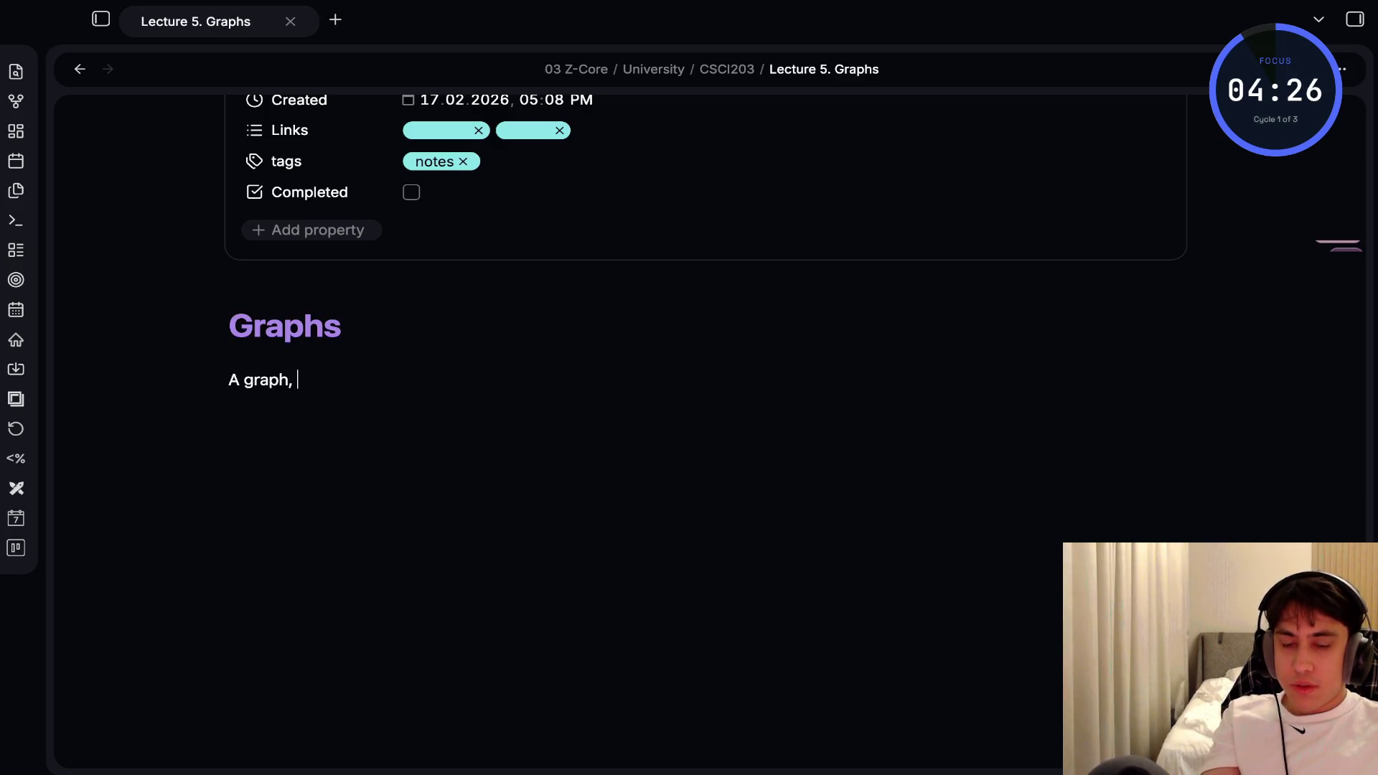
pyautogui.write('#')
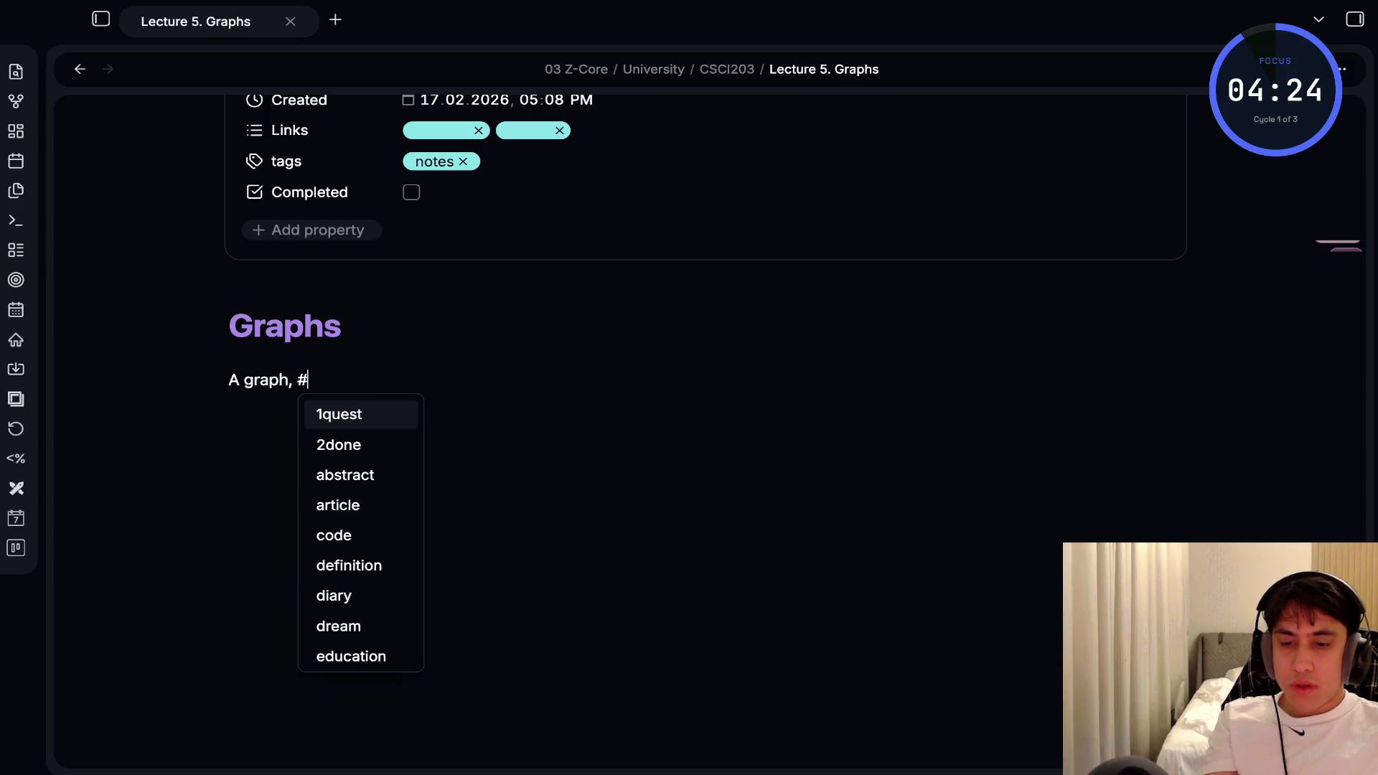
pyautogui.press('BackSpace')
pyautogui.write('$G = (V, E), consists of a set, V, of points, called Vertices or Nodes, and a set')
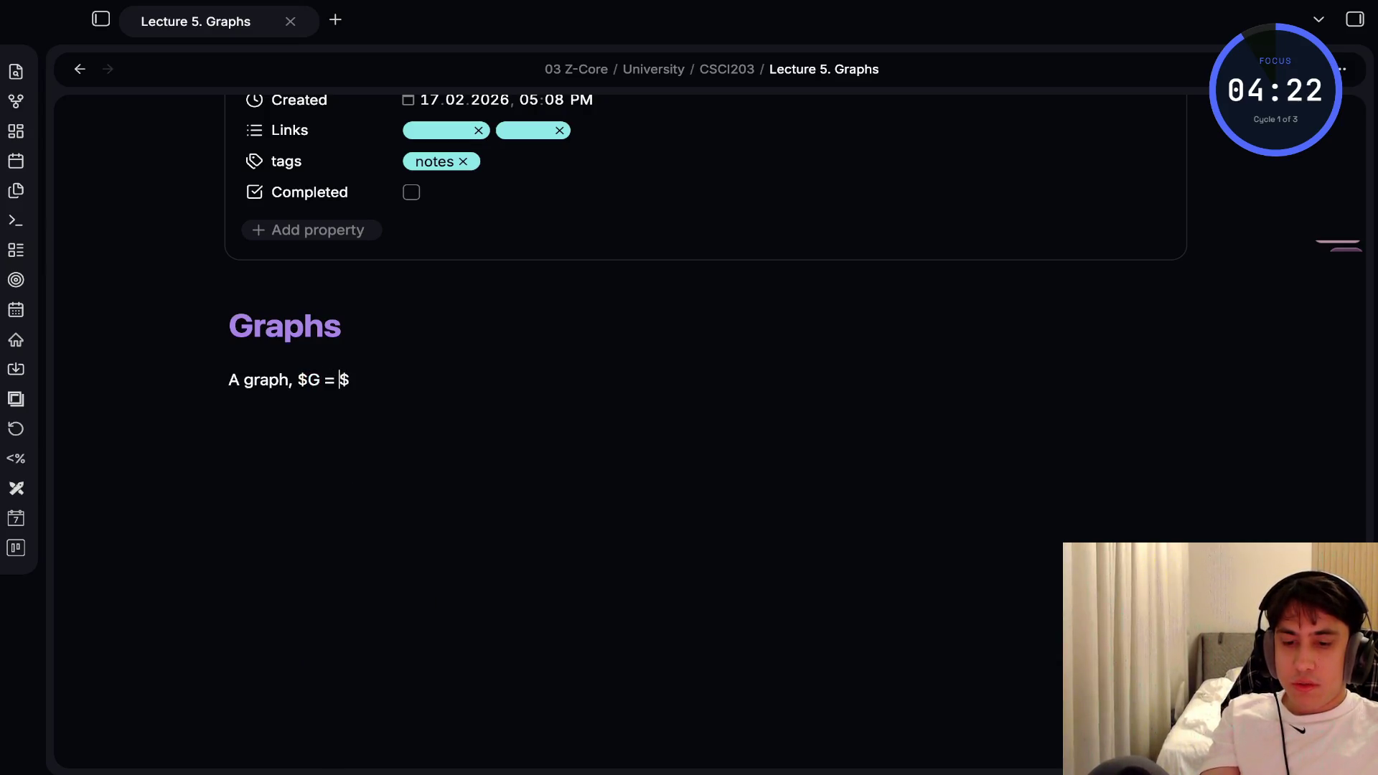
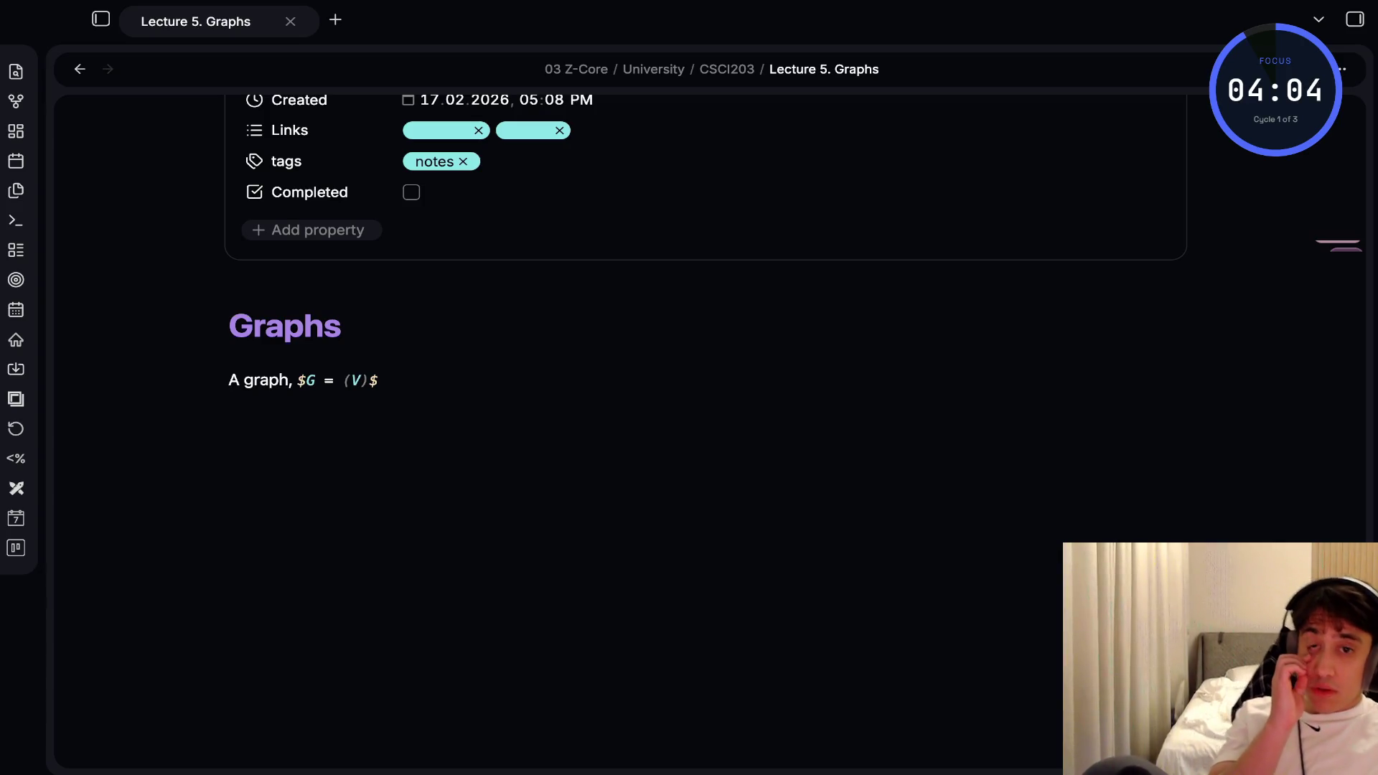
# Define graph G = (V, E): a set V of Vertices or Nodes, and Edges or Arcs, each a vertex pair
pyautogui.write(', E)$, consists of a set, V, of points, called Vertices or Nodes')
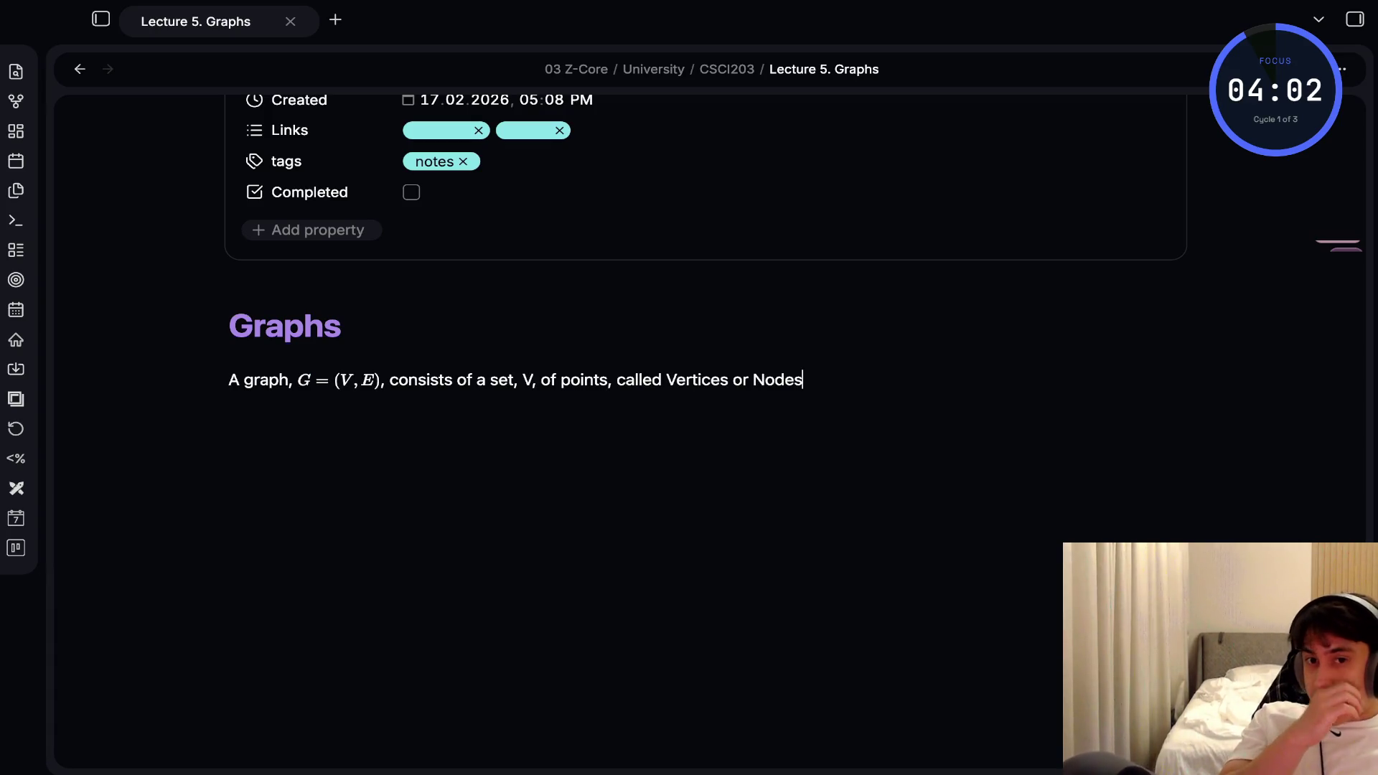
pyautogui.write(', and a set')
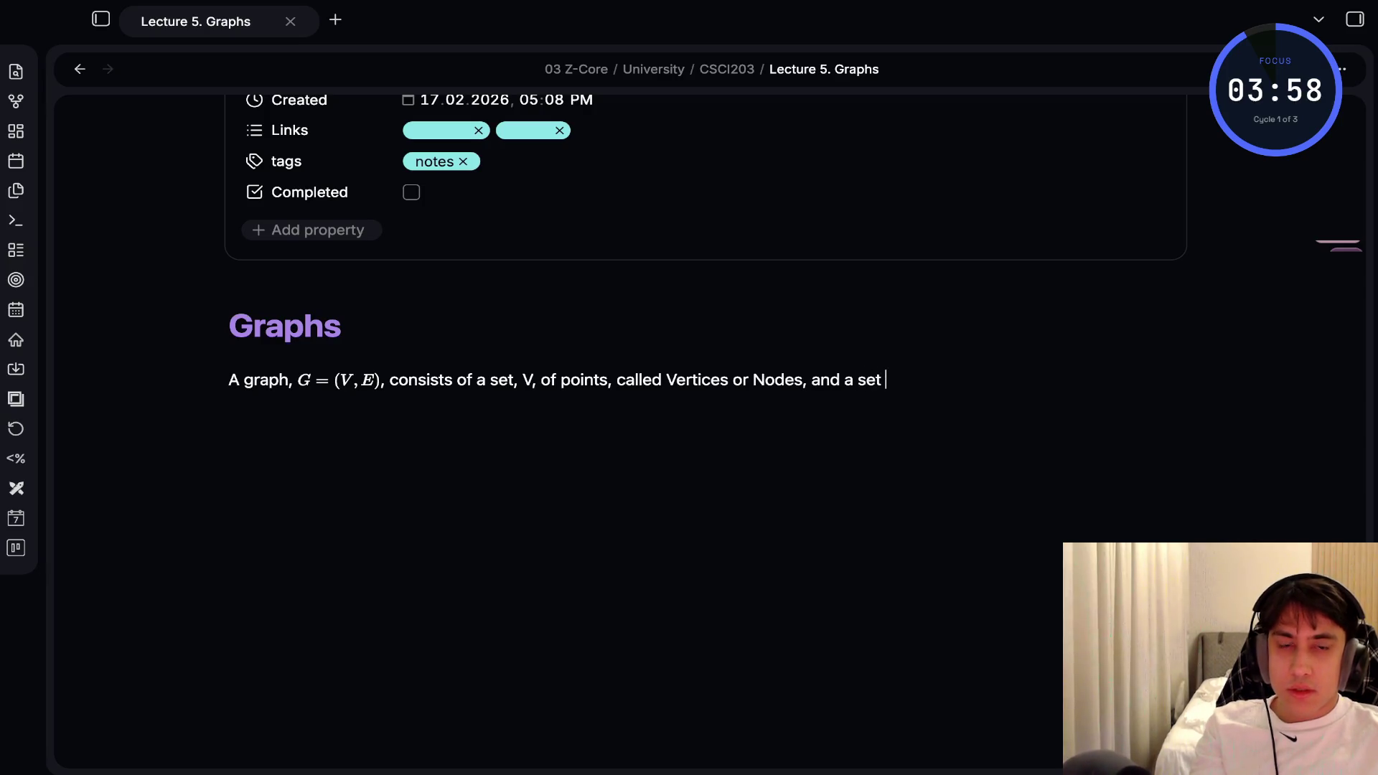
pyautogui.press('BackSpace')
pyautogui.write(', E,')
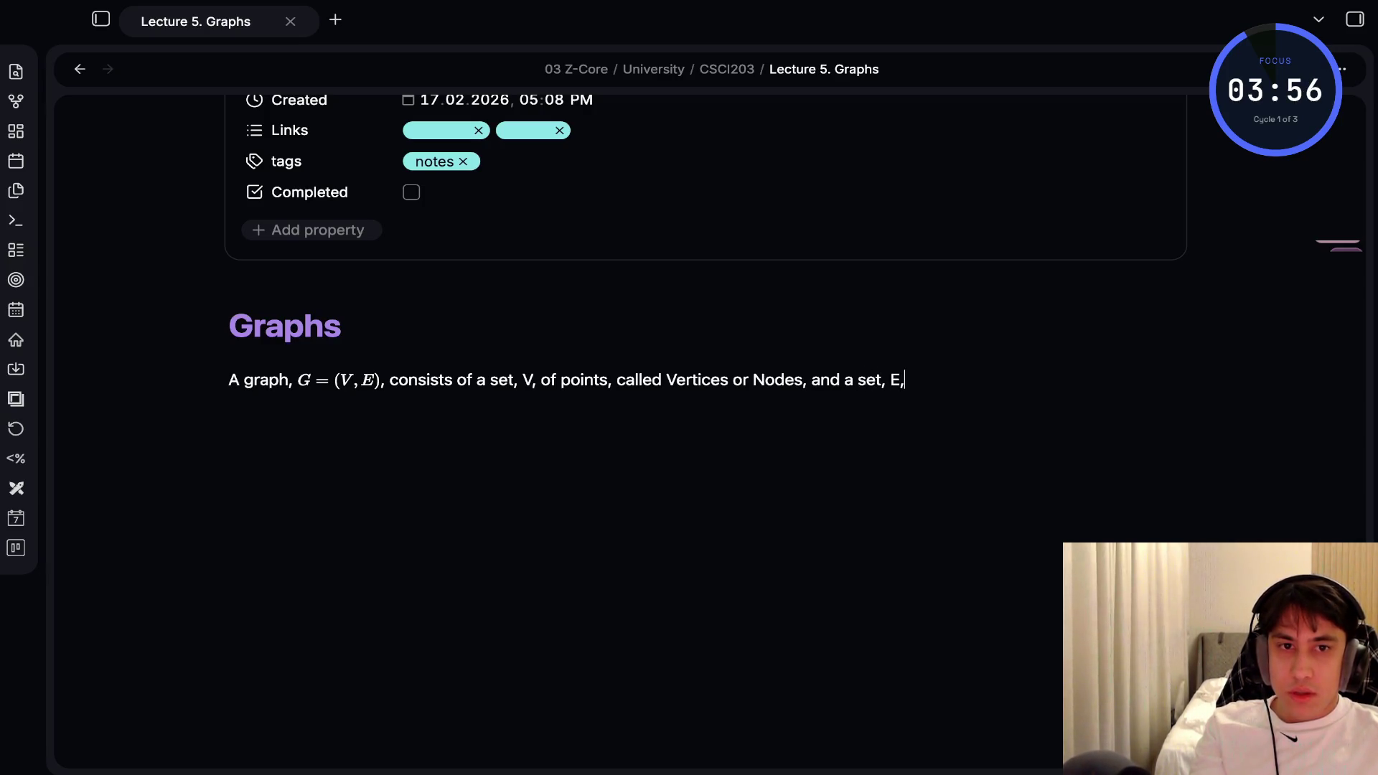
pyautogui.write(' o')
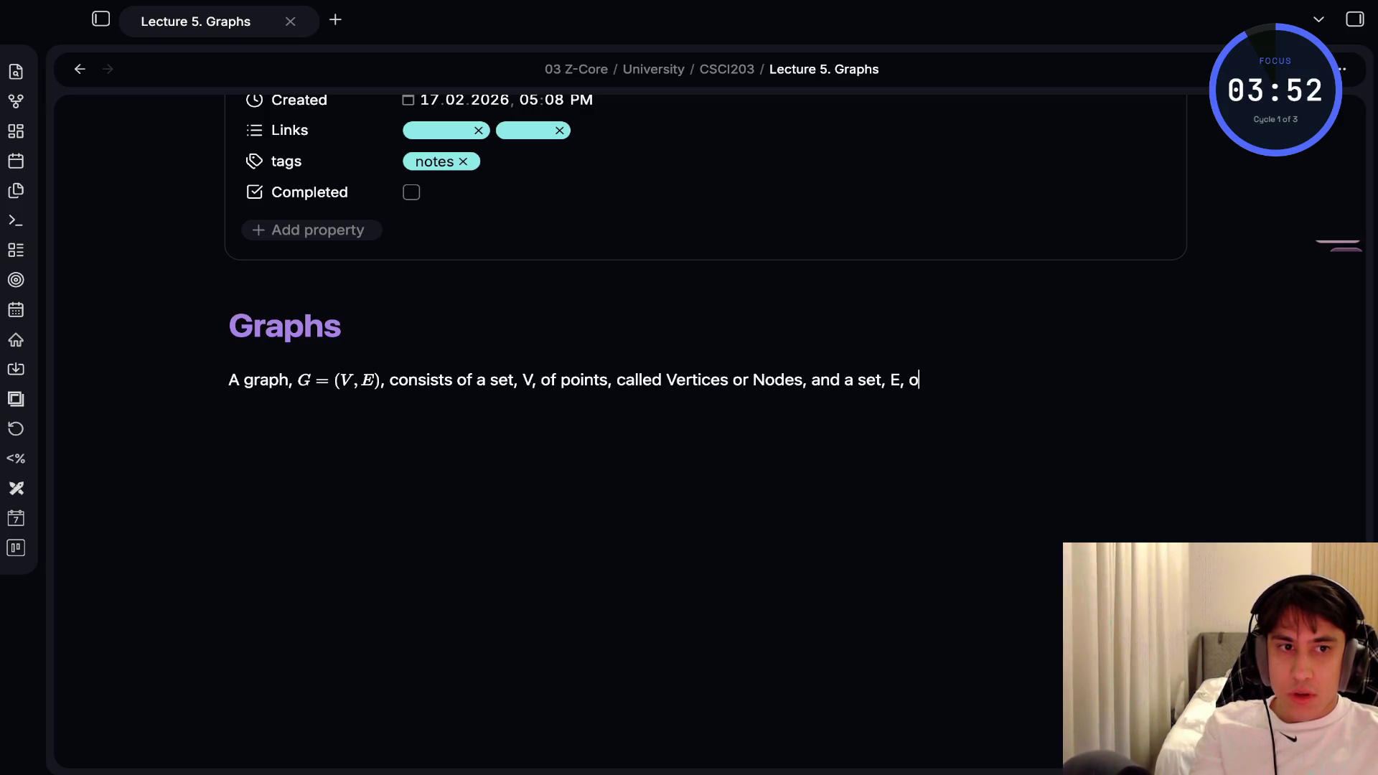
pyautogui.write('f Edges, also called S')
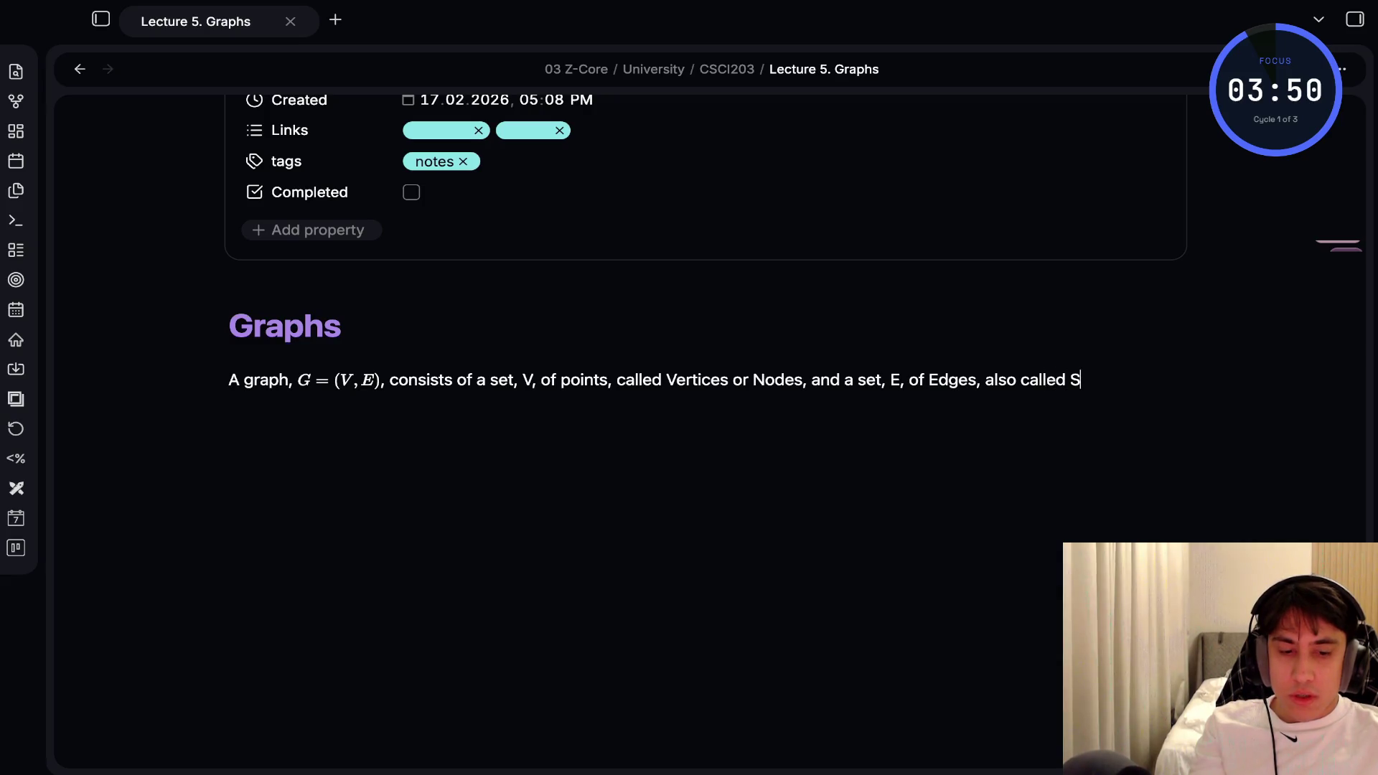
pyautogui.press('BackSpace')
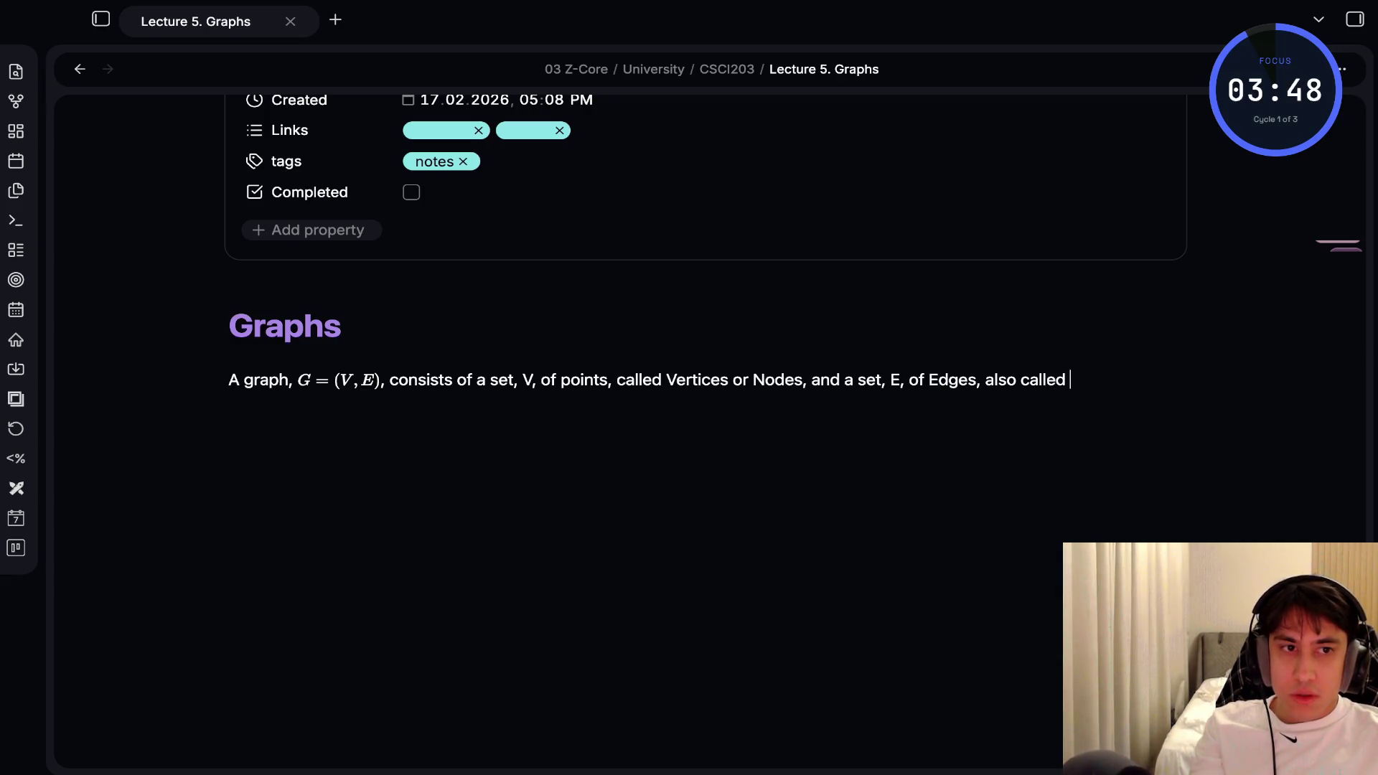
pyautogui.write('Arcs, each')
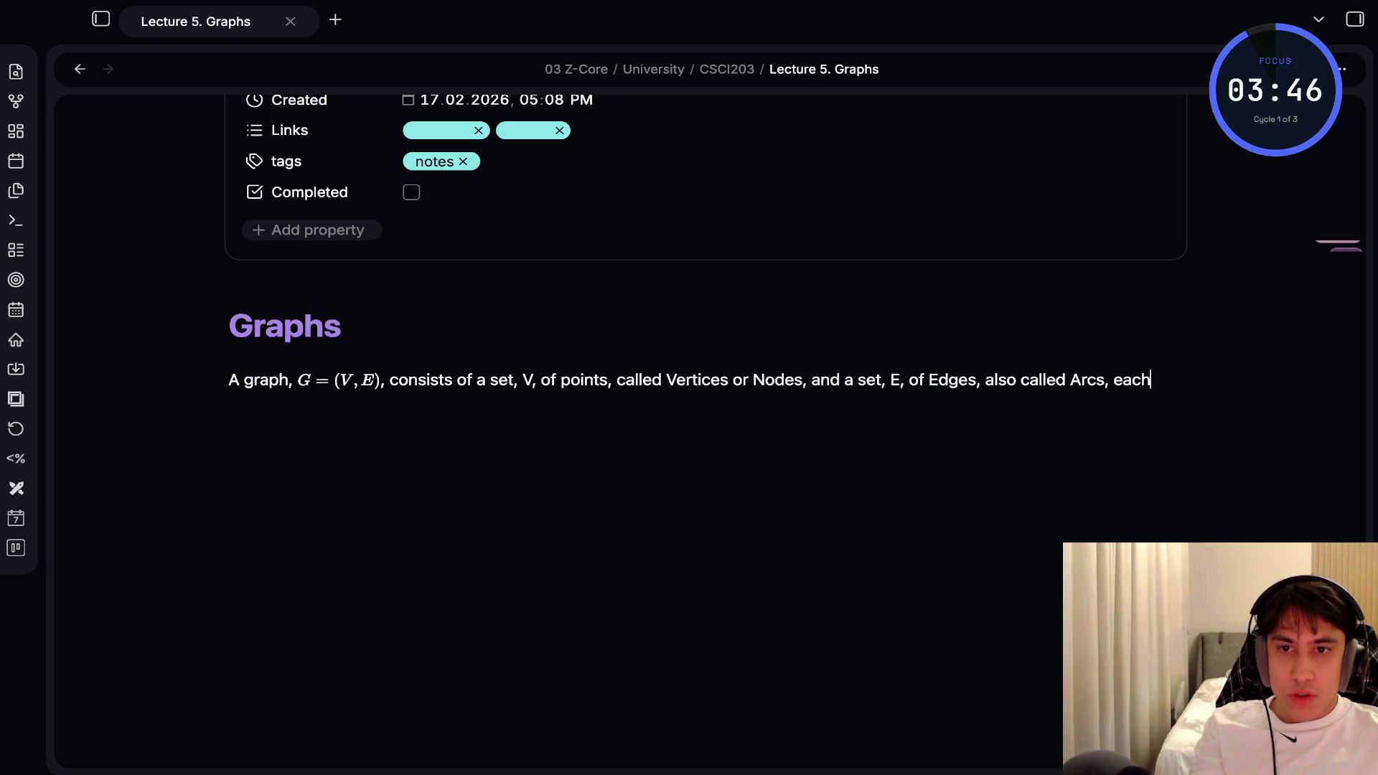
pyautogui.write(' of which coints')
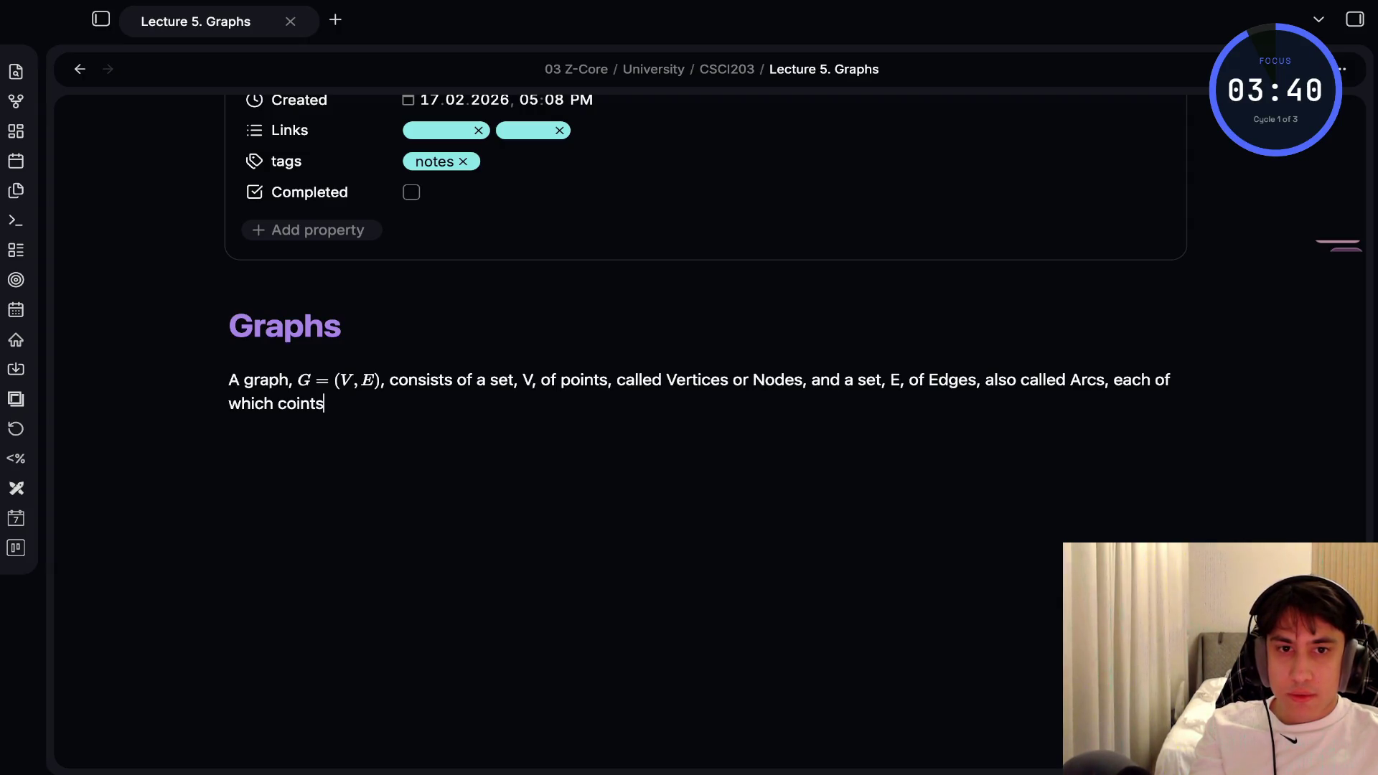
pyautogui.write('n a pair of vertices')
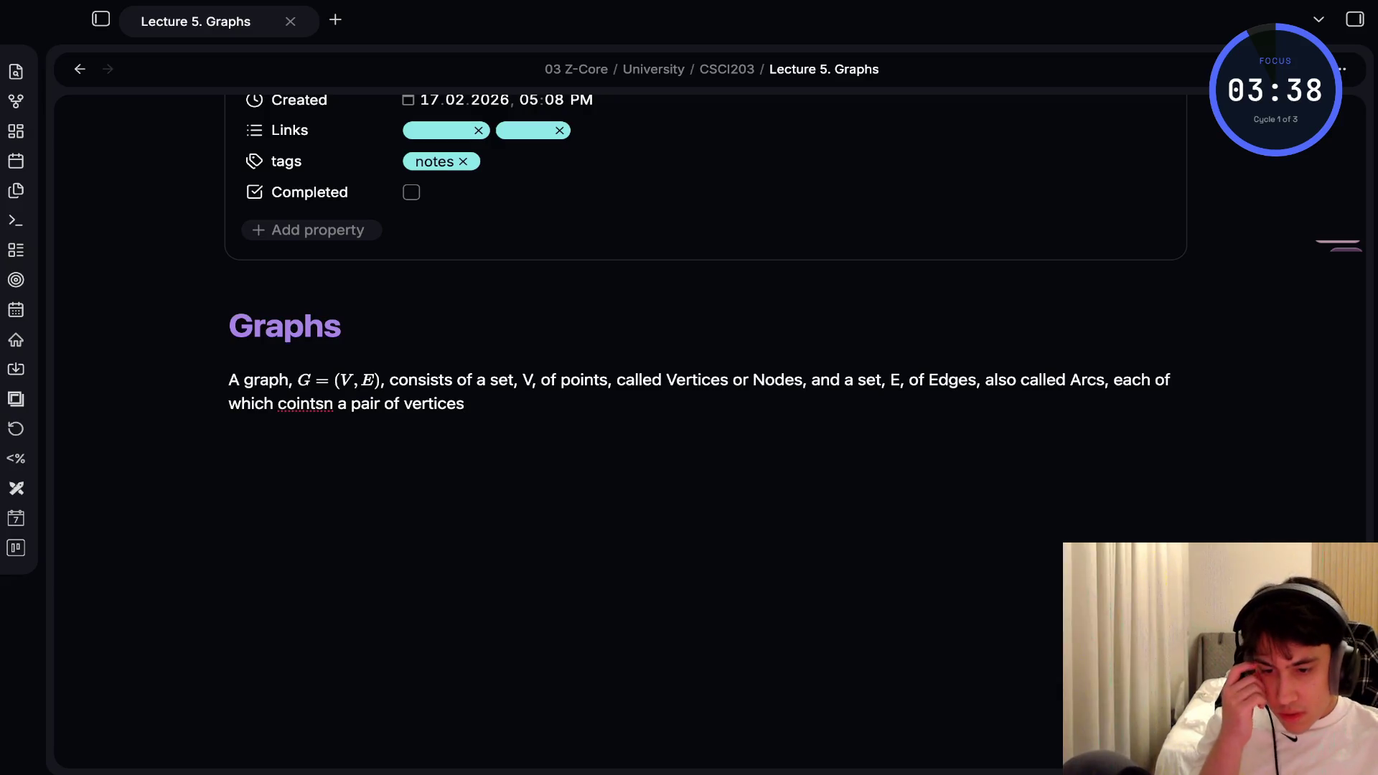
pyautogui.press('BackSpace')
pyautogui.press('BackSpace')
pyautogui.press('BackSpace')
pyautogui.write('ntai')
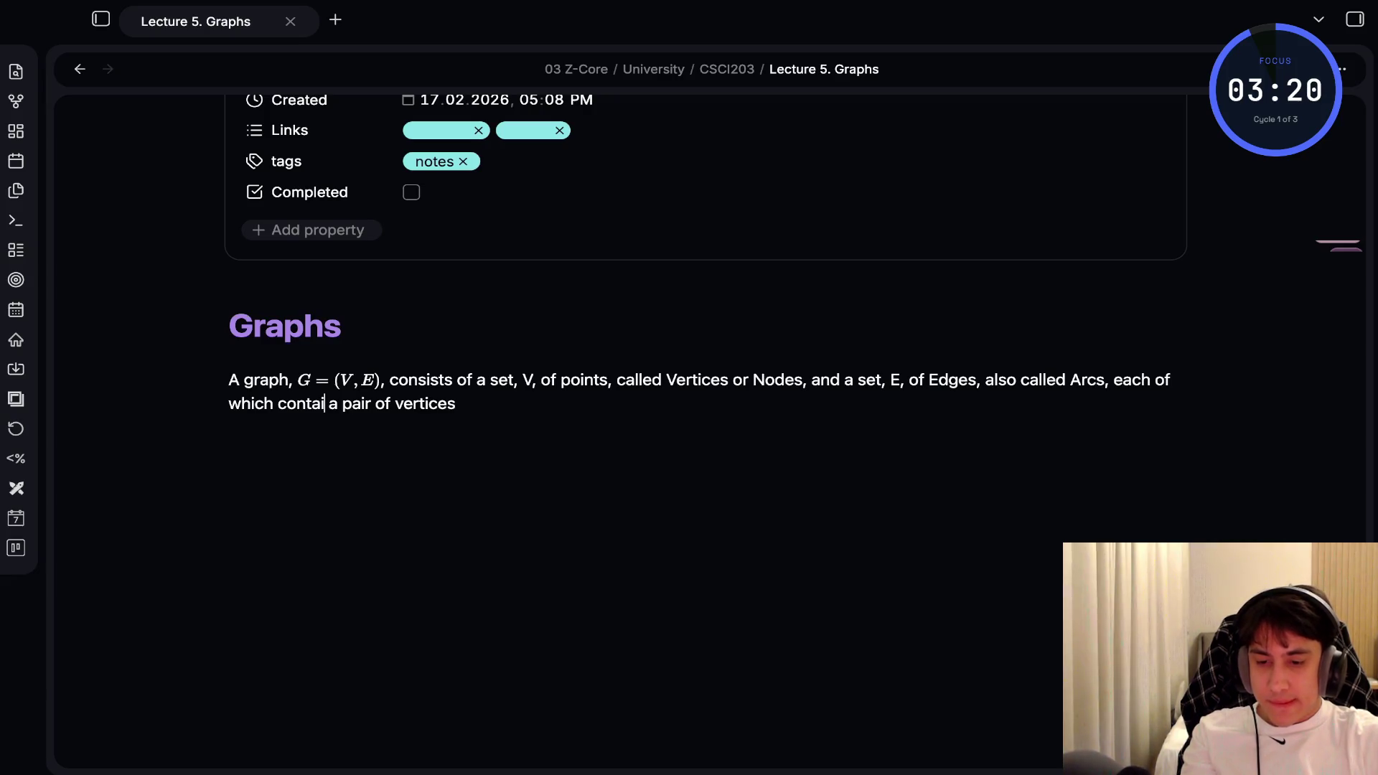
# End the definition with 'contains.' on its own line, discarding a half-typed mermaid fence
pyautogui.write('ns.')
pyautogui.press('Return')
pyautogui.write('```mermaid')
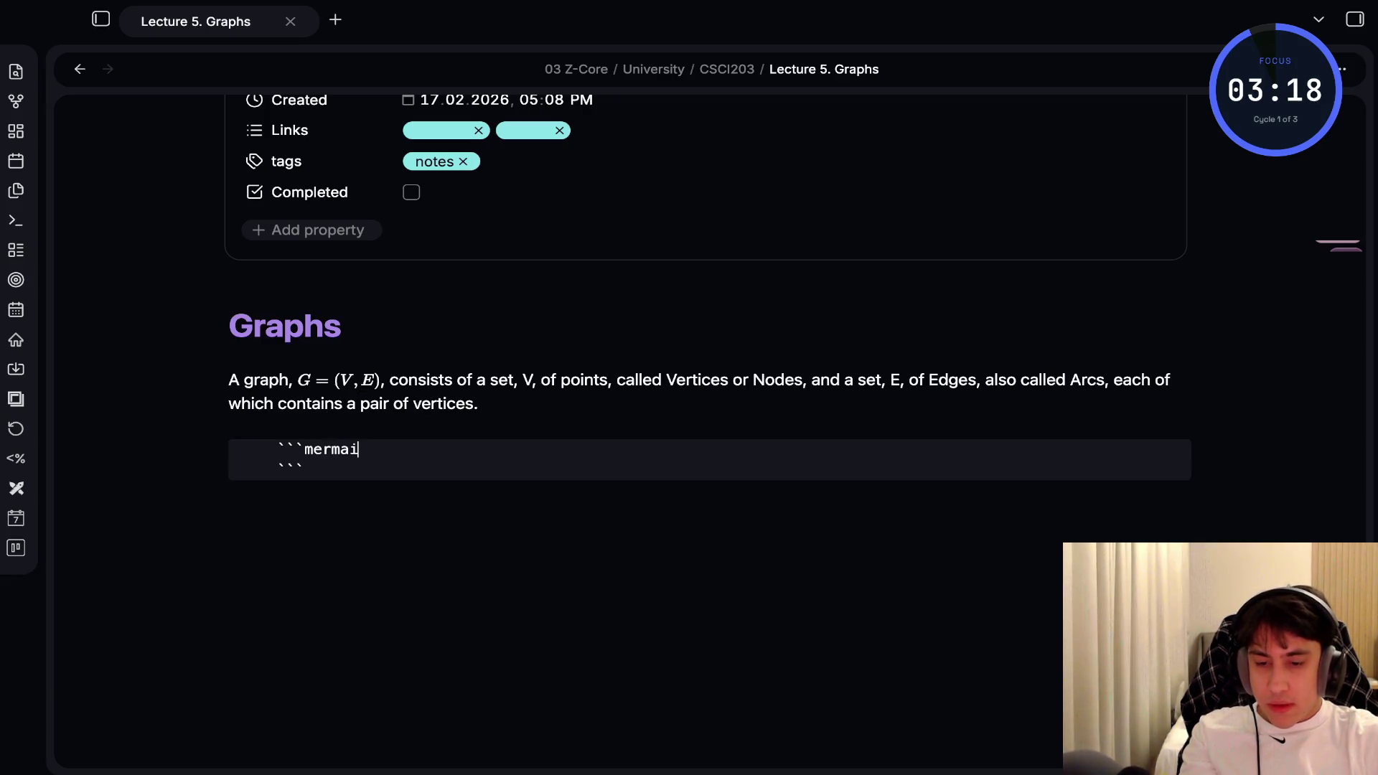
pyautogui.hotkey('shift', 'Up')
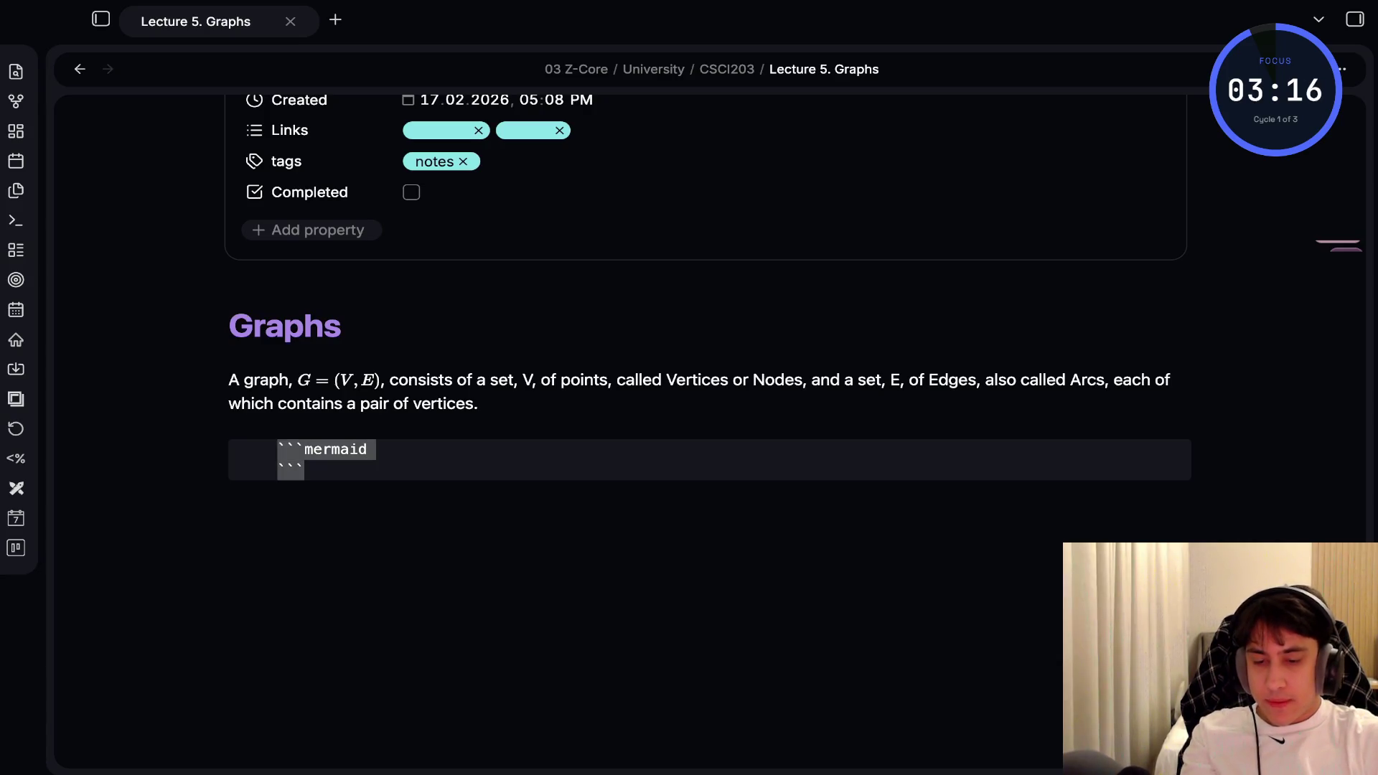
pyautogui.press('BackSpace')
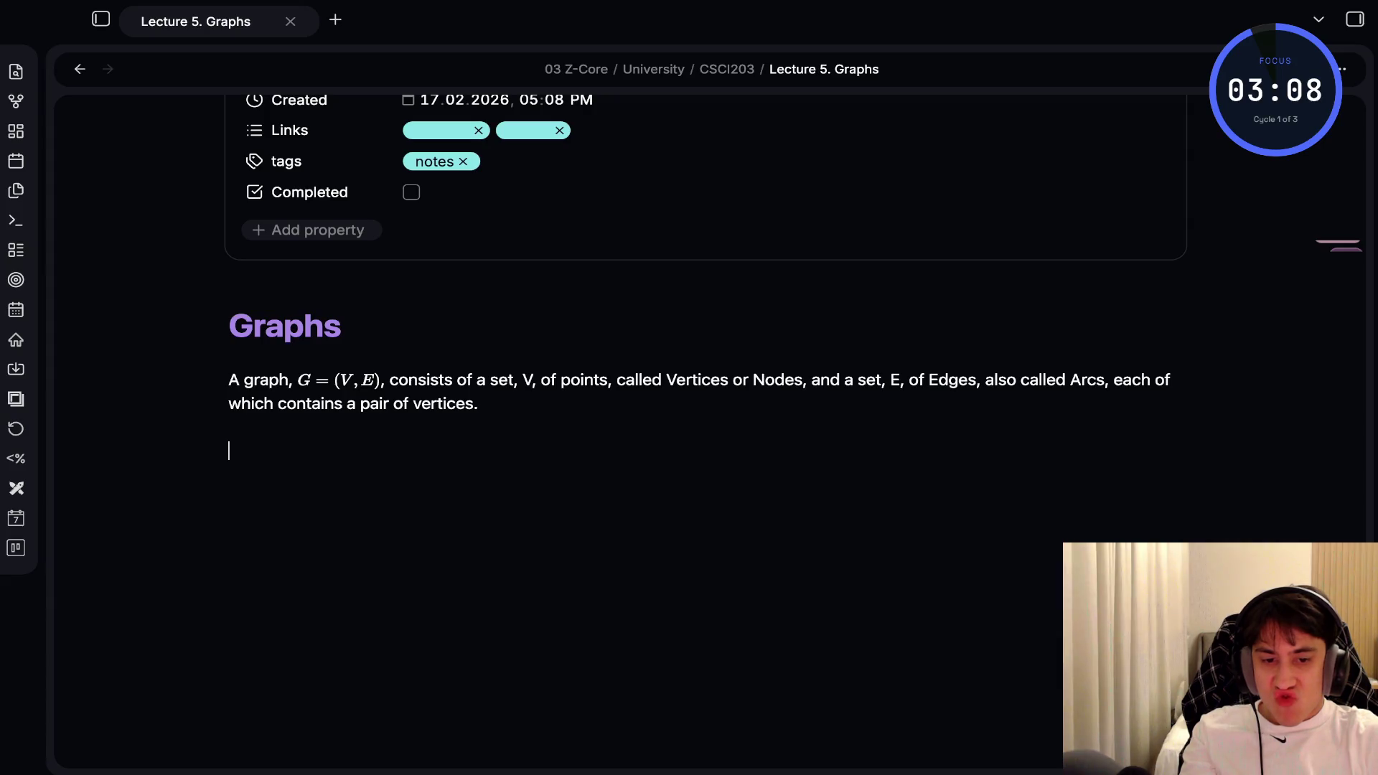
# Paste a Mermaid graph edge list and preview it, then strip TD and vertex A
pyautogui.write('```mermaid graph TD     A --> B     A --> C     B --> D     B --> F     C --> G     C --> H     D --> I     D --> J     G --> K ```')
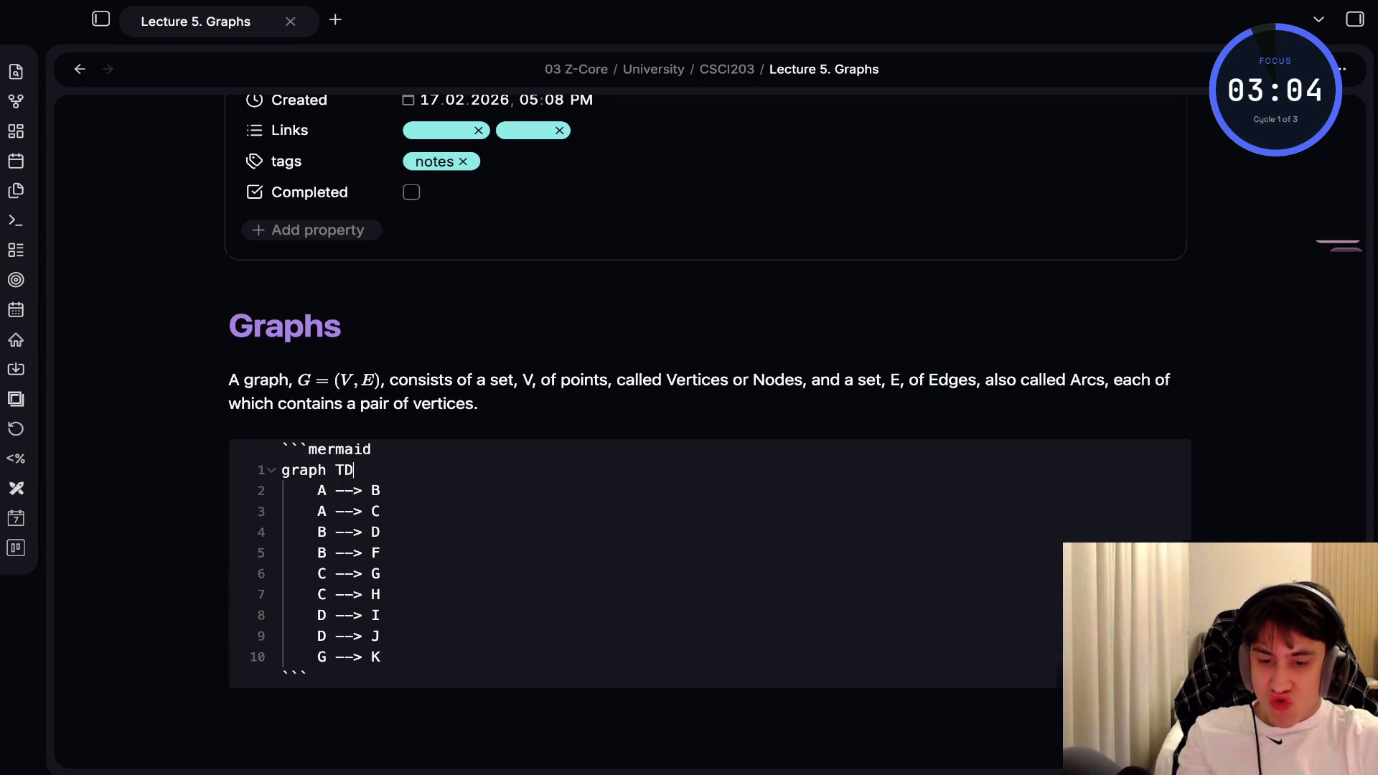
pyautogui.hotkey('ctrl', 'e')
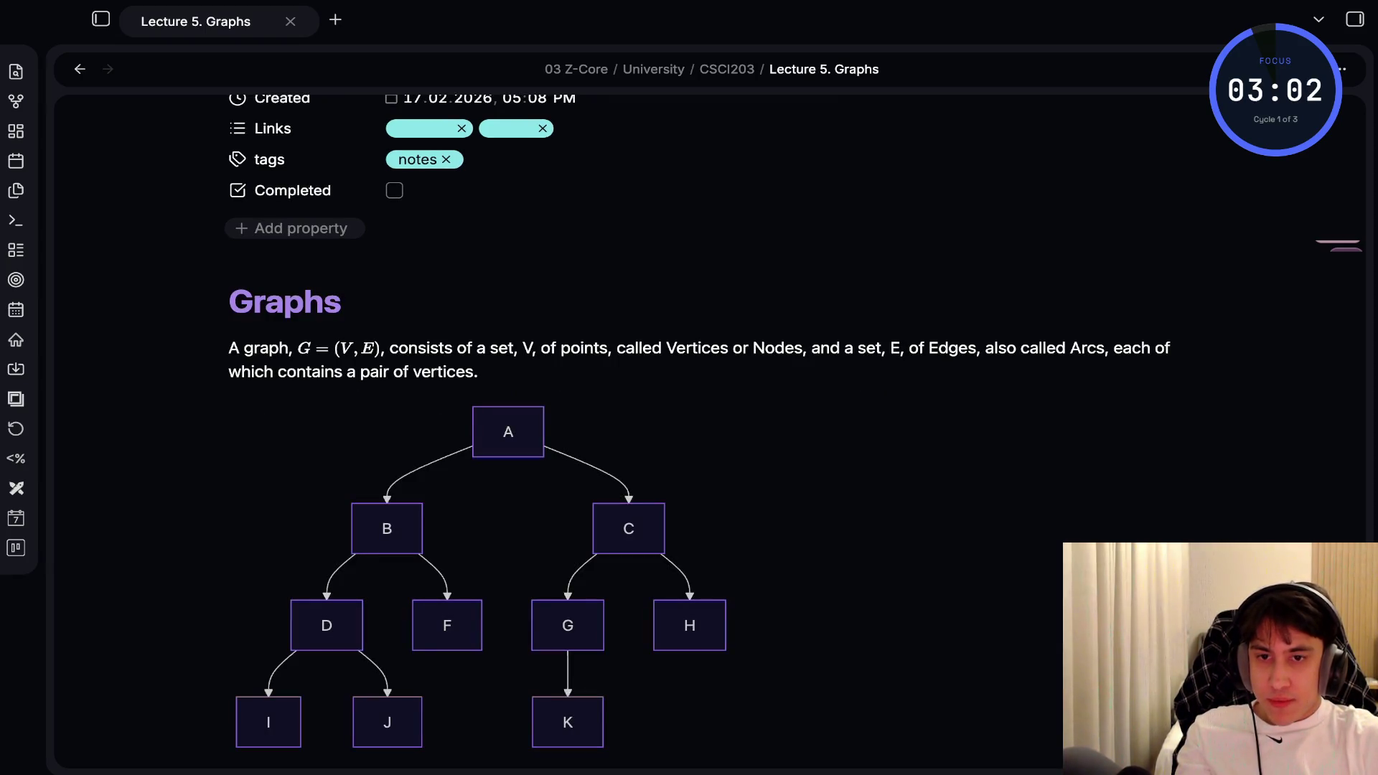
pyautogui.hotkey('ctrl', 'e')
pyautogui.press('Down')
pyautogui.press('BackSpace')
# Make the first edge 1 --> 2 and rewrite the next edges as 1–5, 2–5, 2–4, 2–3
pyautogui.write('1')
pyautogui.click(380, 491)
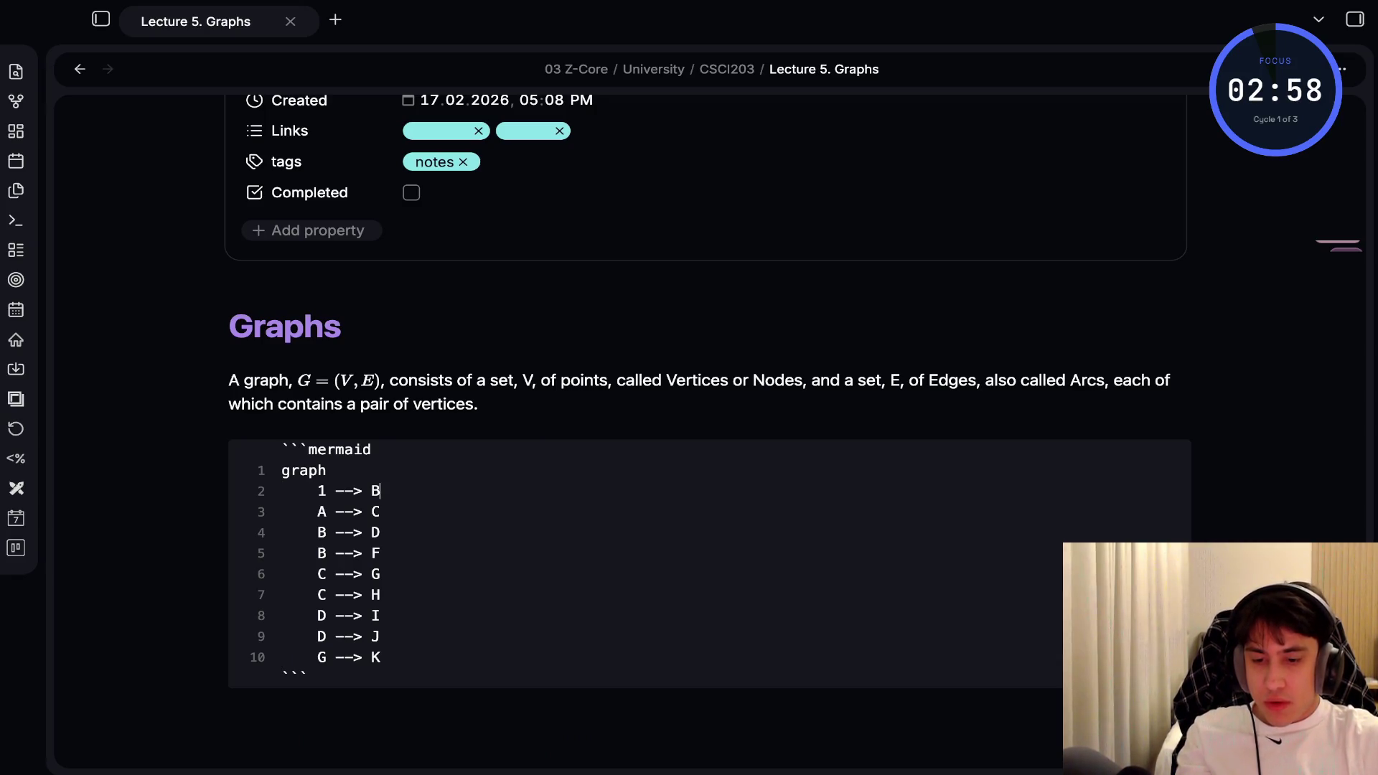
pyautogui.press('BackSpace')
pyautogui.write('2')
pyautogui.click(327, 512)
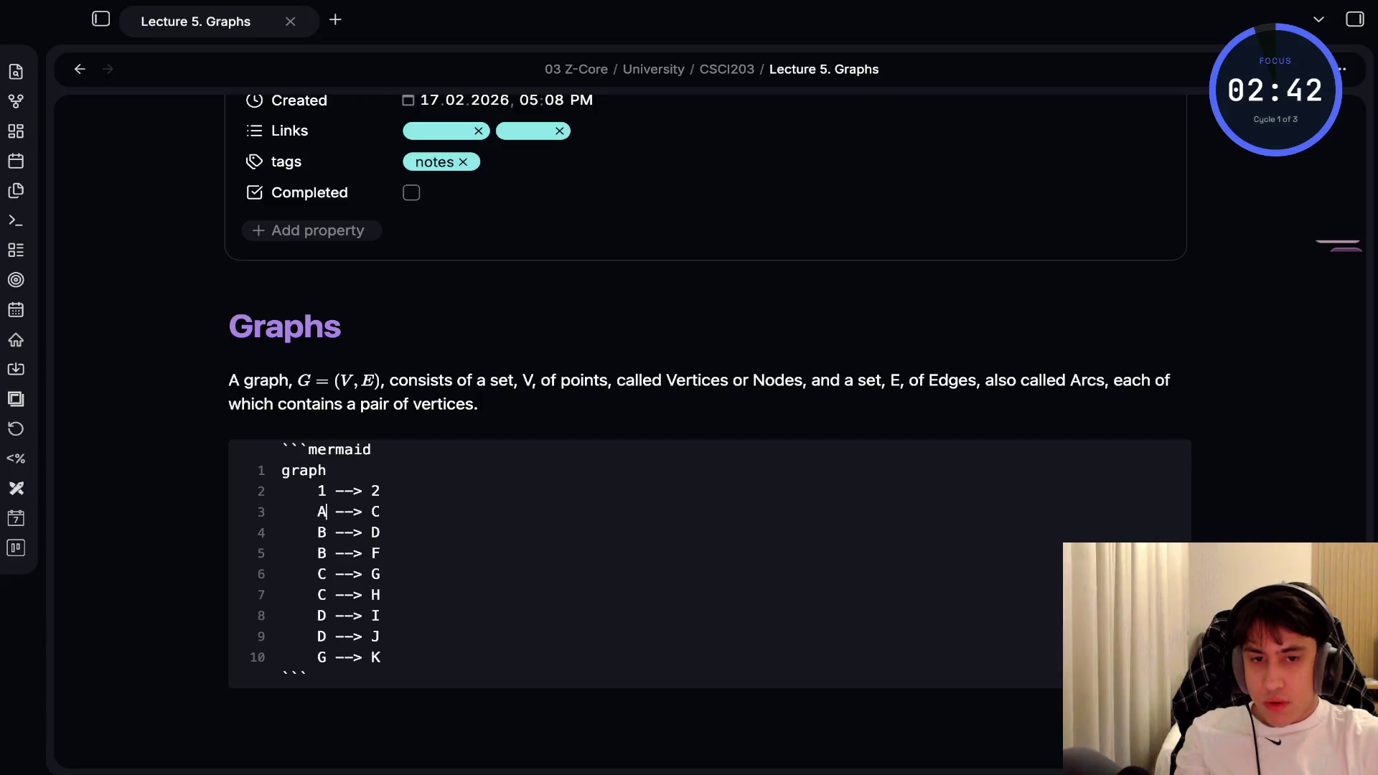
pyautogui.hotkey('ctrl', 'z')
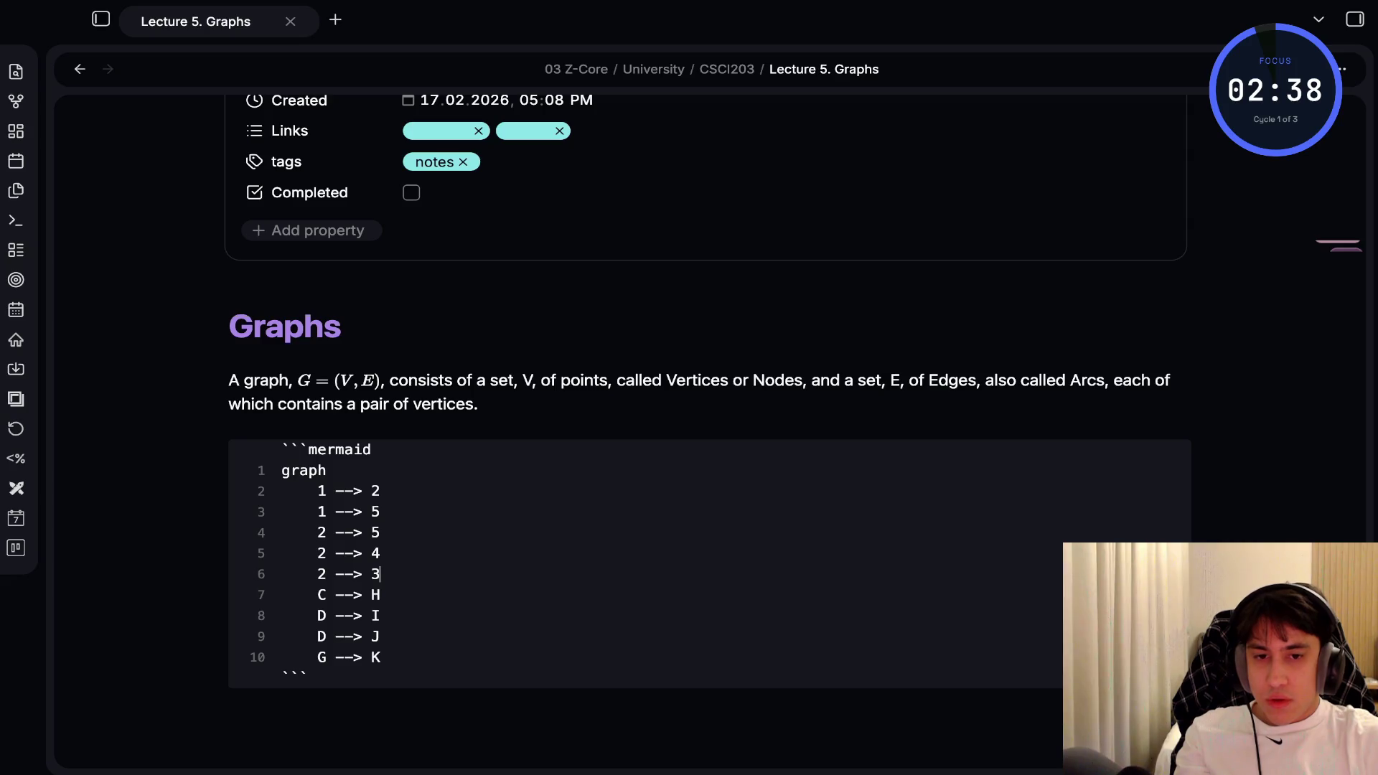
# Replace the C–H edge with 5 --> 4, remove the leftover D edges, and render
pyautogui.press('Down')
pyautogui.hotkey('shift', 'Home')
pyautogui.write('5 --> 4')
pyautogui.click(326, 615)
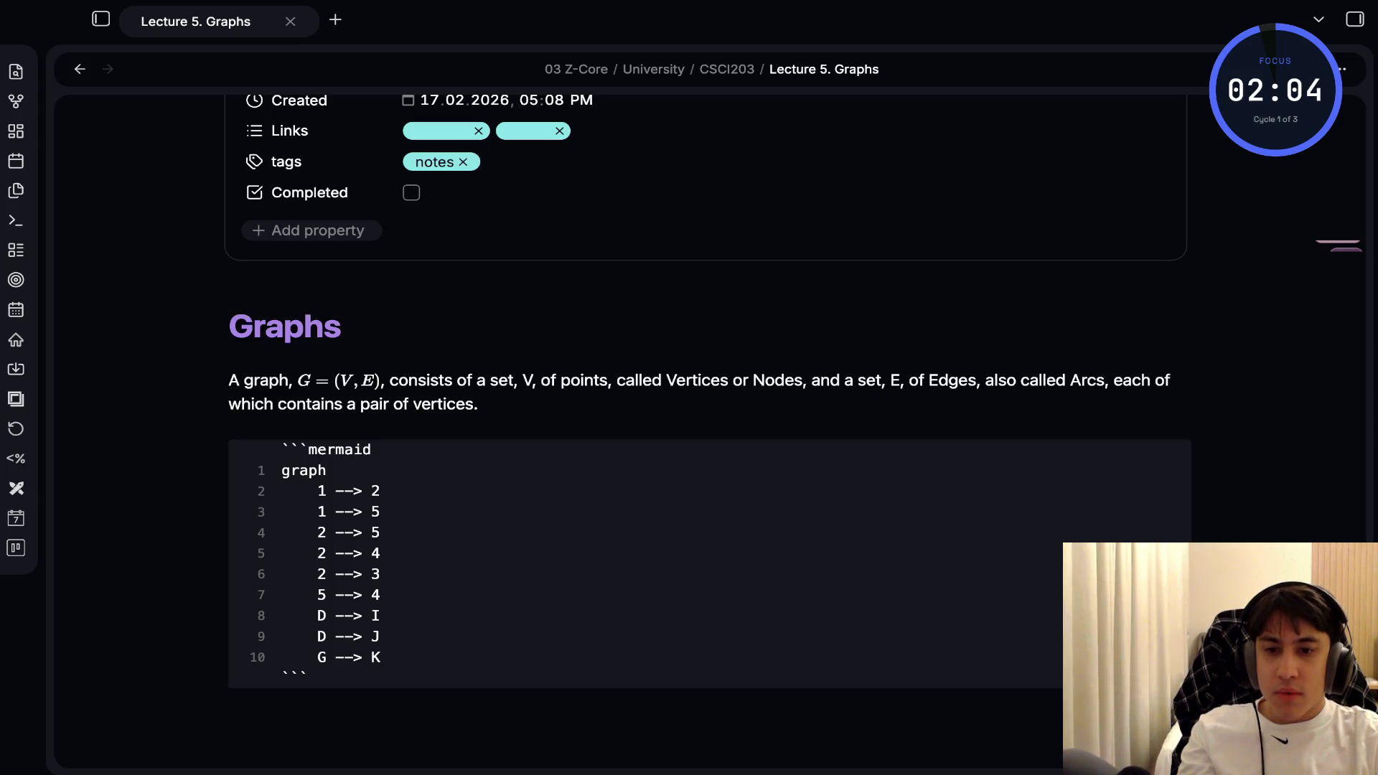
pyautogui.hotkey('alt', 'Tab')
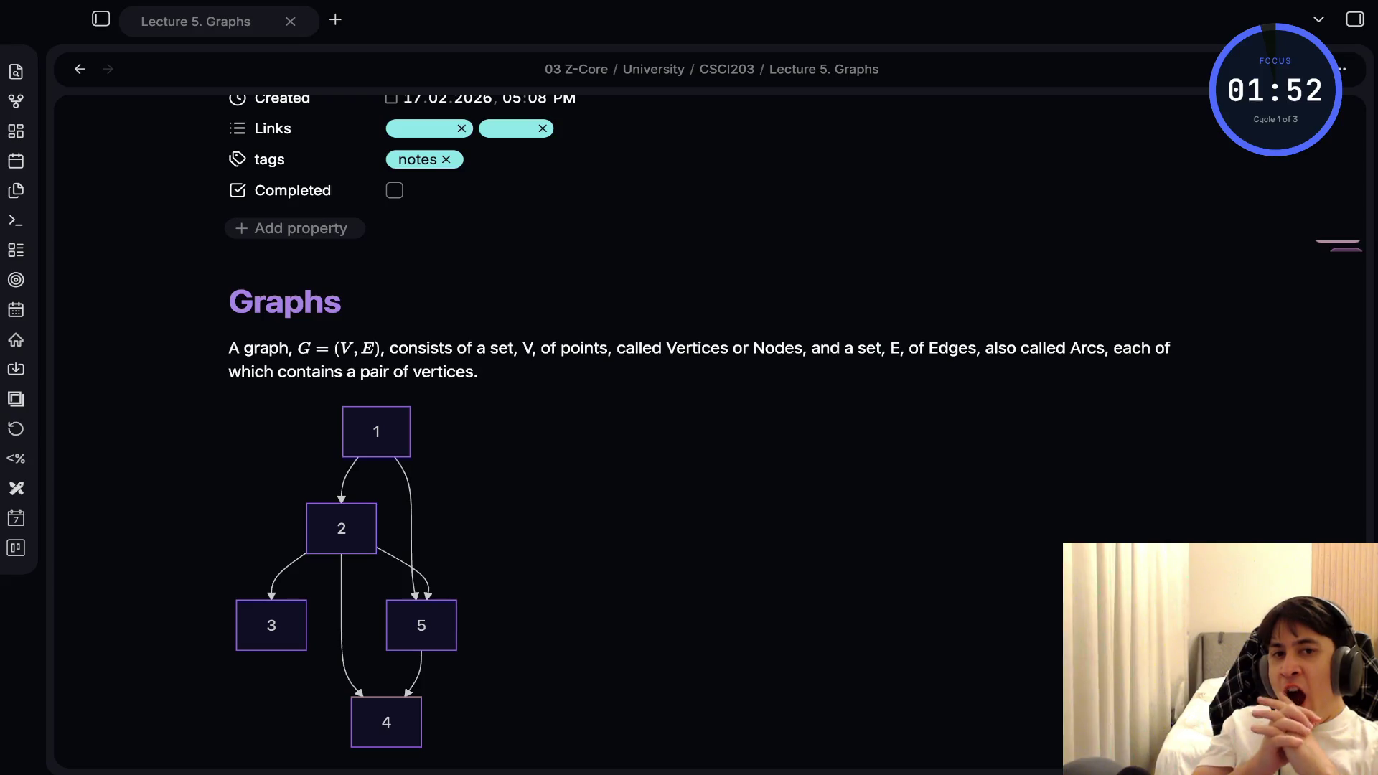
pyautogui.hotkey('alt', 'Tab')
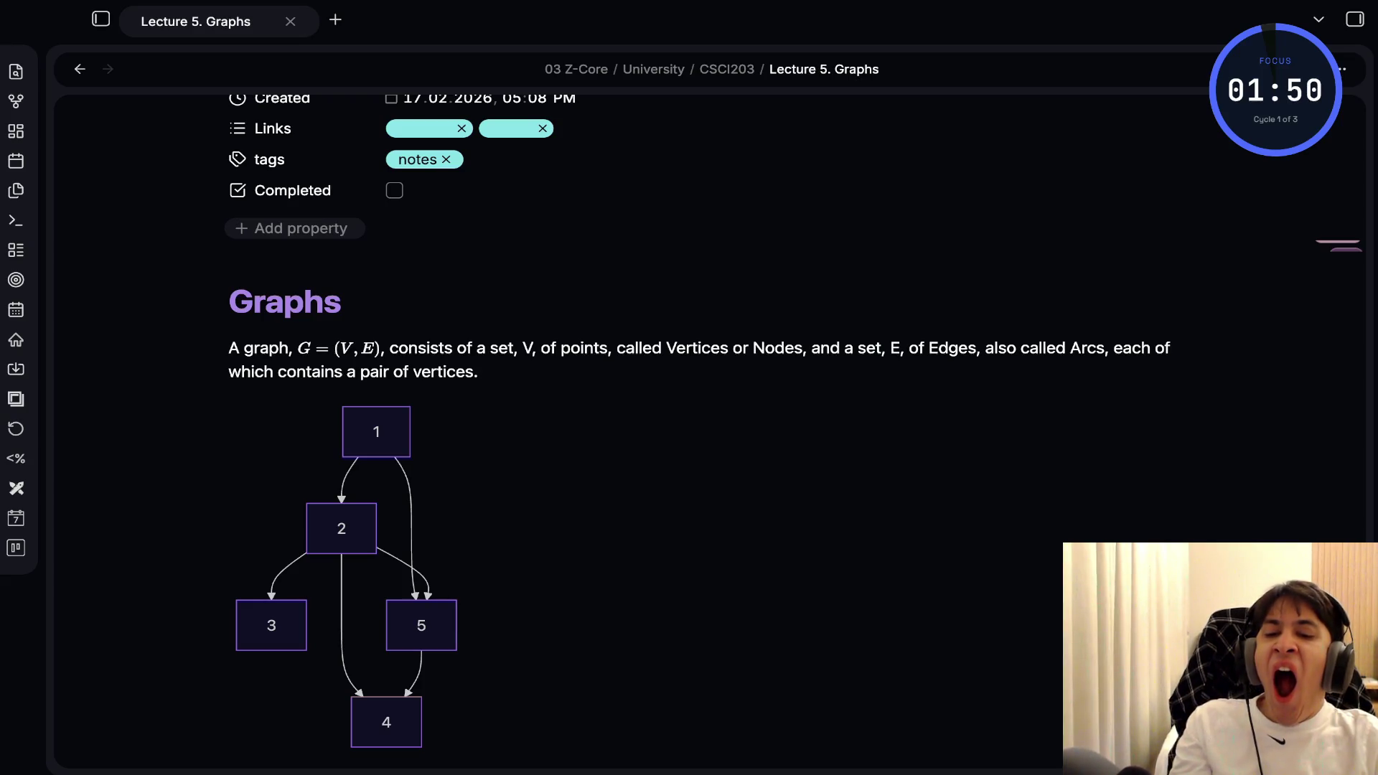
# Inspect the graph's Mermaid source, scroll over the diagram, then show the vault's folder tree
pyautogui.hotkey('alt', 'Tab')
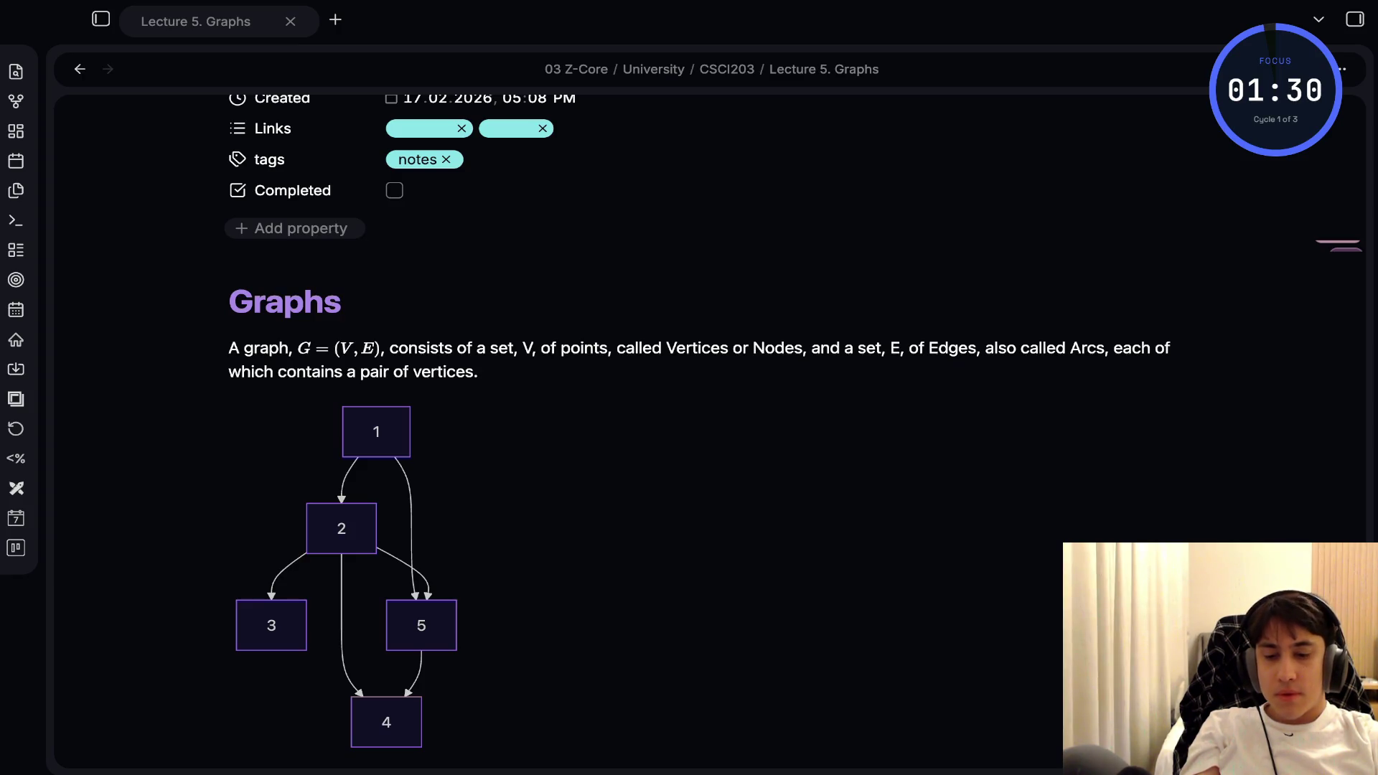
pyautogui.click(376, 594)
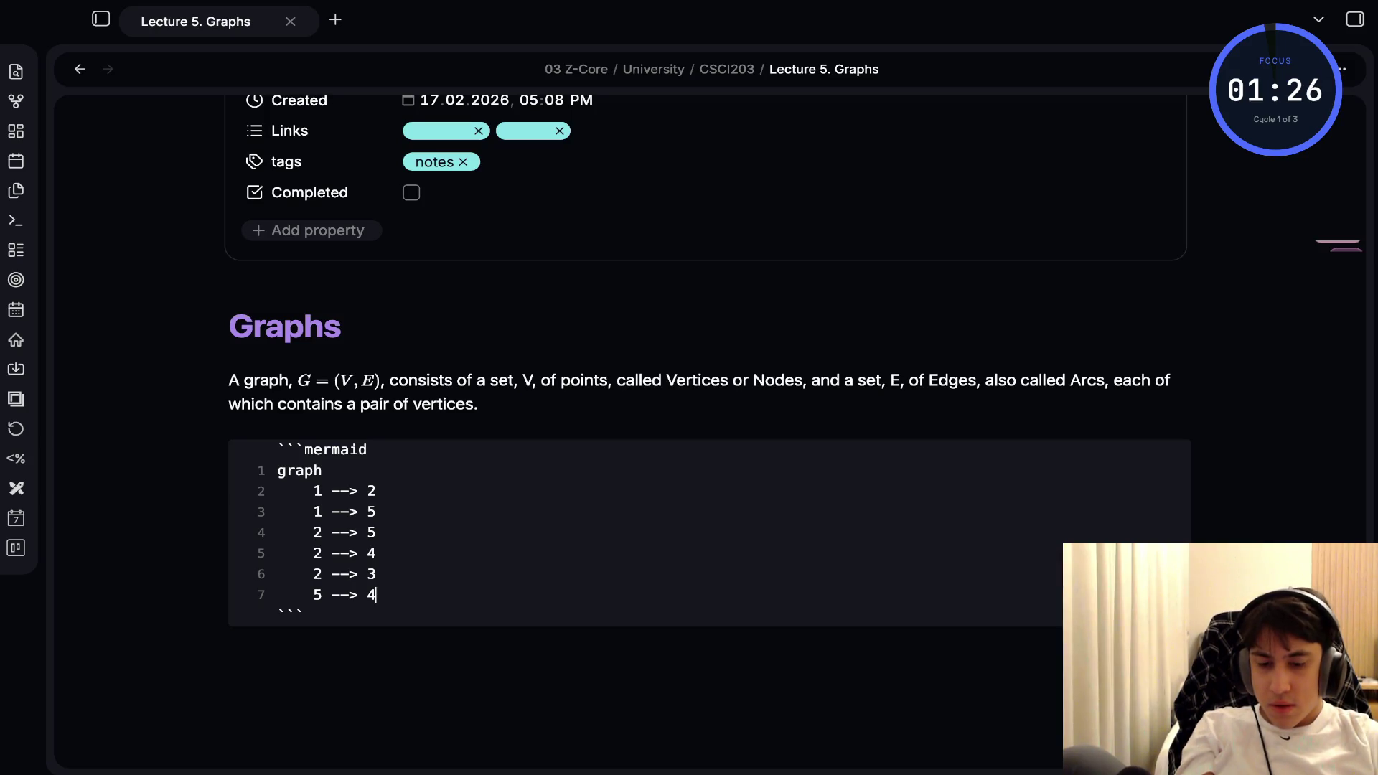
pyautogui.scroll(-5, 689, 430)
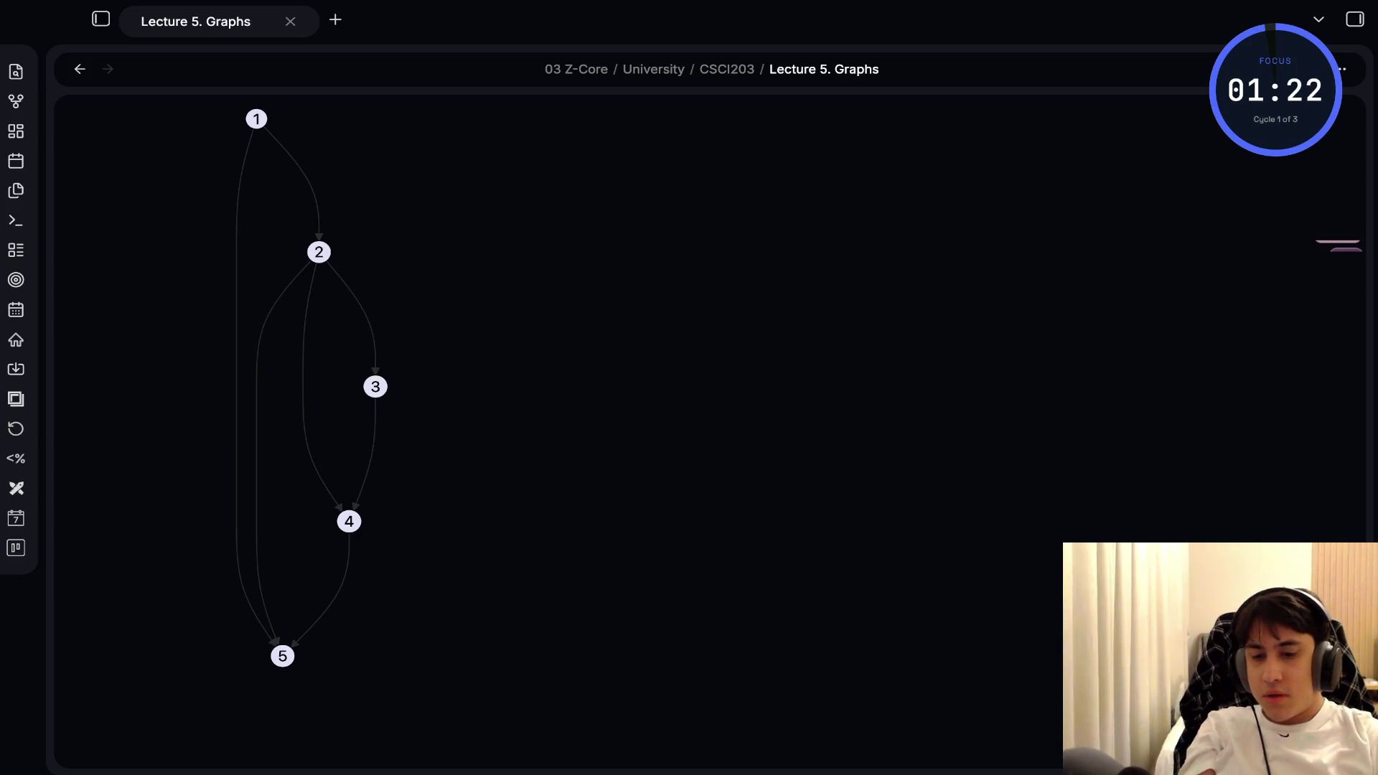
pyautogui.scroll(1, 353, 393)
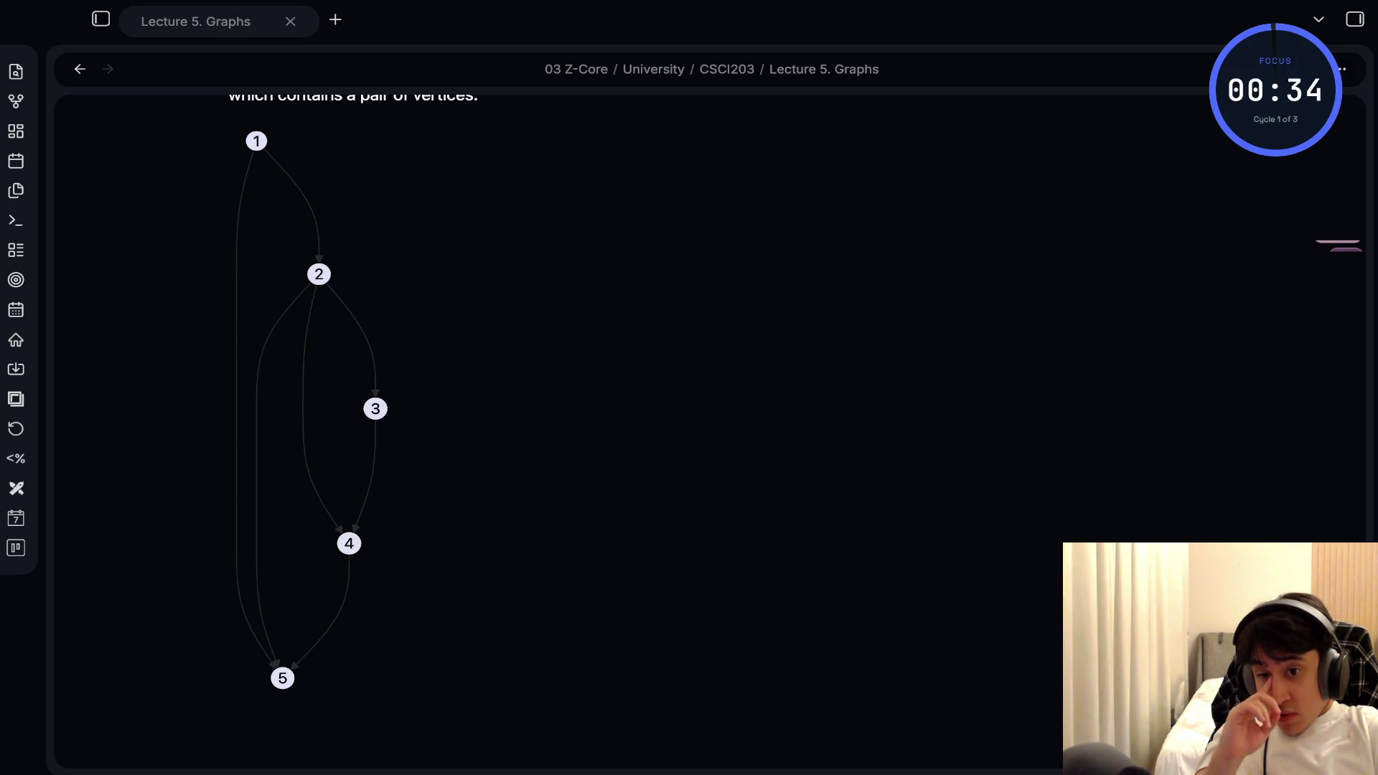
pyautogui.hotkey('alt', 'Tab')
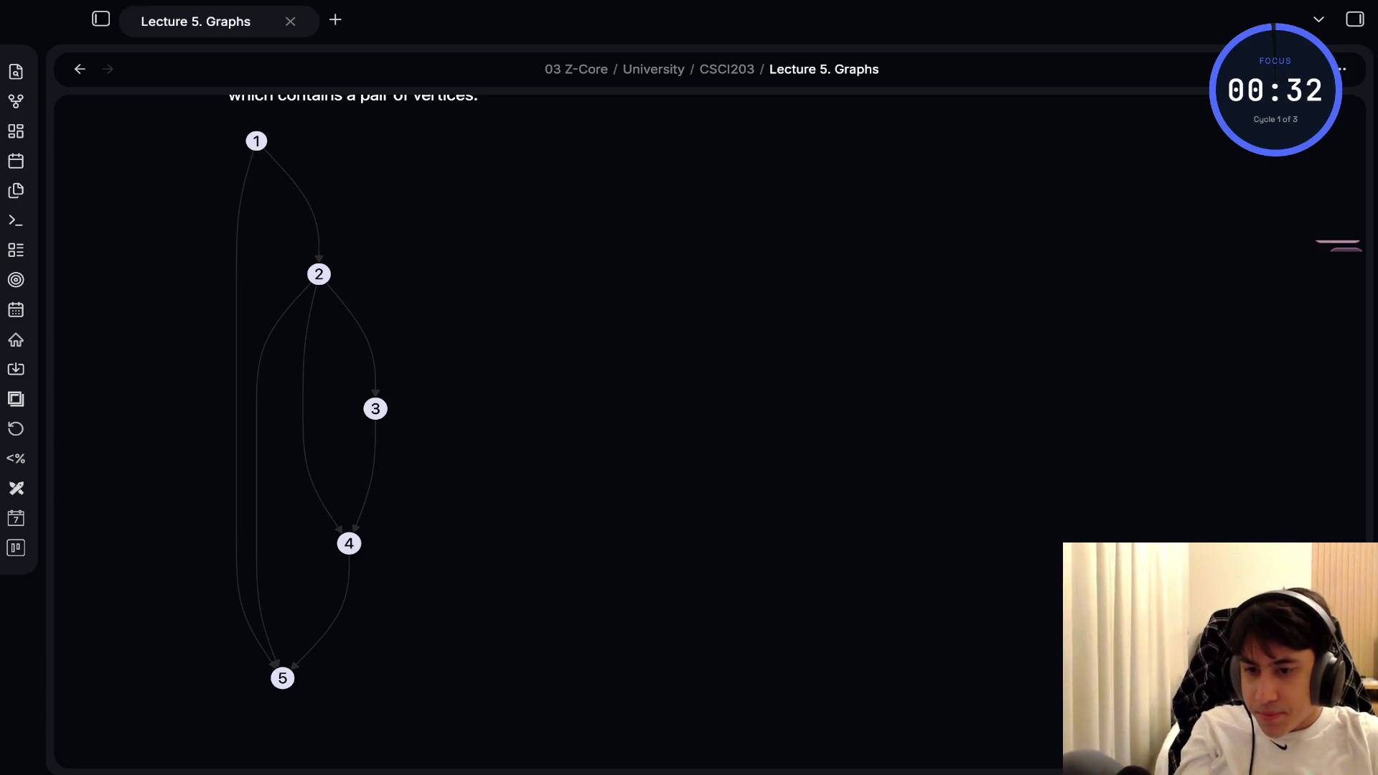
pyautogui.click(101, 19)
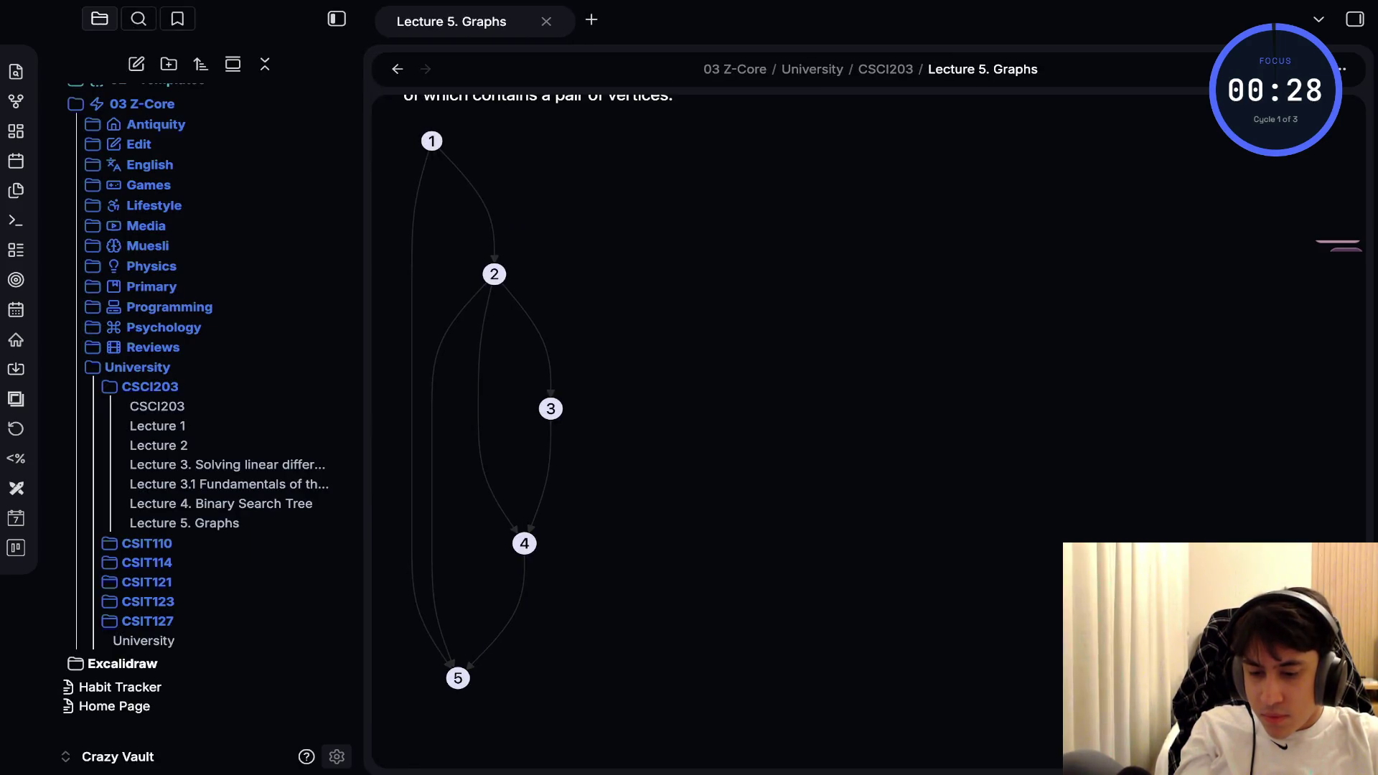
# Open the CSIT127 Lecture 5 drawing, create a blank Excalidraw drawing, and show its extra tools
pyautogui.click(122, 663)
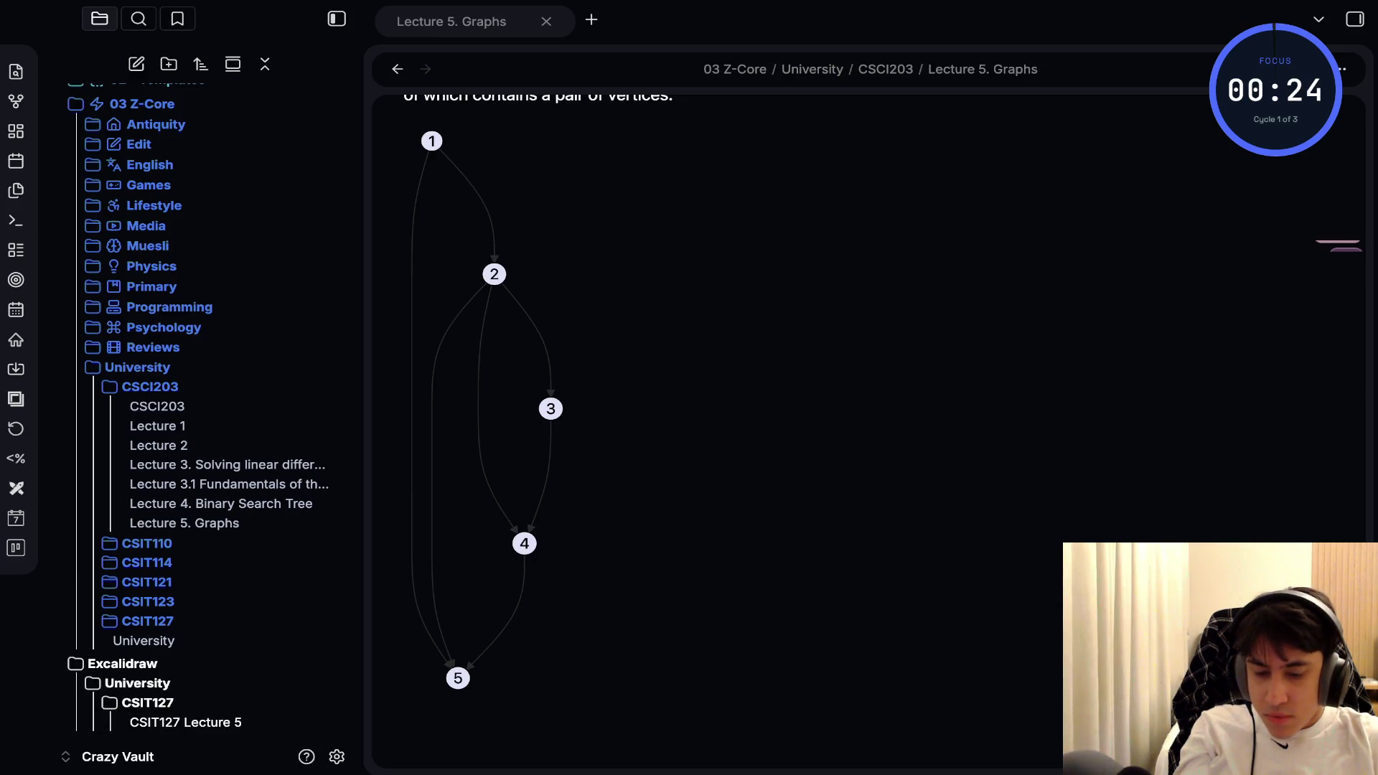
pyautogui.click(185, 722)
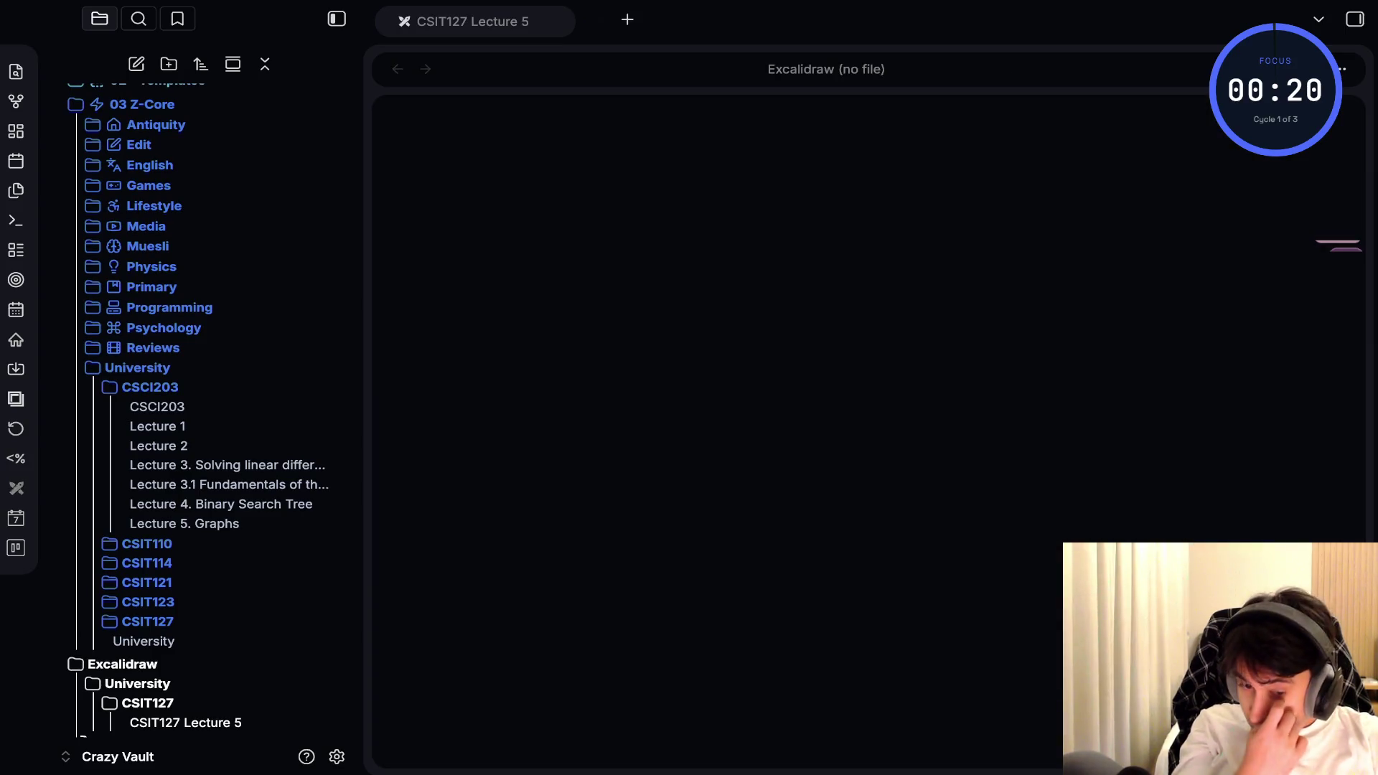
pyautogui.click(15, 488)
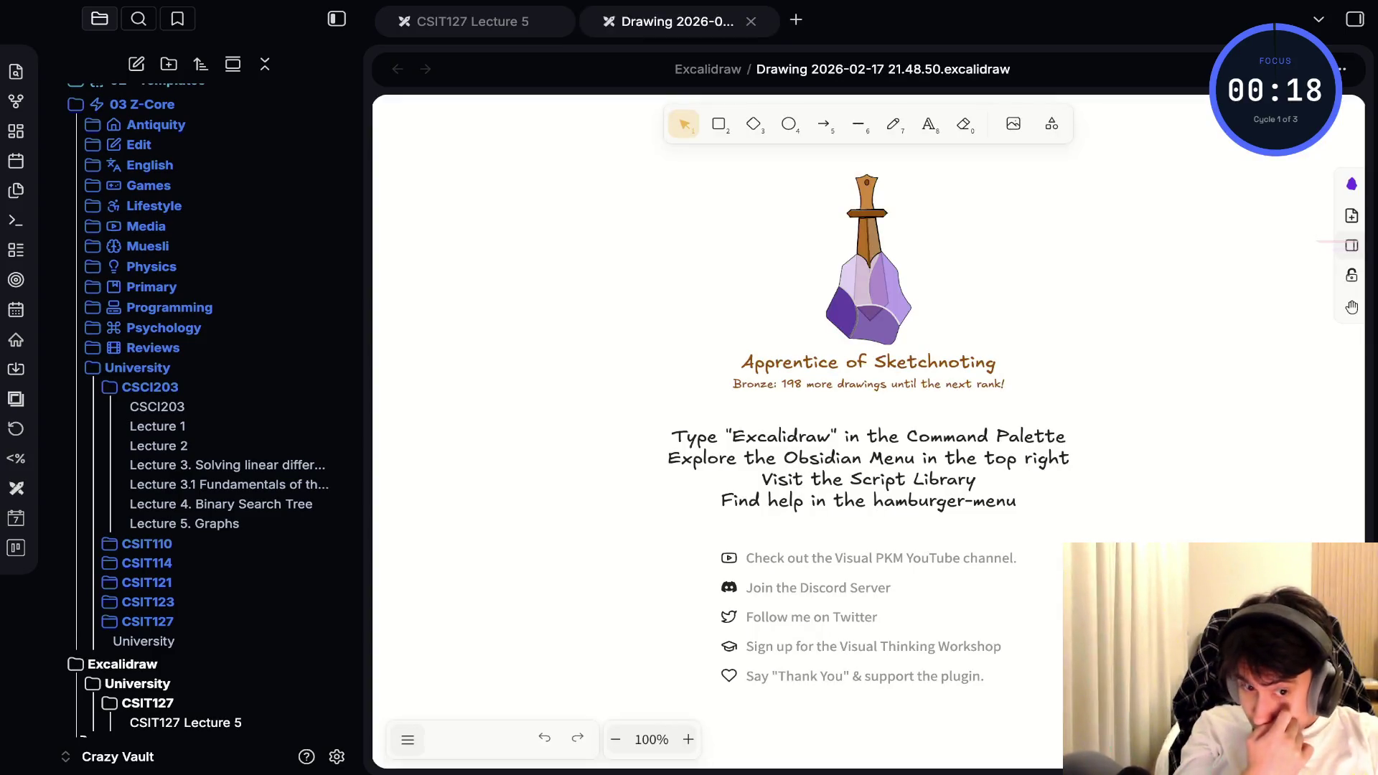
pyautogui.click(1052, 123)
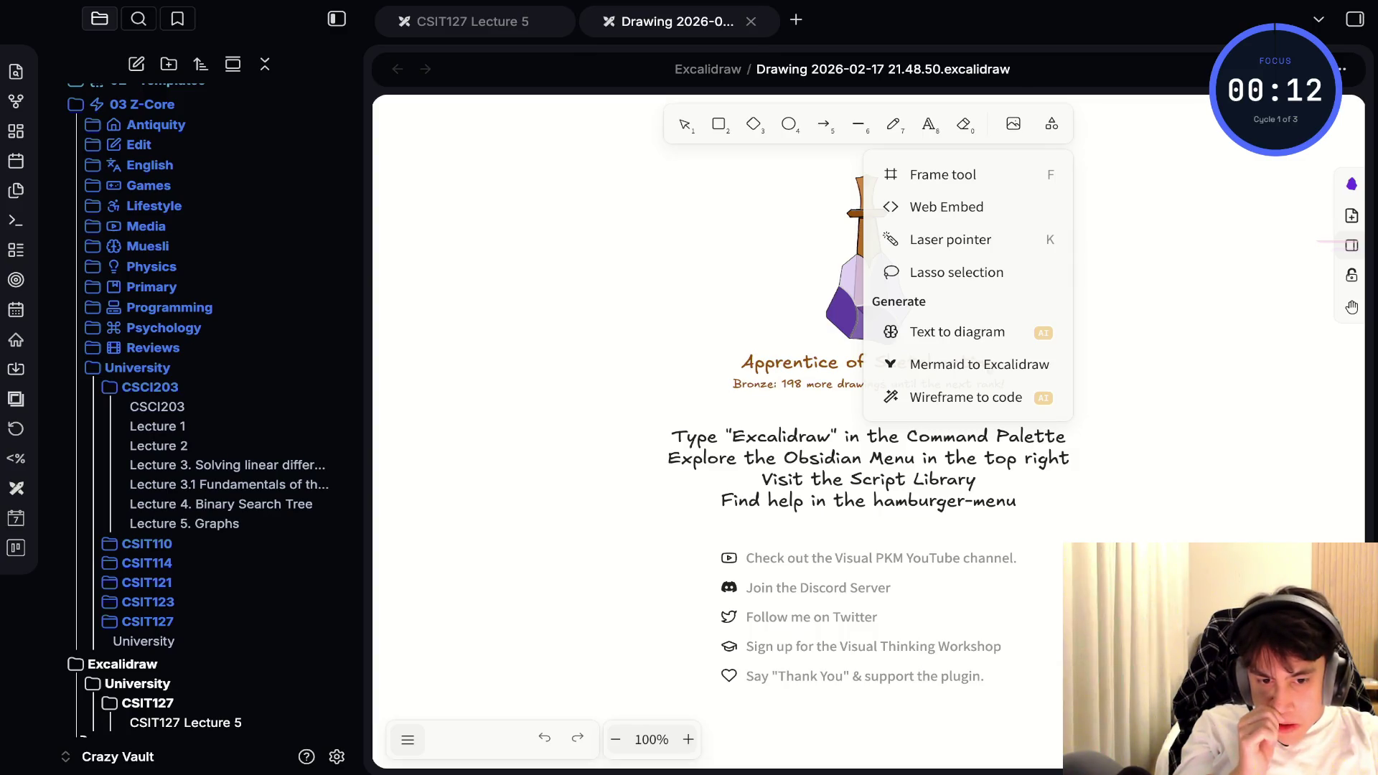
# Start Excalidraw's Text to diagram generator and try out draft prompt text, clearing each attempt
pyautogui.click(957, 331)
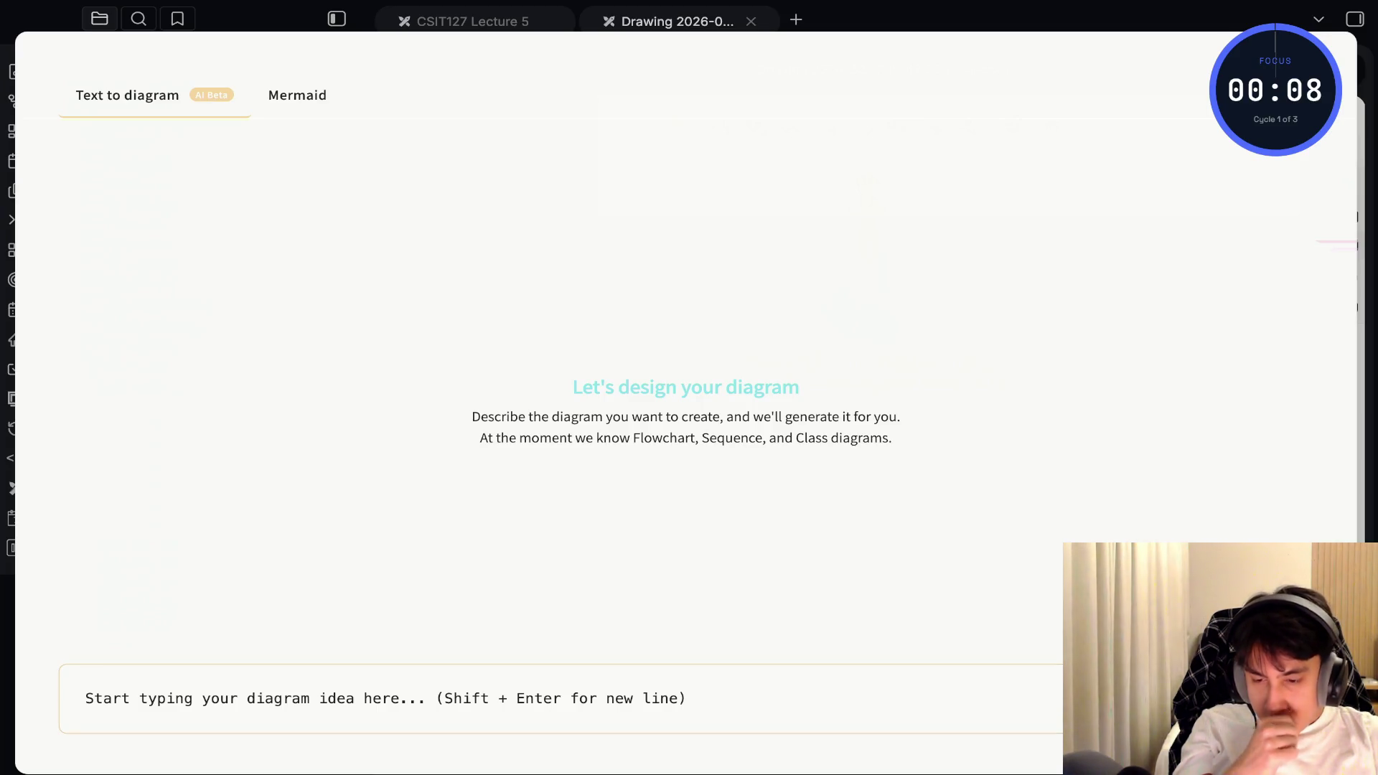
pyautogui.write('аыв')
pyautogui.press('BackSpace')
pyautogui.press('BackSpace')
pyautogui.press('BackSpace')
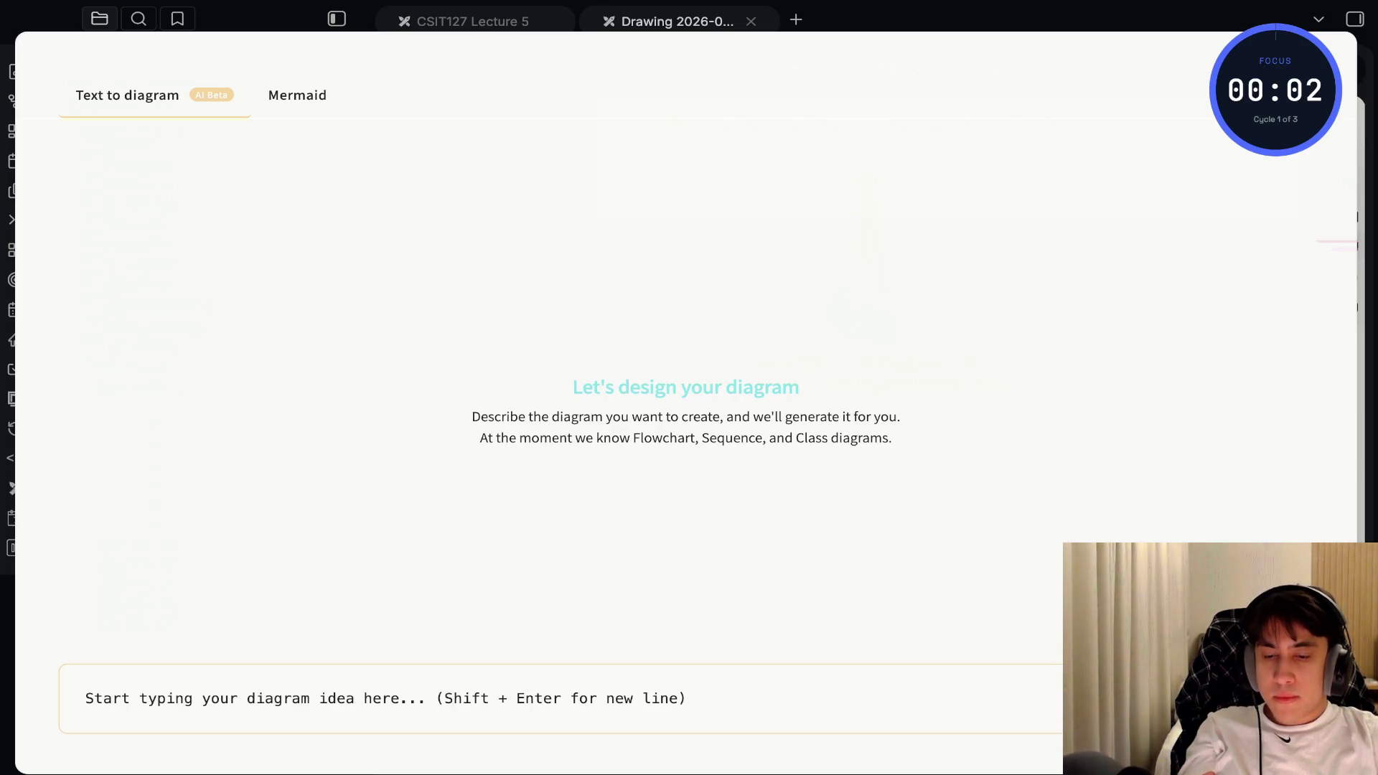
pyautogui.write('1')
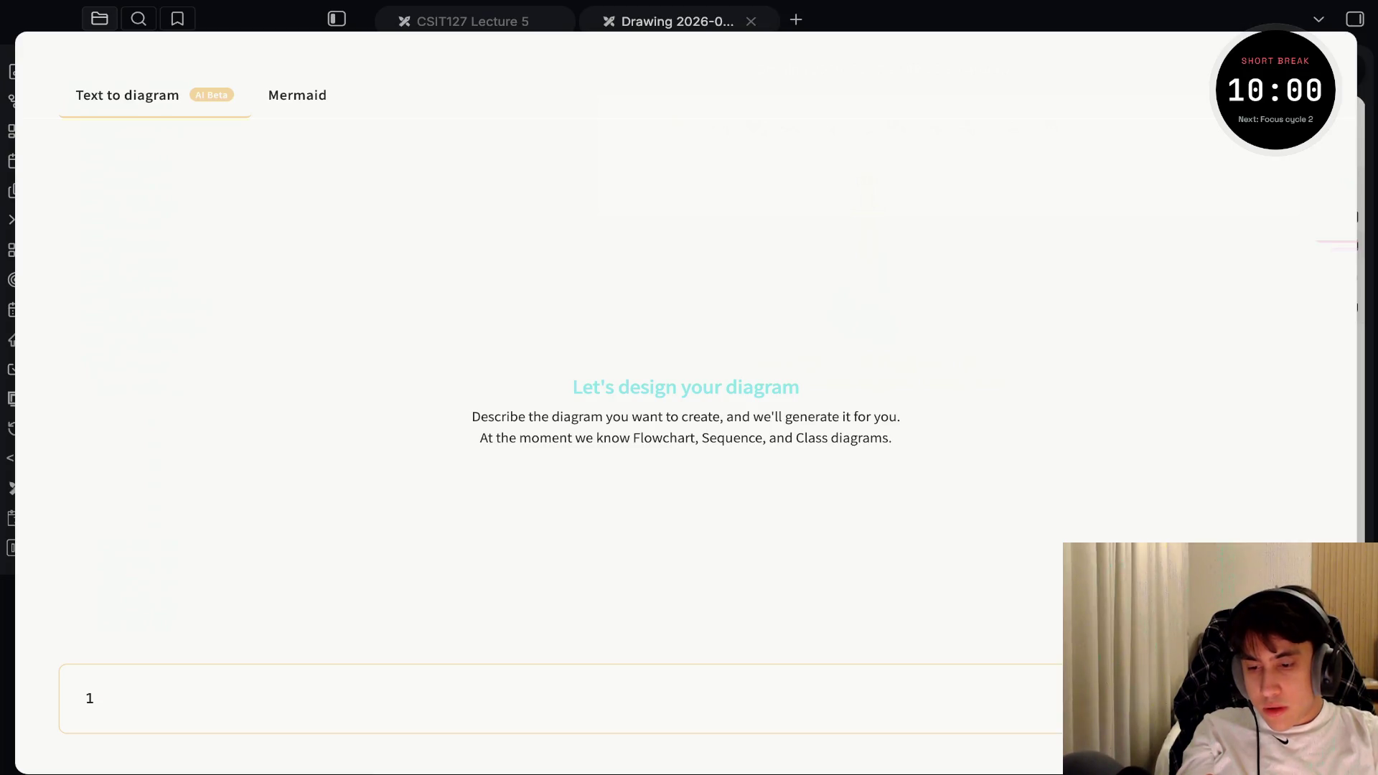
pyautogui.press('BackSpace')
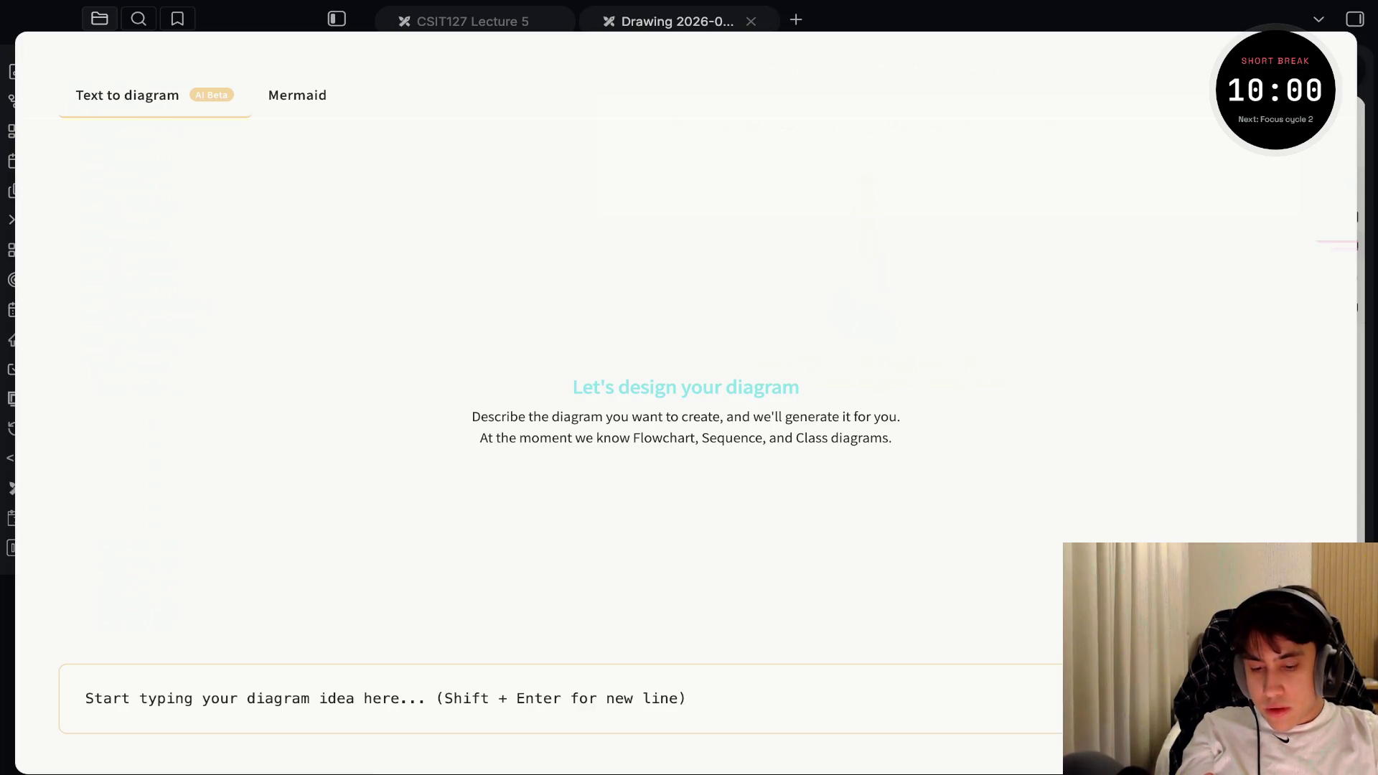
pyautogui.write('vertices:')
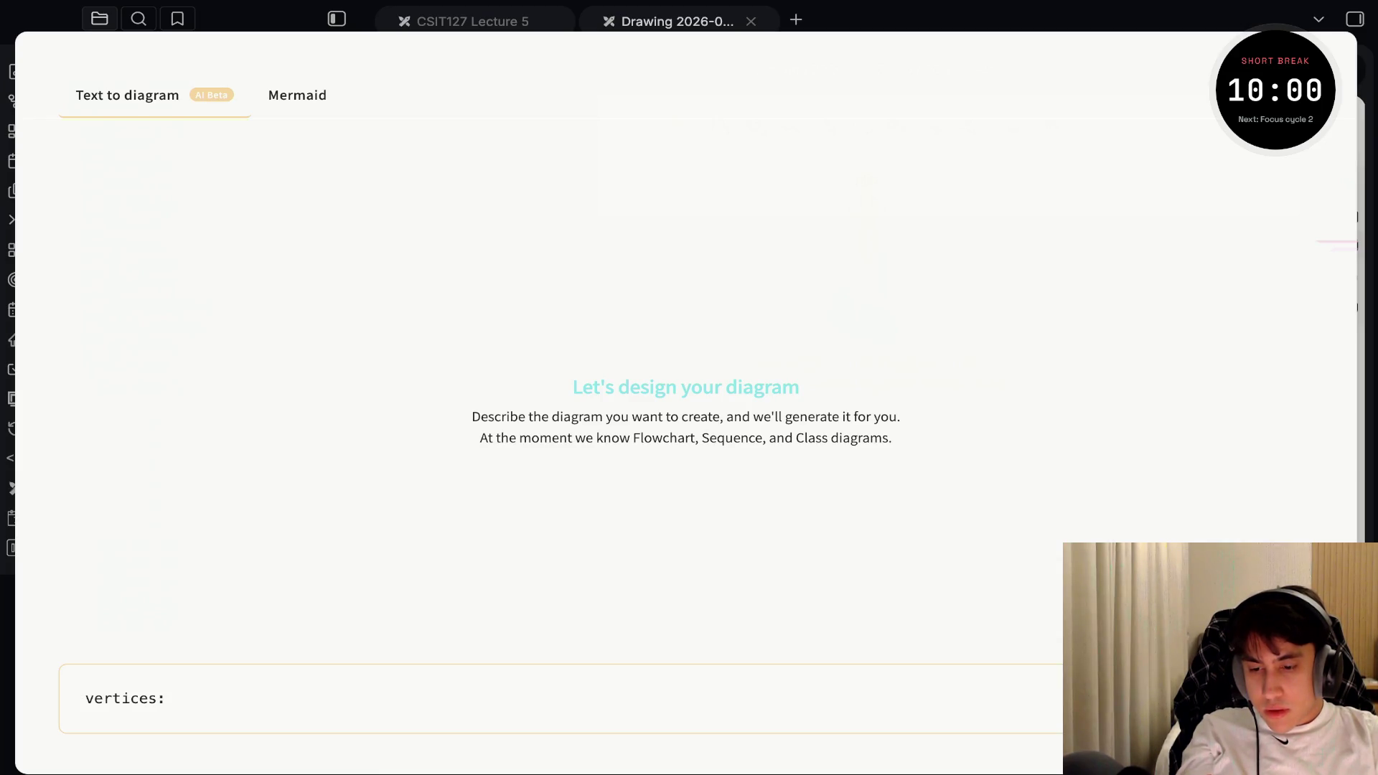
pyautogui.press('BackSpace')
pyautogui.press('BackSpace')
pyautogui.press('BackSpace')
pyautogui.write('edge')
pyautogui.write('1')
pyautogui.write('2,')
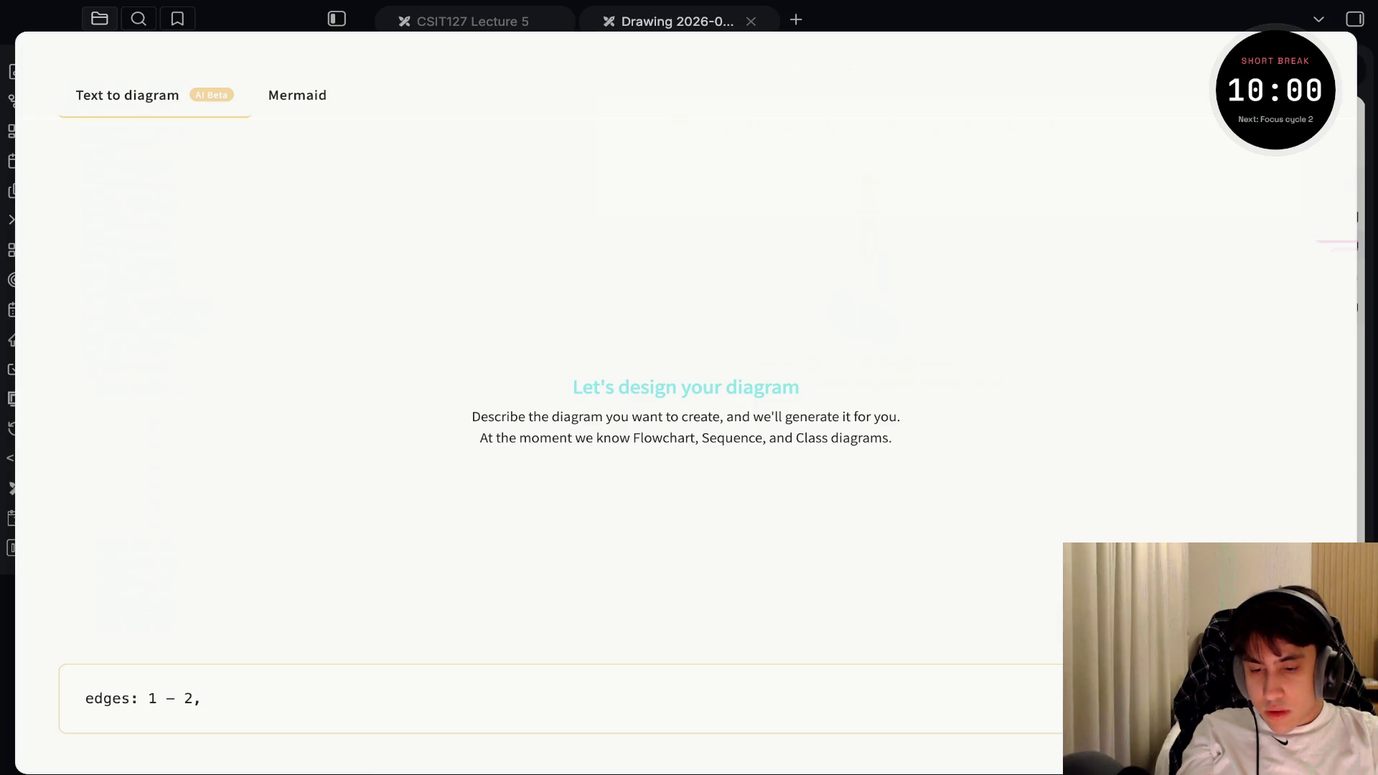
pyautogui.write('1')
pyautogui.press('BackSpace')
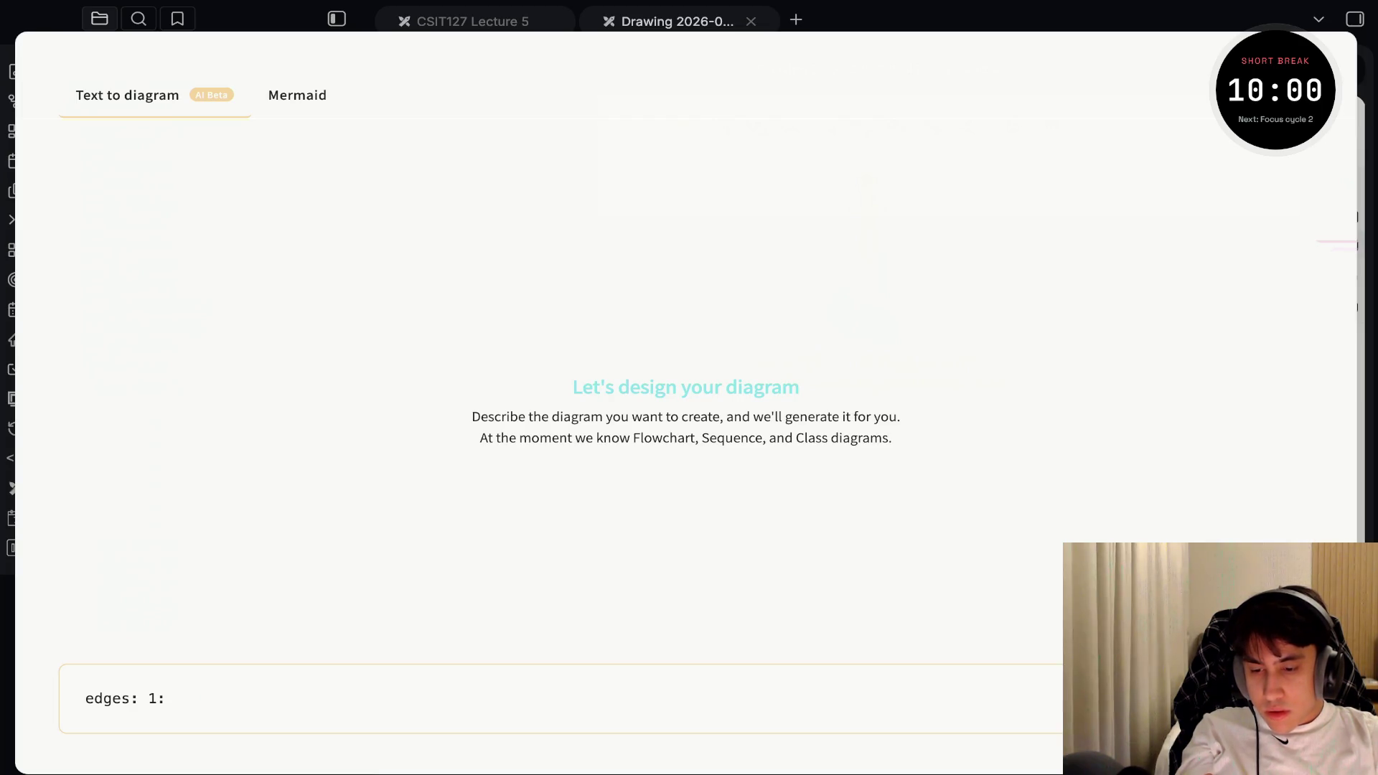
# Type the edge adjacency list into the prompt, e.g. 2:[1, 5, 4, 3] and 5:[1,2,4]
pyautogui.write('[2, 3')
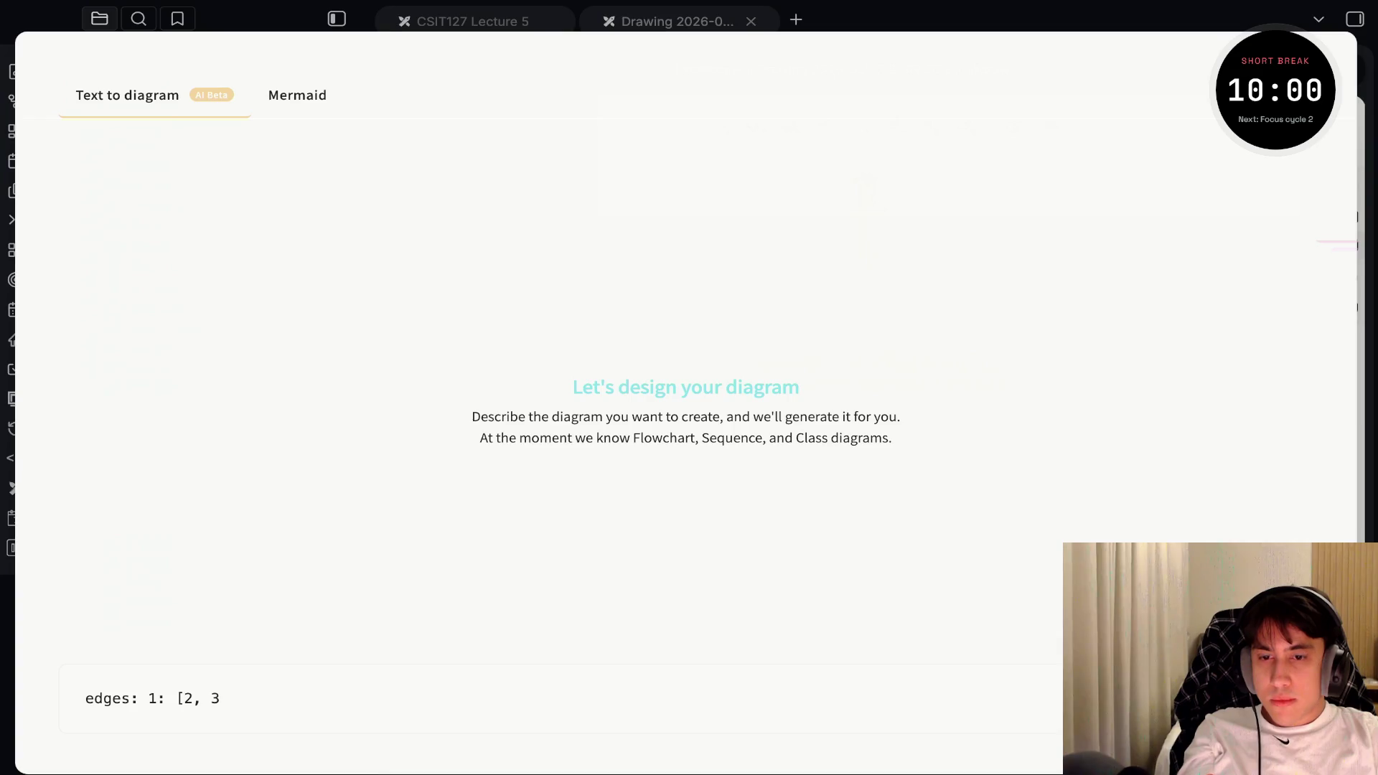
pyautogui.press('BackSpace')
pyautogui.write('5')
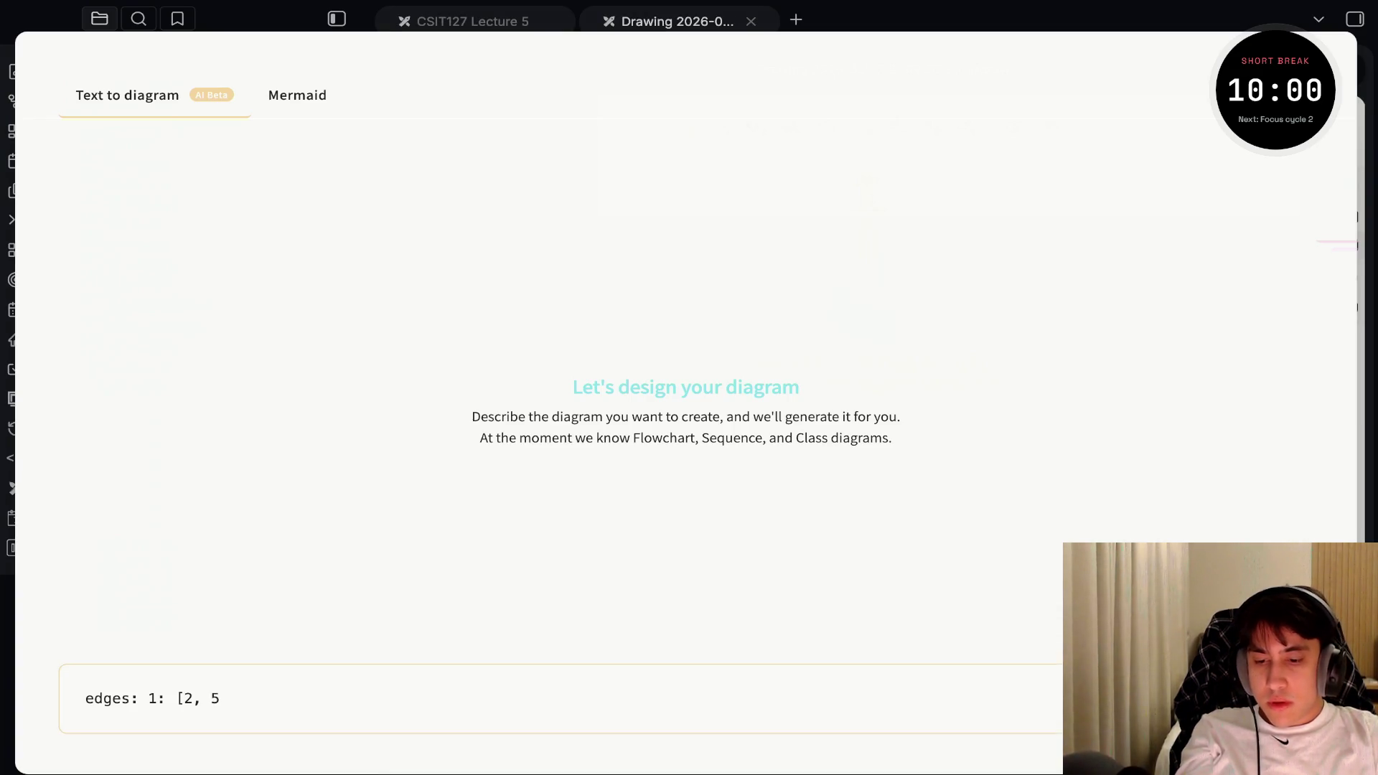
pyautogui.write('], ')
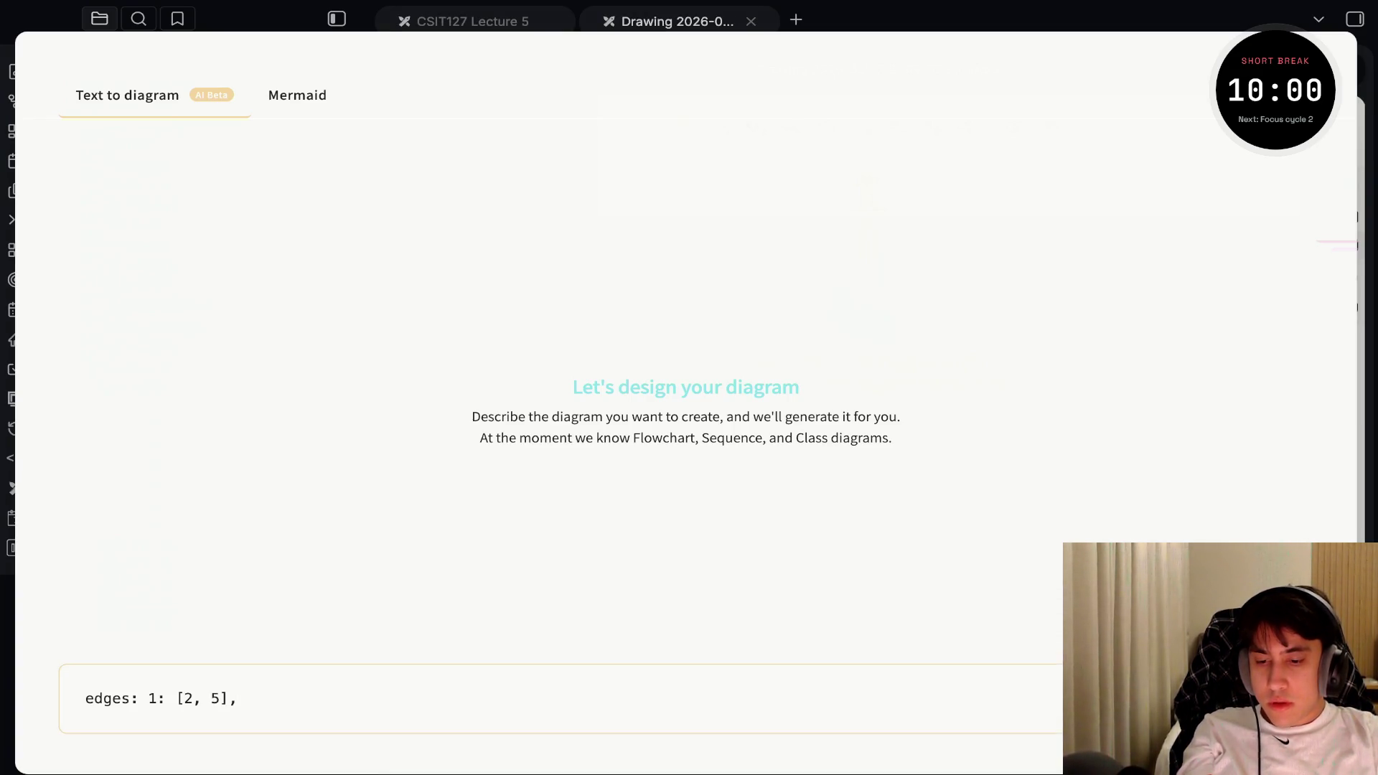
pyautogui.write('2')
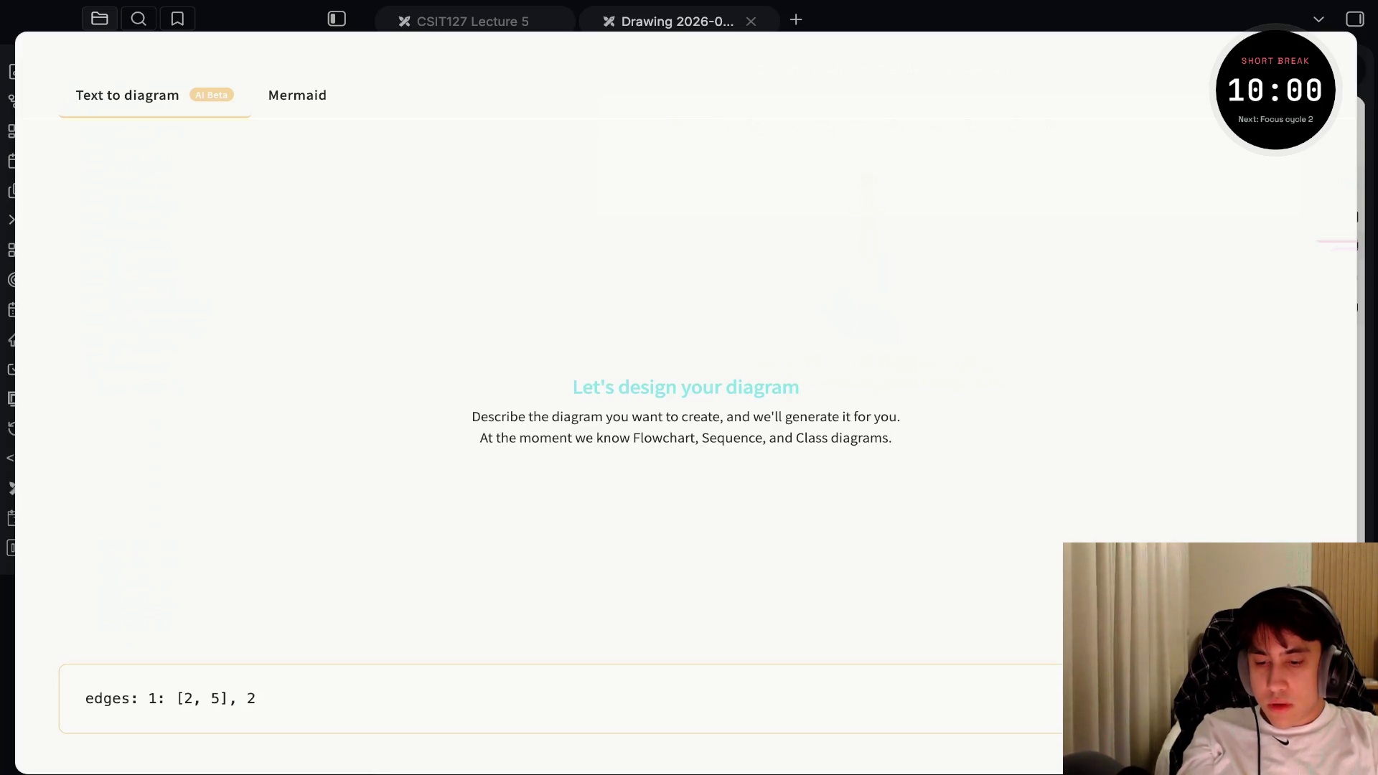
pyautogui.write(':[')
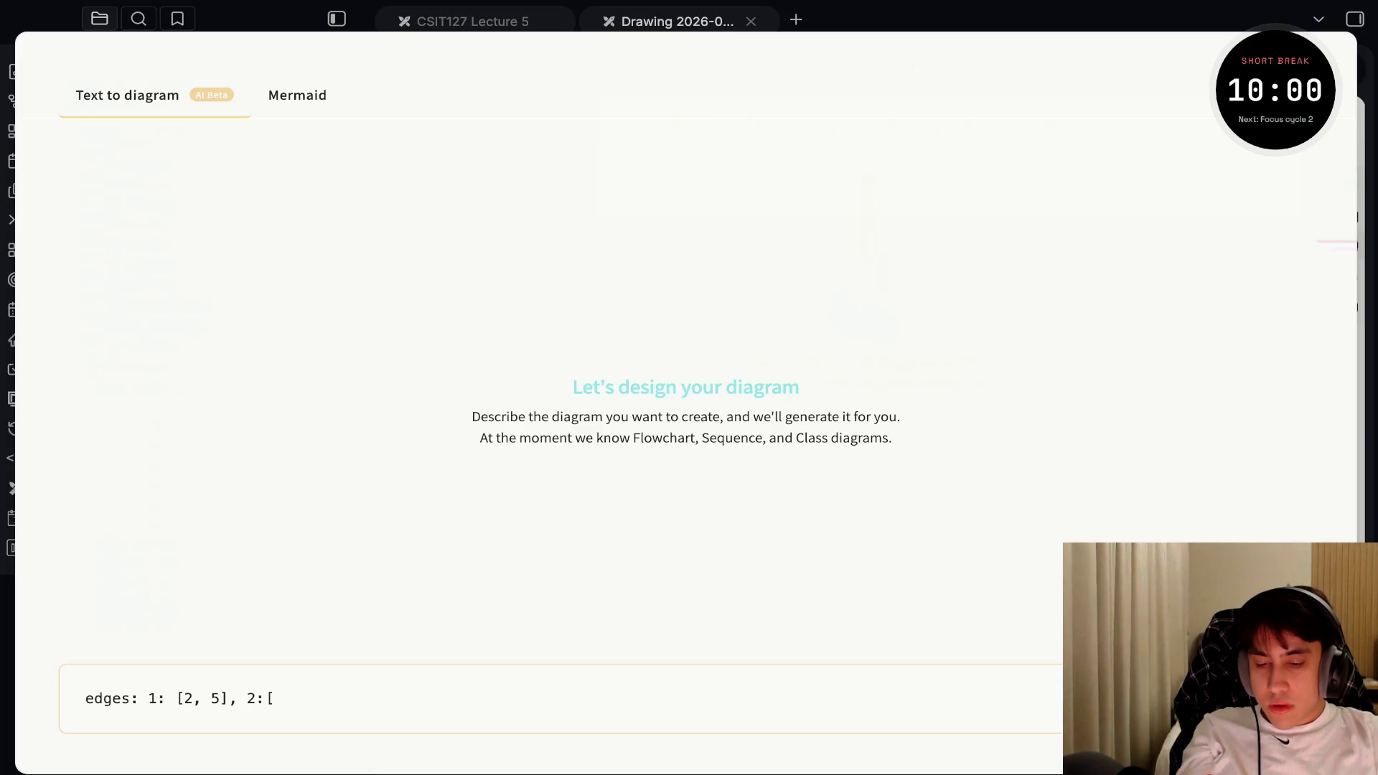
pyautogui.write('1, 5')
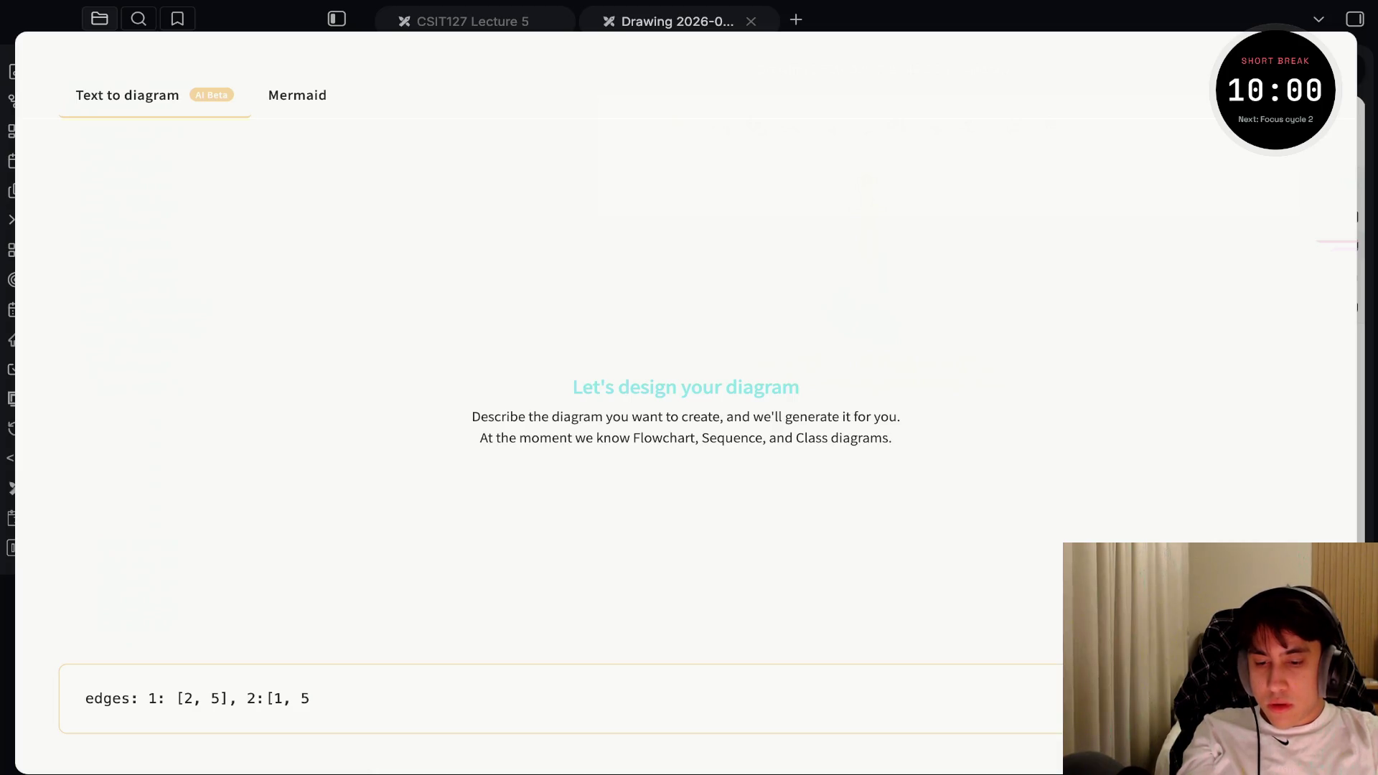
pyautogui.write(', 4, 3], ')
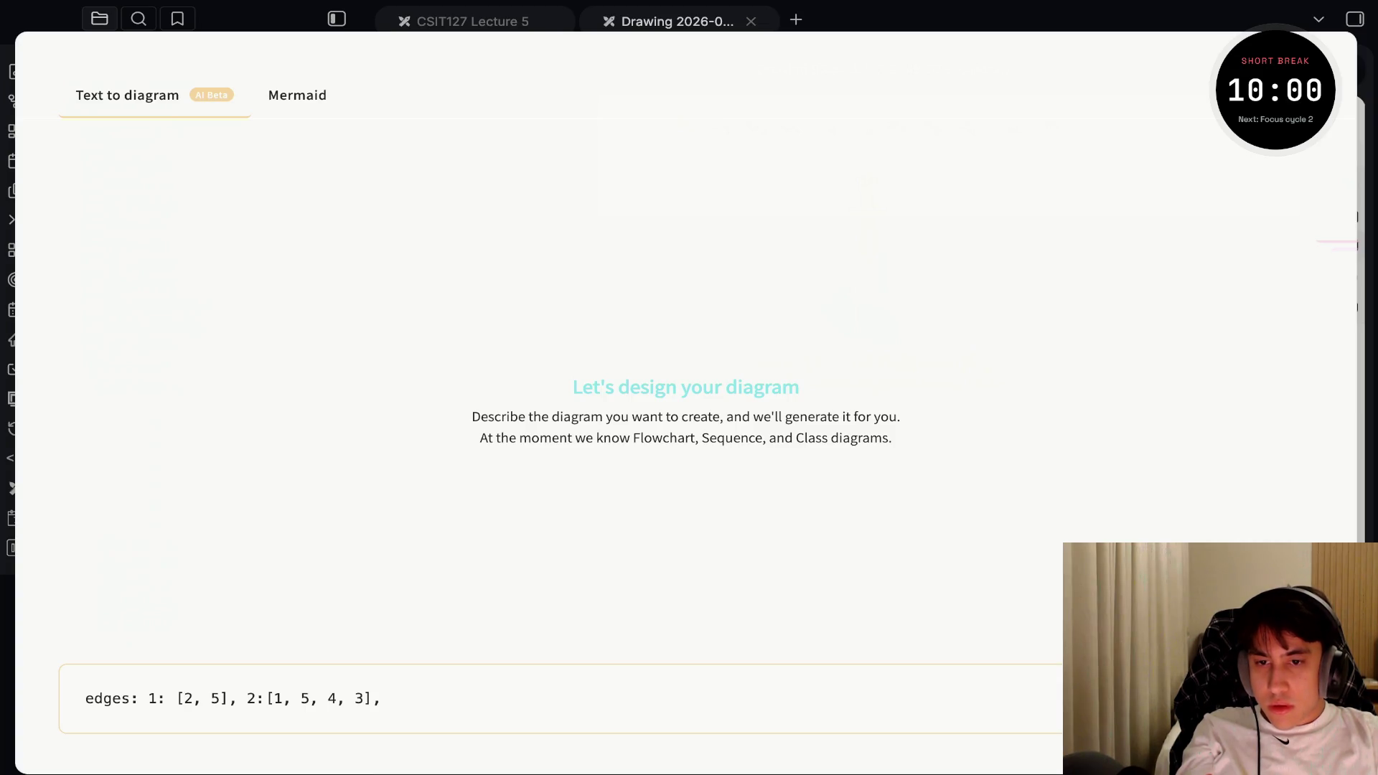
pyautogui.write('5')
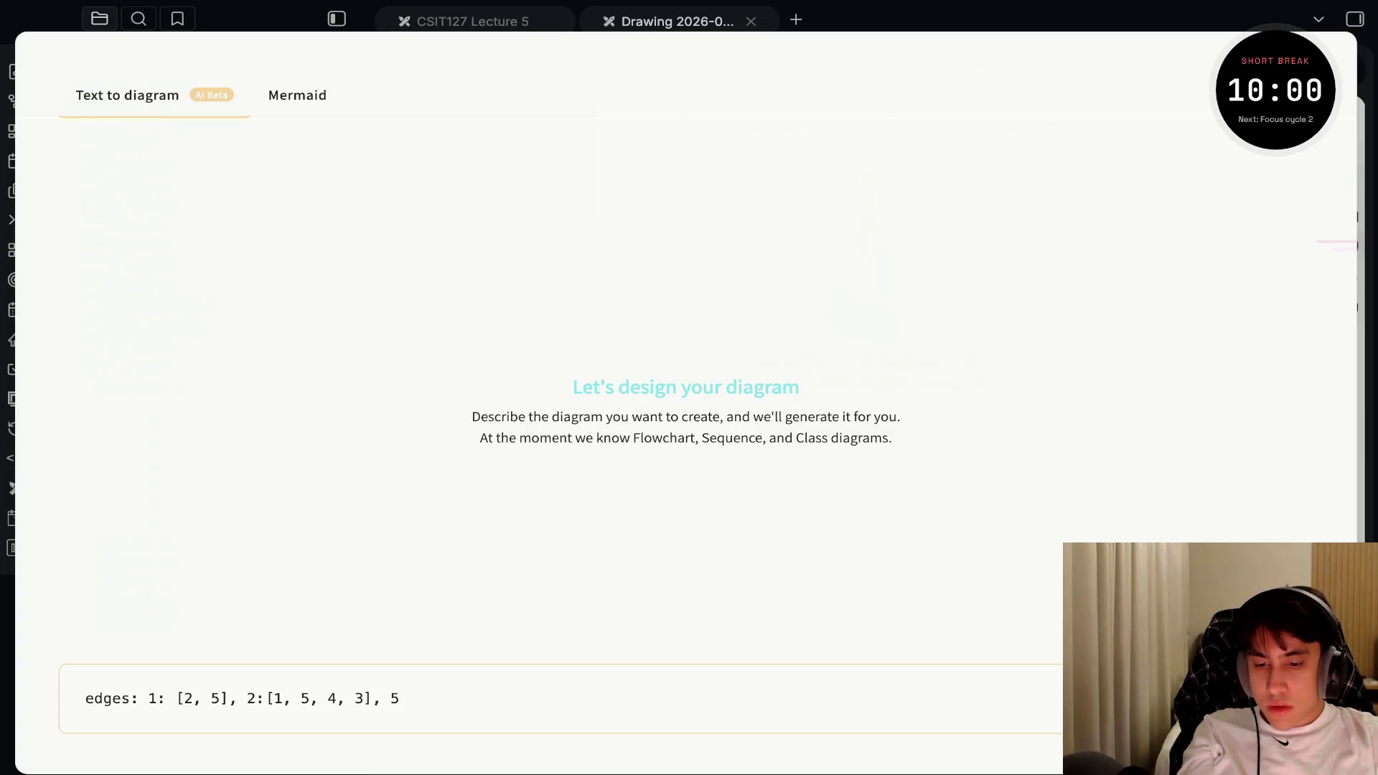
pyautogui.write(':[')
pyautogui.write('1,2')
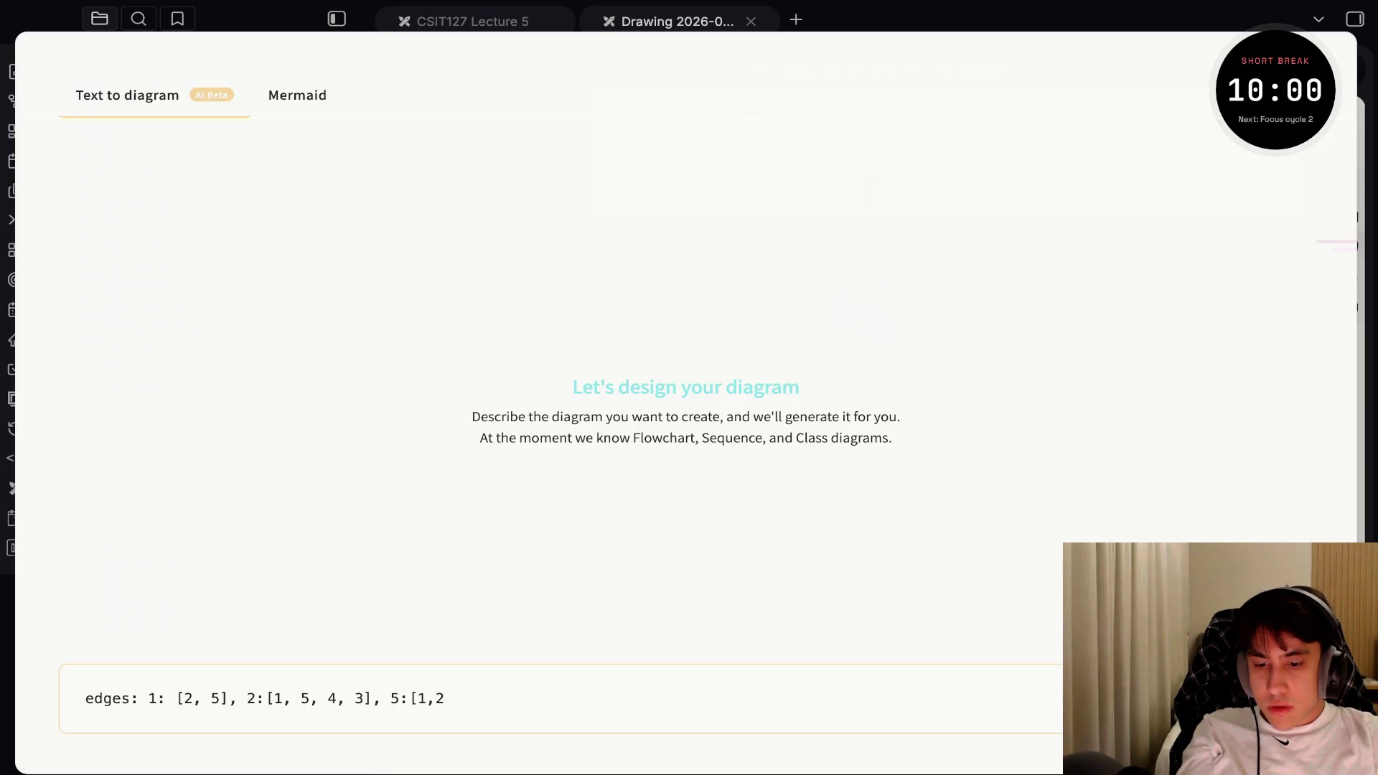
pyautogui.write(',3')
pyautogui.press('BackSpace')
pyautogui.write('4')
pyautogui.write('4[')
pyautogui.write('2,')
pyautogui.press('BackSpace')
pyautogui.press('BackSpace')
pyautogui.write('[')
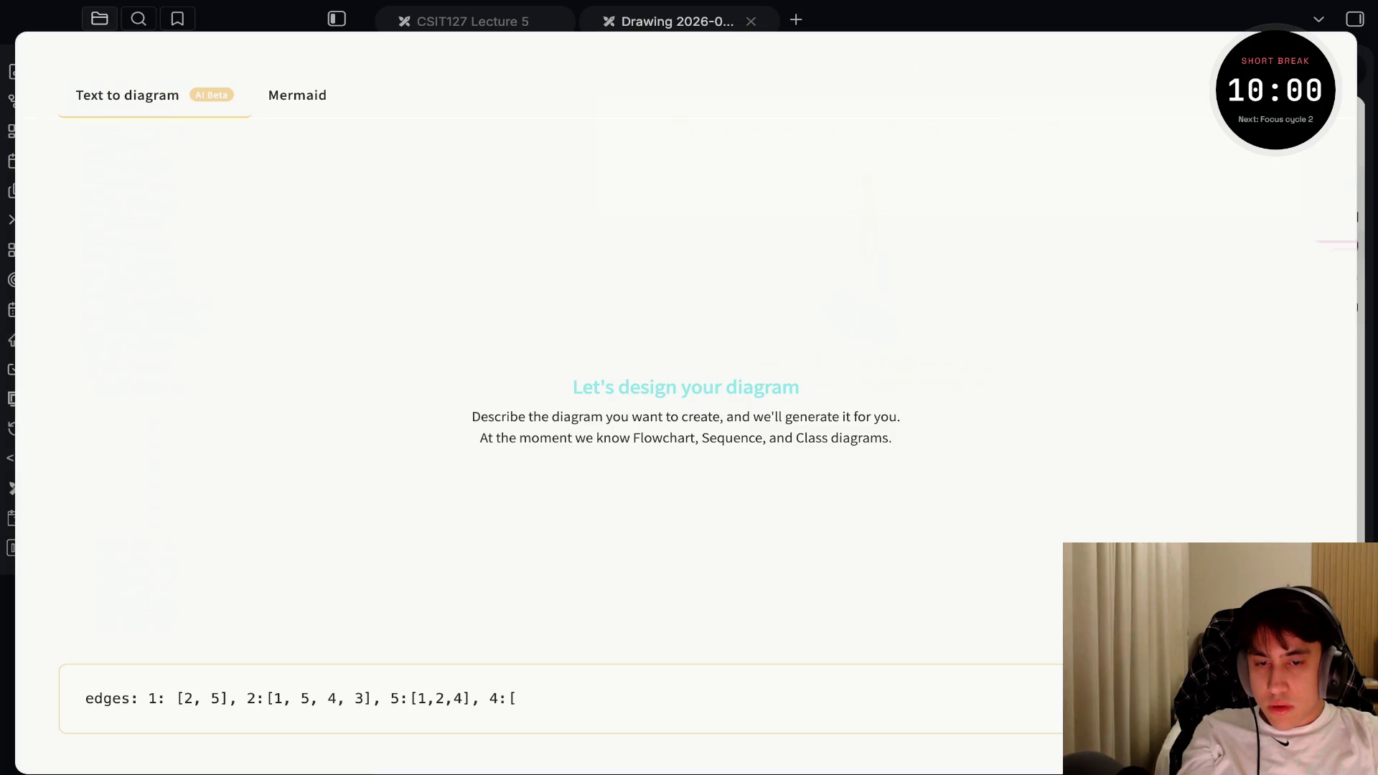
pyautogui.write('5,2')
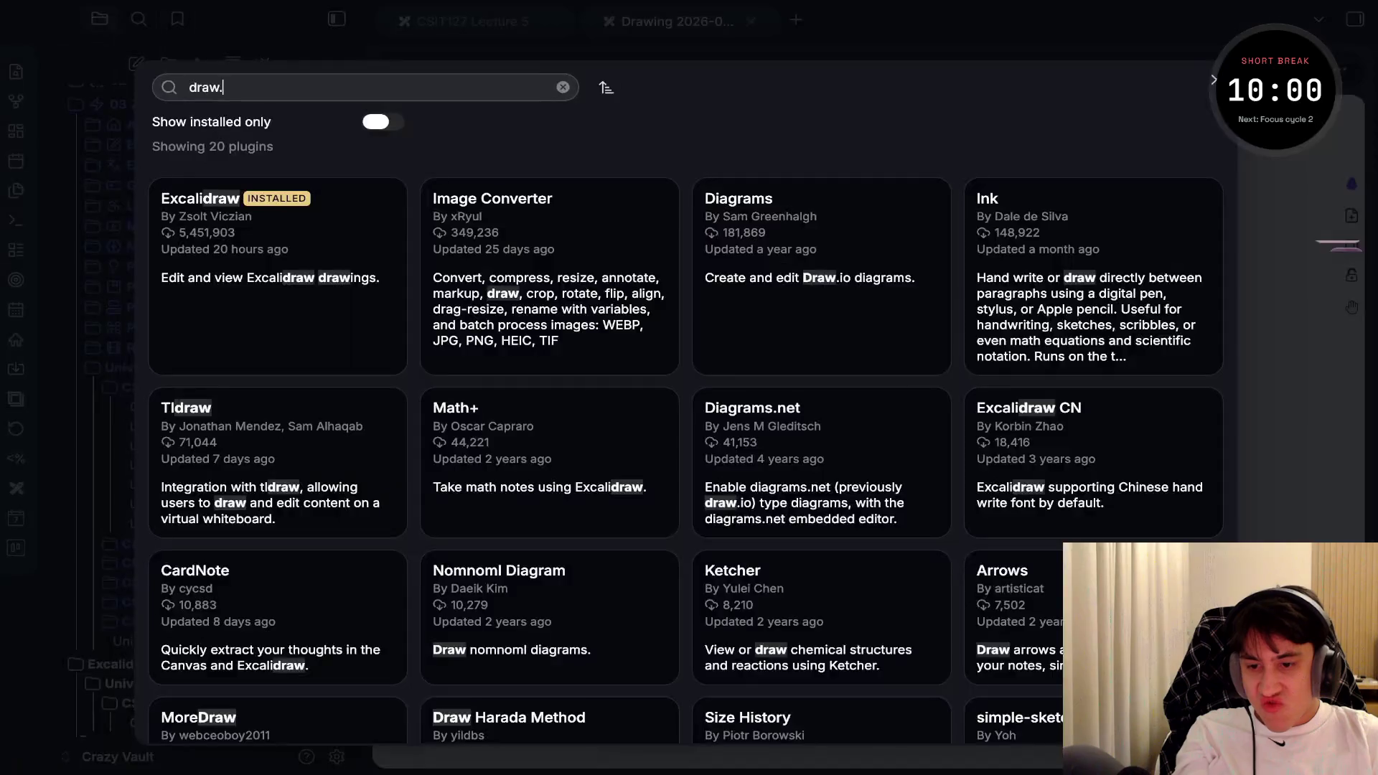
# Change the community plugin search from 'draw.io' to 'diagra'
pyautogui.write('.io')
pyautogui.press('BackSpace')
pyautogui.press('BackSpace')
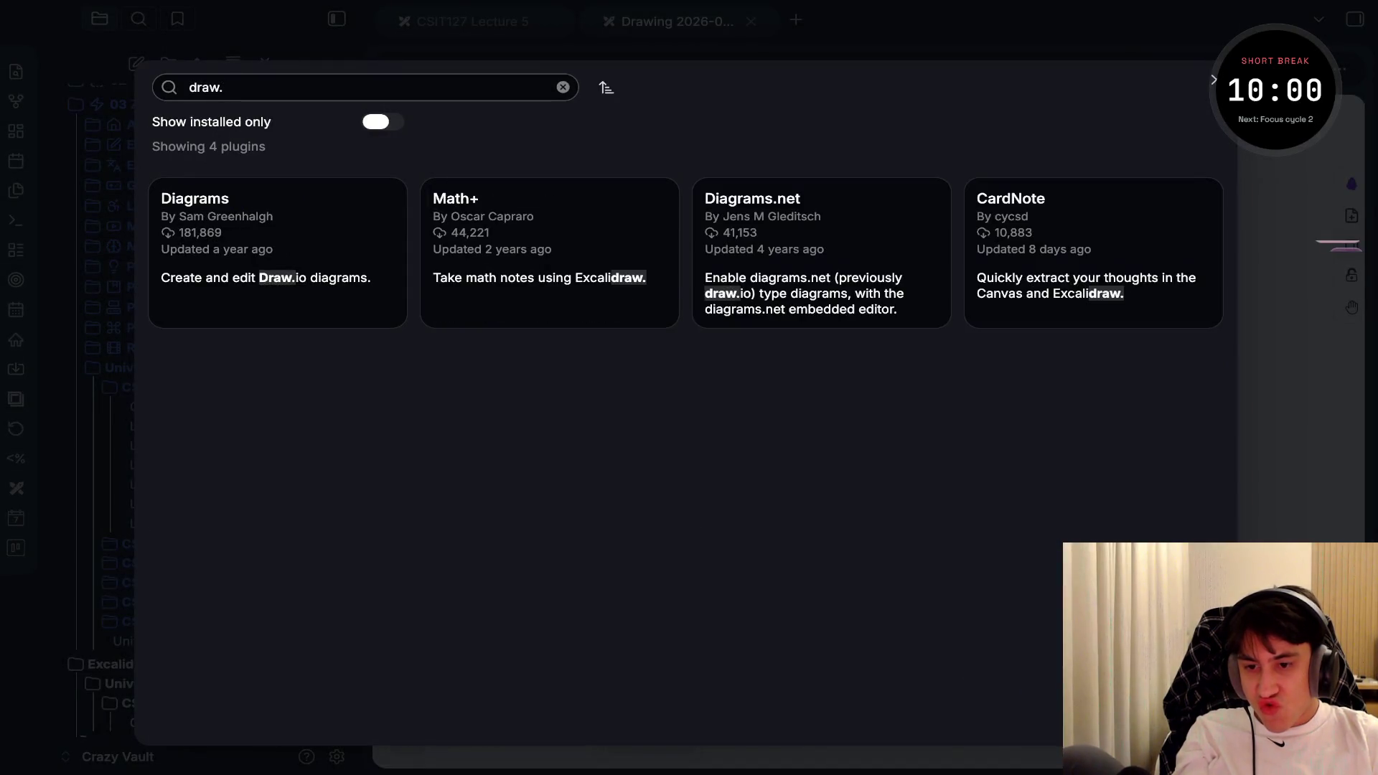
pyautogui.press('BackSpace')
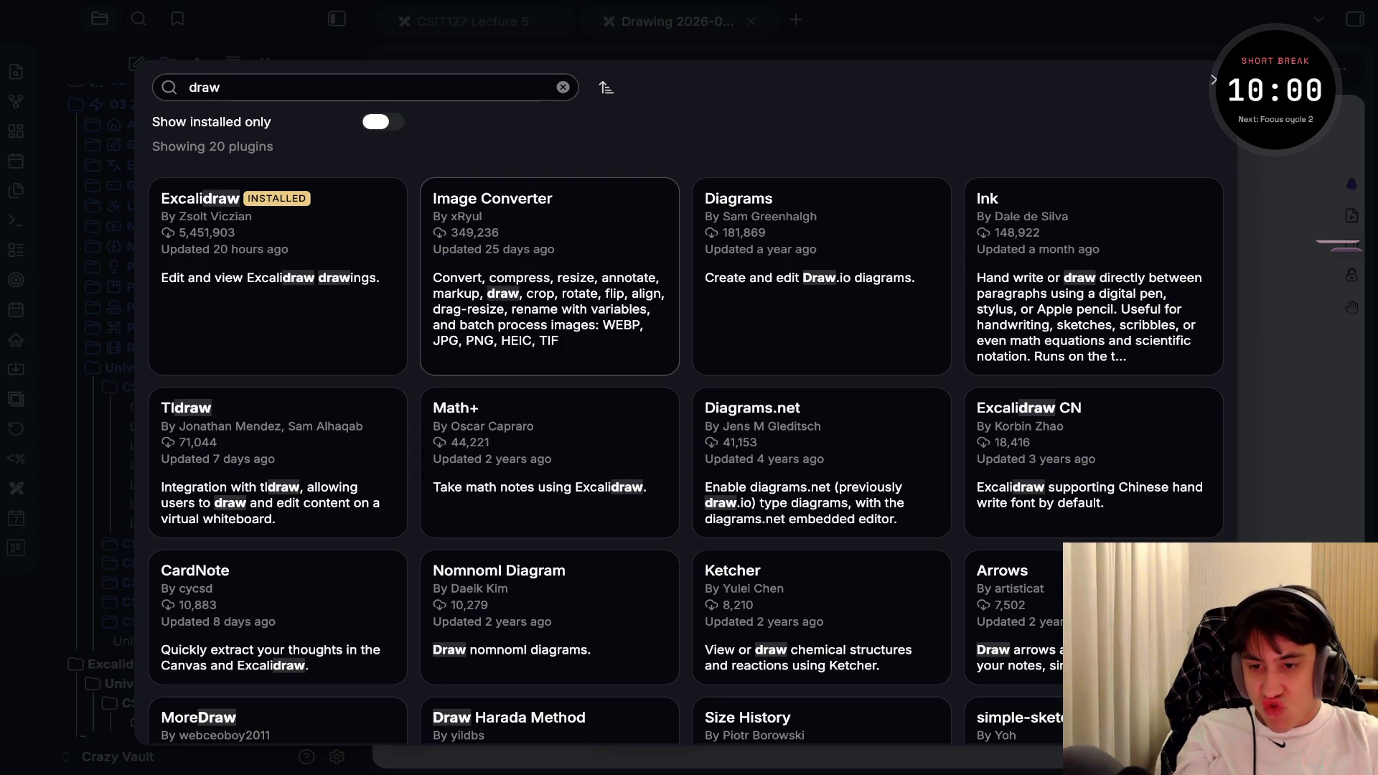
pyautogui.press('BackSpace')
pyautogui.press('BackSpace')
pyautogui.press('BackSpace')
pyautogui.write('i')
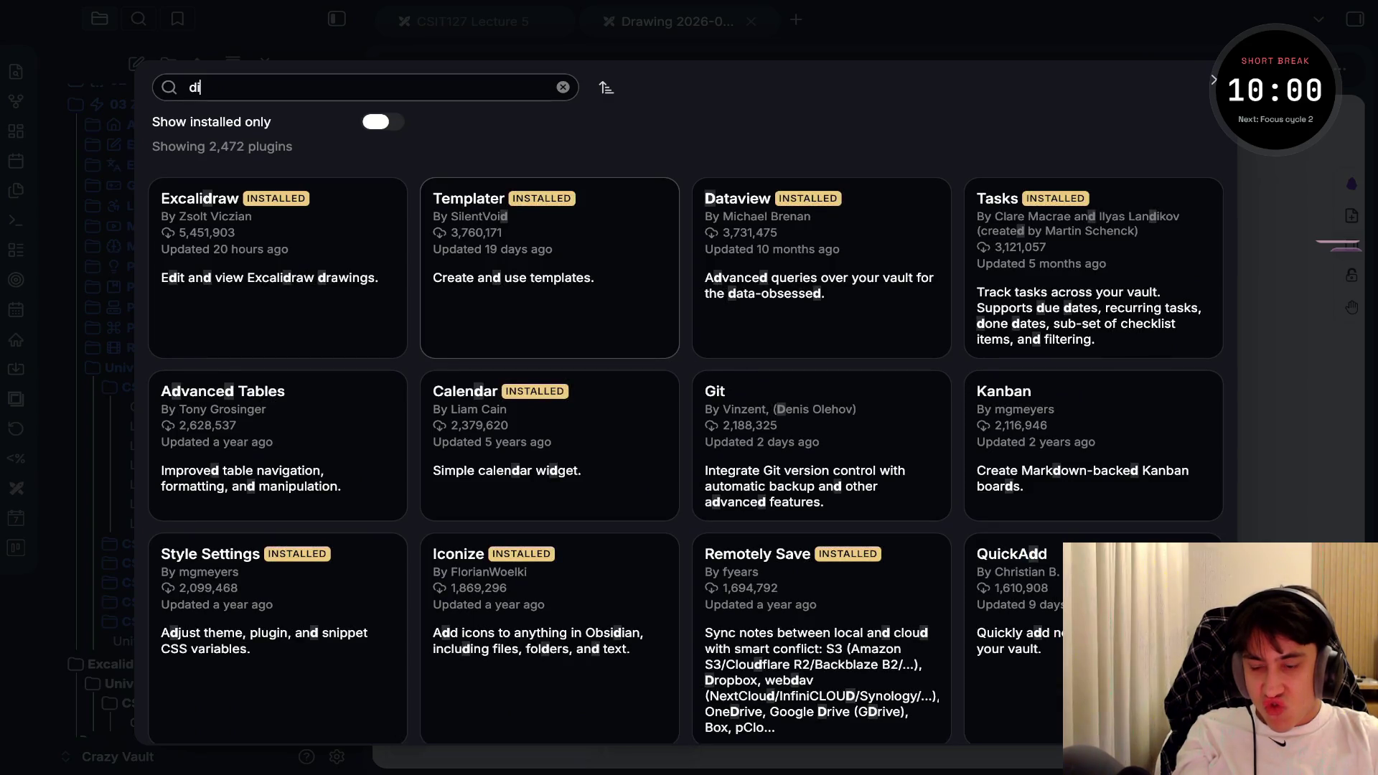
pyautogui.write('agra')
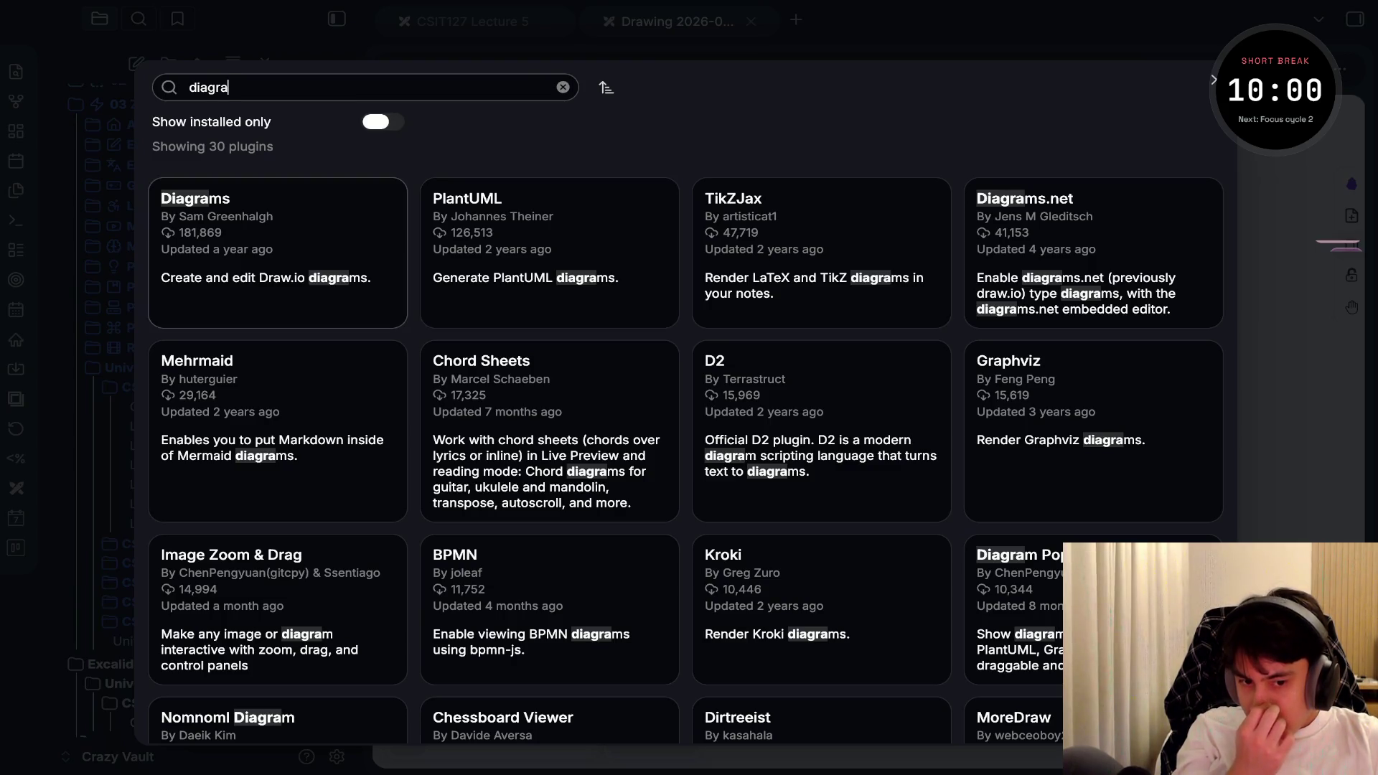
# Install the Diagrams plugin from its details page and set the full diagram editor as default
pyautogui.click(278, 251)
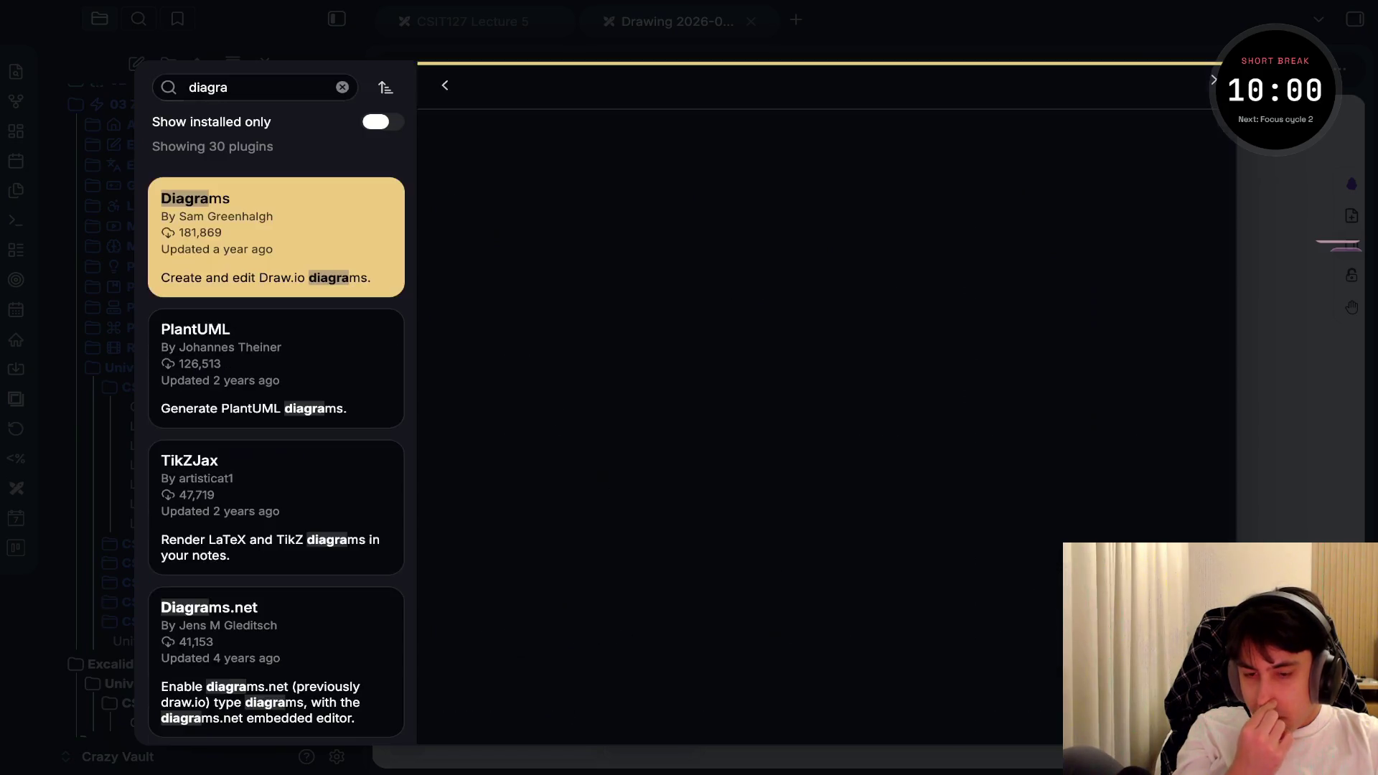
pyautogui.scroll(-2, 825, 430)
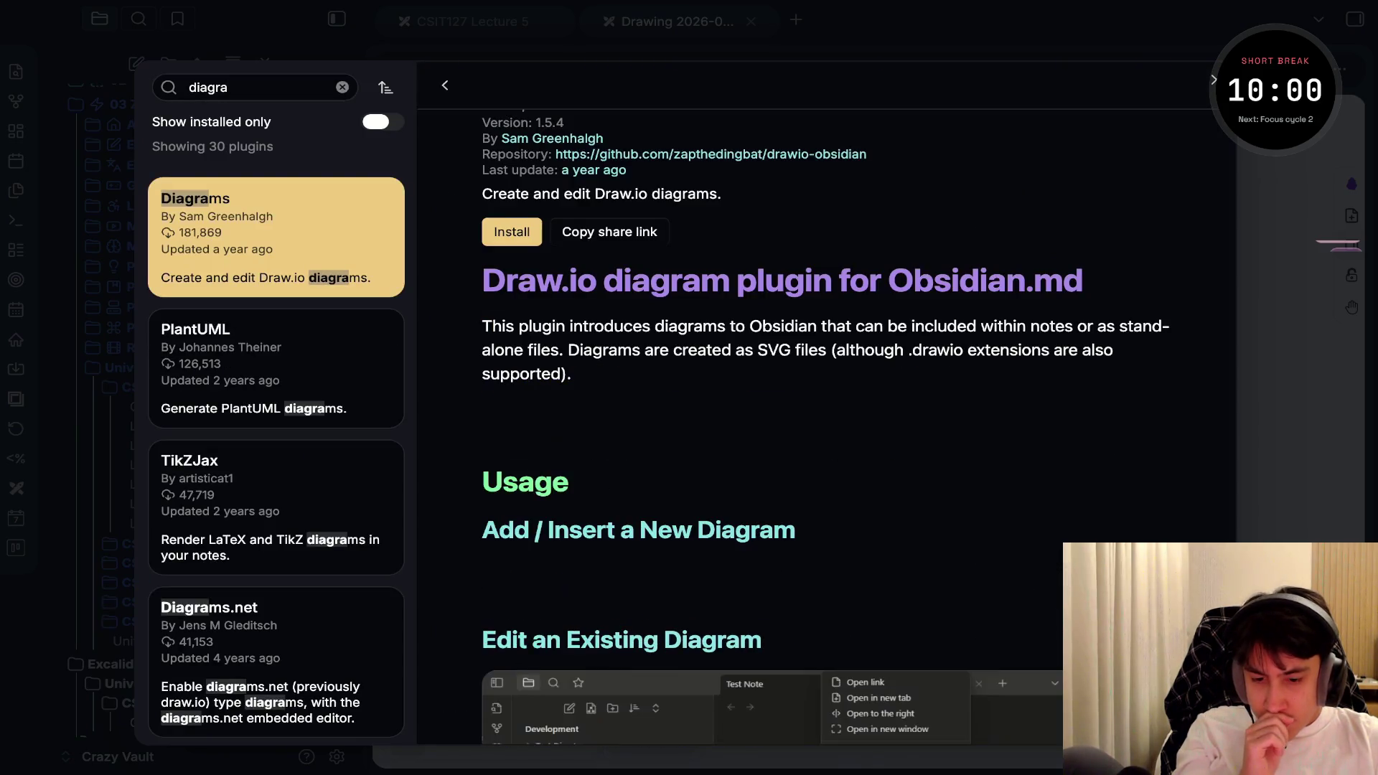
pyautogui.scroll(-10, 825, 431)
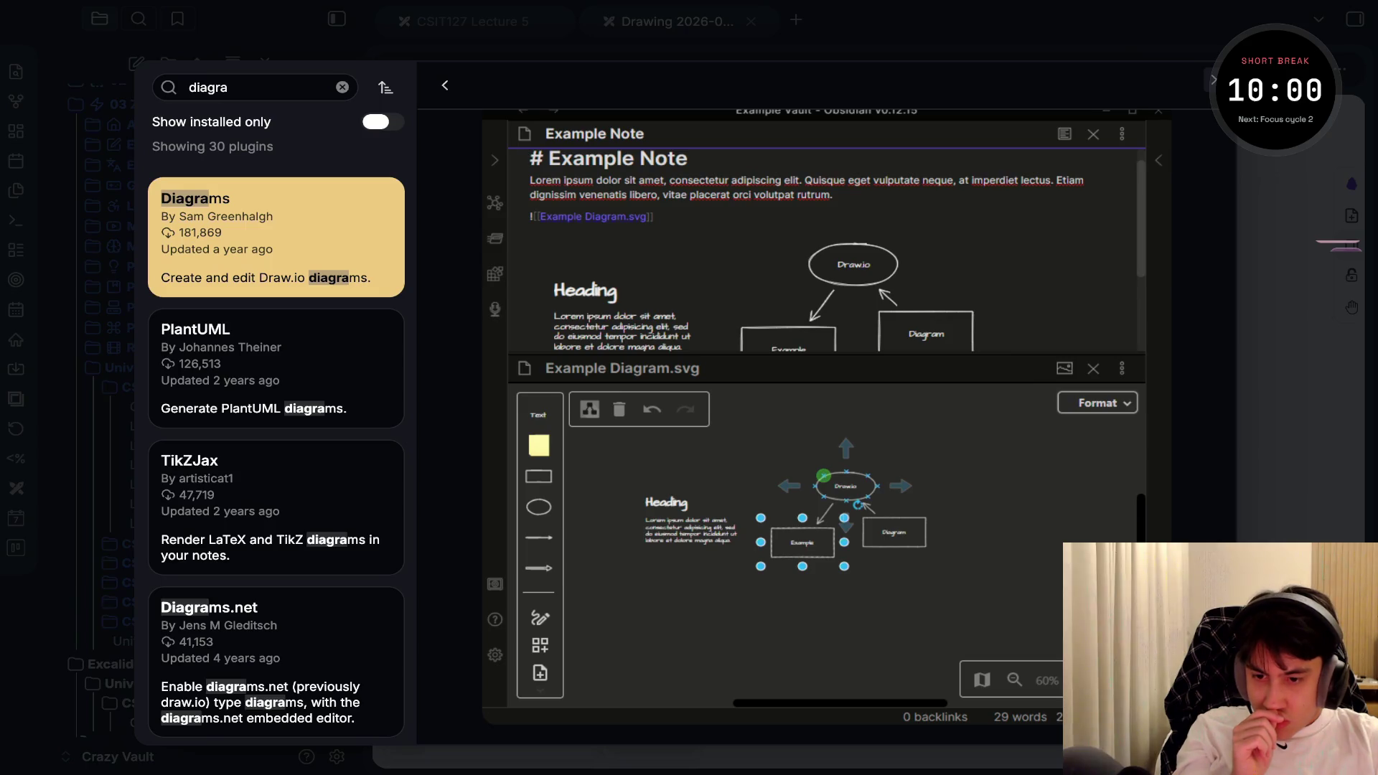
pyautogui.scroll(5, 825, 431)
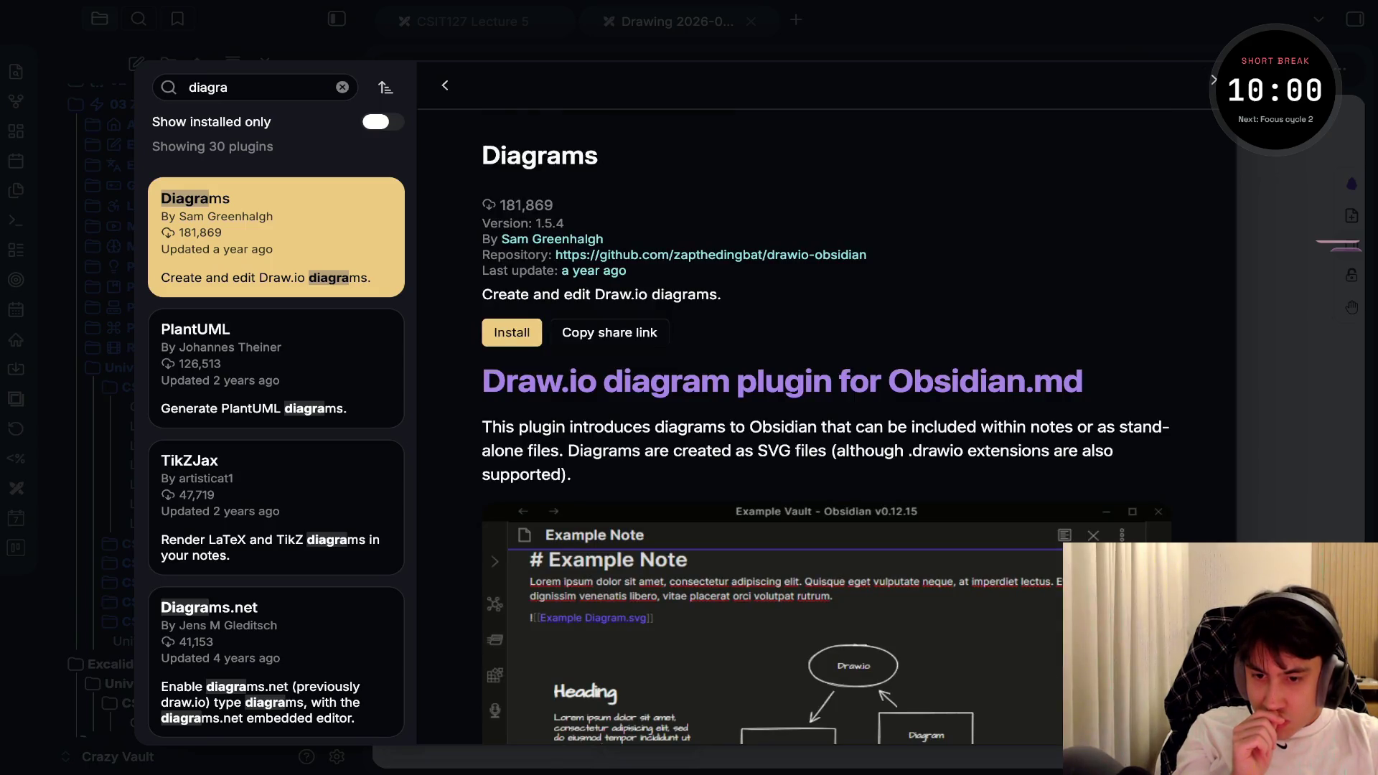
pyautogui.click(512, 332)
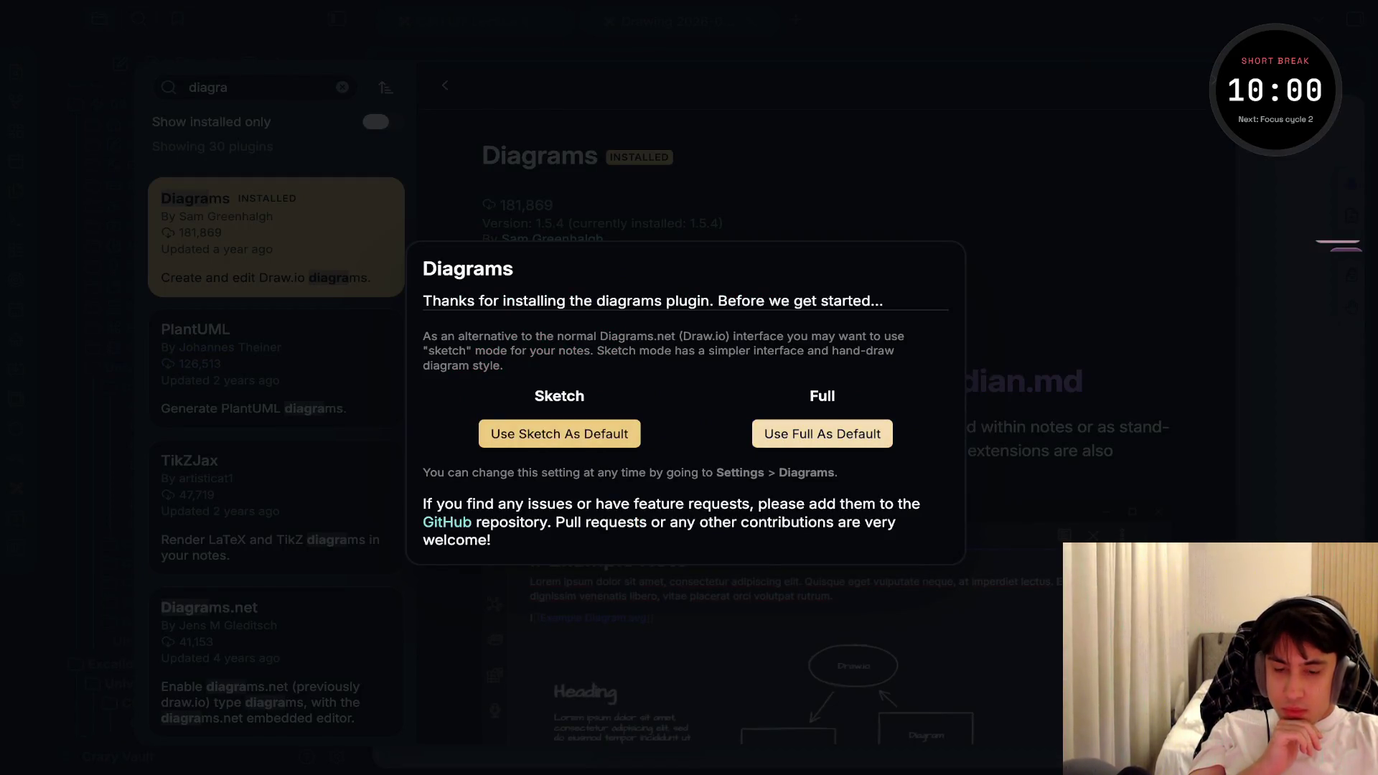
pyautogui.click(822, 434)
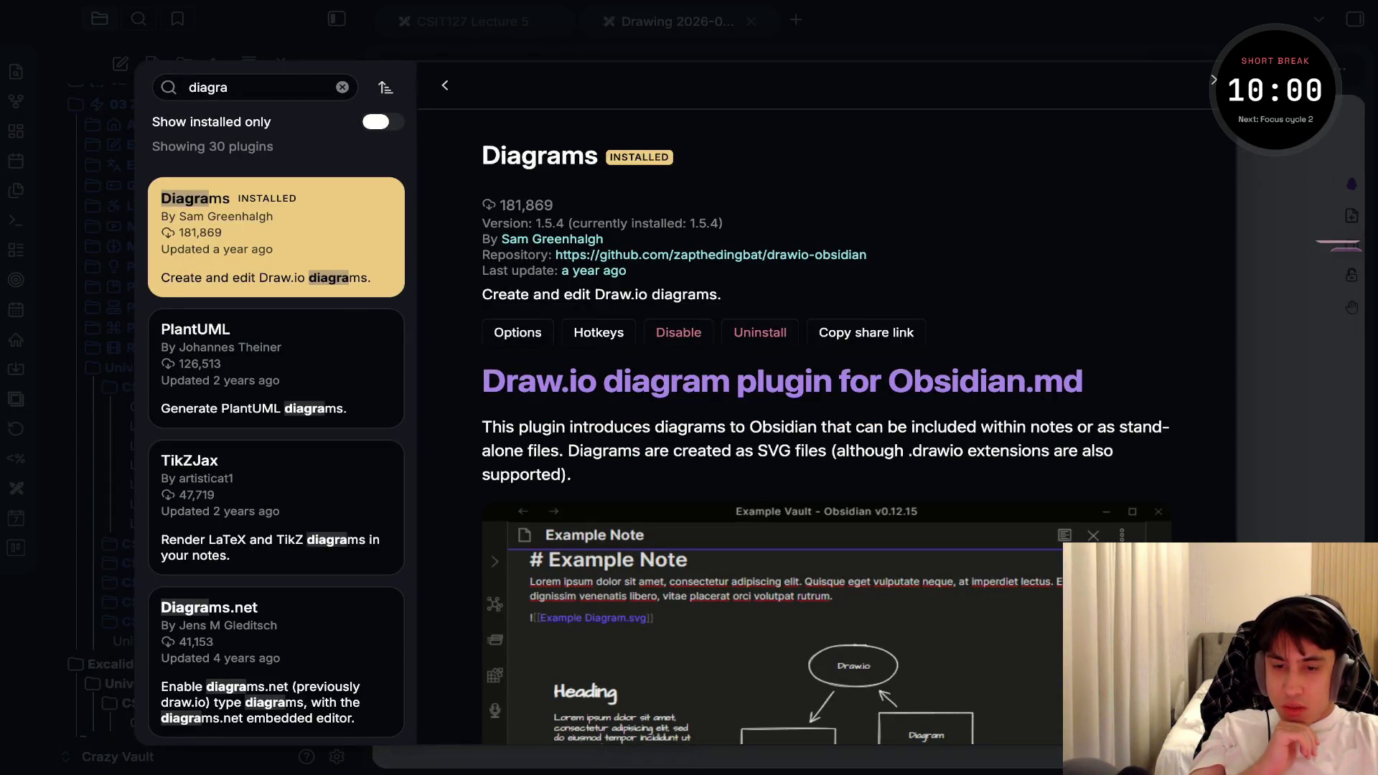
# Read through the Diagrams plugin's usage instructions, then close the plugin browser and Settings
pyautogui.scroll(-8, 825, 430)
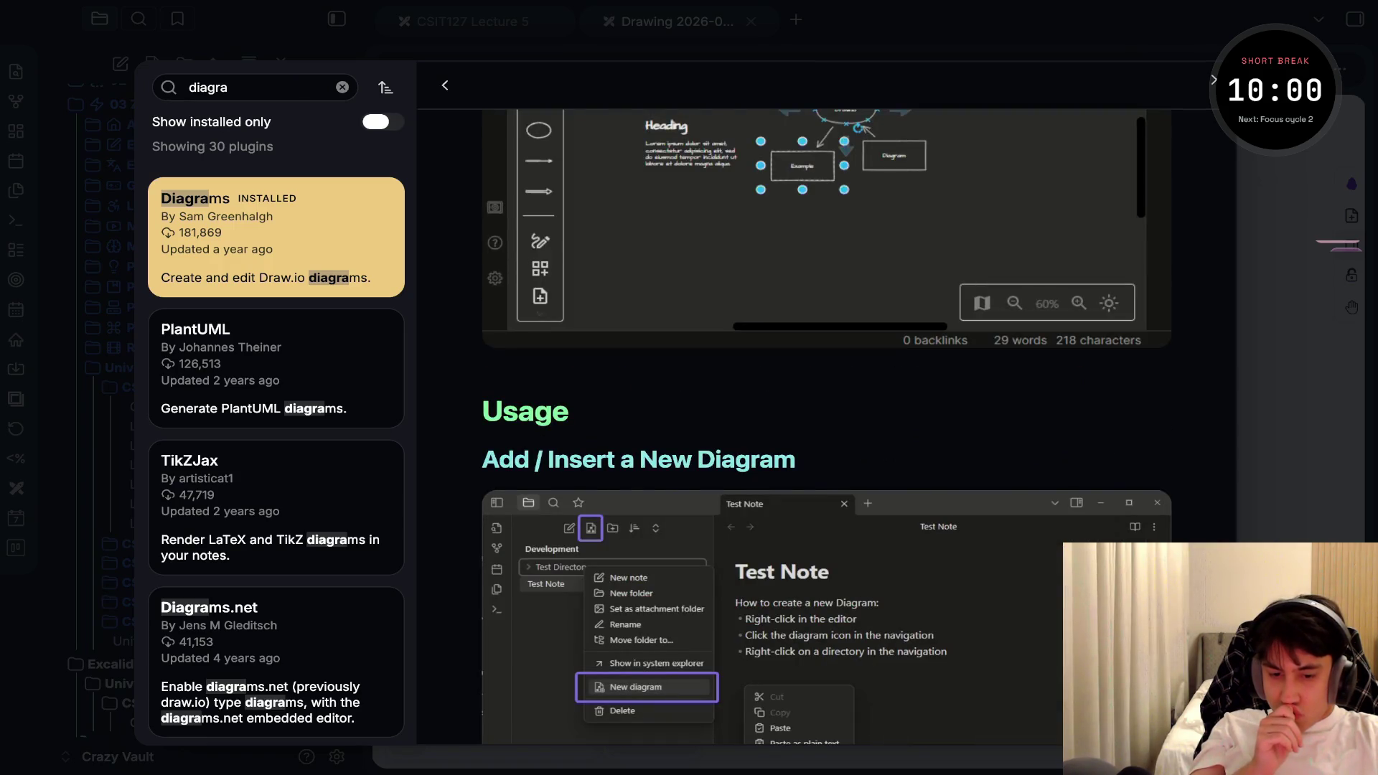
pyautogui.scroll(-8, 825, 430)
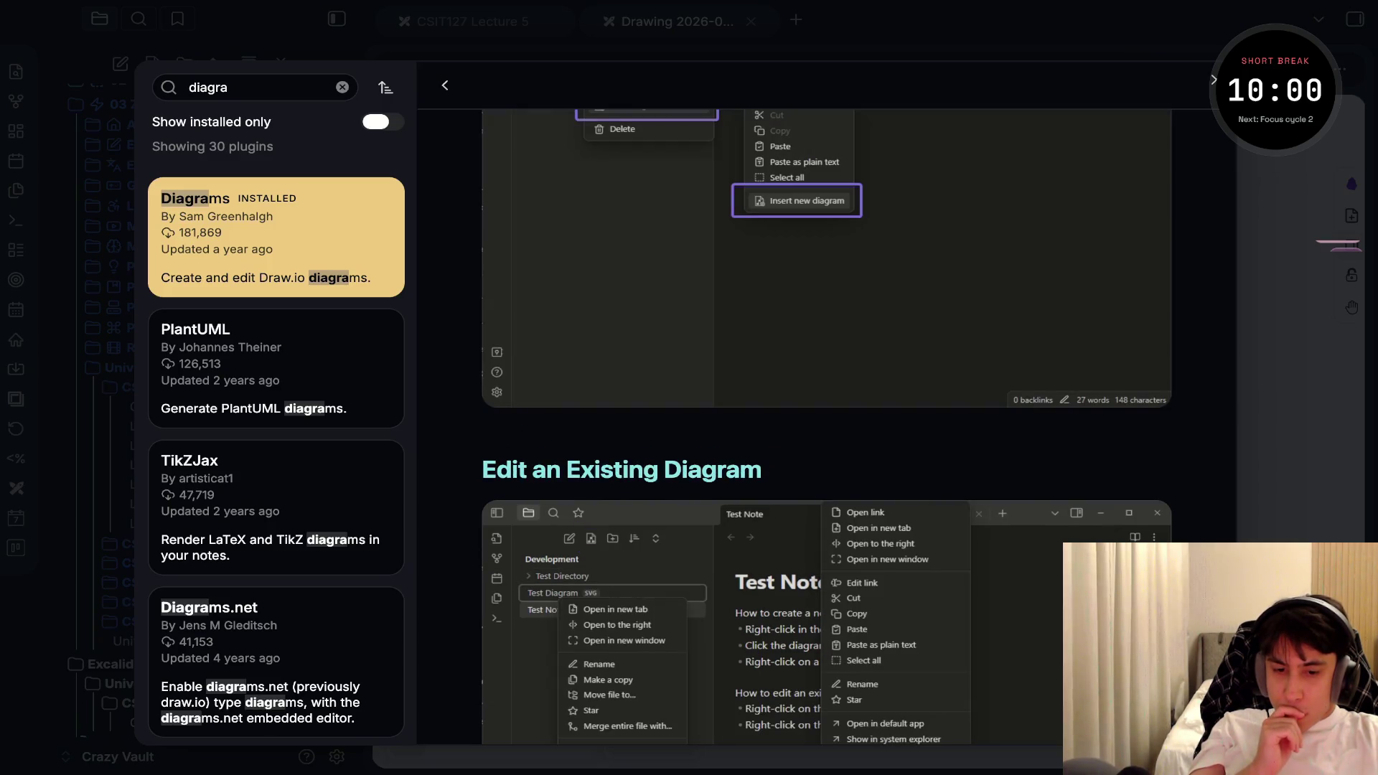
pyautogui.scroll(-2, 825, 430)
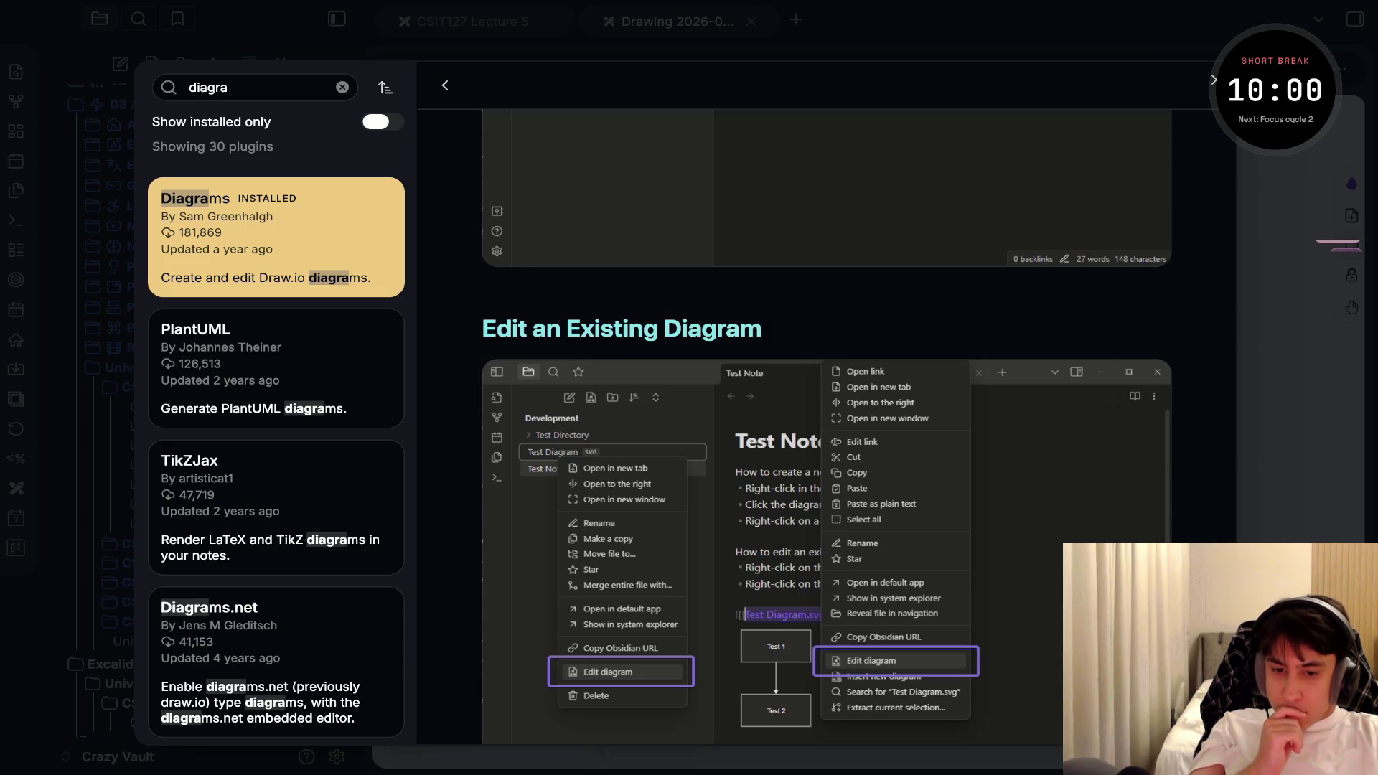
pyautogui.scroll(7, 825, 430)
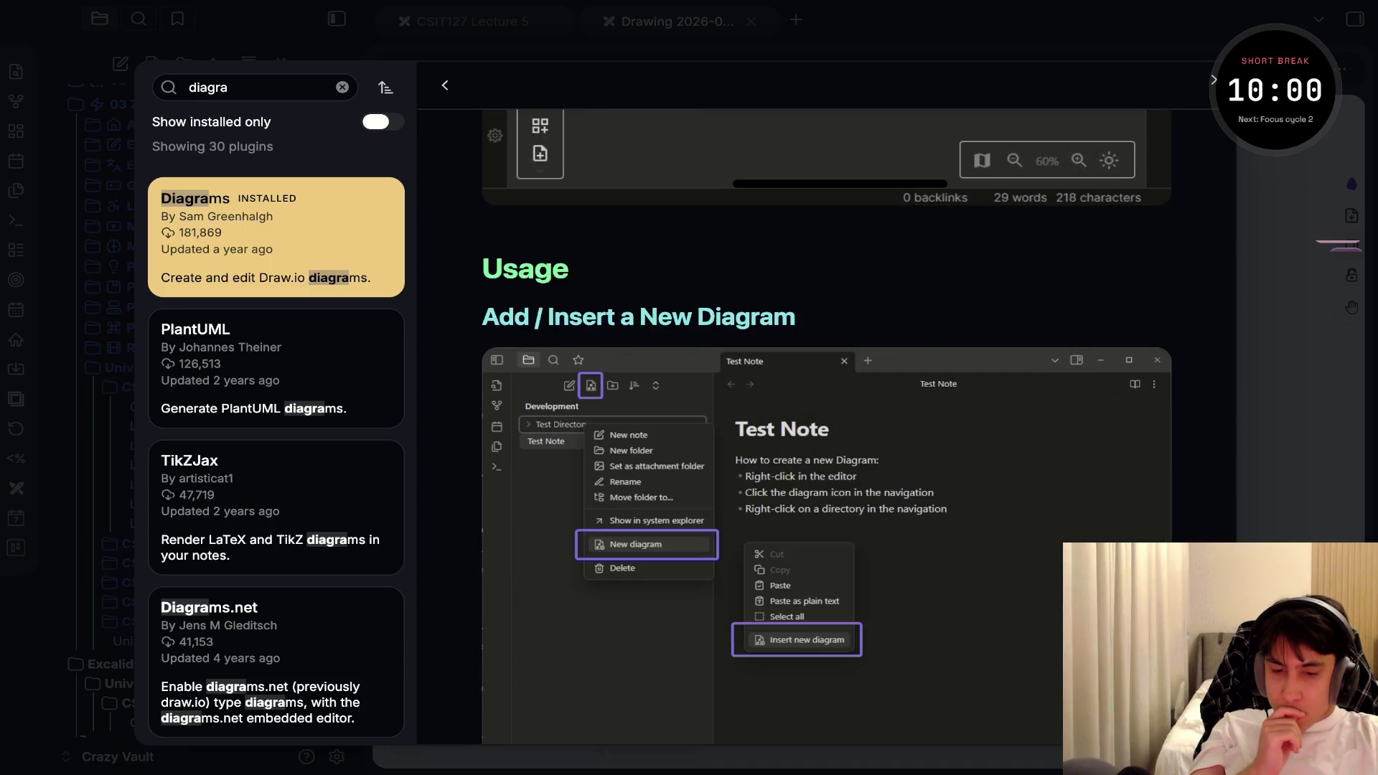
pyautogui.press('Escape')
pyautogui.press('Escape')
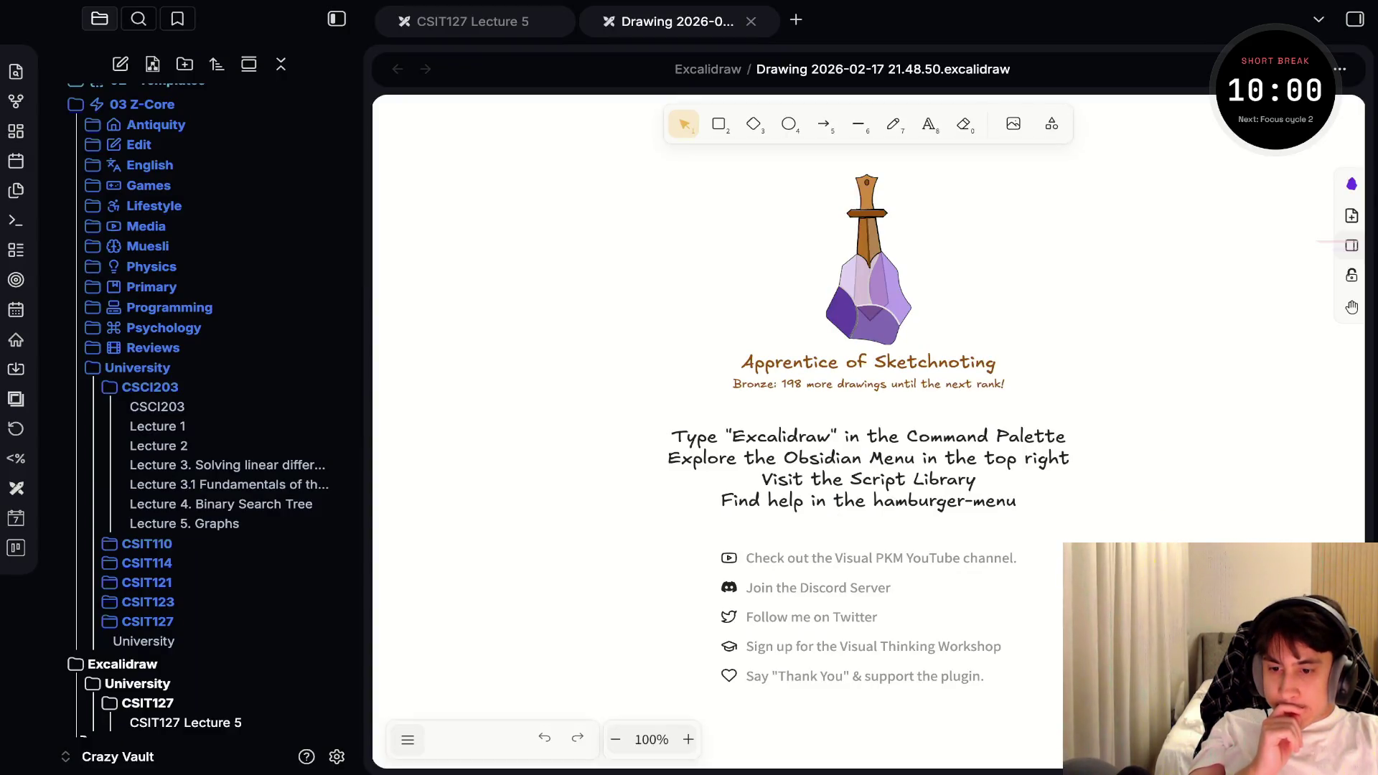
# Open the Lecture 5. Graphs note and scroll down through it
pyautogui.click(184, 523)
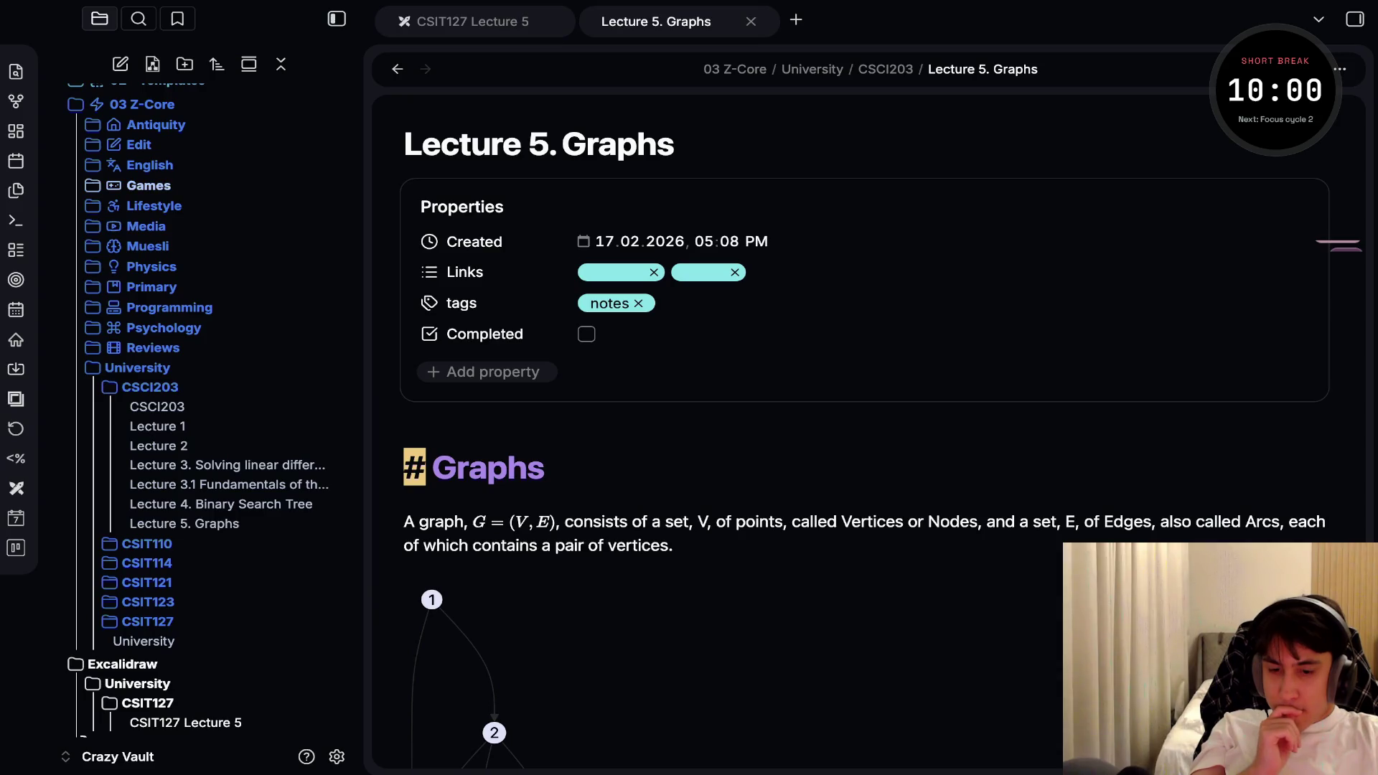
pyautogui.scroll(-10, 717, 431)
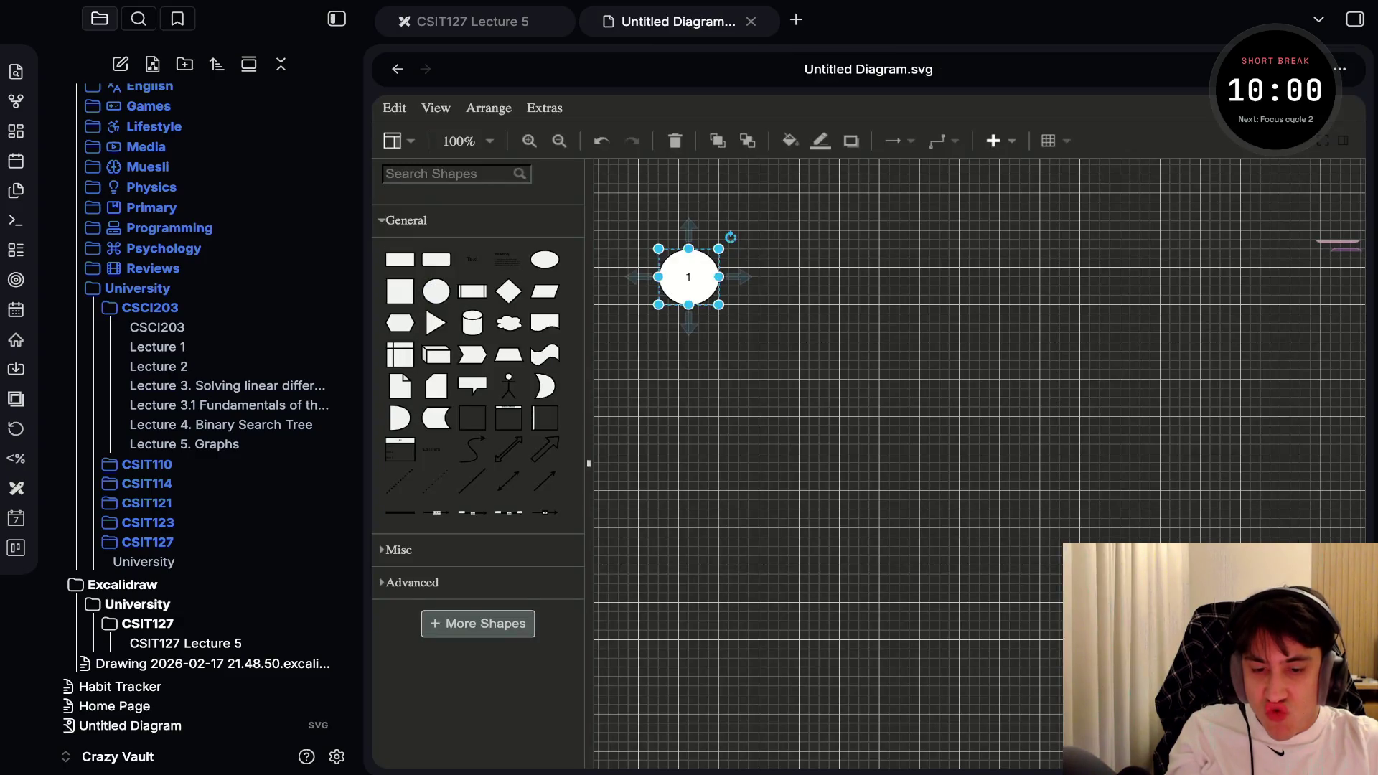
# Duplicate circle 1 into copies labelled 2, placing one level with circle 1 and one below it
pyautogui.scroll(5, 738, 350)
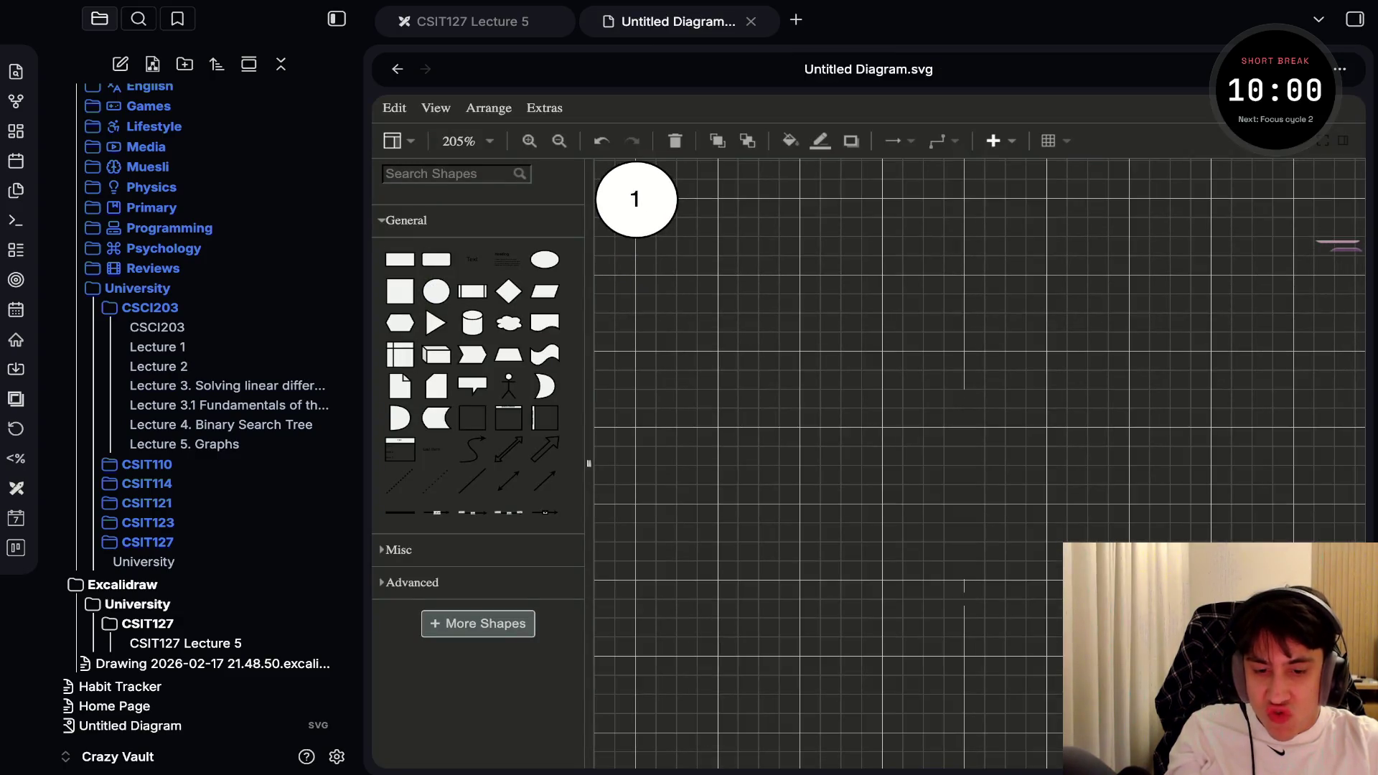
pyautogui.moveTo(636, 198); pyautogui.dragTo(779, 557)
pyautogui.doubleClick(779, 557)
pyautogui.write('2')
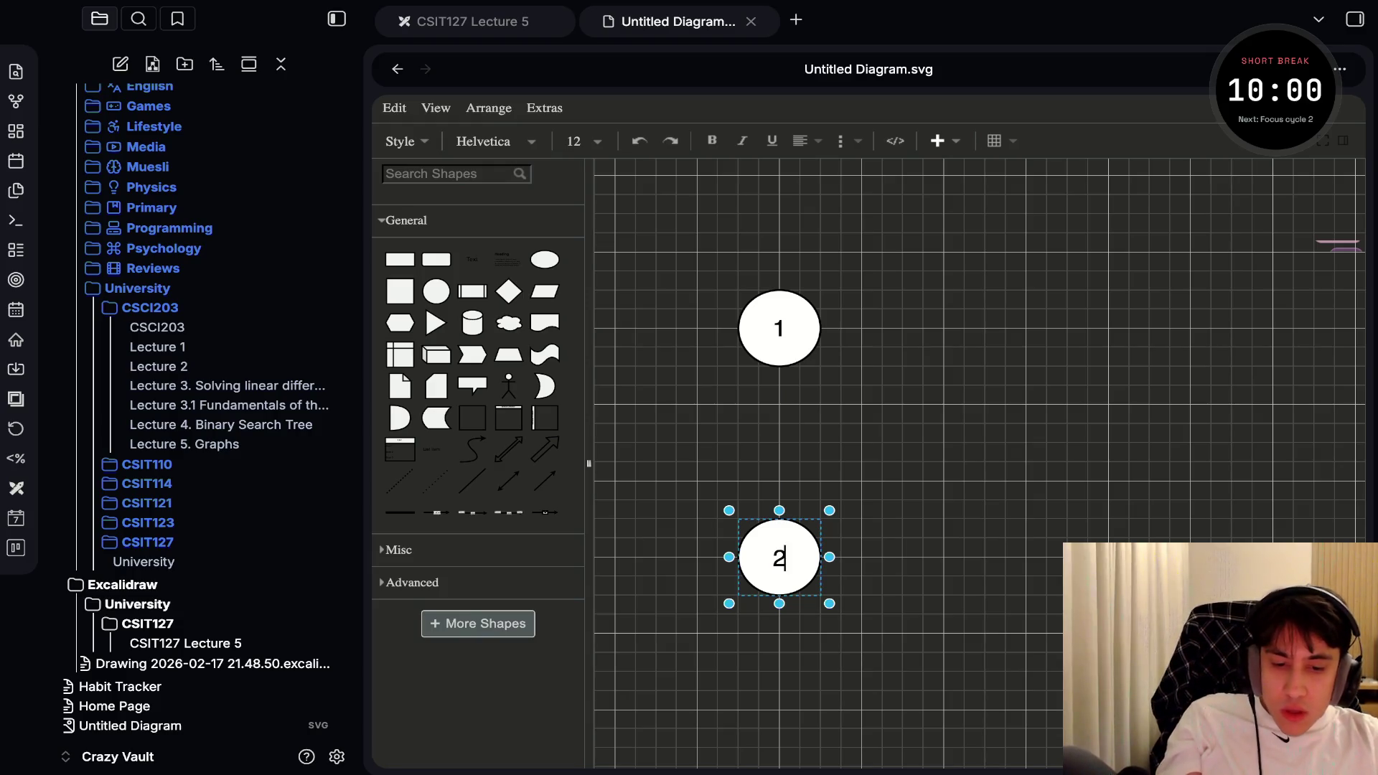
pyautogui.hotkey('ctrl', 'd')
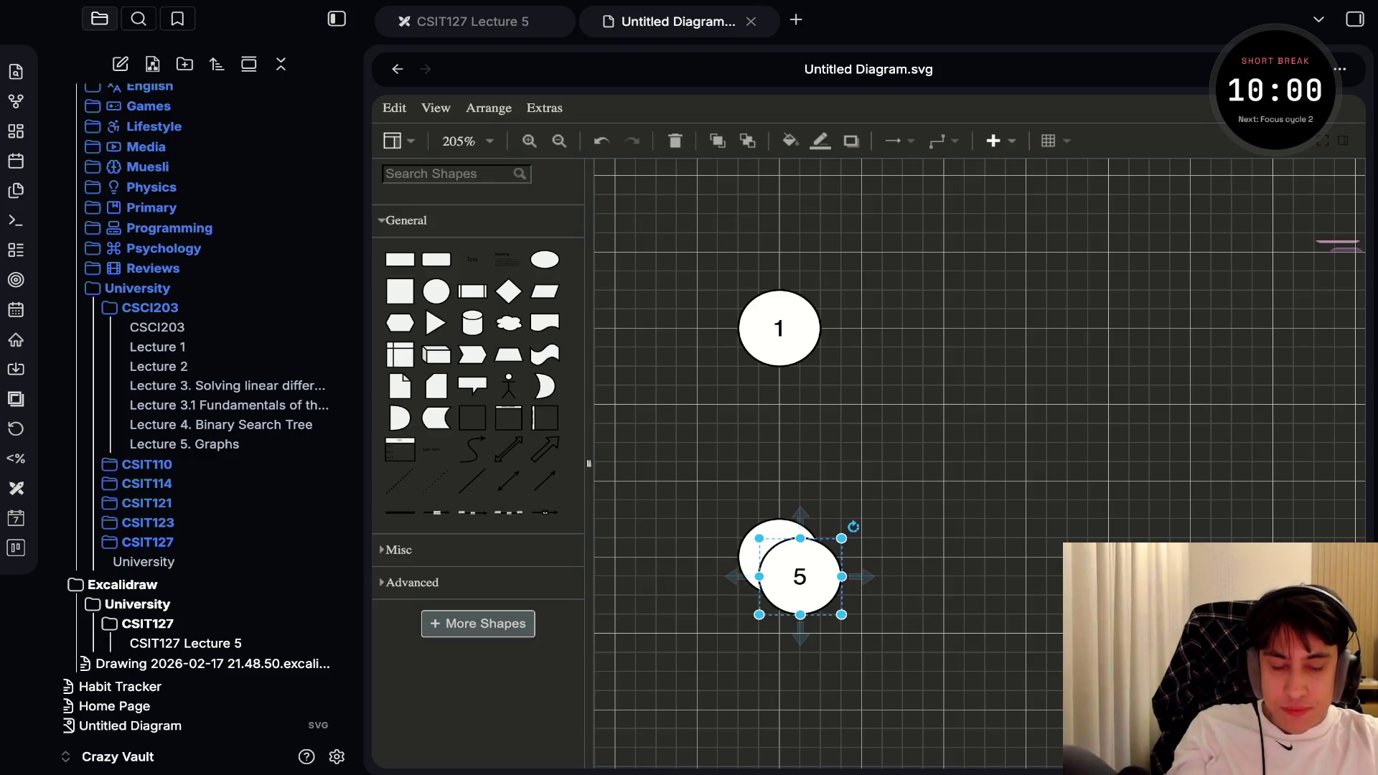
pyautogui.moveTo(800, 576); pyautogui.dragTo(1026, 328)
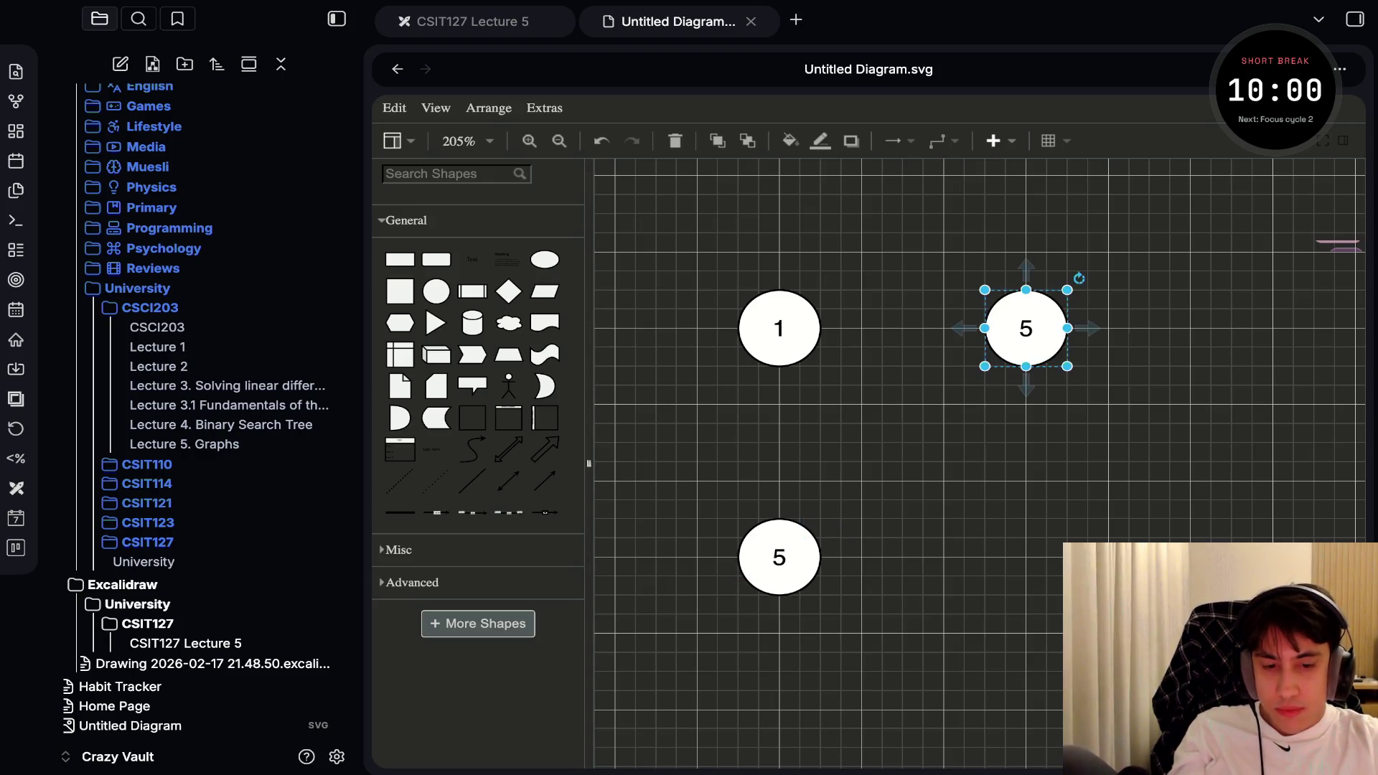
pyautogui.write('2')
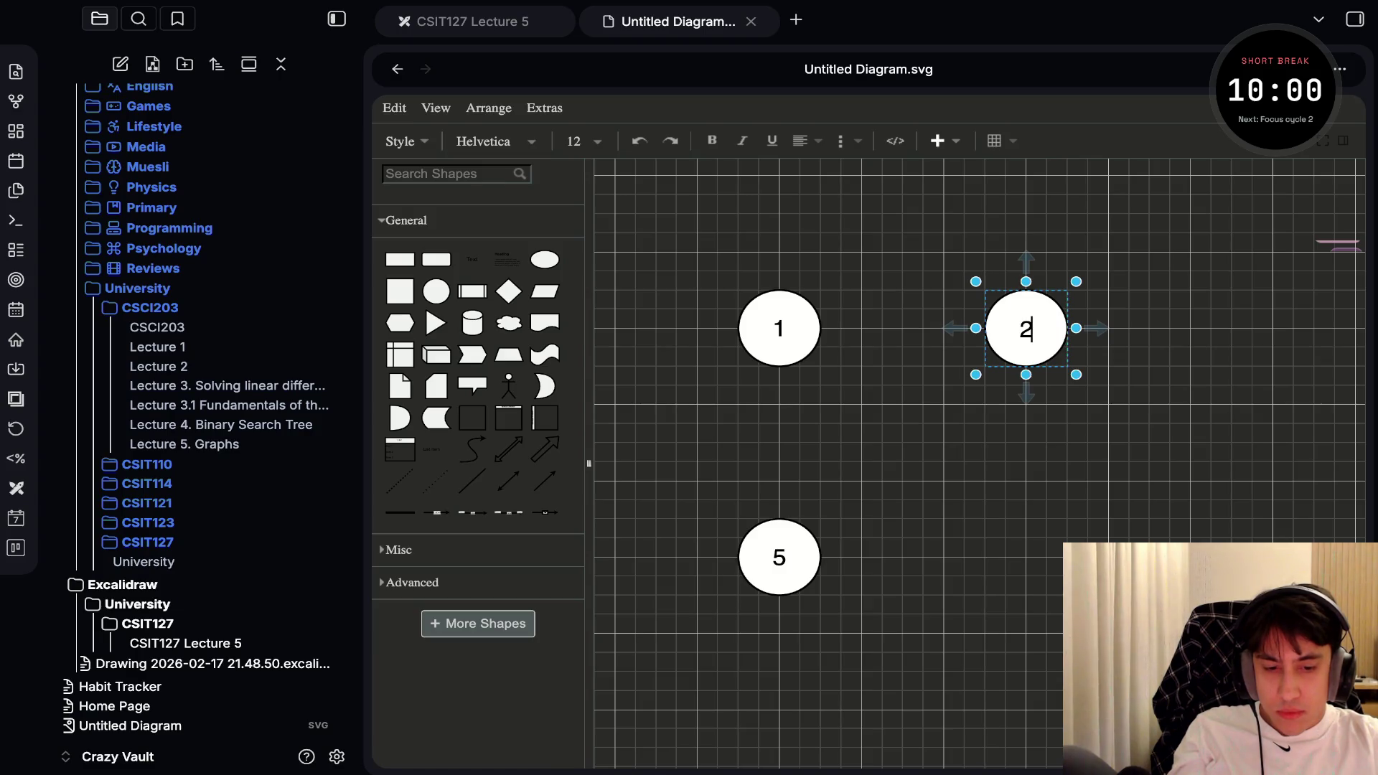
pyautogui.press('Escape')
pyautogui.hotkey('ctrl', 'd')
pyautogui.moveTo(1046, 348); pyautogui.dragTo(1026, 557)
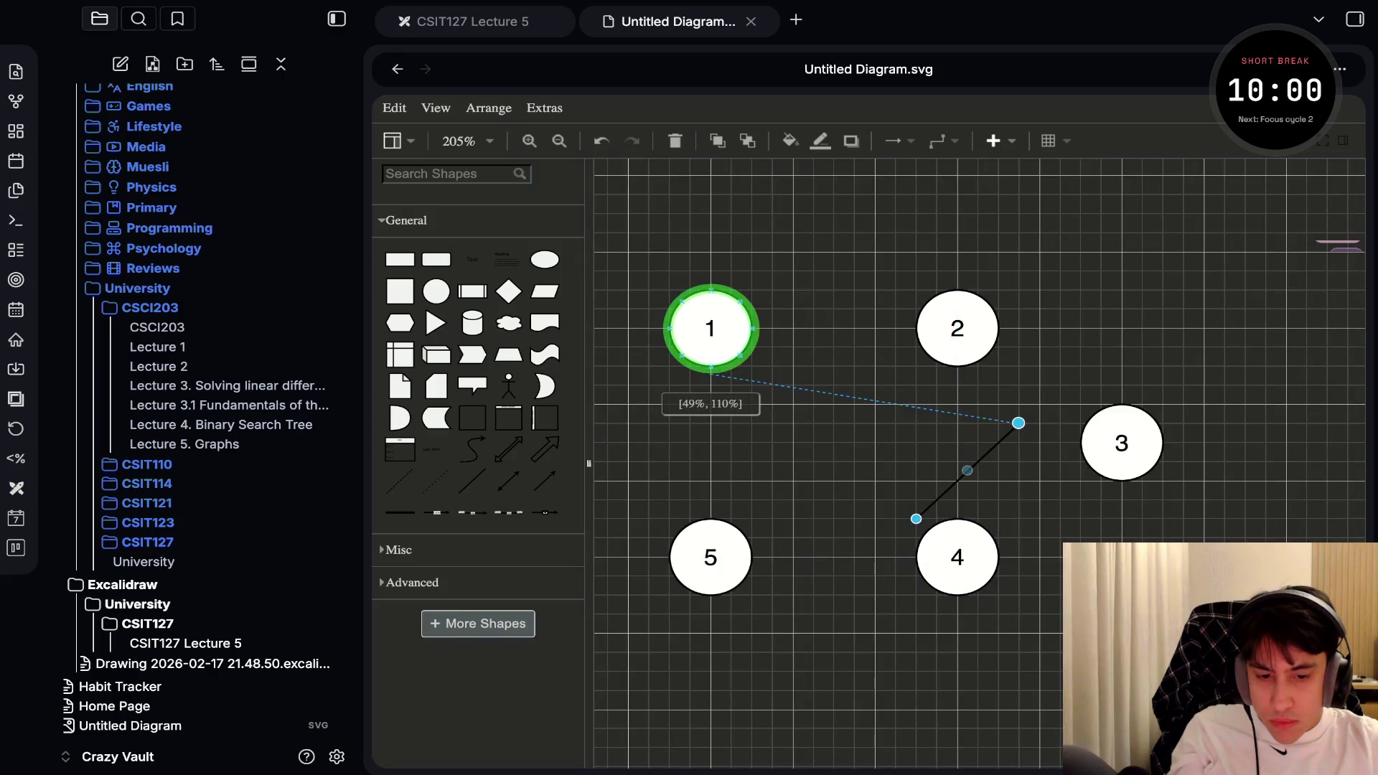
# Draw the edge from node 1 to node 5, then copy it to join nodes 1 and 2
pyautogui.moveTo(710, 368); pyautogui.dragTo(710, 368)
pyautogui.moveTo(1018, 423); pyautogui.dragTo(709, 511)
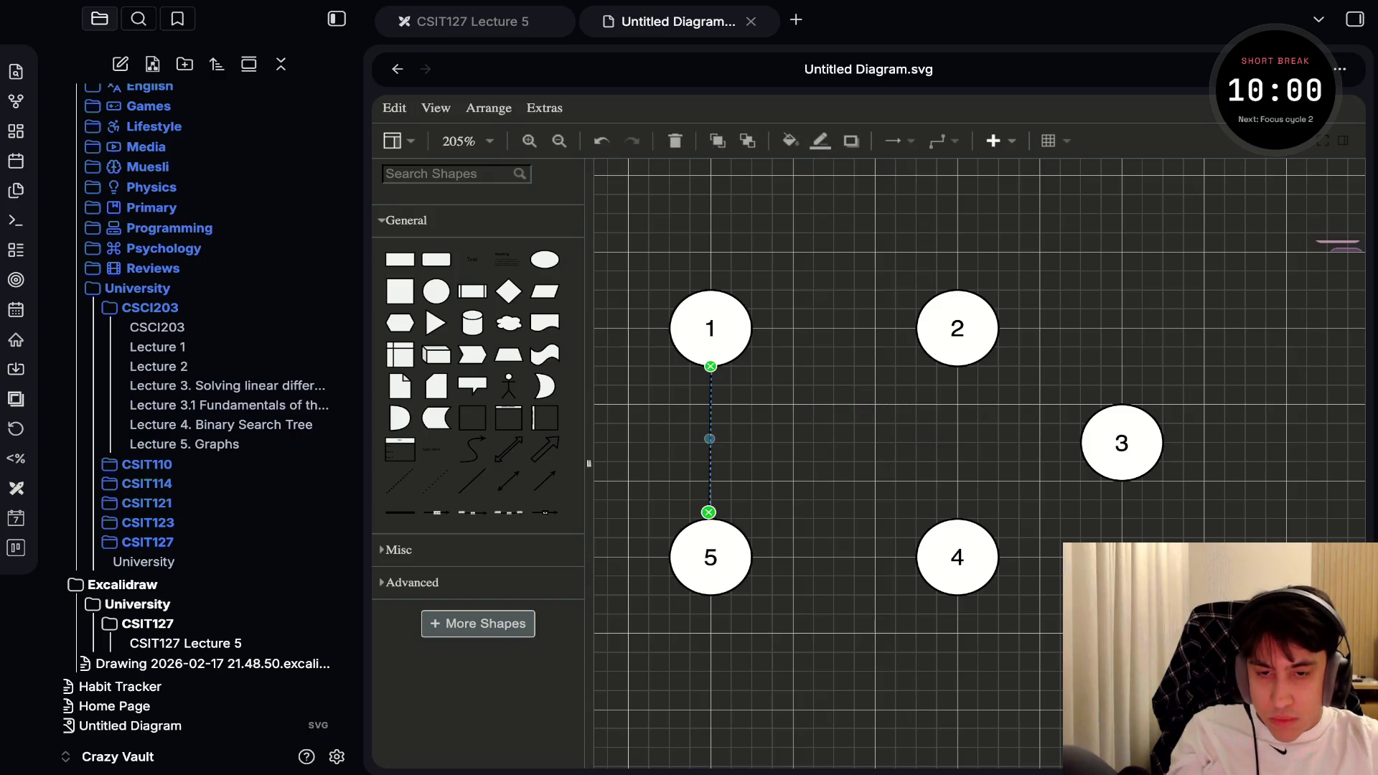
pyautogui.moveTo(710, 438); pyautogui.dragTo(730, 458)
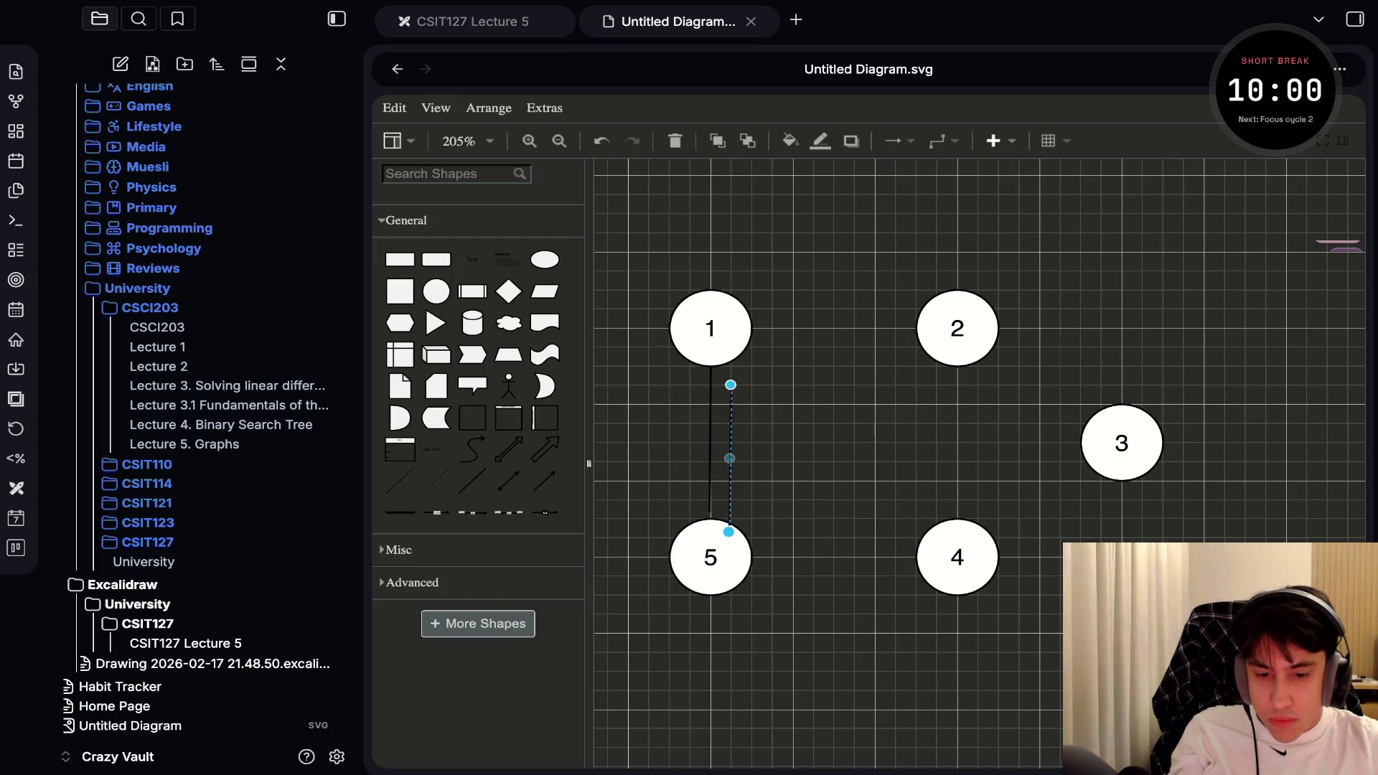
pyautogui.moveTo(731, 458)
pyautogui.mouseDown()
pyautogui.moveTo(900, 339)
pyautogui.moveTo(833, 328)
pyautogui.mouseUp()
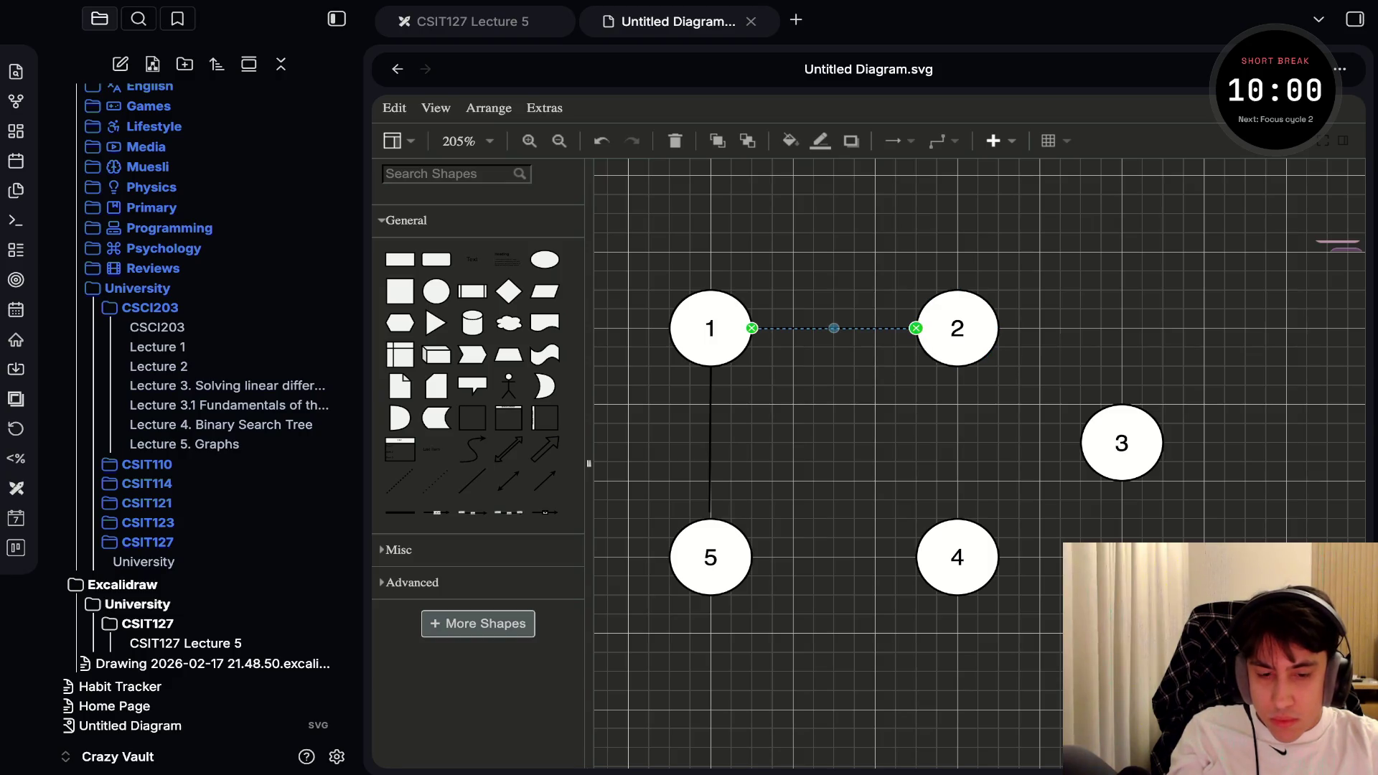
# Add edges connecting node 5 to node 4 and node 2 to node 4
pyautogui.moveTo(833, 328)
pyautogui.mouseDown()
pyautogui.moveTo(825, 556)
pyautogui.moveTo(874, 480)
pyautogui.mouseUp()
pyautogui.moveTo(750, 555)
pyautogui.mouseDown()
pyautogui.moveTo(877, 495)
pyautogui.moveTo(915, 549)
pyautogui.mouseUp()
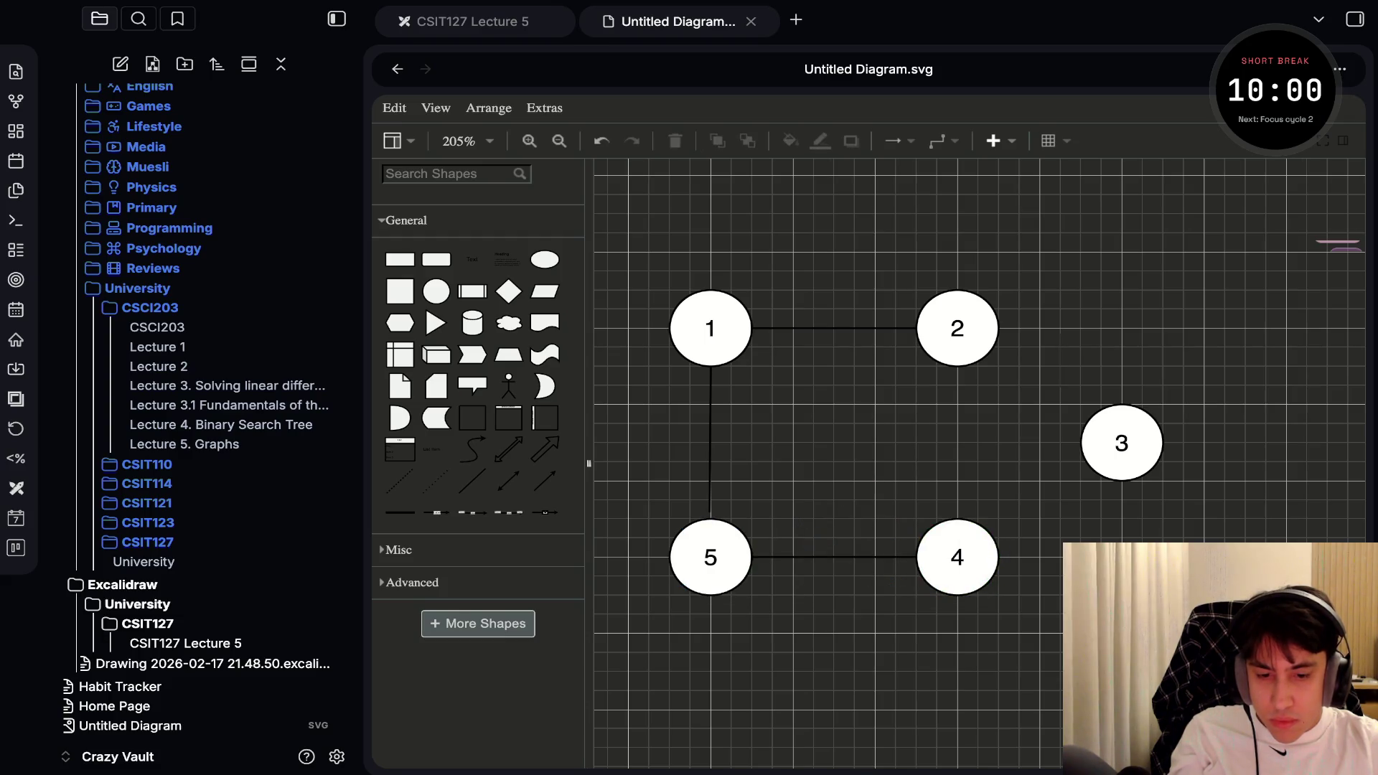
pyautogui.moveTo(769, 570); pyautogui.dragTo(957, 367)
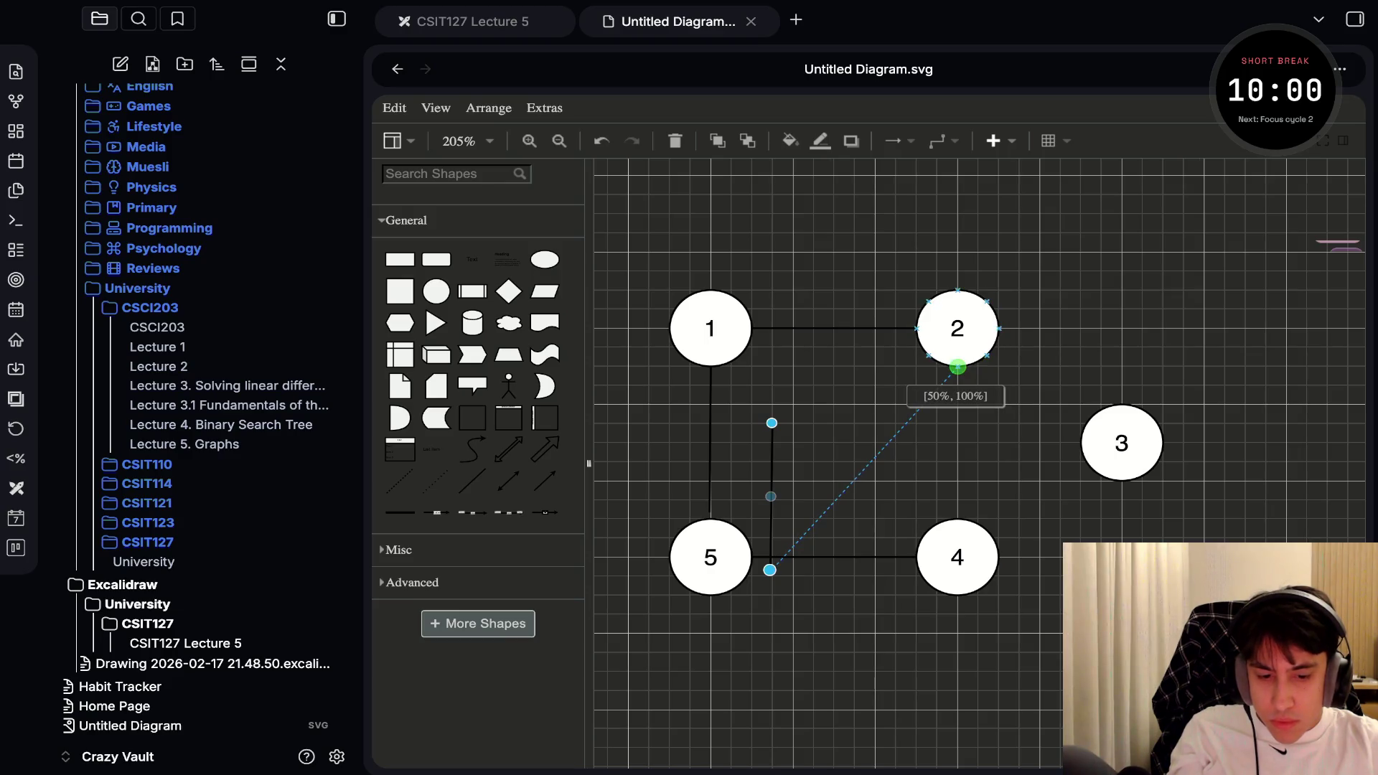
pyautogui.moveTo(957, 367); pyautogui.dragTo(957, 367)
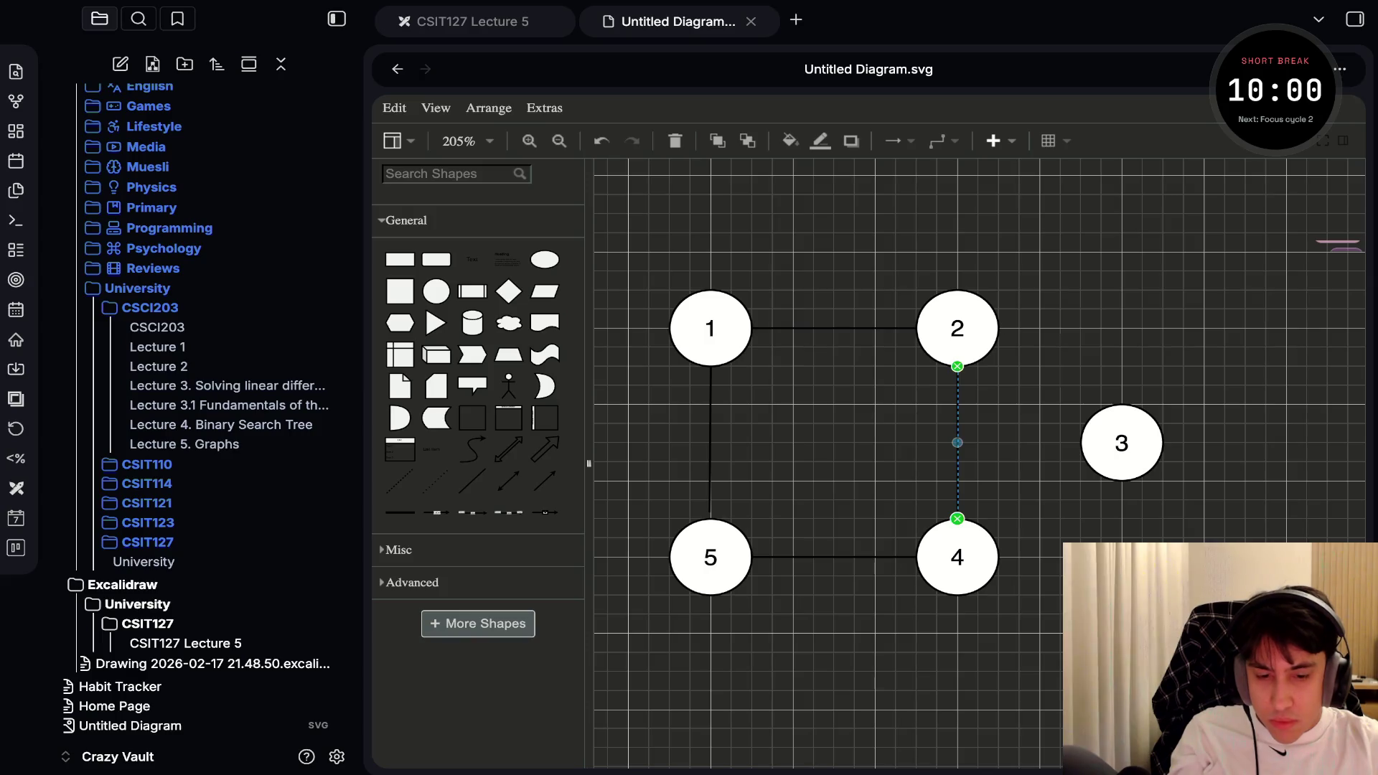
# Paste an edge and attach it between nodes 2 and 5
pyautogui.hotkey('ctrl', 'v')
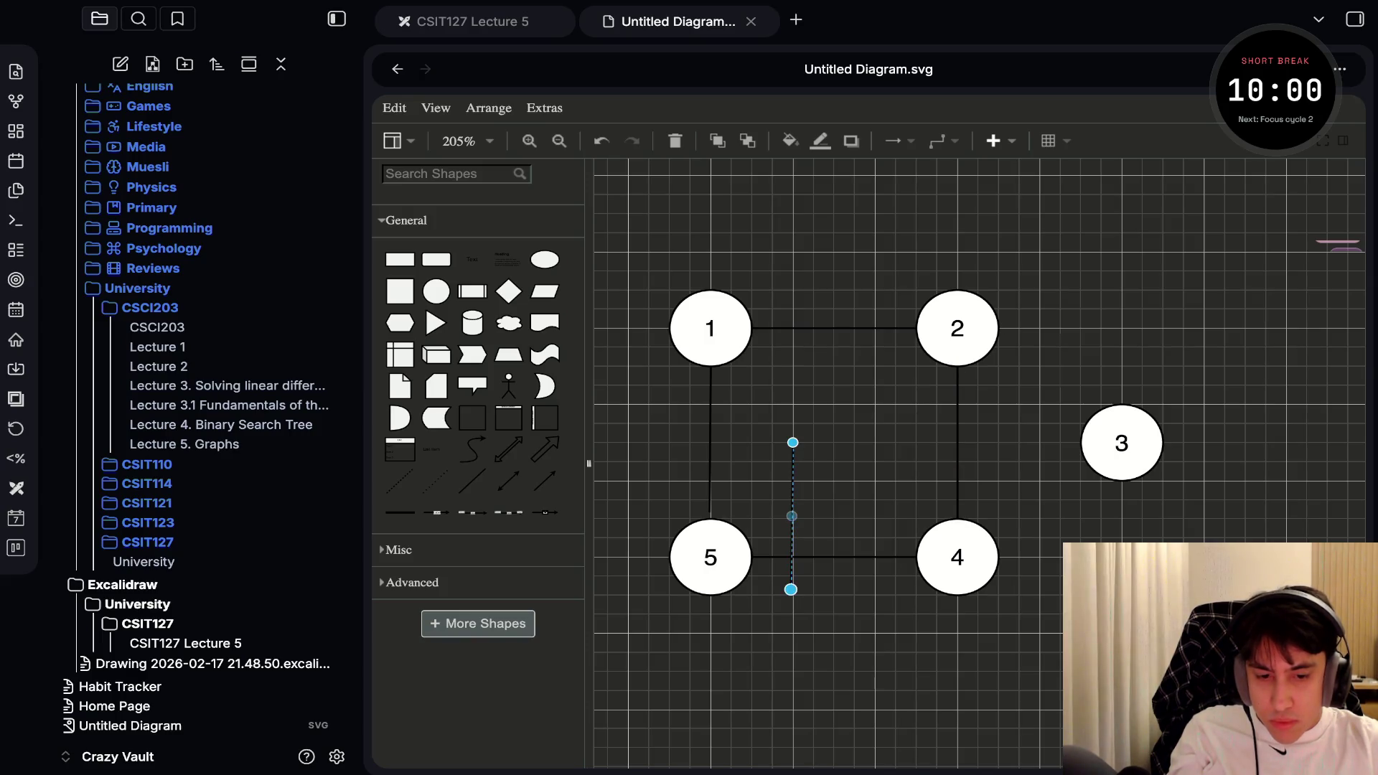
pyautogui.moveTo(792, 443); pyautogui.dragTo(928, 355)
pyautogui.moveTo(790, 589); pyautogui.dragTo(740, 530)
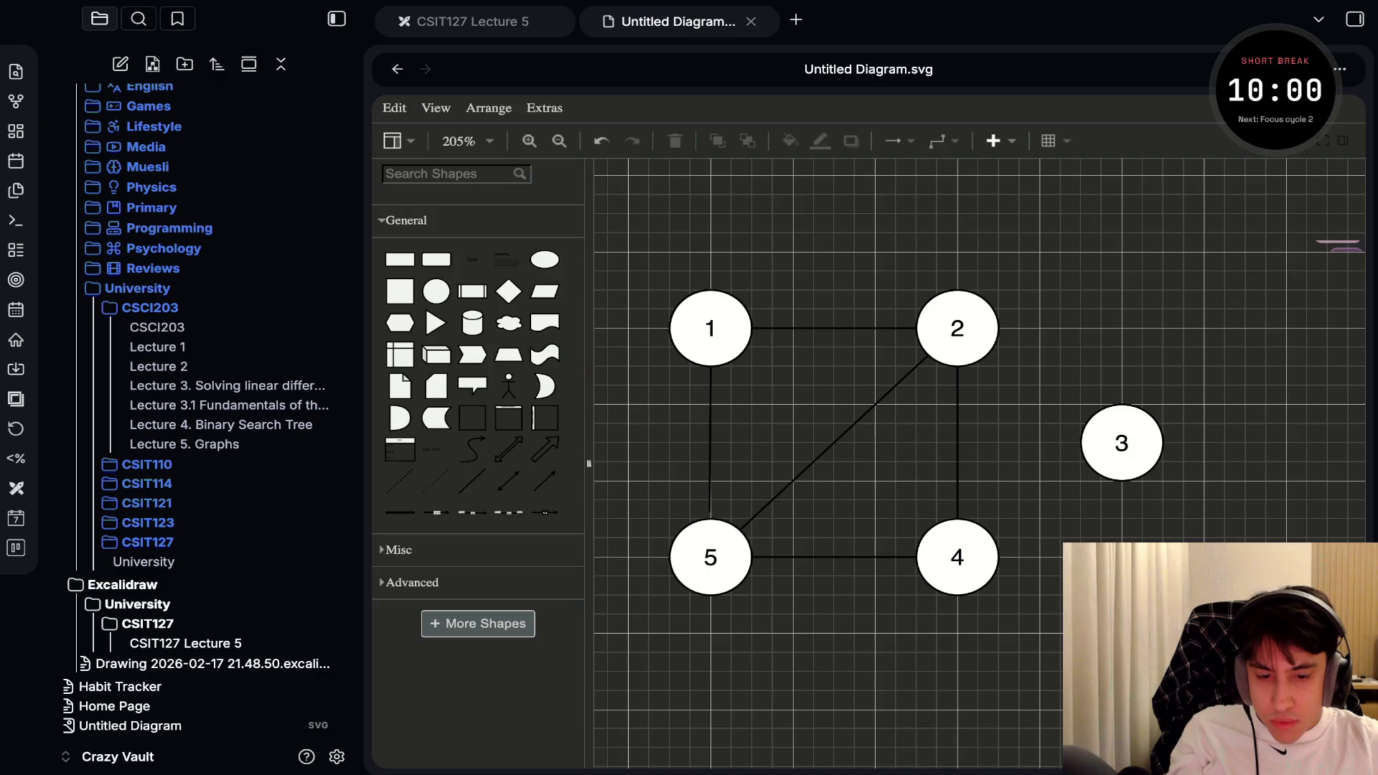
# Paste another edge and connect it from node 2 to node 3
pyautogui.hotkey('ctrl', 'v')
pyautogui.moveTo(813, 461)
pyautogui.mouseDown()
pyautogui.moveTo(933, 402)
pyautogui.moveTo(939, 366)
pyautogui.moveTo(998, 328)
pyautogui.mouseUp()
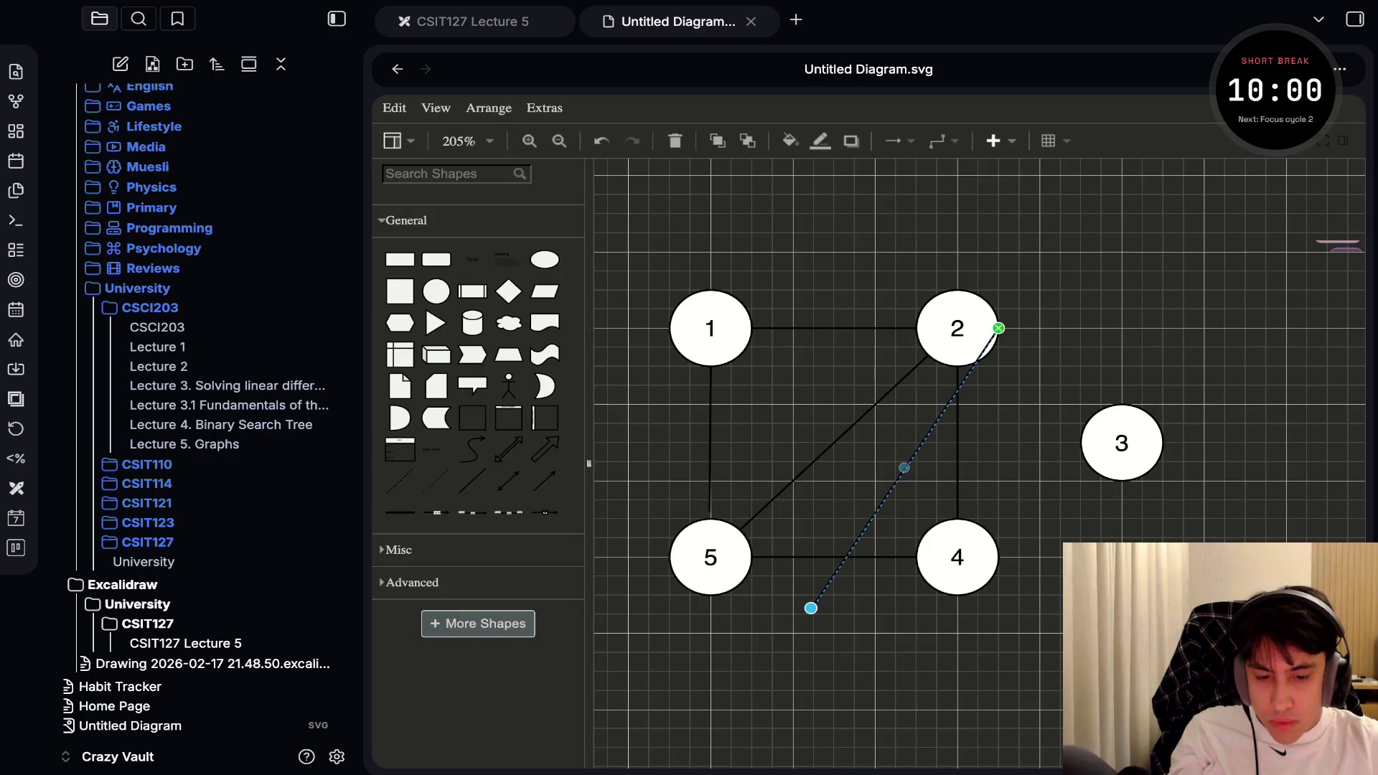
pyautogui.moveTo(811, 608); pyautogui.dragTo(1116, 441)
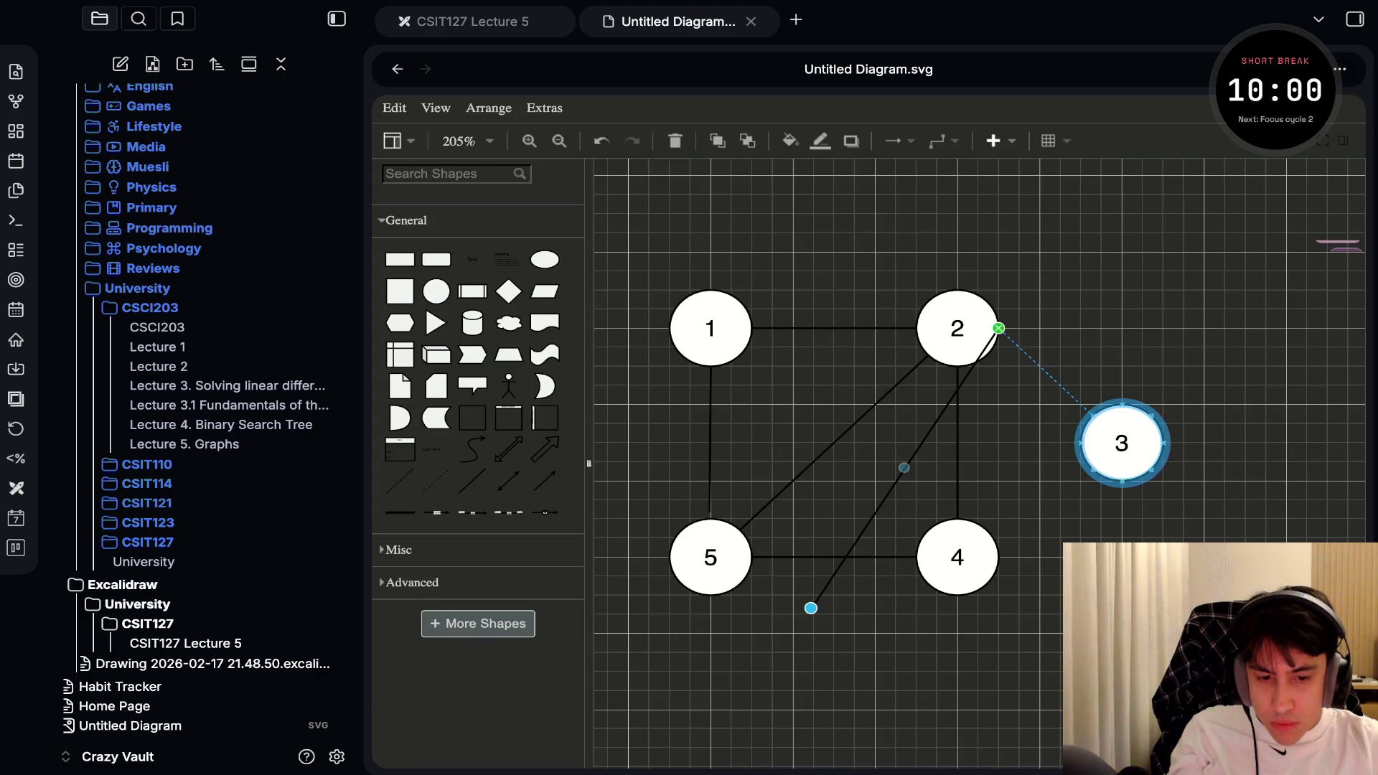
pyautogui.moveTo(1116, 442); pyautogui.dragTo(1116, 441)
pyautogui.moveTo(998, 328); pyautogui.dragTo(987, 355)
pyautogui.press('Escape')
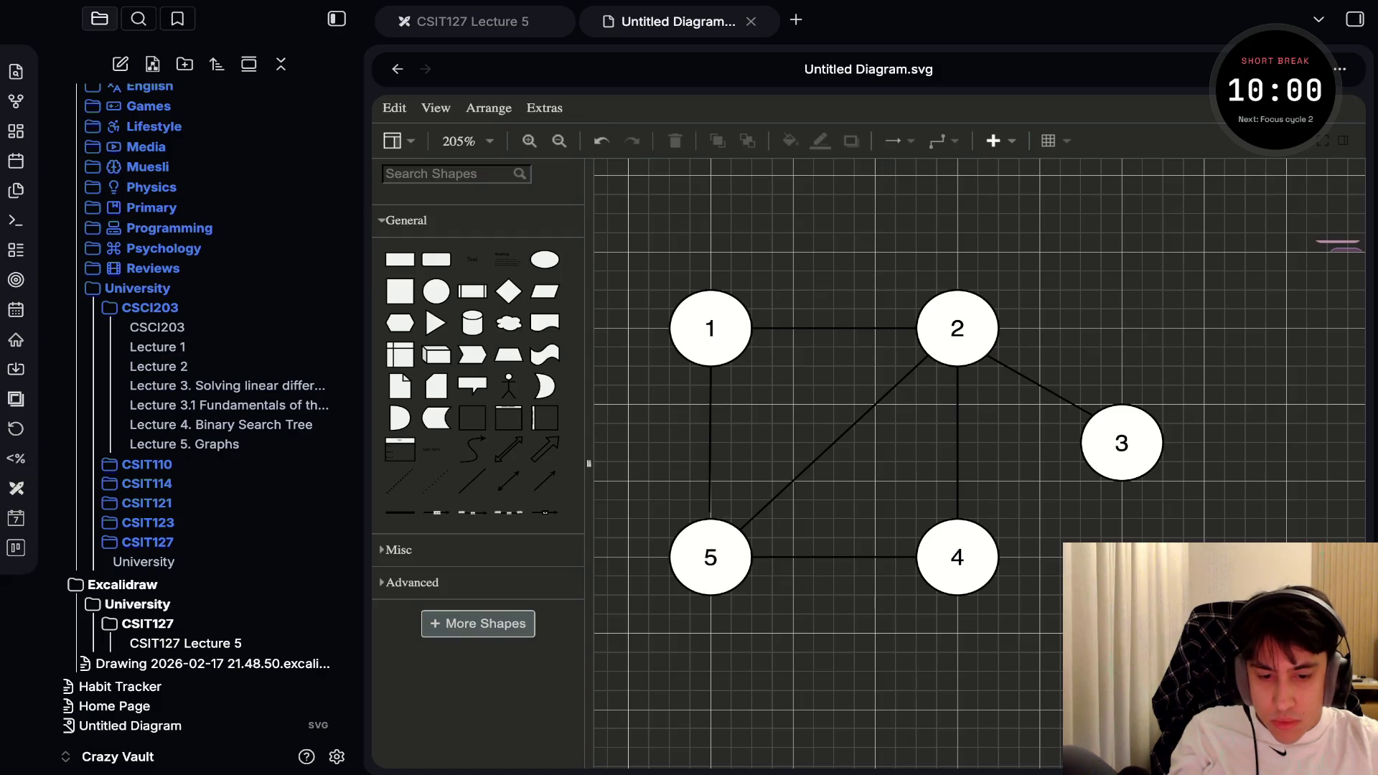
# Paste a final edge joining nodes 4 and 3, then select the 1–2 edge
pyautogui.hotkey('ctrl', 'v')
pyautogui.moveTo(833, 480)
pyautogui.mouseDown()
pyautogui.moveTo(958, 599)
pyautogui.moveTo(925, 574)
pyautogui.moveTo(986, 530)
pyautogui.mouseUp()
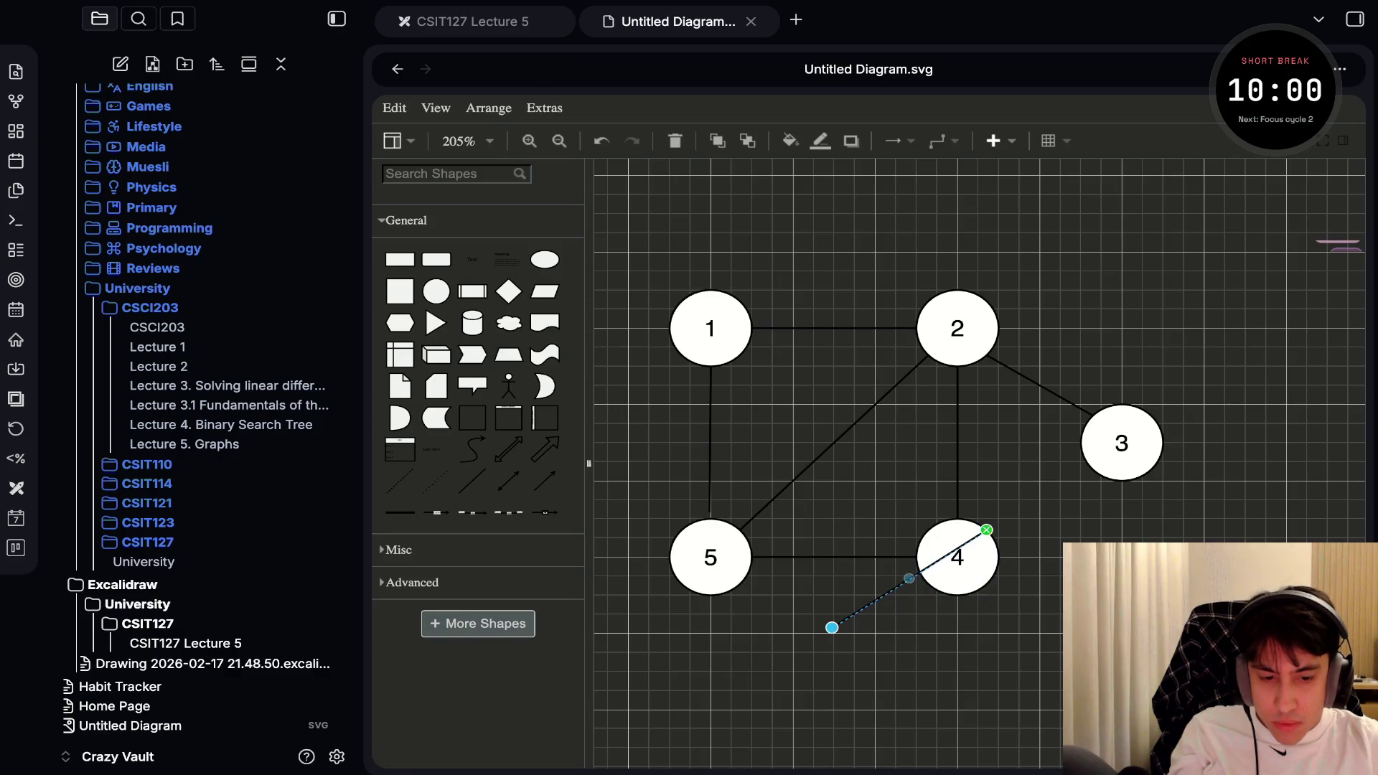
pyautogui.moveTo(831, 627); pyautogui.dragTo(1097, 466)
pyautogui.press('Escape')
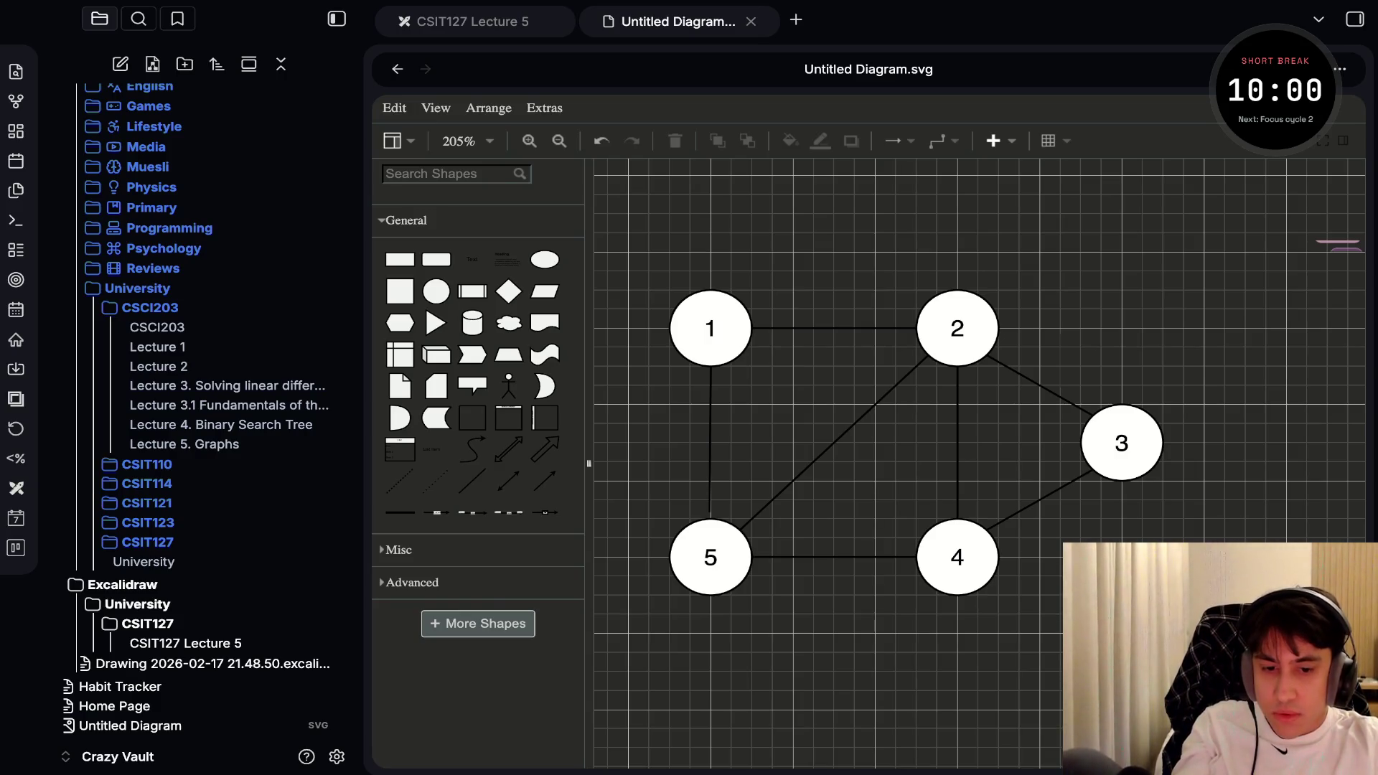
pyautogui.click(833, 328)
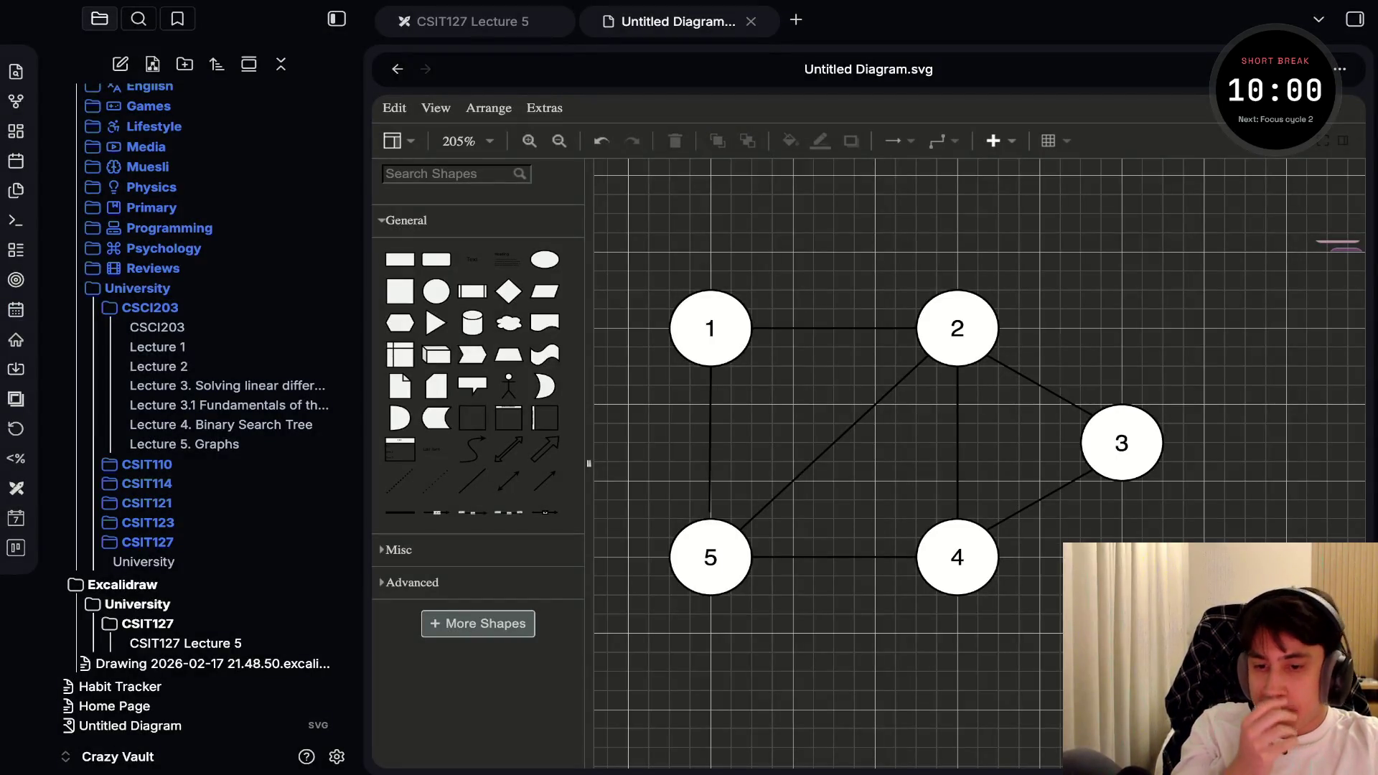
pyautogui.click(394, 108)
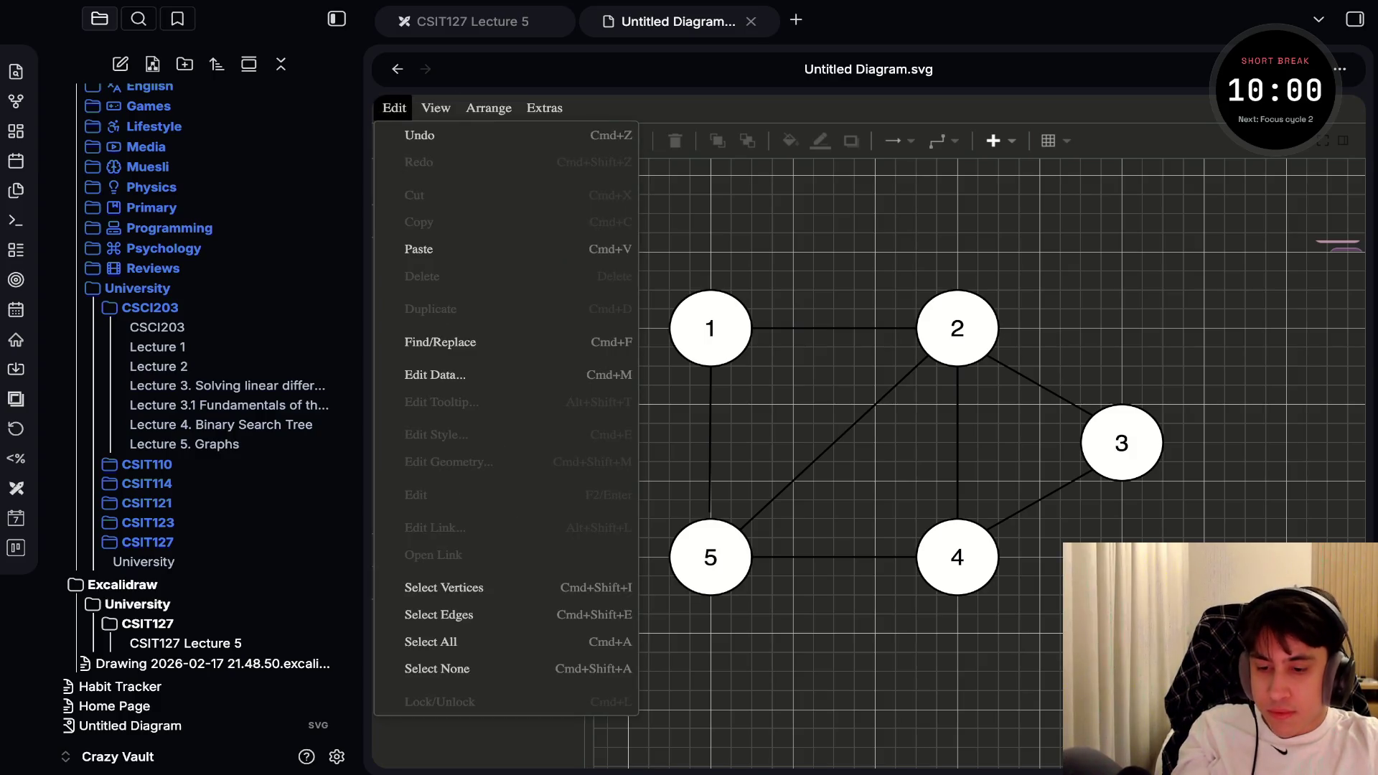
# Search settings for 'di' to view the Diagrams plugin page, then close the Settings window
pyautogui.press('super+comma')
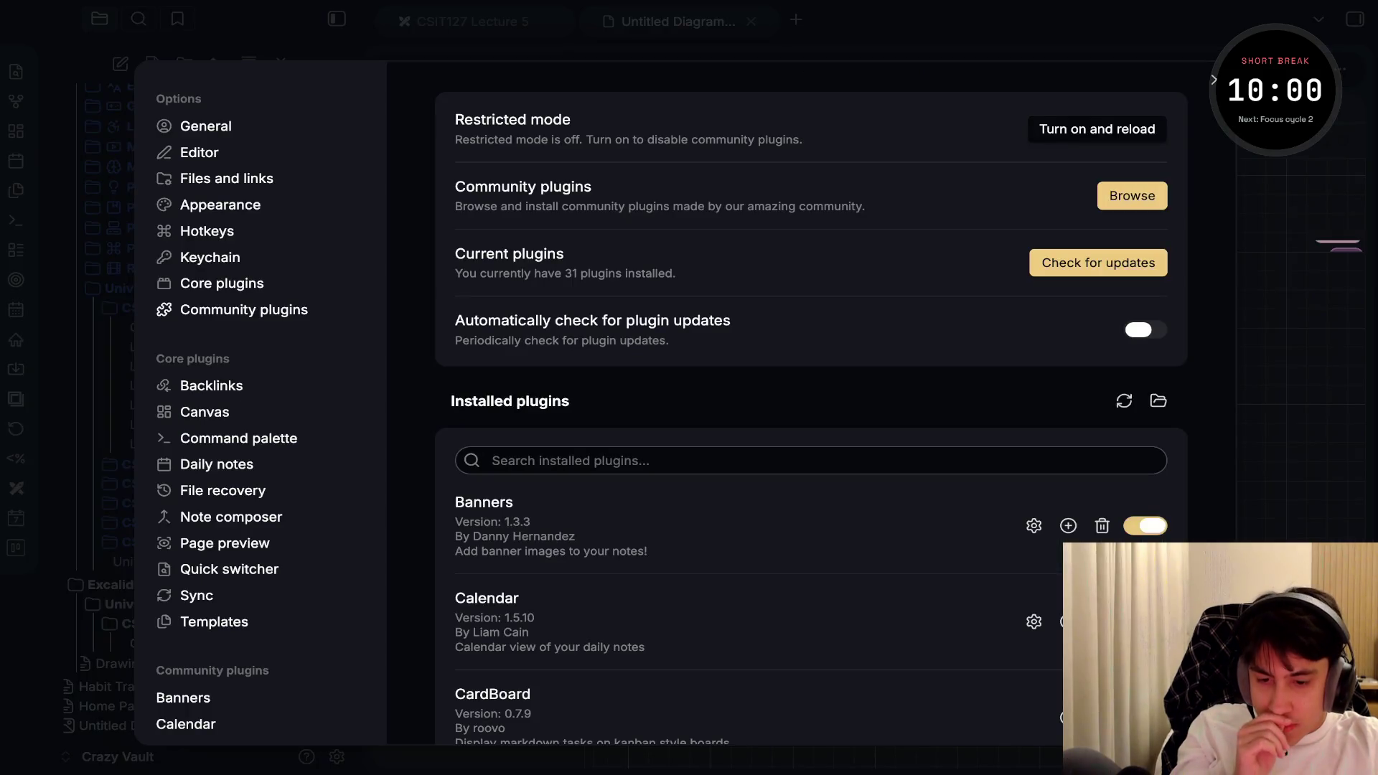
pyautogui.click(811, 460)
pyautogui.scroll(-1, 810, 431)
pyautogui.write('di')
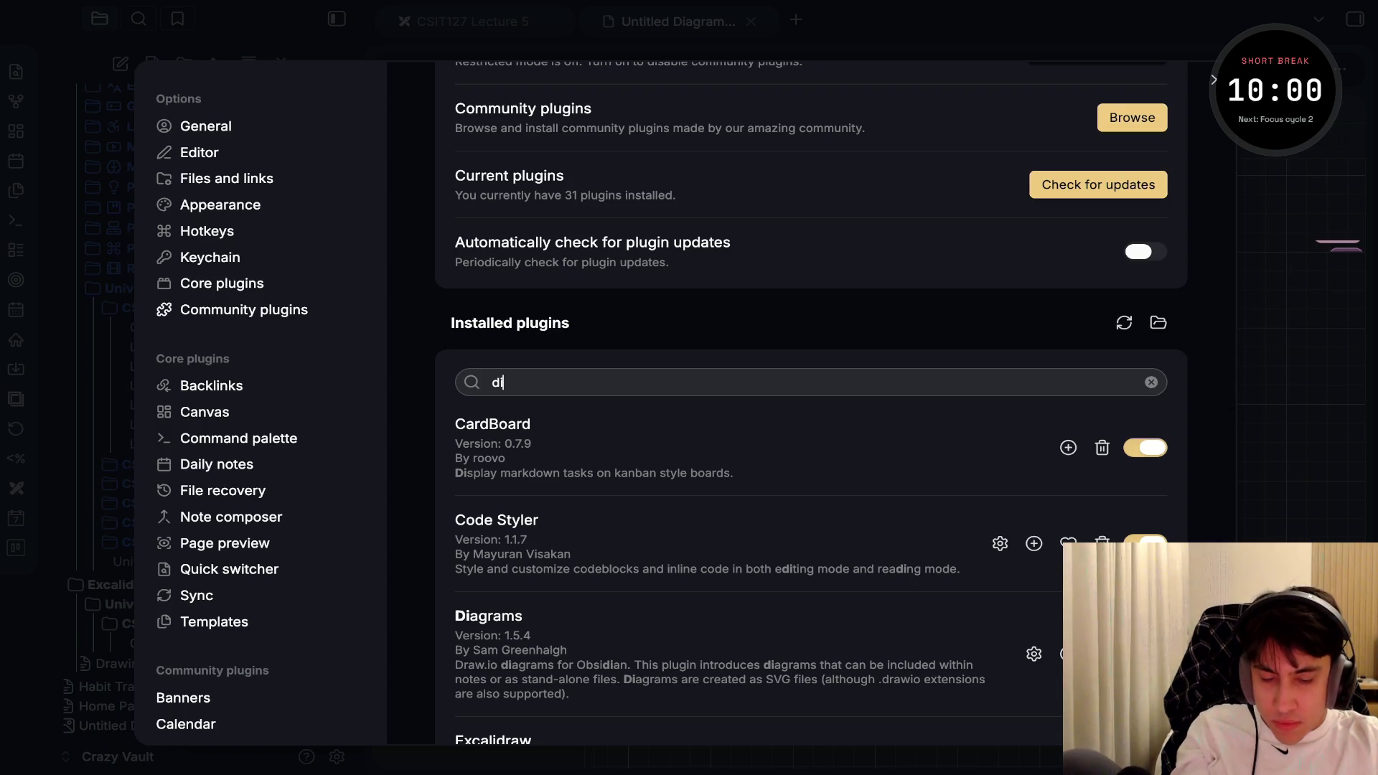
pyautogui.click(488, 616)
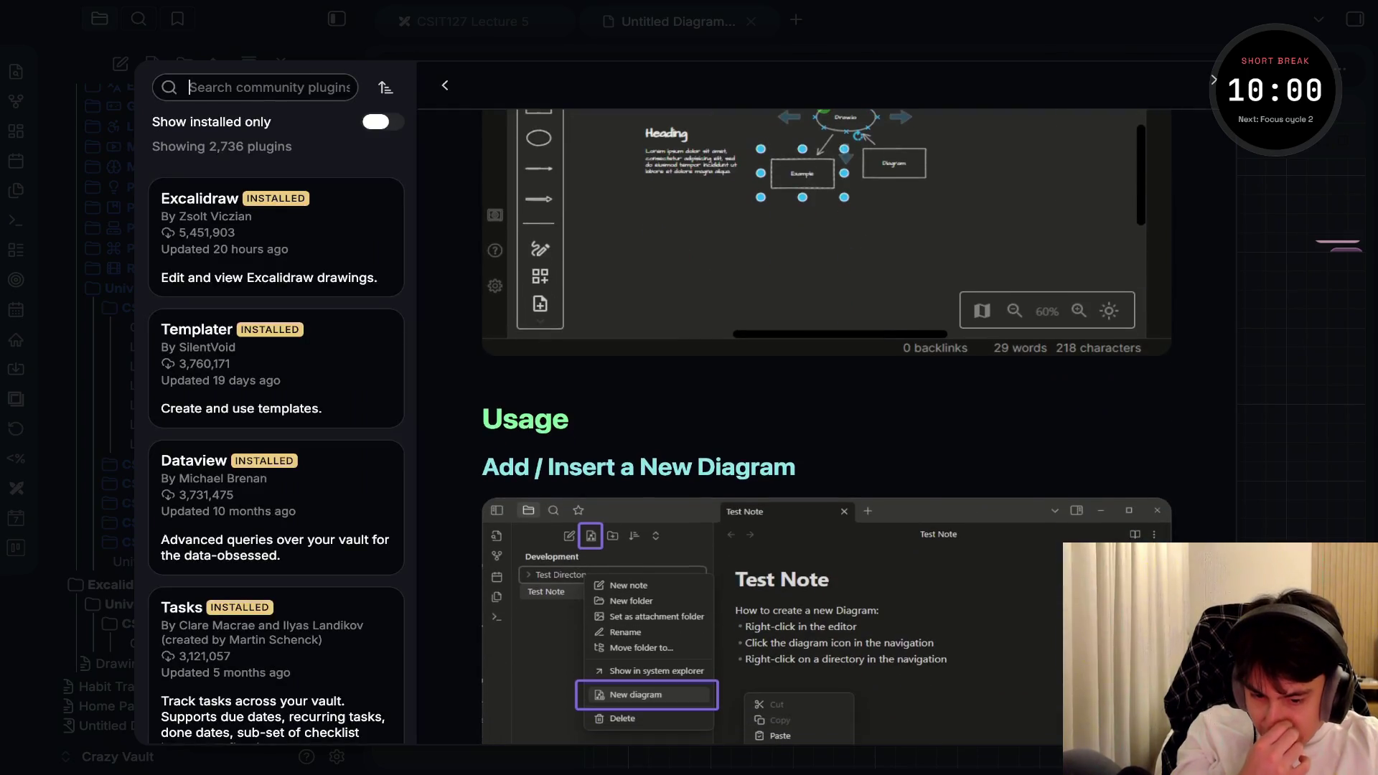
pyautogui.scroll(-2, 826, 431)
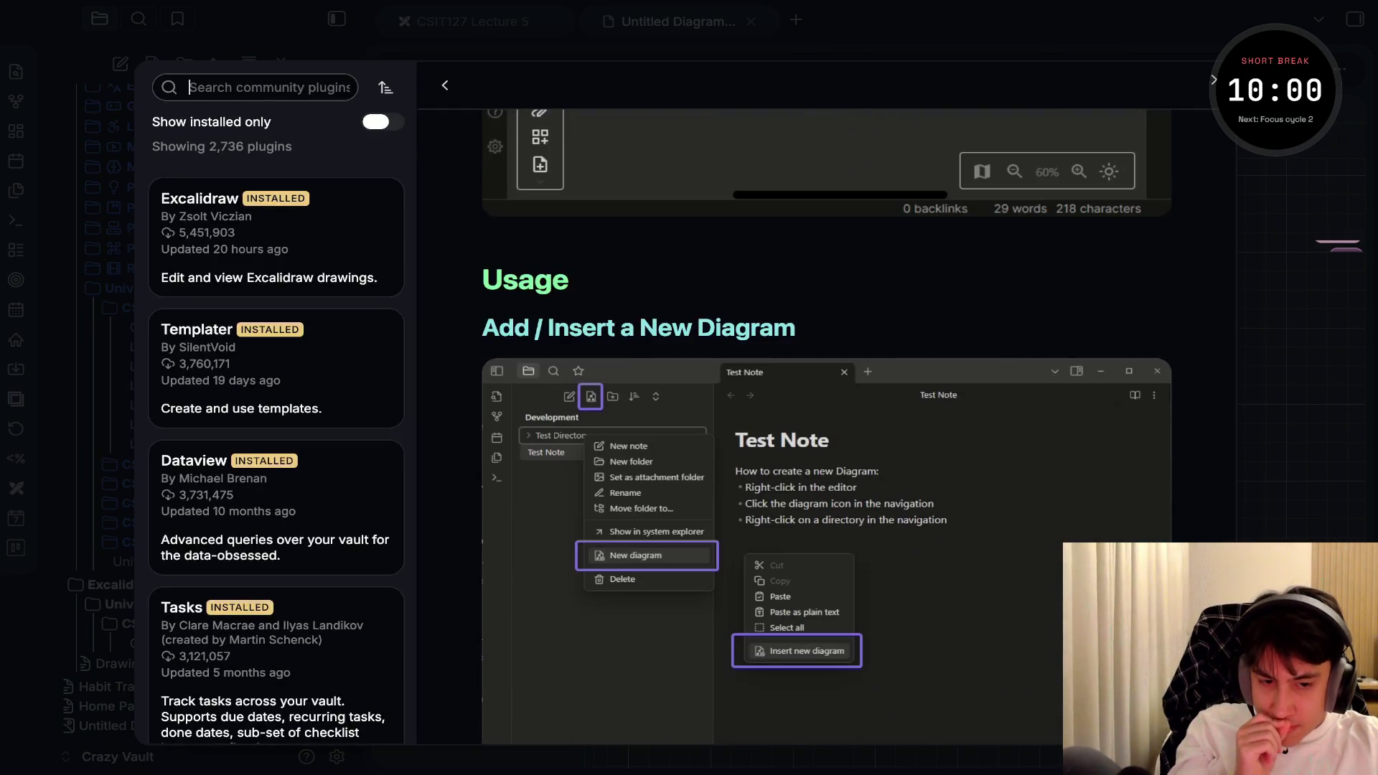
pyautogui.press('Escape')
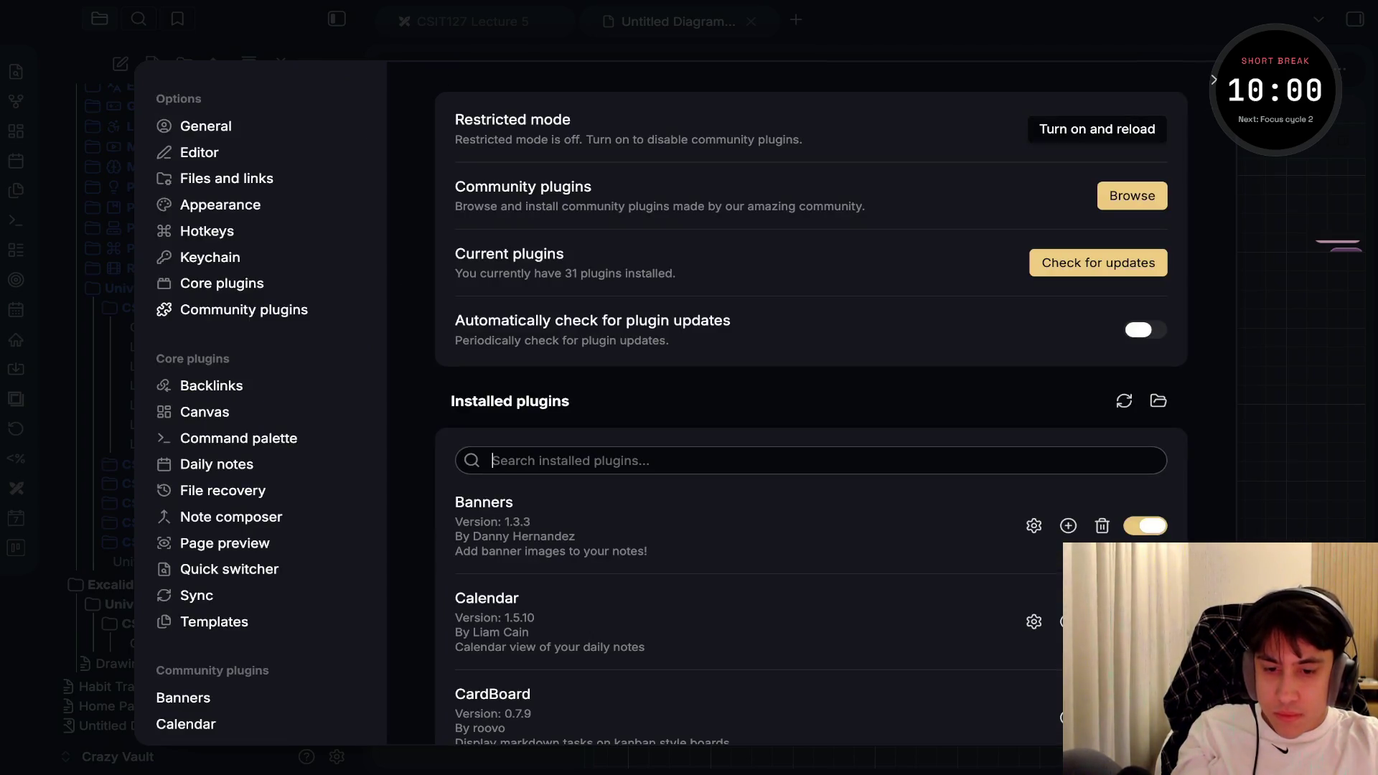
pyautogui.press('Escape')
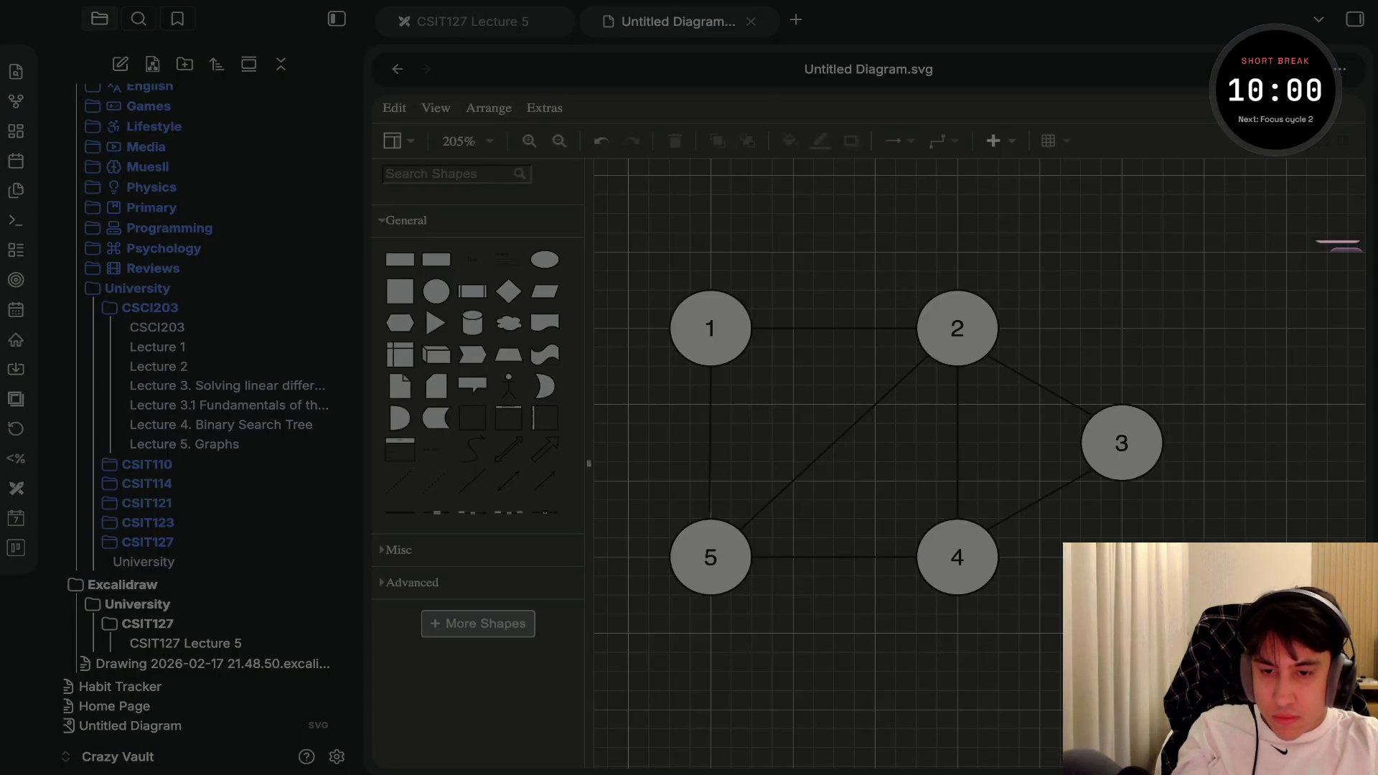
# In Lecture 5. Graphs, place the cursor below the graph and create a new diagram file
pyautogui.hotkey('ctrl', 'alt', 'Left')
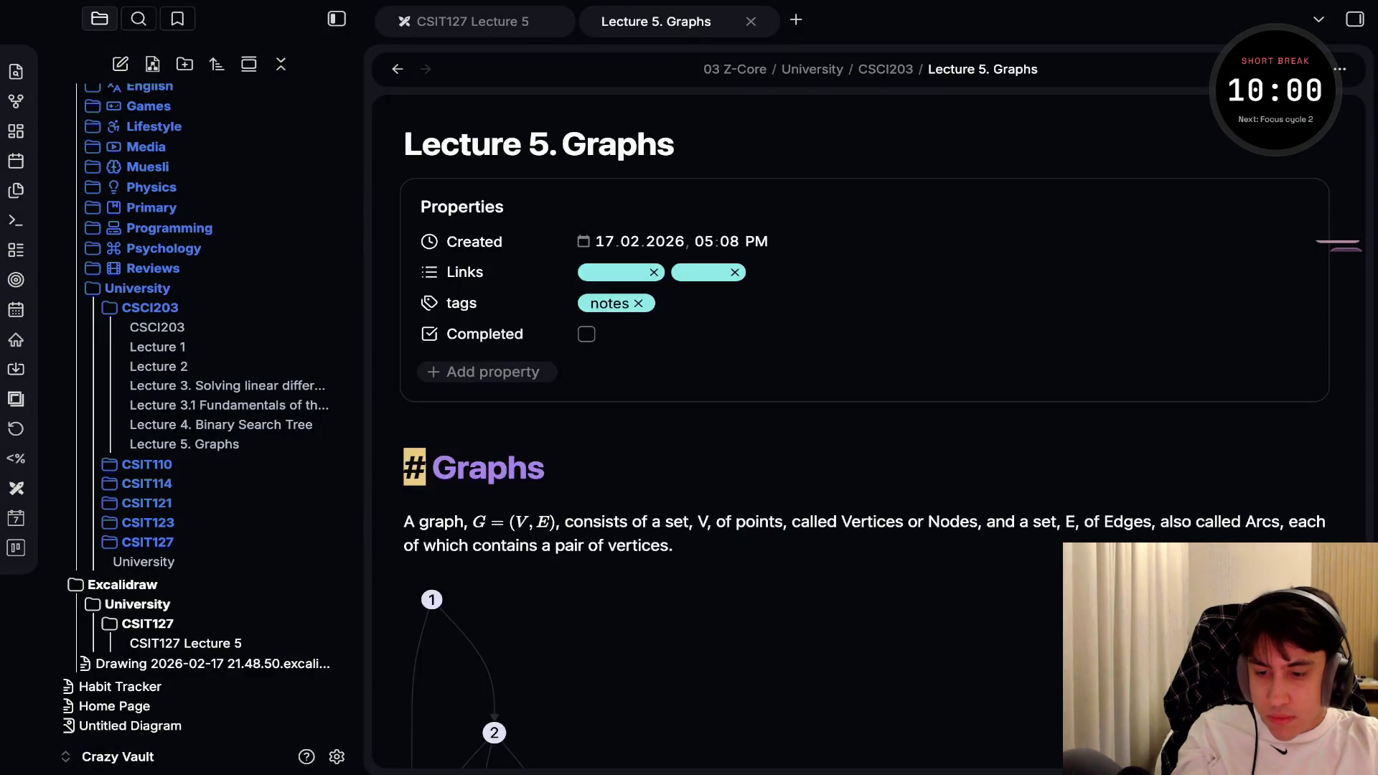
pyautogui.scroll(-10, 789, 431)
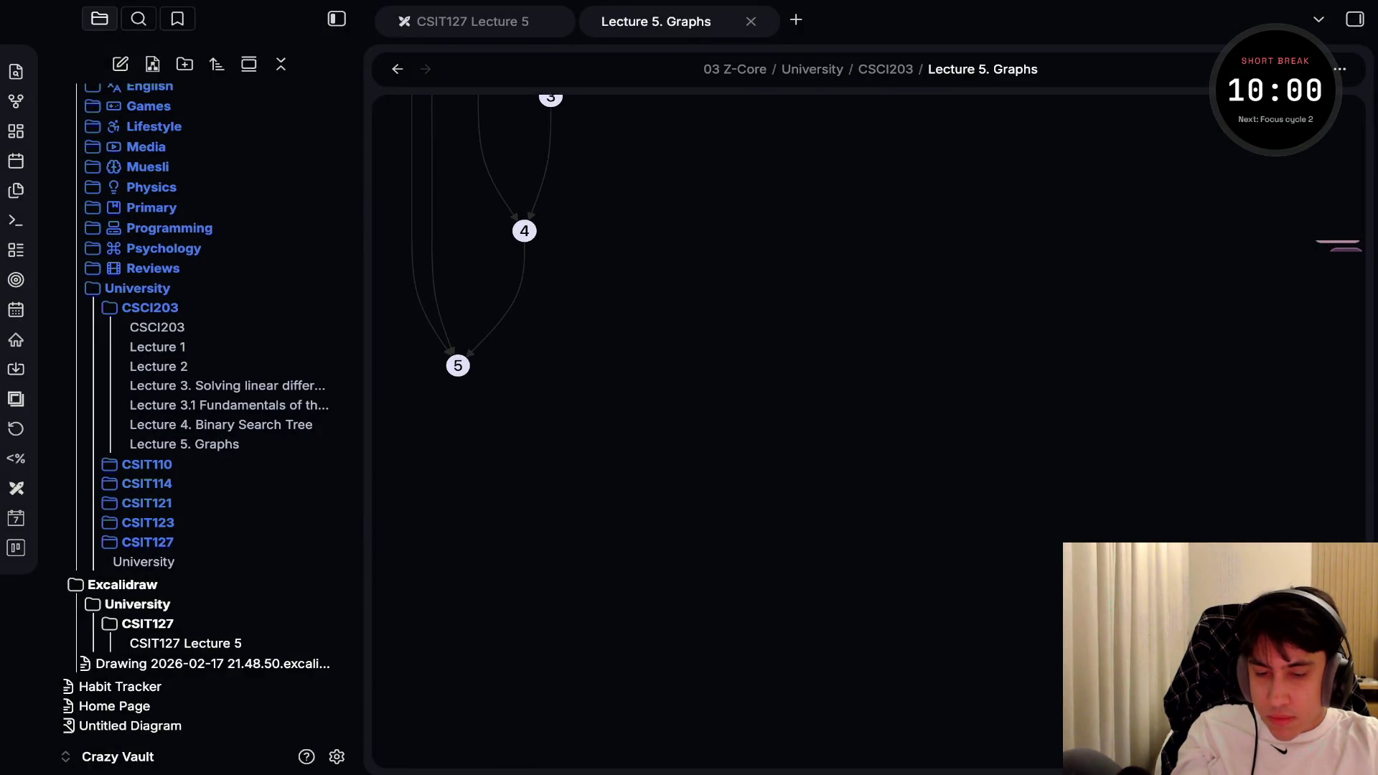
pyautogui.click(405, 403)
pyautogui.press('Down')
pyautogui.press('Down')
pyautogui.press('Up')
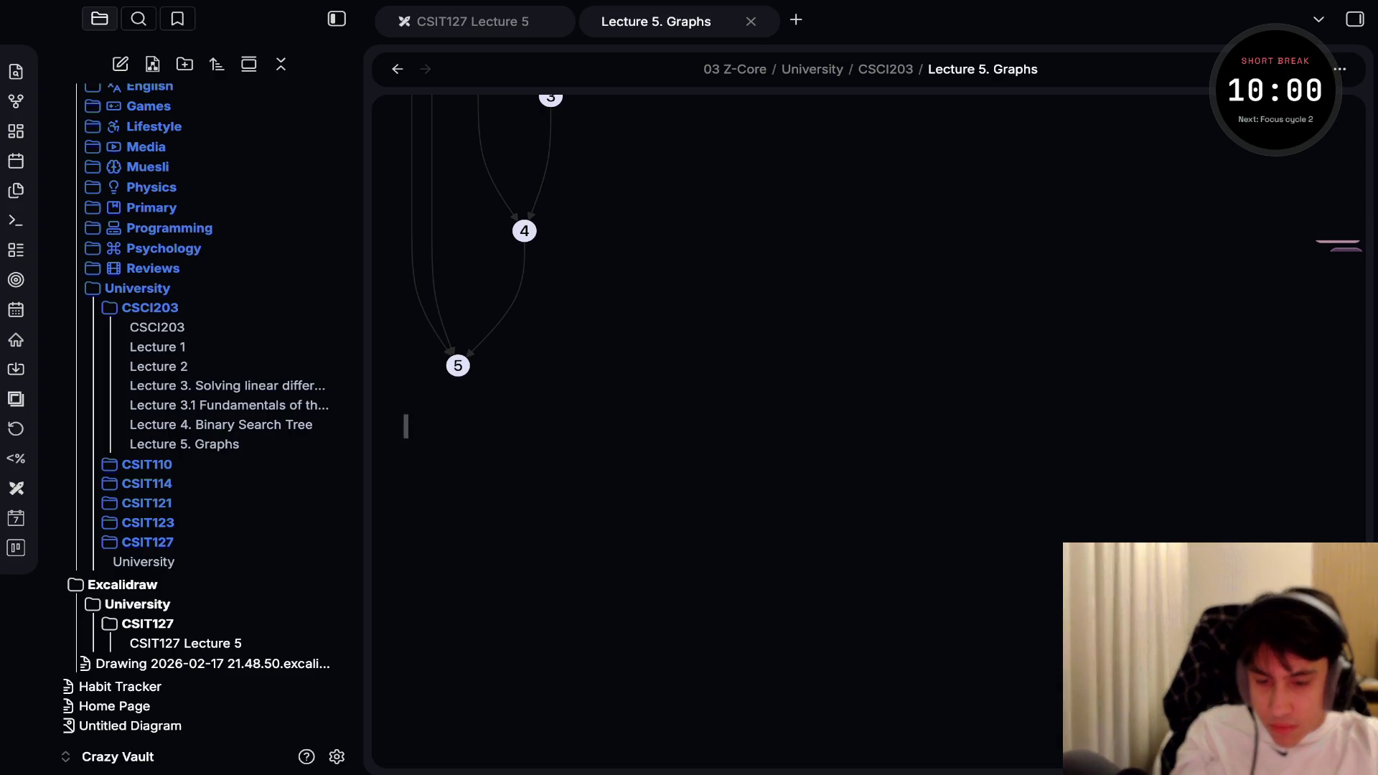
pyautogui.hotkey('ctrl', 'shift', 'd')
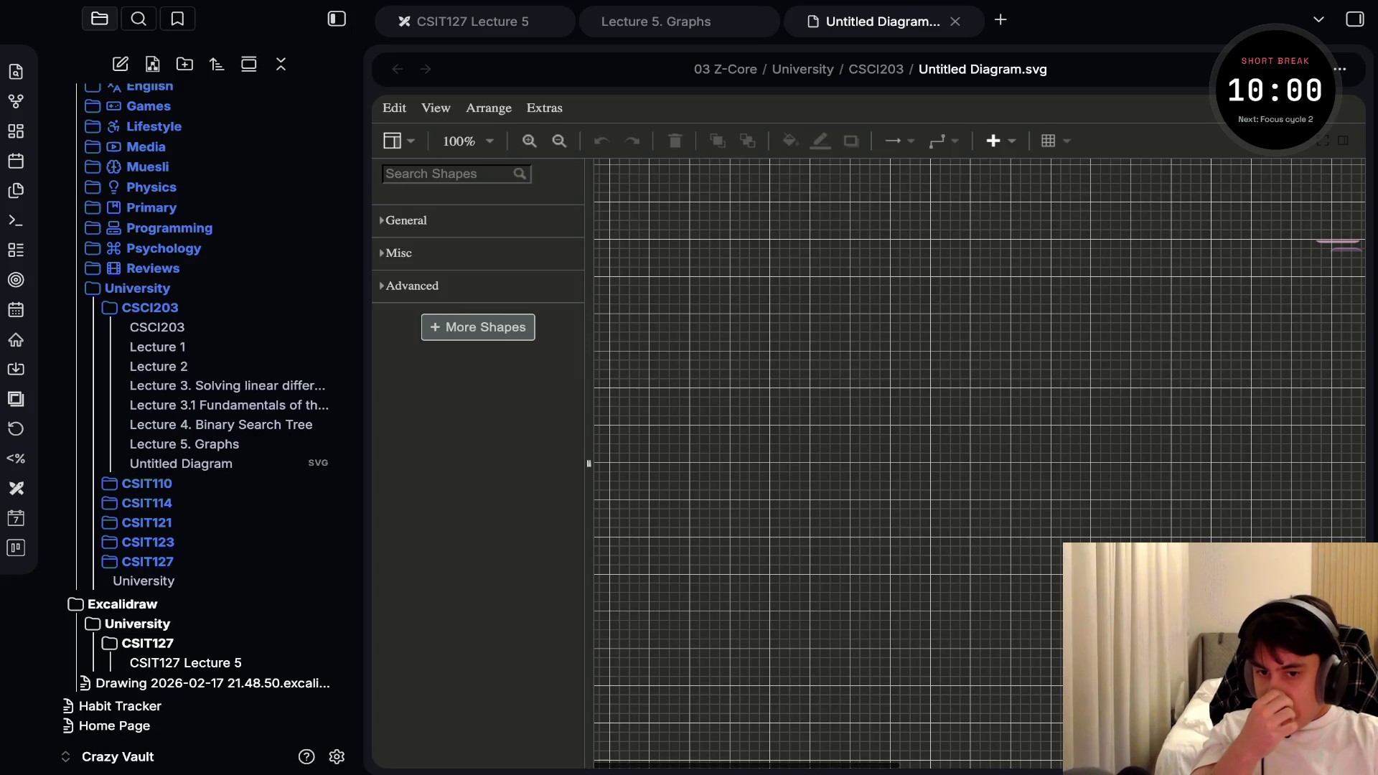
# Paste the diagram embed link below the graph, undo it, and switch to CSIT127 Lecture 5
pyautogui.hotkey('ctrl', 'shift', 'Tab')
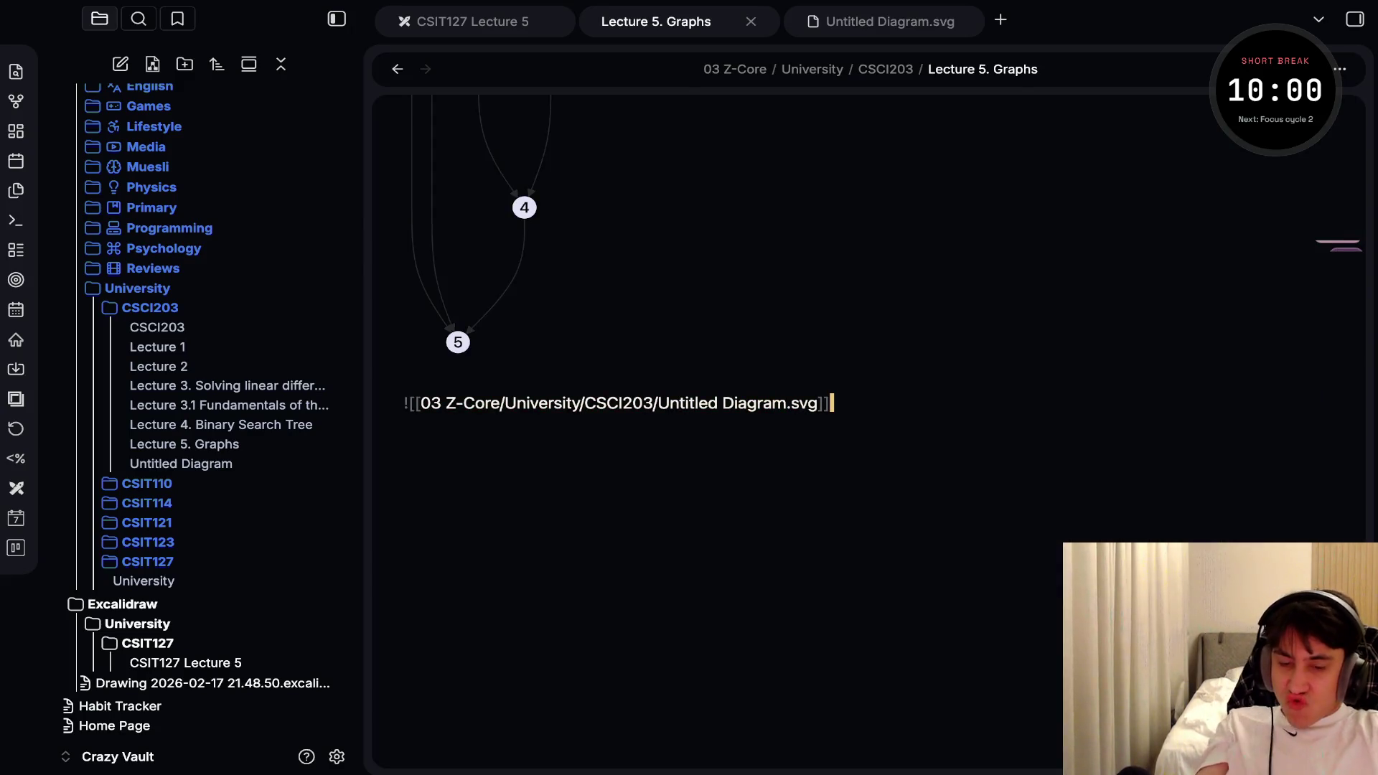
pyautogui.scroll(-2, 488, 244)
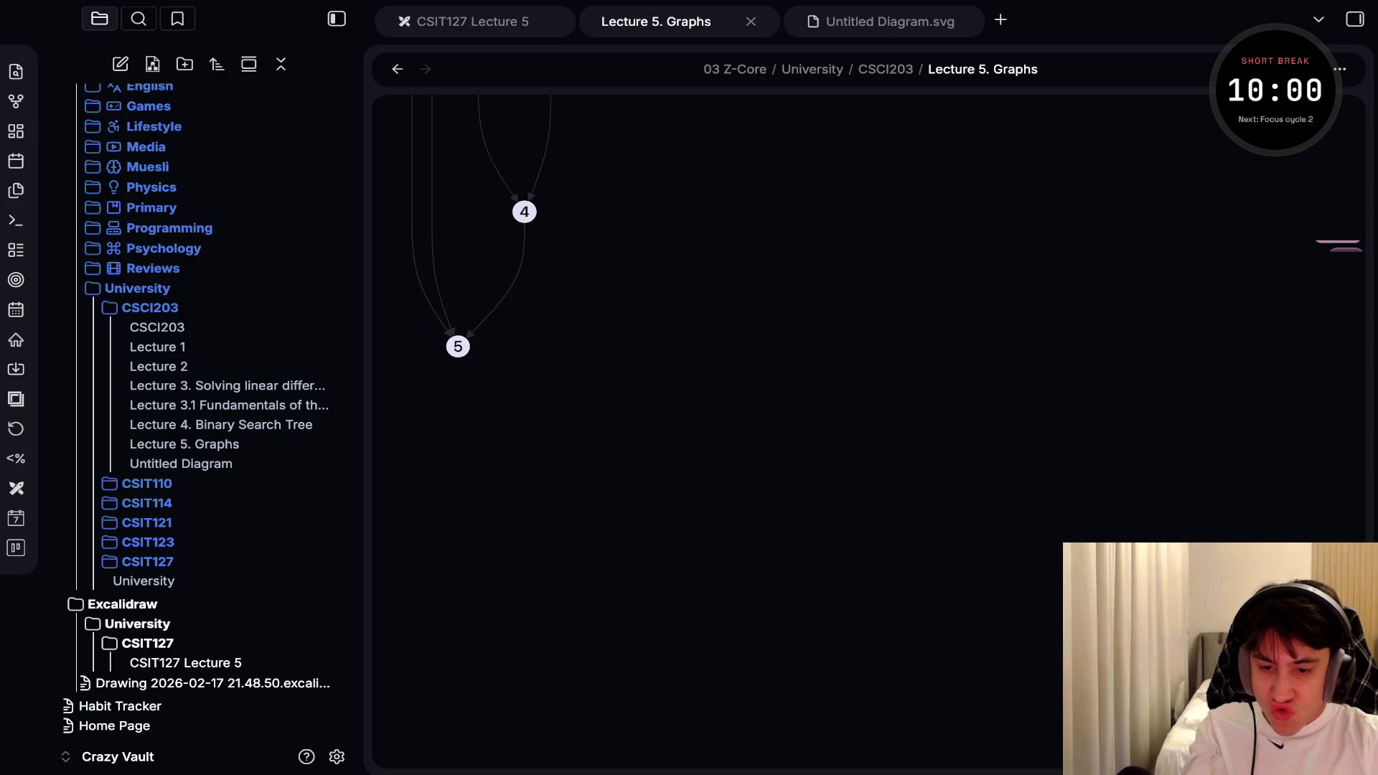
pyautogui.scroll(3, 718, 330)
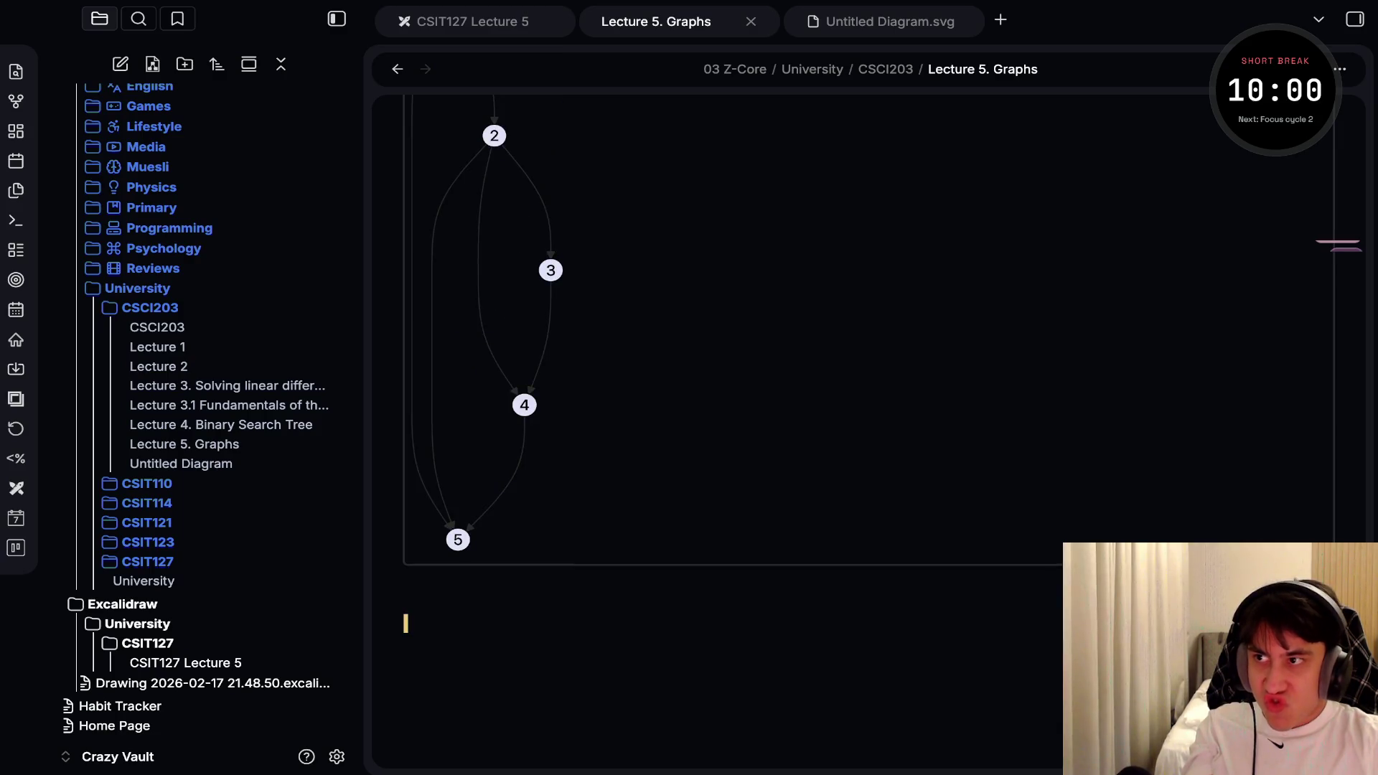
pyautogui.scroll(2, 718, 330)
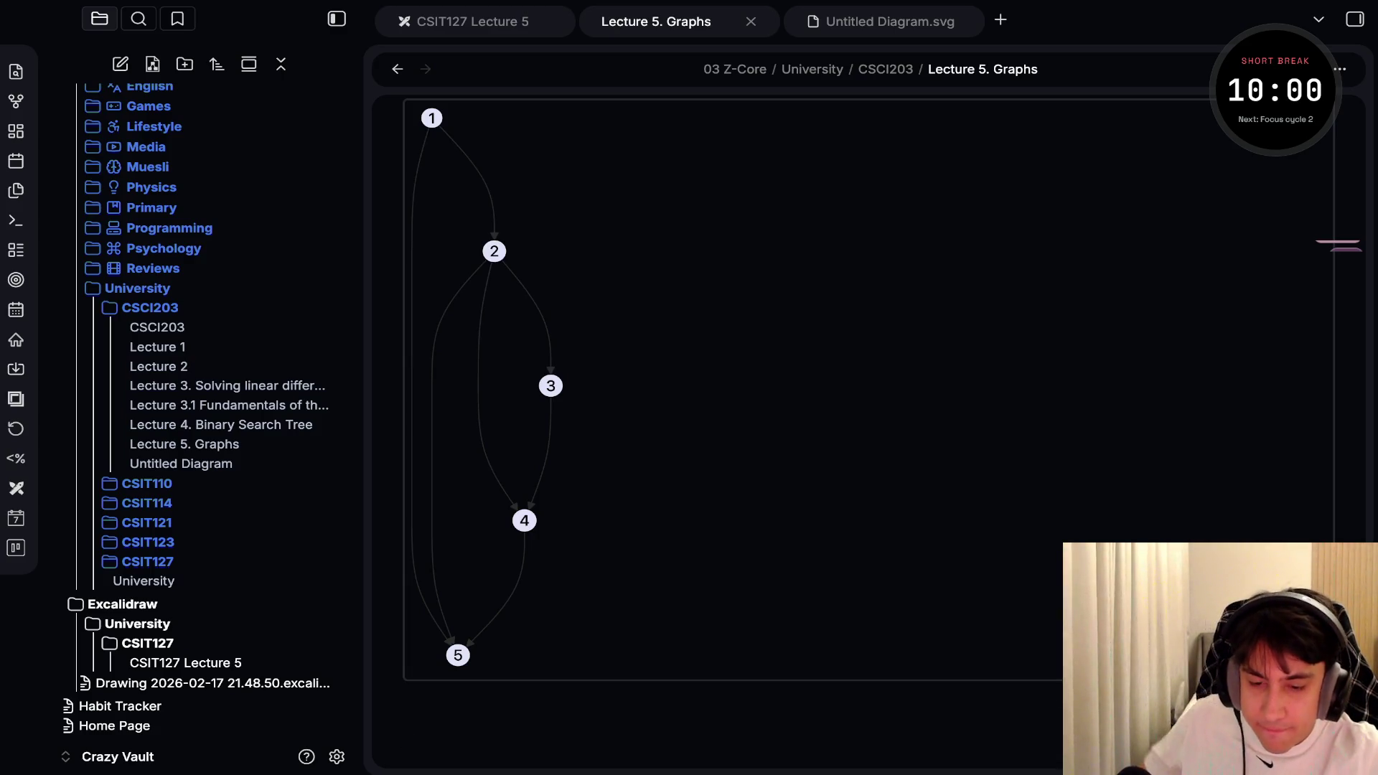
pyautogui.scroll(-3, 718, 388)
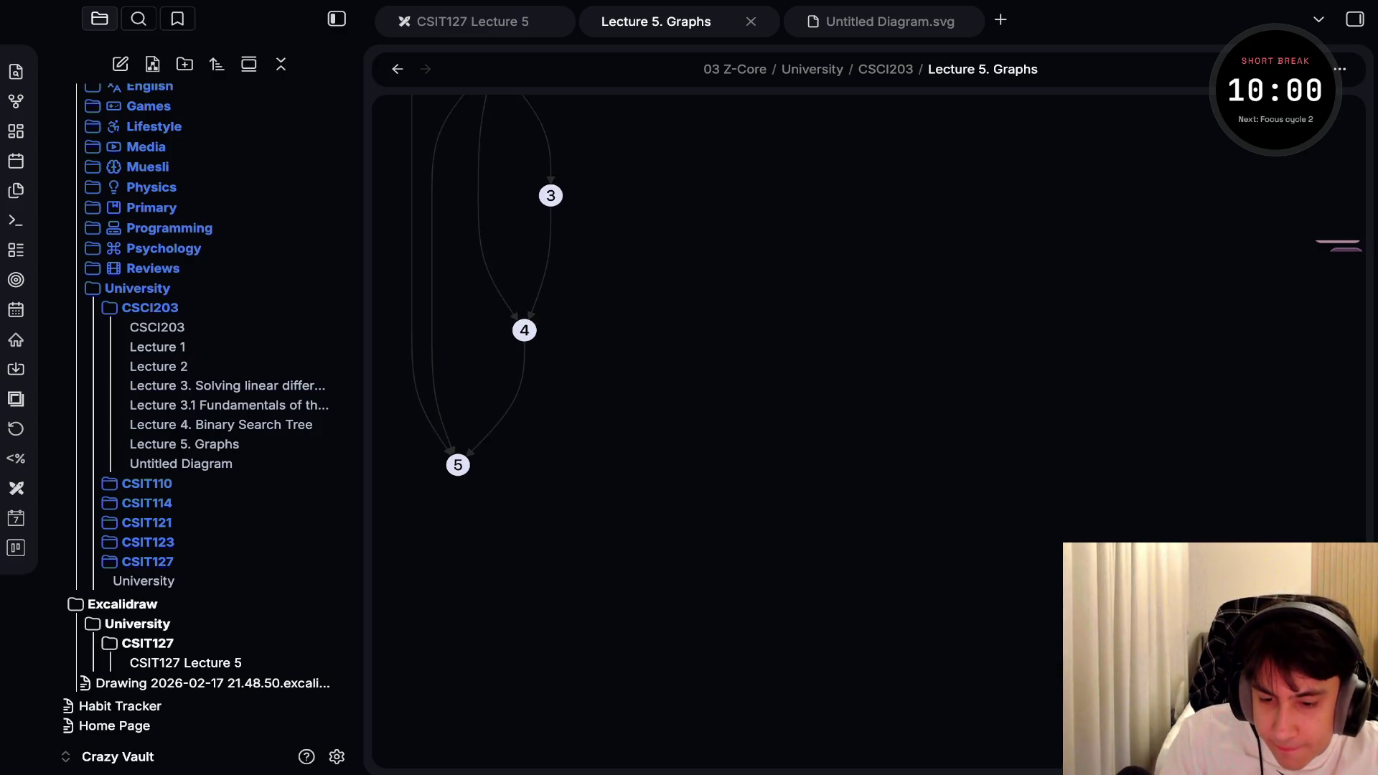
pyautogui.scroll(3, 718, 387)
pyautogui.press('BackSpace')
pyautogui.press('Return')
pyautogui.write('![[03 Z-Core/University/CSCI203/Untitled Diagram.svg]]')
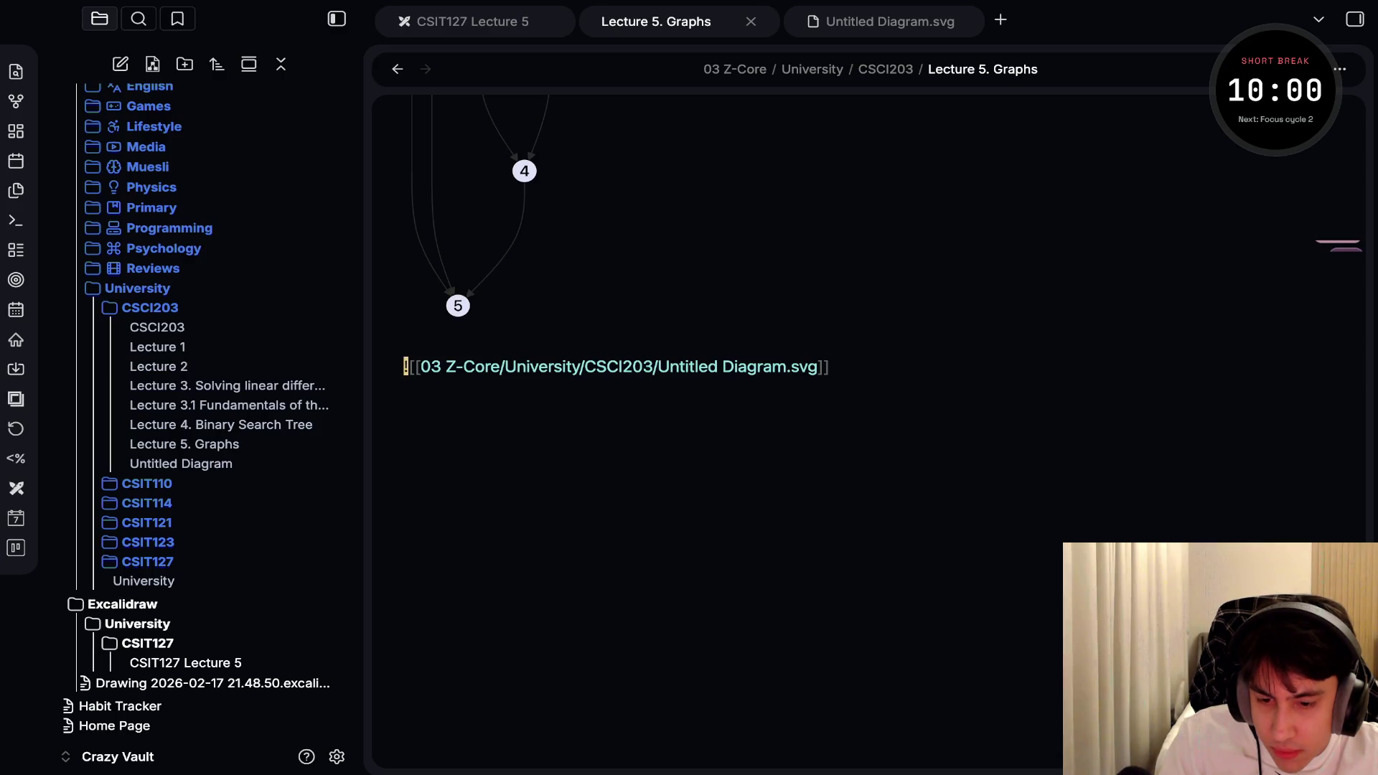
pyautogui.hotkey('ctrl', 'z')
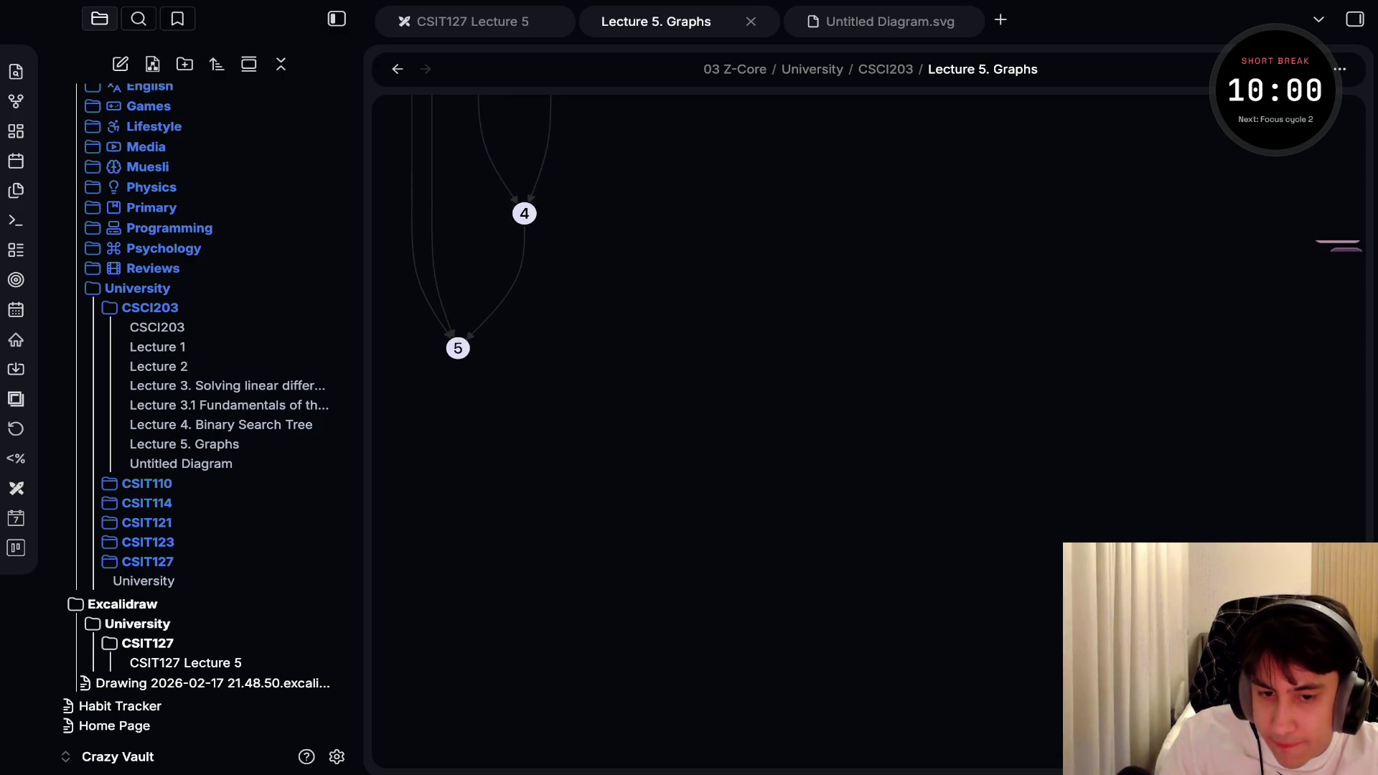
pyautogui.hotkey('ctrl', 'shift', 'Tab')
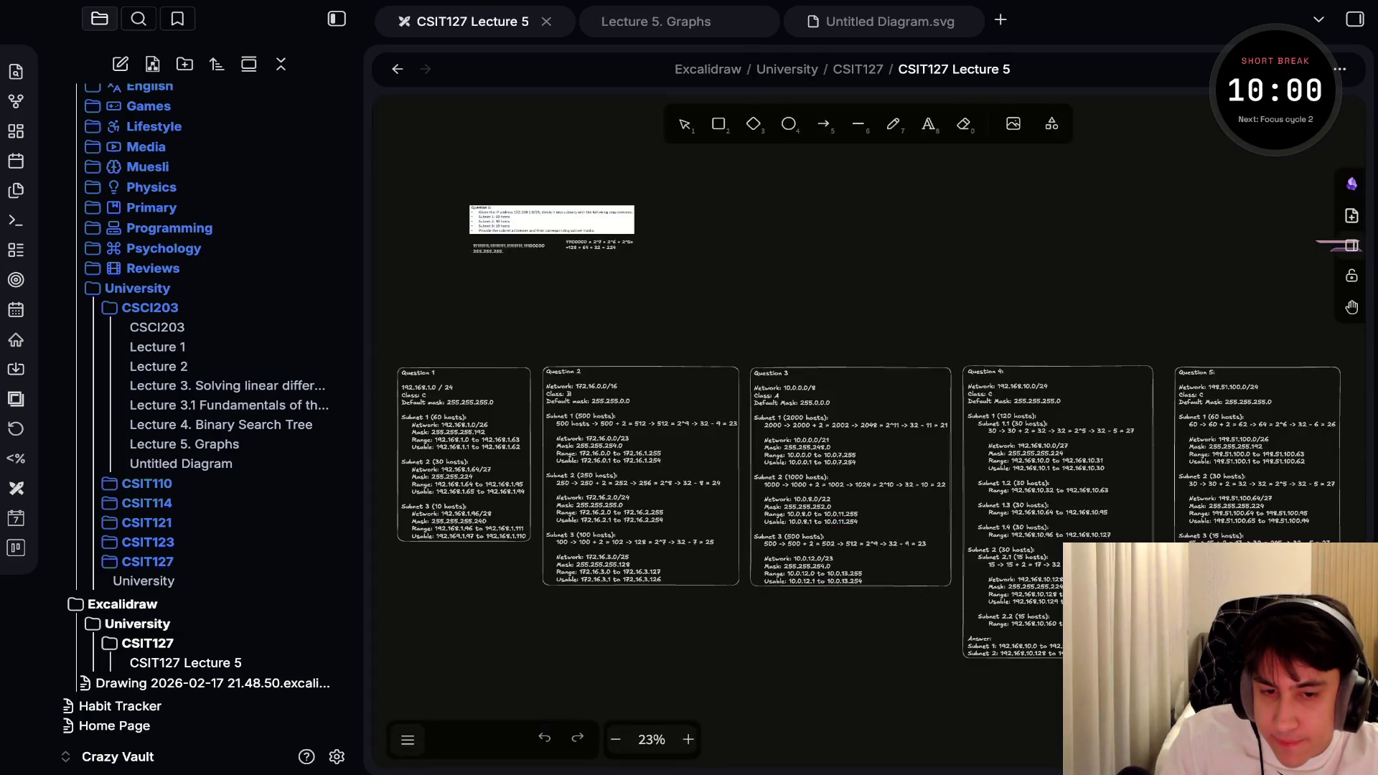
# Switch to the Untitled Diagram.svg tab and open the draw.io Extras menu
pyautogui.hotkey('ctrl', 'shift', 'Tab')
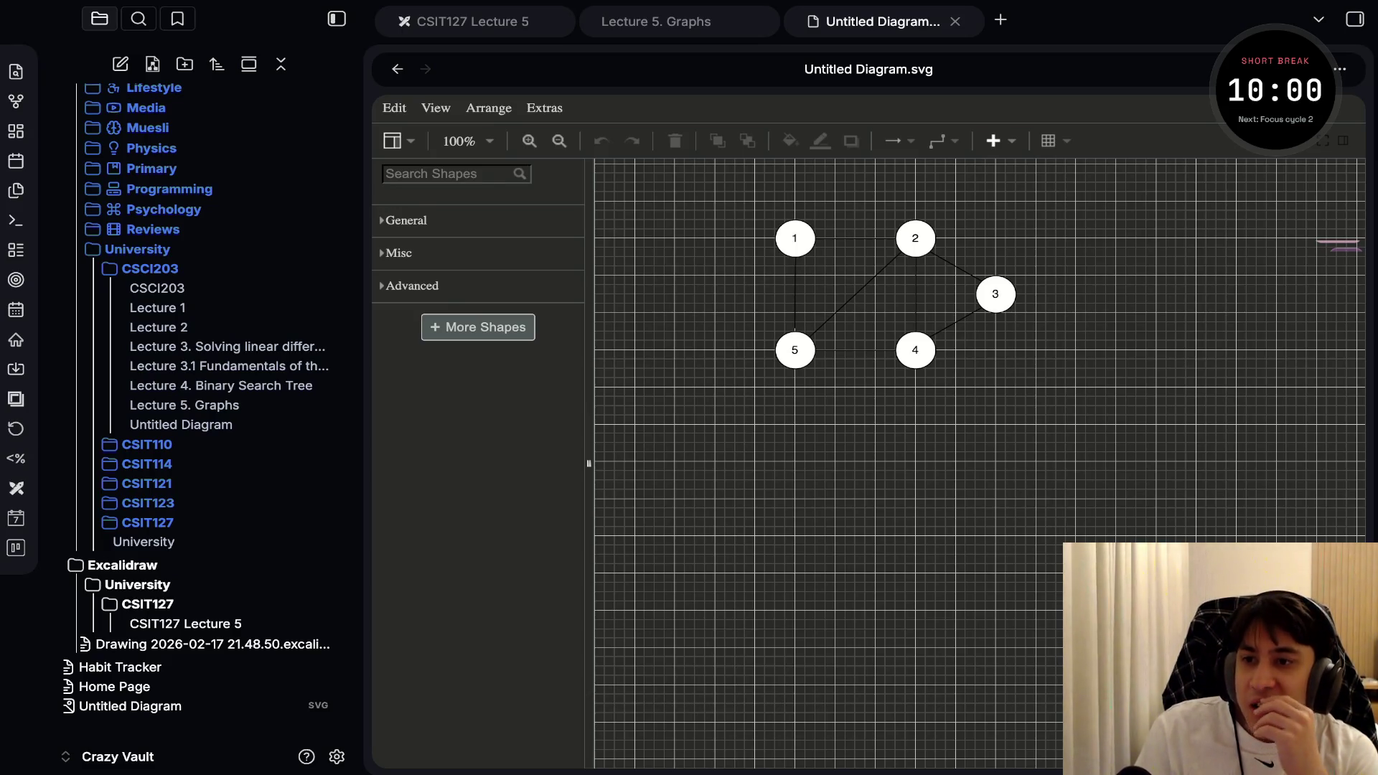
pyautogui.click(544, 107)
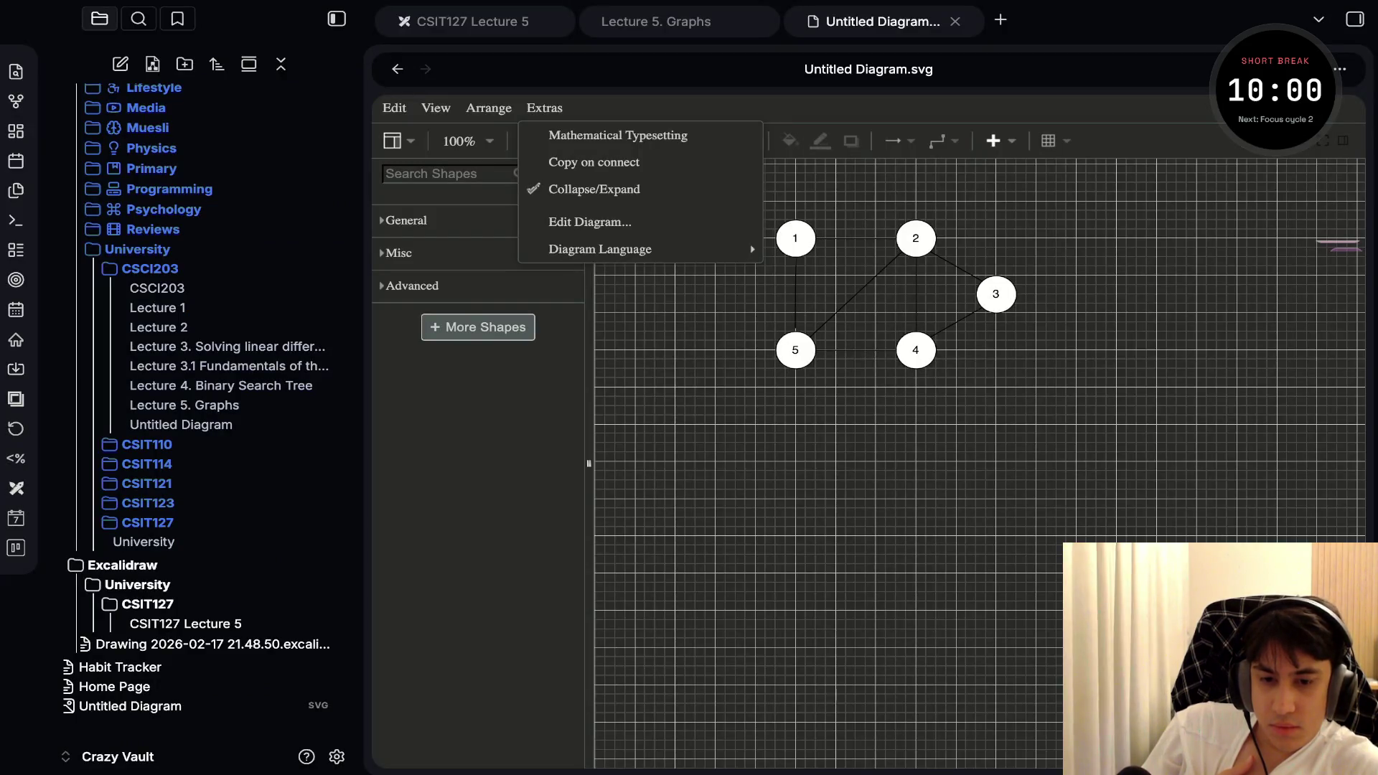
# Browse the draw.io Extras, View and Edit menus, then visit Lecture 5. Graphs and return
pyautogui.moveTo(646, 249)
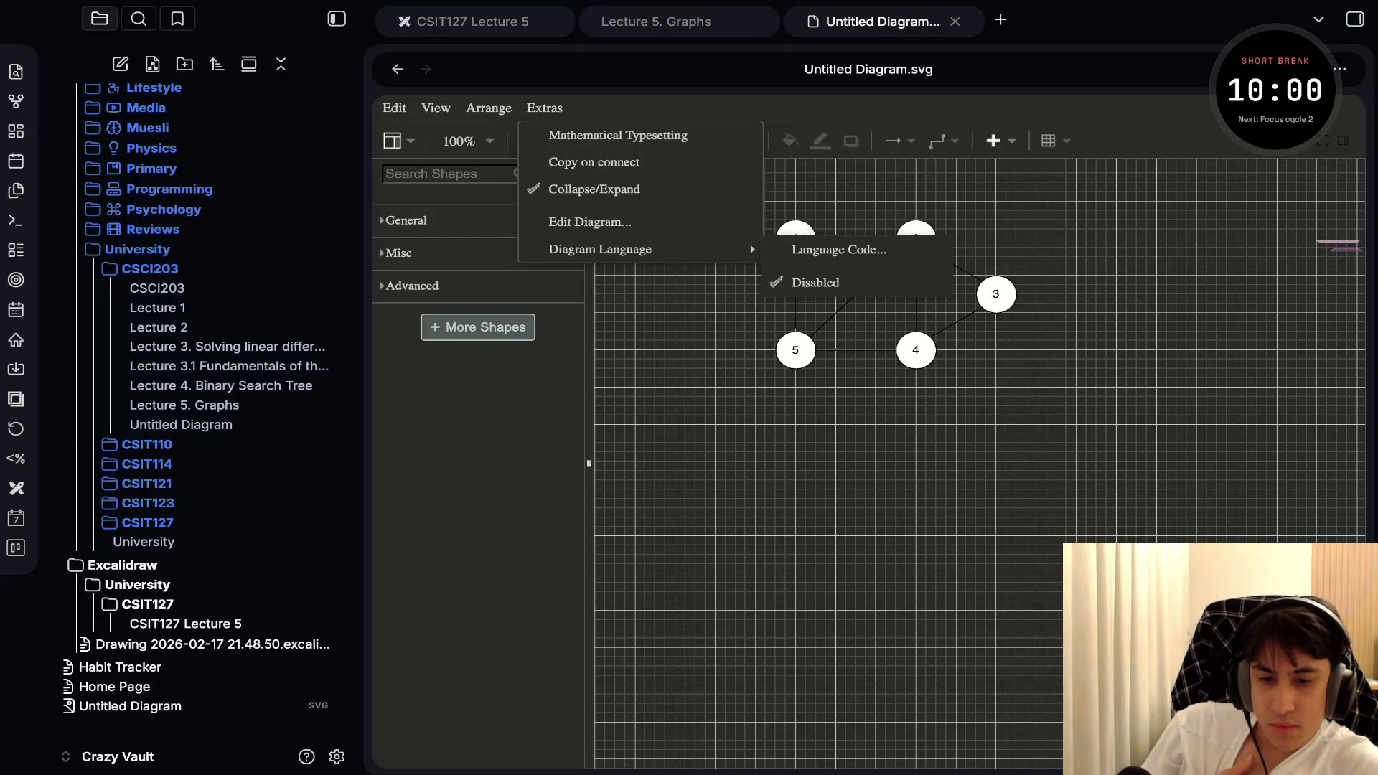
pyautogui.press('Escape')
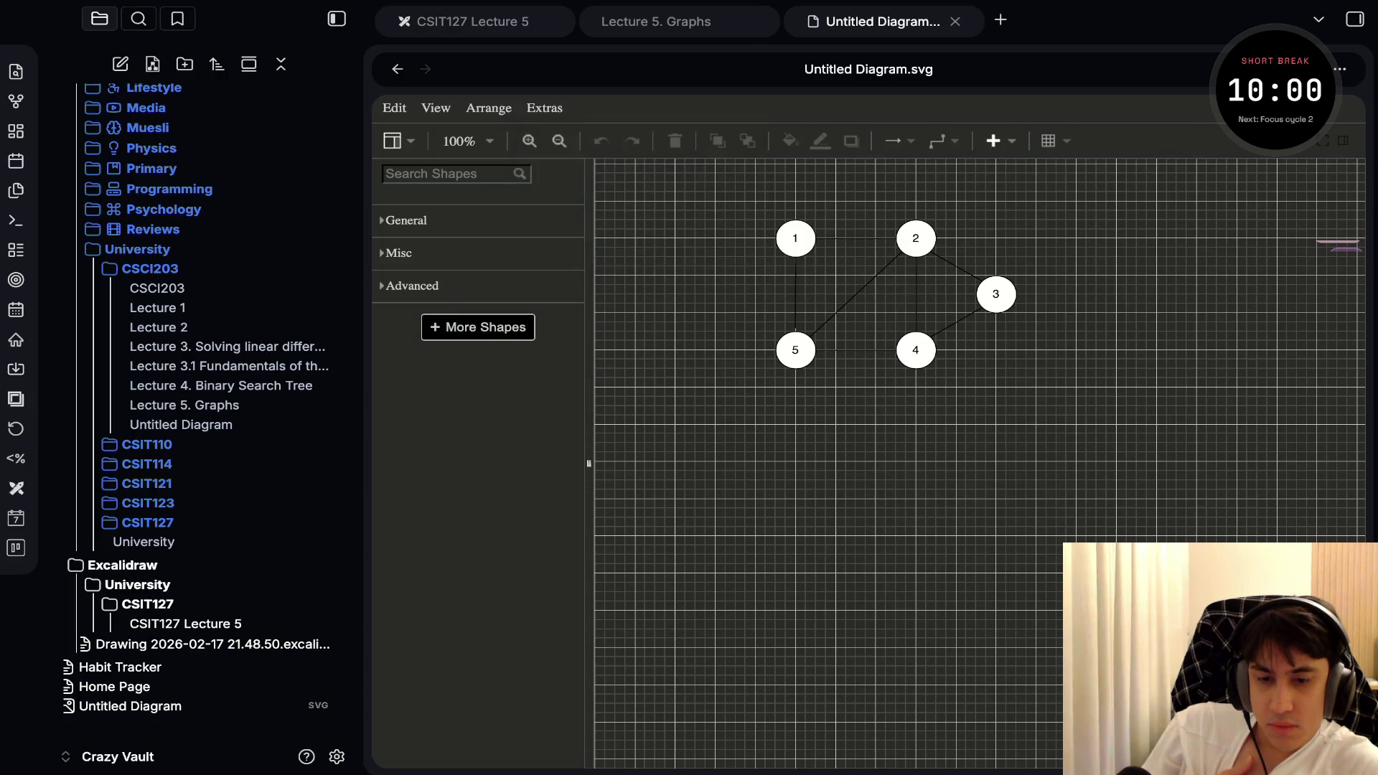
pyautogui.click(489, 108)
pyautogui.moveTo(436, 108)
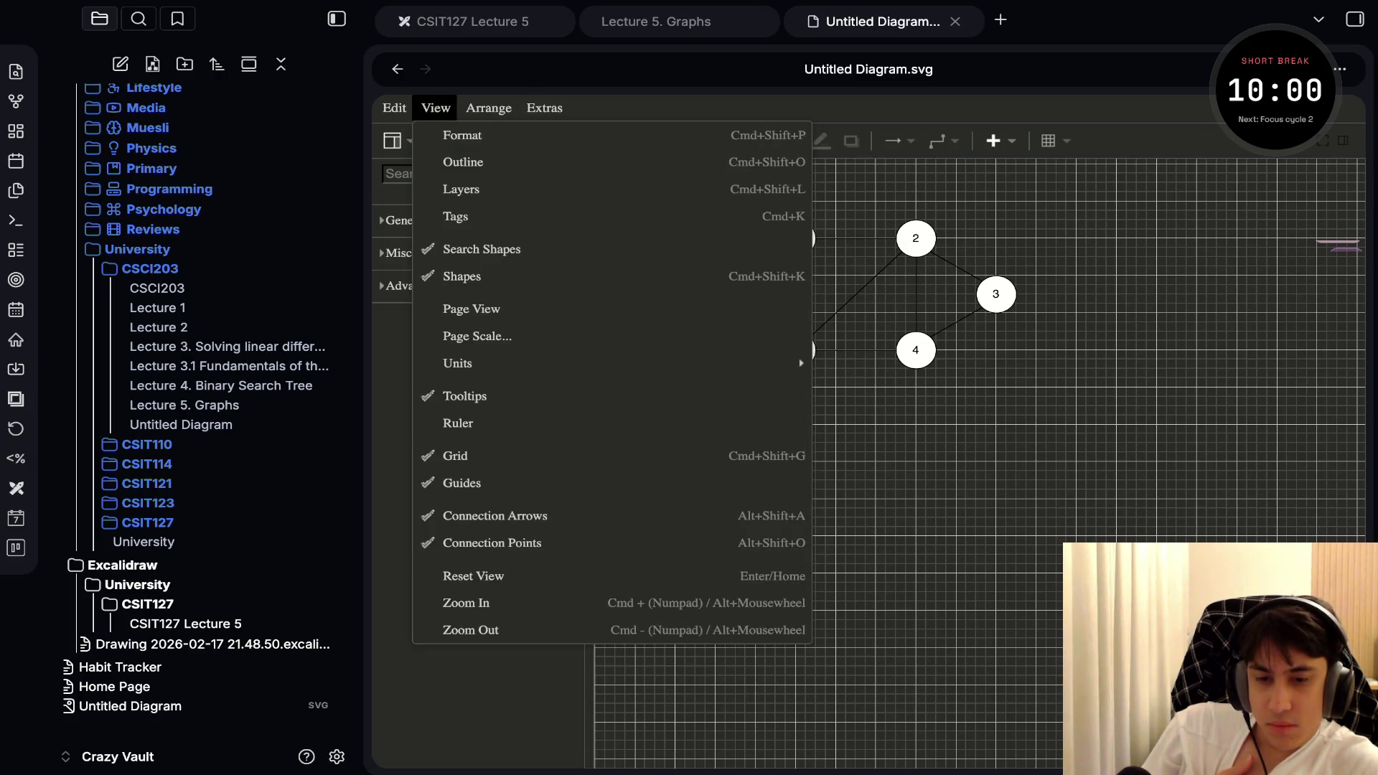
pyautogui.moveTo(393, 107)
pyautogui.moveTo(543, 108)
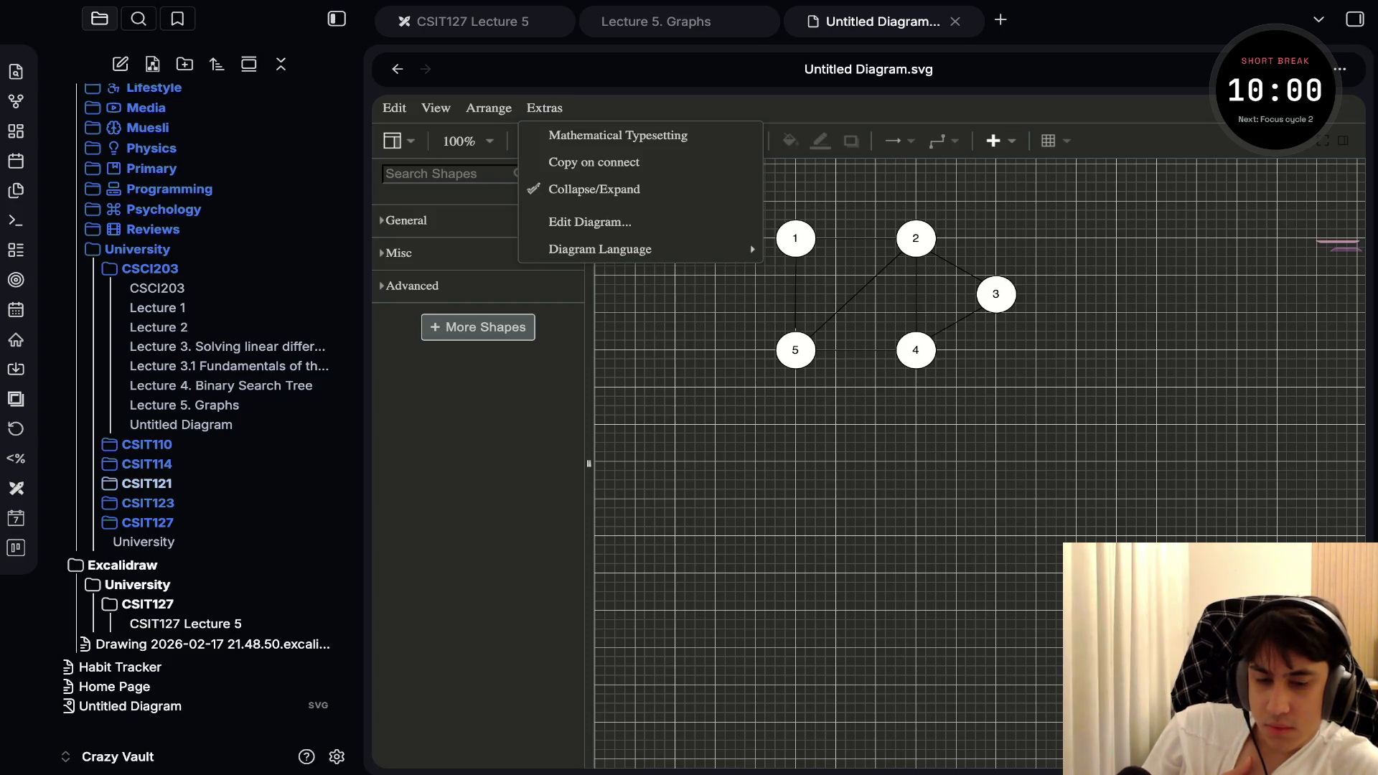
pyautogui.hotkey('ctrl', 'alt', 'Left')
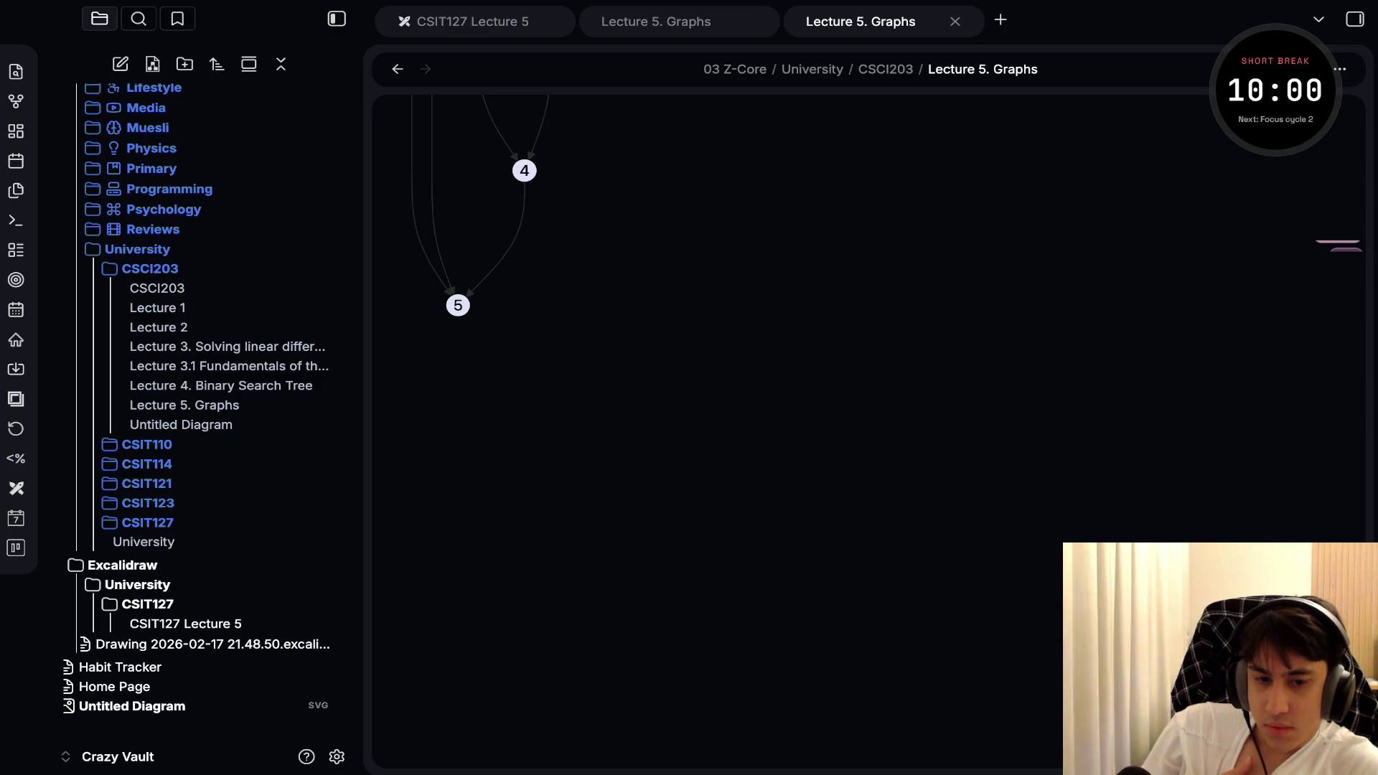
pyautogui.hotkey('ctrl', 'alt', 'Right')
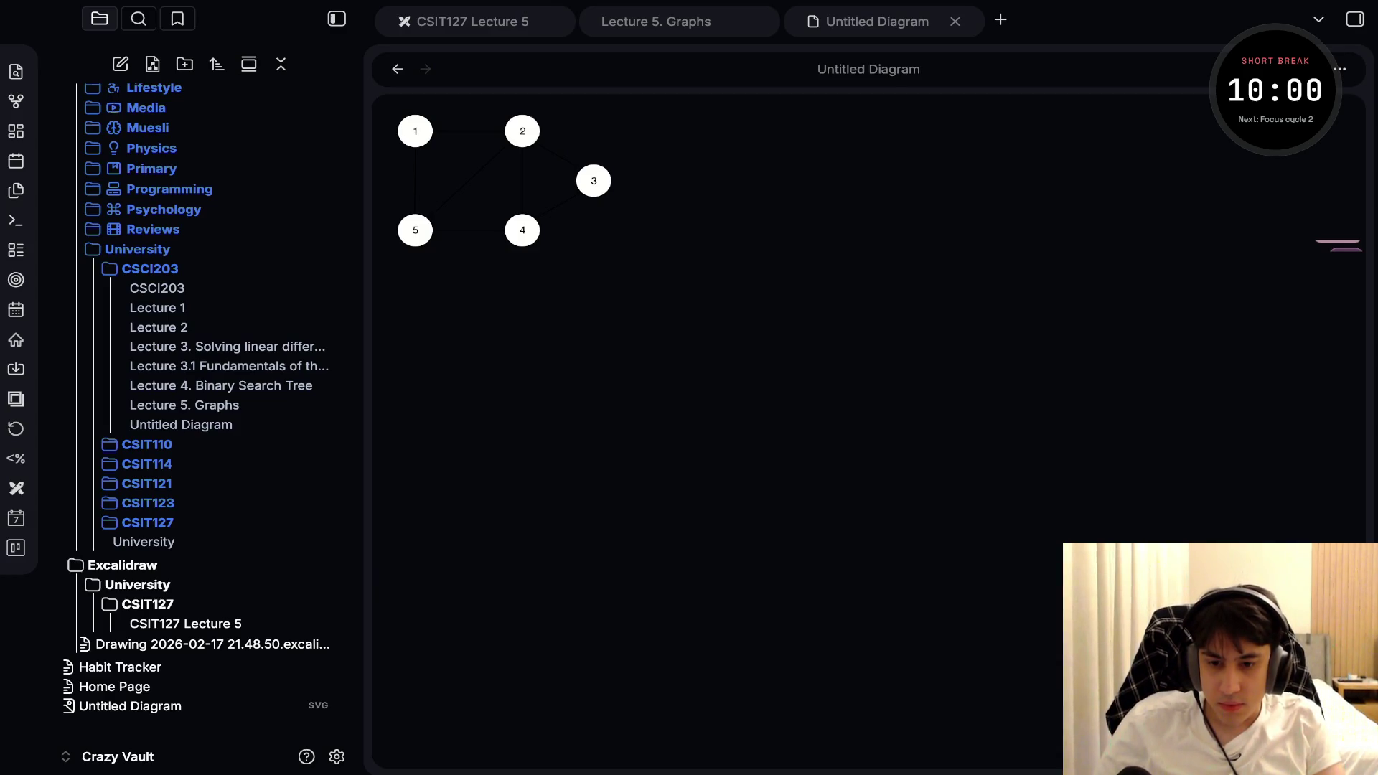
# Paste the Untitled Diagram.svg embed link at the end of the Lecture 5. Graphs note
pyautogui.click(181, 424)
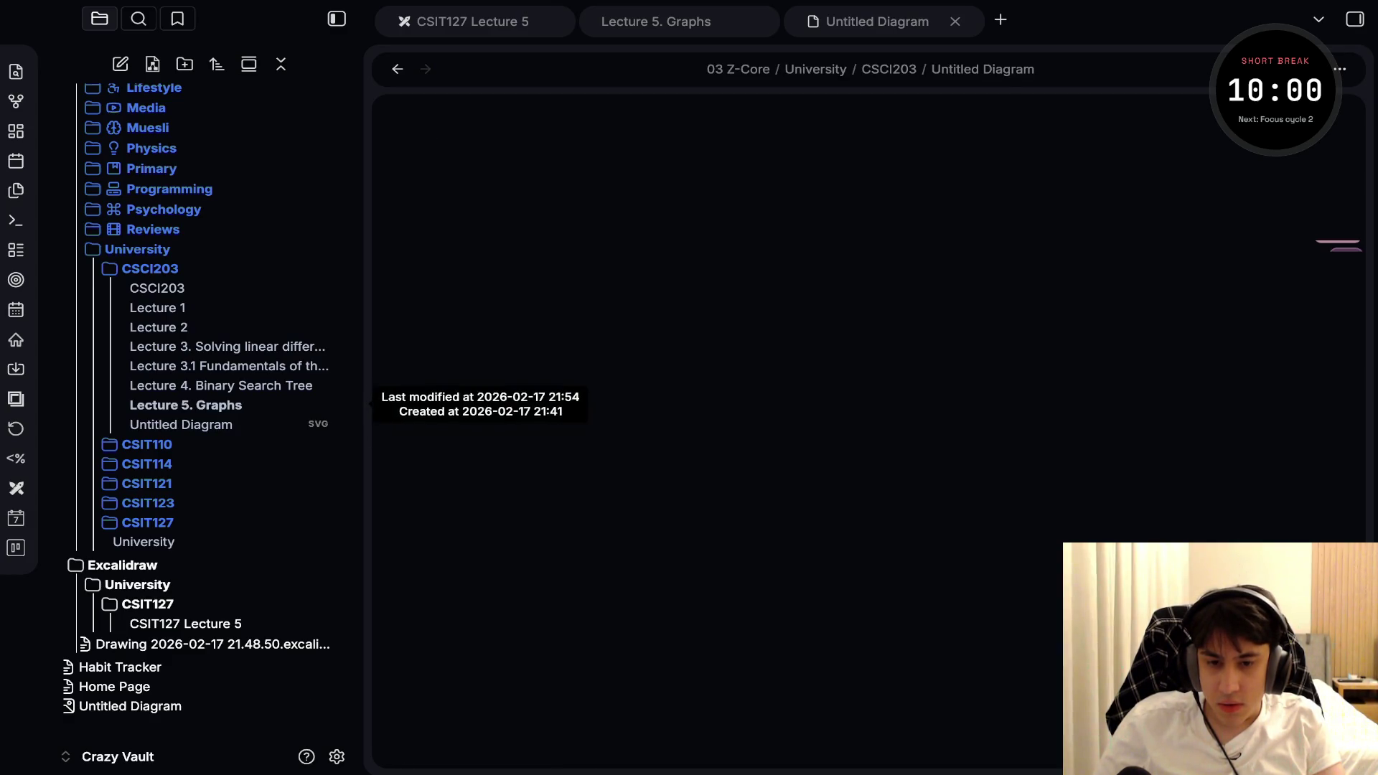
pyautogui.click(184, 405)
pyautogui.hotkey('ctrl', 'End')
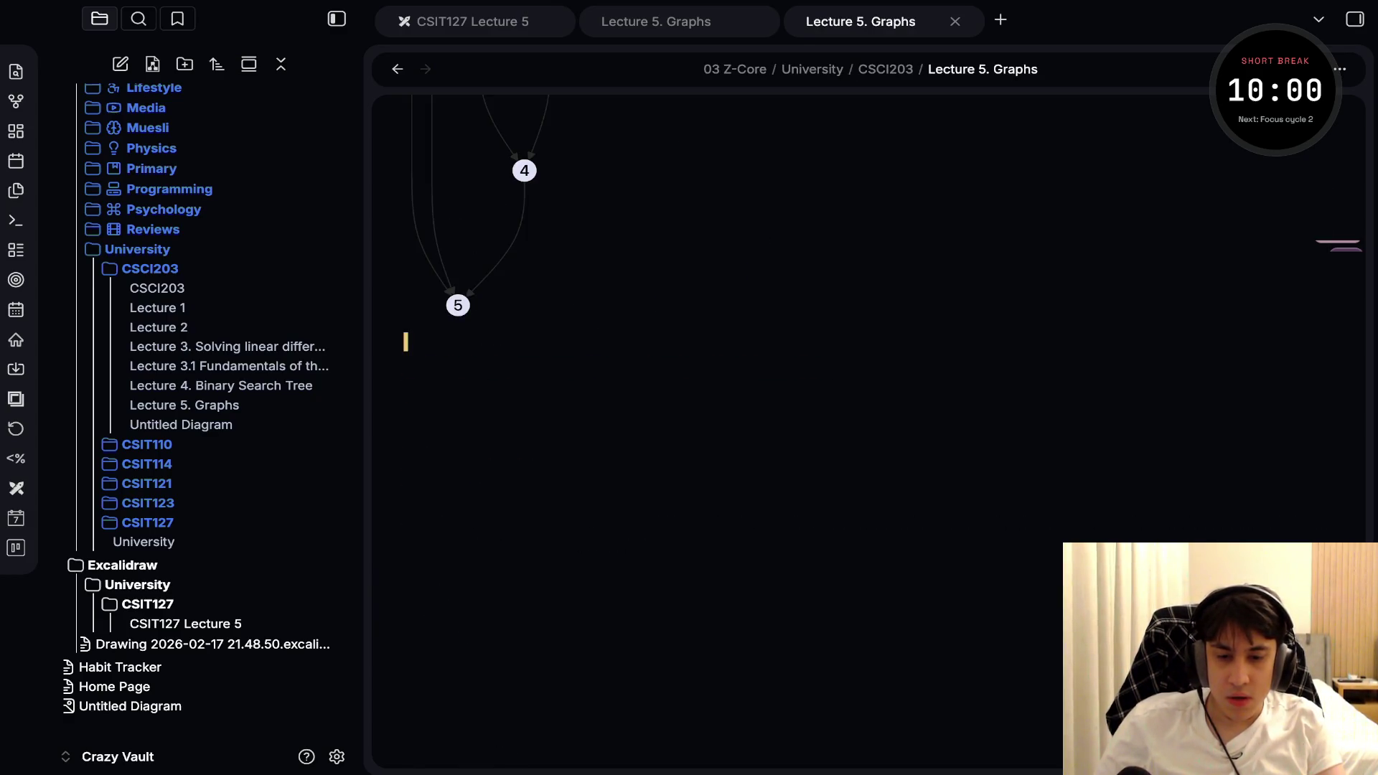
pyautogui.write('![[03 Z-Core/University/CSCI203/Untitled Diagram.svg]]')
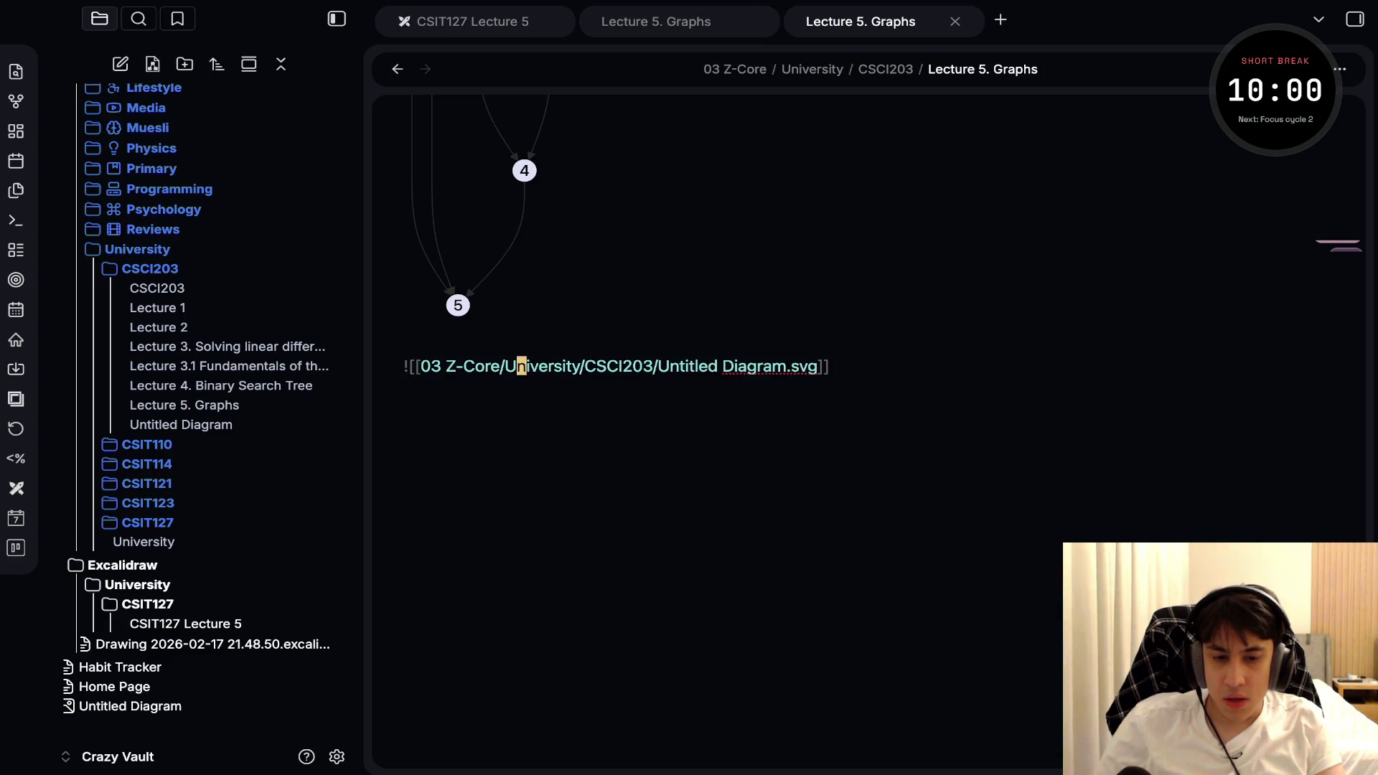
# Trim the folder path and stray character so the link reads ![[Untitled Diagram.svg]]
pyautogui.click(681, 366)
pyautogui.click(664, 366)
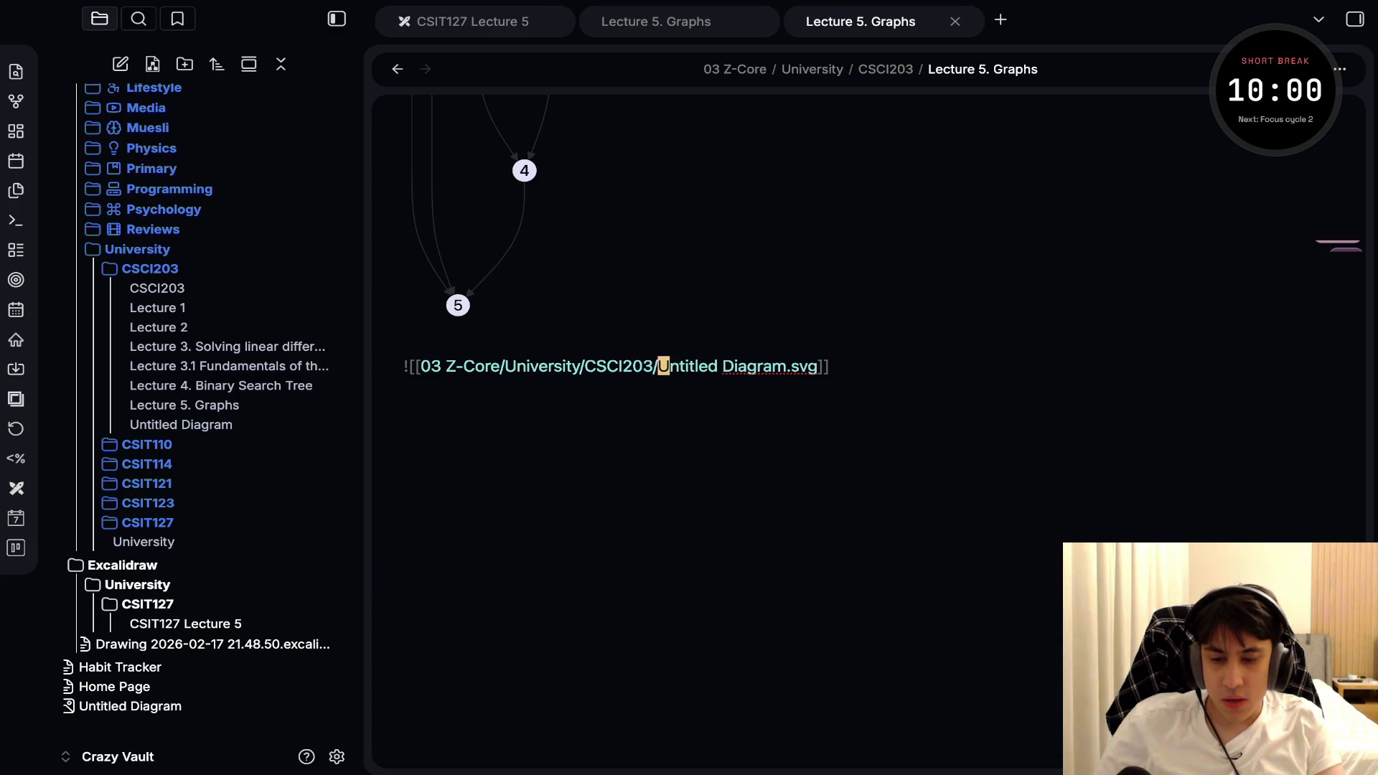
pyautogui.press('i')
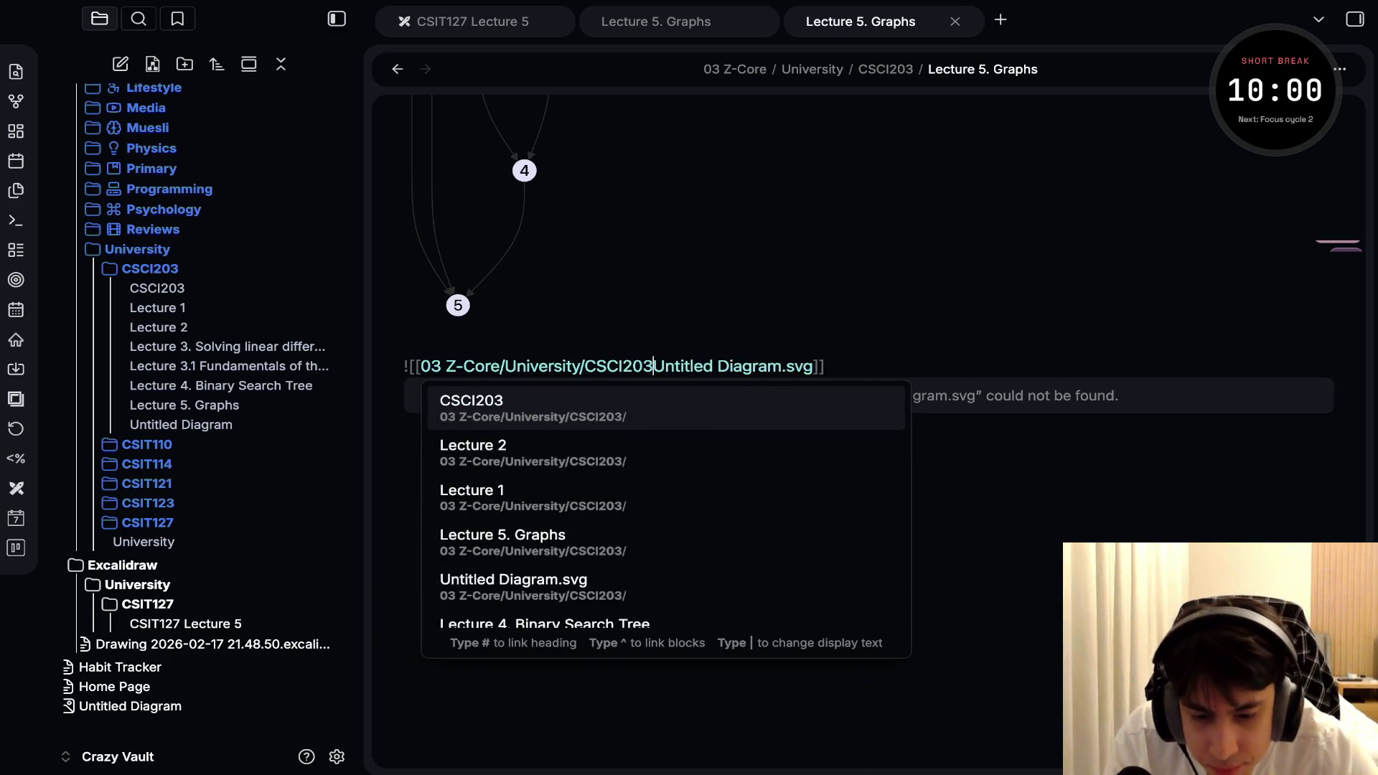
pyautogui.hotkey('alt', 'BackSpace')
pyautogui.press('BackSpace')
pyautogui.press('BackSpace')
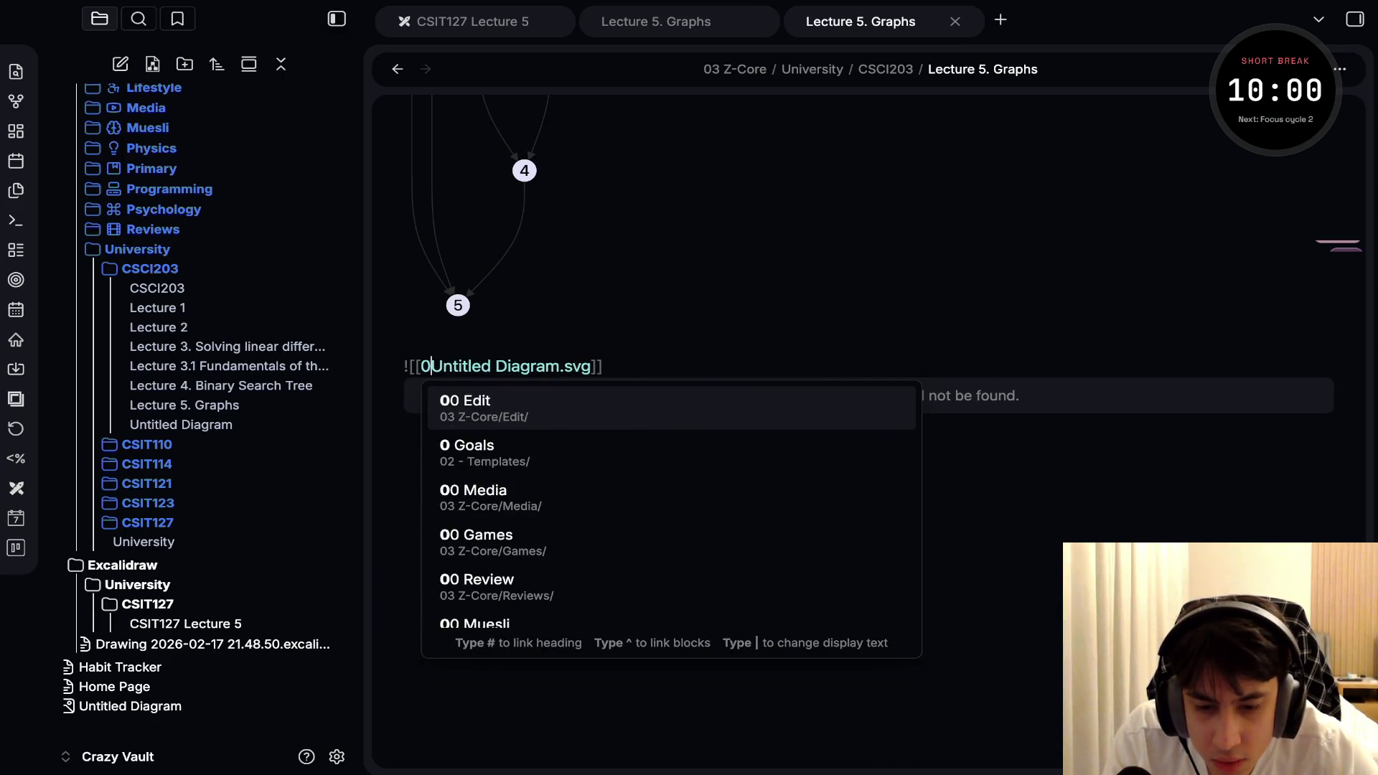
pyautogui.press('BackSpace')
pyautogui.press('Escape')
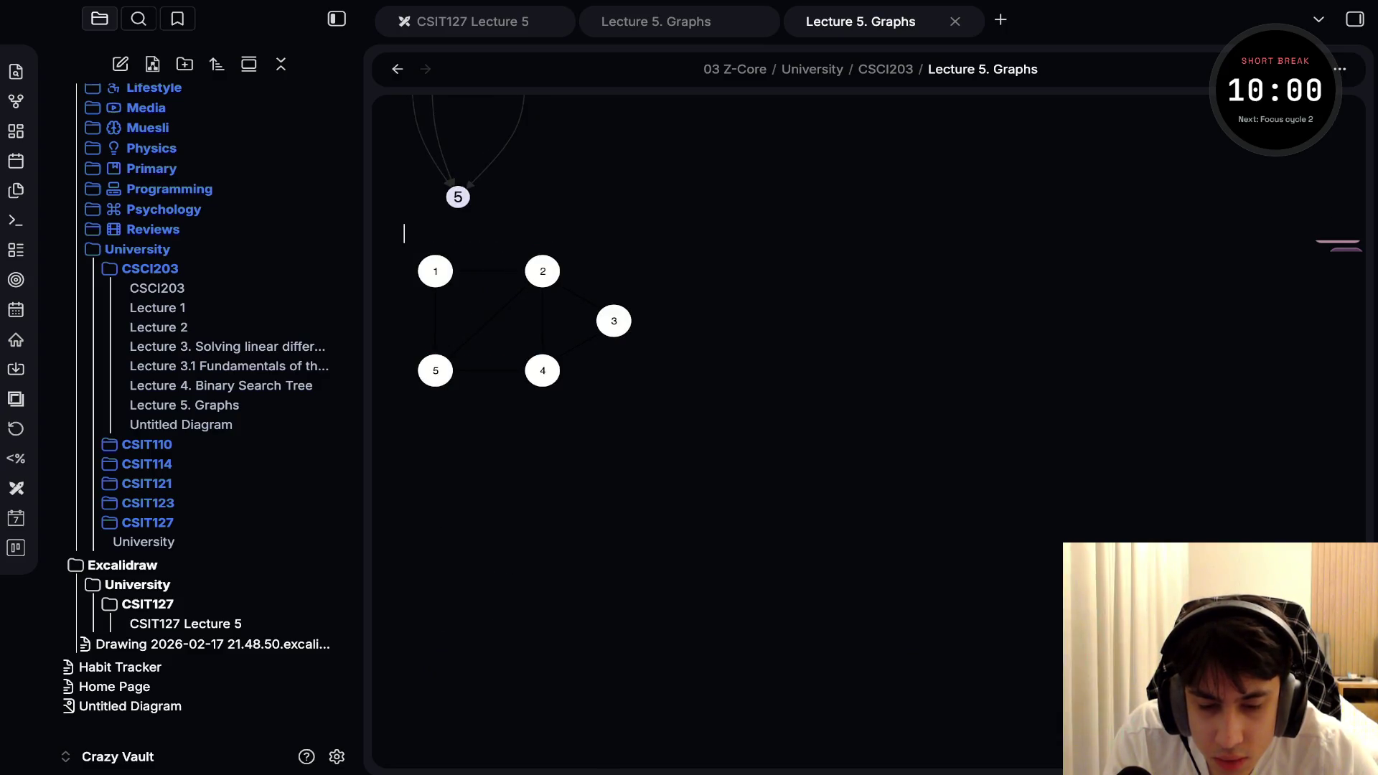
# Select the full embed source line, then open Untitled Diagram.svg from the sidebar
pyautogui.click(405, 258)
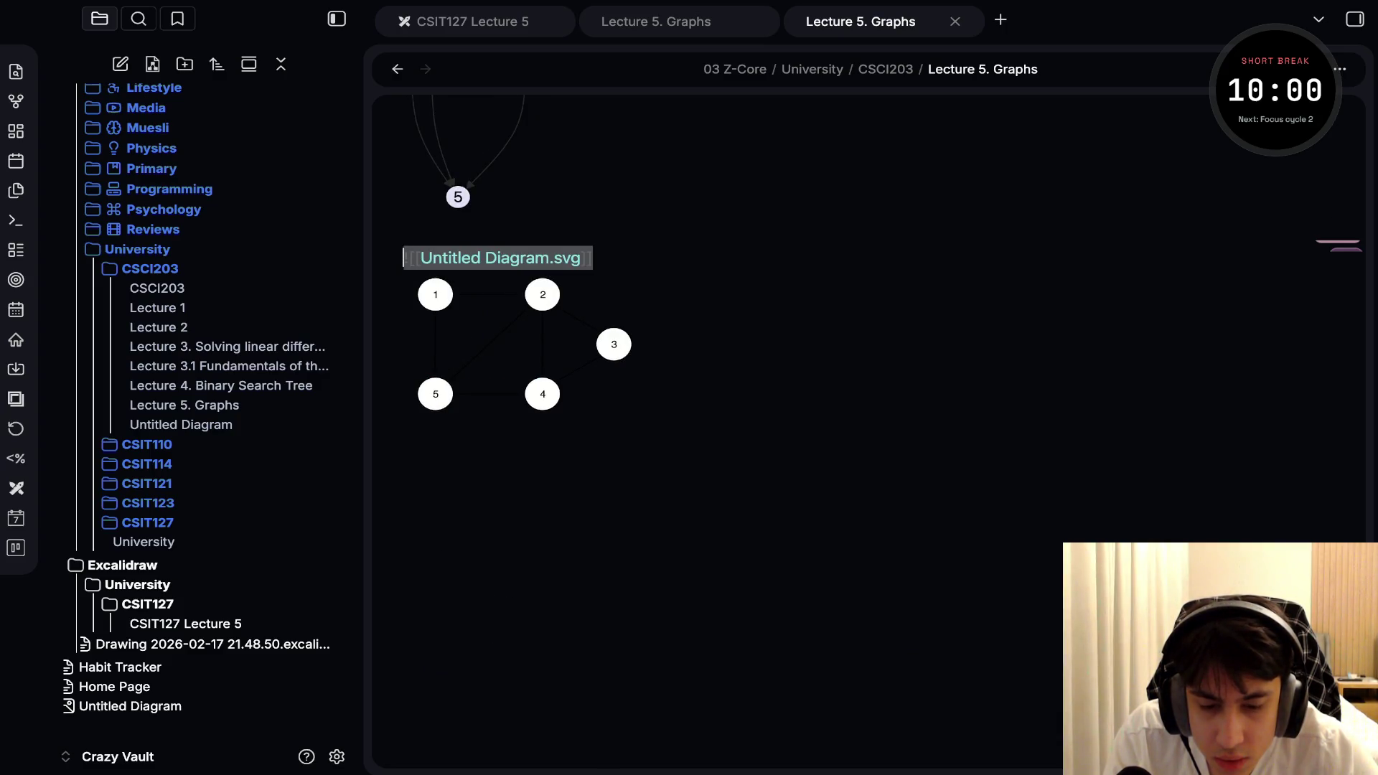
pyautogui.click(592, 258)
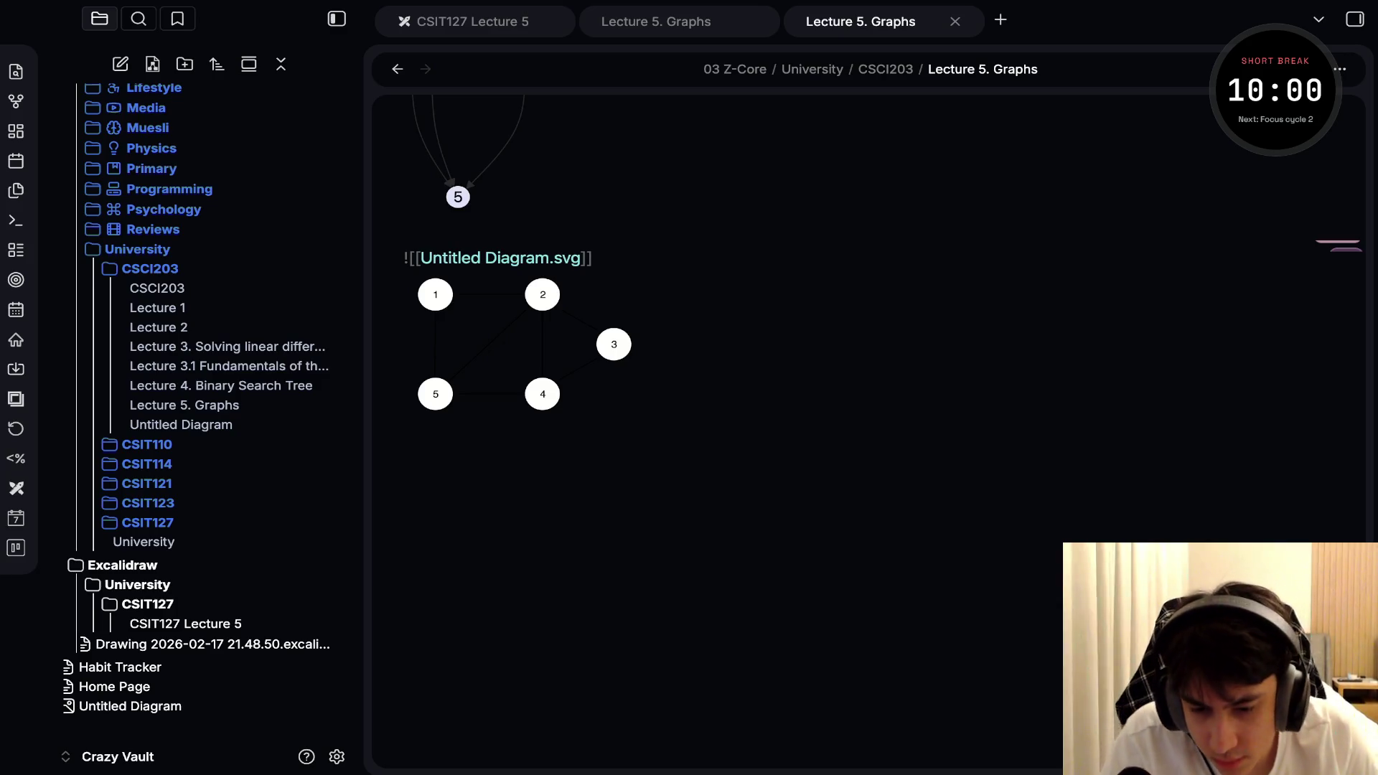
pyautogui.hotkey('shift', 'Home')
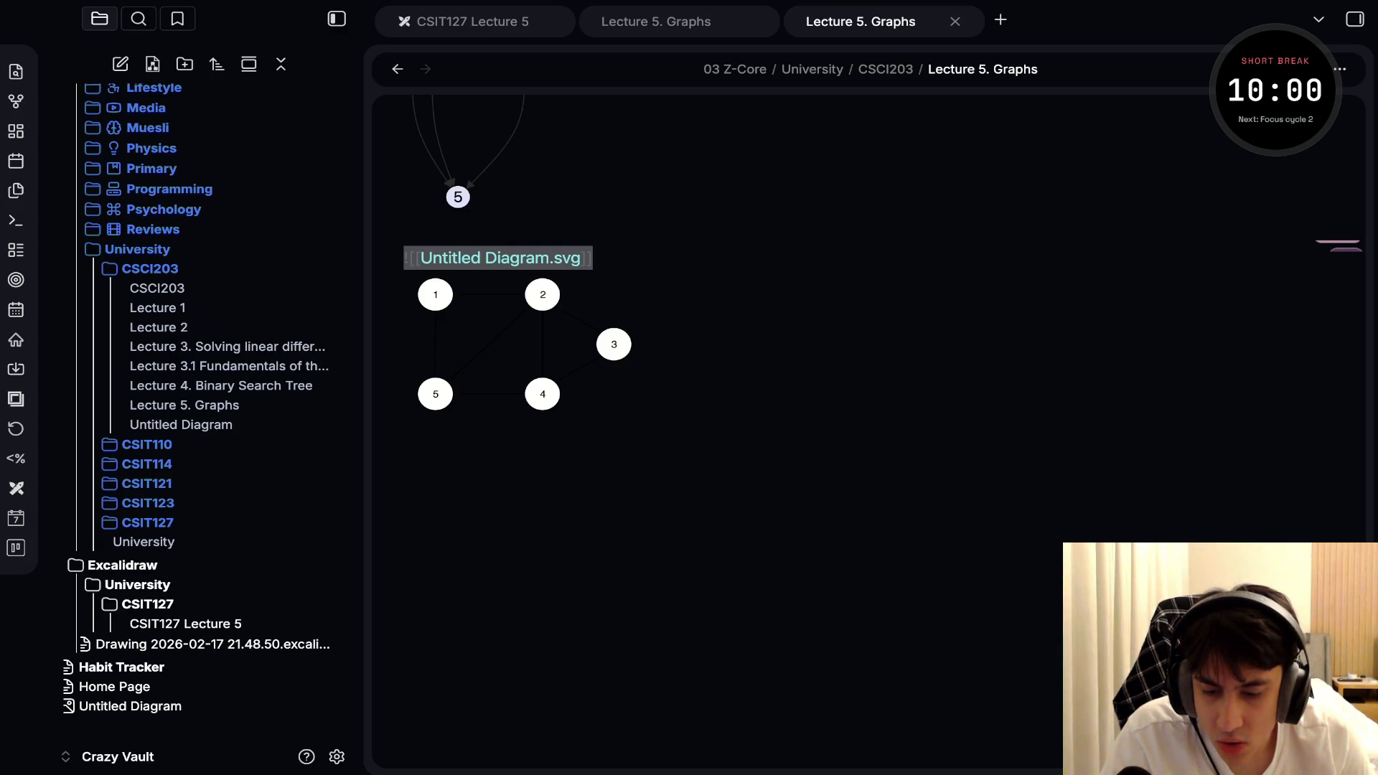
pyautogui.click(130, 706)
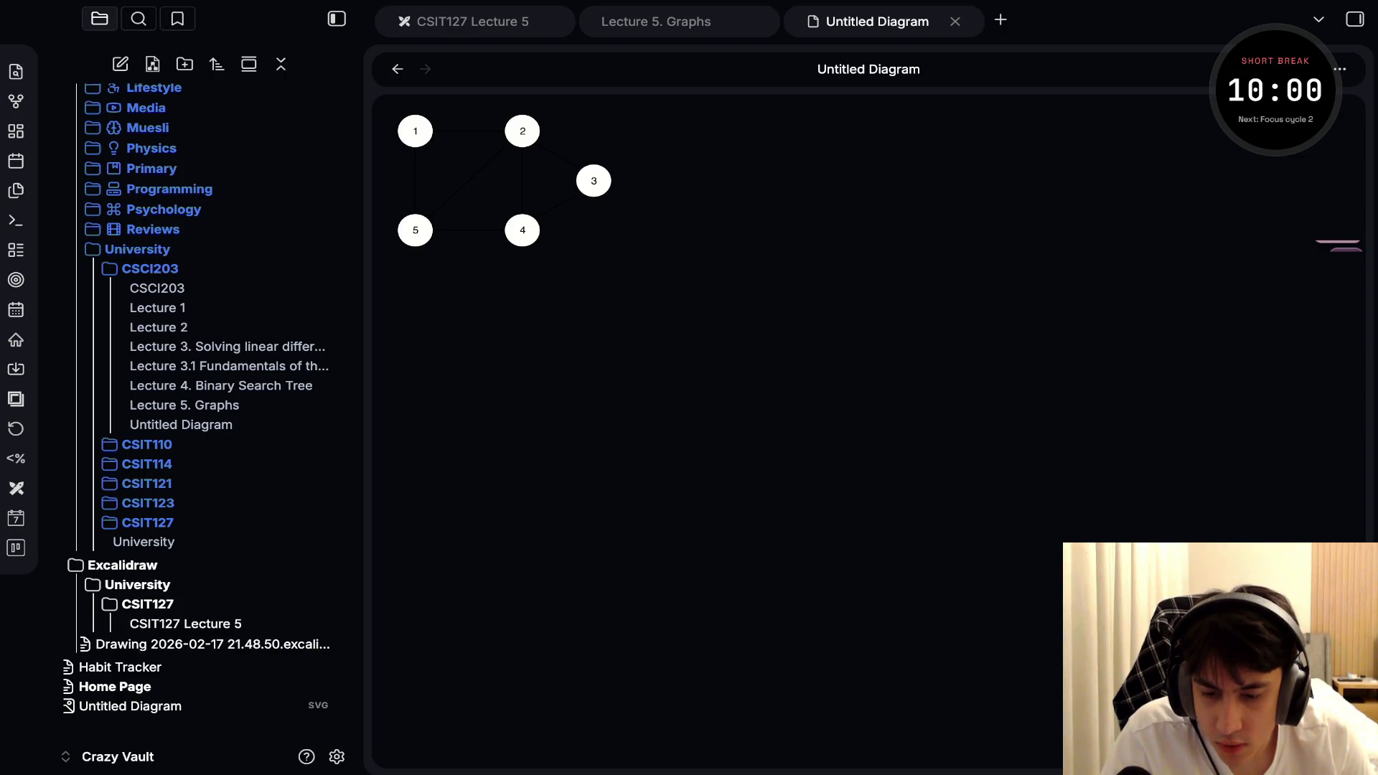
# Click through sidebar files and tabs, accidentally create blank Untitled Diagram 1, then reopen Untitled Diagram.svg
pyautogui.click(208, 644)
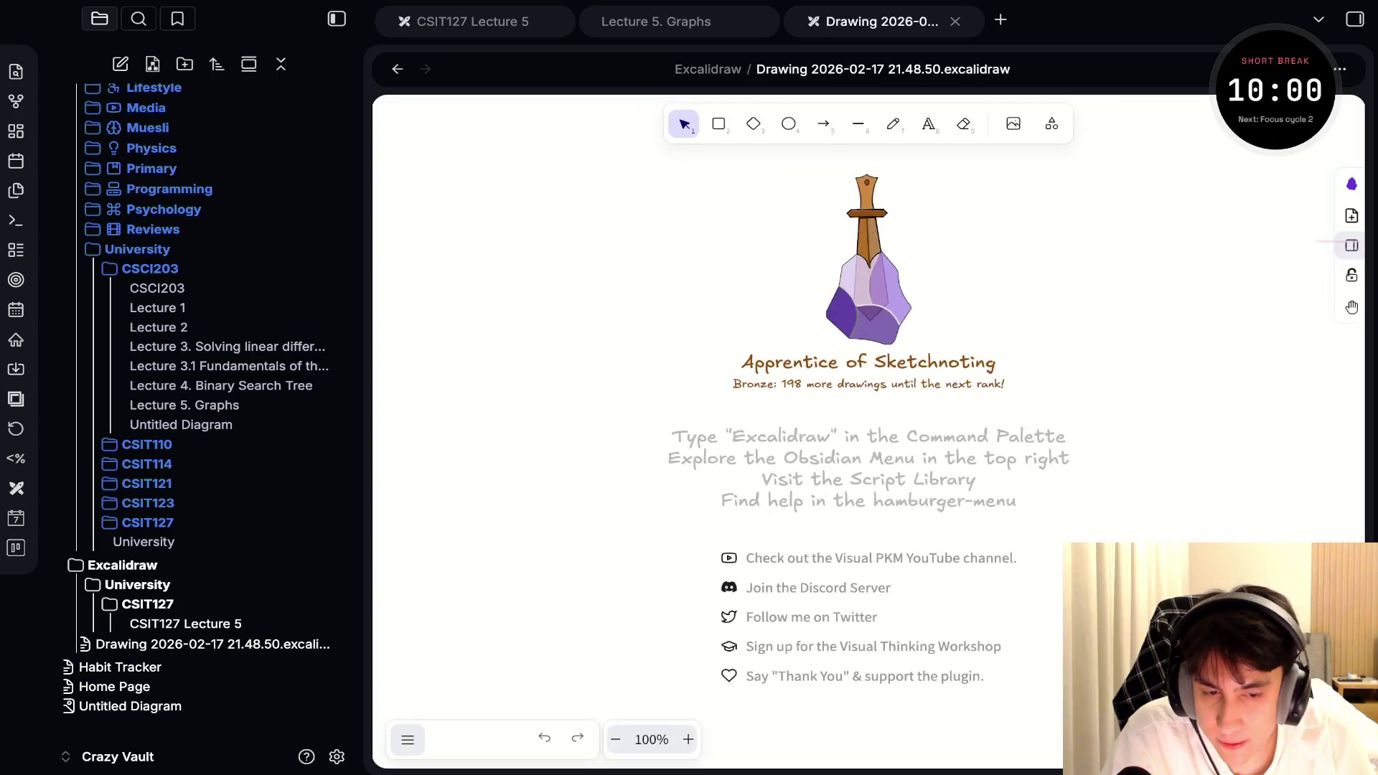
pyautogui.click(130, 705)
pyautogui.click(114, 686)
pyautogui.click(120, 667)
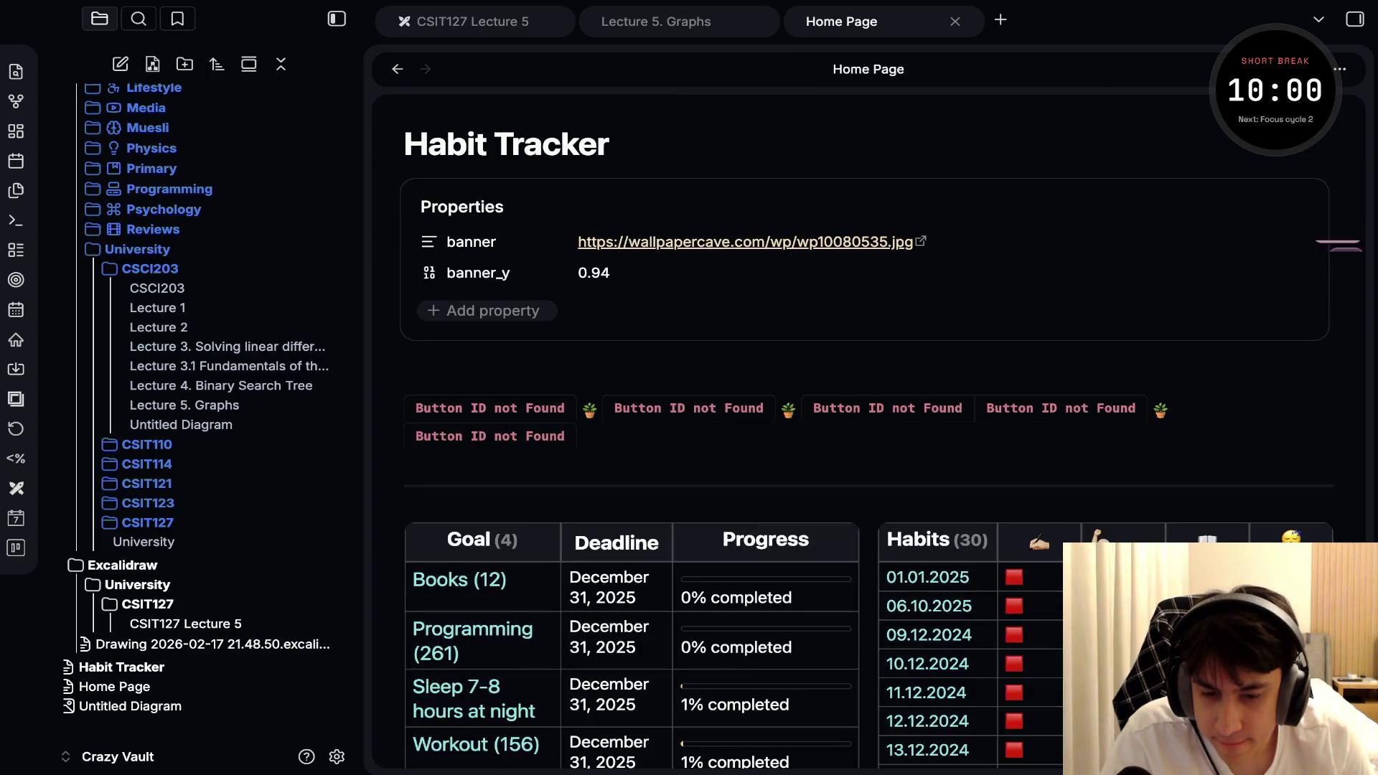
pyautogui.click(120, 667)
pyautogui.click(130, 705)
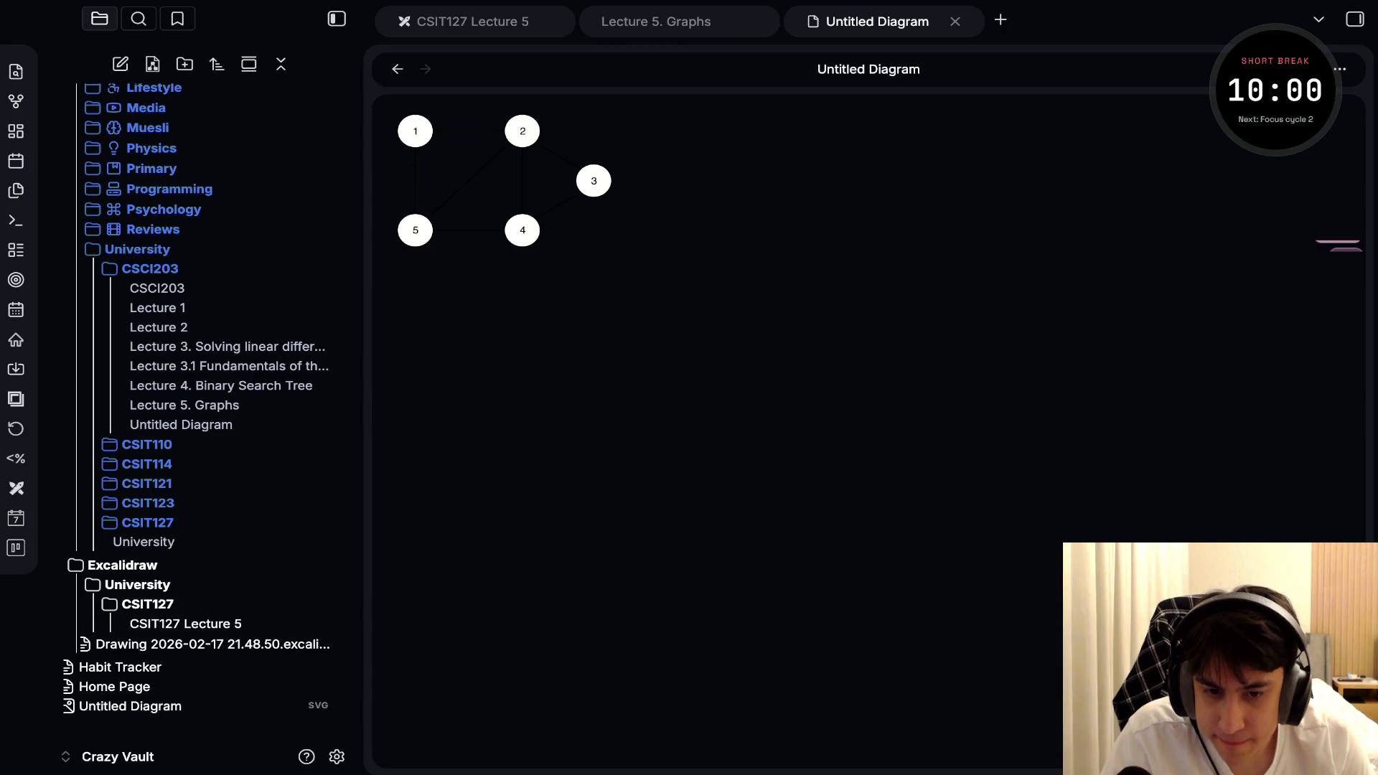
pyautogui.click(467, 21)
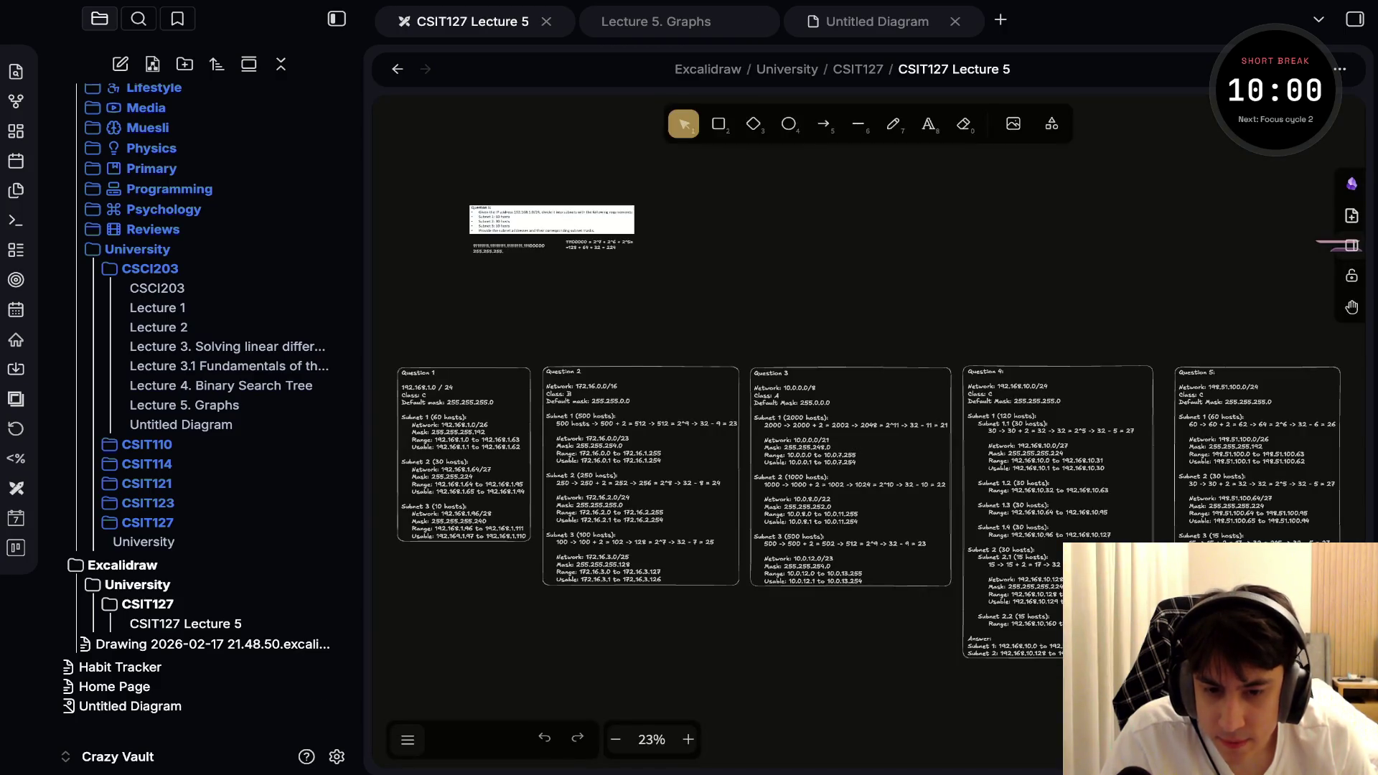
pyautogui.click(877, 22)
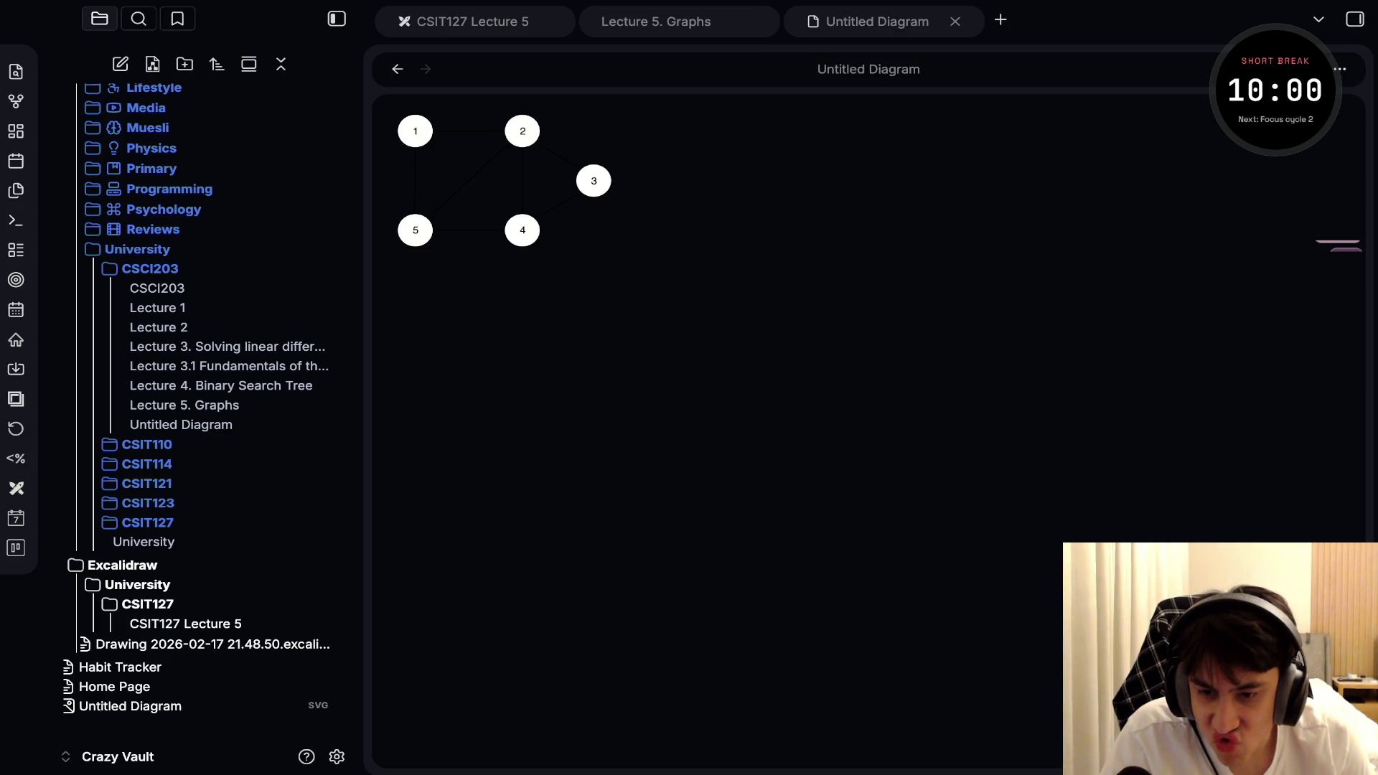
pyautogui.click(152, 64)
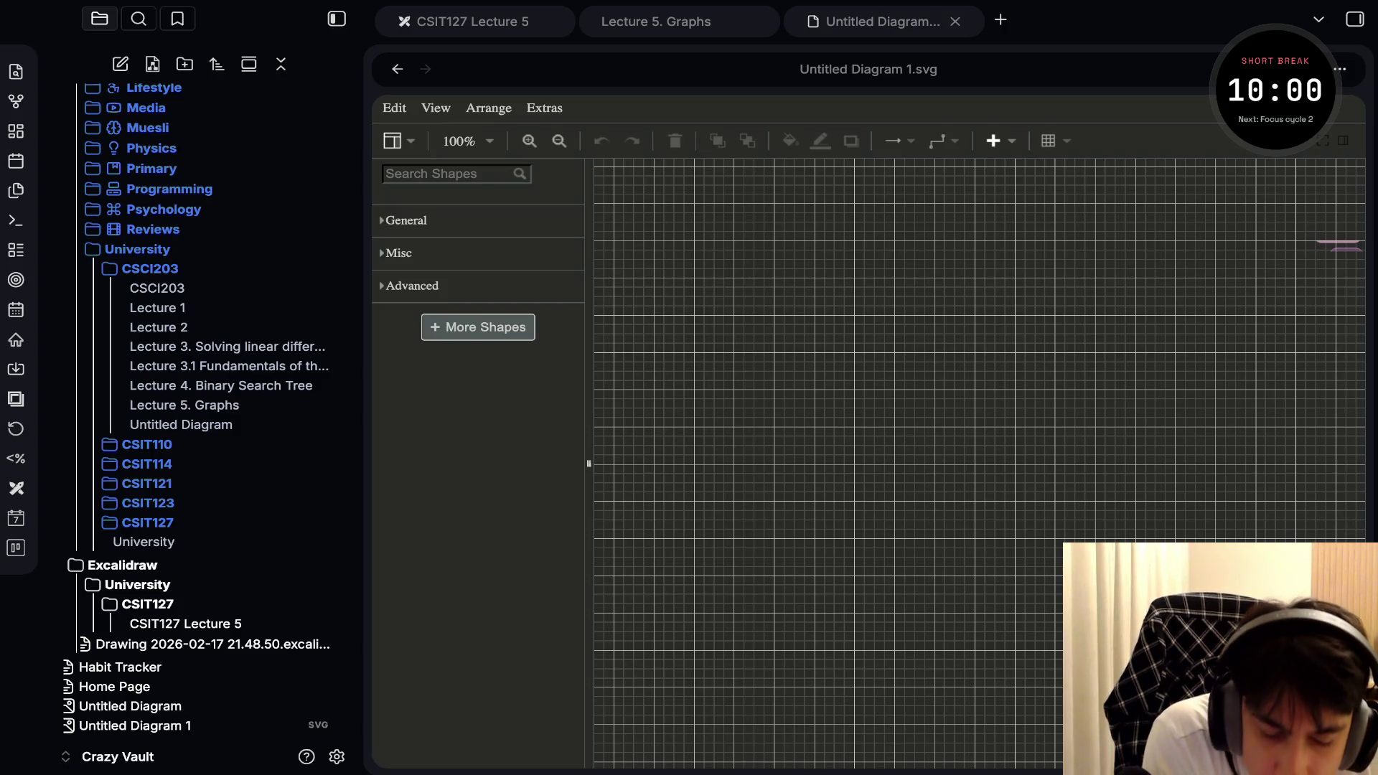
pyautogui.click(129, 706)
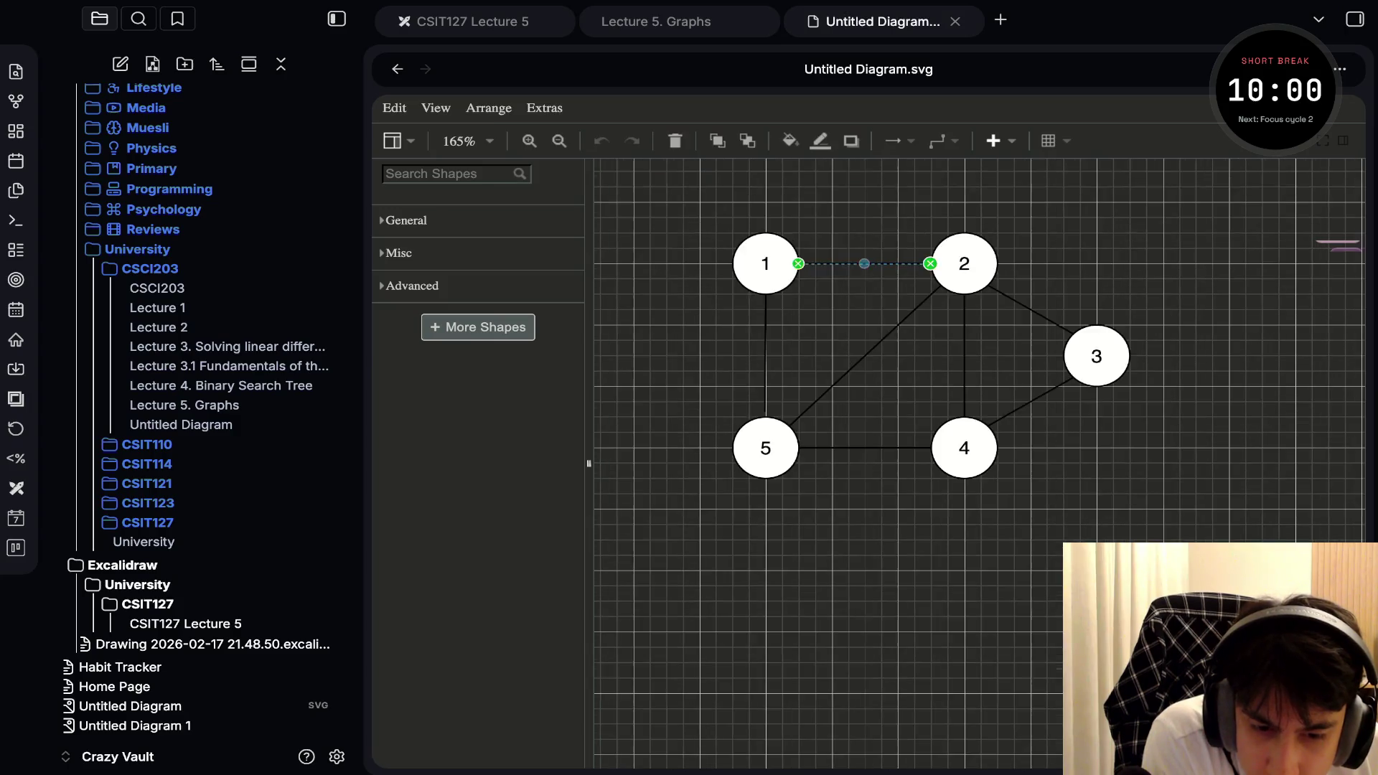
# Set the 1–2 edge's line colour to 000000 and lighten the 5–4 edge to pale grey
pyautogui.click(820, 141)
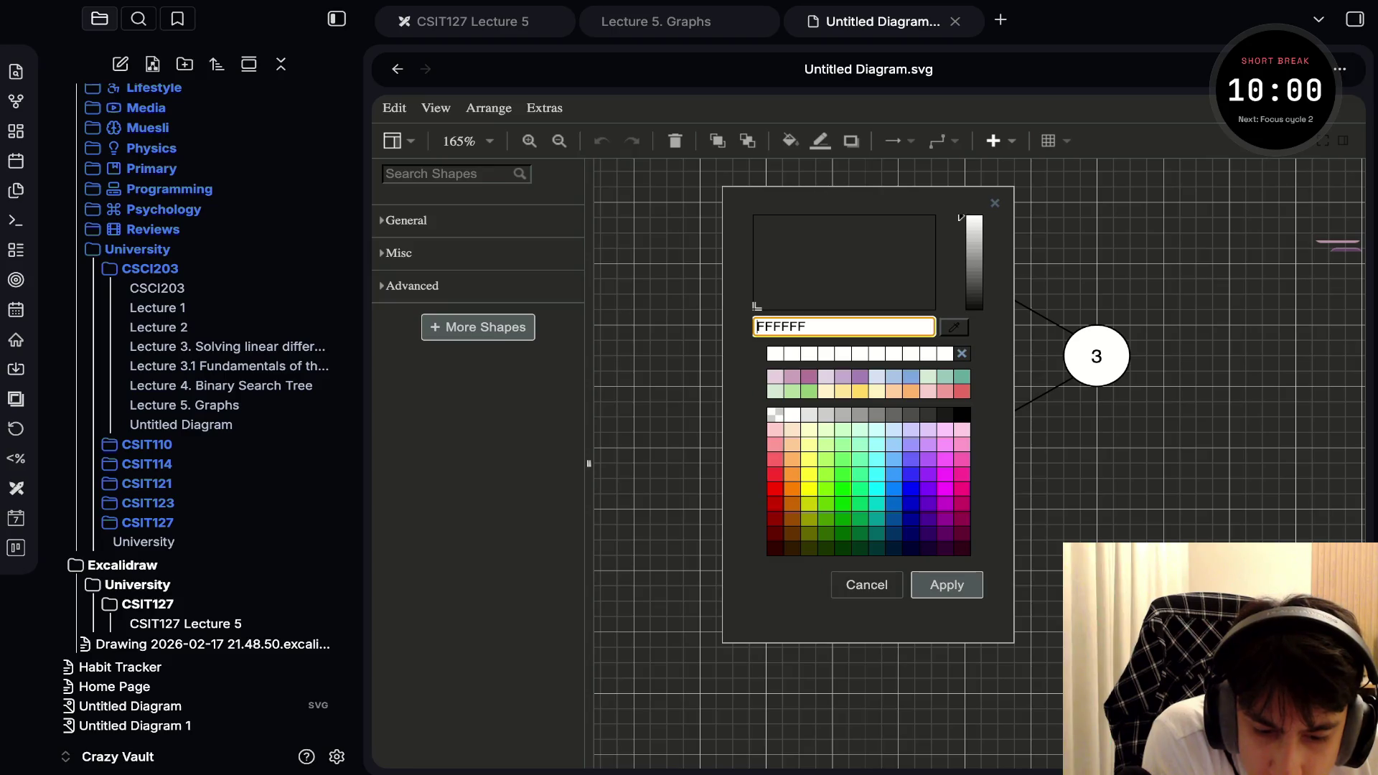
pyautogui.write('000000')
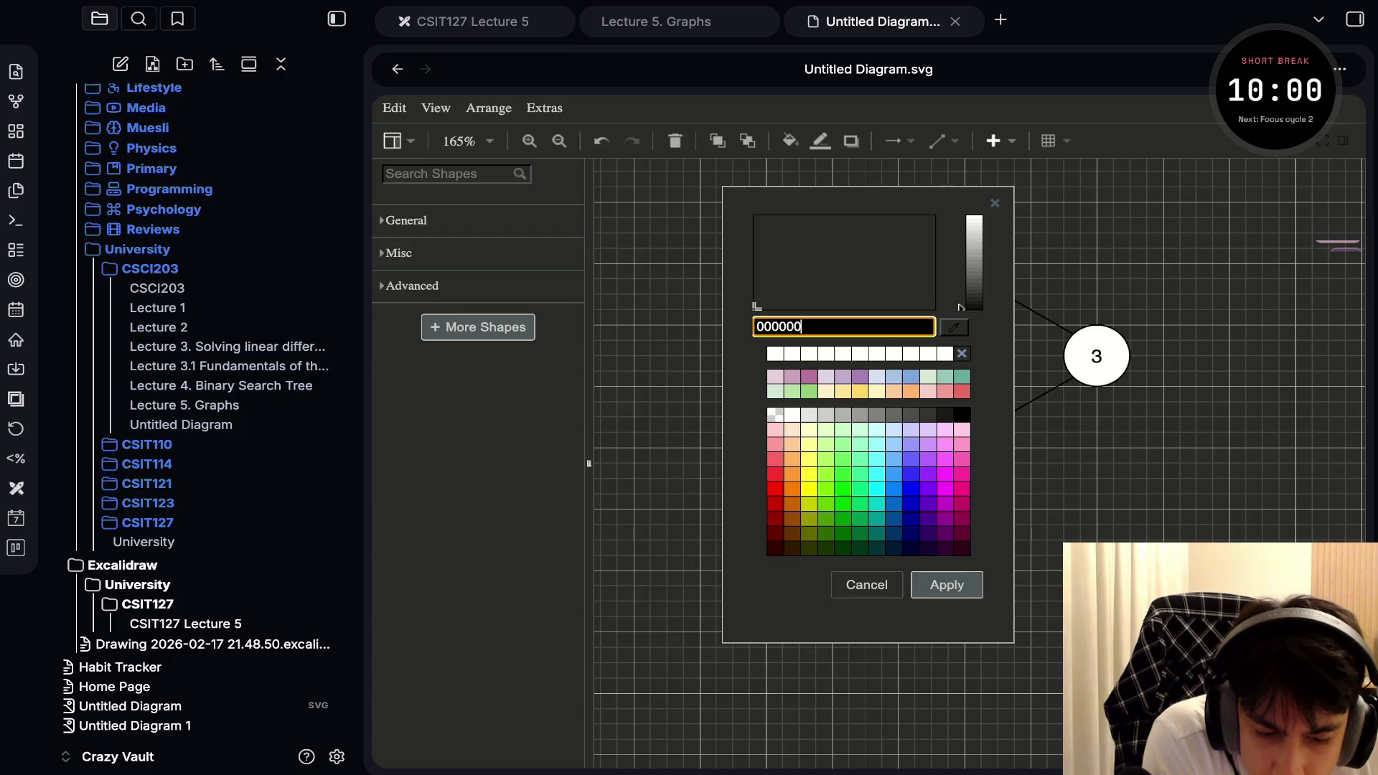
pyautogui.press('Return')
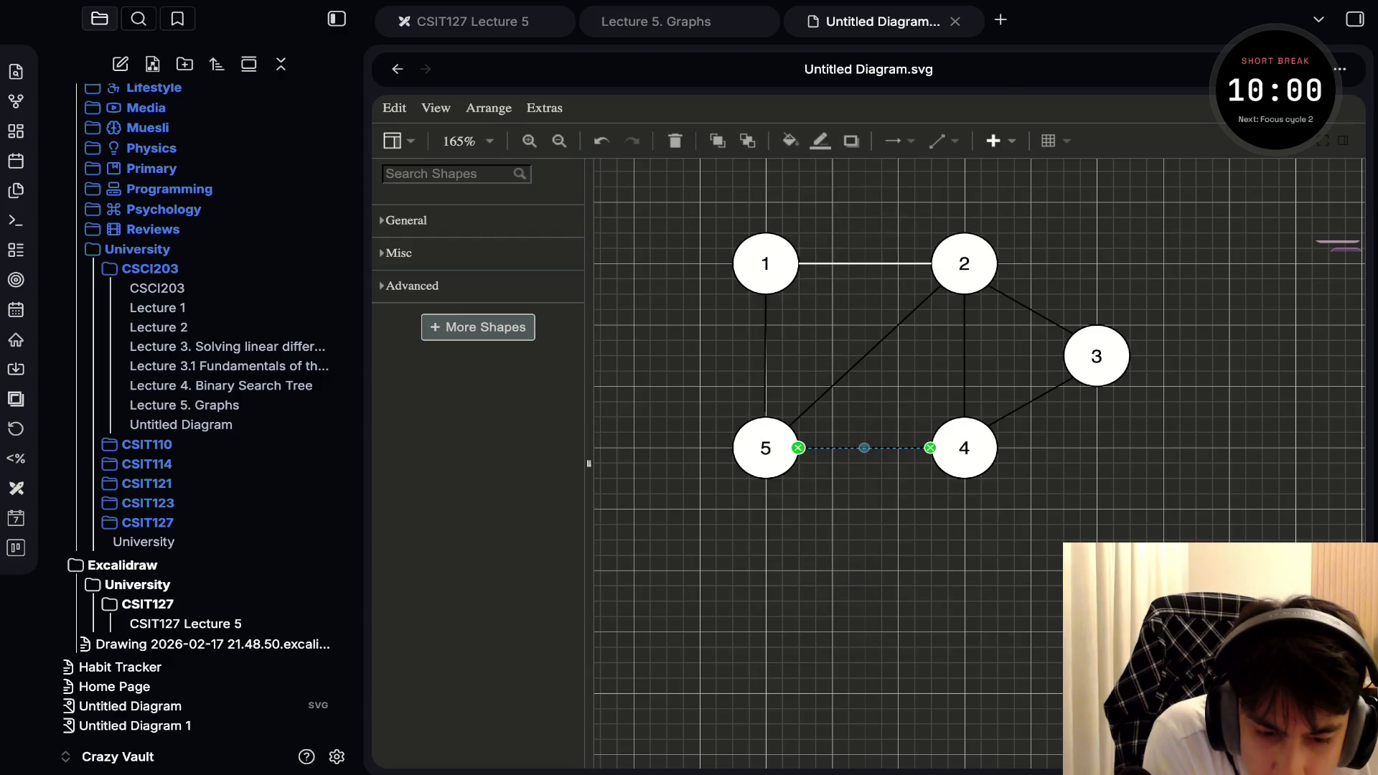
pyautogui.click(820, 141)
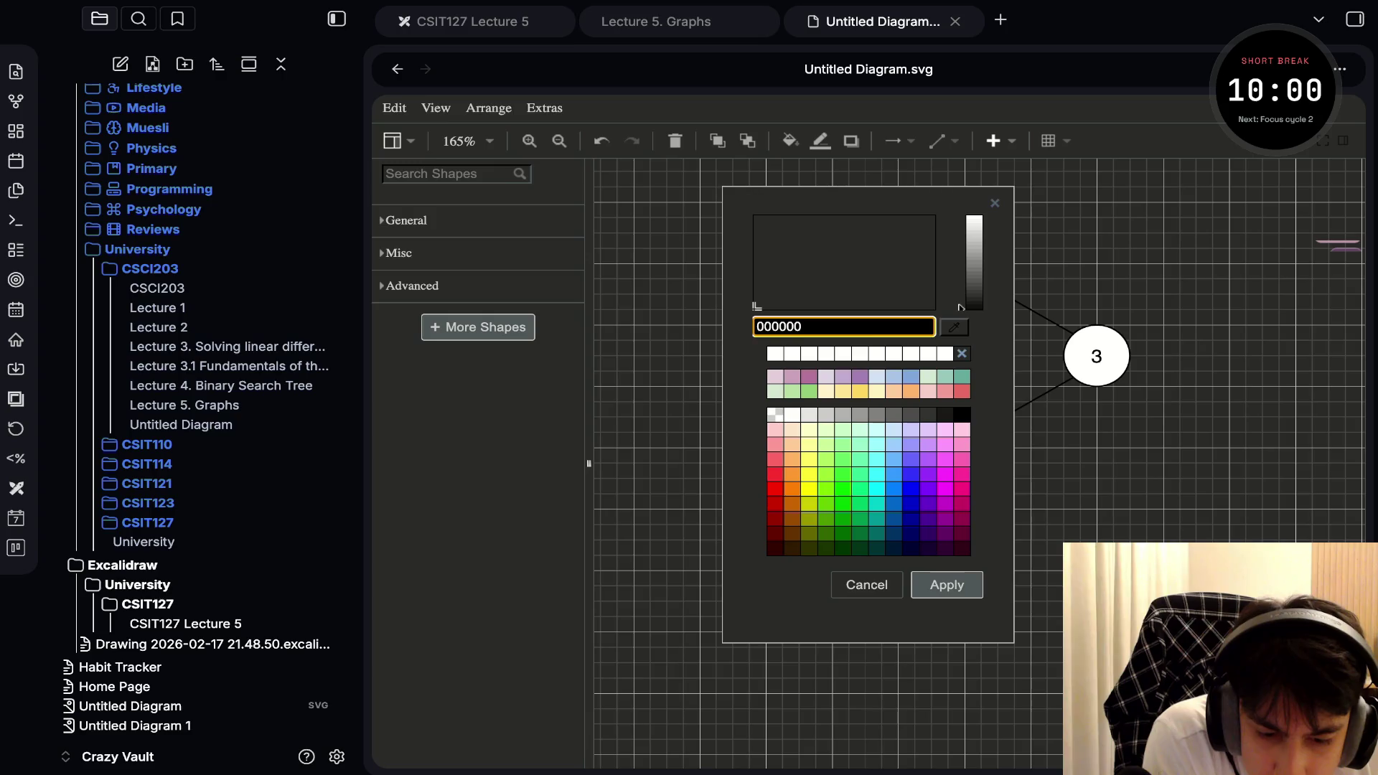
pyautogui.moveTo(973, 307); pyautogui.dragTo(974, 229)
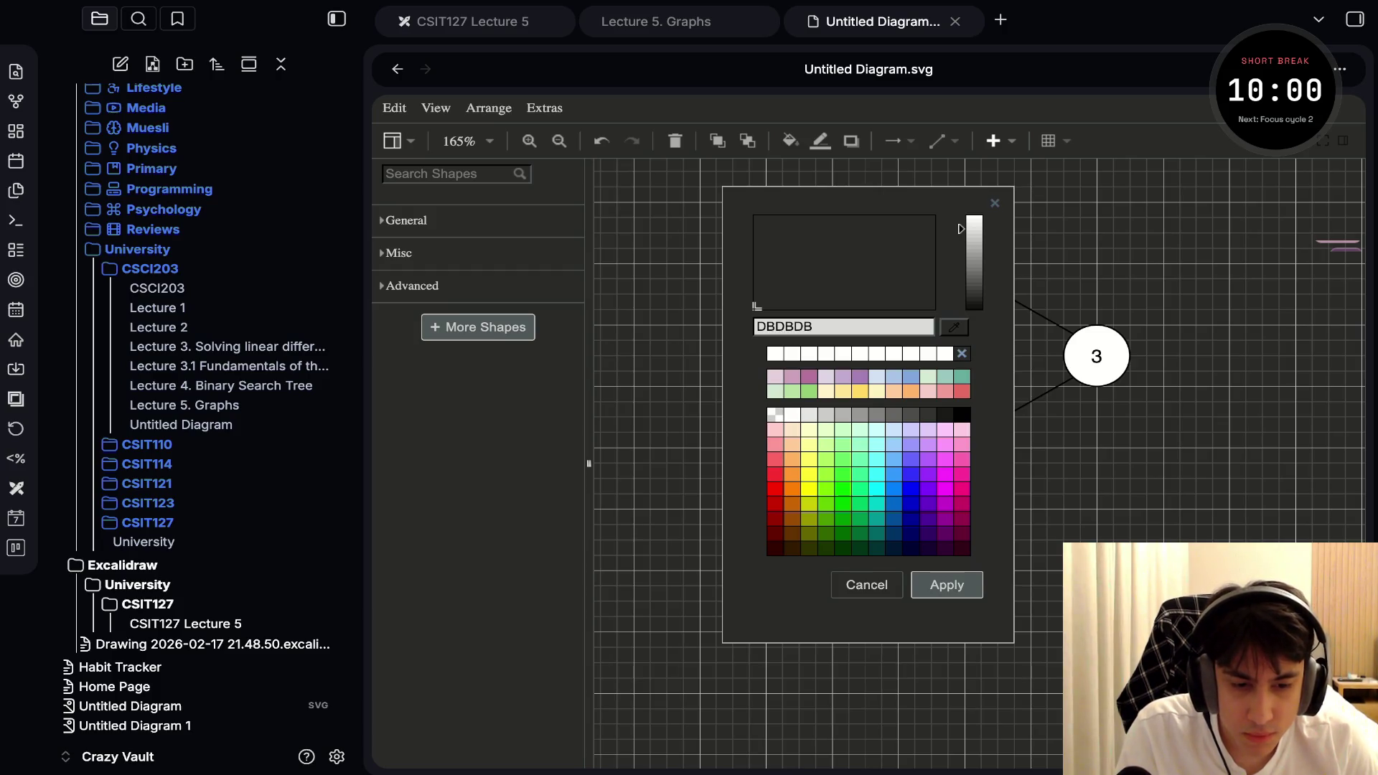
pyautogui.press('Return')
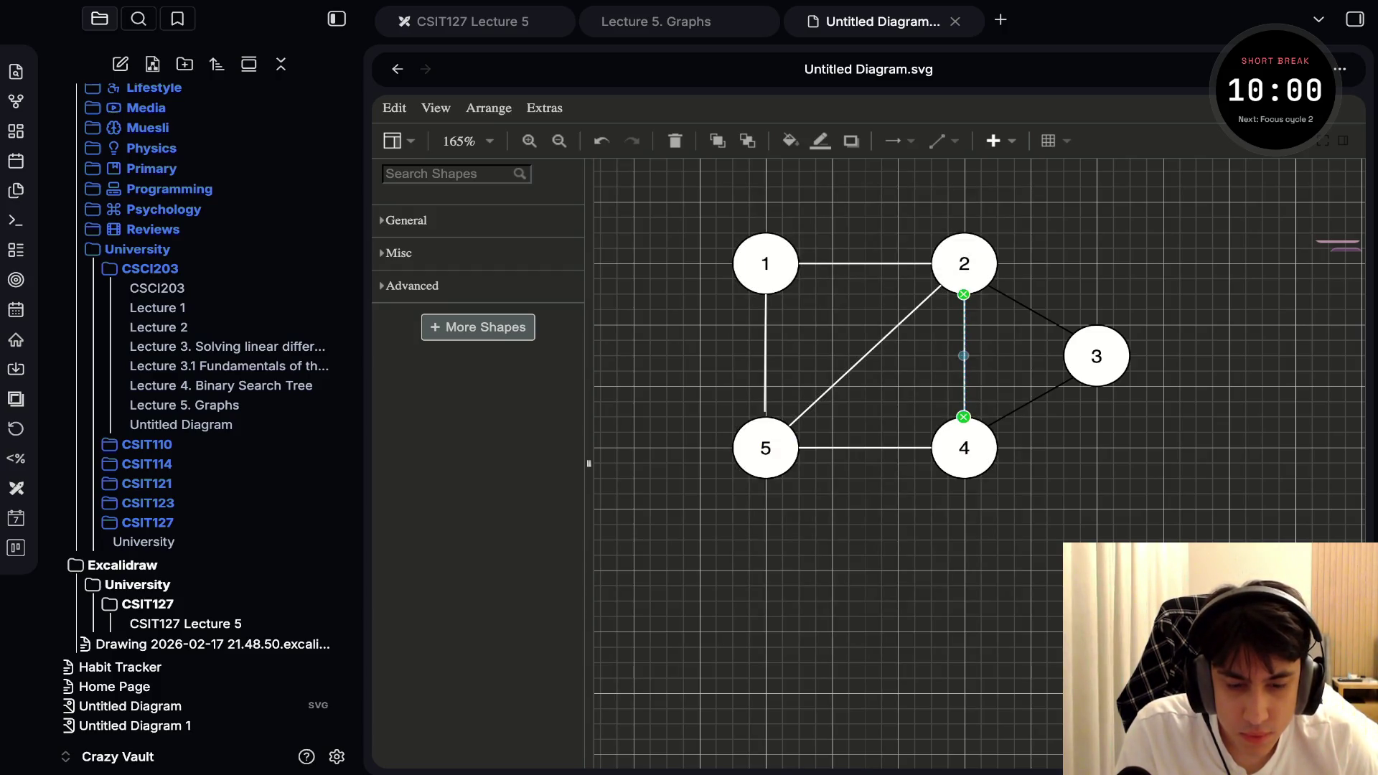
# Make the 2–3 and 3–4 edges white using line colour ffffff
pyautogui.click(1030, 309)
pyautogui.click(820, 140)
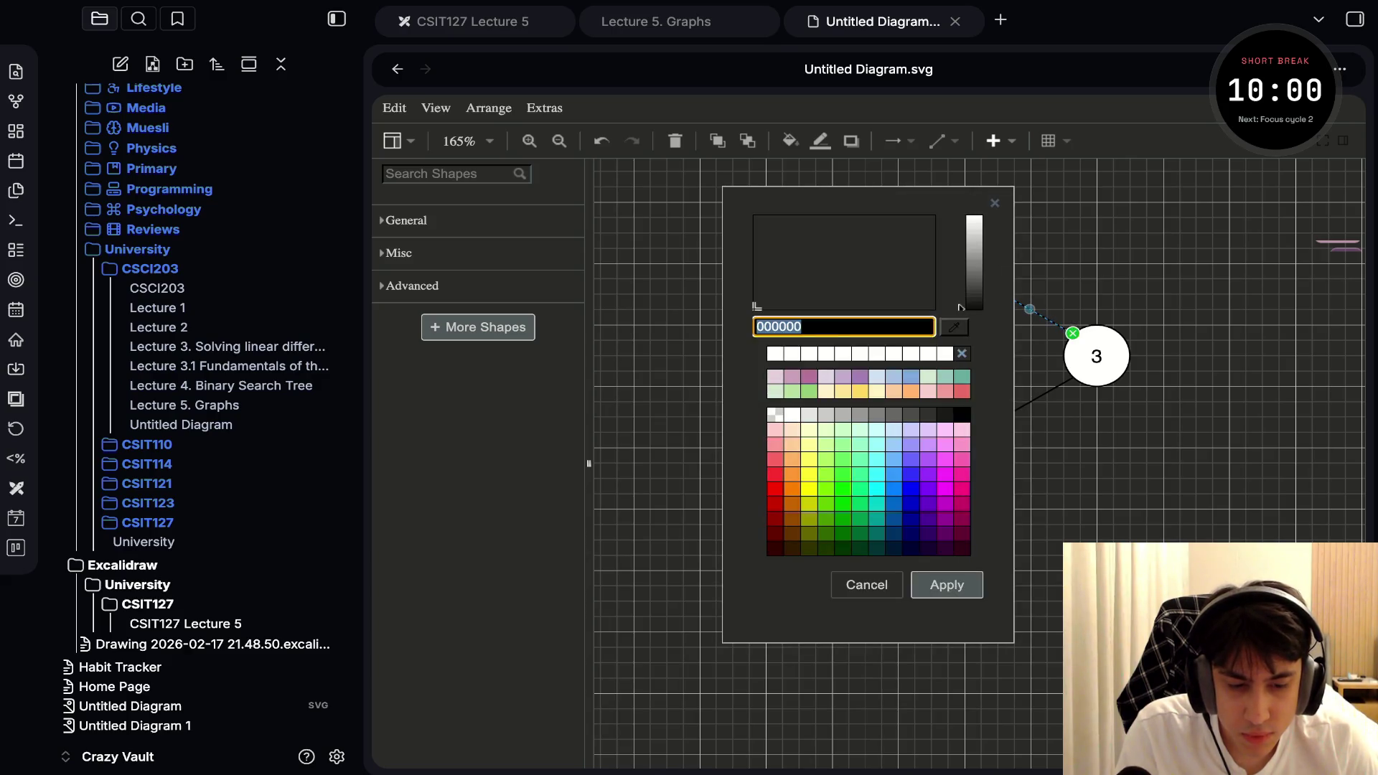
pyautogui.write('ffffff')
pyautogui.press('Return')
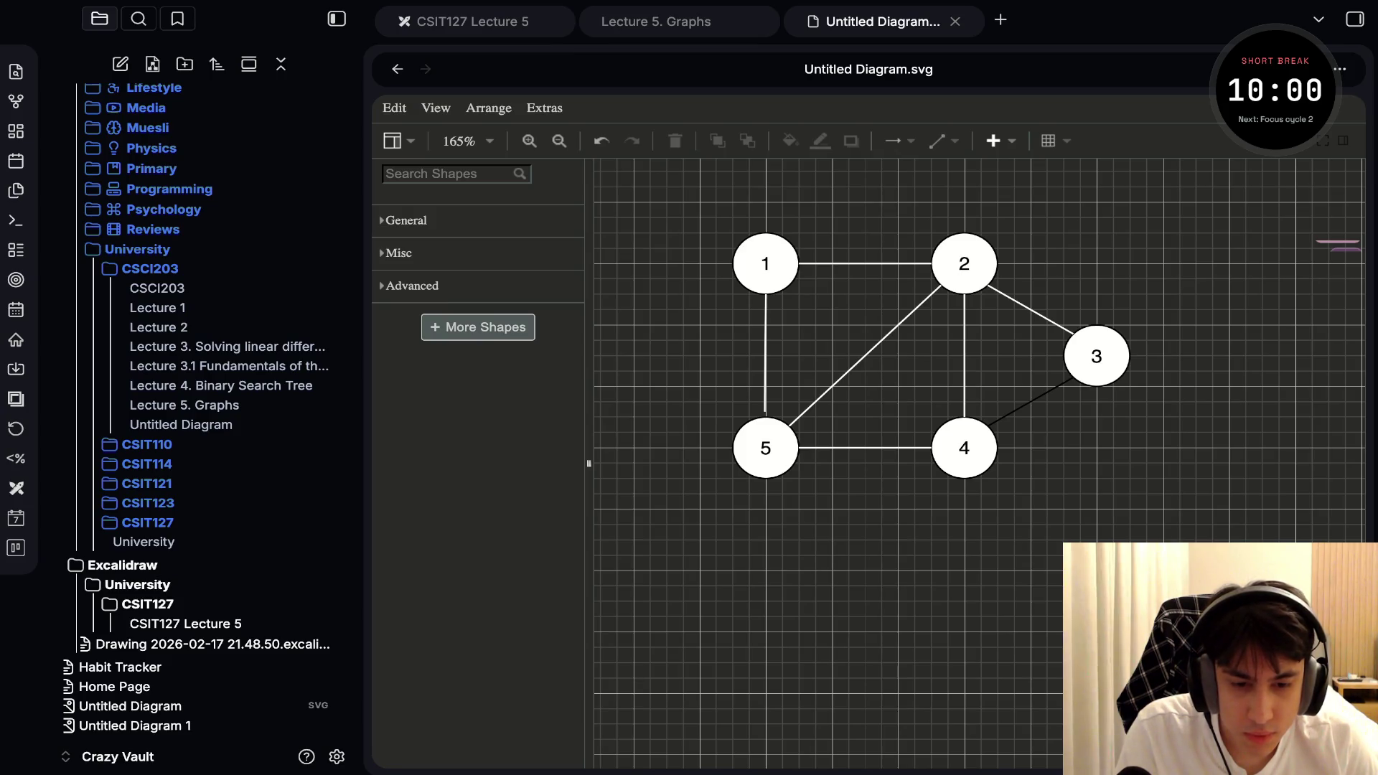
pyautogui.click(1030, 402)
pyautogui.click(820, 141)
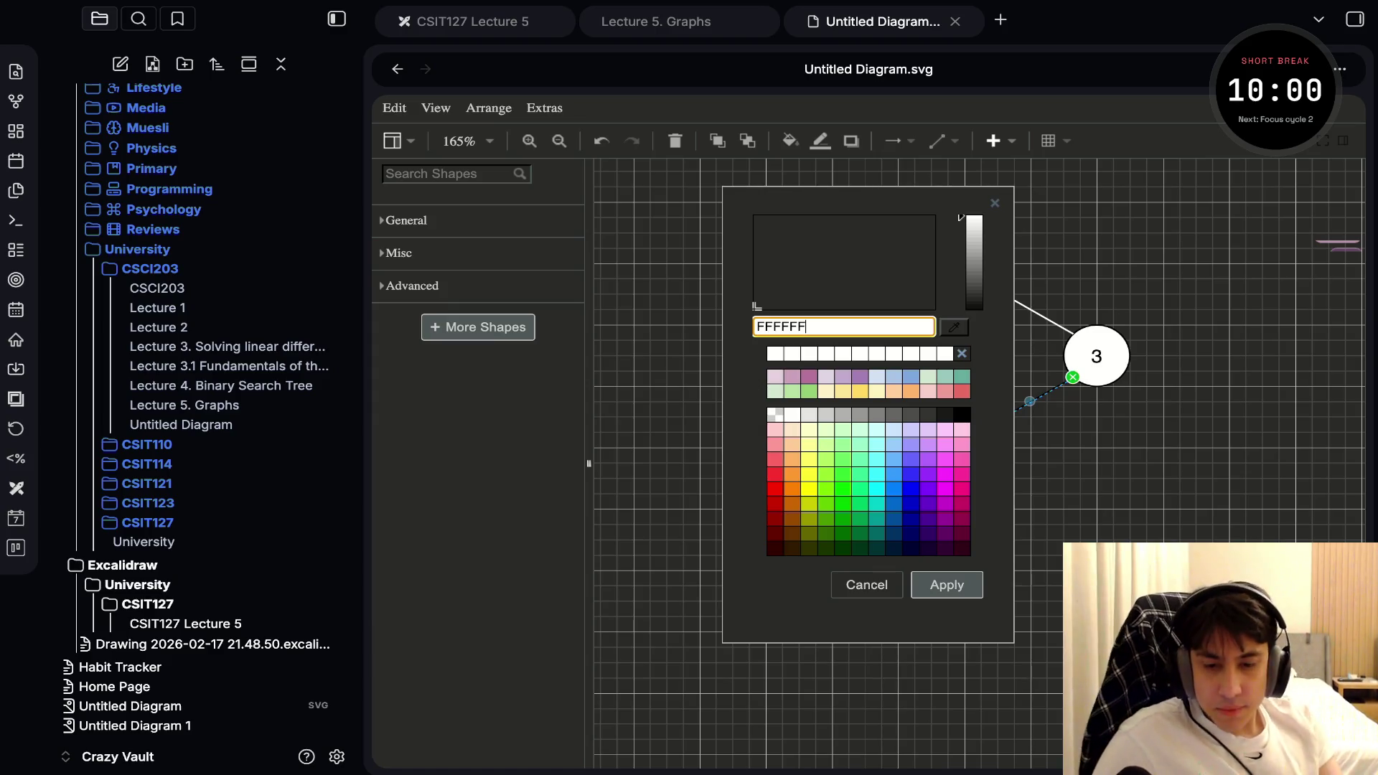
pyautogui.press('Return')
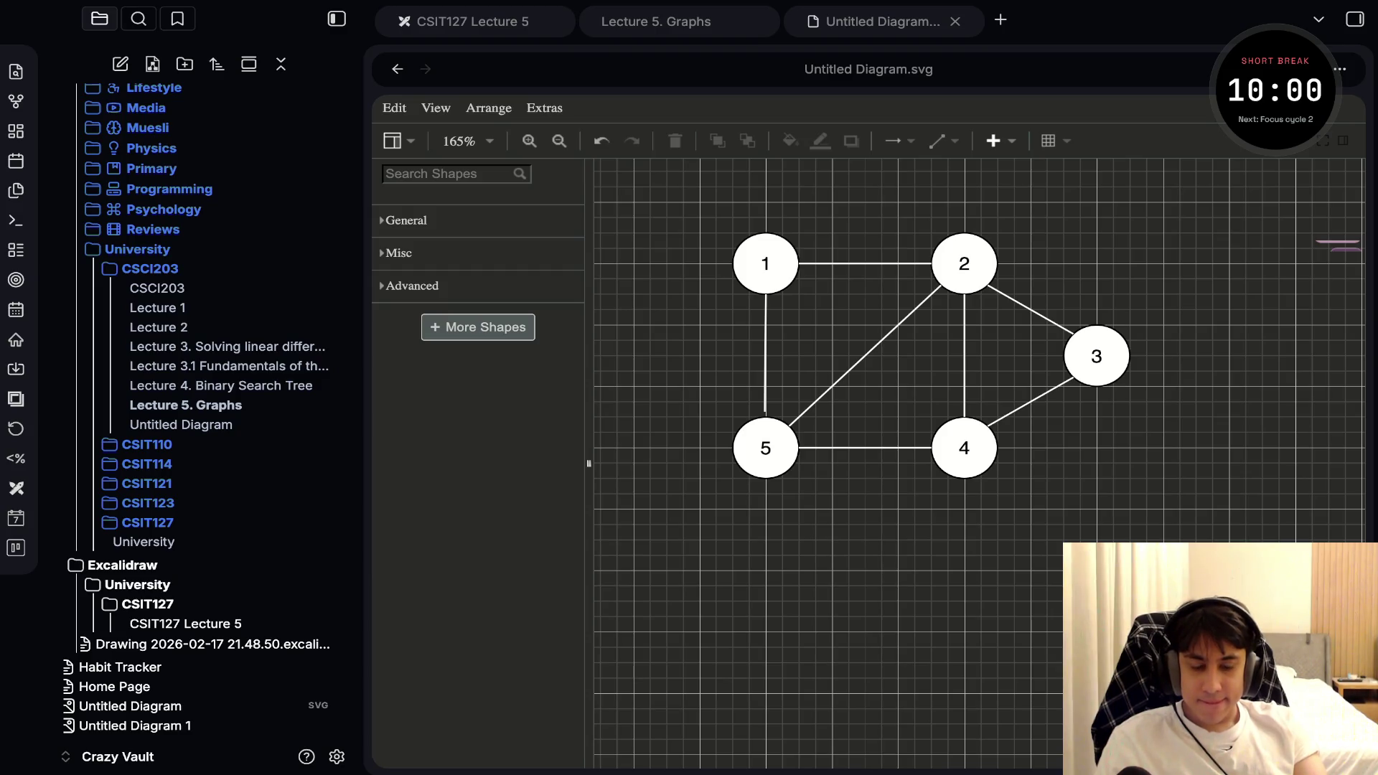
pyautogui.click(185, 405)
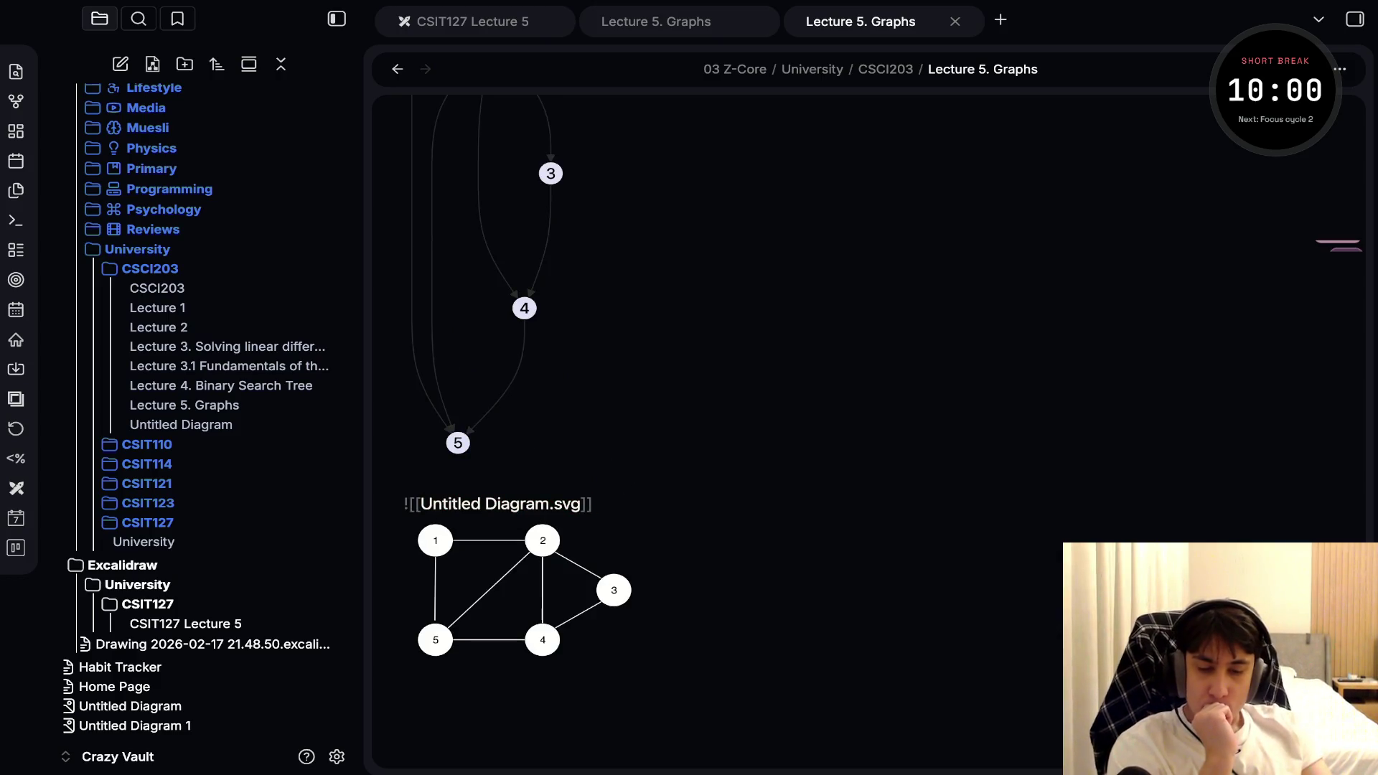
# Move through the ![[Untitled Diagram.svg]] line so the embed re-renders with white edges
pyautogui.hotkey('shift', 'Home')
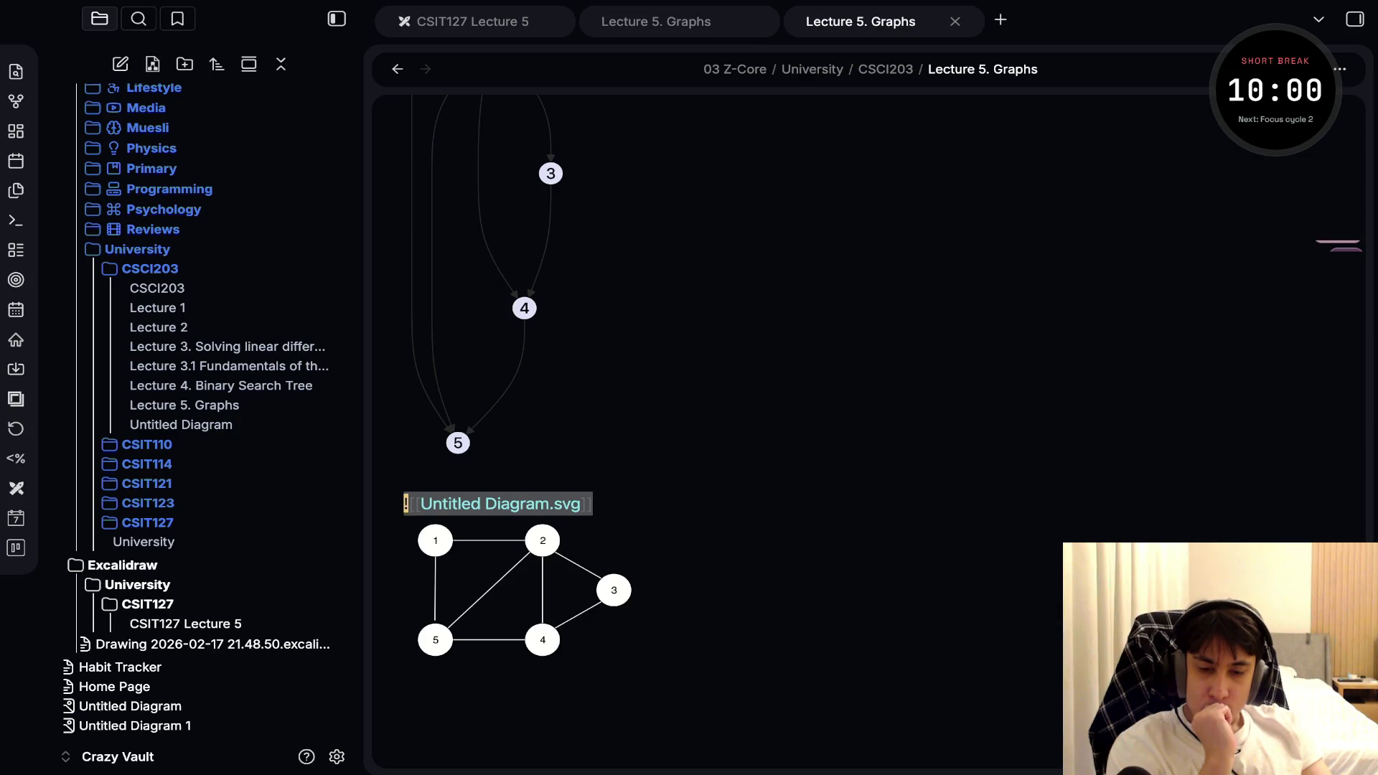
pyautogui.press('End')
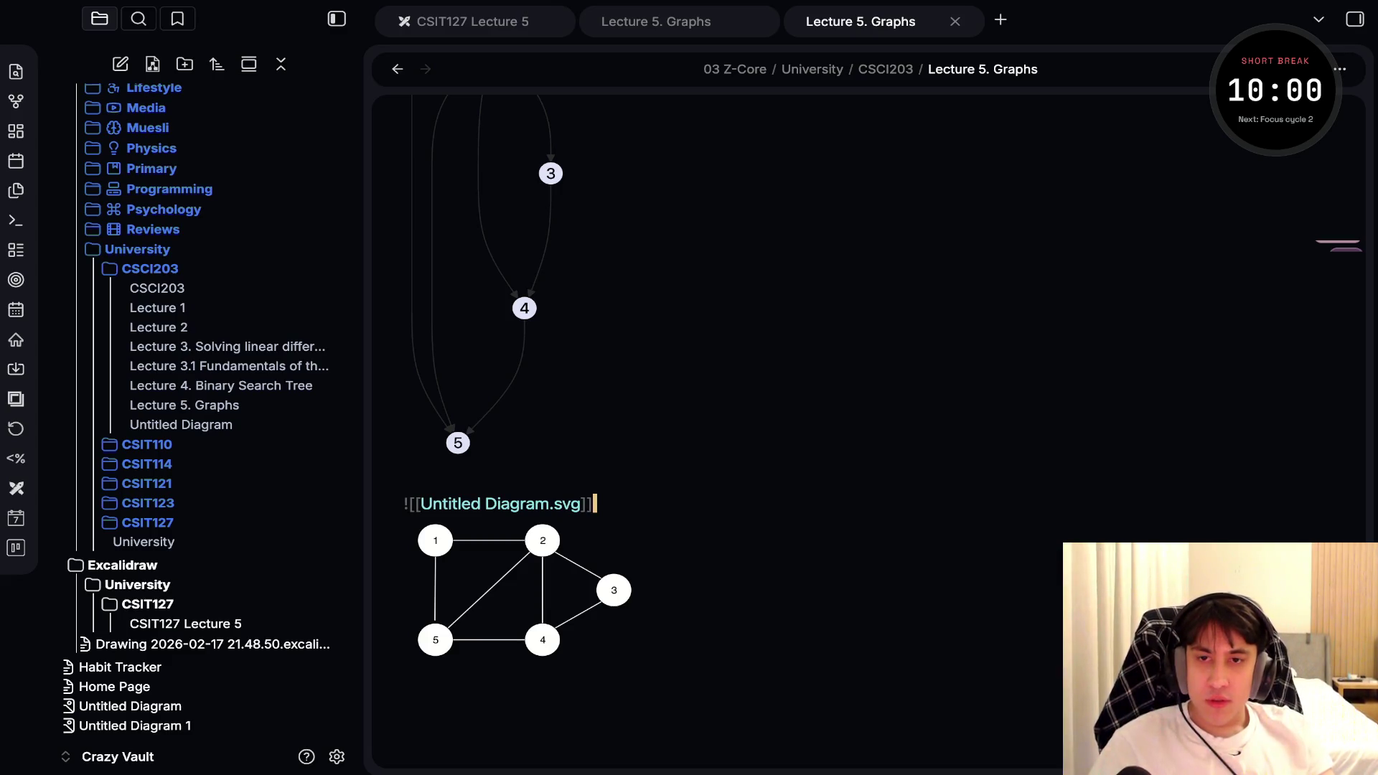
pyautogui.hotkey('alt', 'Tab')
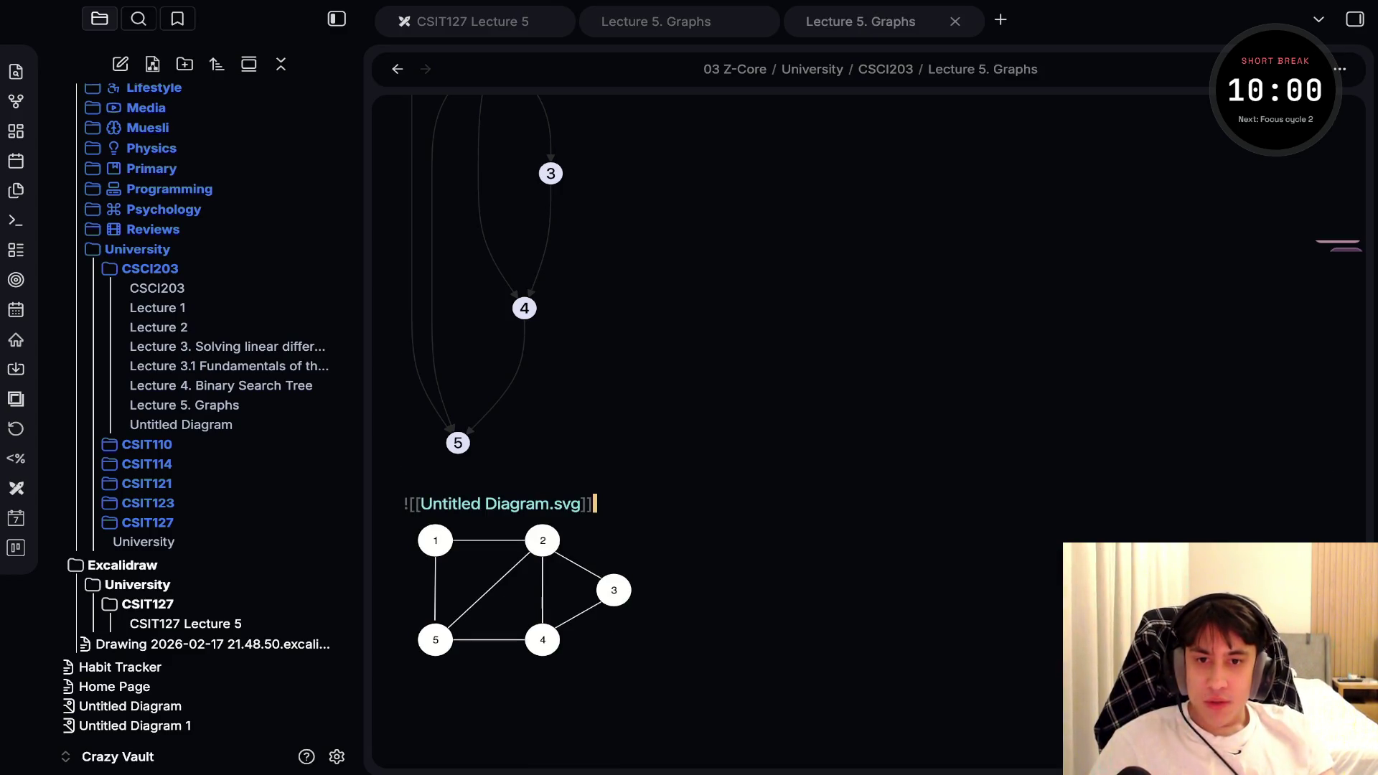
pyautogui.press('Up')
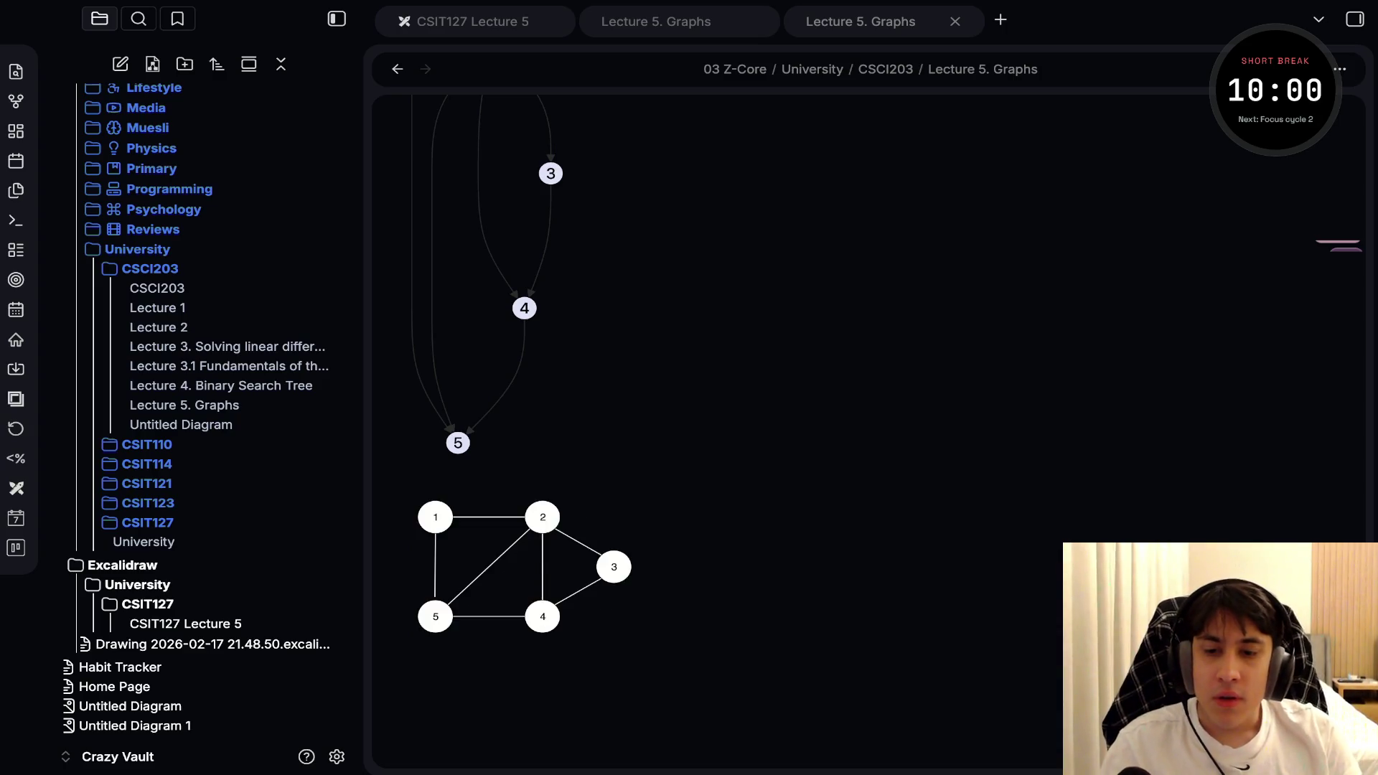